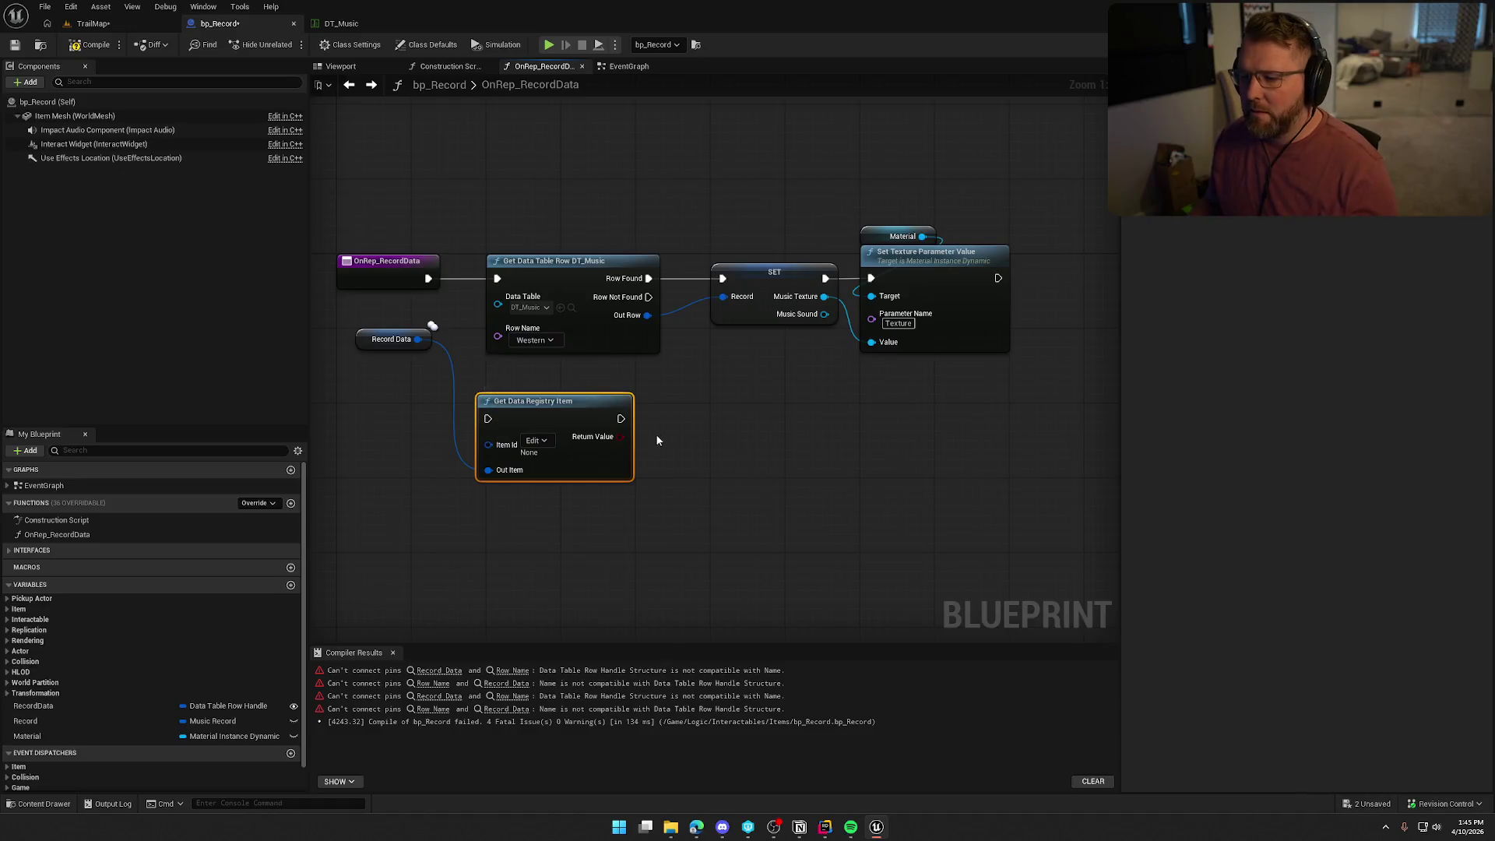
# Delete the unused Get Data Registry Item node and tidy the Record Data node in the graph.
pyautogui.press('Delete')
pyautogui.rightClick(540, 384)
pyautogui.moveTo(410, 344); pyautogui.dragTo(397, 370)
pyautogui.click(347, 311)
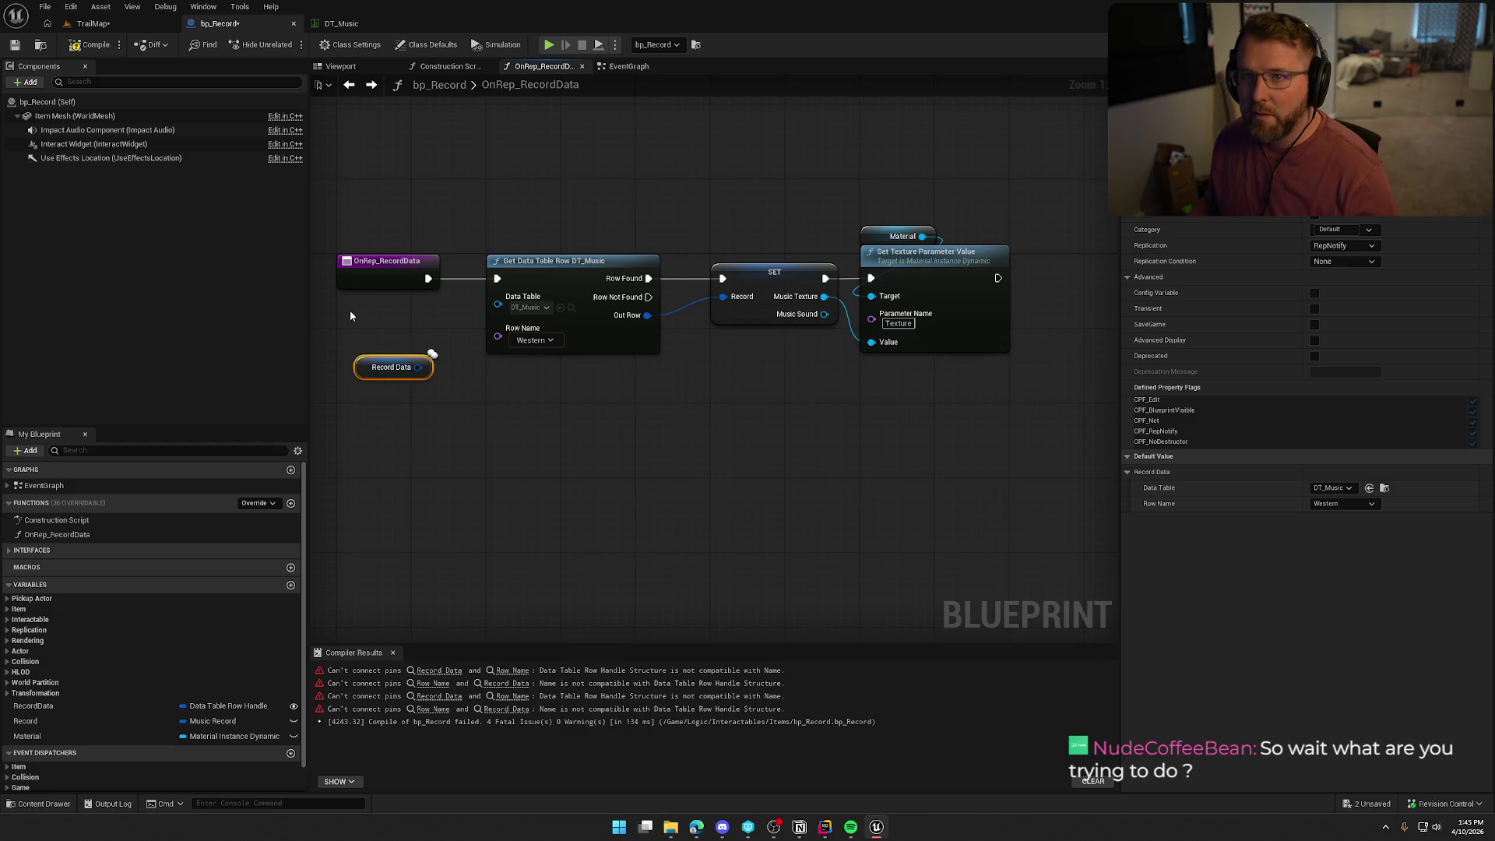
pyautogui.moveTo(347, 312); pyautogui.dragTo(426, 322)
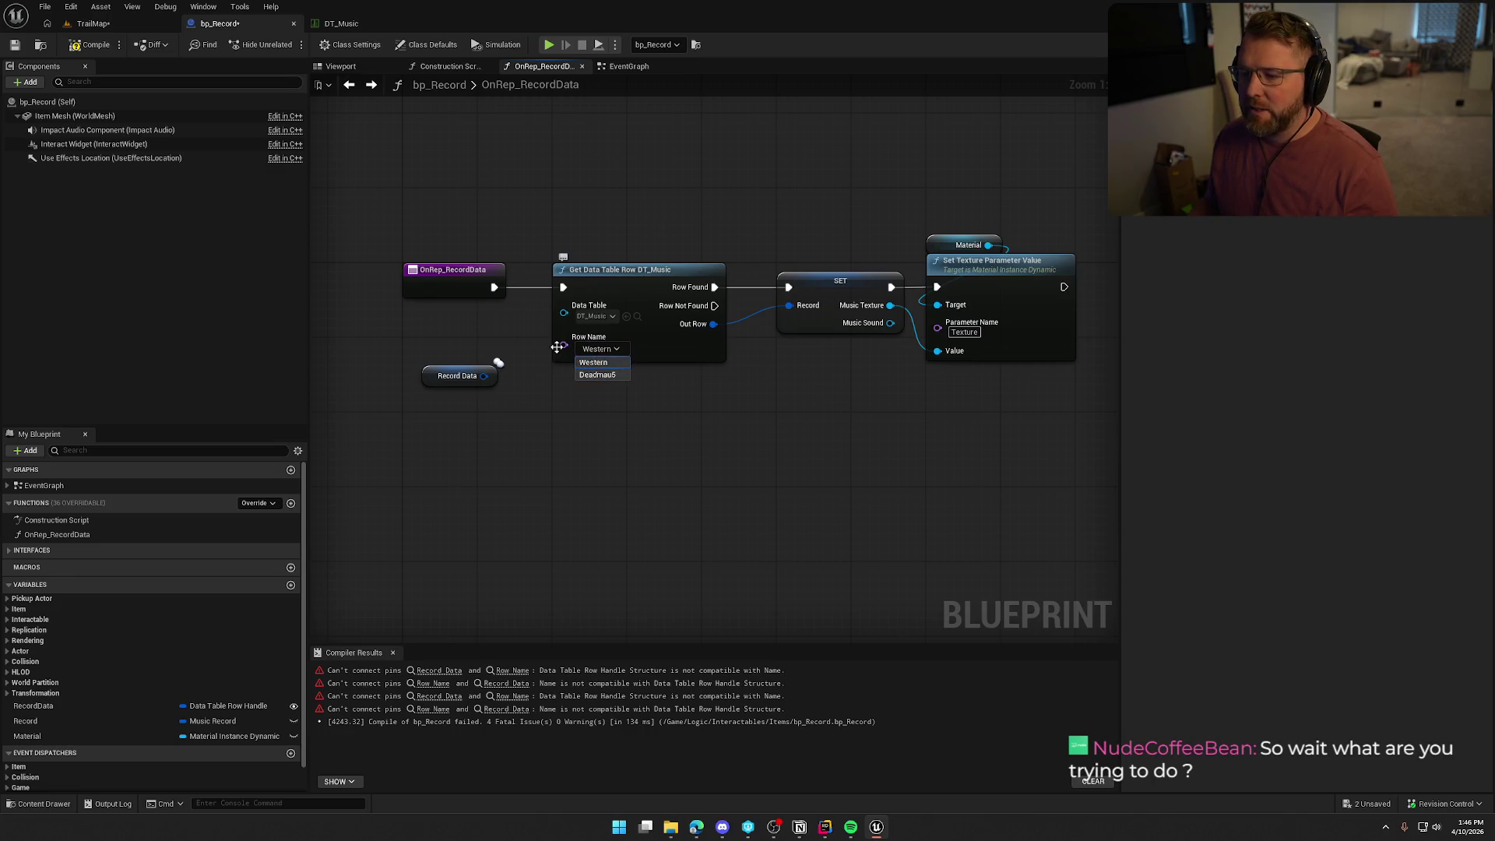
# Change RecordData's type to Name, wire it into the DT_Music lookup's Row Name, and compile and save.
pyautogui.click(257, 705)
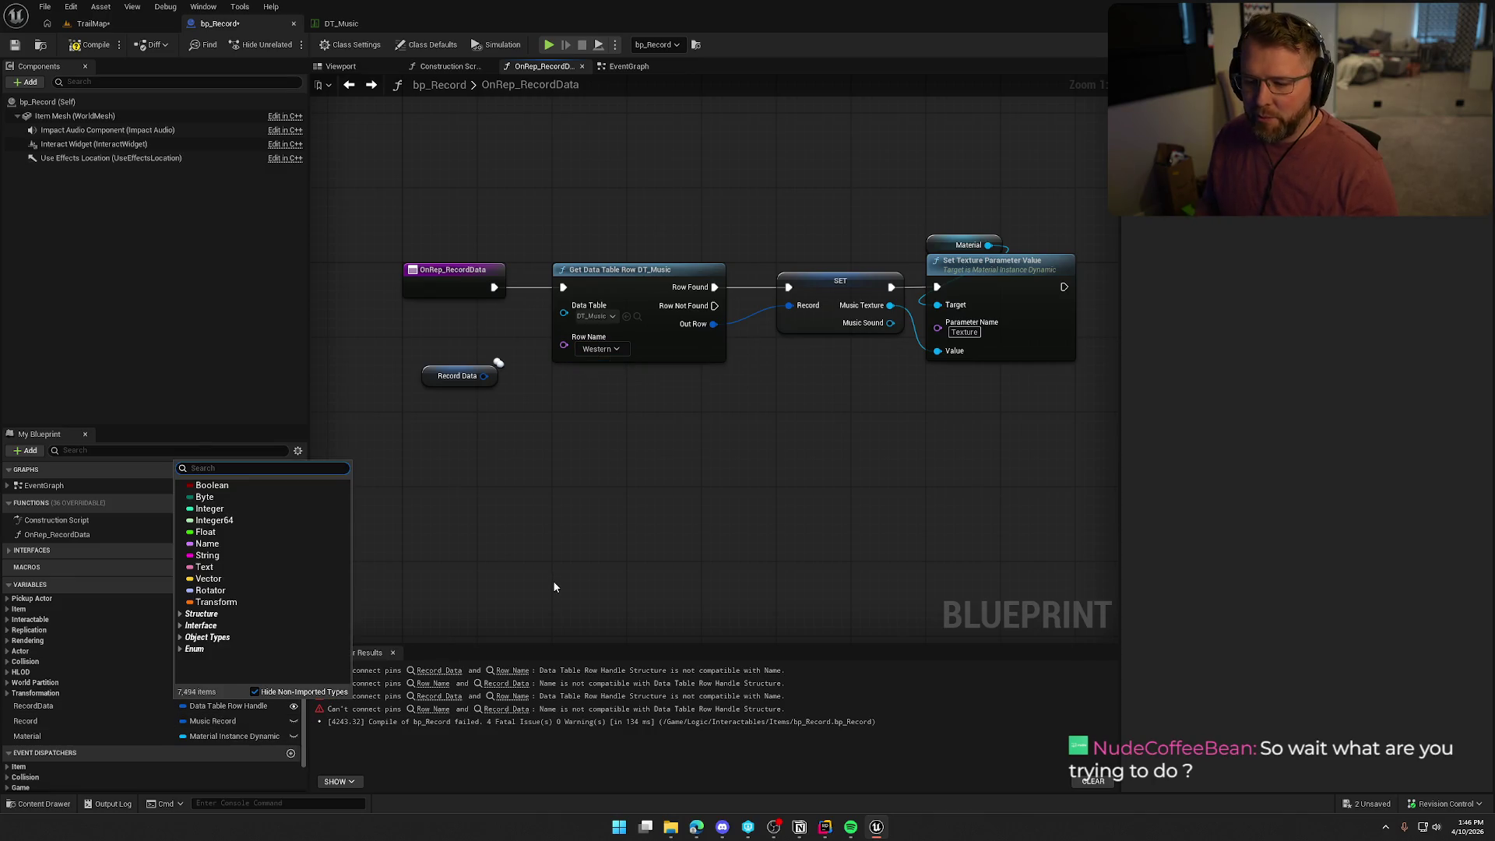
pyautogui.click(242, 544)
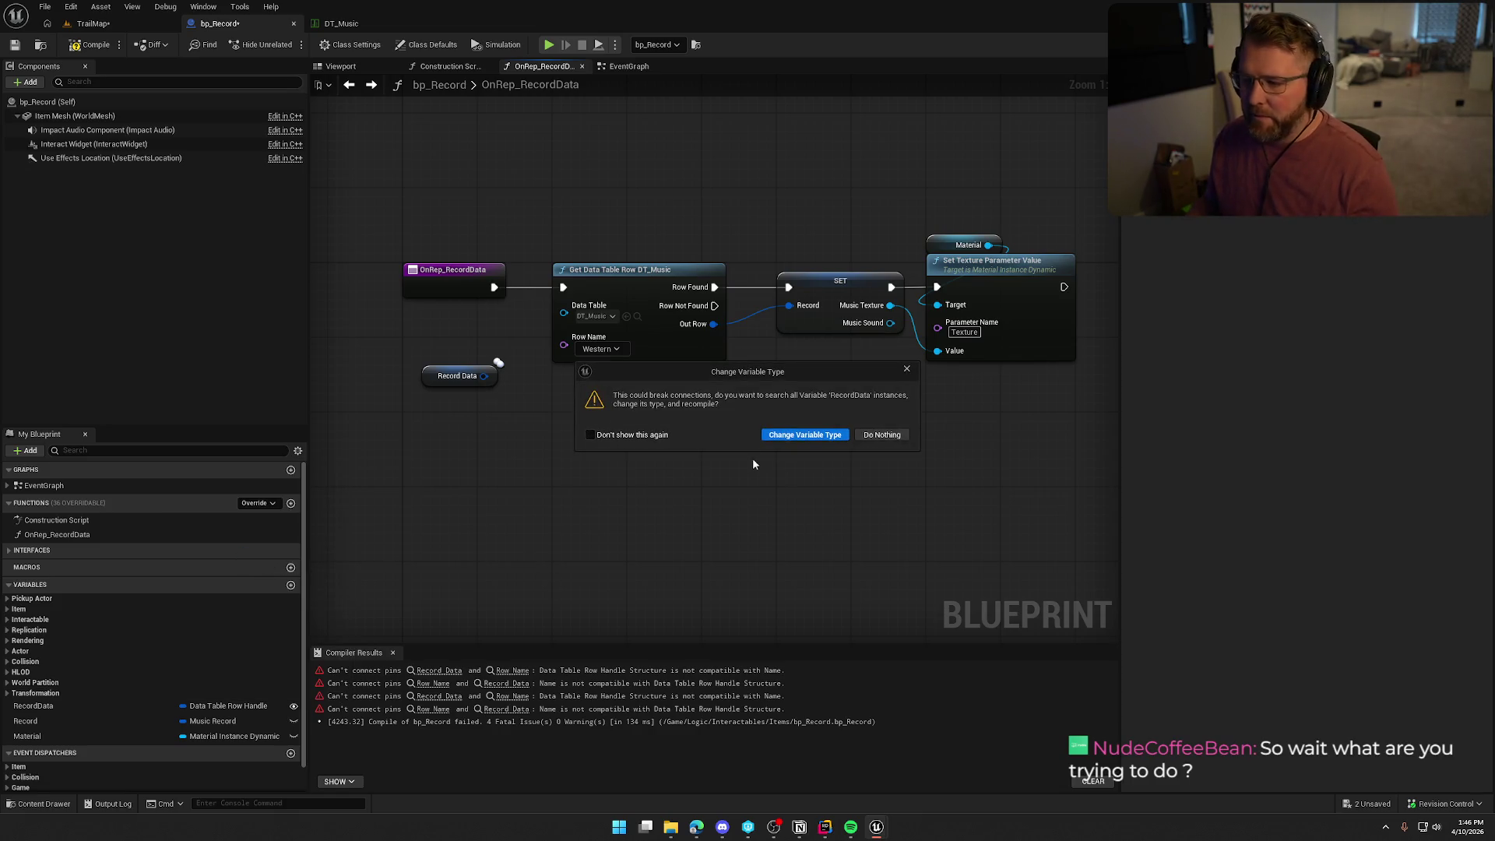
pyautogui.click(802, 433)
pyautogui.moveTo(511, 376); pyautogui.dragTo(563, 336)
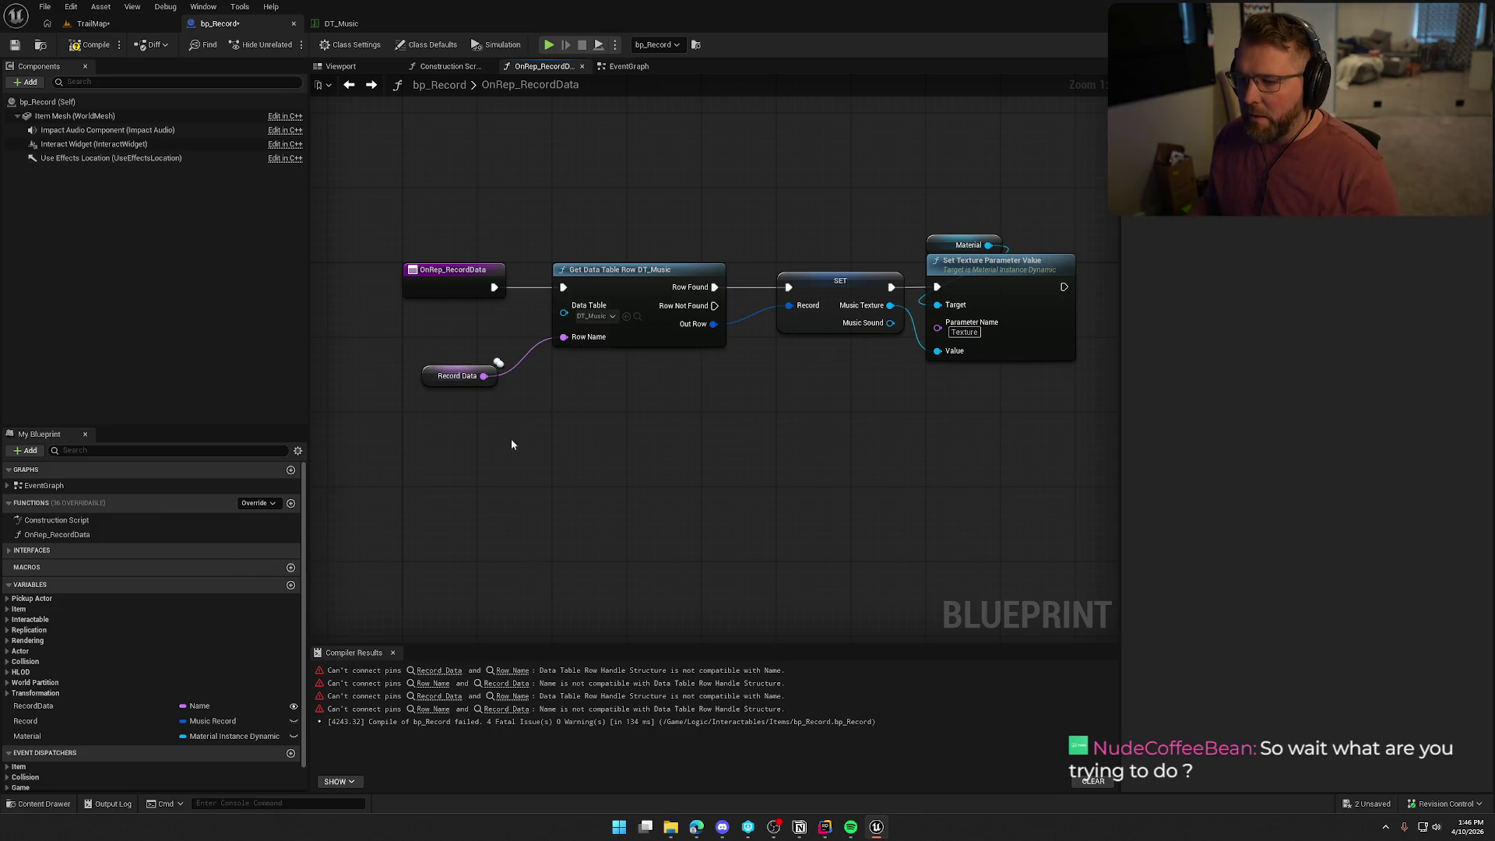
pyautogui.hotkey('ctrl', 's')
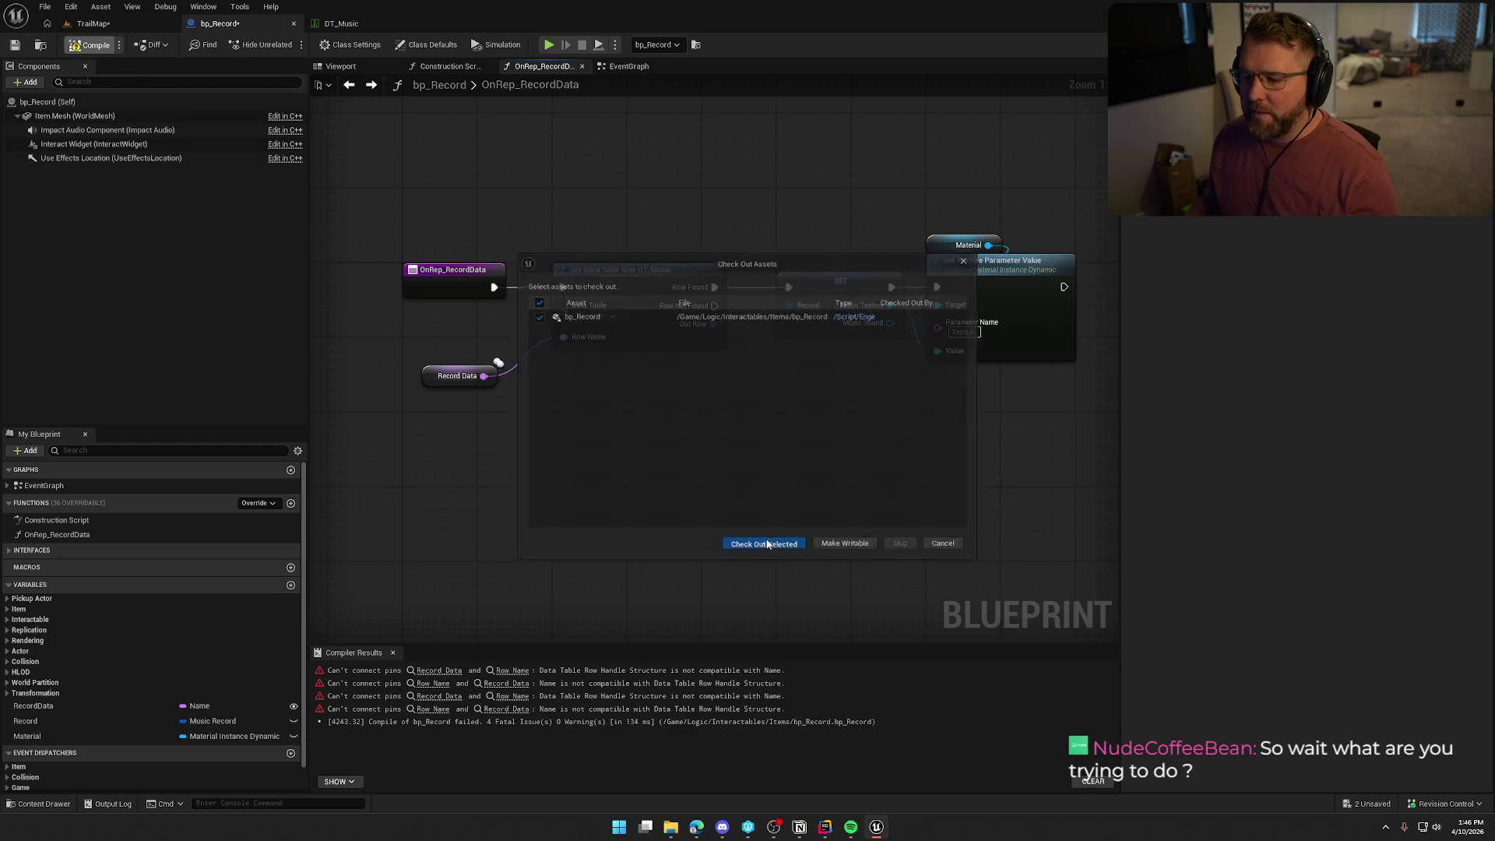
pyautogui.press('Return')
pyautogui.click(392, 653)
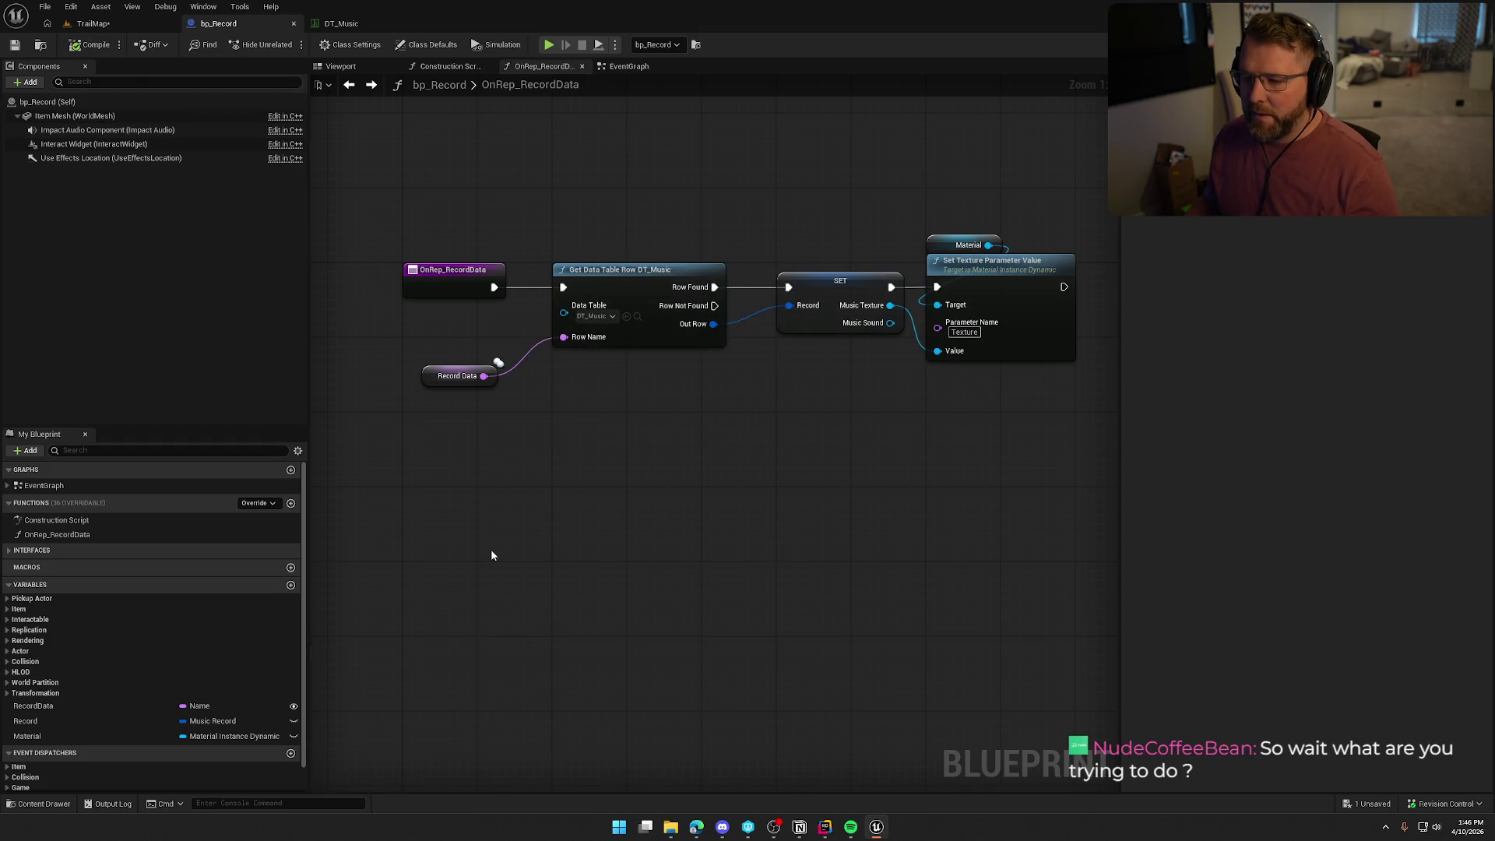
pyautogui.moveTo(428, 367); pyautogui.dragTo(456, 327)
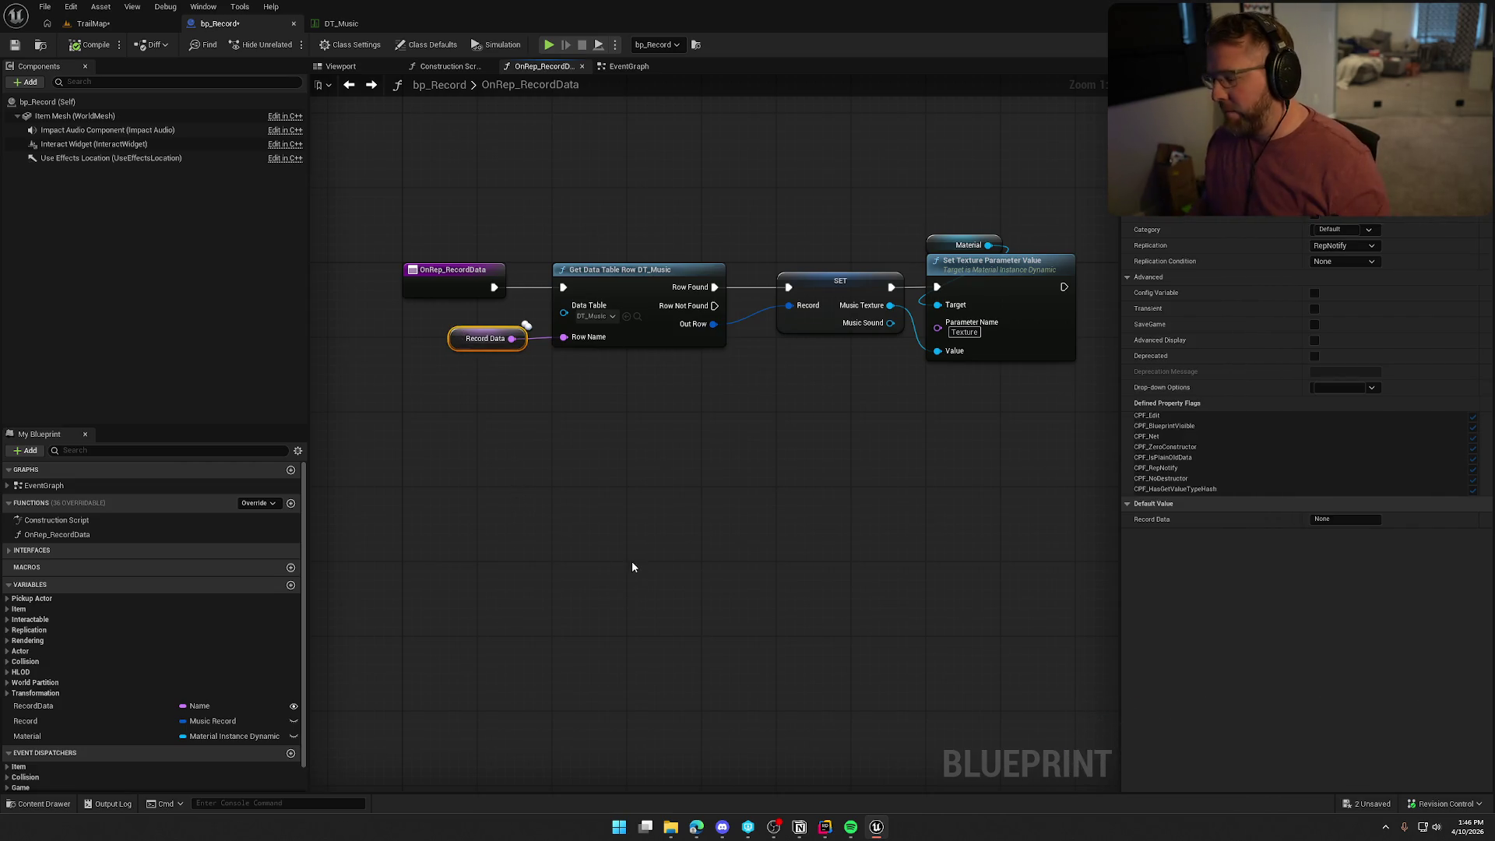
# Set RecordData's default value to Western, checking it against the DT_Music row names.
pyautogui.click(1337, 521)
pyautogui.write('Western')
pyautogui.press('Return')
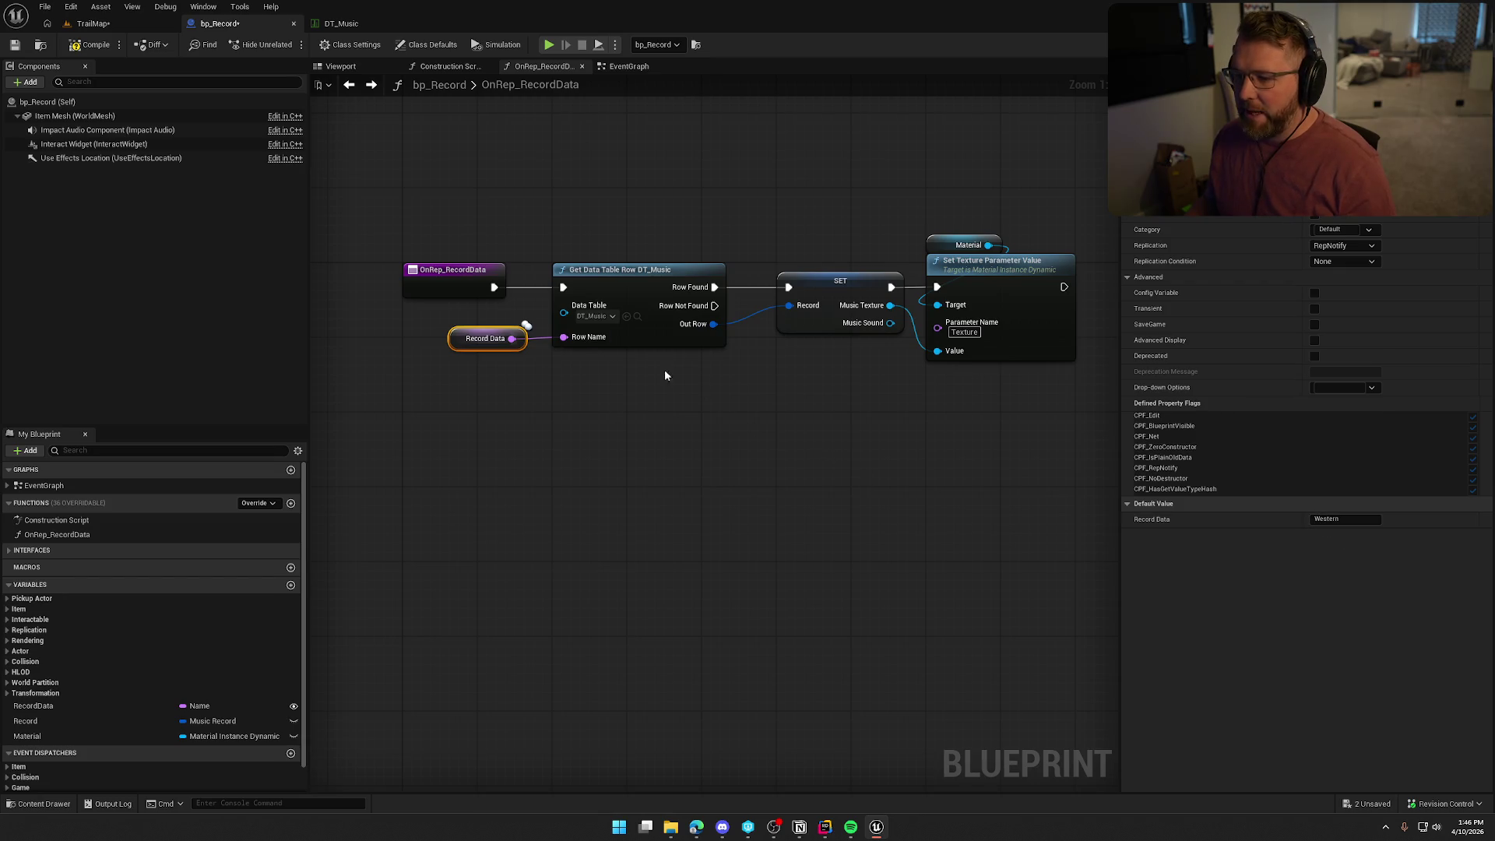
pyautogui.click(341, 24)
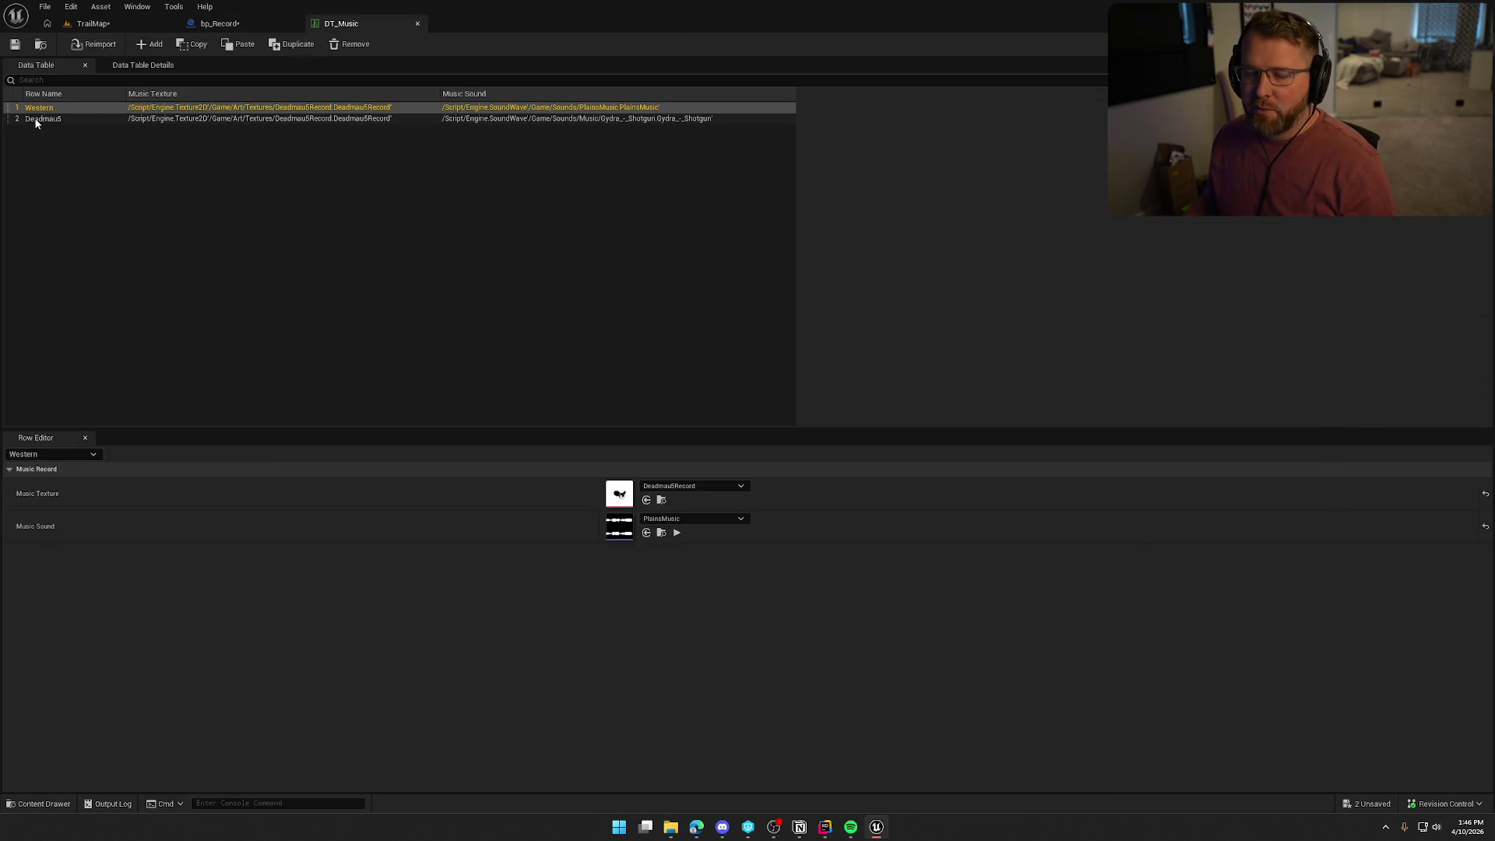
pyautogui.click(245, 20)
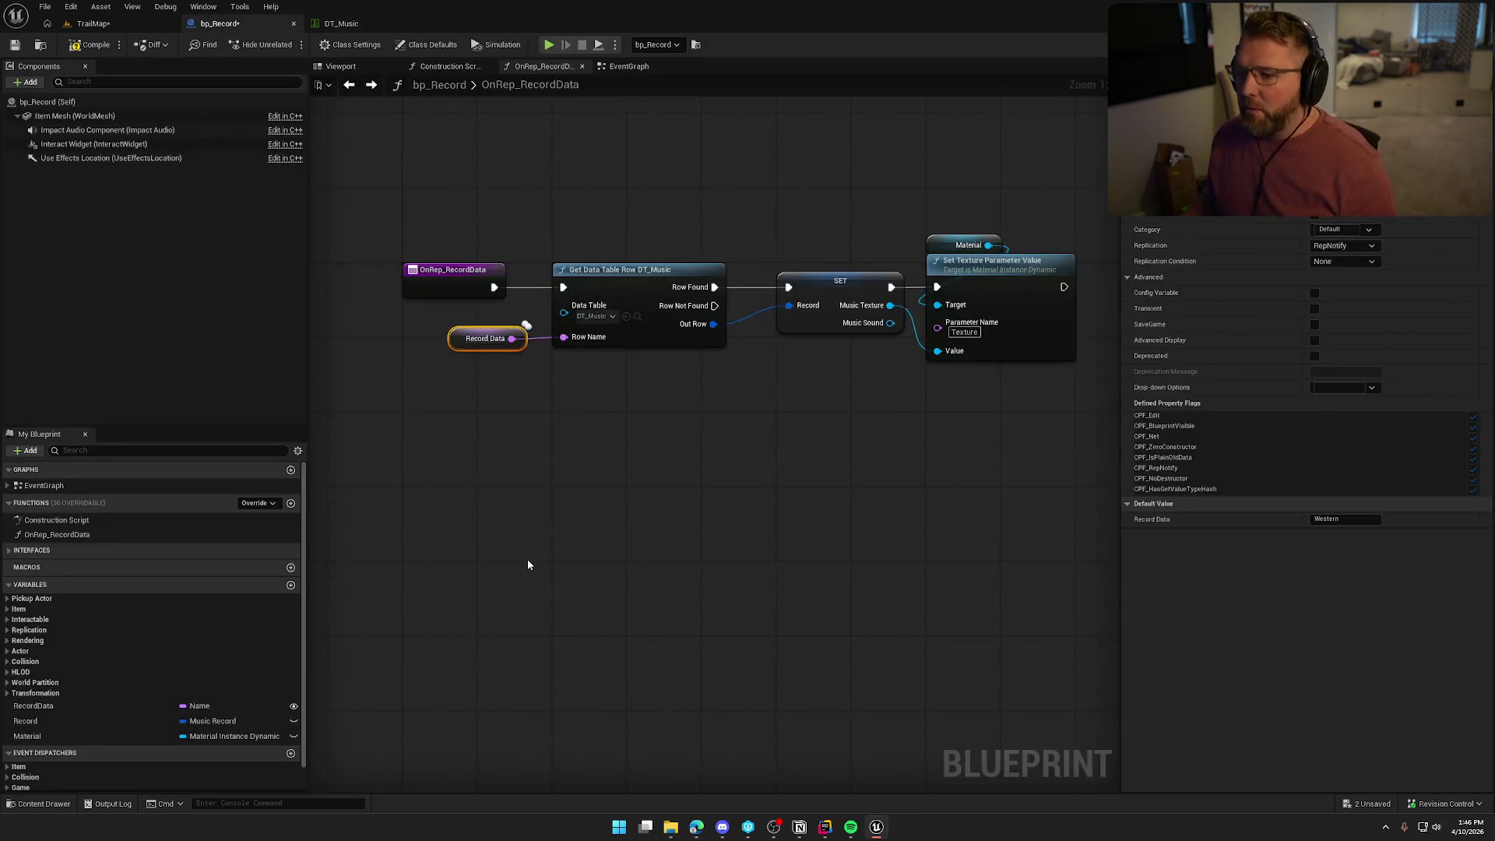
pyautogui.click(233, 706)
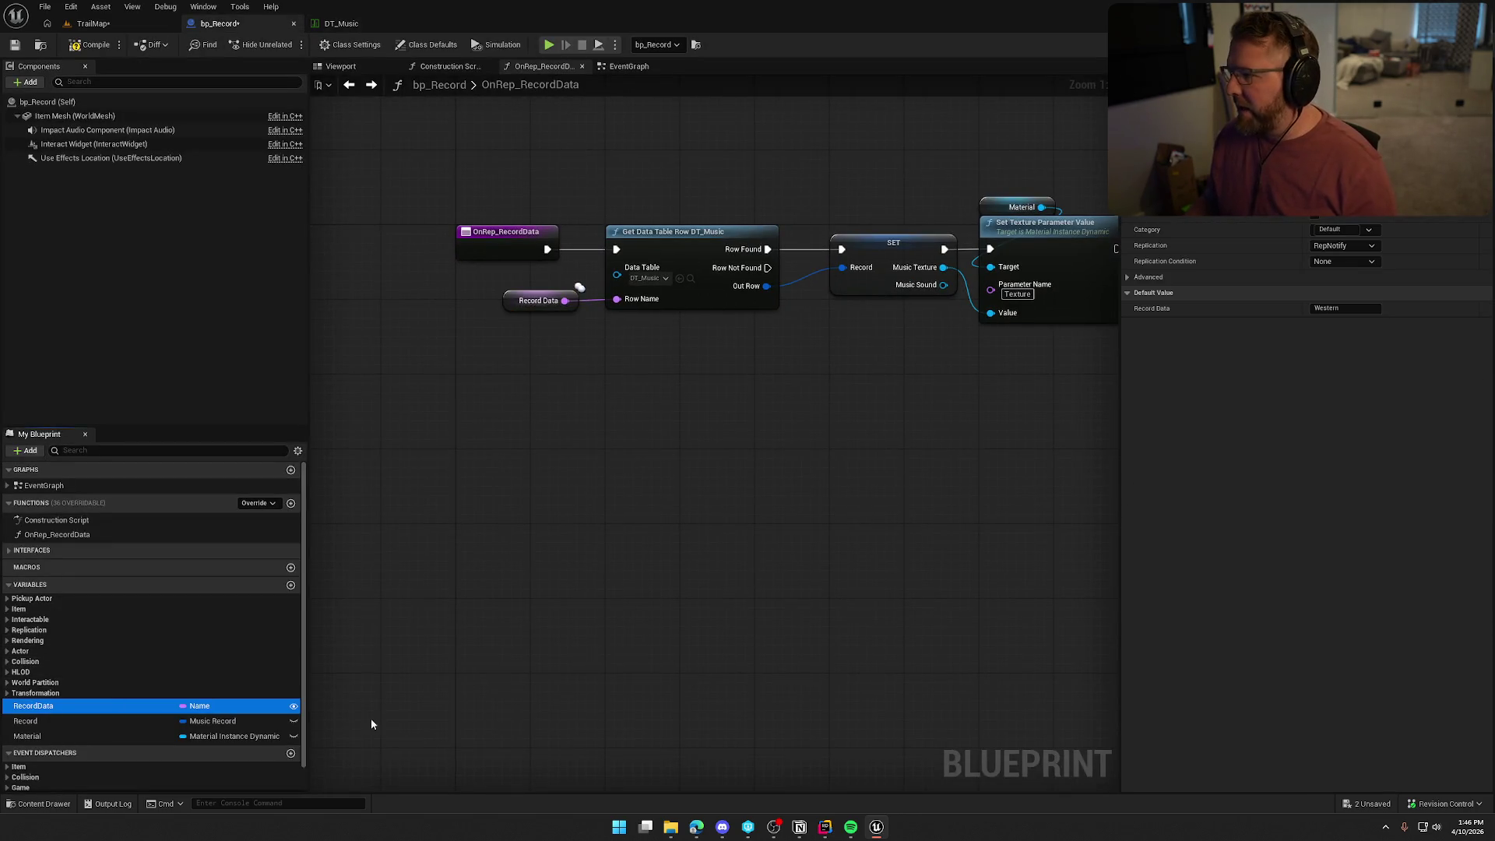
# Inspect RecordData's advanced Drop-down Options, leave them unset, and save bp_Record.
pyautogui.click(1127, 278)
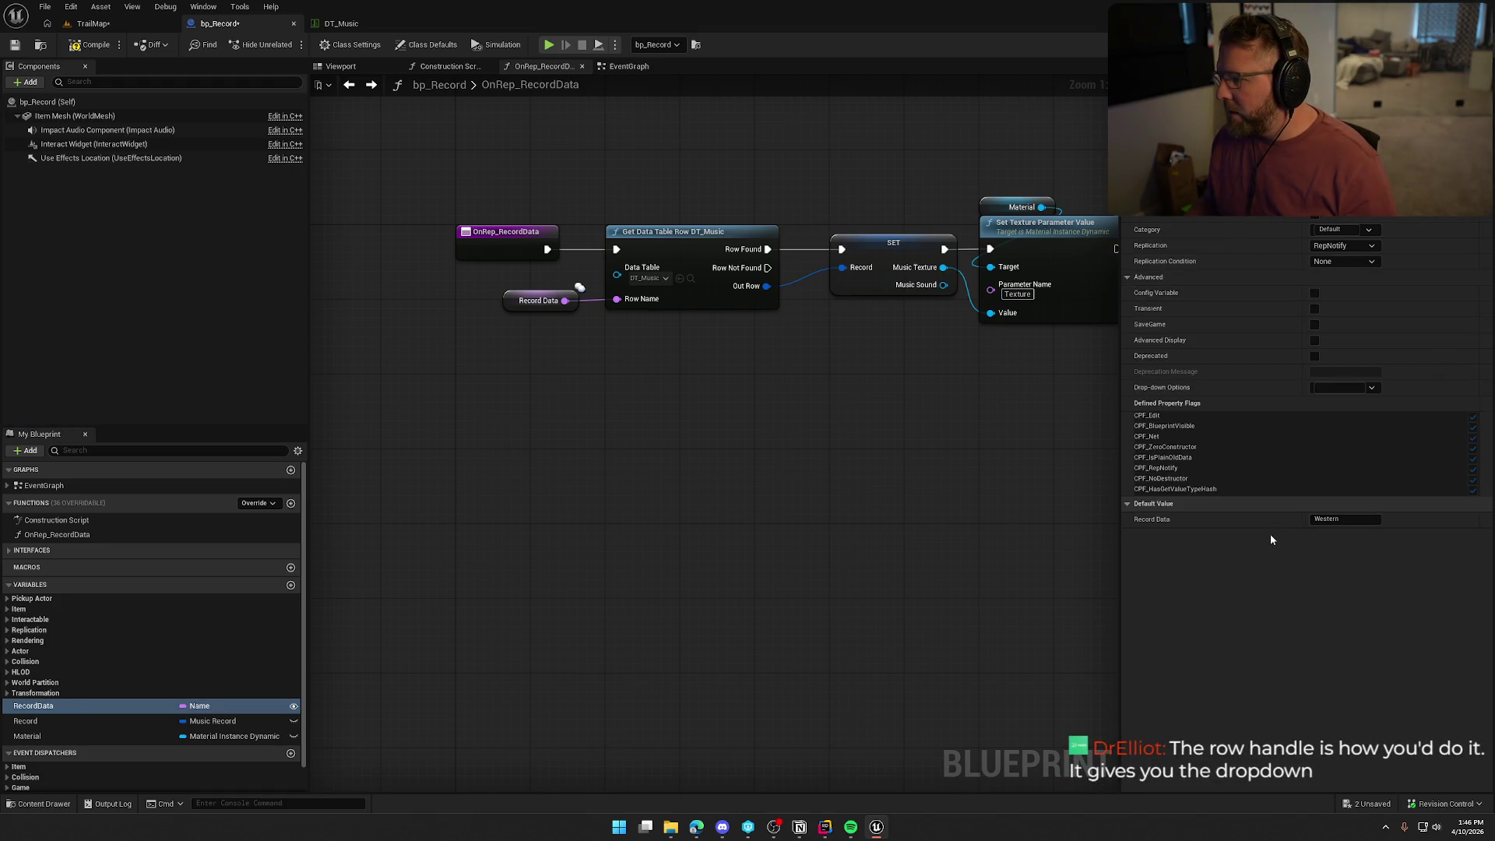
pyautogui.click(1371, 388)
pyautogui.click(1171, 403)
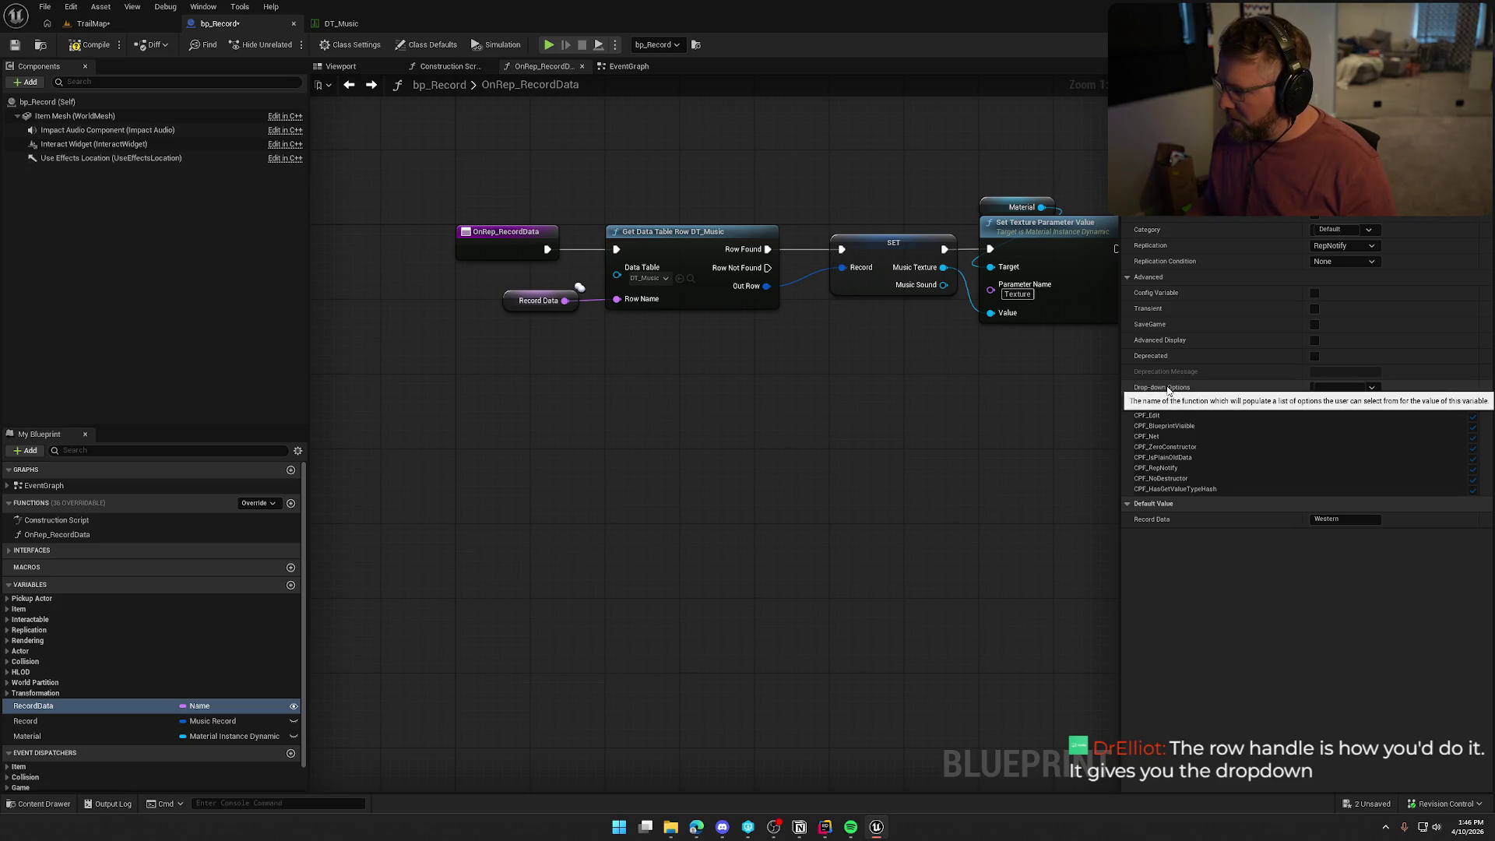
pyautogui.click(1335, 387)
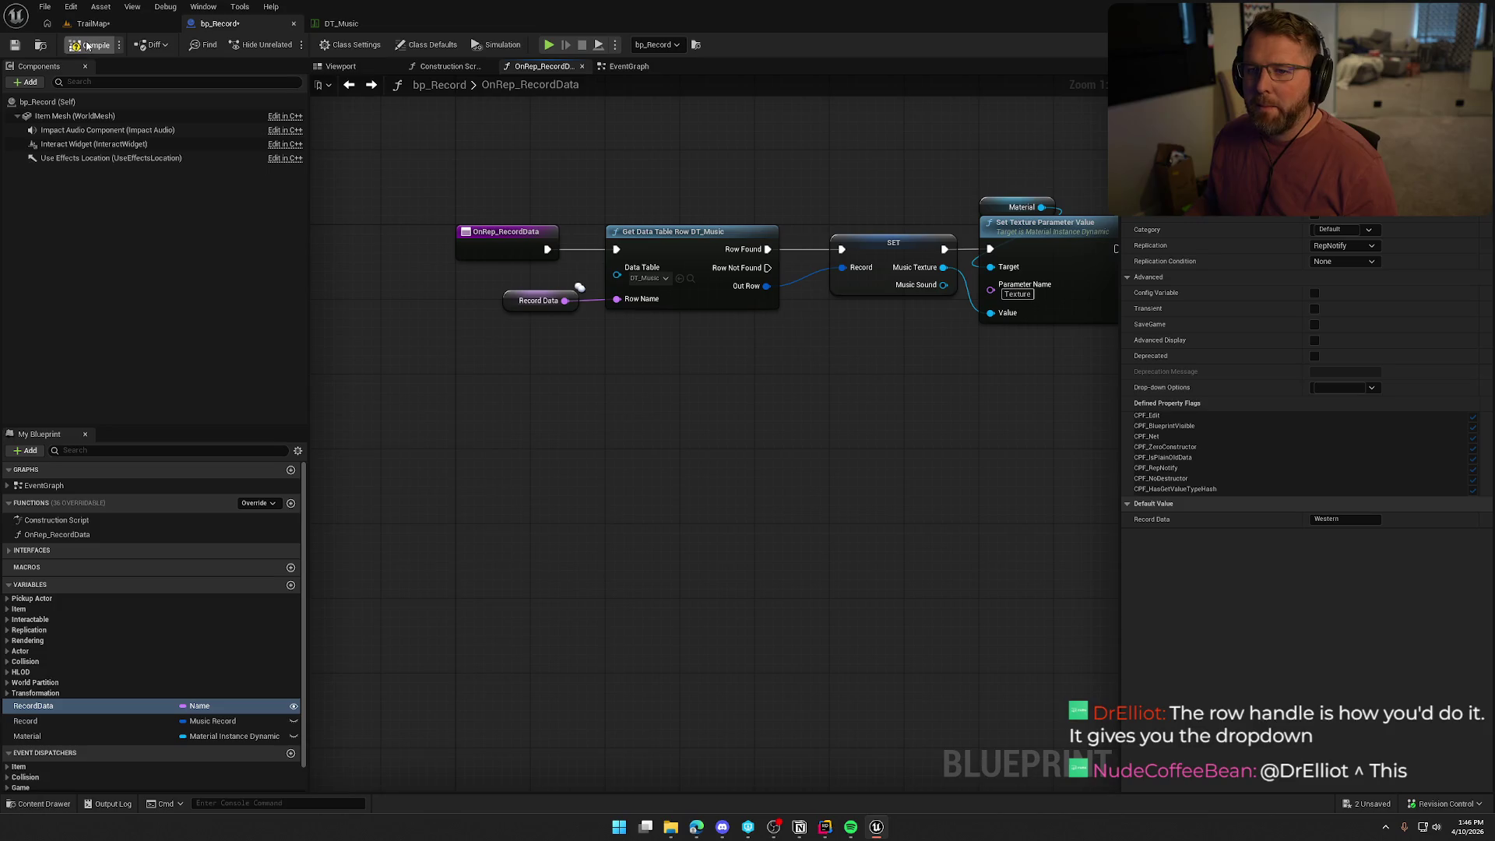
pyautogui.hotkey('ctrl', 's')
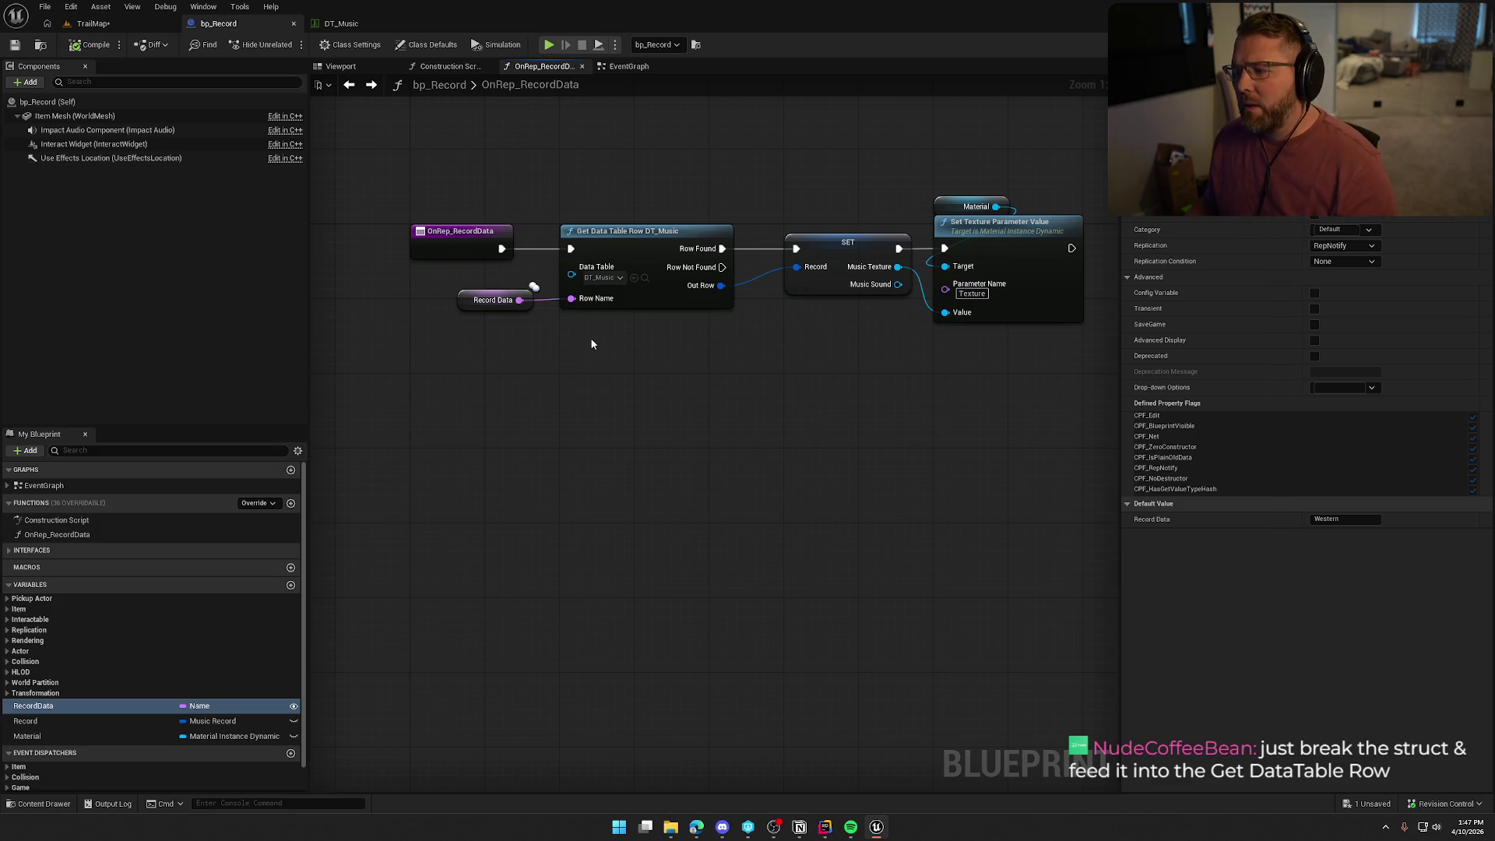
pyautogui.moveTo(590, 338); pyautogui.dragTo(628, 338)
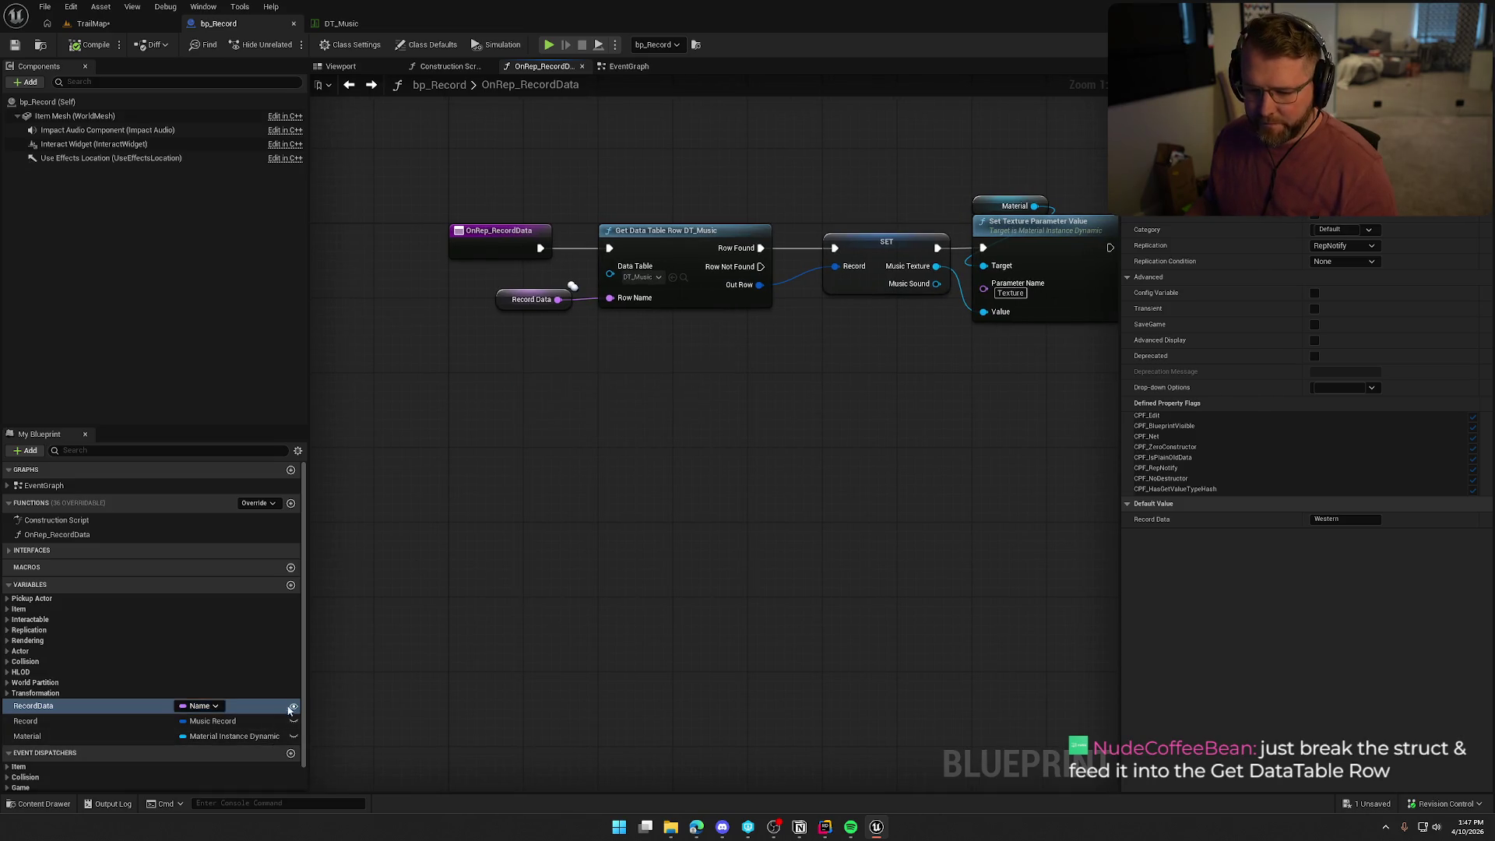
# Add a new variable named Test of type Data Table Row Handle.
pyautogui.click(292, 584)
pyautogui.write('Test')
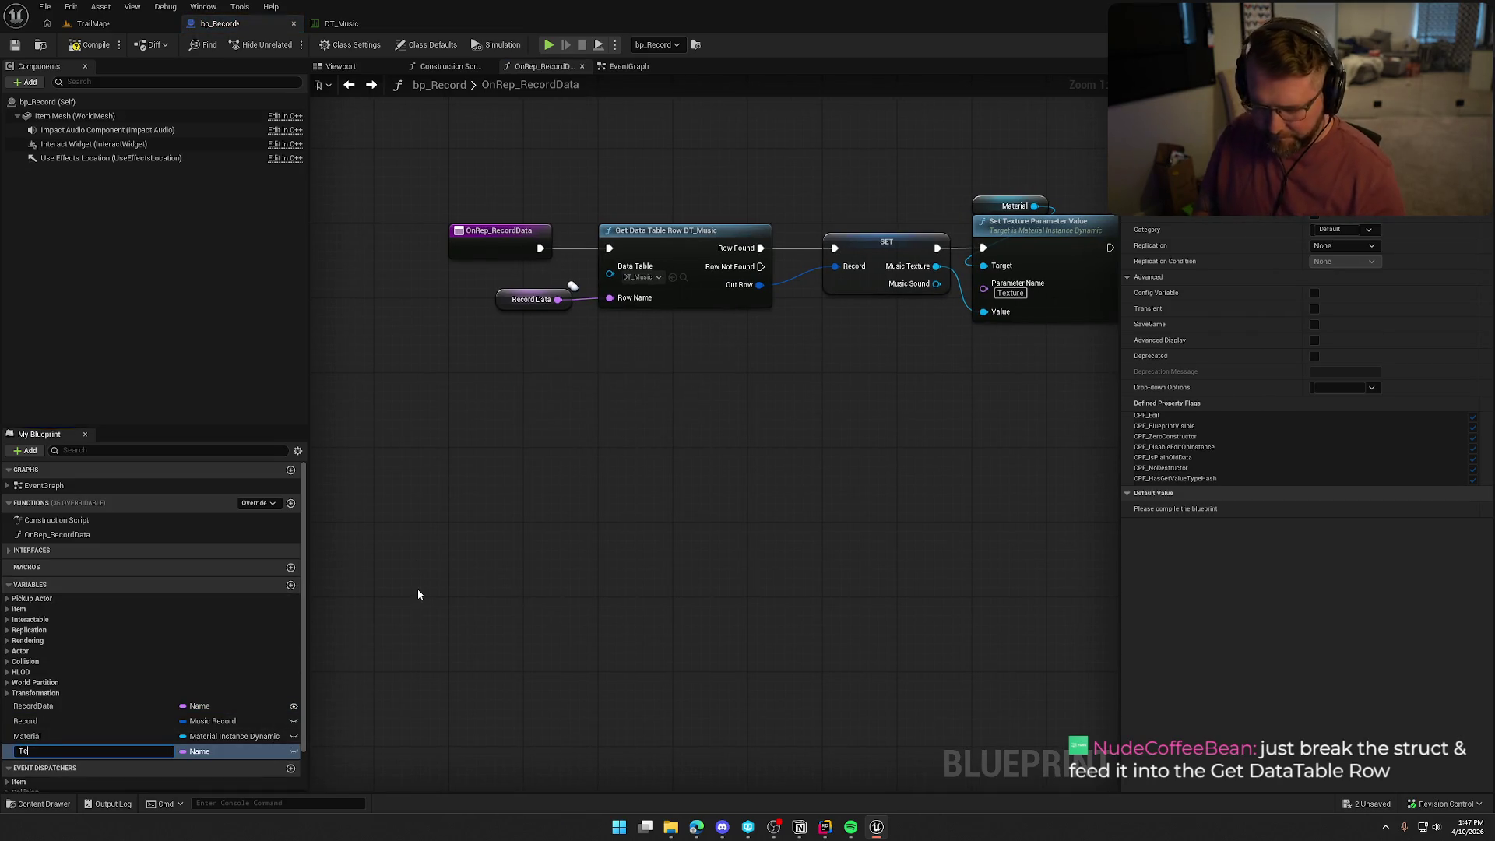
pyautogui.press('Return')
pyautogui.click(198, 751)
pyautogui.write('data table ro')
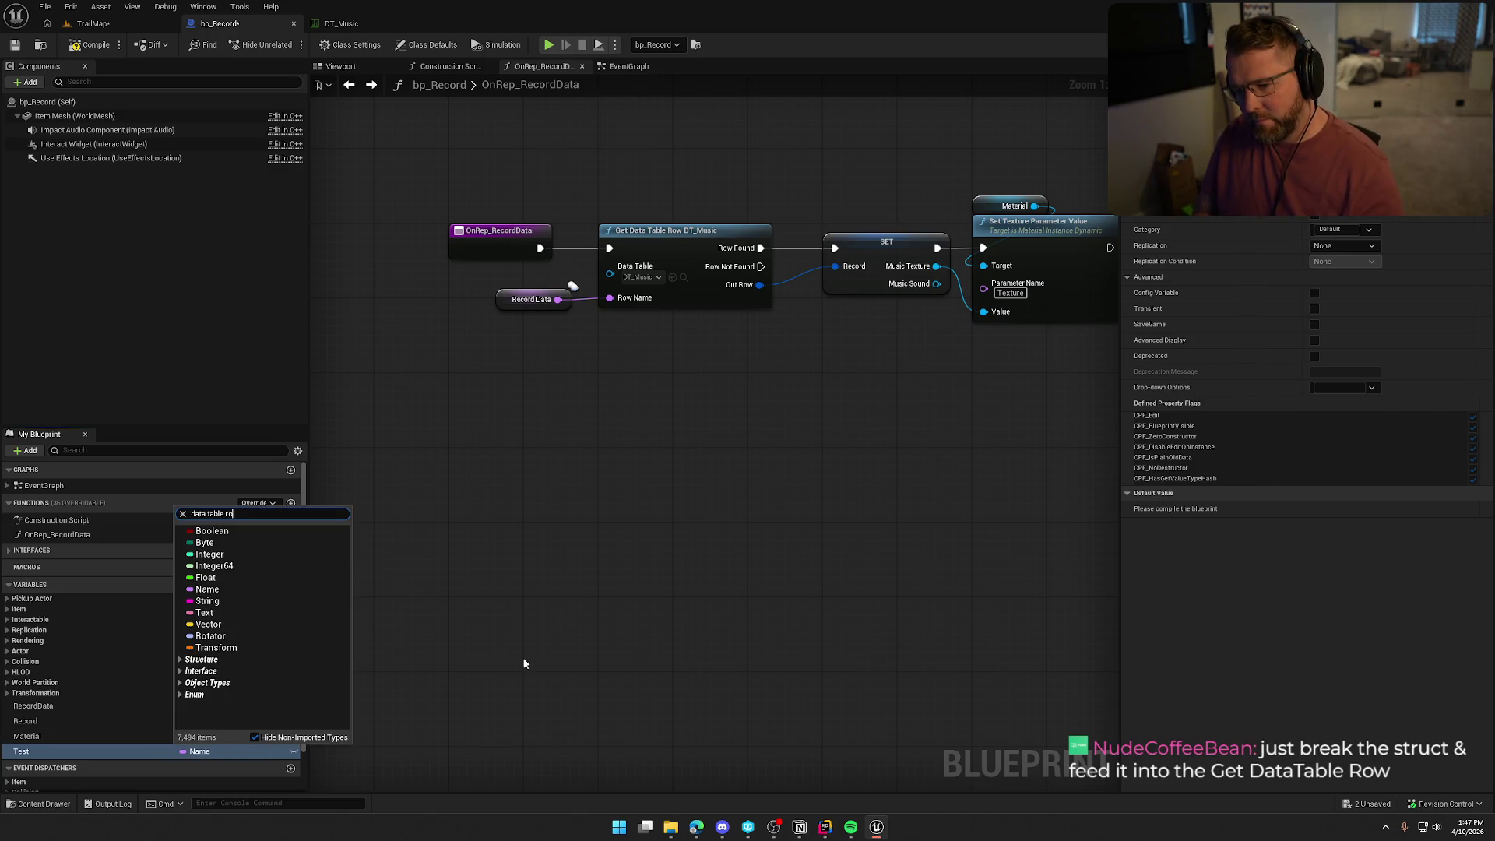
pyautogui.click(268, 559)
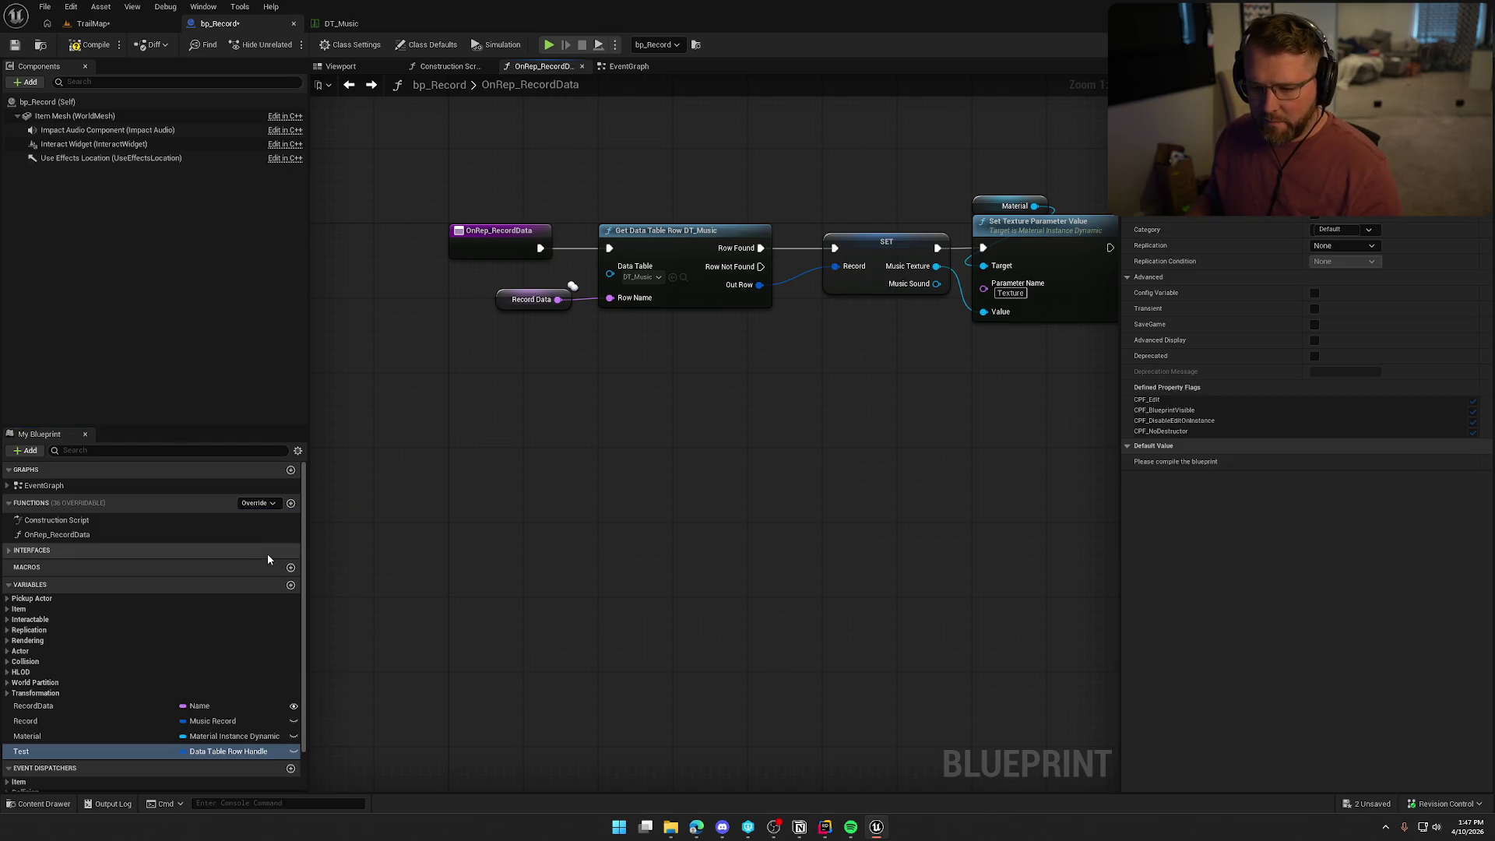
# Place a Test getter below Record Data and split it into Data Table and Row Name pins.
pyautogui.moveTo(24, 751); pyautogui.dragTo(530, 386)
pyautogui.click(552, 411)
pyautogui.rightClick(584, 400)
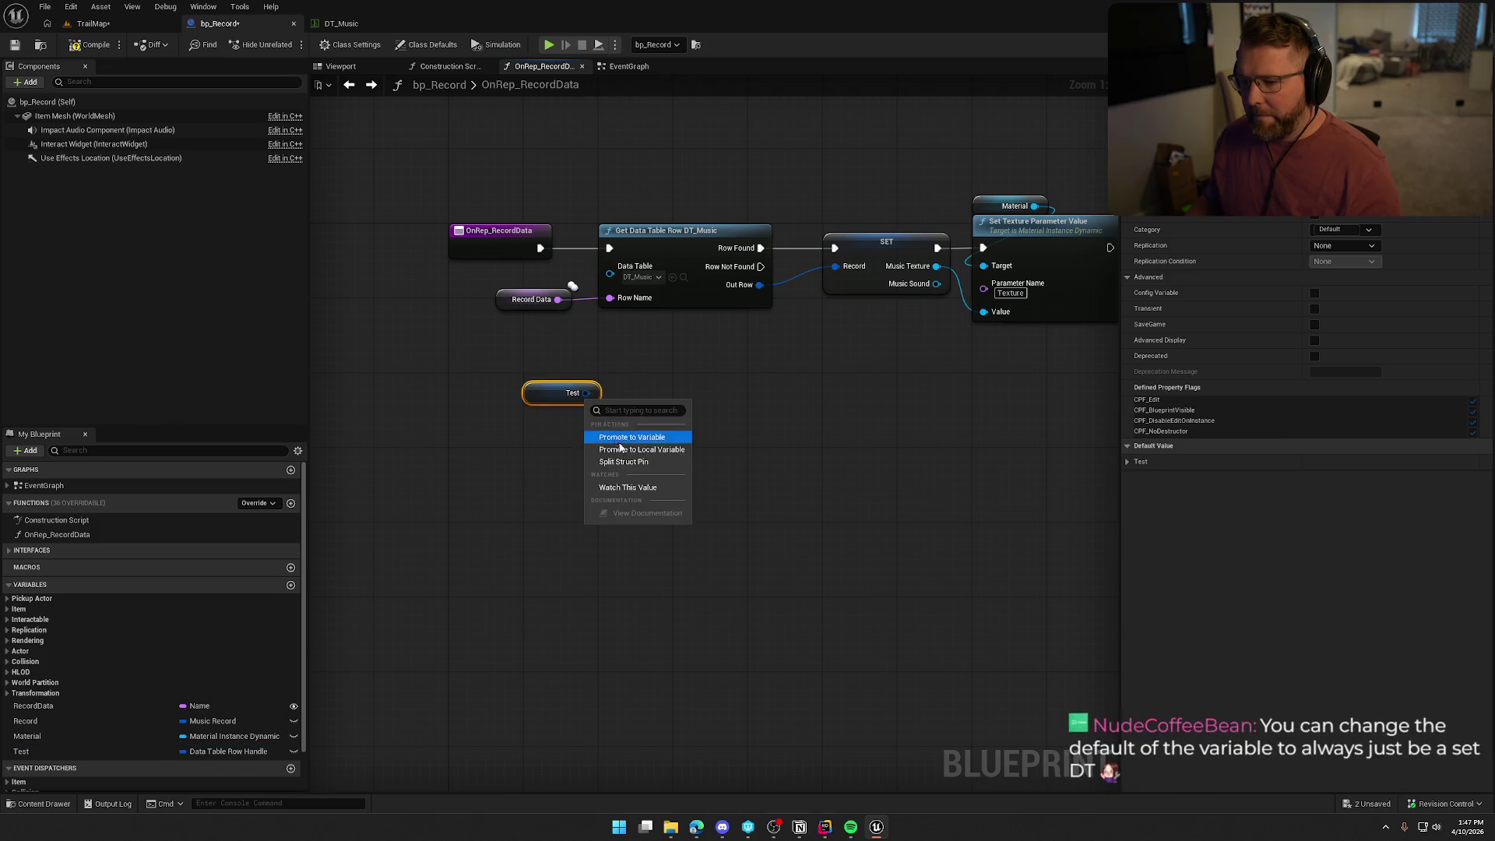
pyautogui.click(632, 461)
pyautogui.moveTo(589, 418)
pyautogui.mouseDown()
pyautogui.moveTo(610, 296)
pyautogui.moveTo(693, 381)
pyautogui.mouseUp()
pyautogui.press('Escape')
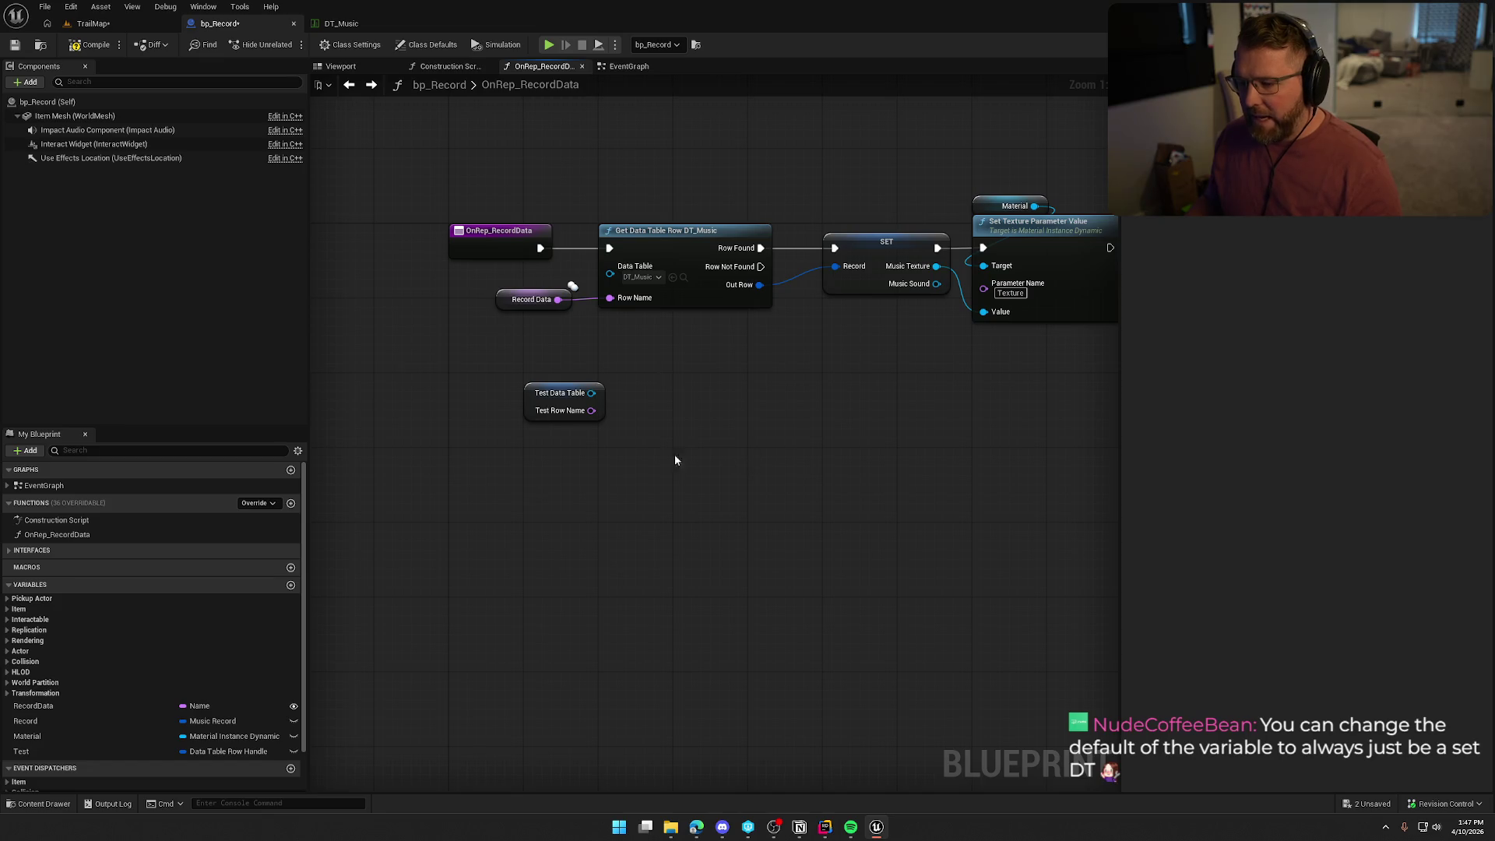
pyautogui.moveTo(532, 393); pyautogui.dragTo(457, 338)
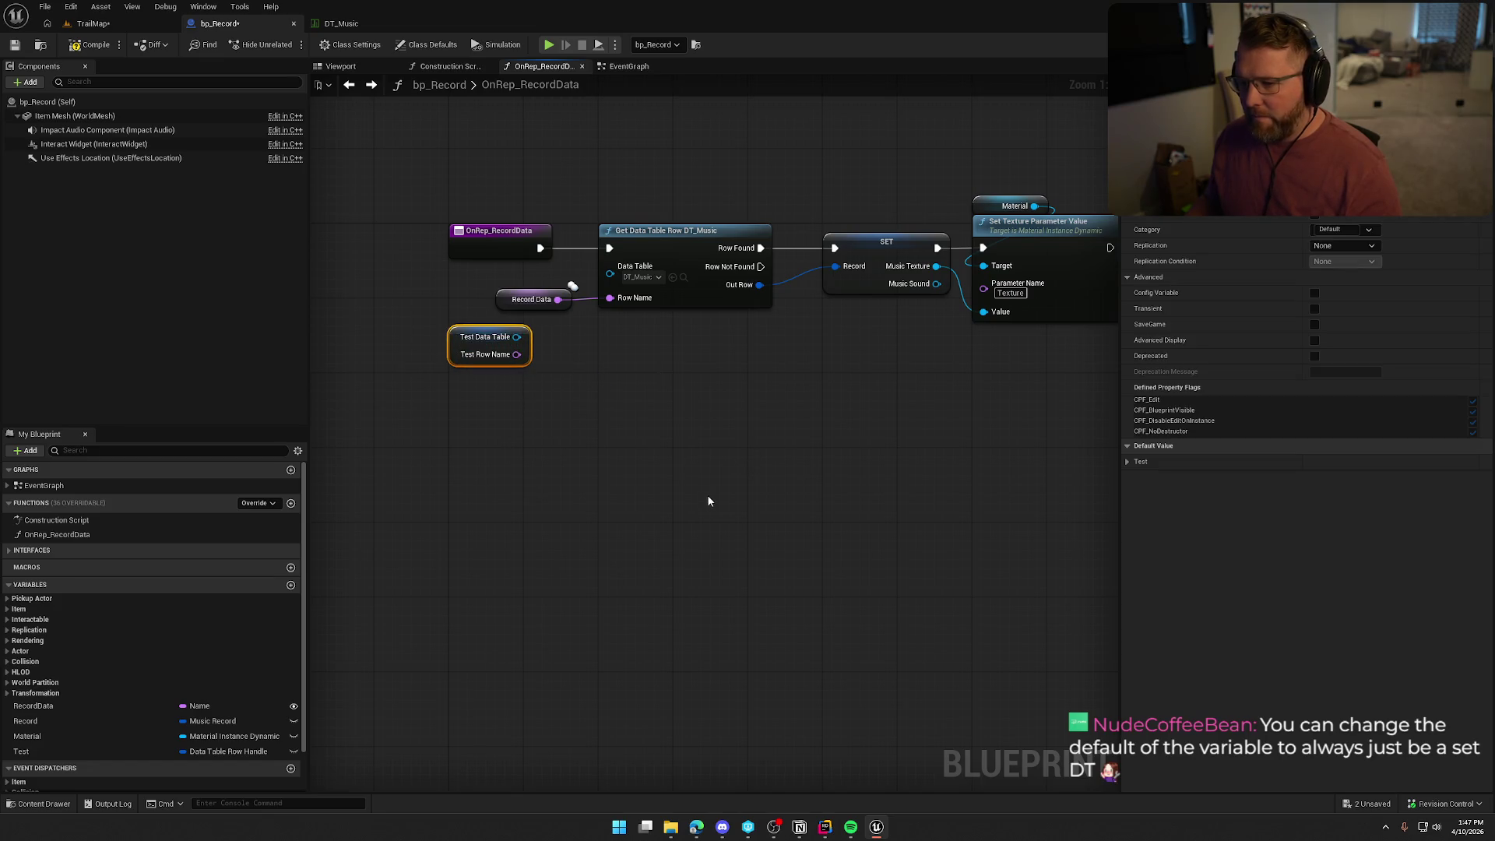
# Default Test to DT_Music's Deadmau5 row, compile and save, then return to TrailMap.
pyautogui.click(1126, 461)
pyautogui.click(1326, 477)
pyautogui.click(1395, 722)
pyautogui.click(1337, 492)
pyautogui.click(1342, 517)
pyautogui.press('F7')
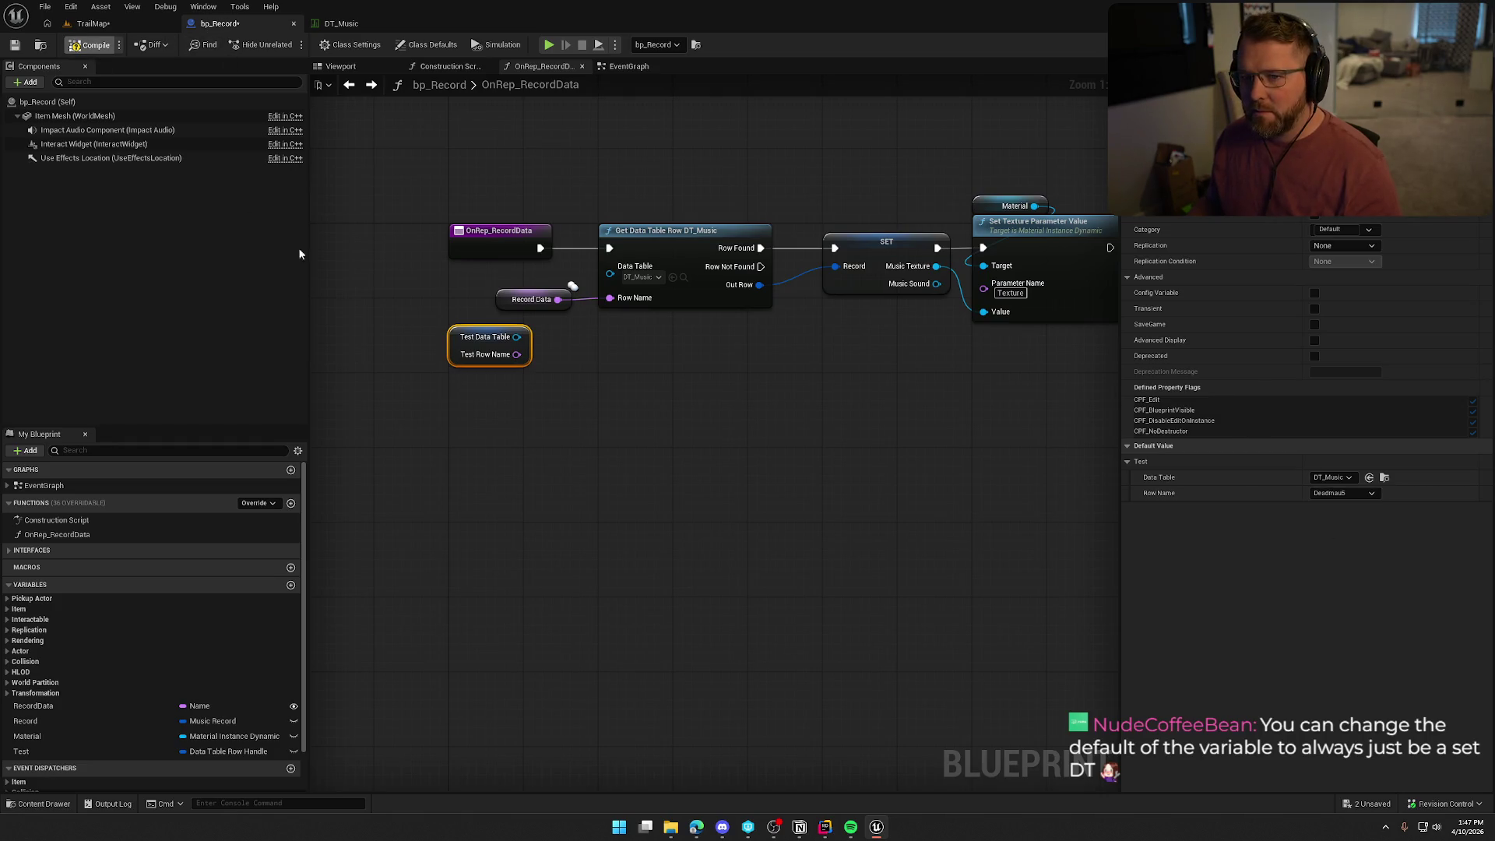
pyautogui.hotkey('ctrl', 's')
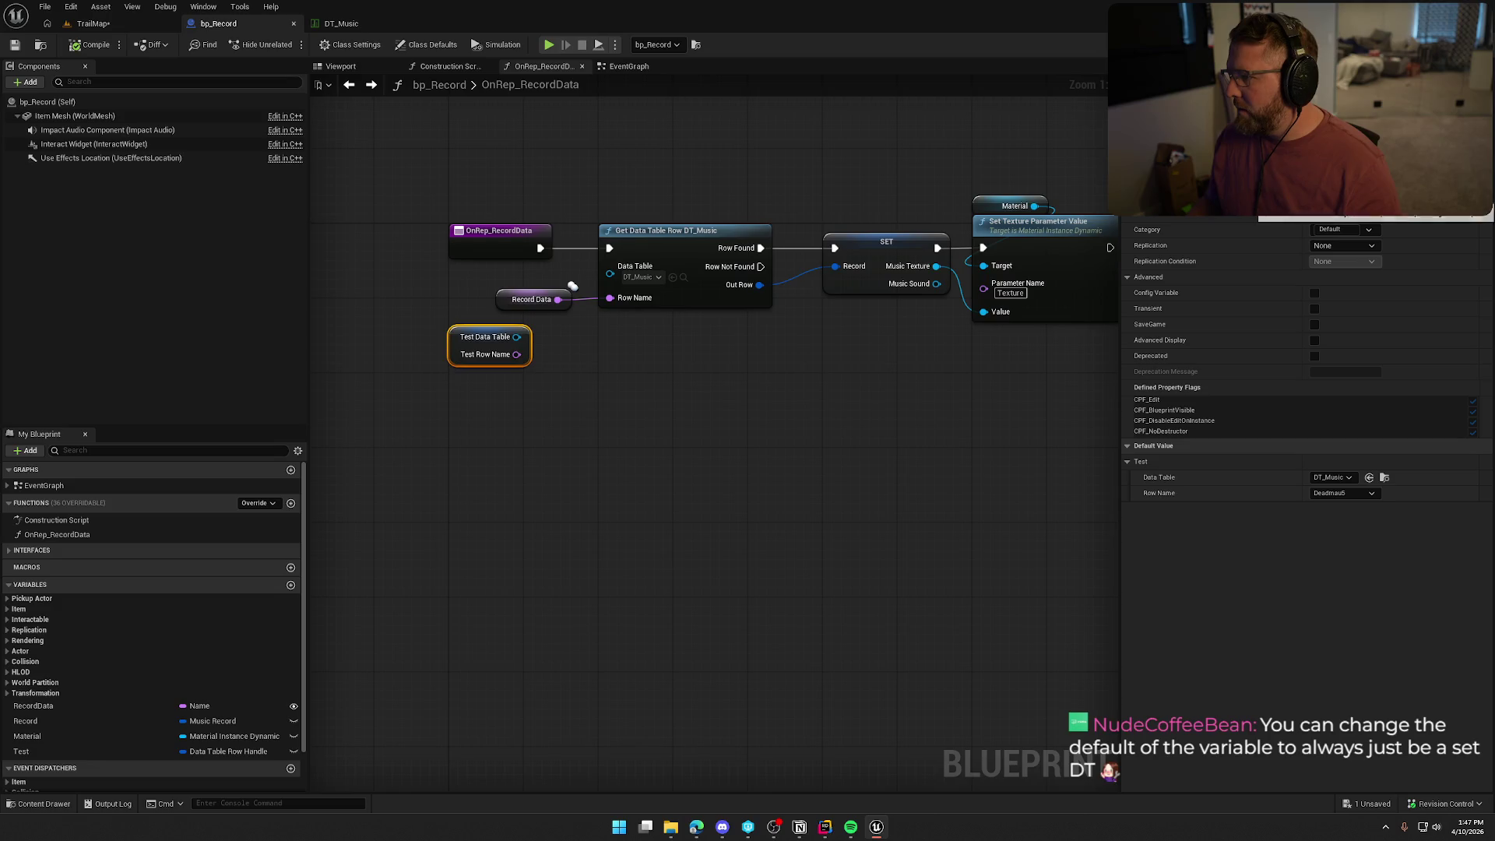
pyautogui.click(689, 344)
pyautogui.click(93, 24)
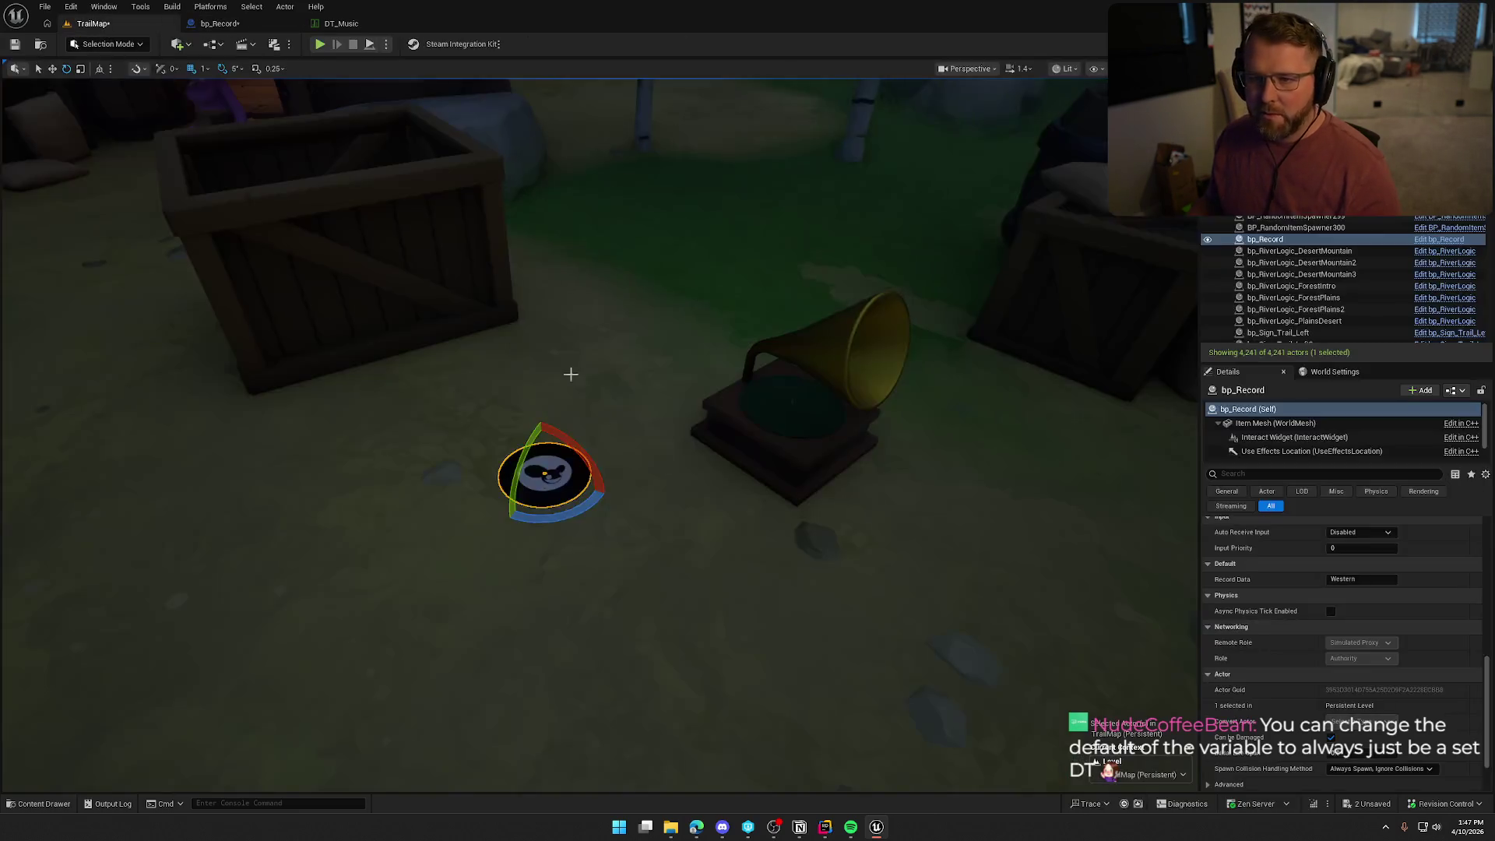
pyautogui.scroll(2, 1332, 671)
pyautogui.scroll(6, 1336, 671)
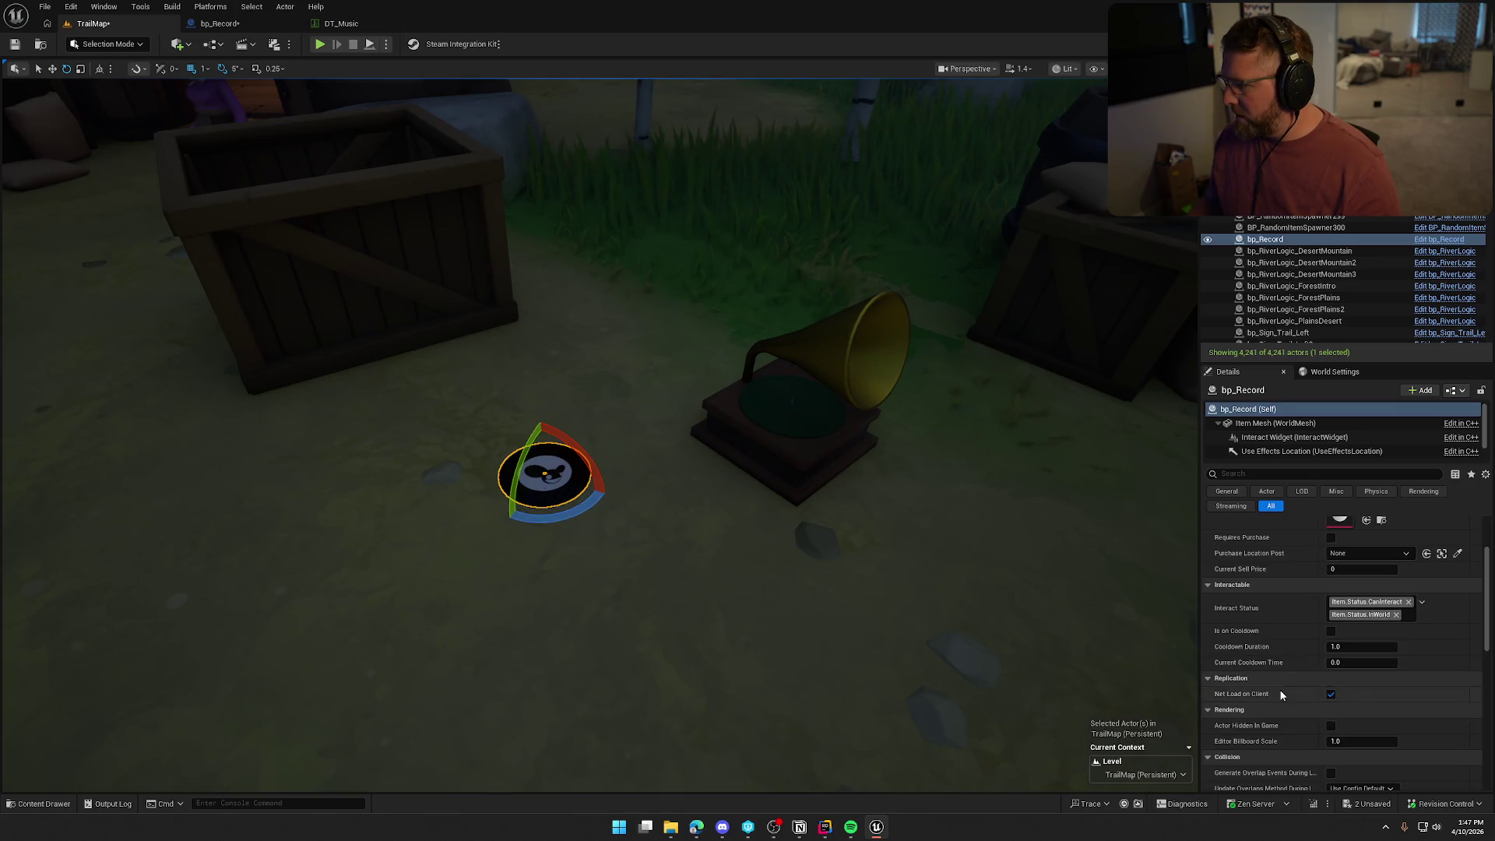
pyautogui.scroll(-10, 1284, 691)
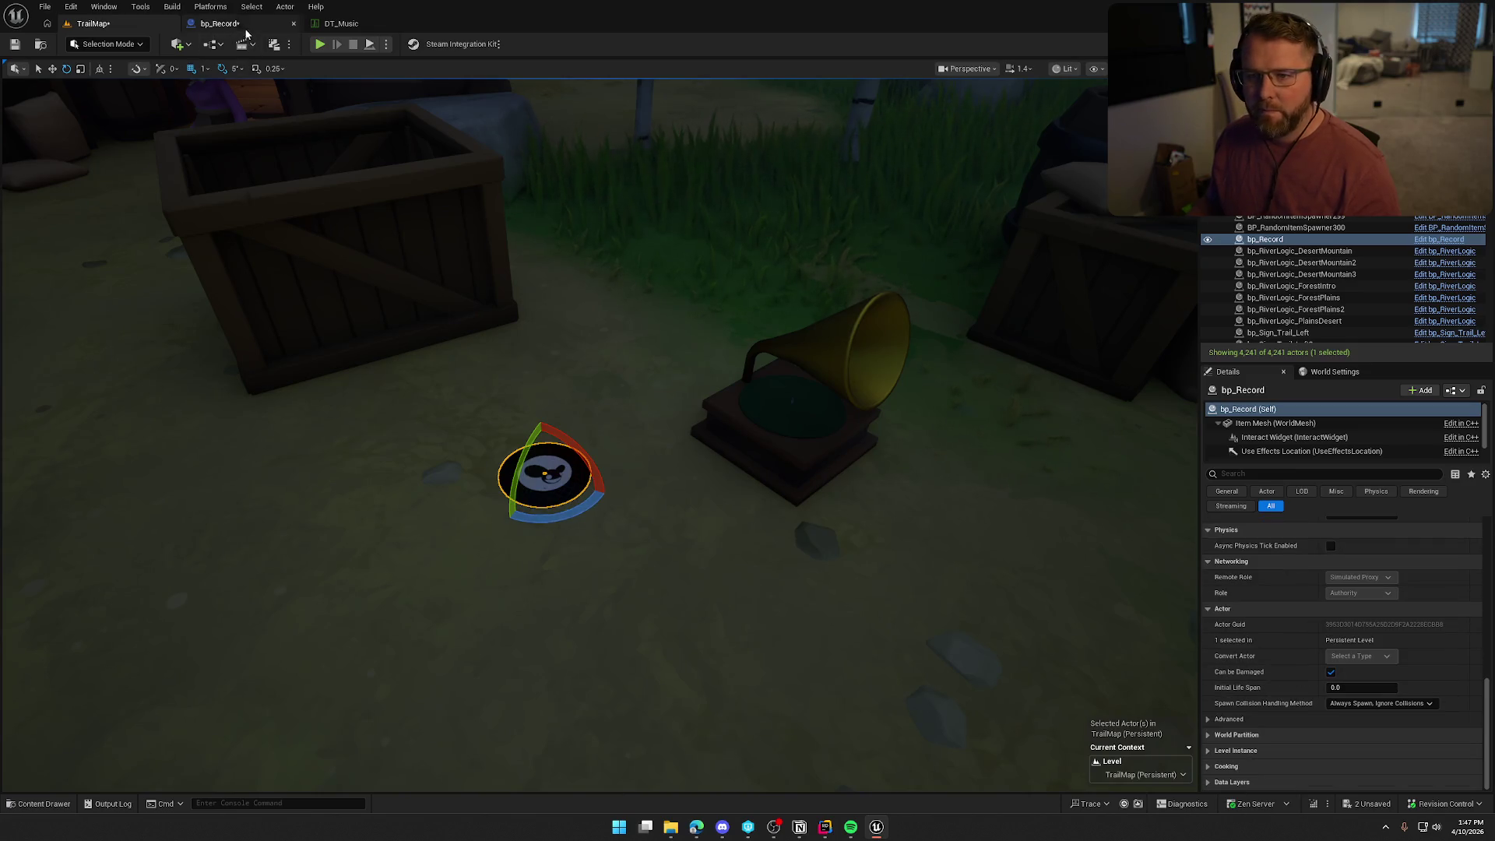
pyautogui.click(220, 24)
pyautogui.click(98, 25)
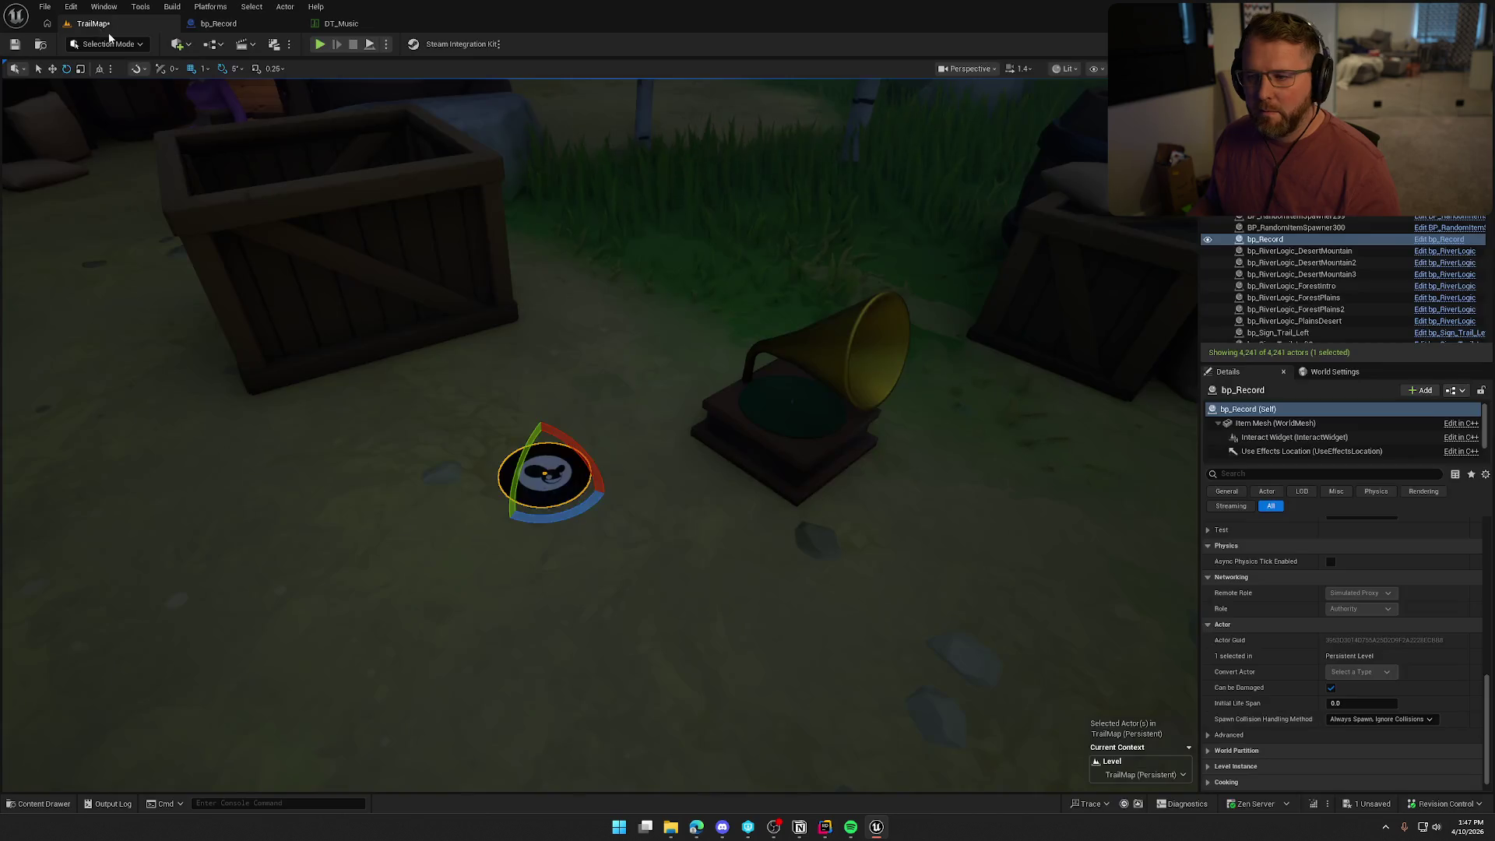
pyautogui.click(824, 524)
pyautogui.click(562, 486)
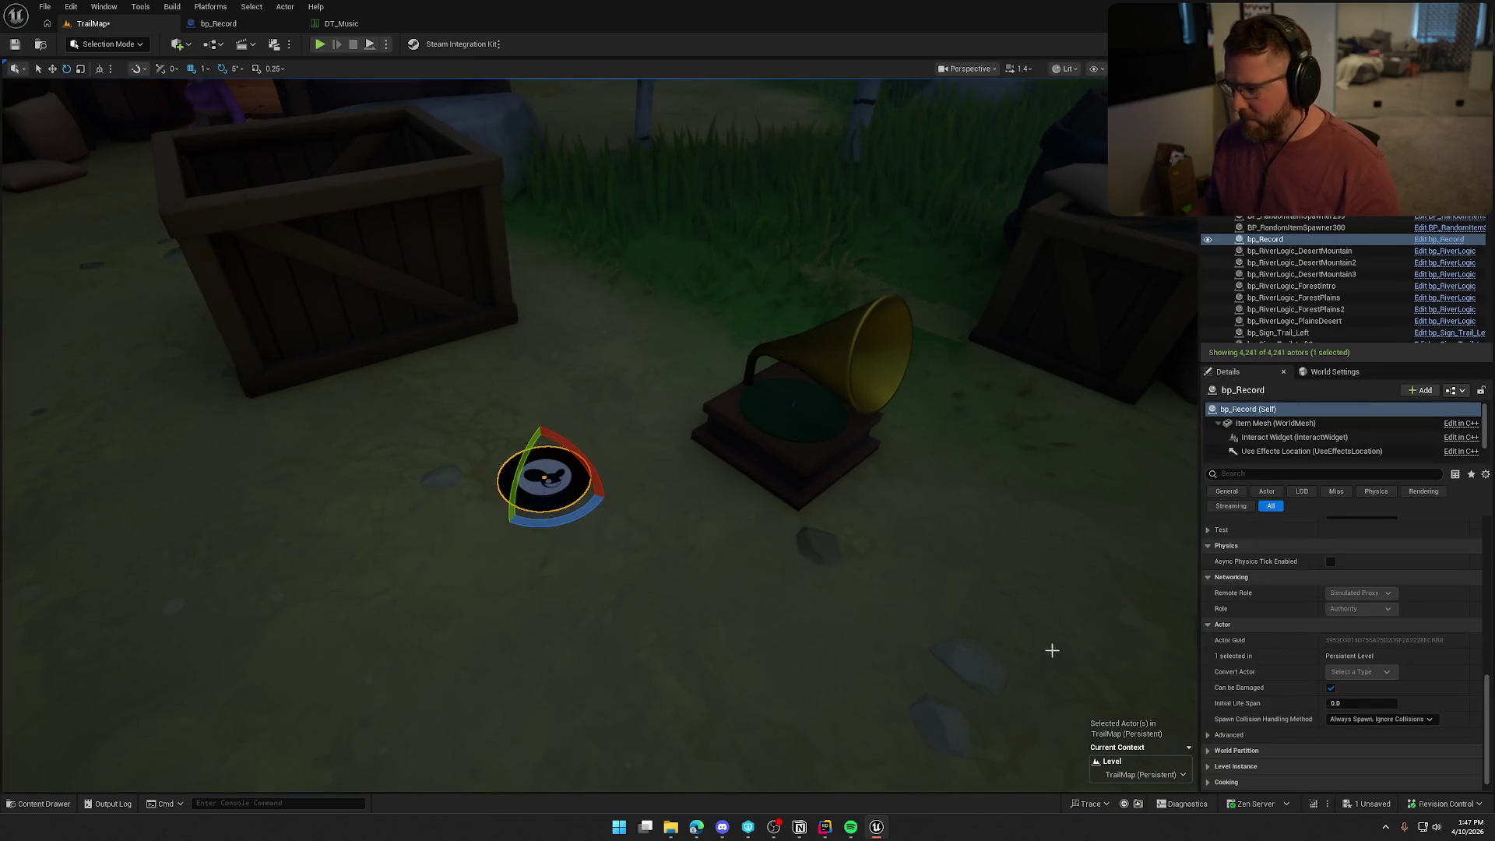
pyautogui.scroll(3, 1298, 706)
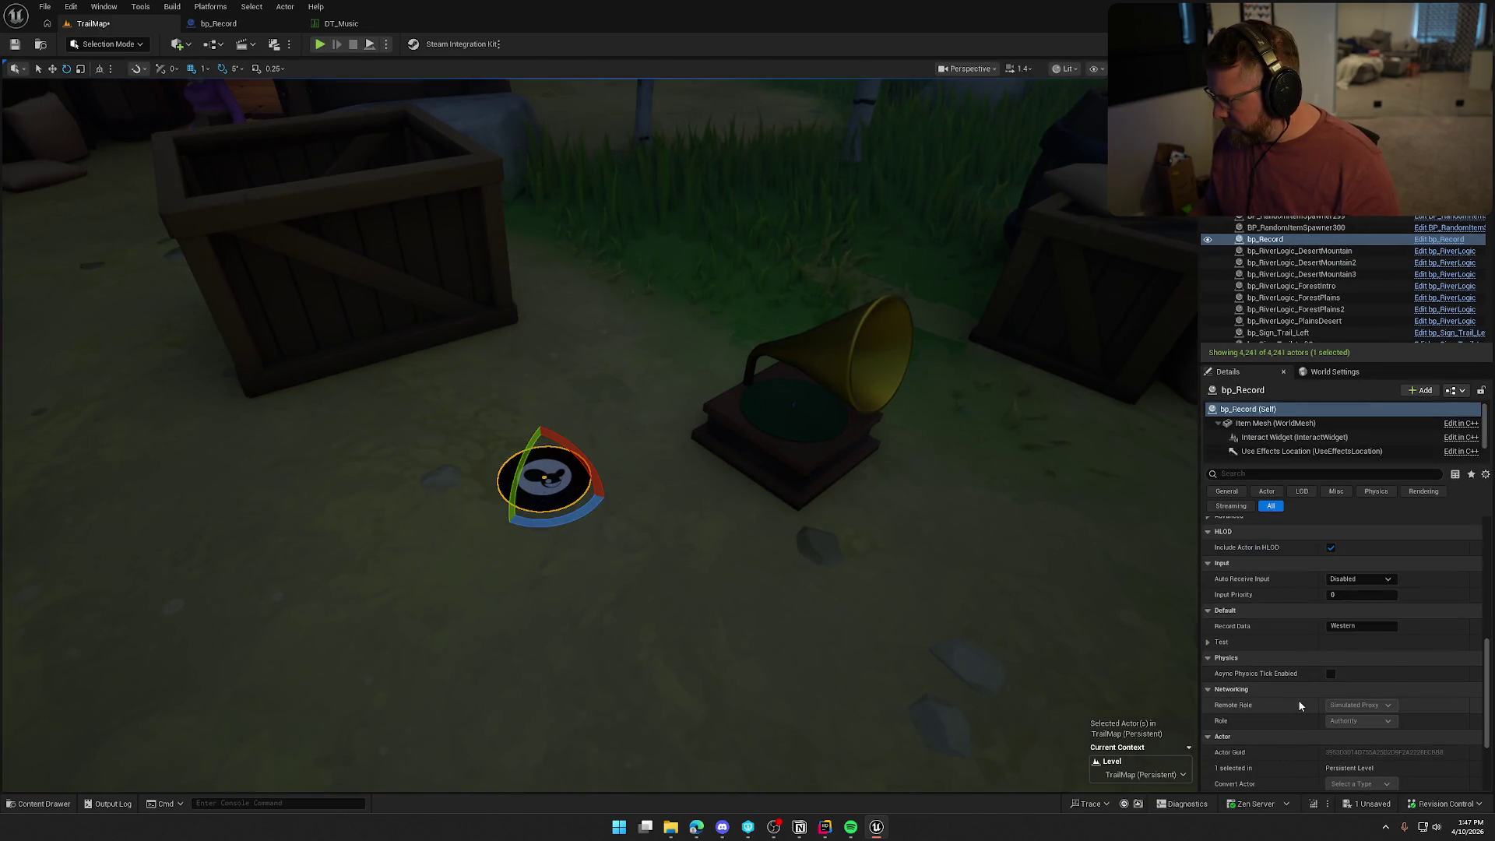
pyautogui.click(1208, 642)
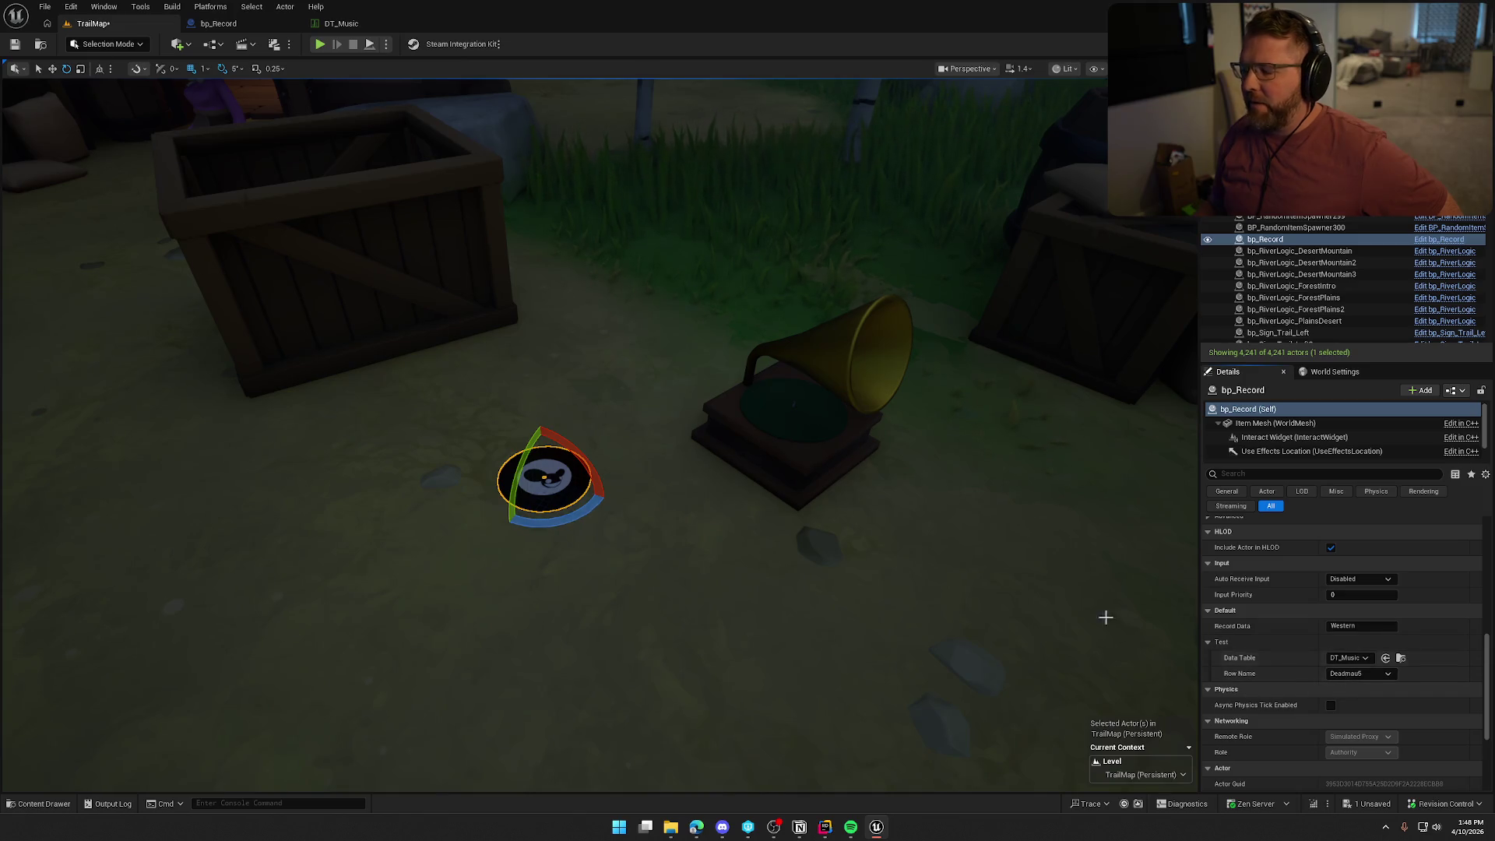
pyautogui.click(222, 24)
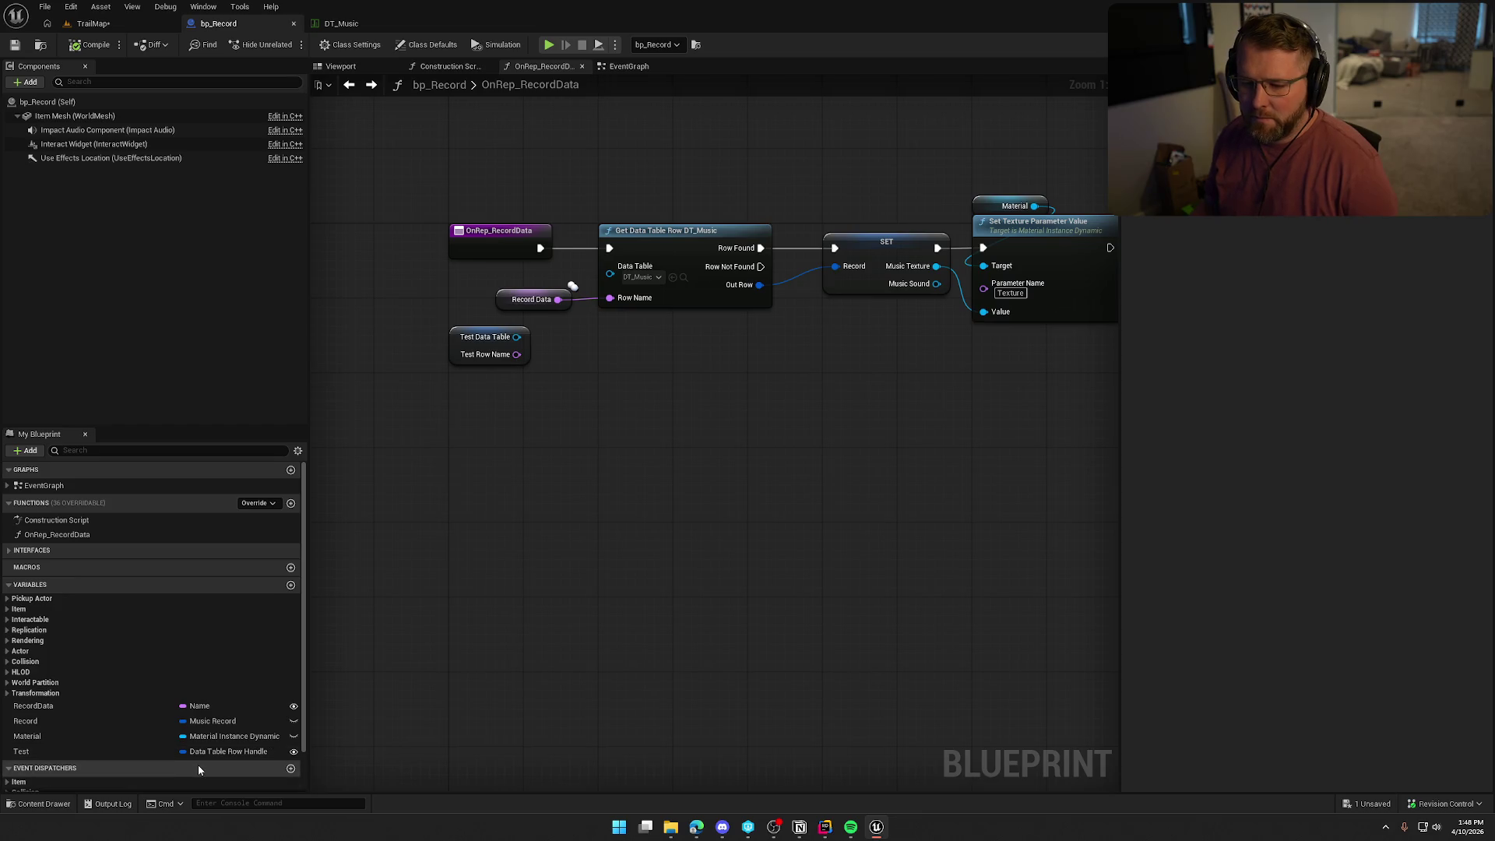
# Change RecordData's type to Data Table Row Handle.
pyautogui.click(199, 706)
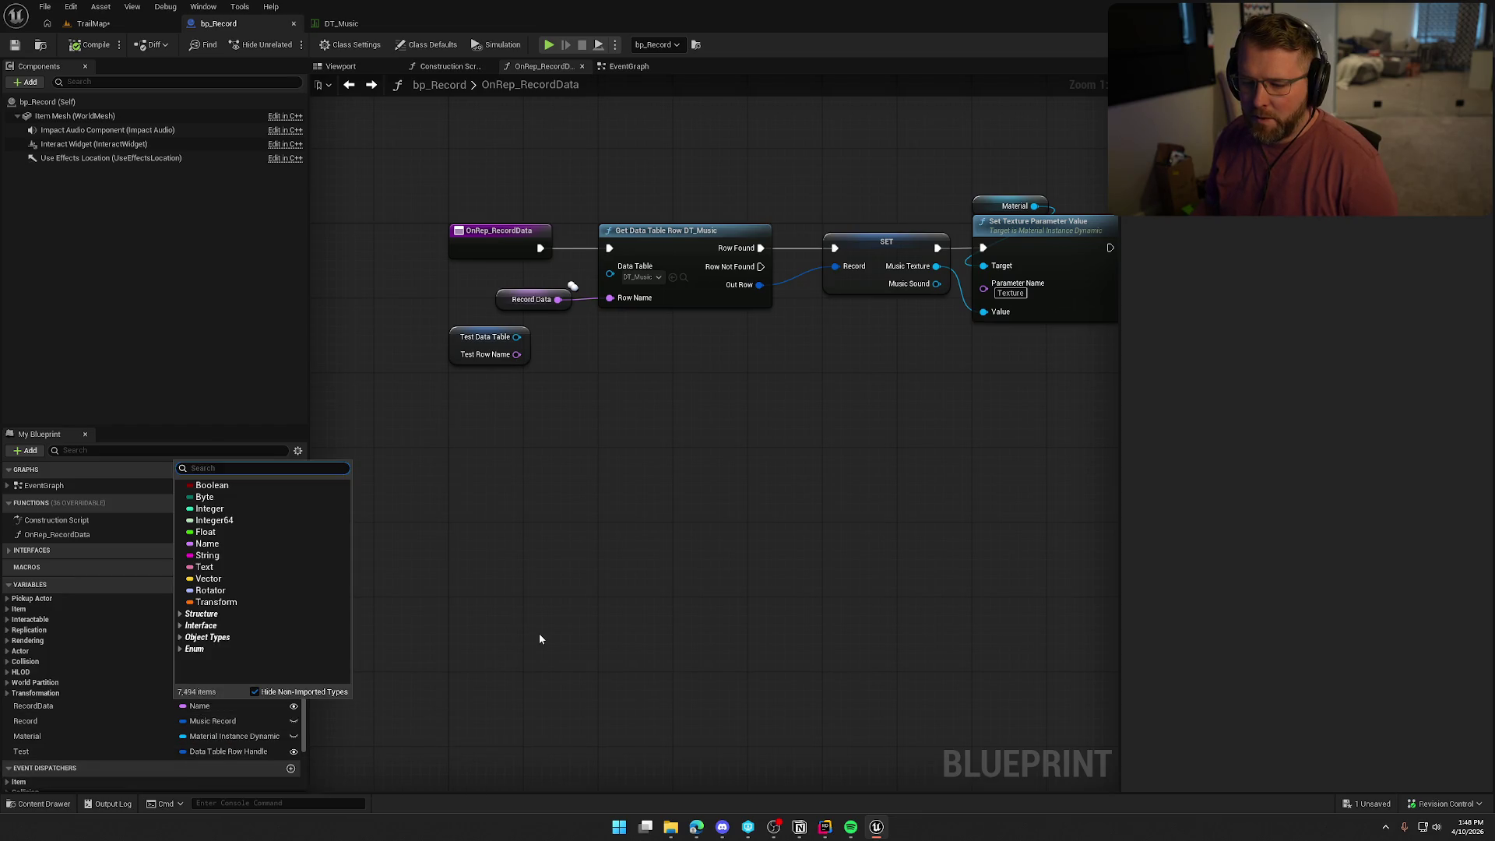
pyautogui.write('Data')
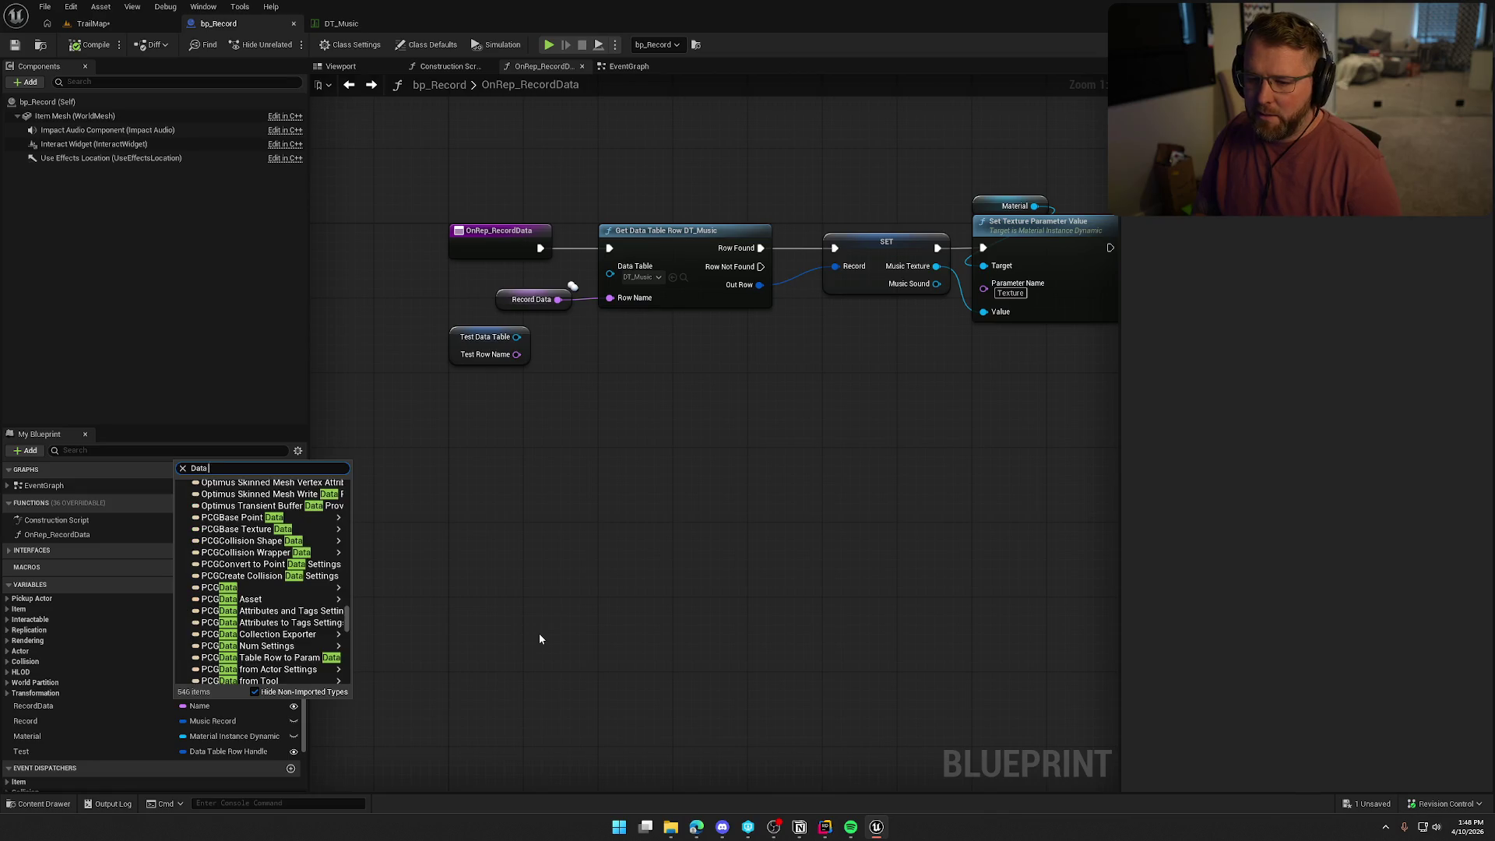
pyautogui.write(' Table')
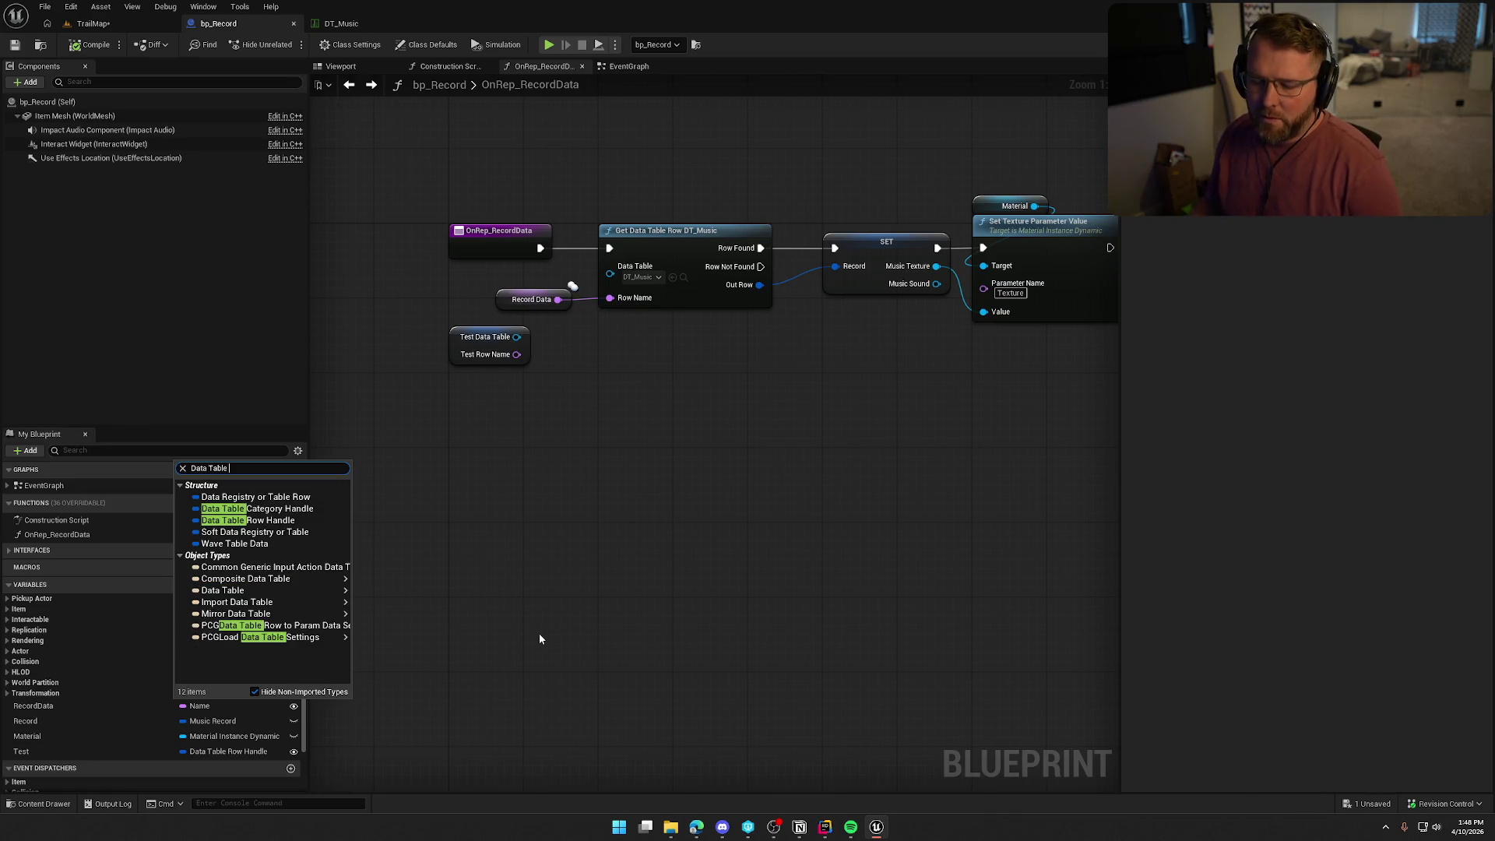
pyautogui.click(319, 520)
pyautogui.click(782, 437)
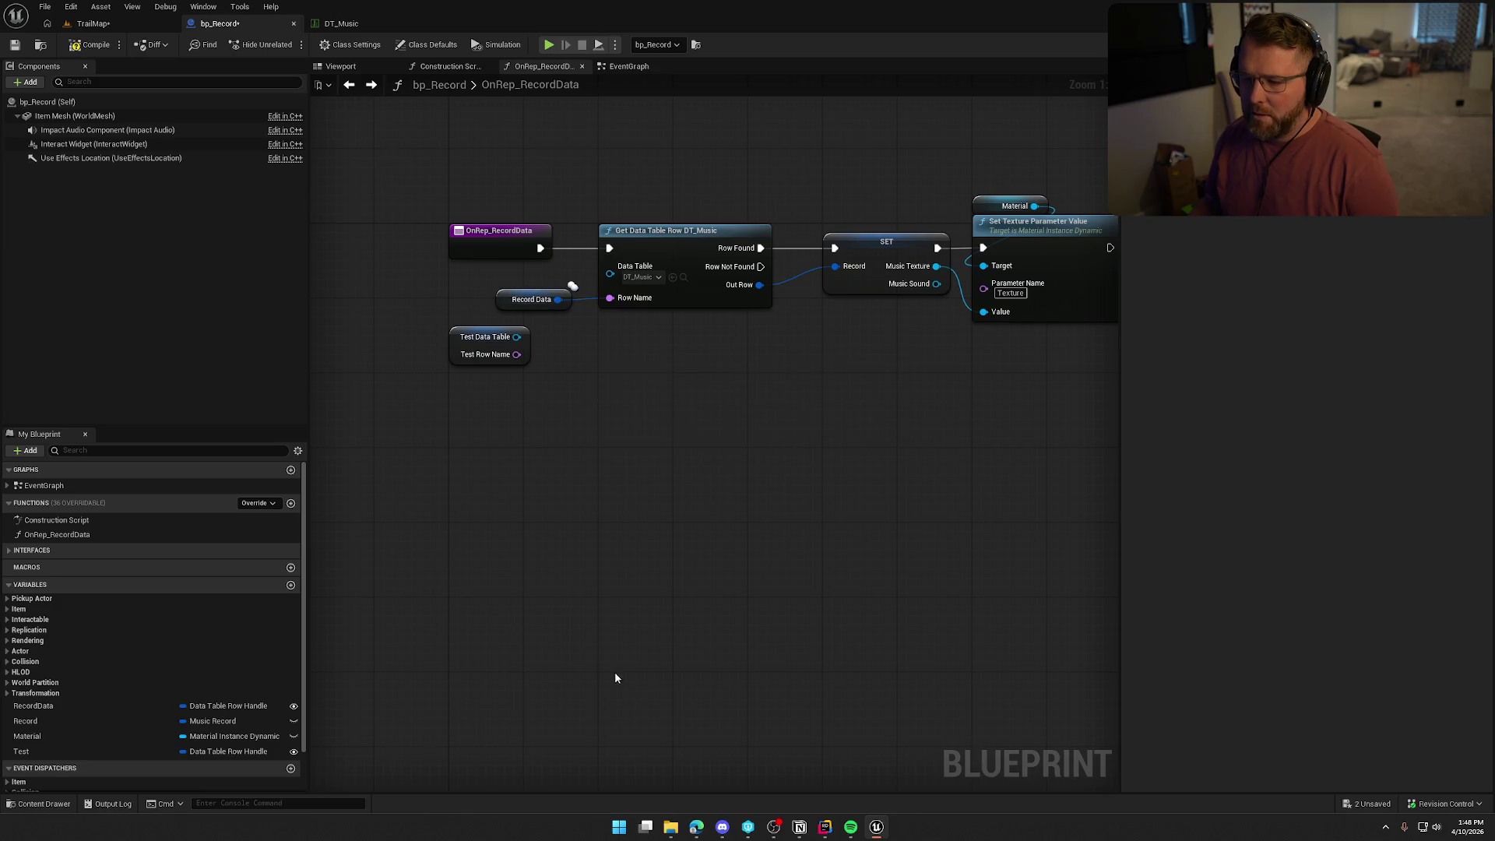
# Delete the Test node and the Test variable, compiling in between.
pyautogui.click(47, 751)
pyautogui.click(489, 345)
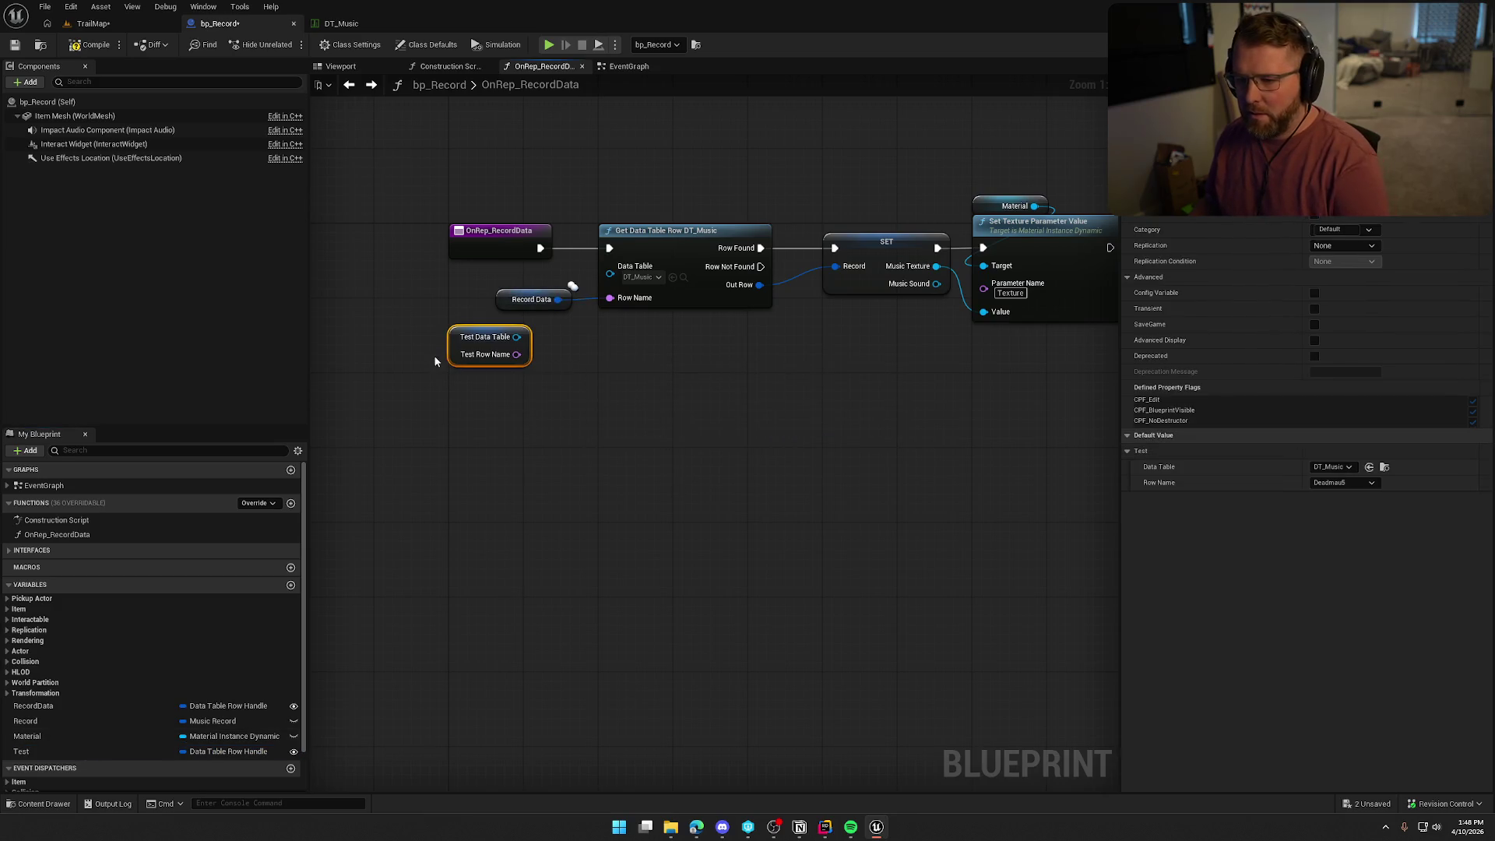
pyautogui.press('Delete')
pyautogui.click(91, 45)
pyautogui.click(77, 752)
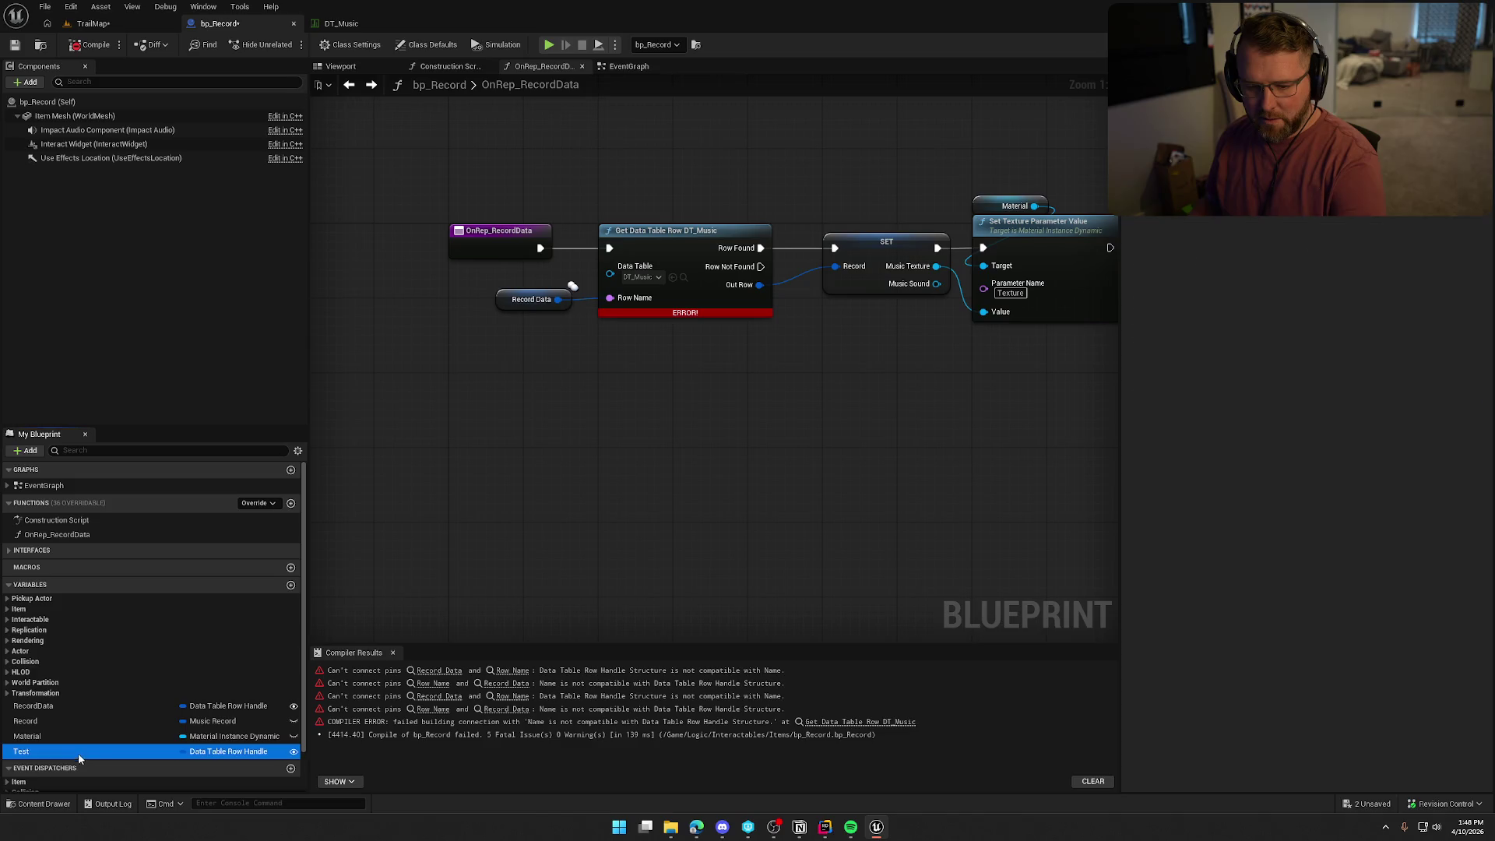
pyautogui.press('Delete')
# Split the Record Data pin, recompile, and locate the errored SetRecordRowName graph.
pyautogui.moveTo(572, 366)
pyautogui.mouseDown()
pyautogui.moveTo(525, 375)
pyautogui.moveTo(609, 367)
pyautogui.mouseUp()
pyautogui.keyDown('alt'); pyautogui.click(520, 369); pyautogui.keyUp('alt')
pyautogui.rightClick(528, 378)
pyautogui.click(565, 434)
pyautogui.click(92, 44)
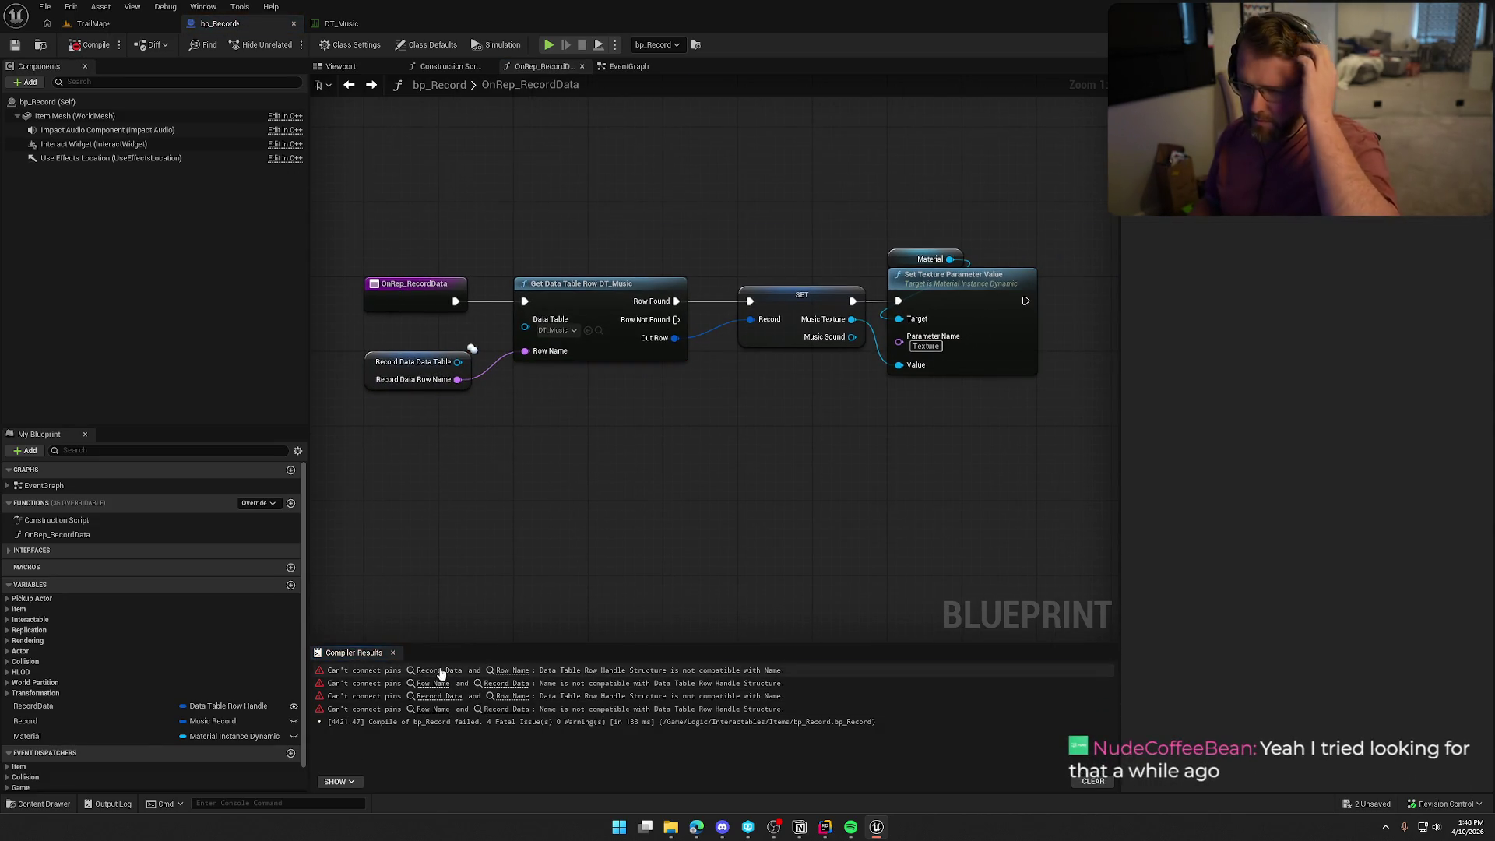
pyautogui.click(439, 670)
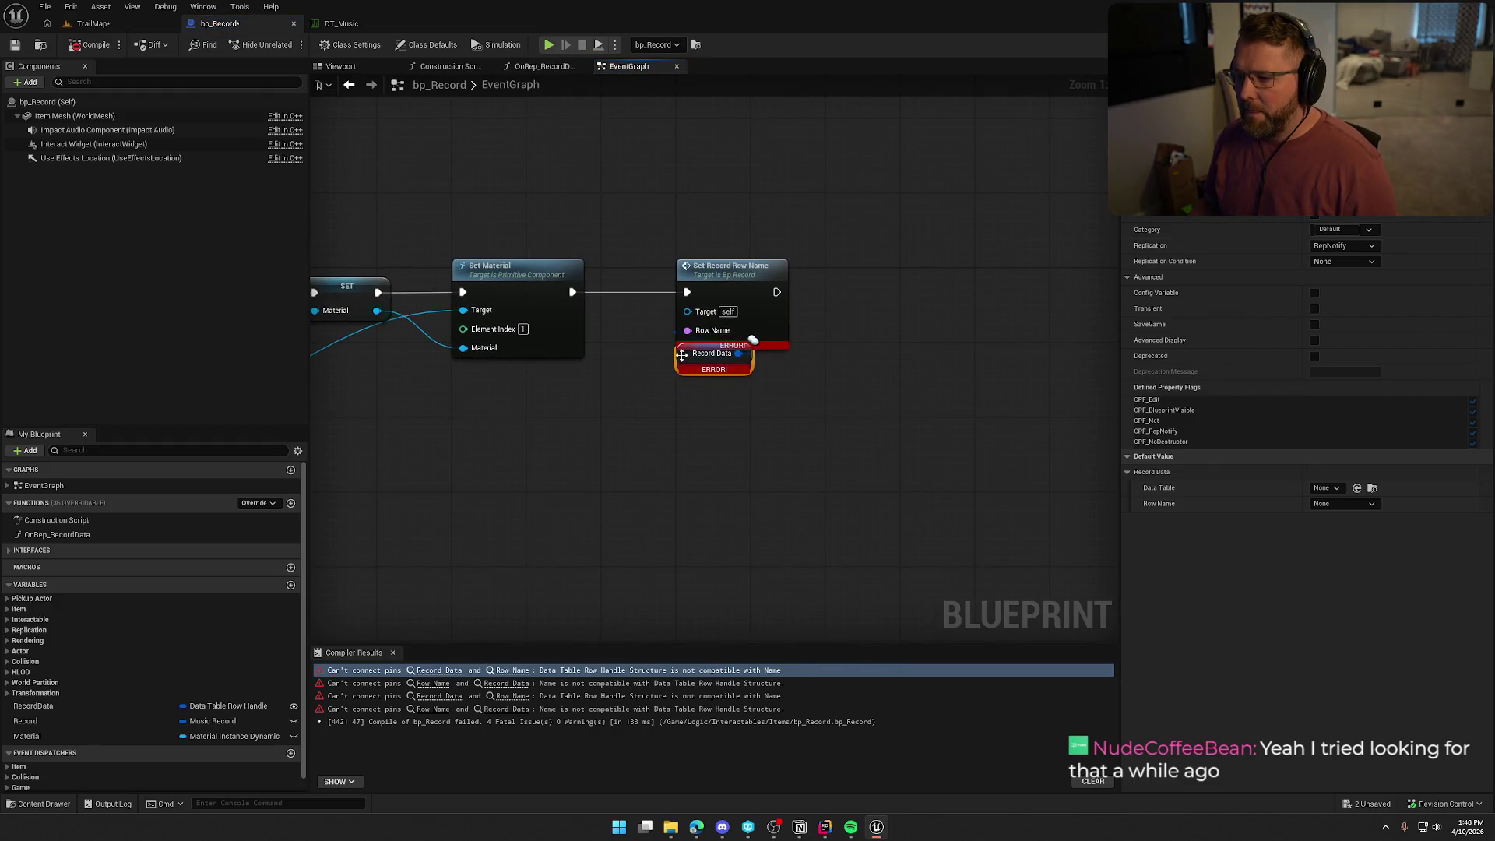
pyautogui.moveTo(681, 354); pyautogui.dragTo(605, 395)
pyautogui.doubleClick(719, 276)
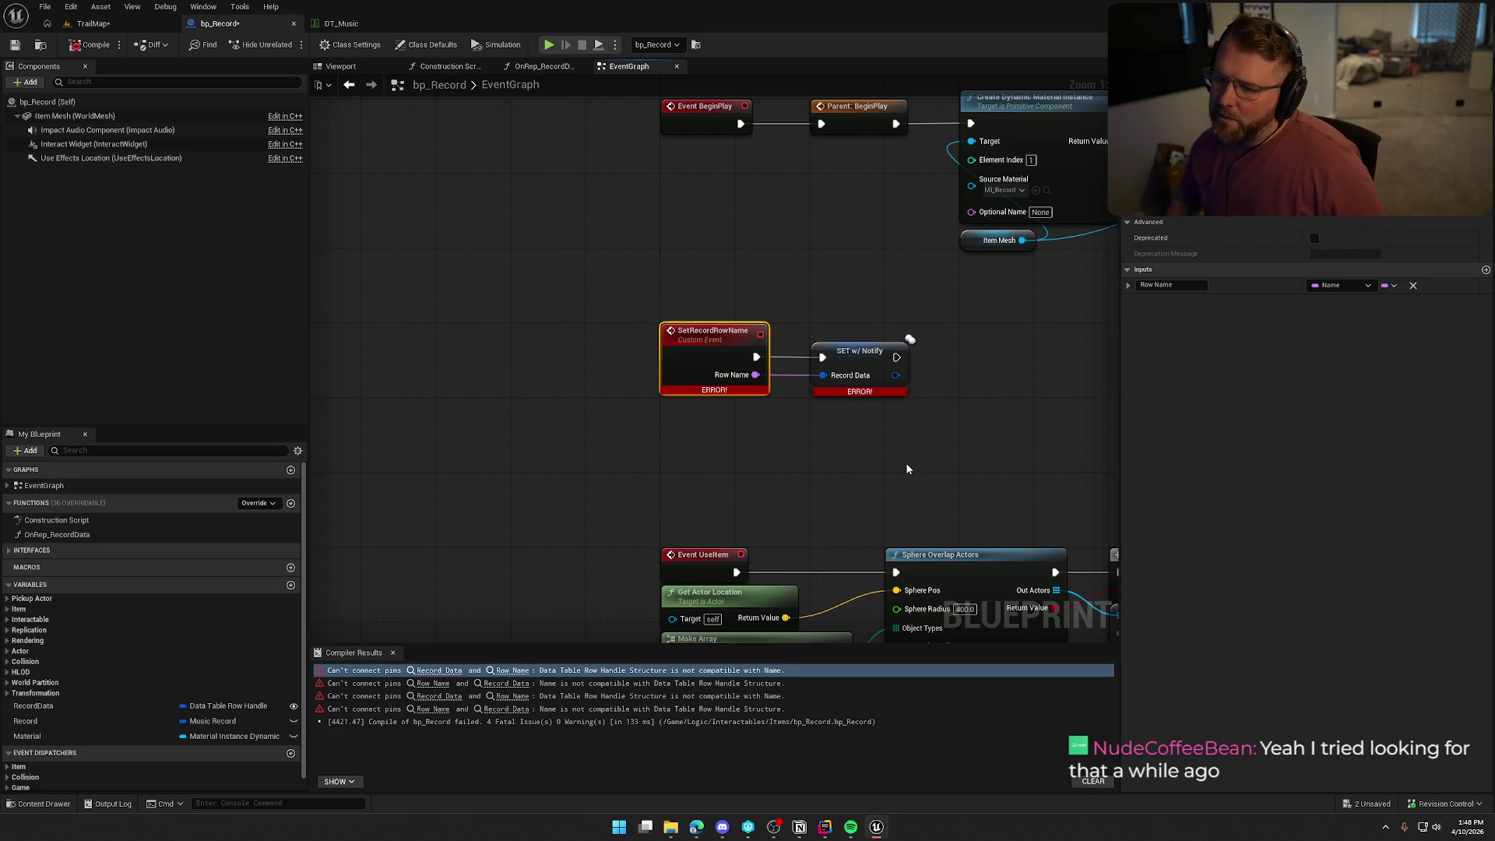
# Split Record Data in the event graph and wire its Row Name into Set Record Row Name.
pyautogui.moveTo(907, 469)
pyautogui.mouseDown()
pyautogui.moveTo(896, 501)
pyautogui.moveTo(779, 456)
pyautogui.moveTo(507, 399)
pyautogui.moveTo(1018, 413)
pyautogui.moveTo(935, 408)
pyautogui.moveTo(661, 444)
pyautogui.moveTo(747, 428)
pyautogui.mouseUp()
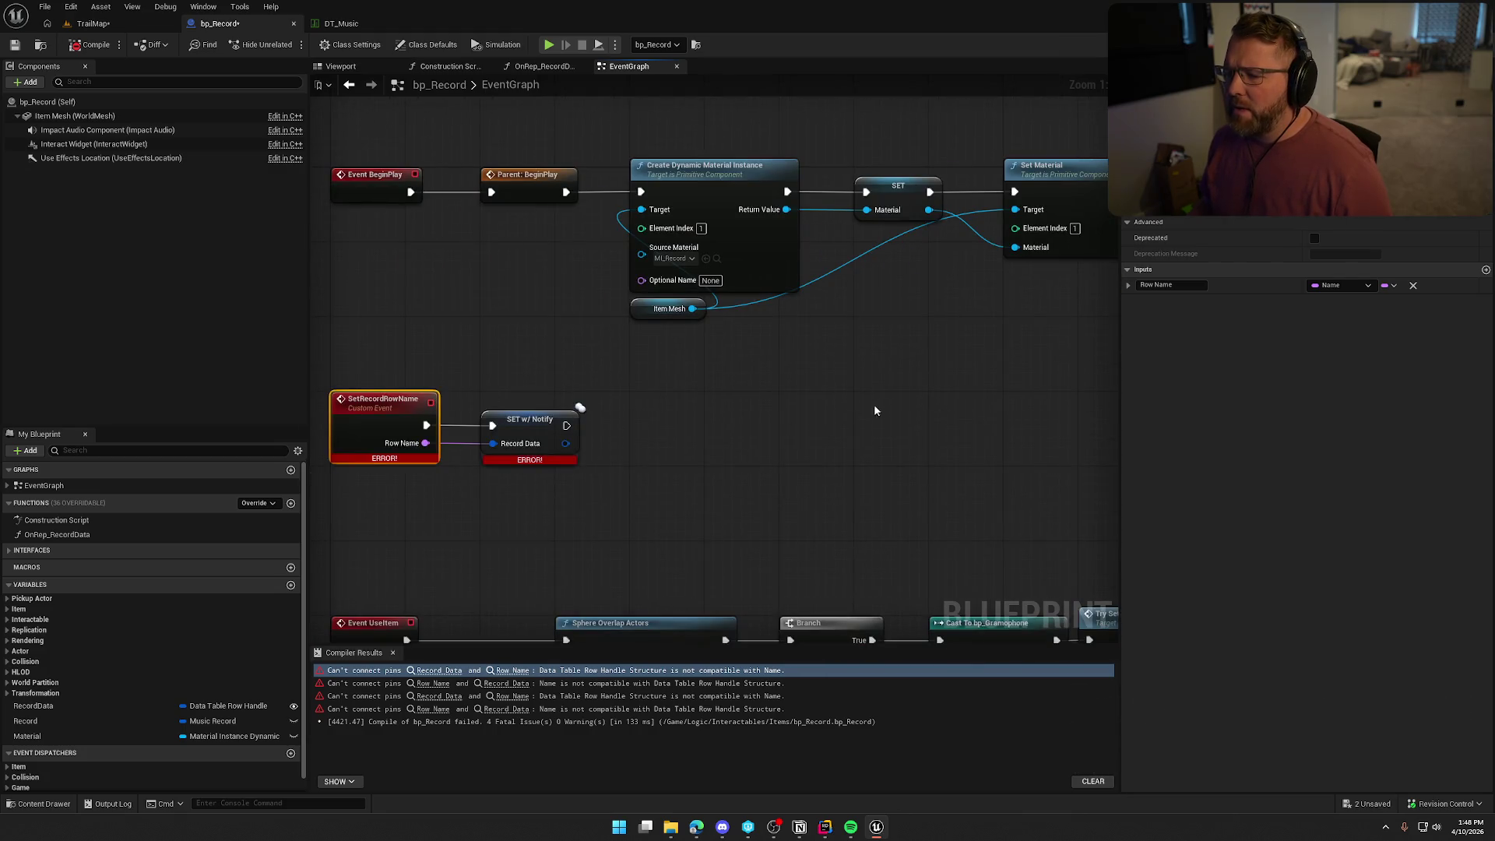
pyautogui.moveTo(850, 408); pyautogui.dragTo(473, 389)
pyautogui.moveTo(711, 409)
pyautogui.mouseDown()
pyautogui.moveTo(1188, 392)
pyautogui.moveTo(1094, 437)
pyautogui.moveTo(600, 452)
pyautogui.mouseUp()
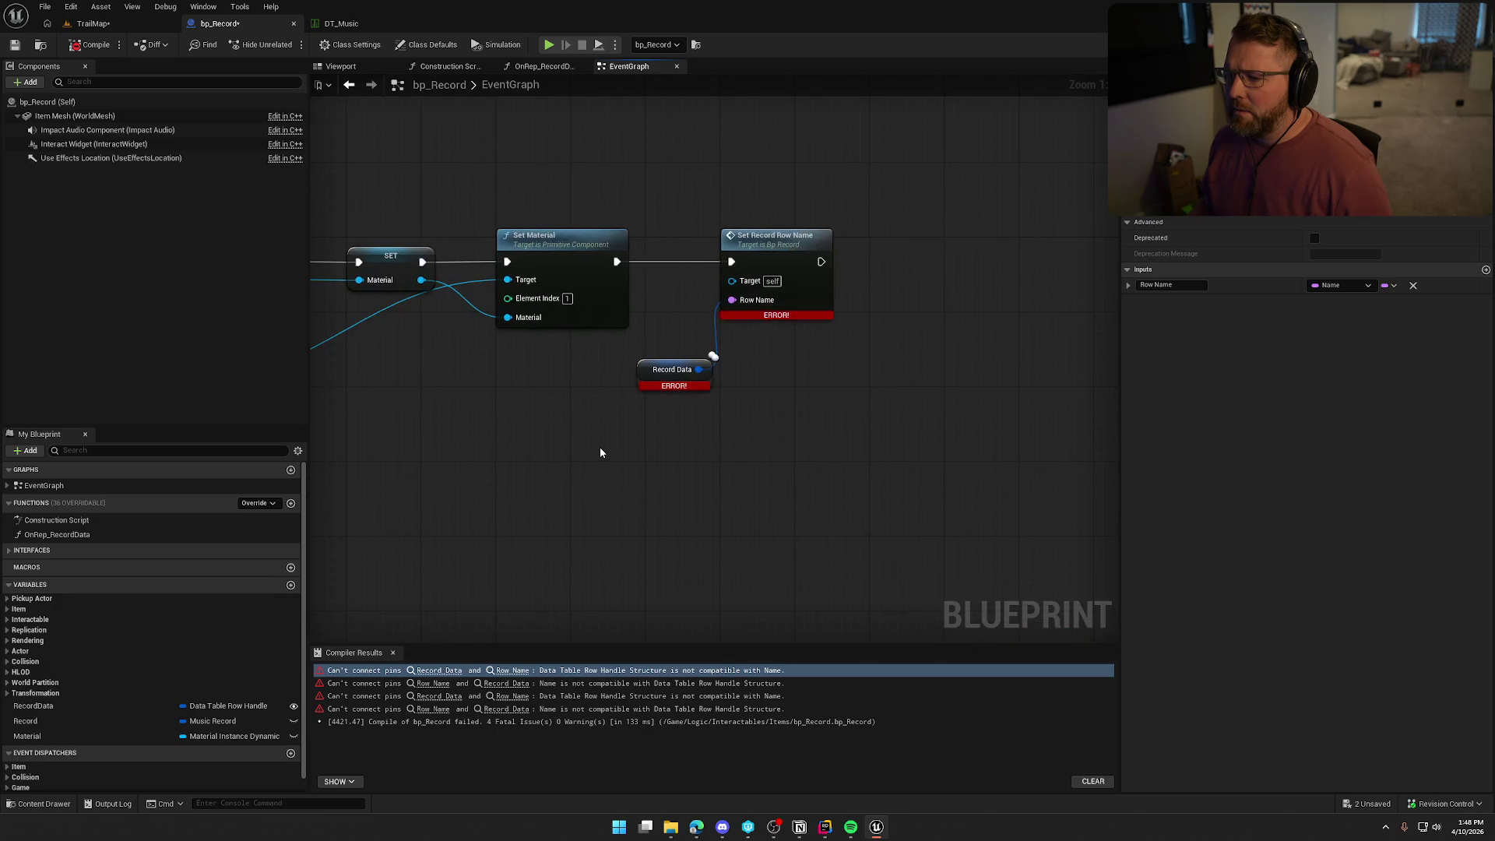
pyautogui.click(671, 378)
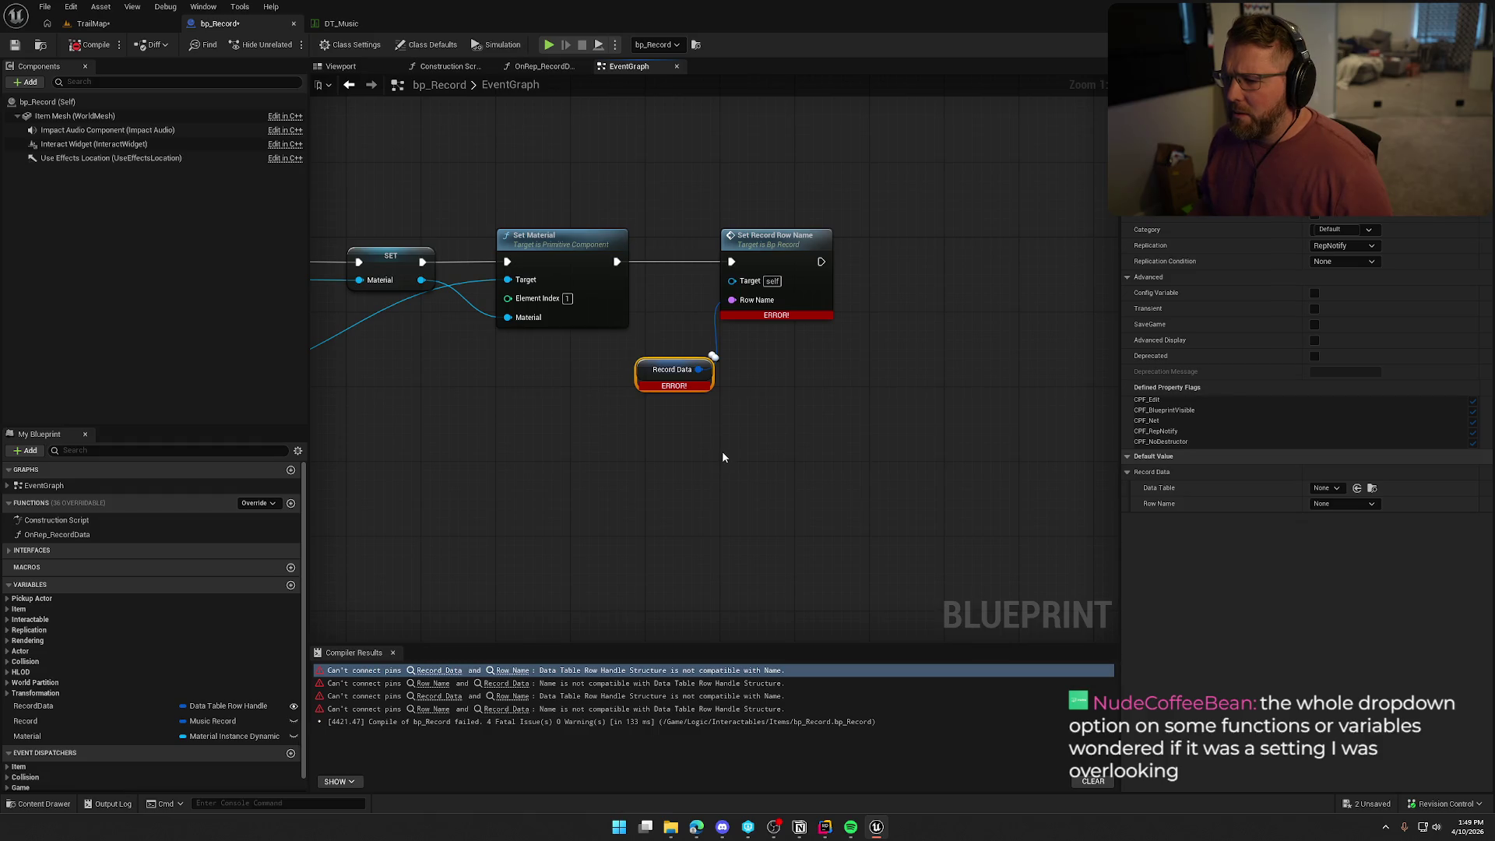
pyautogui.keyDown('alt'); pyautogui.click(698, 369); pyautogui.keyUp('alt')
pyautogui.rightClick(699, 370)
pyautogui.click(723, 419)
pyautogui.moveTo(729, 387)
pyautogui.mouseDown()
pyautogui.moveTo(748, 389)
pyautogui.moveTo(731, 300)
pyautogui.mouseUp()
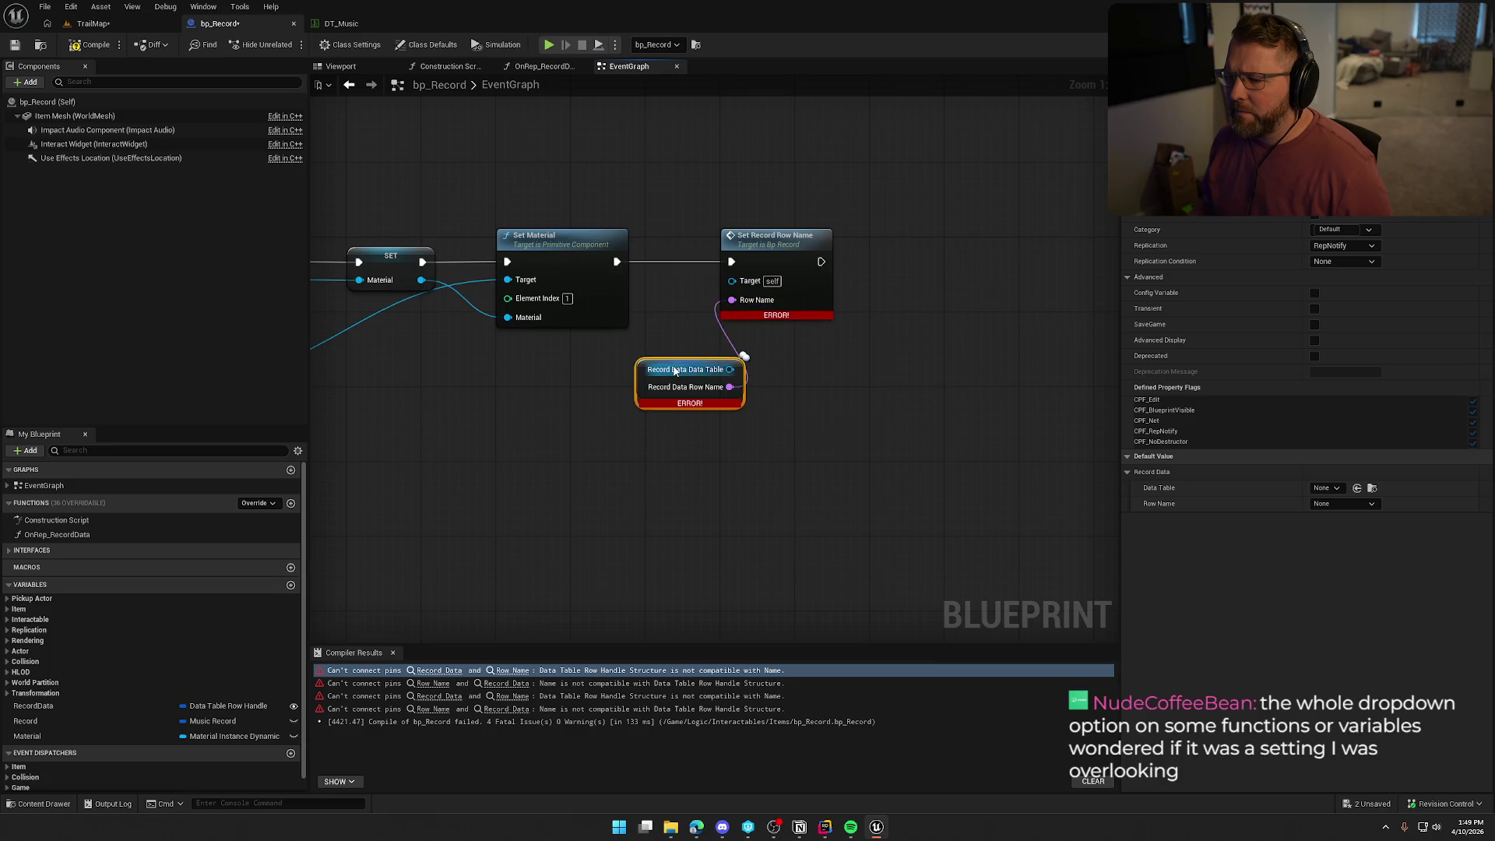
# Give the SetRecordRowName event a Record Data input wired to SET and remove its Row Name input.
pyautogui.moveTo(627, 446)
pyautogui.mouseDown()
pyautogui.moveTo(809, 439)
pyautogui.moveTo(816, 420)
pyautogui.mouseUp()
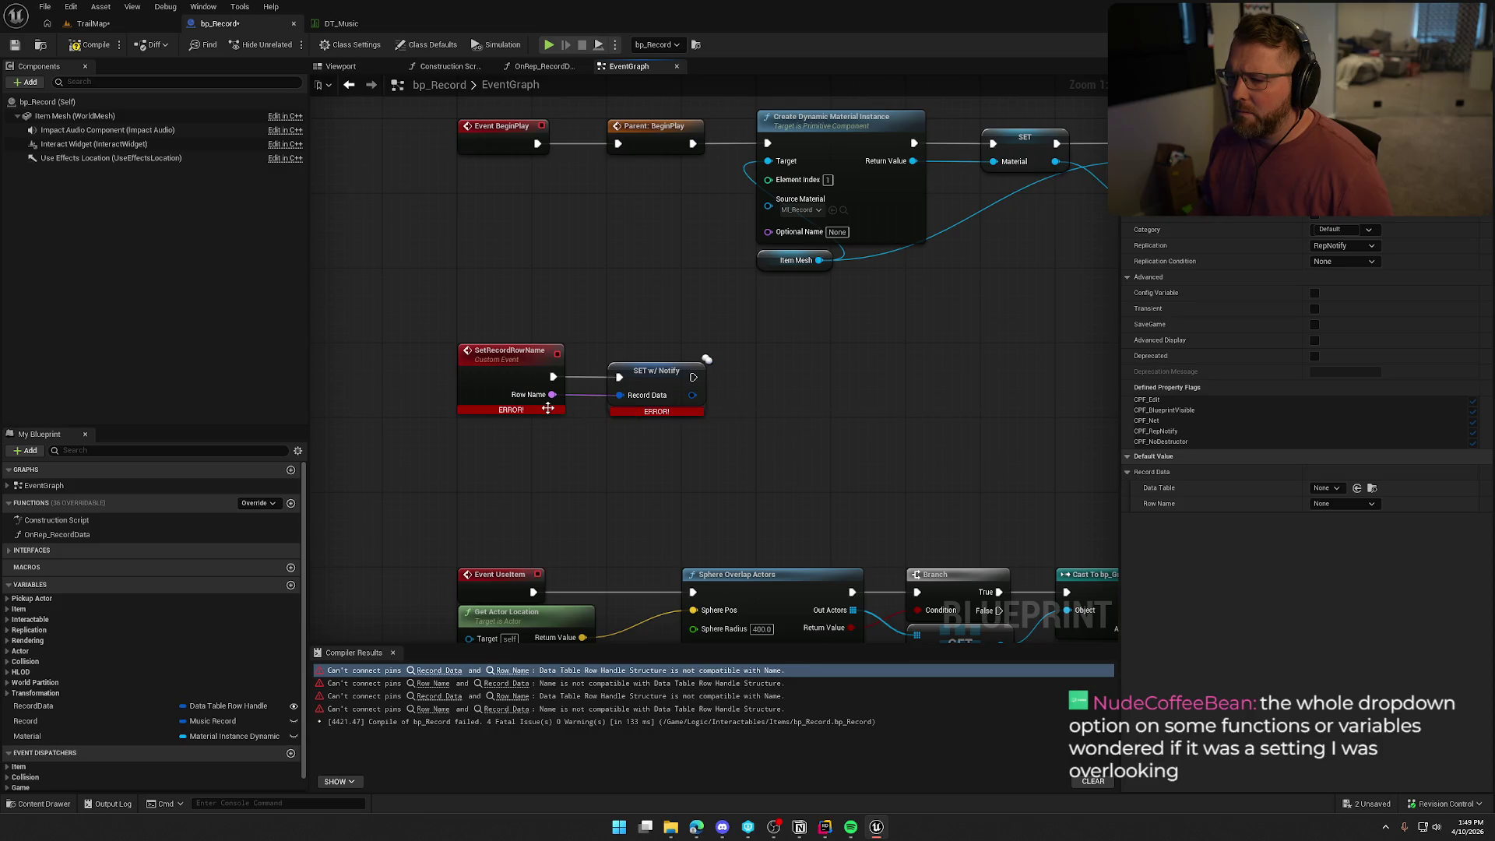
pyautogui.moveTo(842, 421); pyautogui.dragTo(754, 450)
pyautogui.moveTo(585, 476); pyautogui.dragTo(1049, 387)
pyautogui.moveTo(677, 404); pyautogui.dragTo(568, 405)
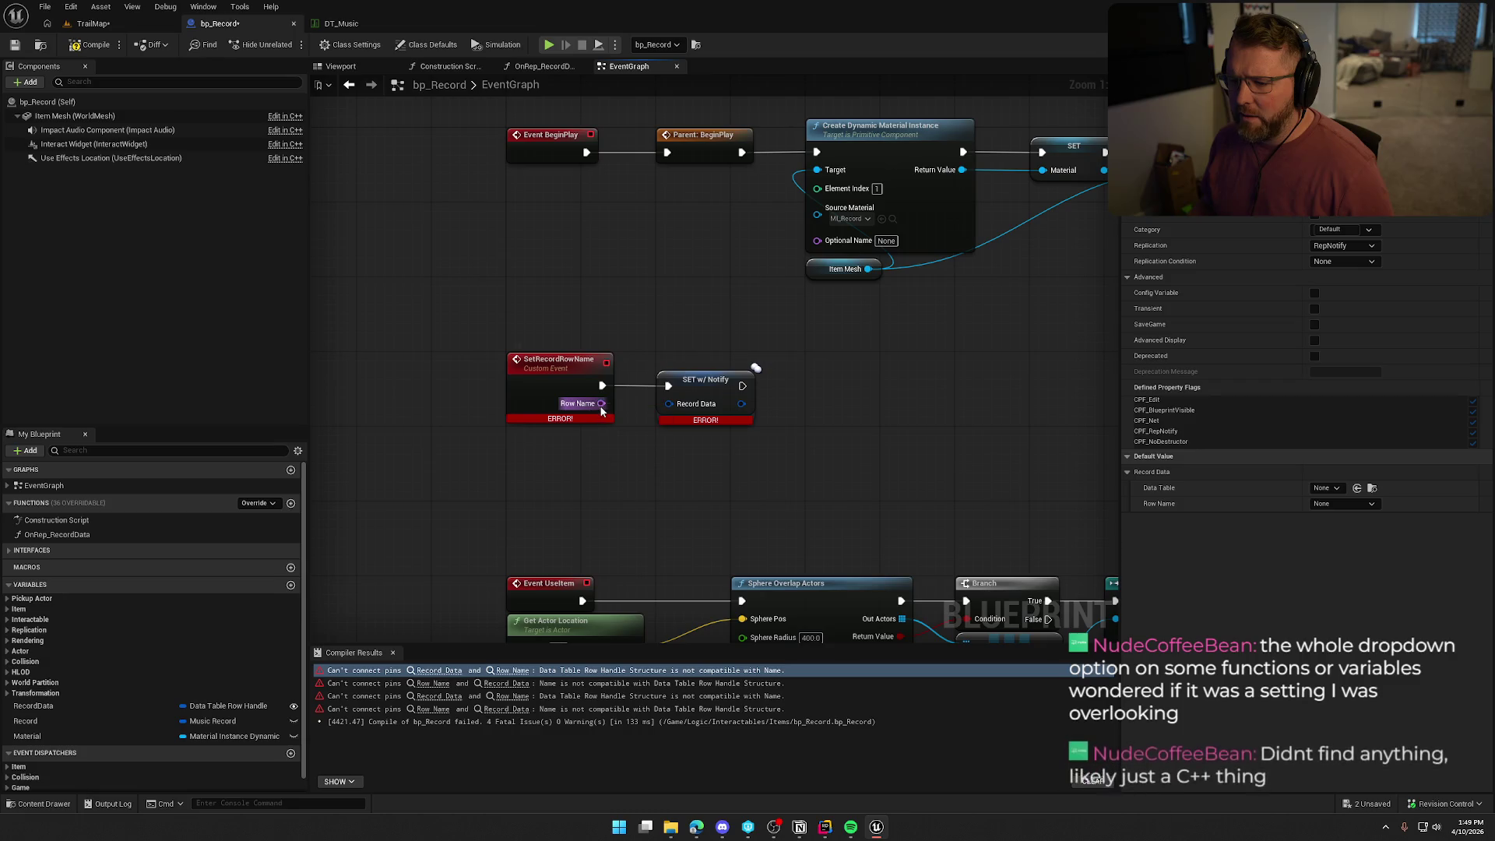
pyautogui.click(560, 430)
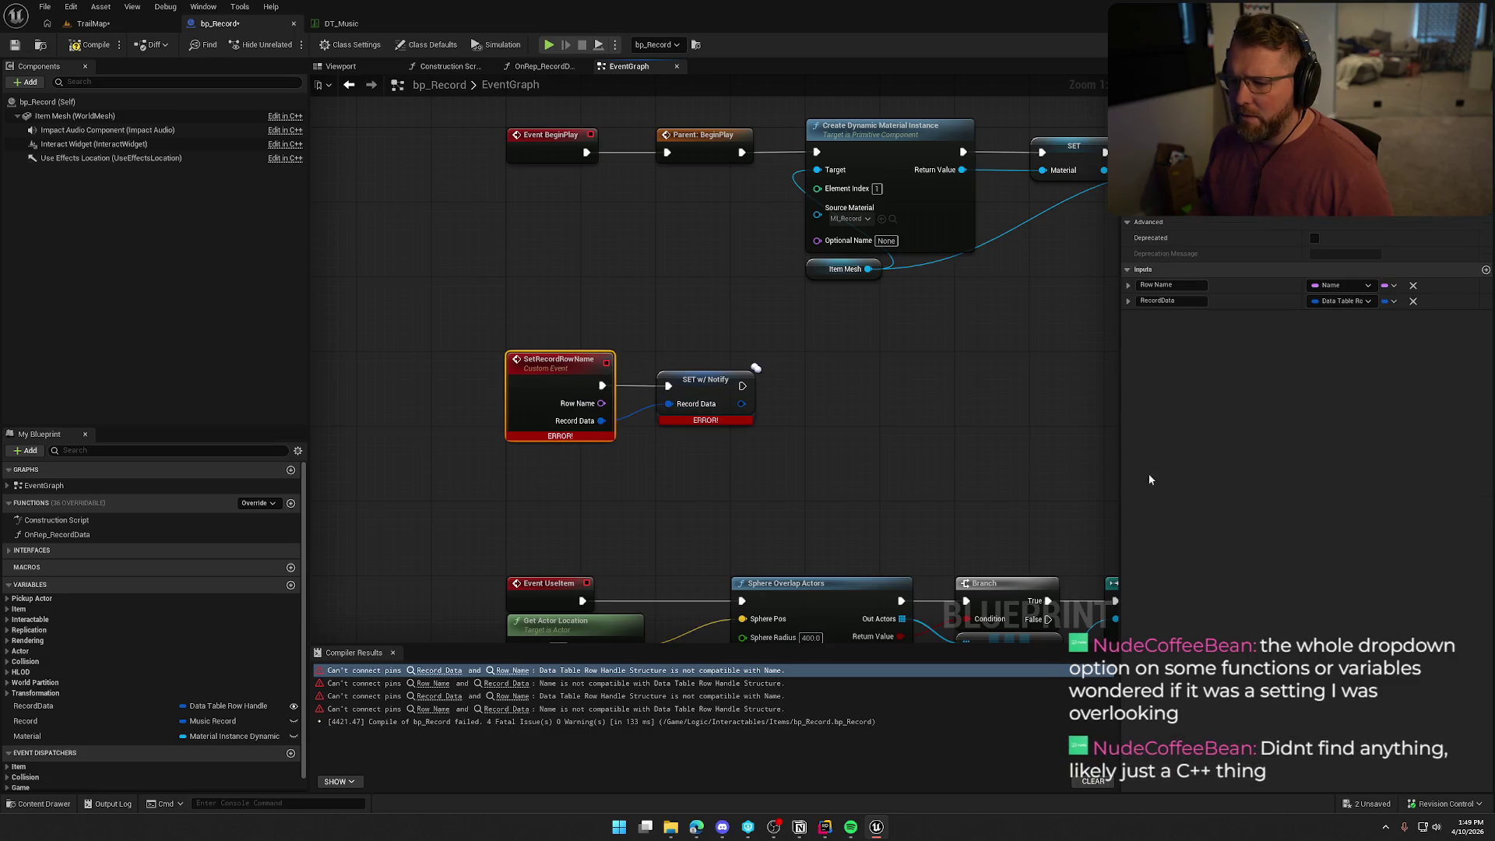
pyautogui.click(1411, 286)
# Recombine the split pins into Record Data, connect it to Set Record Row Name, and compile cleanly.
pyautogui.moveTo(559, 366)
pyautogui.mouseDown()
pyautogui.moveTo(373, 498)
pyautogui.moveTo(793, 516)
pyautogui.moveTo(747, 366)
pyautogui.moveTo(664, 372)
pyautogui.moveTo(608, 399)
pyautogui.mouseUp()
pyautogui.rightClick(704, 376)
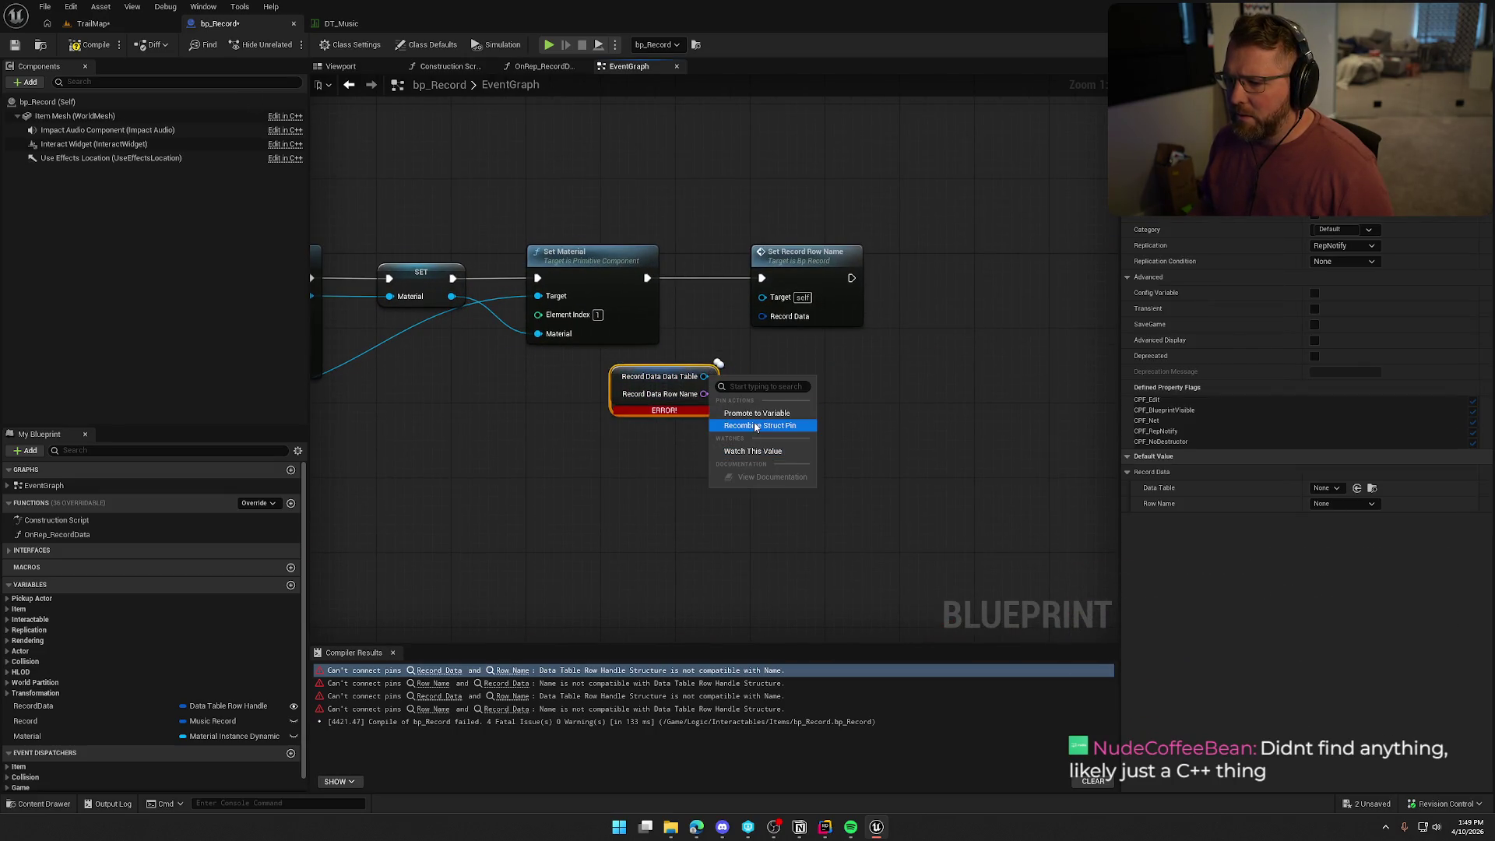
pyautogui.click(755, 426)
pyautogui.moveTo(643, 393)
pyautogui.mouseDown()
pyautogui.moveTo(698, 309)
pyautogui.moveTo(680, 309)
pyautogui.mouseUp()
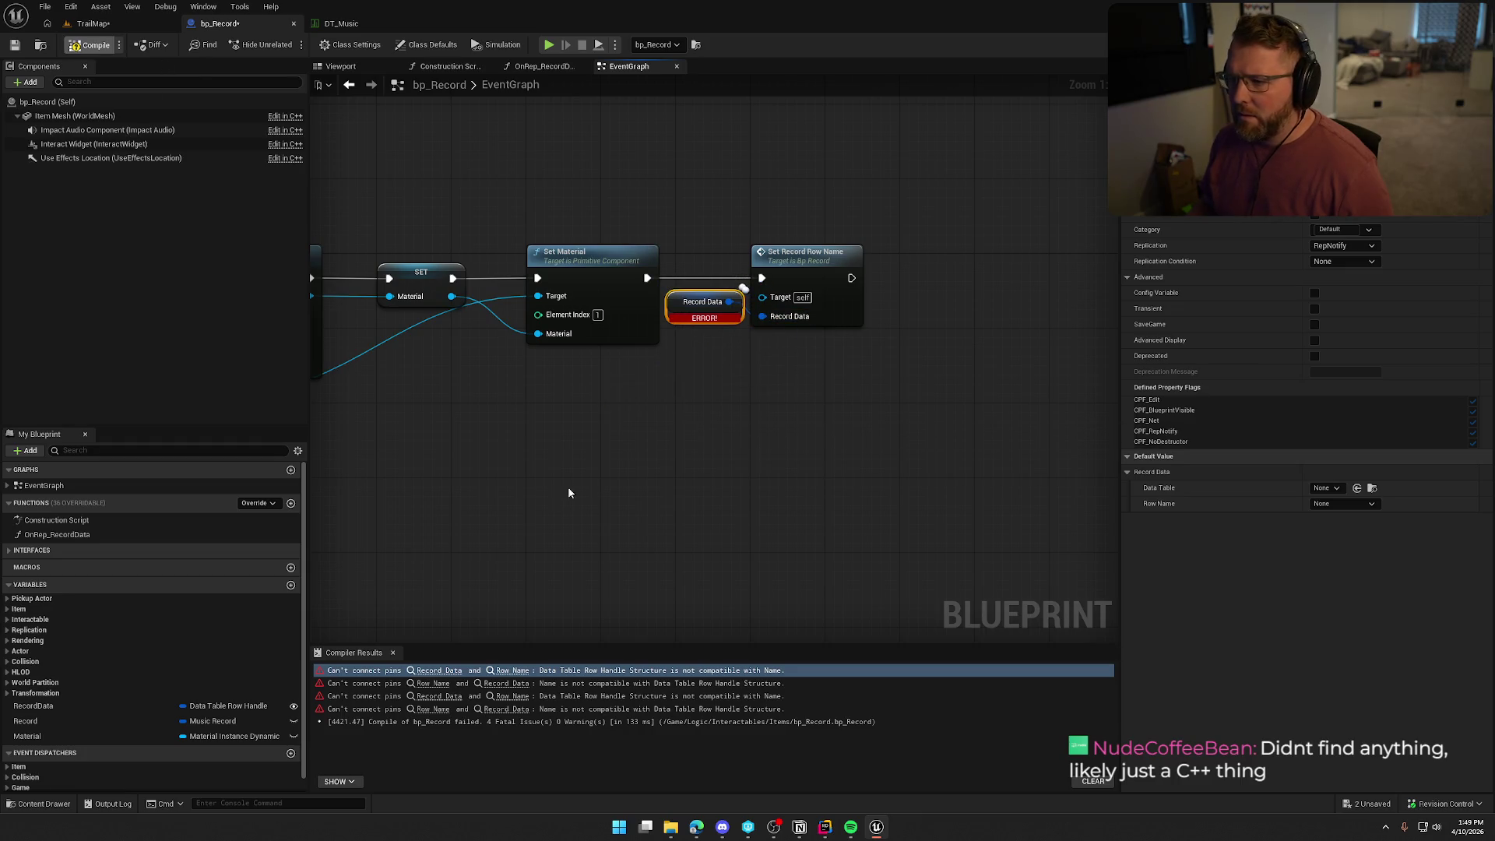
pyautogui.click(392, 653)
pyautogui.moveTo(1084, 246)
pyautogui.mouseDown()
pyautogui.moveTo(524, 496)
pyautogui.moveTo(664, 711)
pyautogui.moveTo(688, 692)
pyautogui.mouseUp()
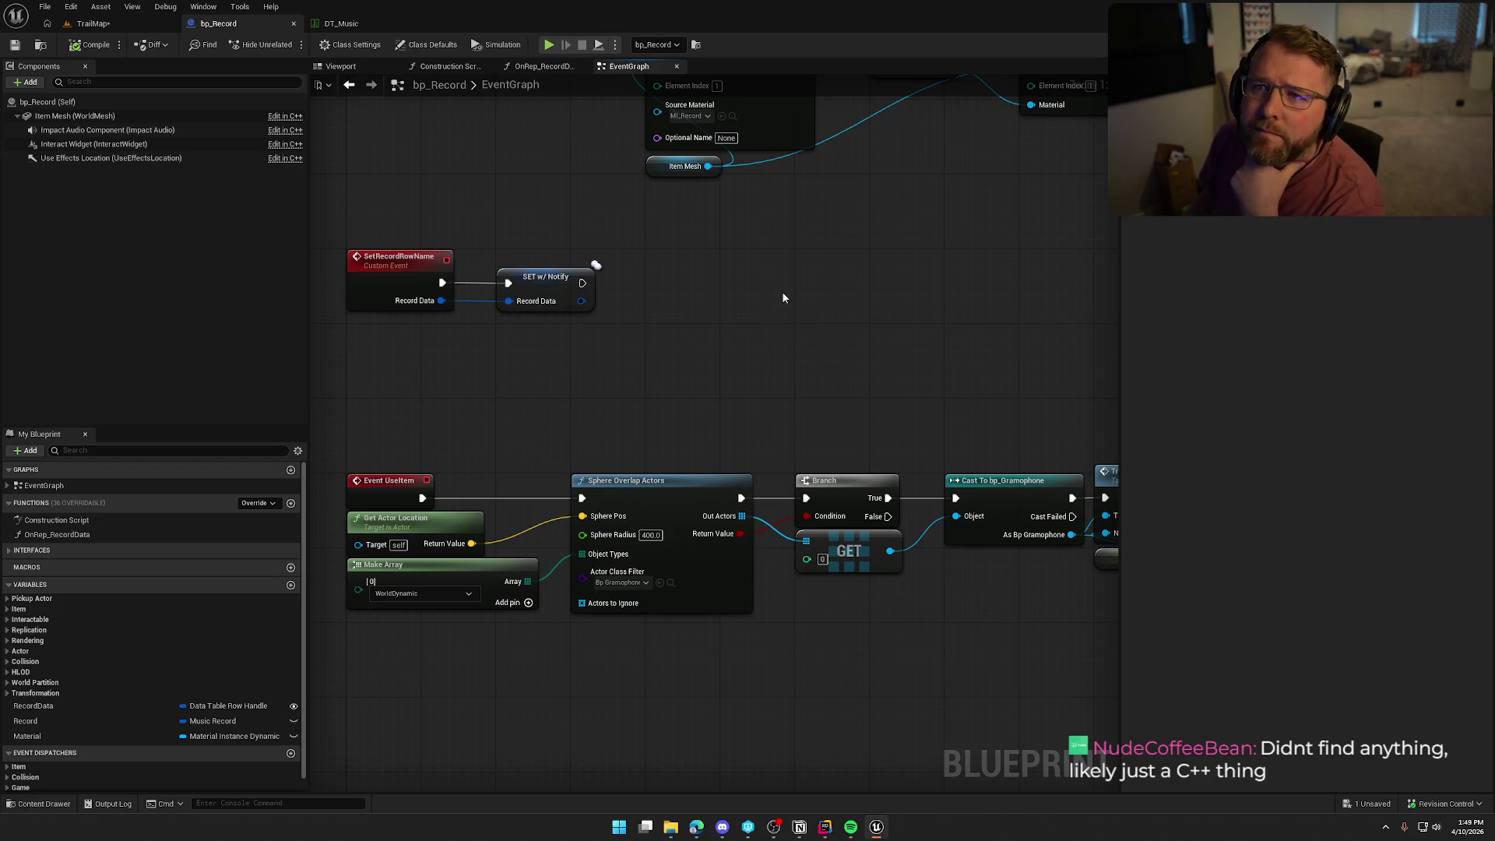
pyautogui.click(91, 24)
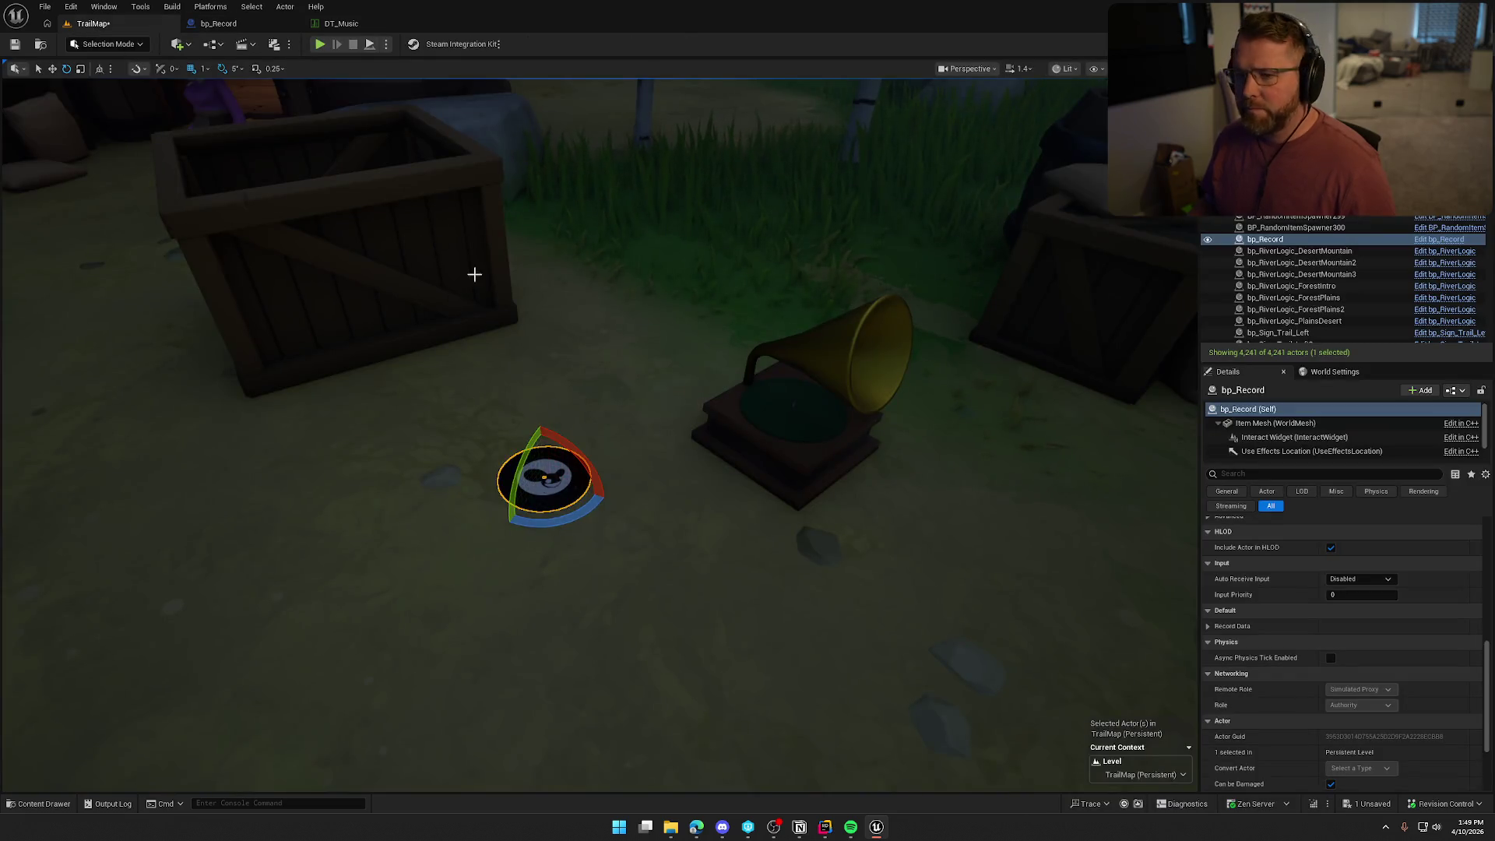
# Open the GameWorld level from Content > Maps, saving the TrailMap changes.
pyautogui.hotkey('ctrl', 'space')
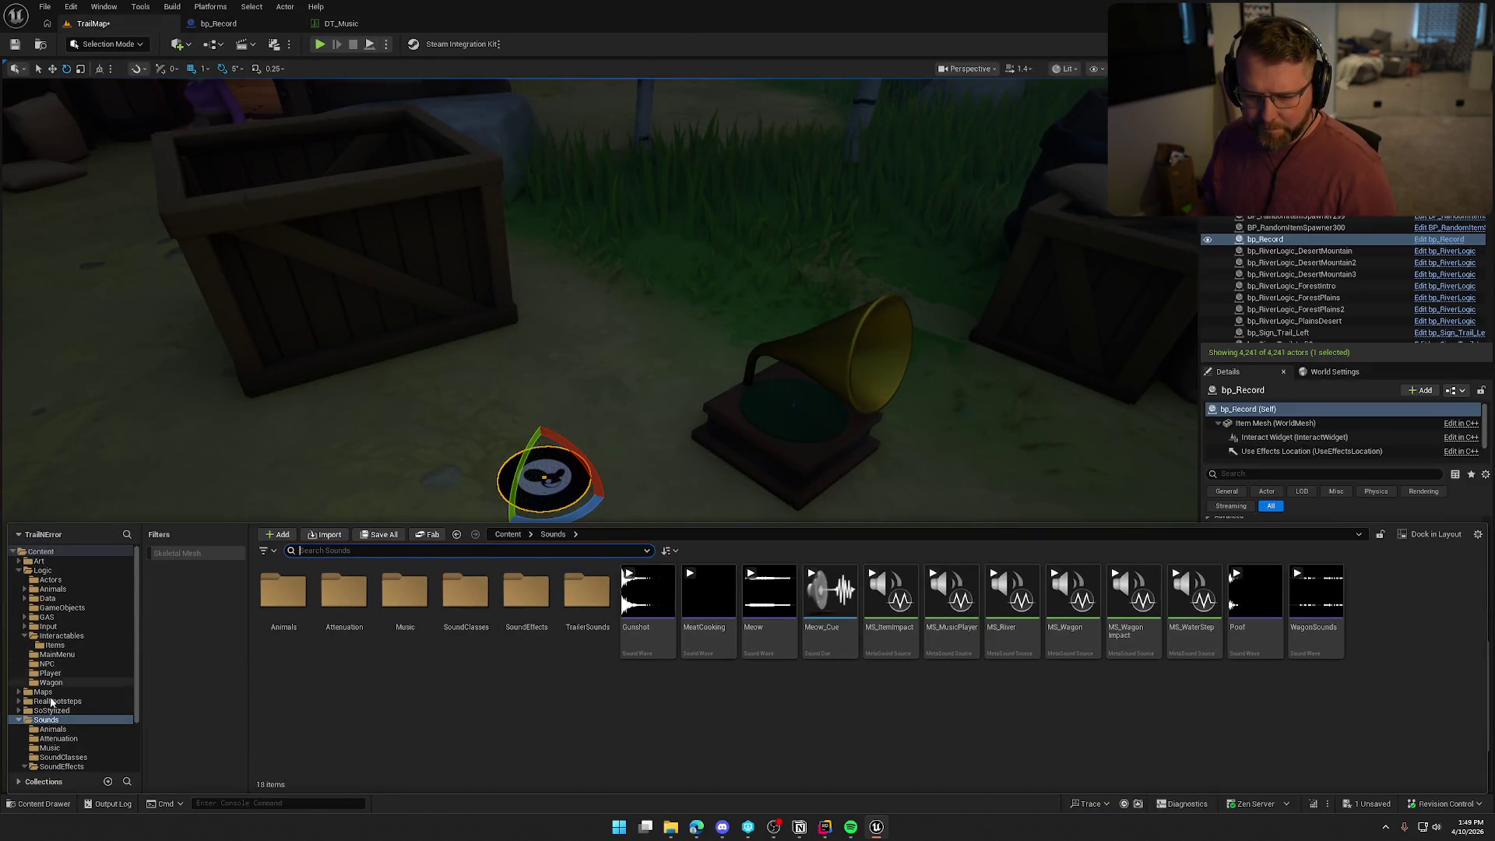
pyautogui.click(43, 691)
pyautogui.doubleClick(405, 596)
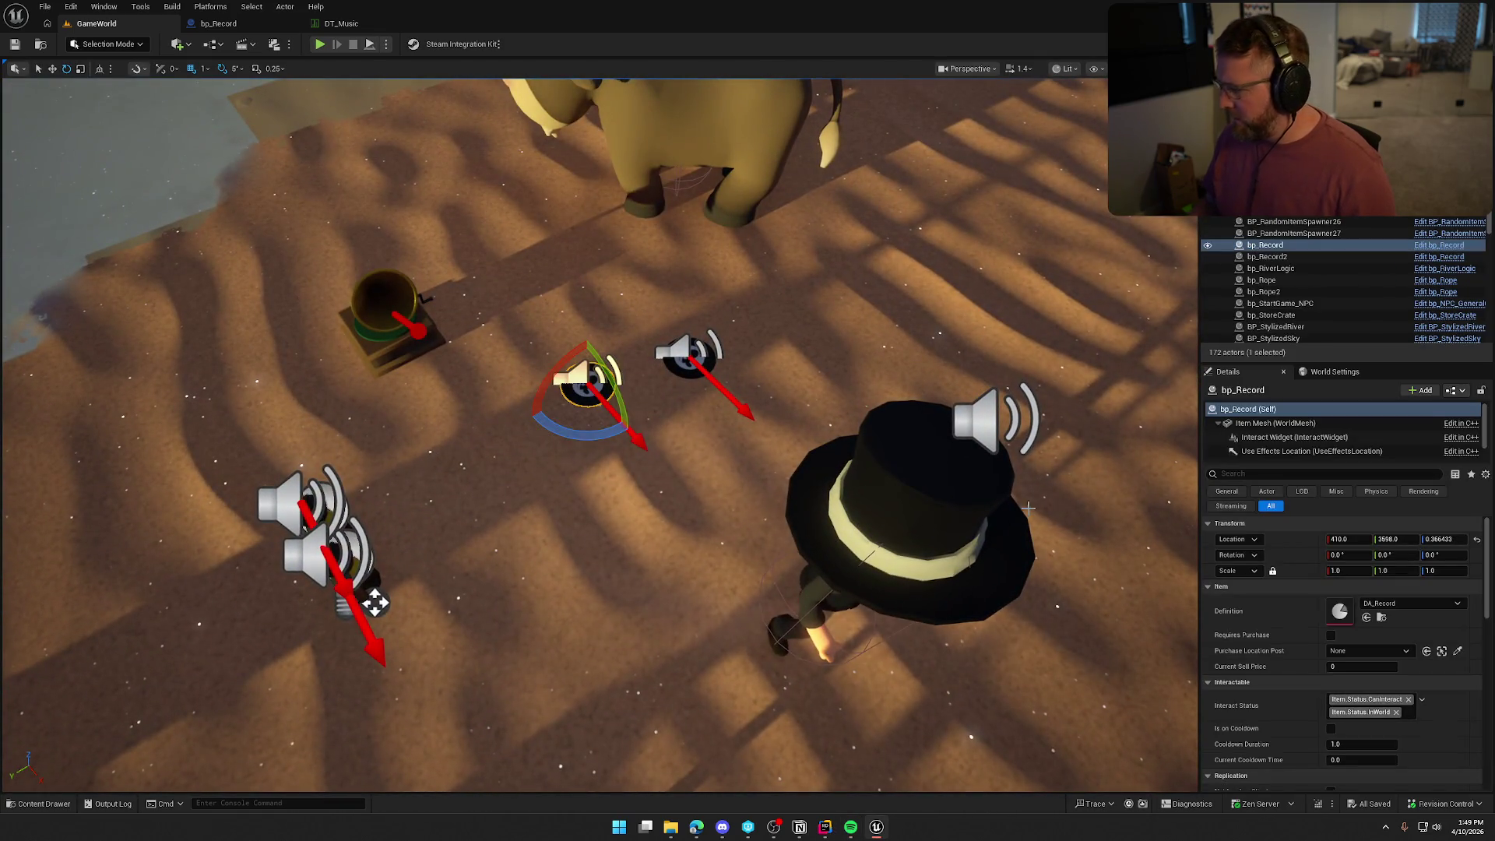
pyautogui.scroll(-10, 1311, 700)
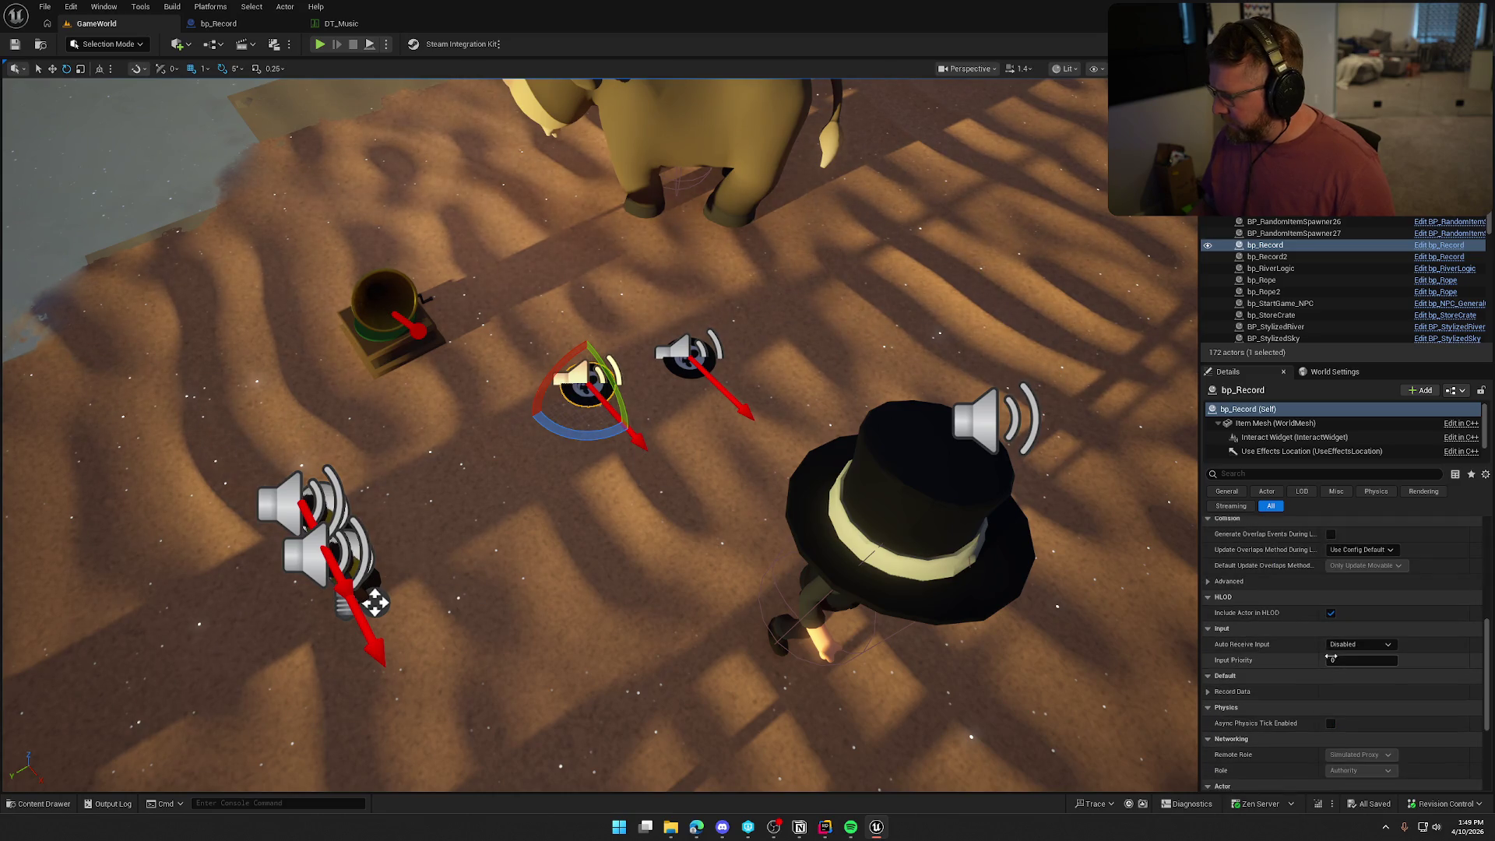
pyautogui.scroll(-3, 1303, 705)
pyautogui.scroll(6, 1284, 681)
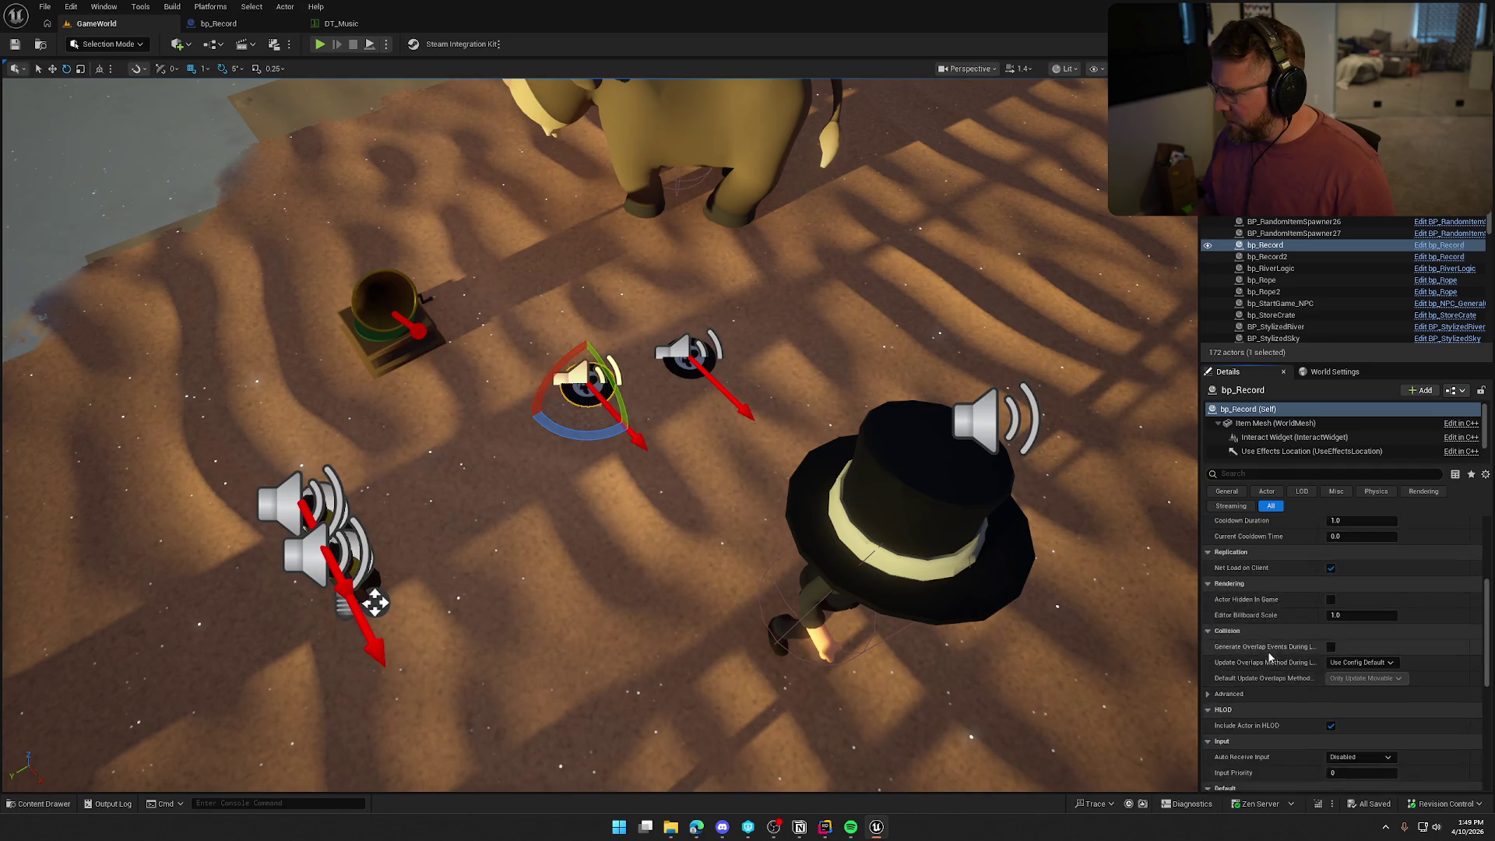
pyautogui.scroll(4, 1269, 658)
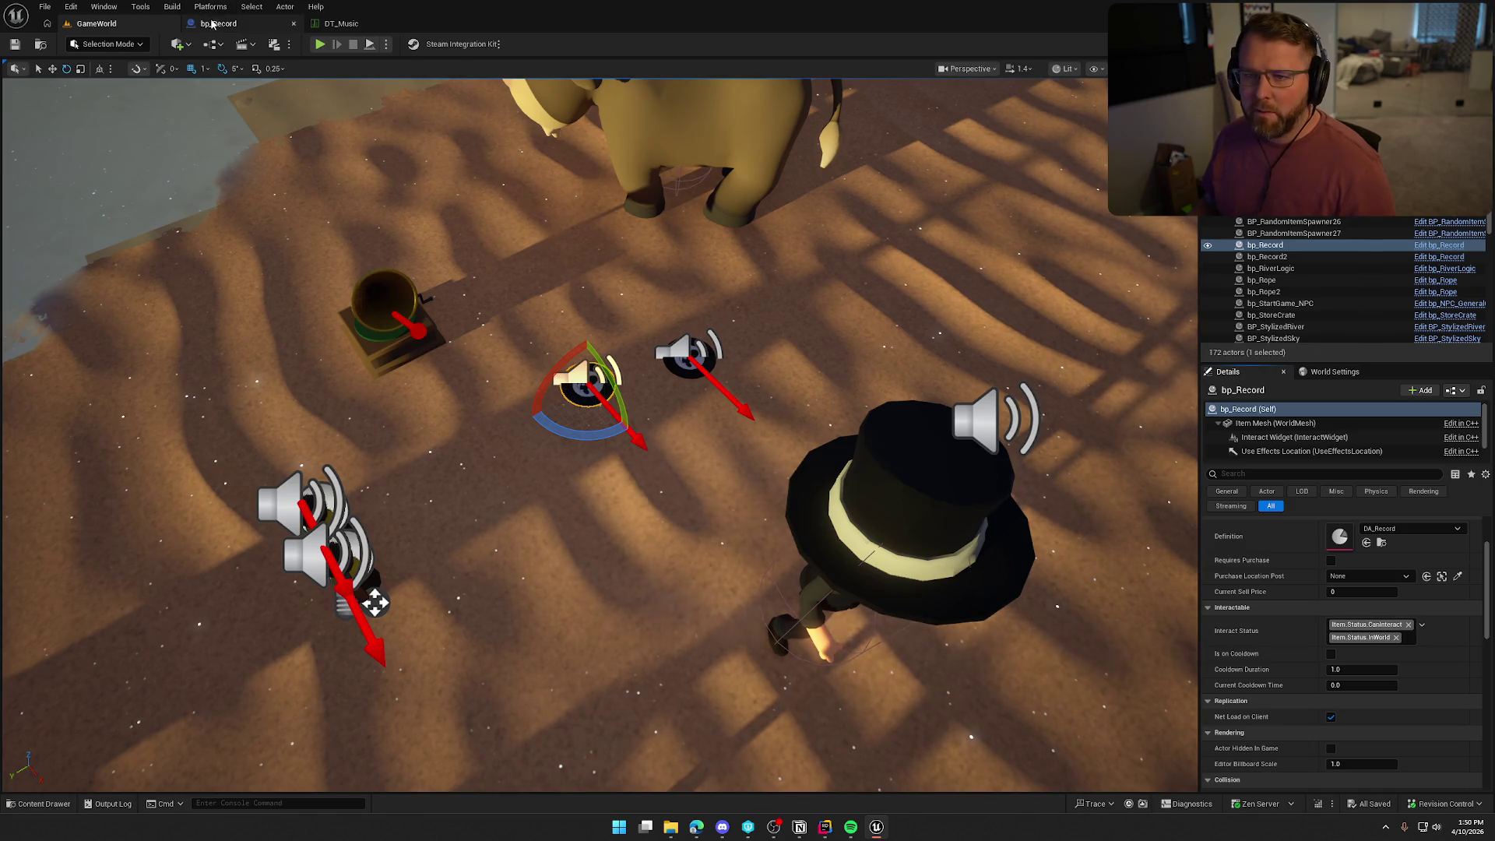
# File bp_Record's RecordData variable under the Interactable category.
pyautogui.click(212, 25)
pyautogui.click(46, 721)
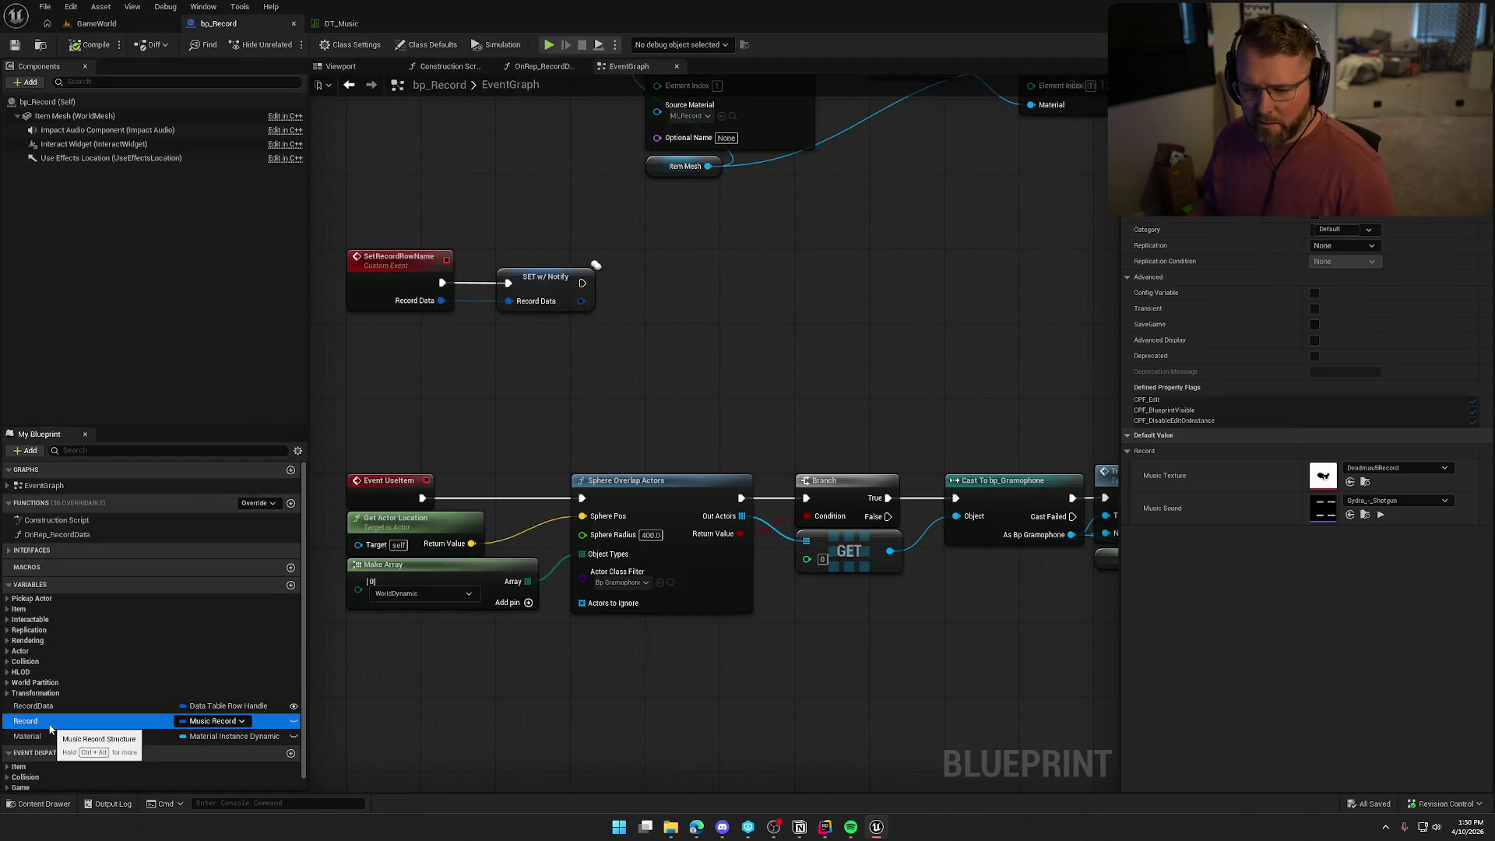
pyautogui.click(33, 705)
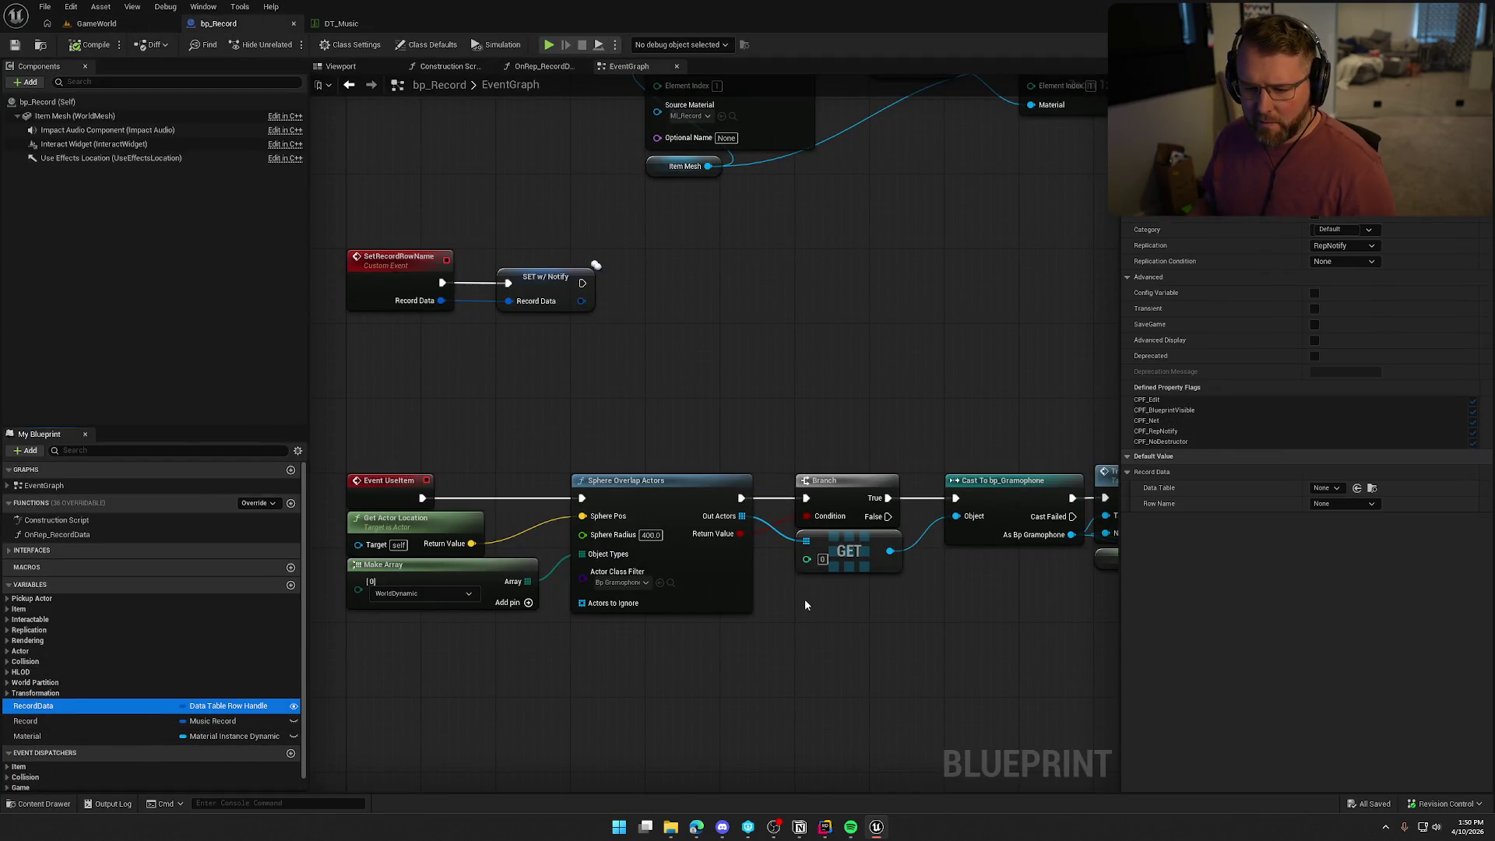
pyautogui.click(1376, 231)
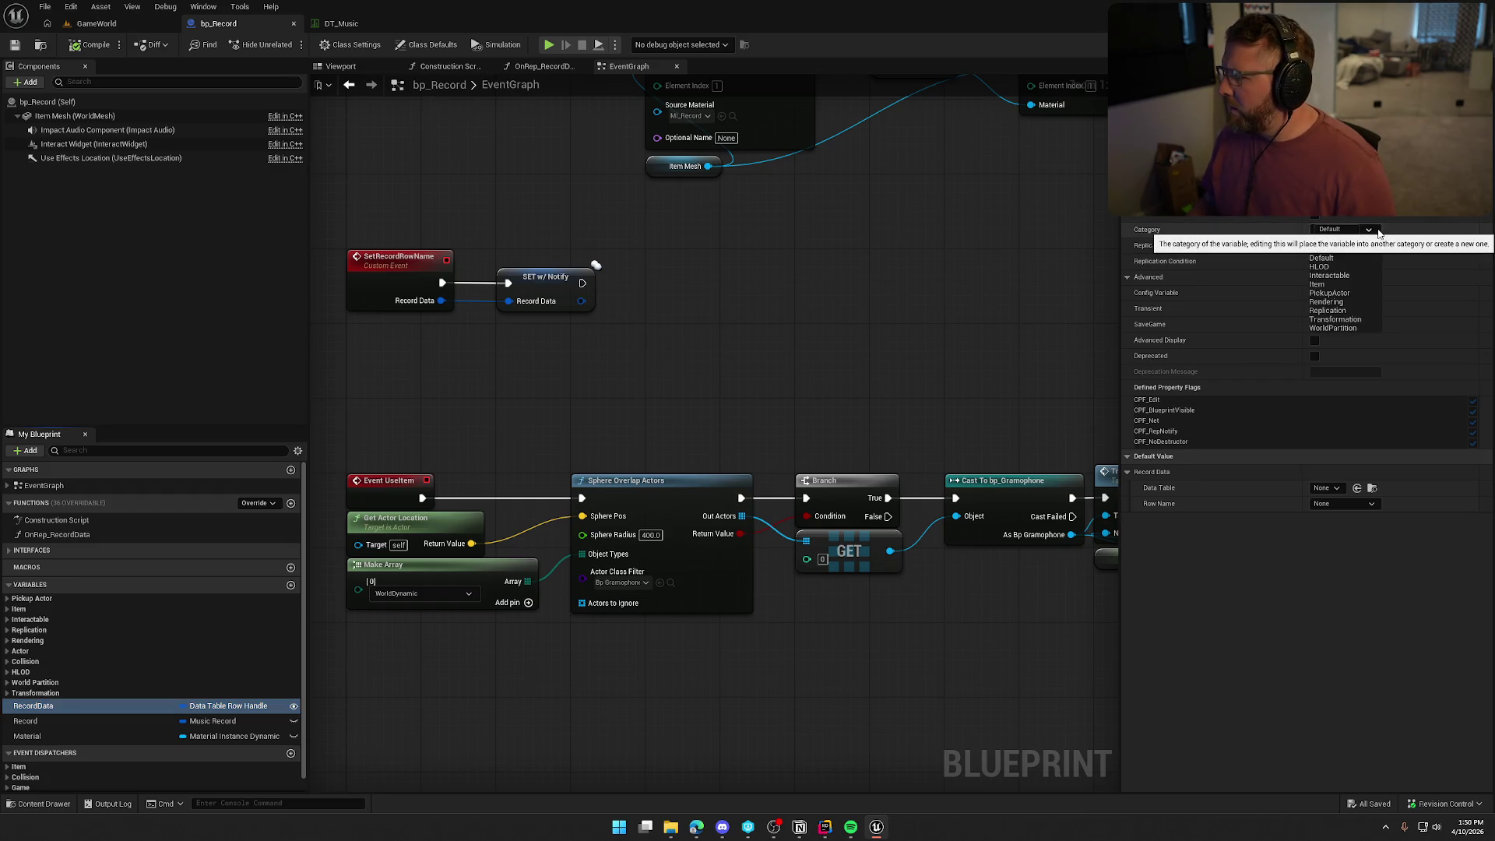
pyautogui.click(1329, 275)
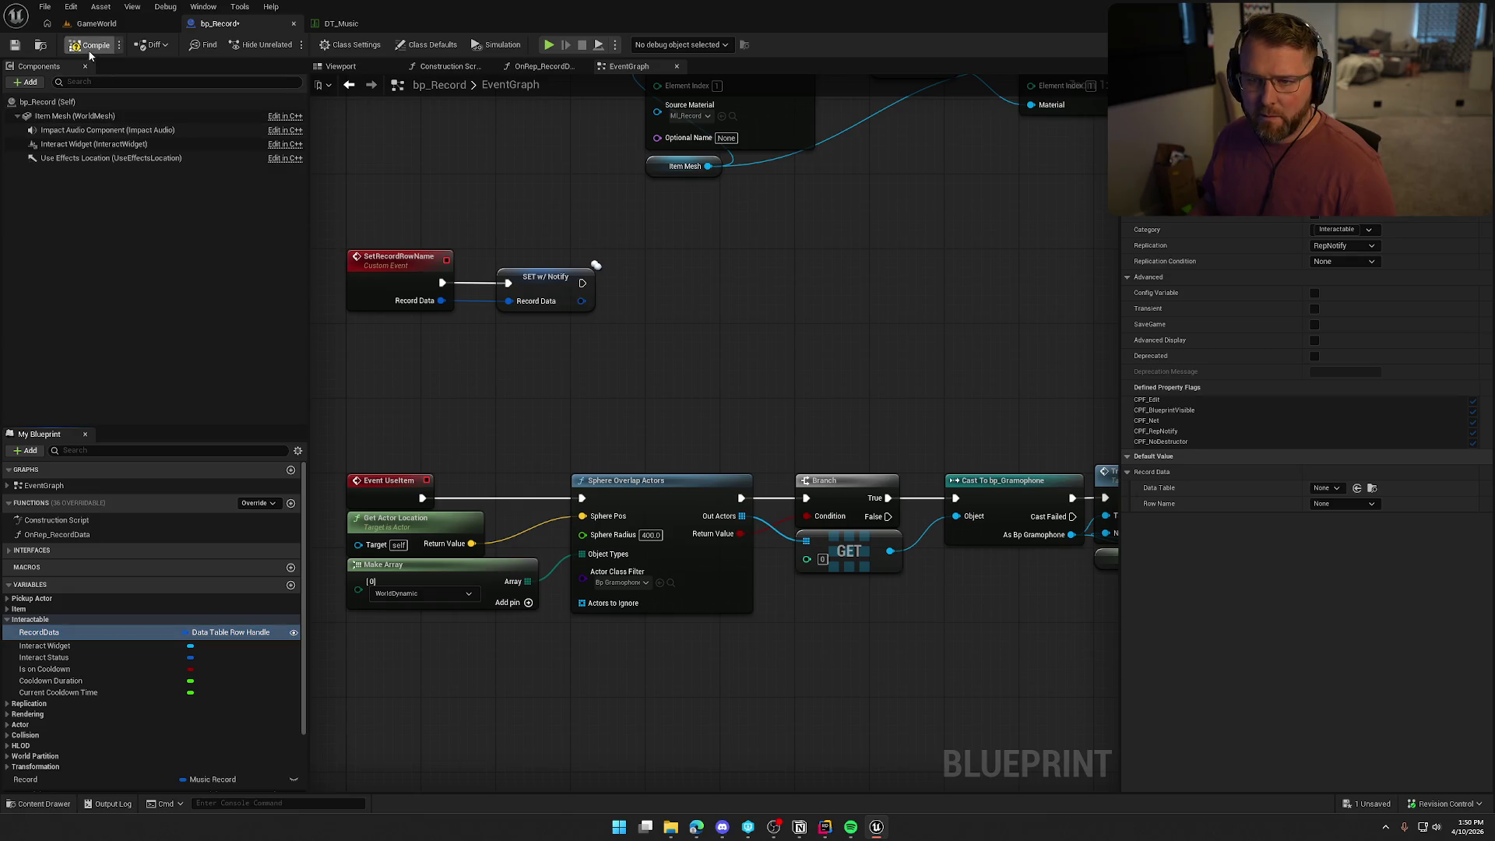
# Inspect the placed record's Record Data data table choices in the level.
pyautogui.click(97, 25)
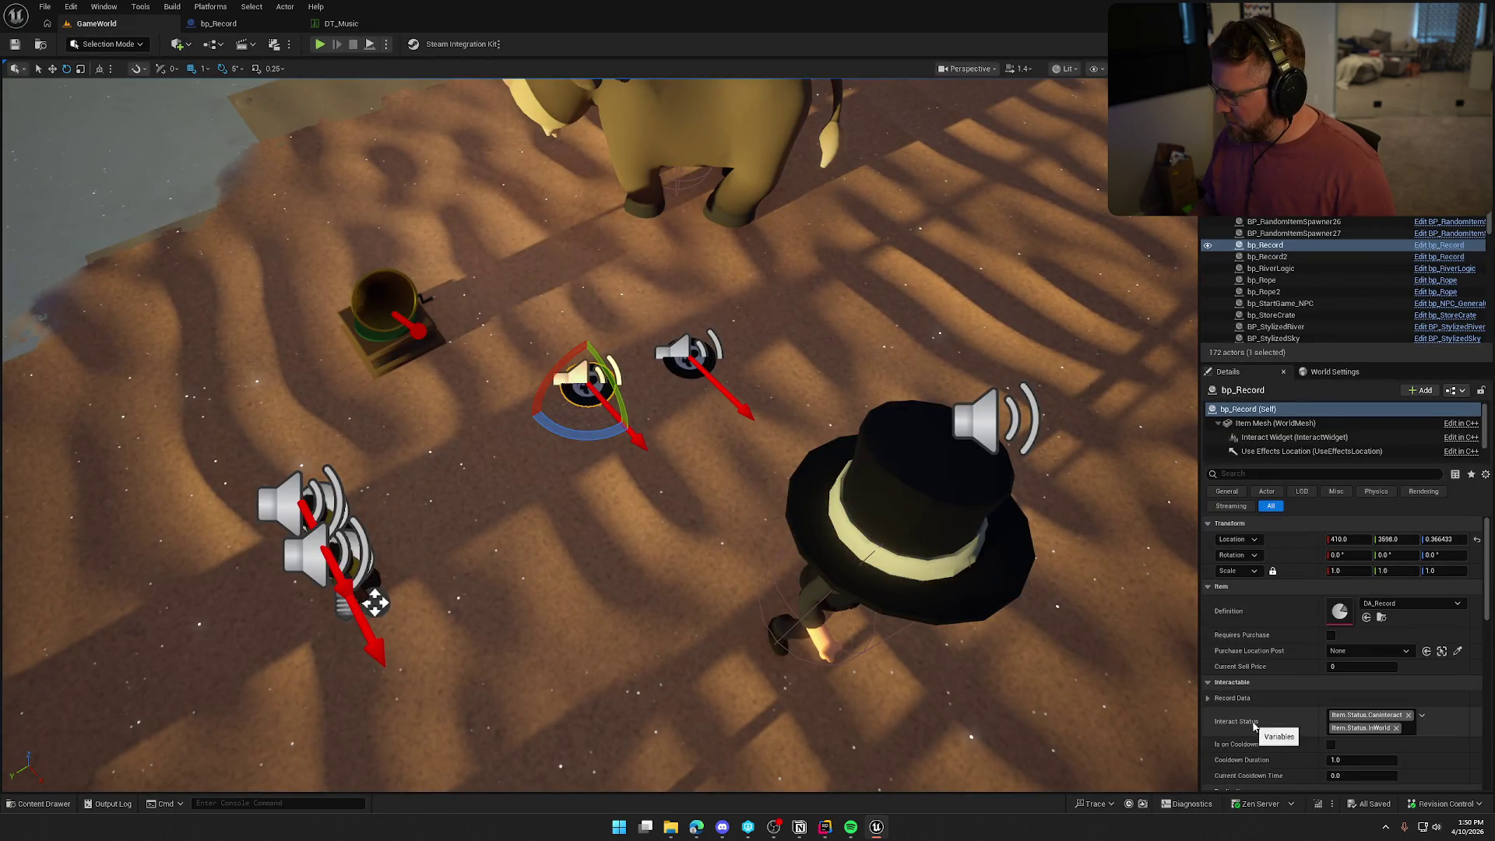
pyautogui.scroll(-2, 1273, 732)
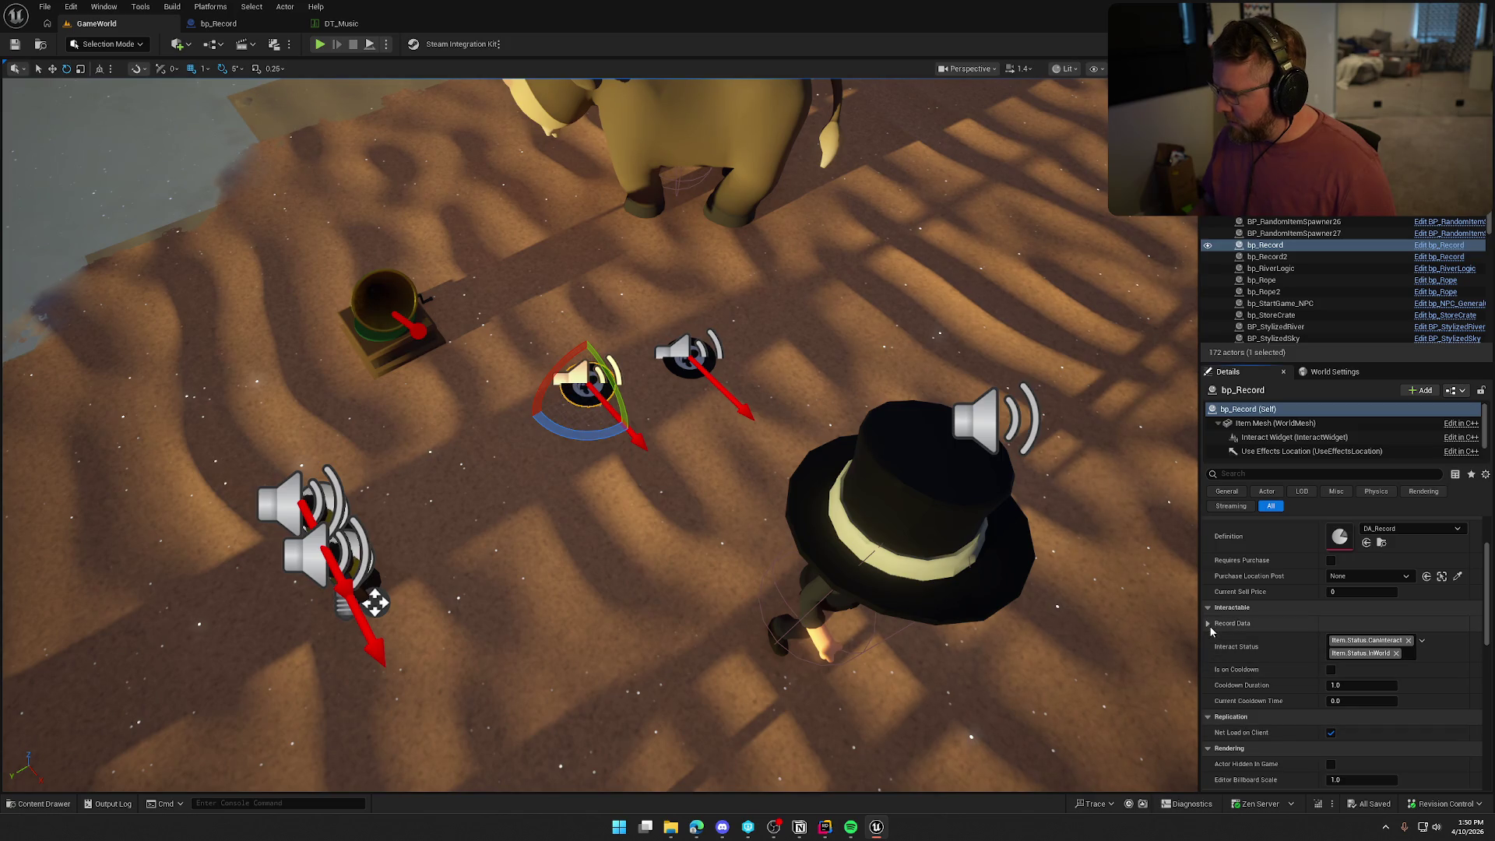
pyautogui.click(1207, 623)
pyautogui.click(1342, 639)
pyautogui.click(1343, 640)
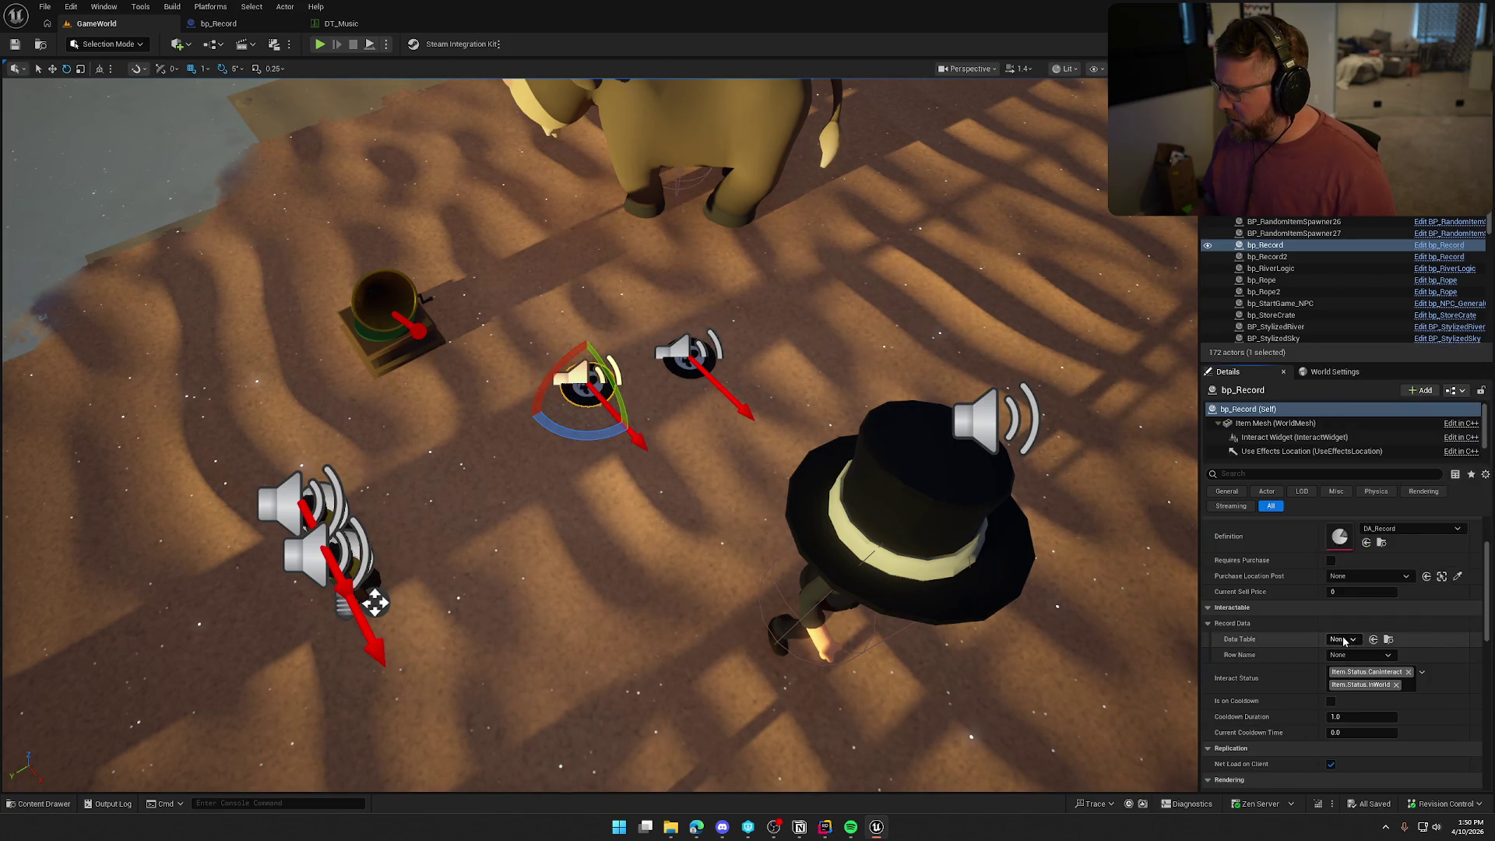
# Make DT_Music RecordData's default data table and save bp_Record.
pyautogui.click(222, 24)
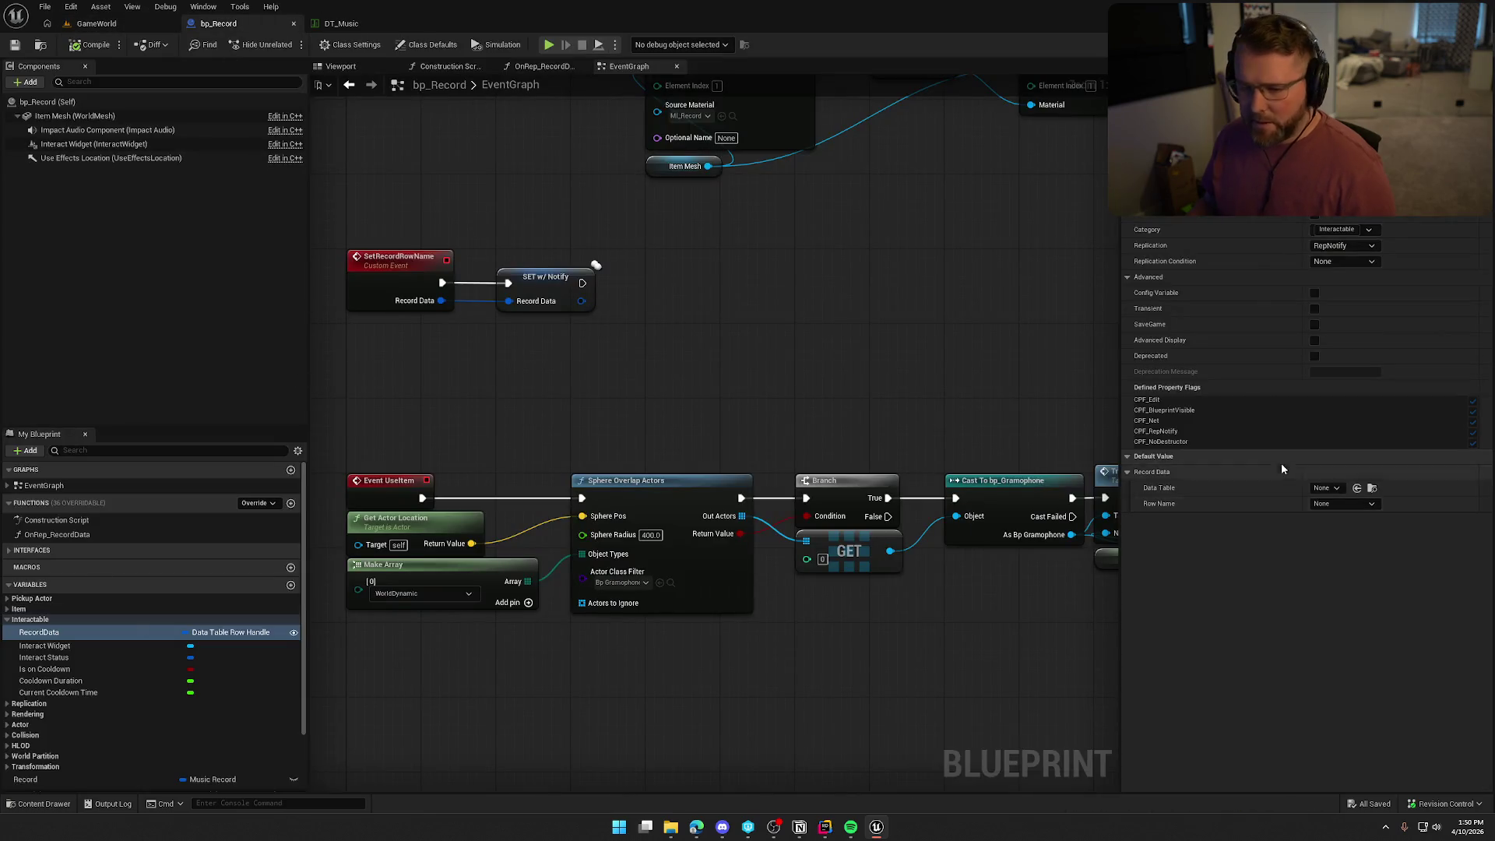
pyautogui.click(1325, 487)
pyautogui.click(1395, 726)
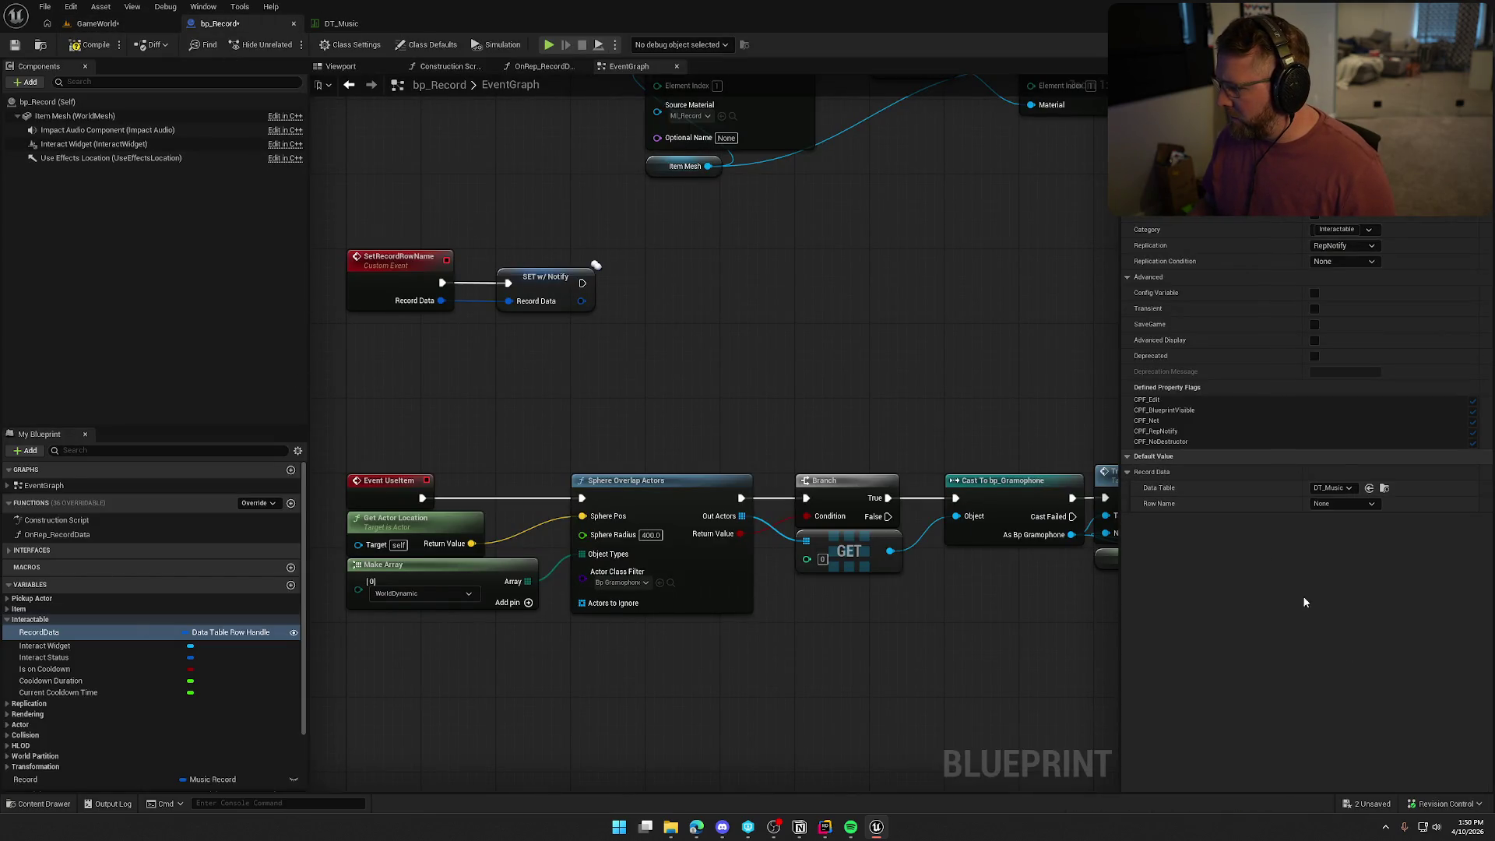
pyautogui.click(15, 45)
pyautogui.click(100, 25)
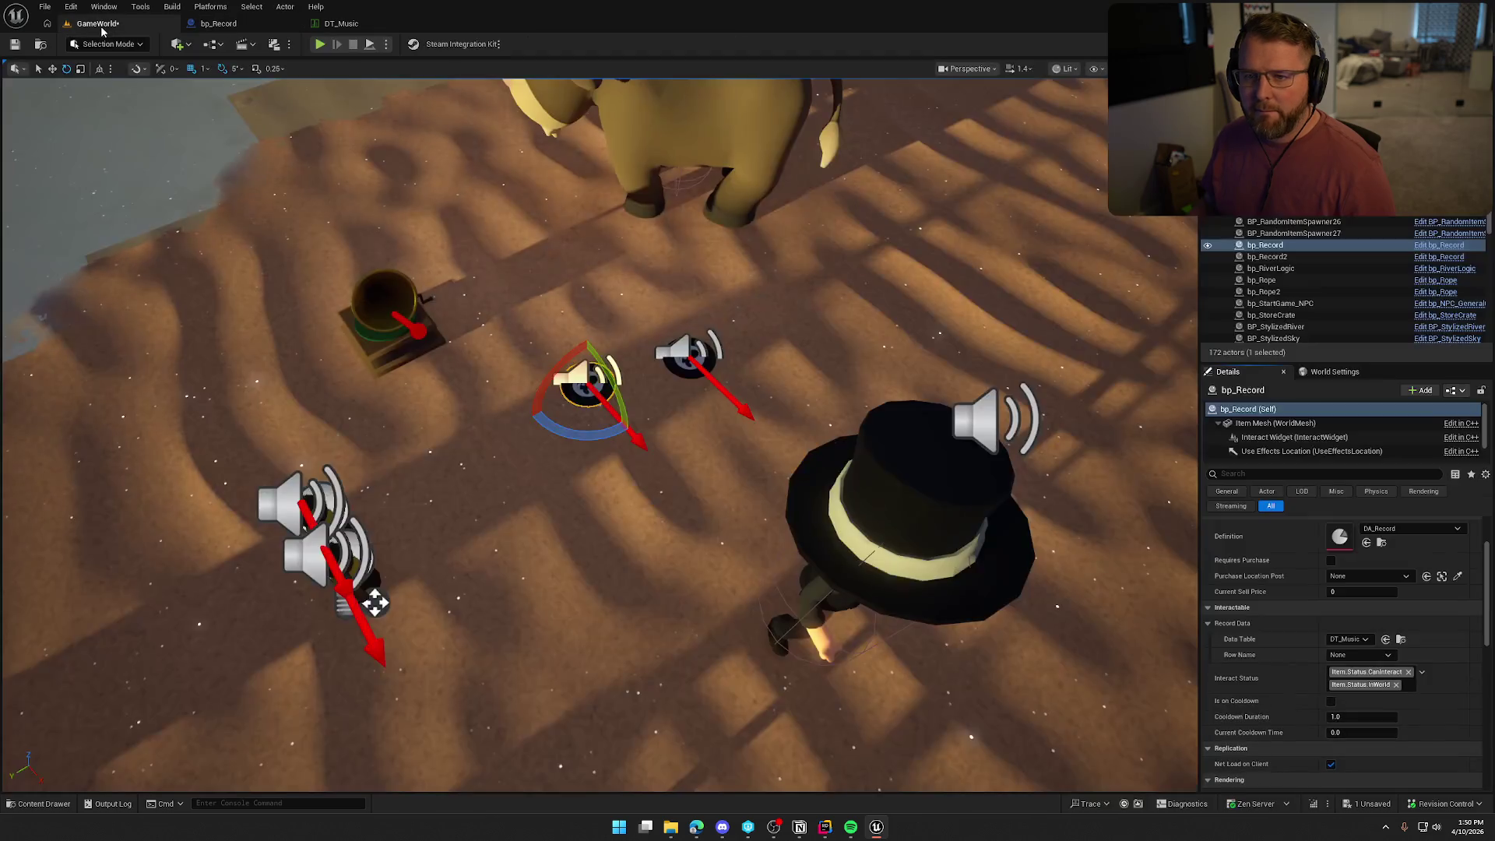
# Set bp_Record2's Record Data row to Western and start a play-test.
pyautogui.click(1342, 656)
pyautogui.press('Escape')
pyautogui.click(1267, 256)
pyautogui.click(1366, 658)
pyautogui.click(1347, 701)
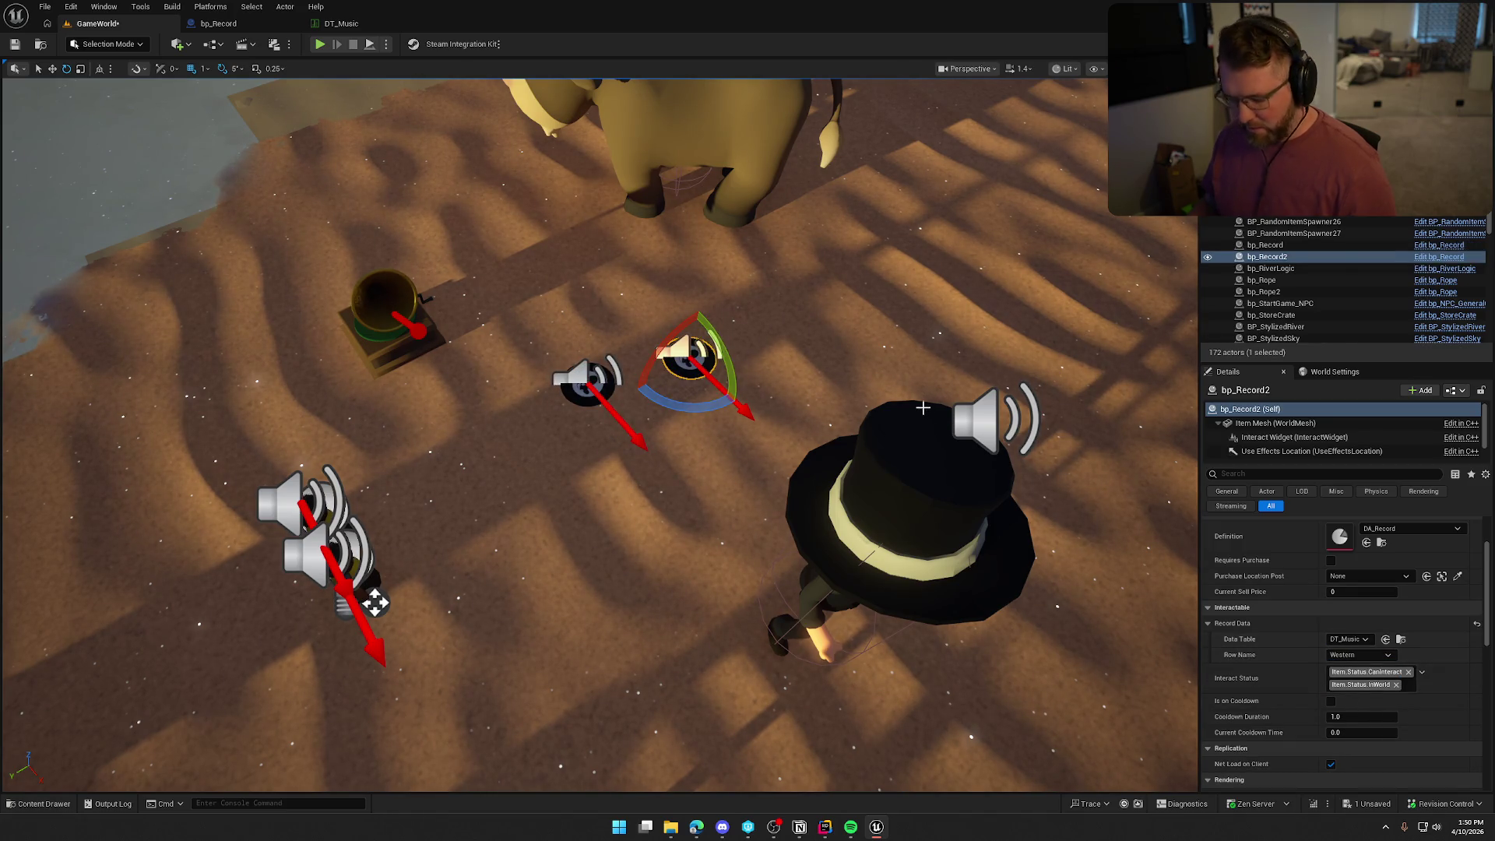
pyautogui.hotkey('alt', 'p')
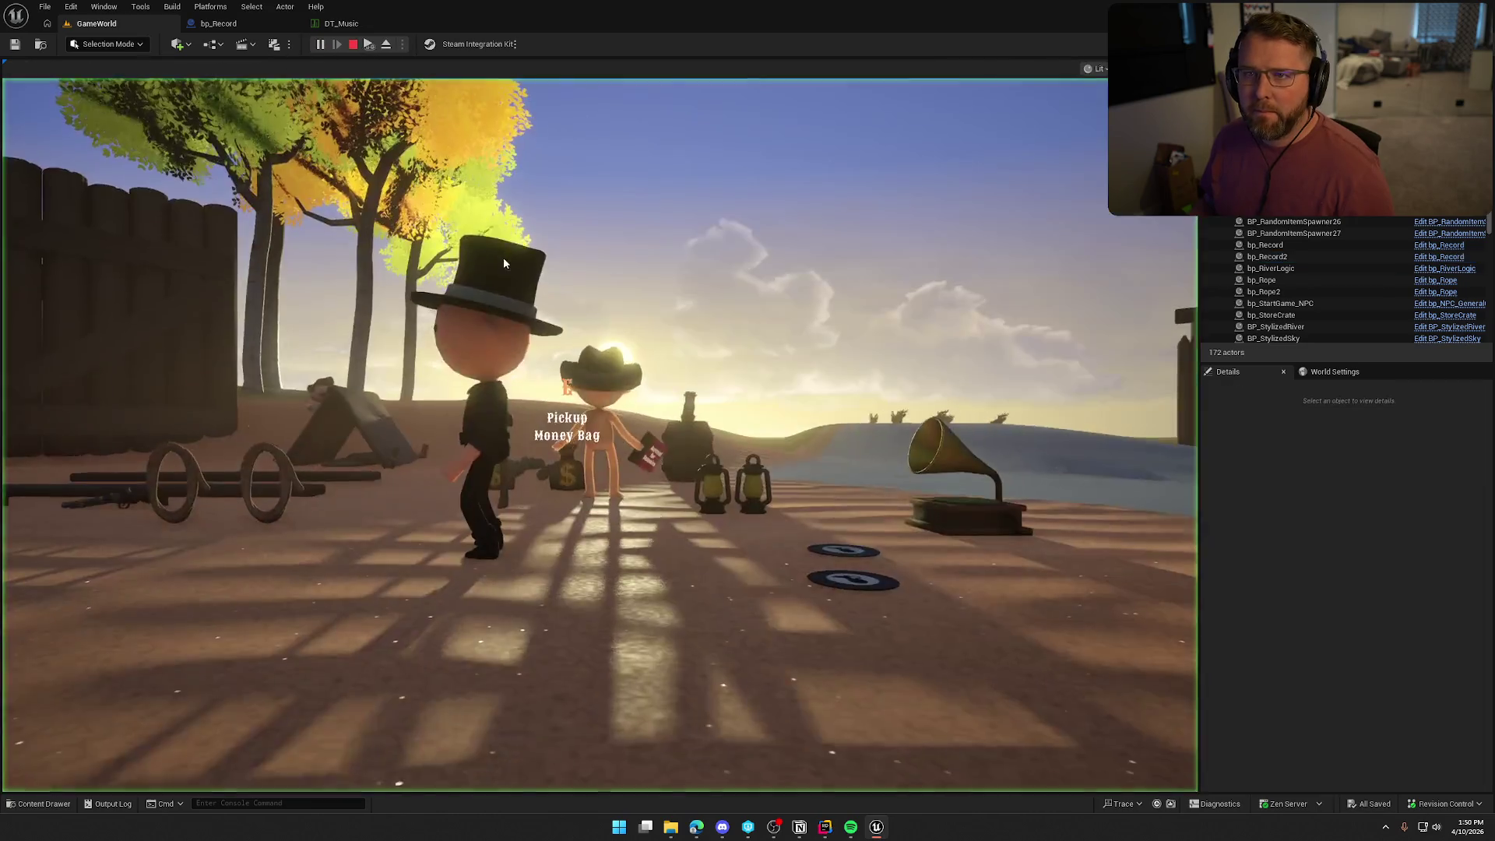
pyautogui.click(503, 263)
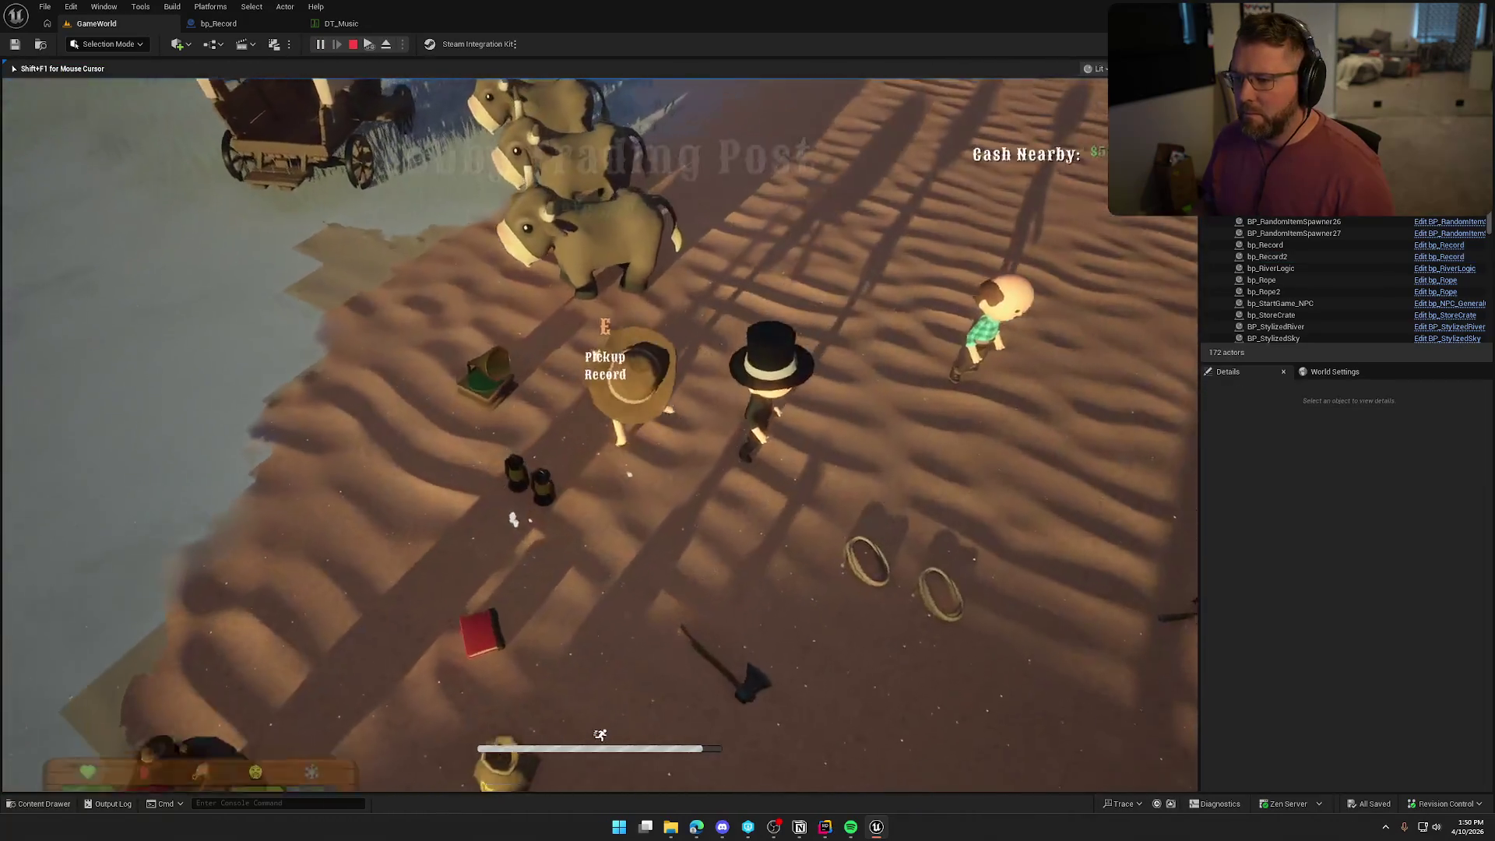
# Pick up and drop the gramophone, load the record into it, drop it again, then stop playing.
pyautogui.press('e')
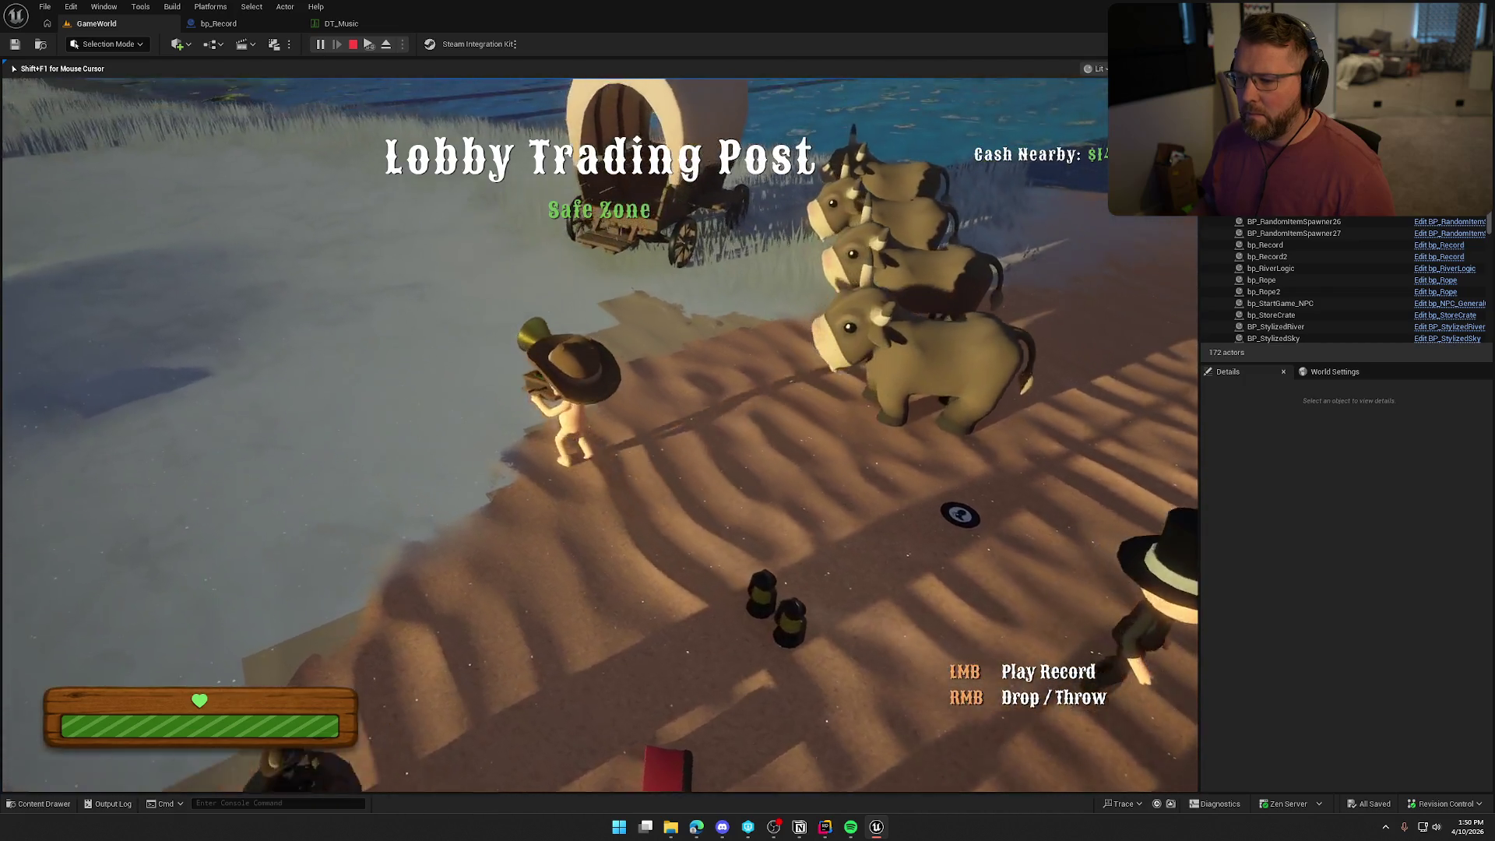
pyautogui.rightClick(599, 435)
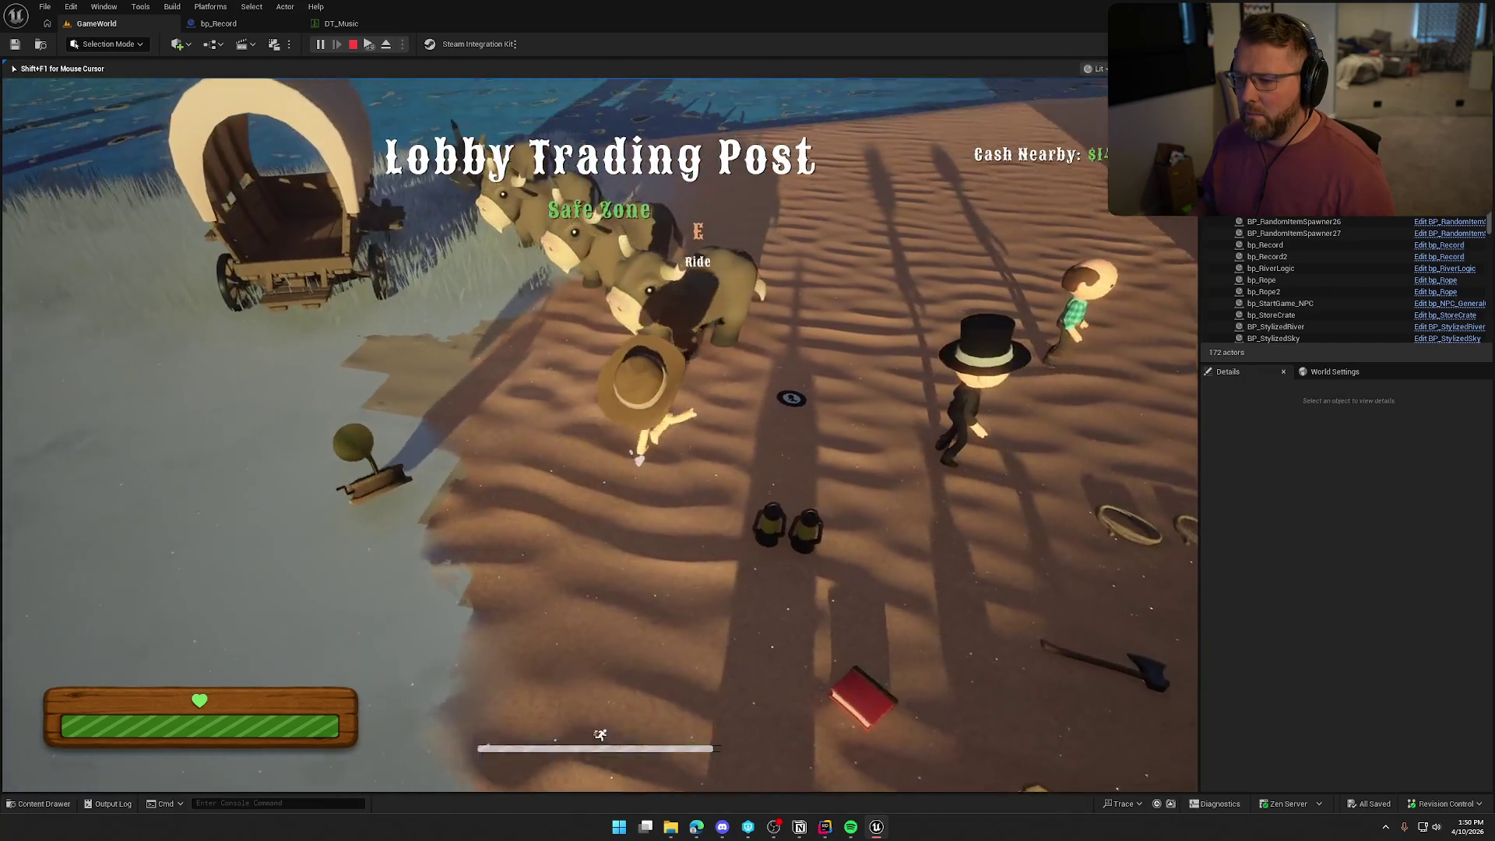
pyautogui.press('e')
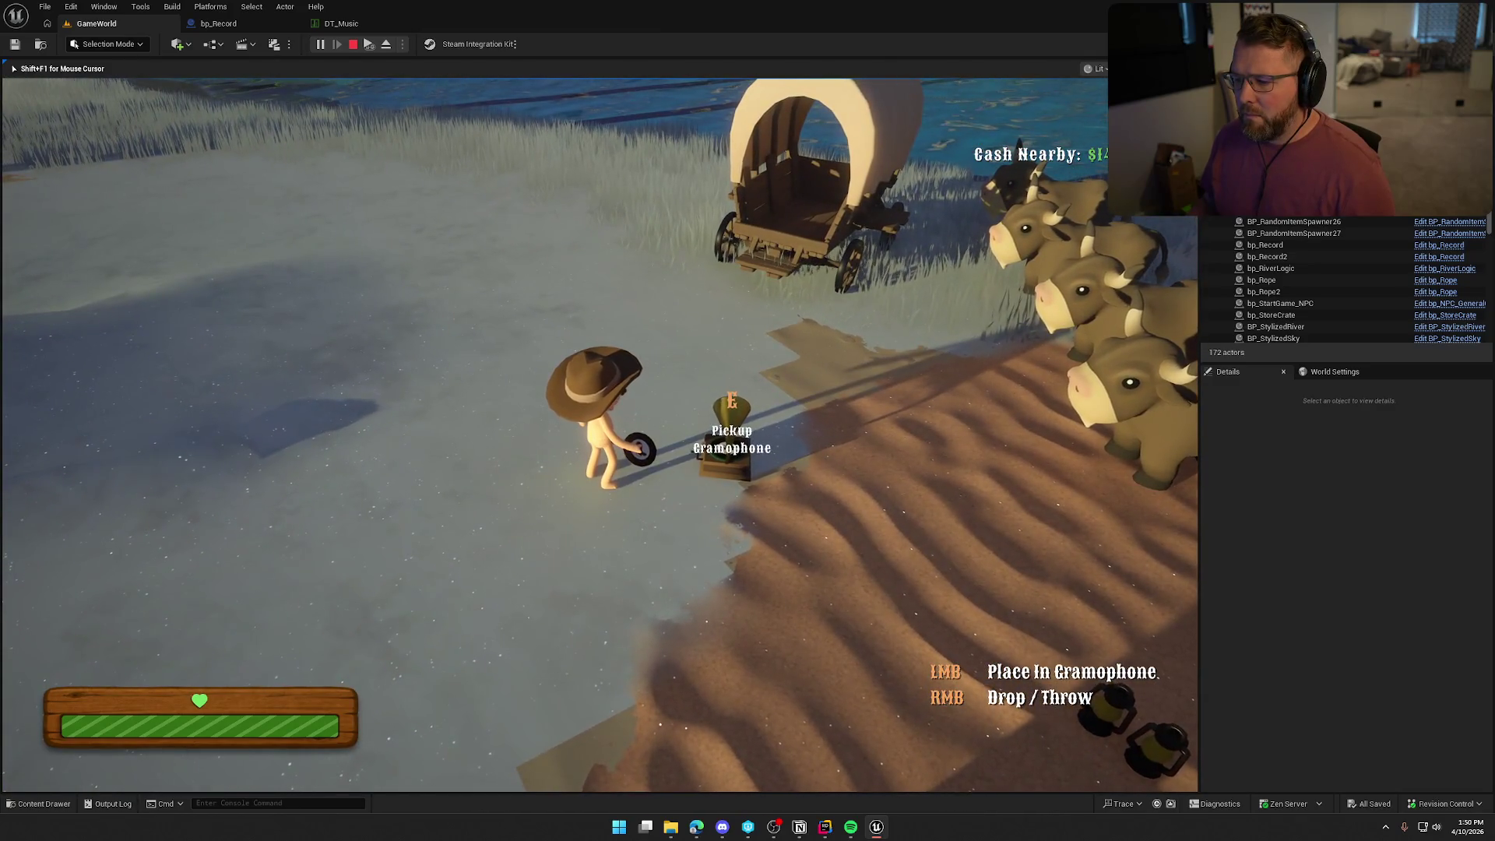
pyautogui.click(599, 434)
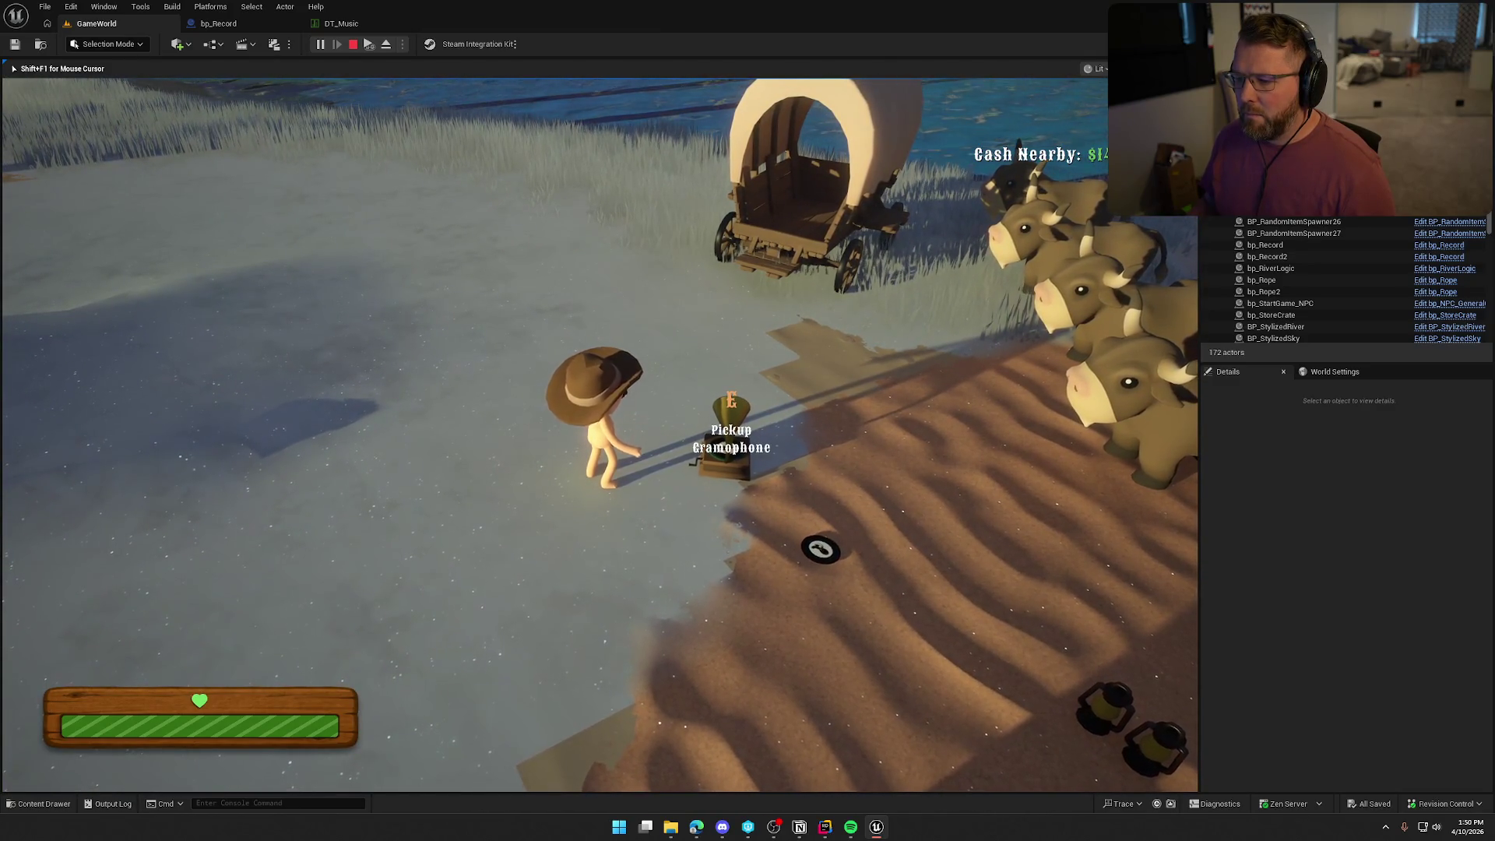
pyautogui.press('e')
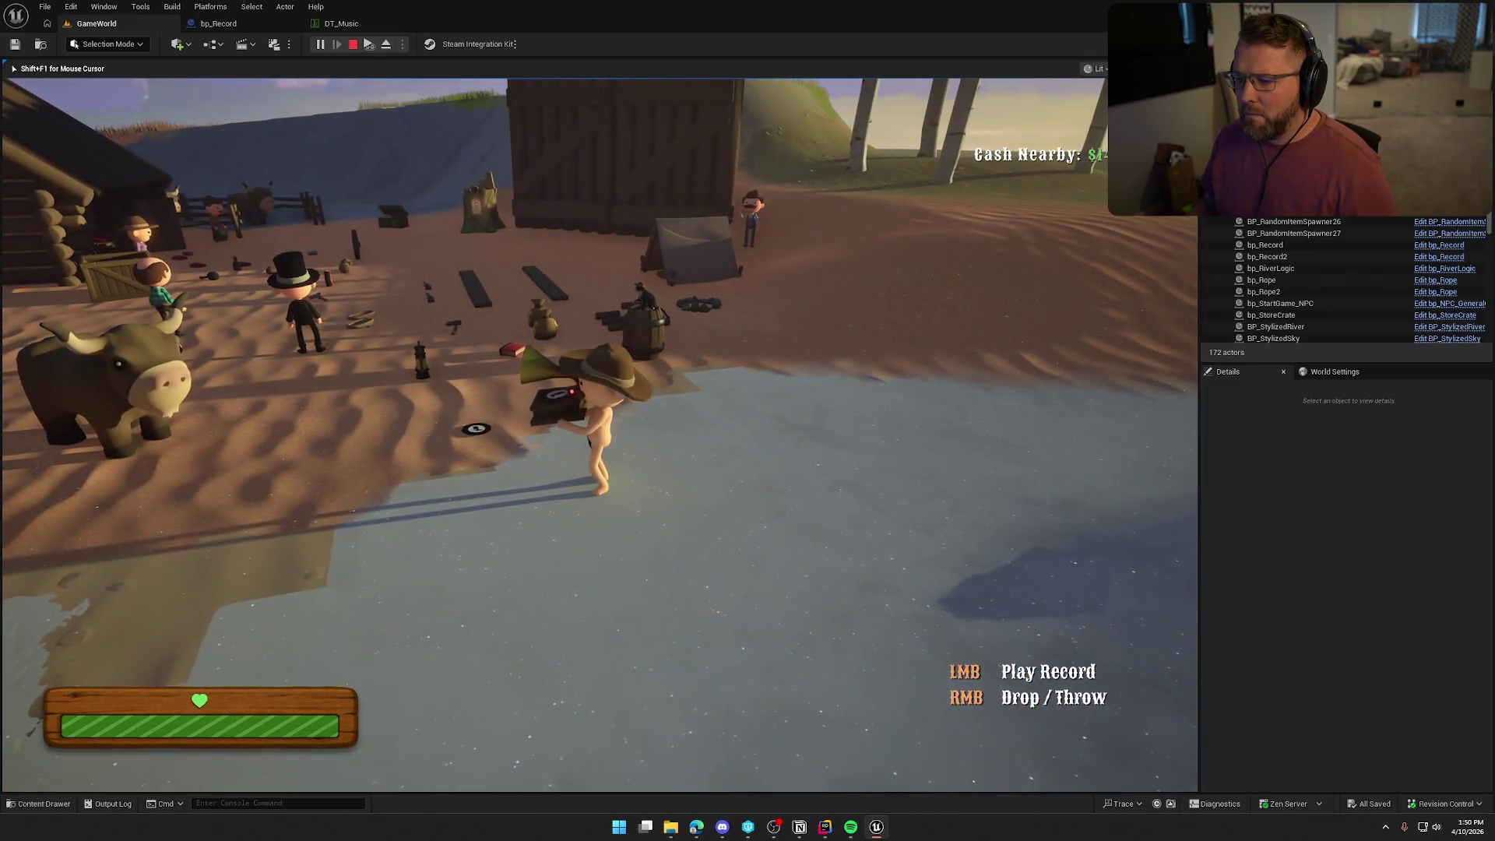
pyautogui.rightClick(599, 435)
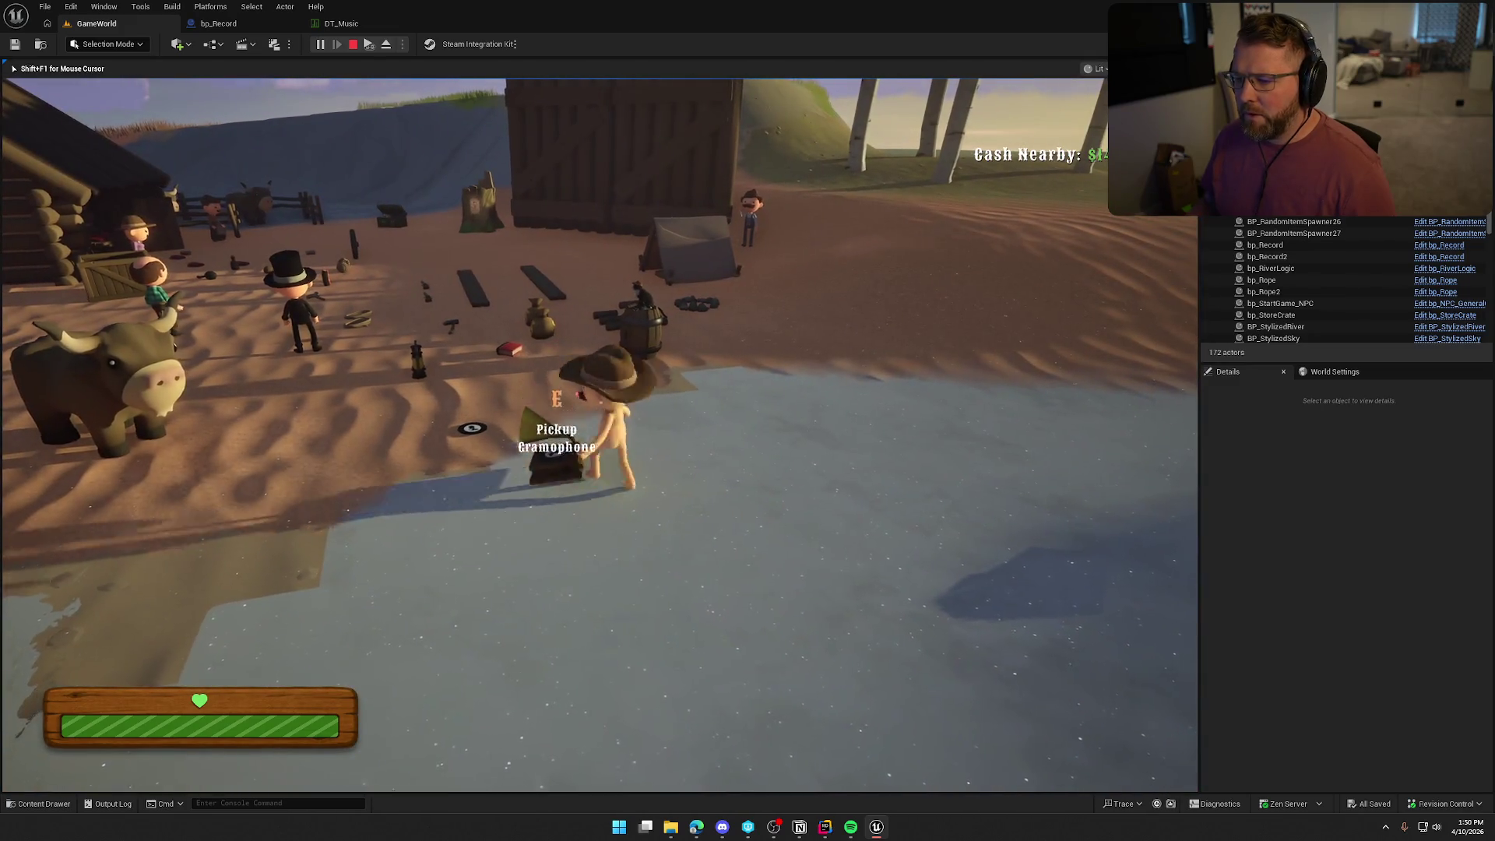
pyautogui.press('Escape')
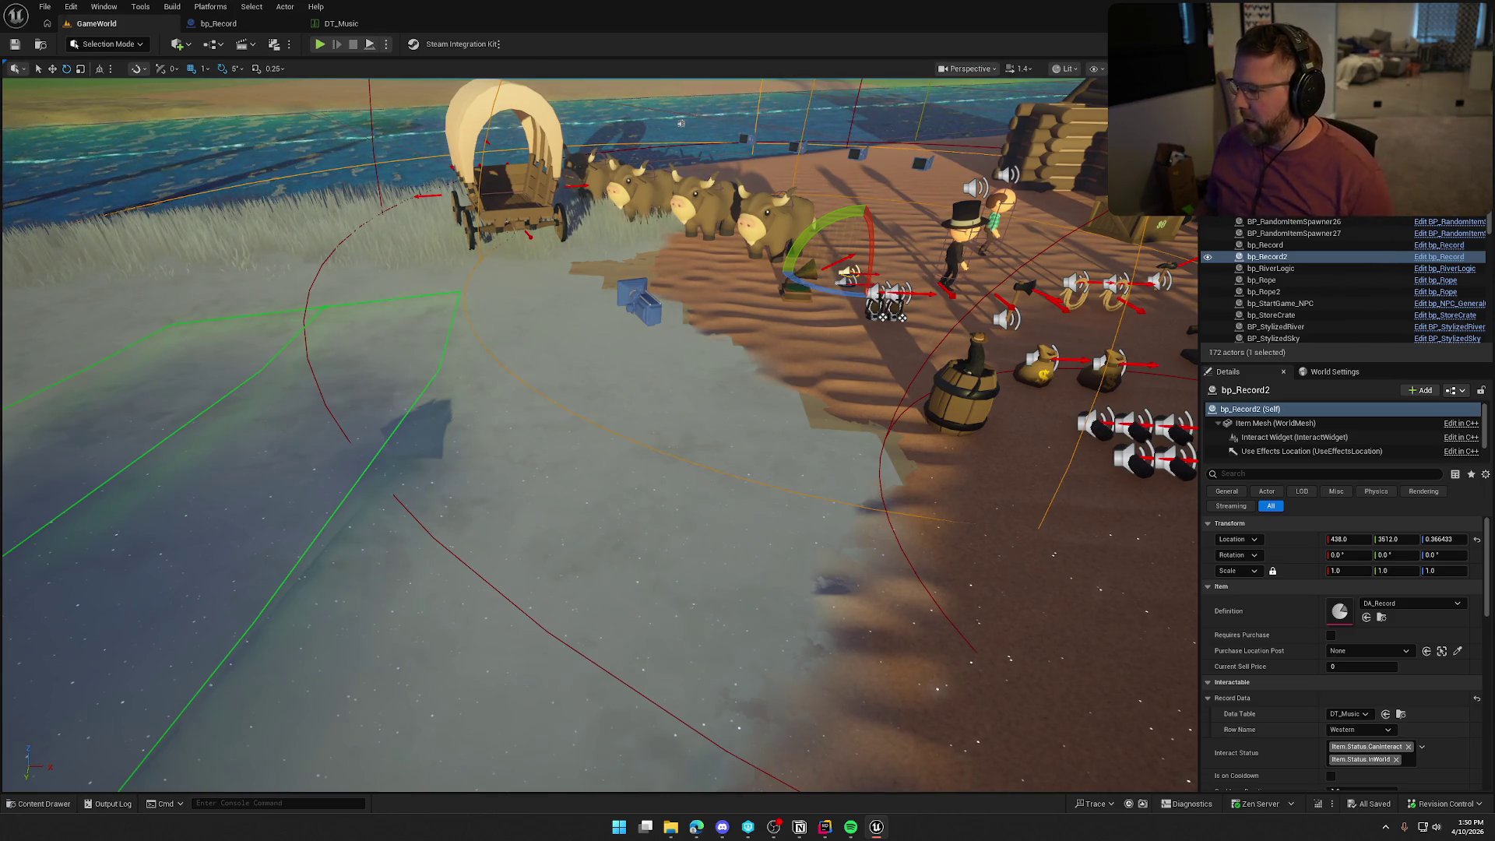
pyautogui.click(341, 24)
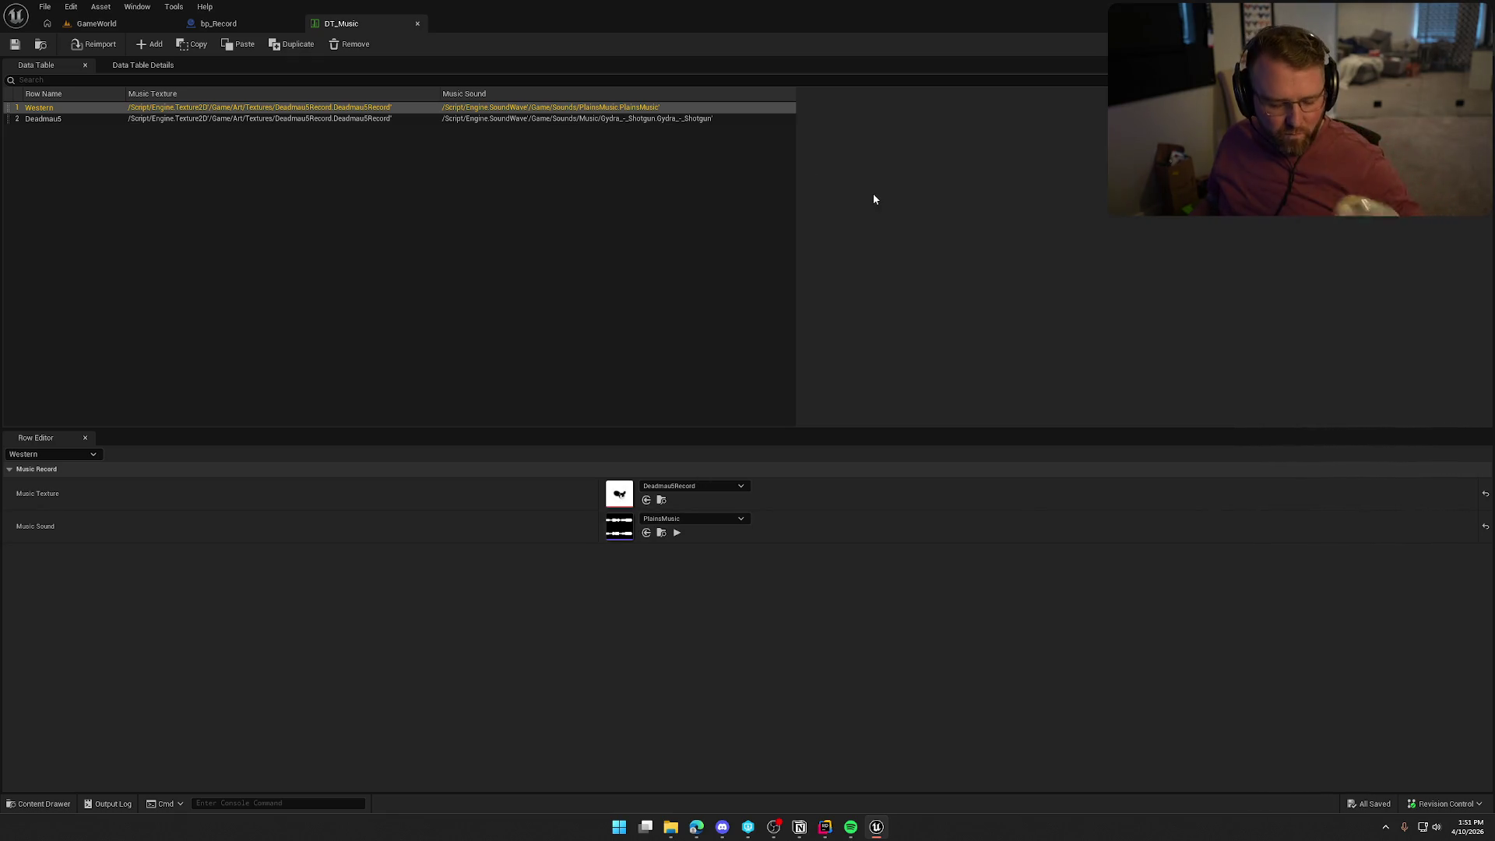
pyautogui.click(277, 184)
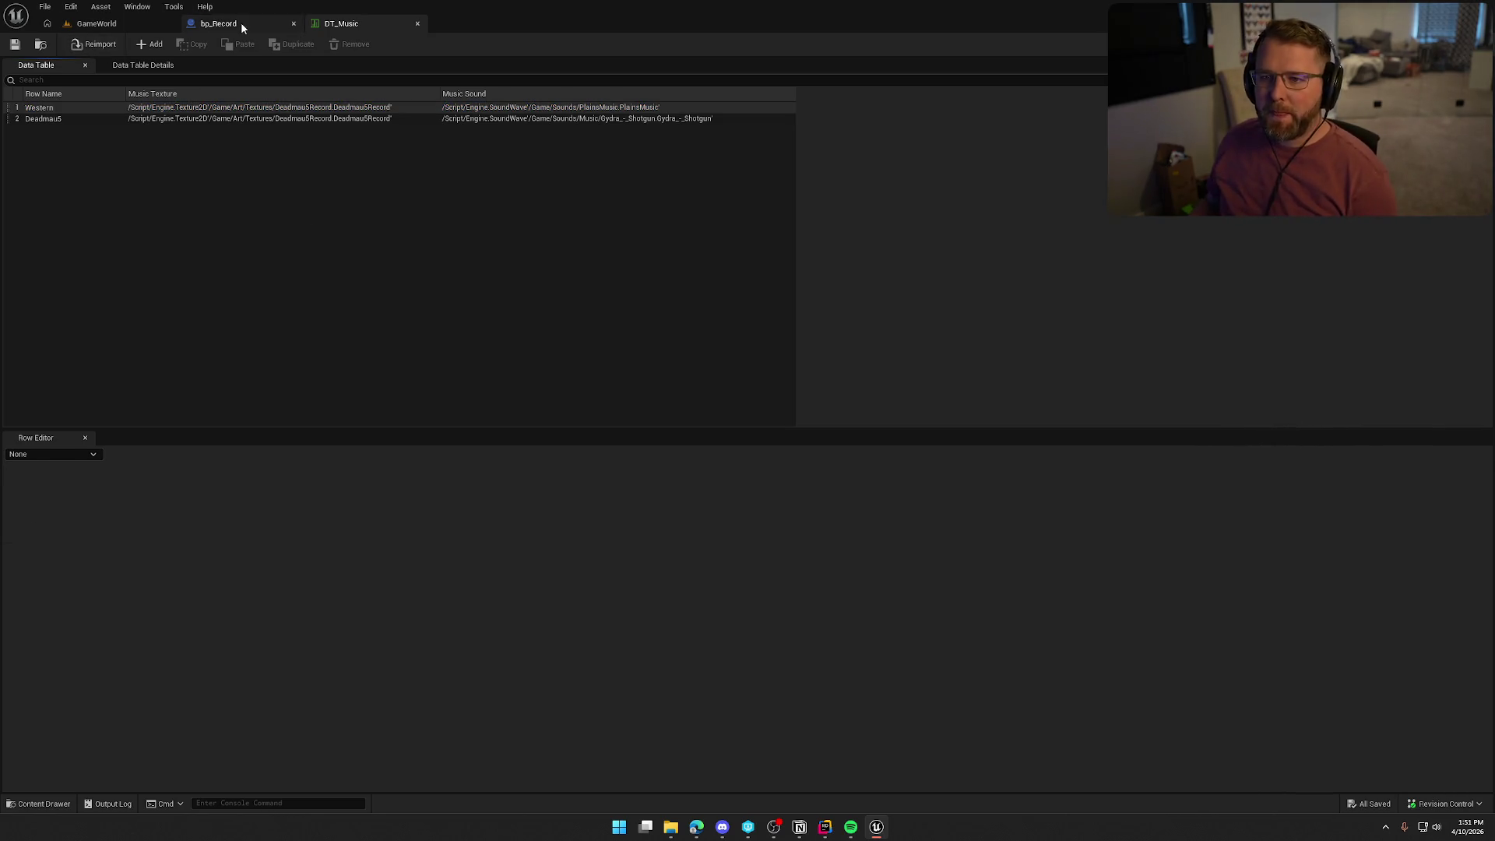
pyautogui.click(218, 23)
pyautogui.click(97, 23)
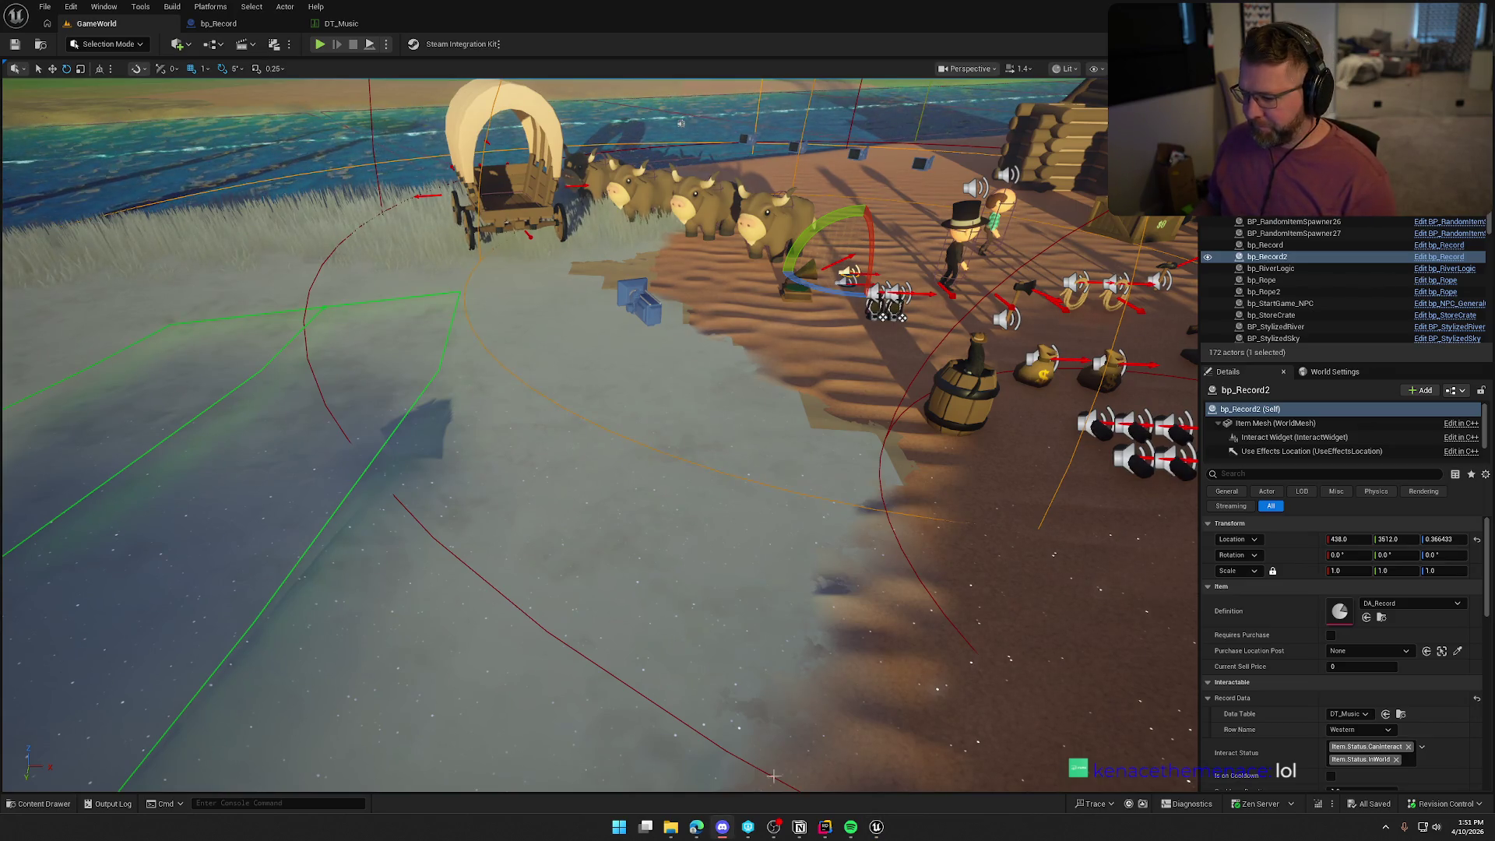
pyautogui.moveTo(692, 830)
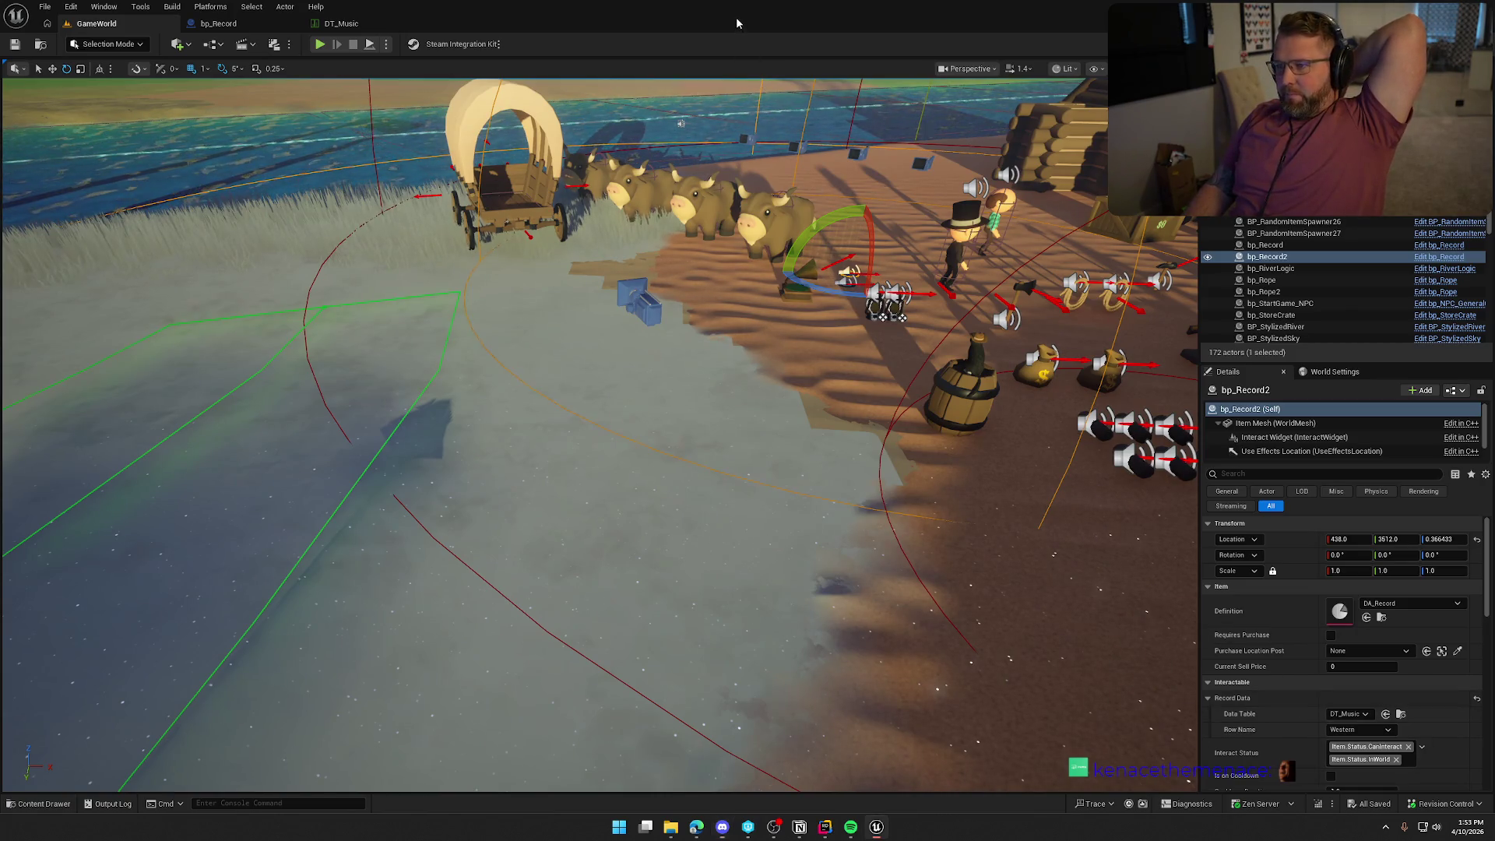
pyautogui.scroll(-4, 776, 475)
# Preview the trading post in game view, closing in on the gramophone and records at full screen.
pyautogui.press('Escape')
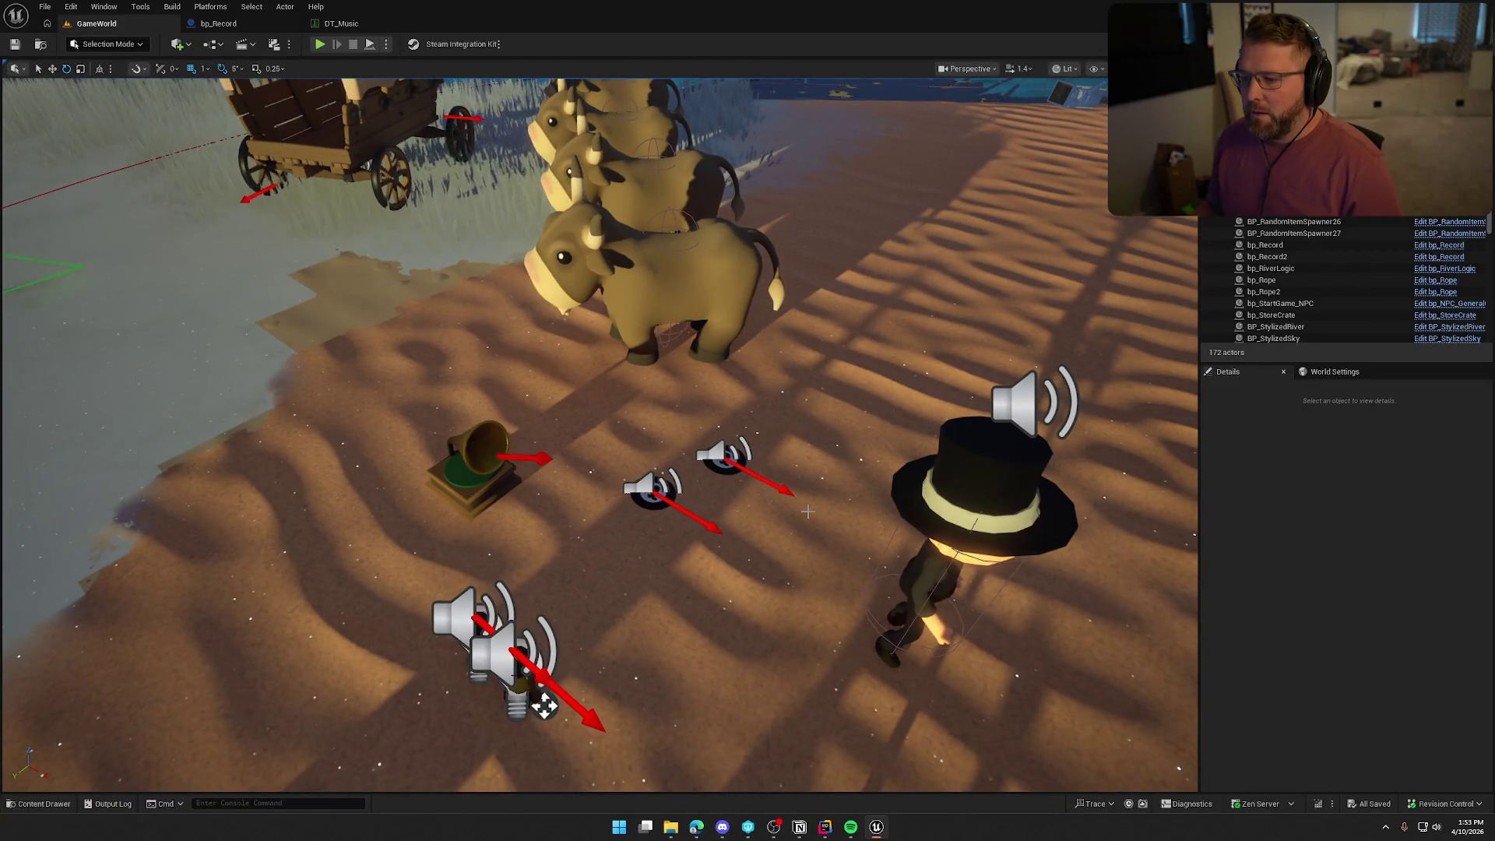
pyautogui.press('g')
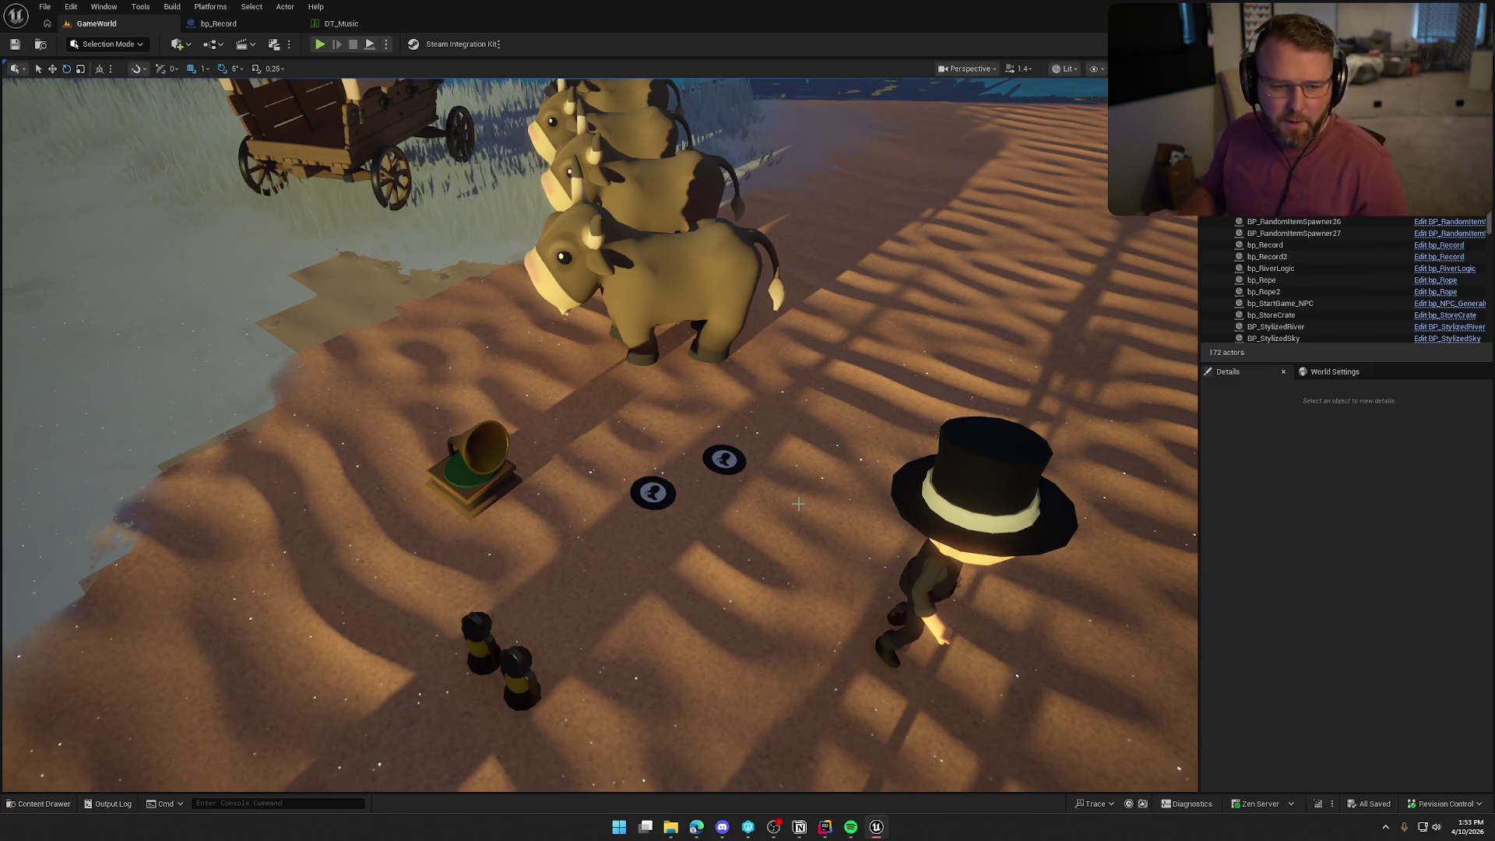
pyautogui.moveTo(803, 484)
pyautogui.mouseDown()
pyautogui.moveTo(803, 544)
pyautogui.moveTo(798, 412)
pyautogui.mouseUp()
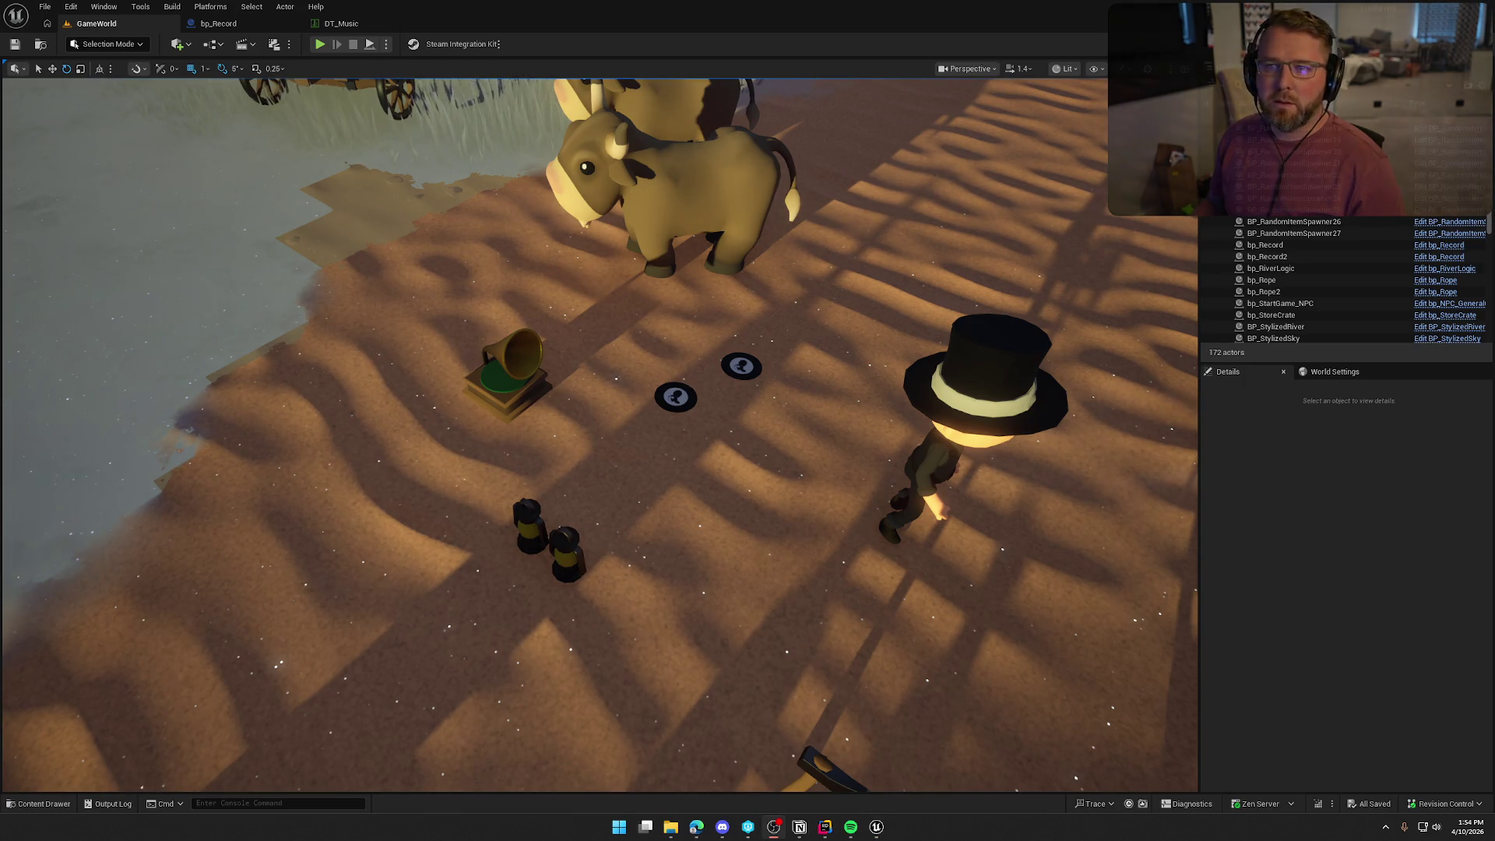
pyautogui.scroll(-3, 970, 468)
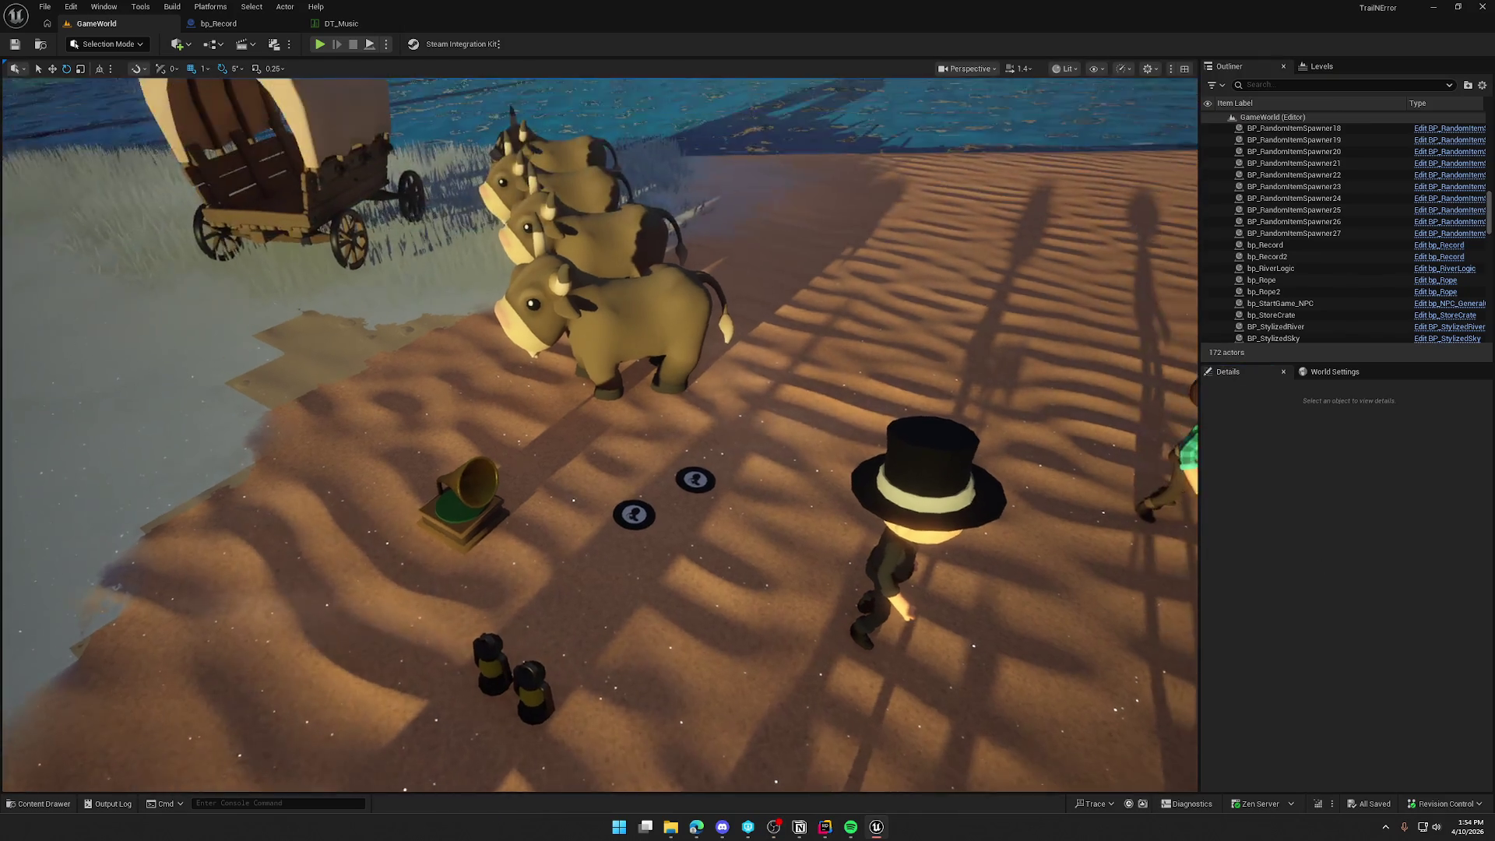
pyautogui.press('F11')
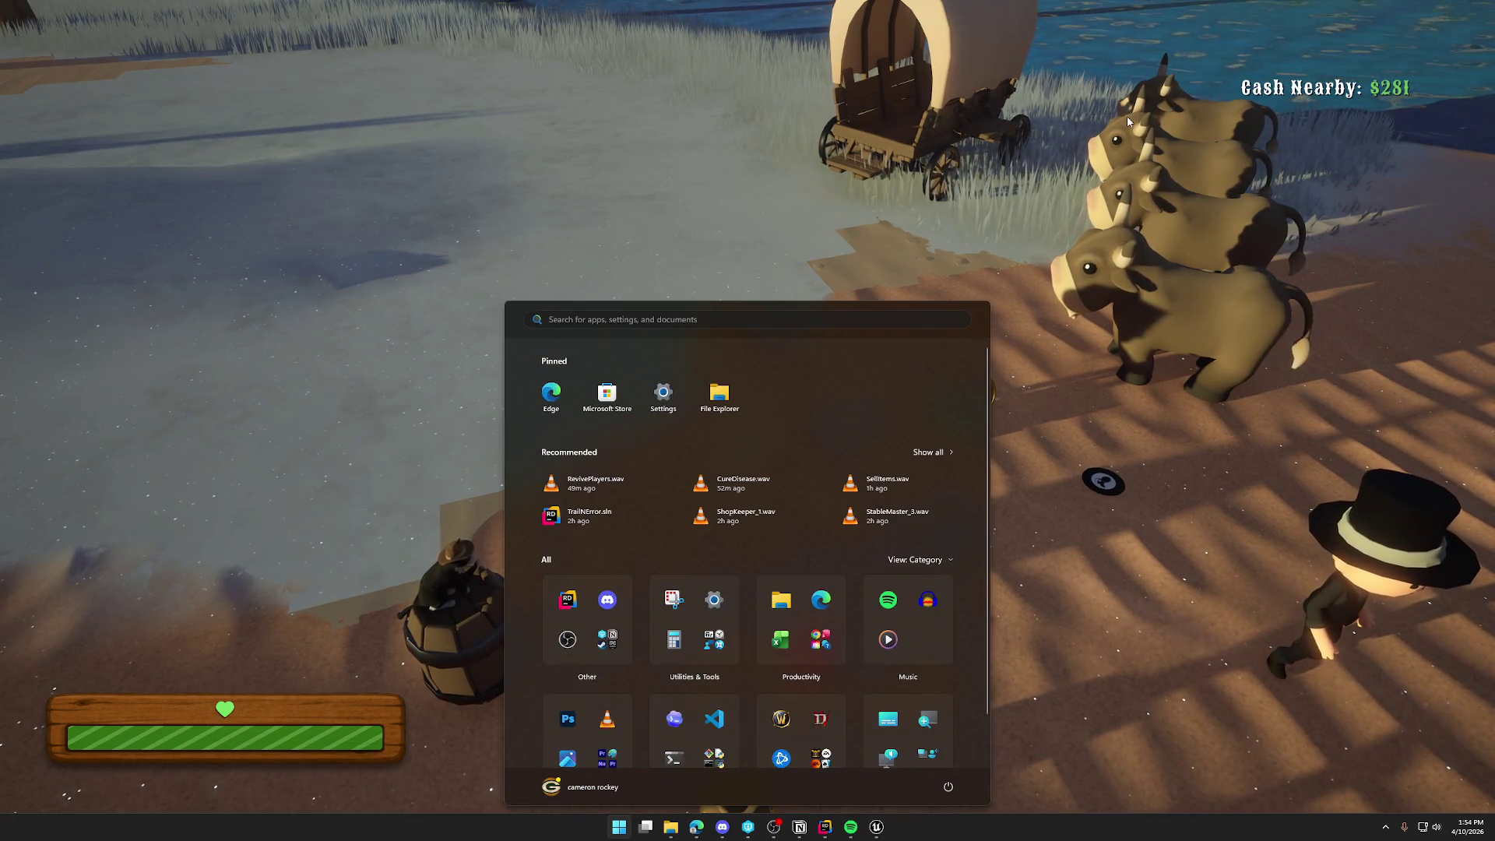
pyautogui.press('Escape')
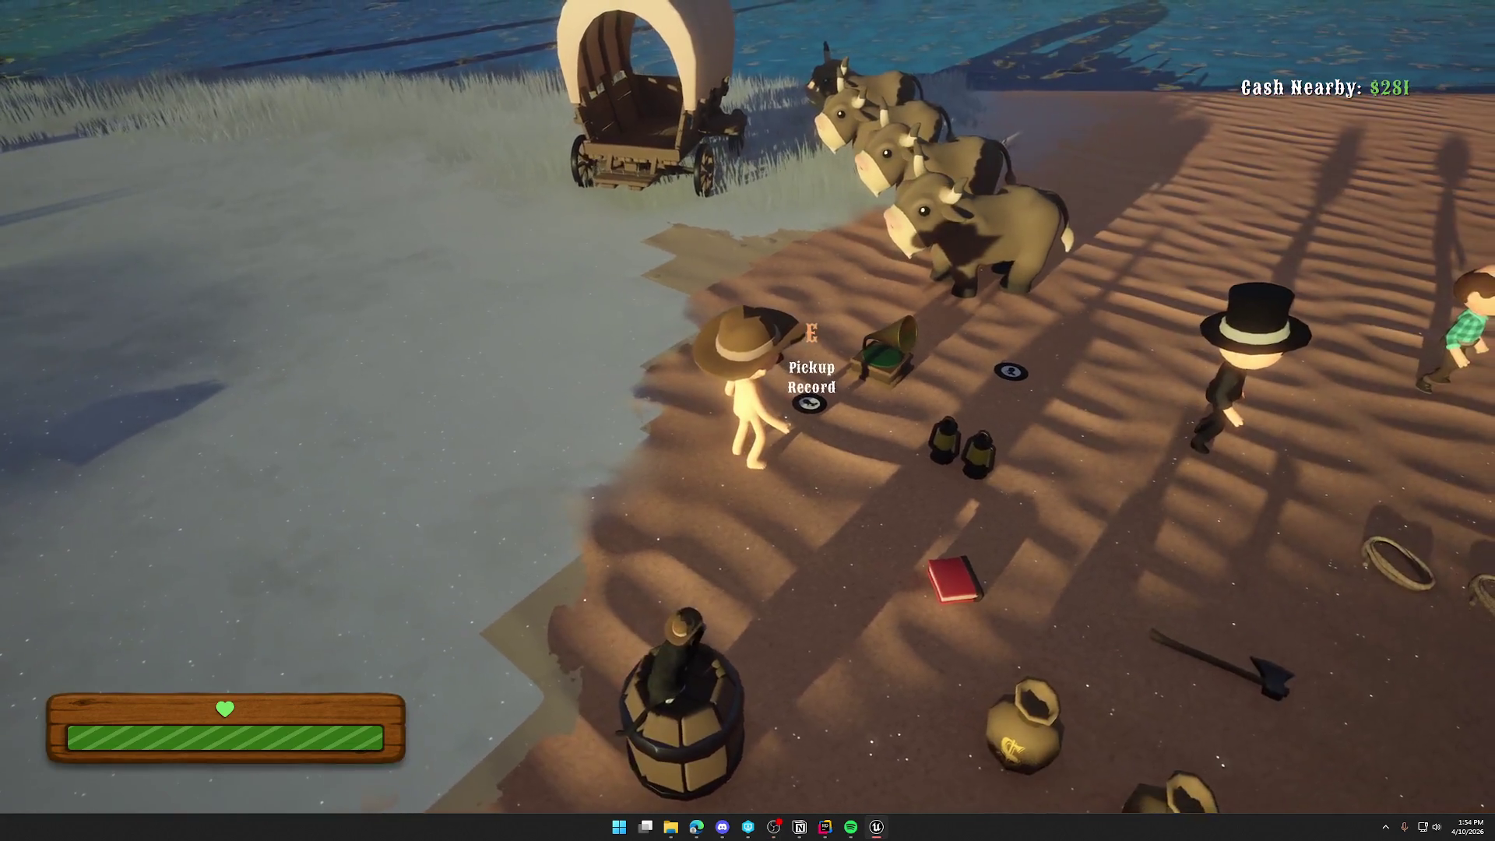
# Carry the gramophone across the grass and back at a sprint, then set it down.
pyautogui.press('d')
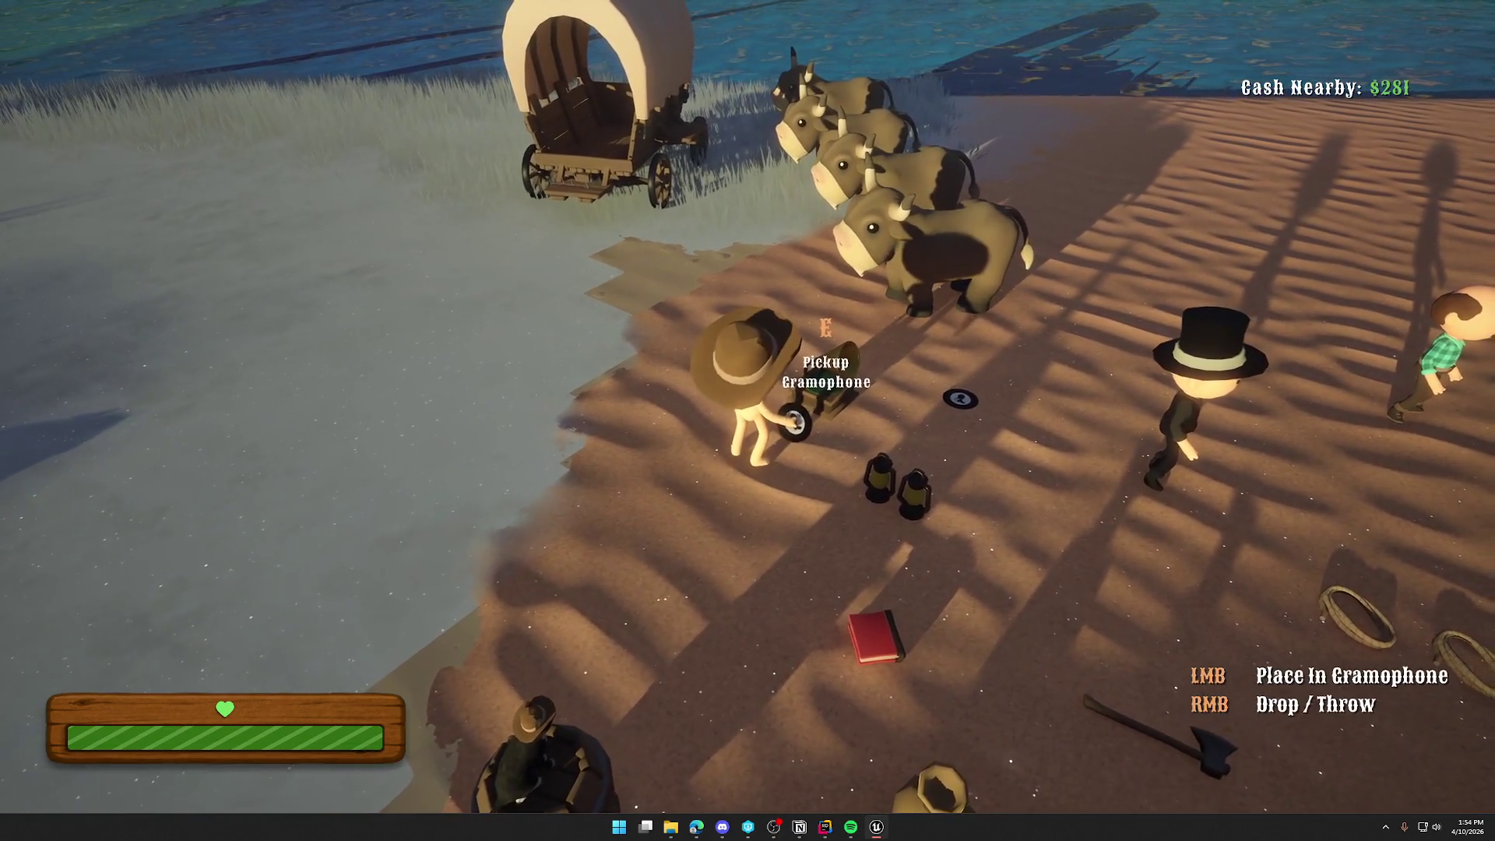
pyautogui.press('e')
pyautogui.press('a')
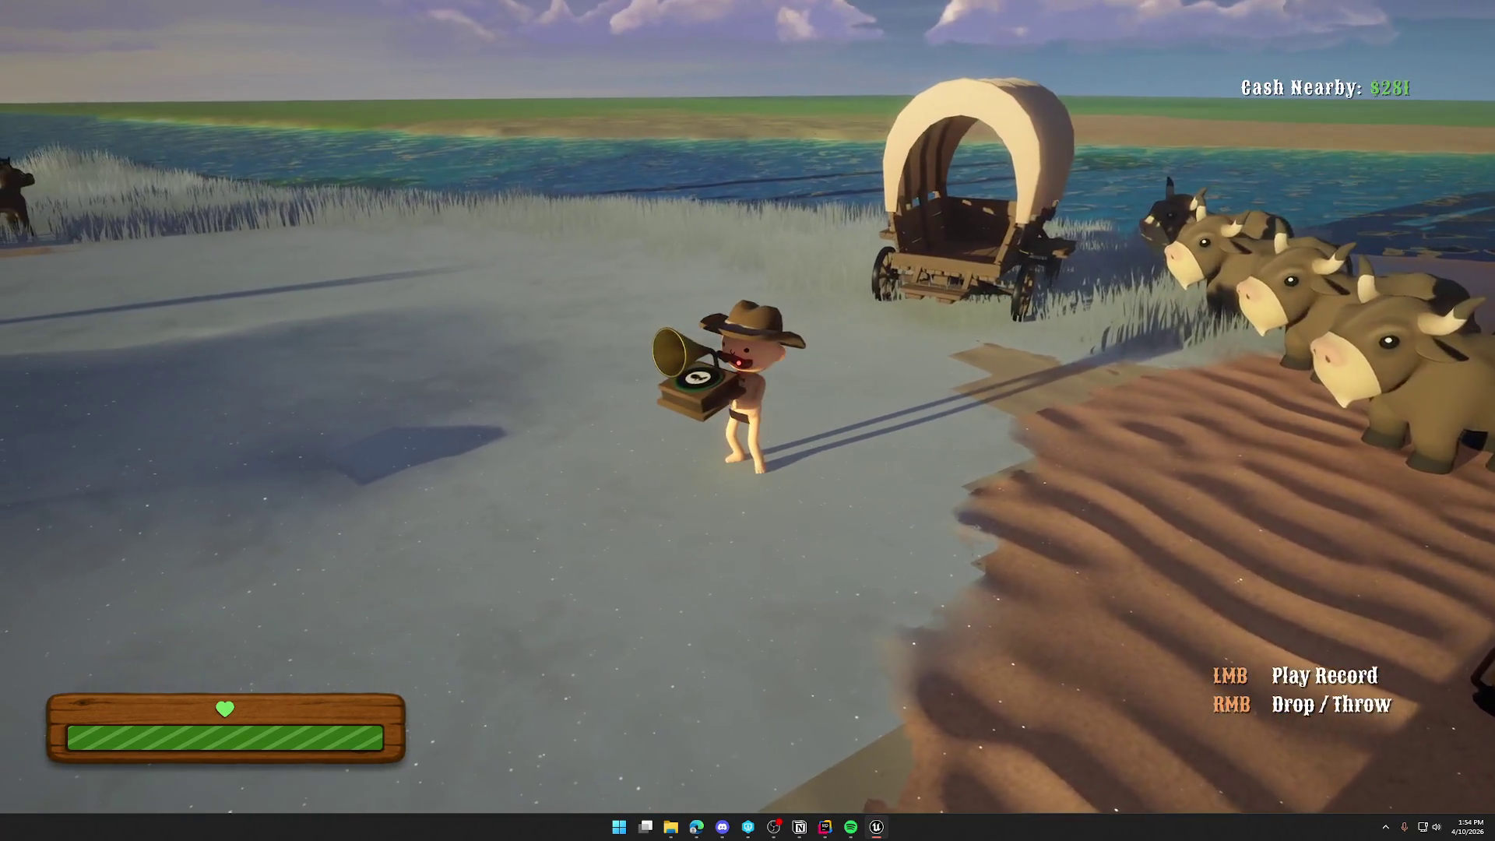
pyautogui.hotkey('shift', 'a')
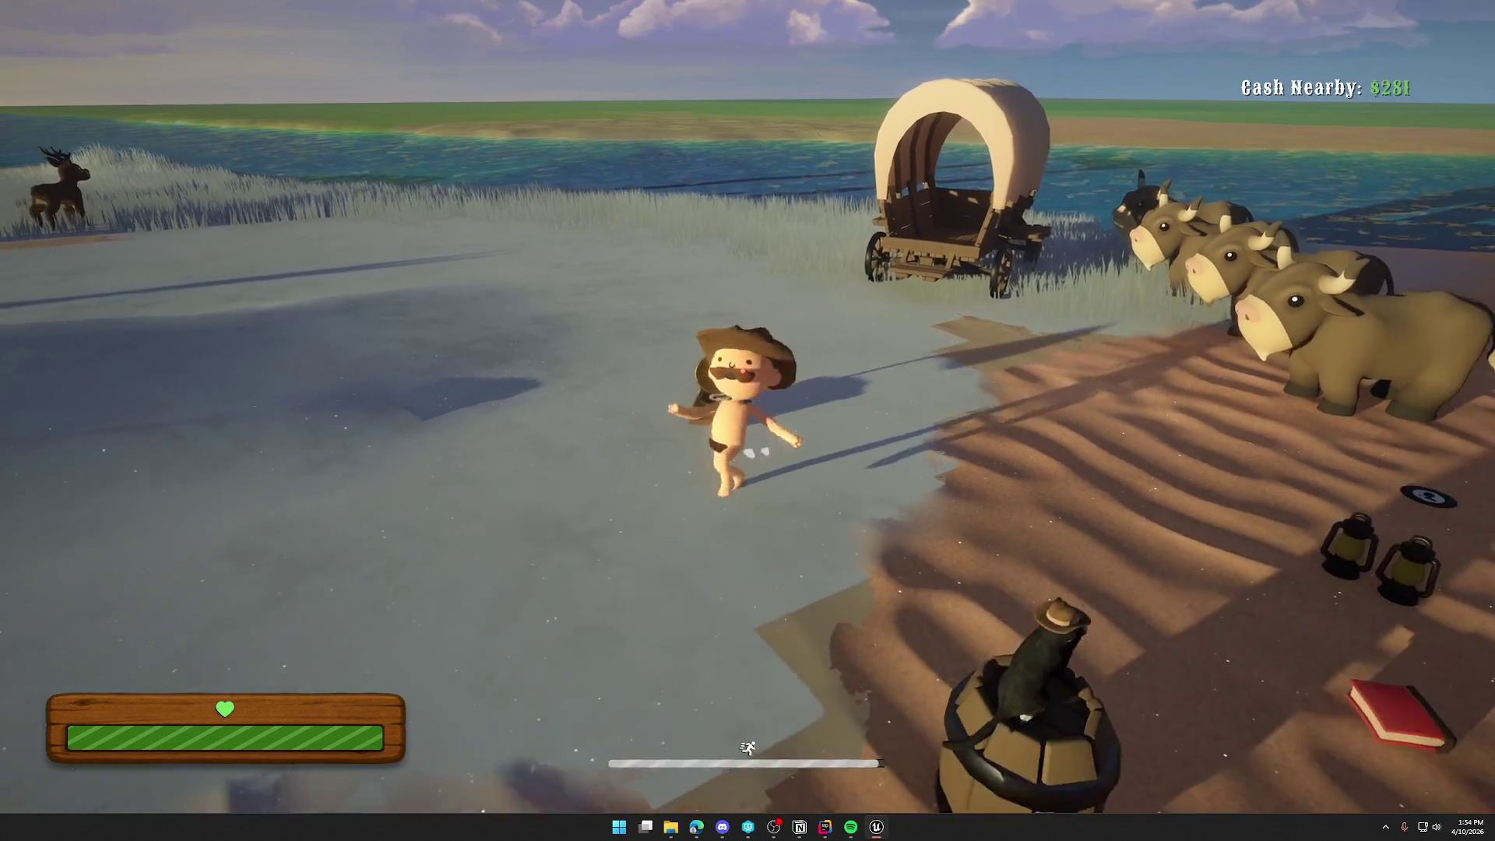
pyautogui.hotkey('shift', 'w')
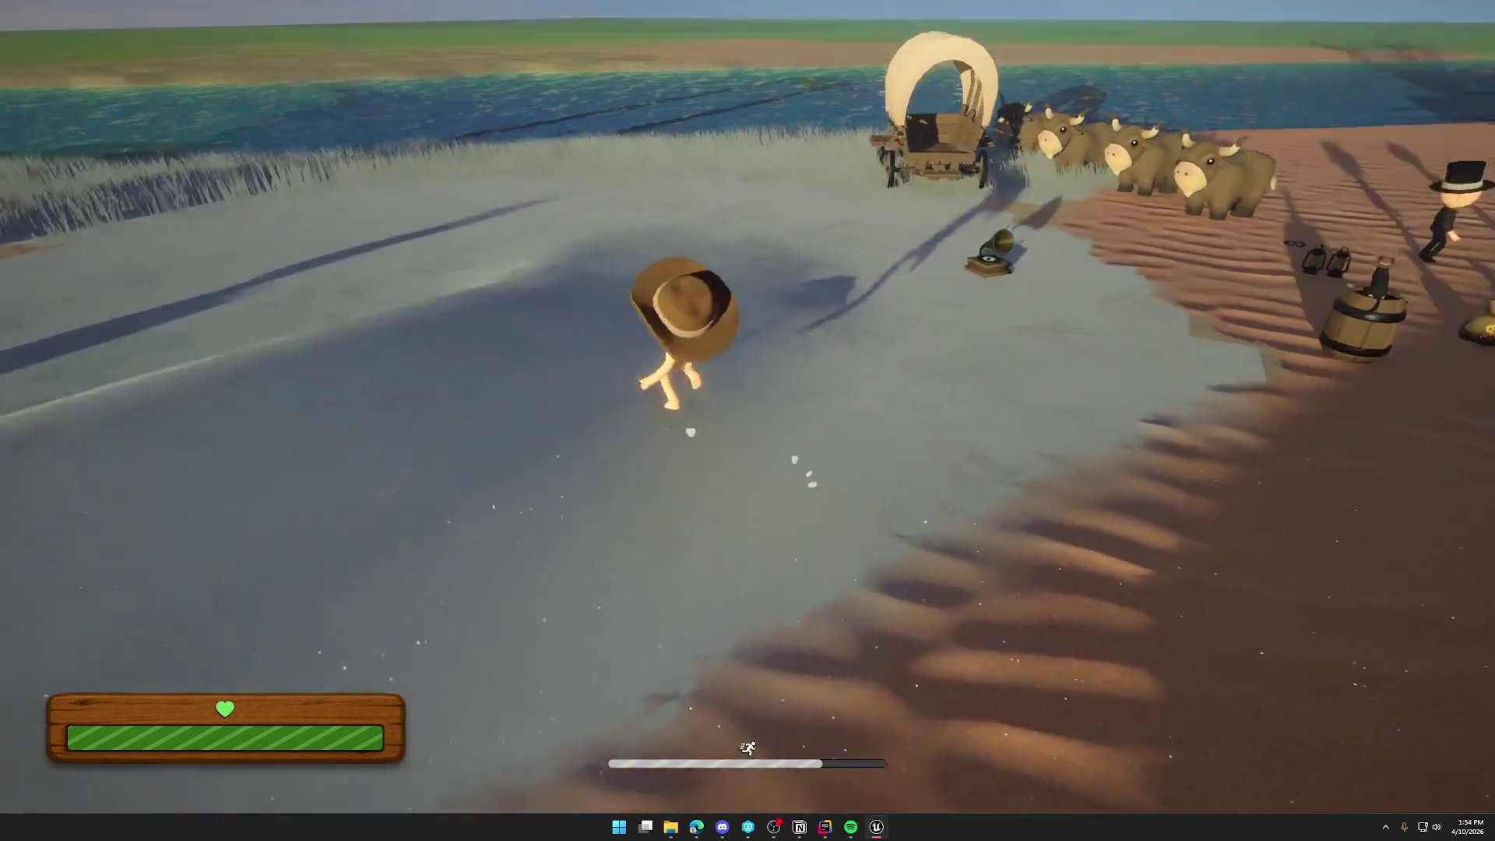
pyautogui.hotkey('shift', 'w')
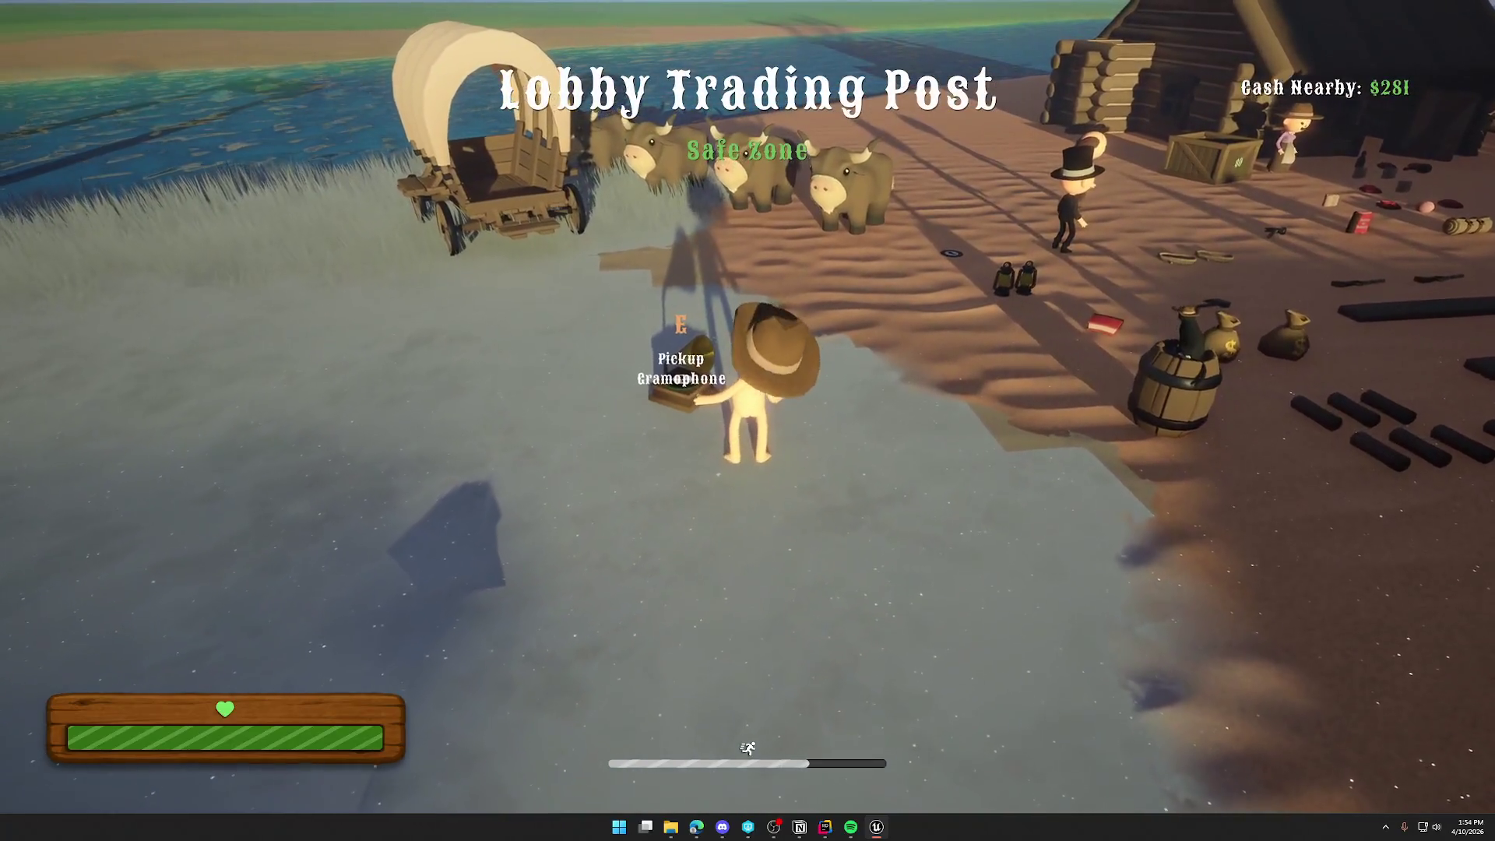
# Fetch a record from the trading post and load it into the gramophone.
pyautogui.press('g')
pyautogui.press('w')
pyautogui.press('e')
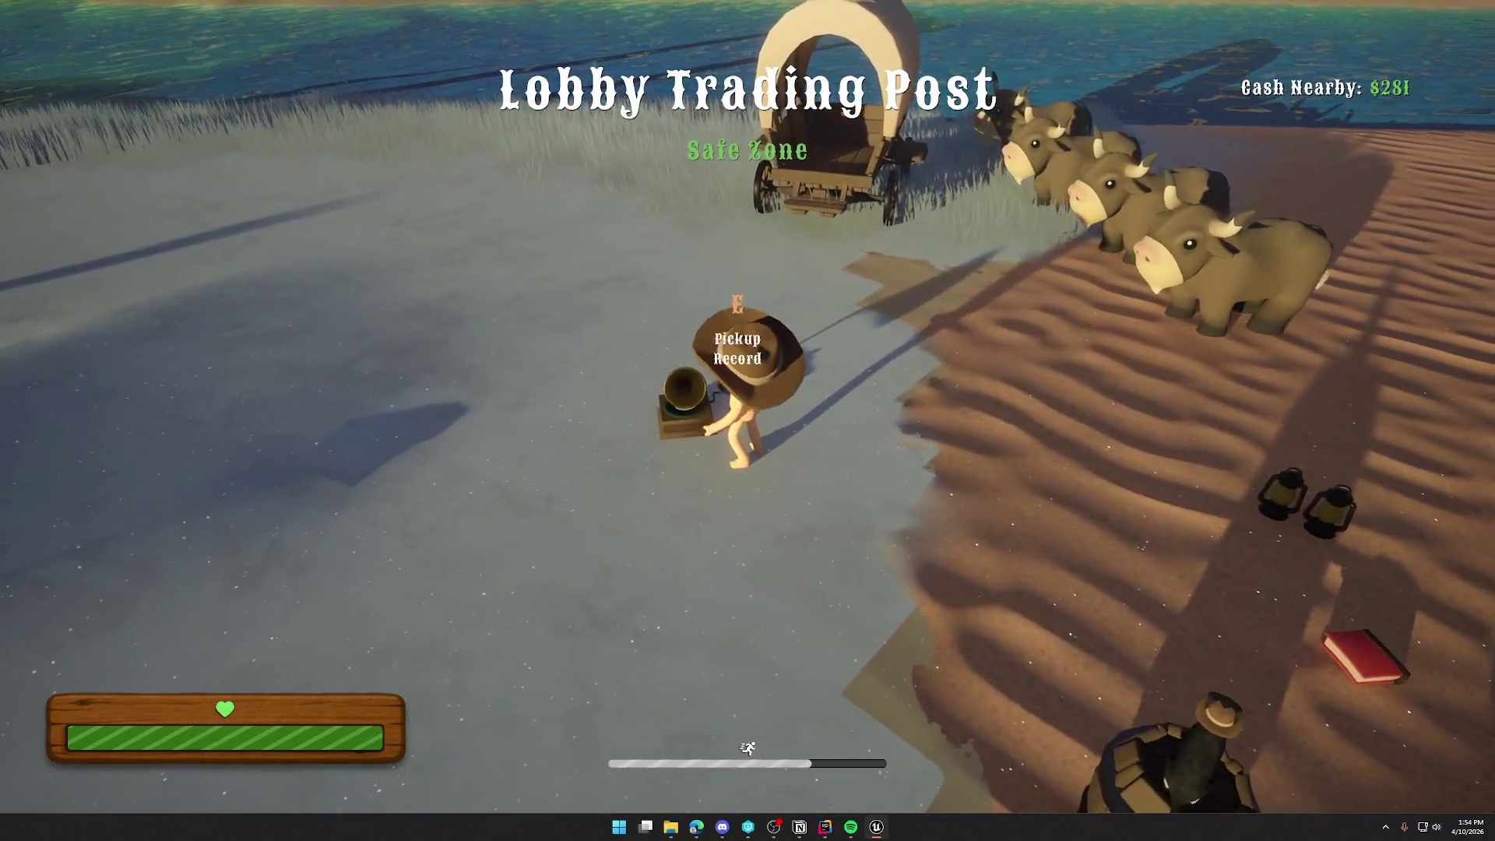
pyautogui.rightClick(748, 420)
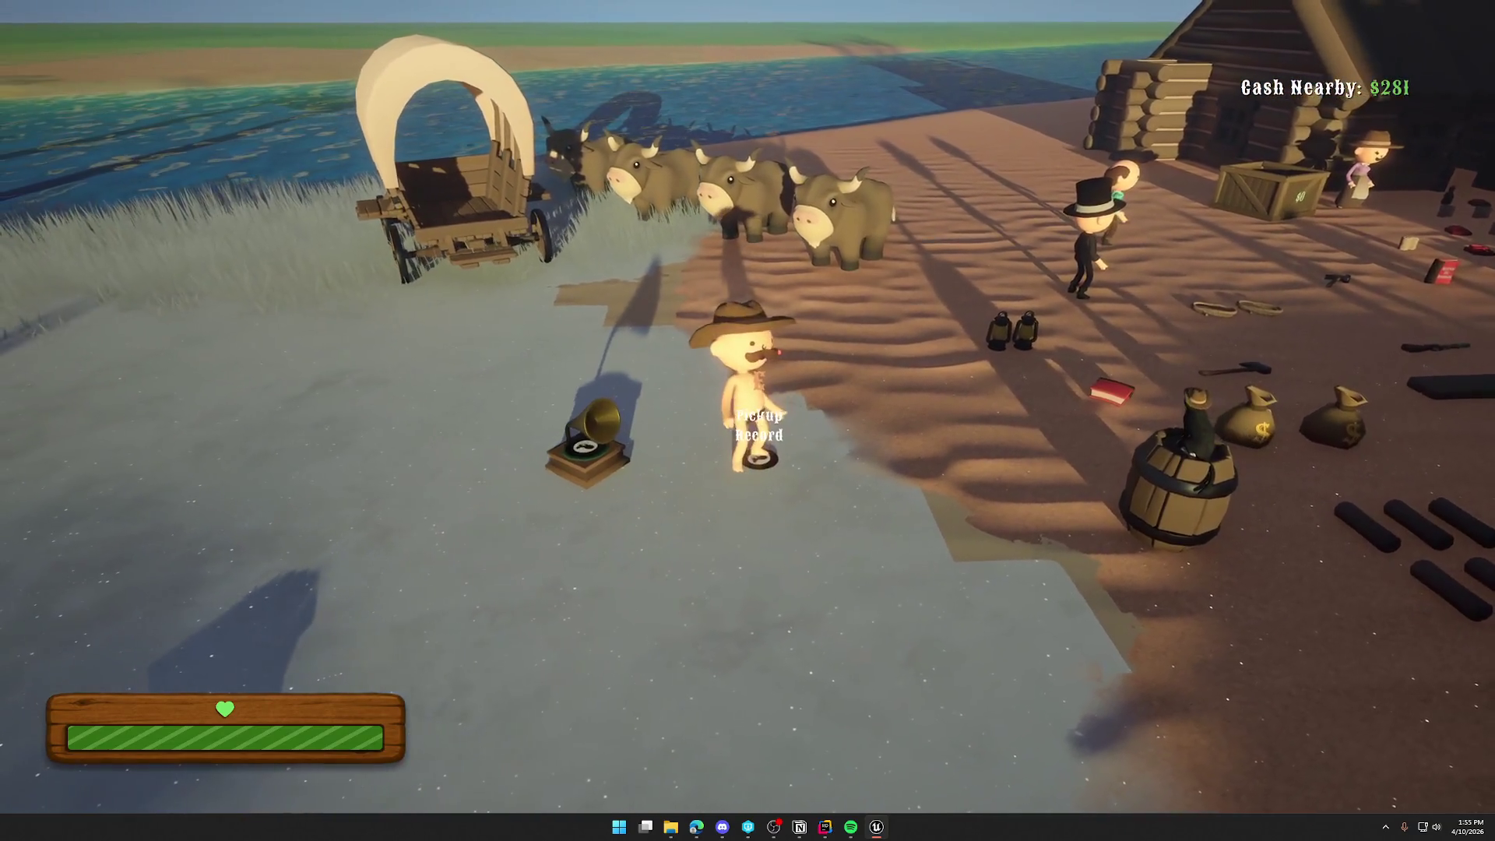
pyautogui.press('e')
pyautogui.click(748, 420)
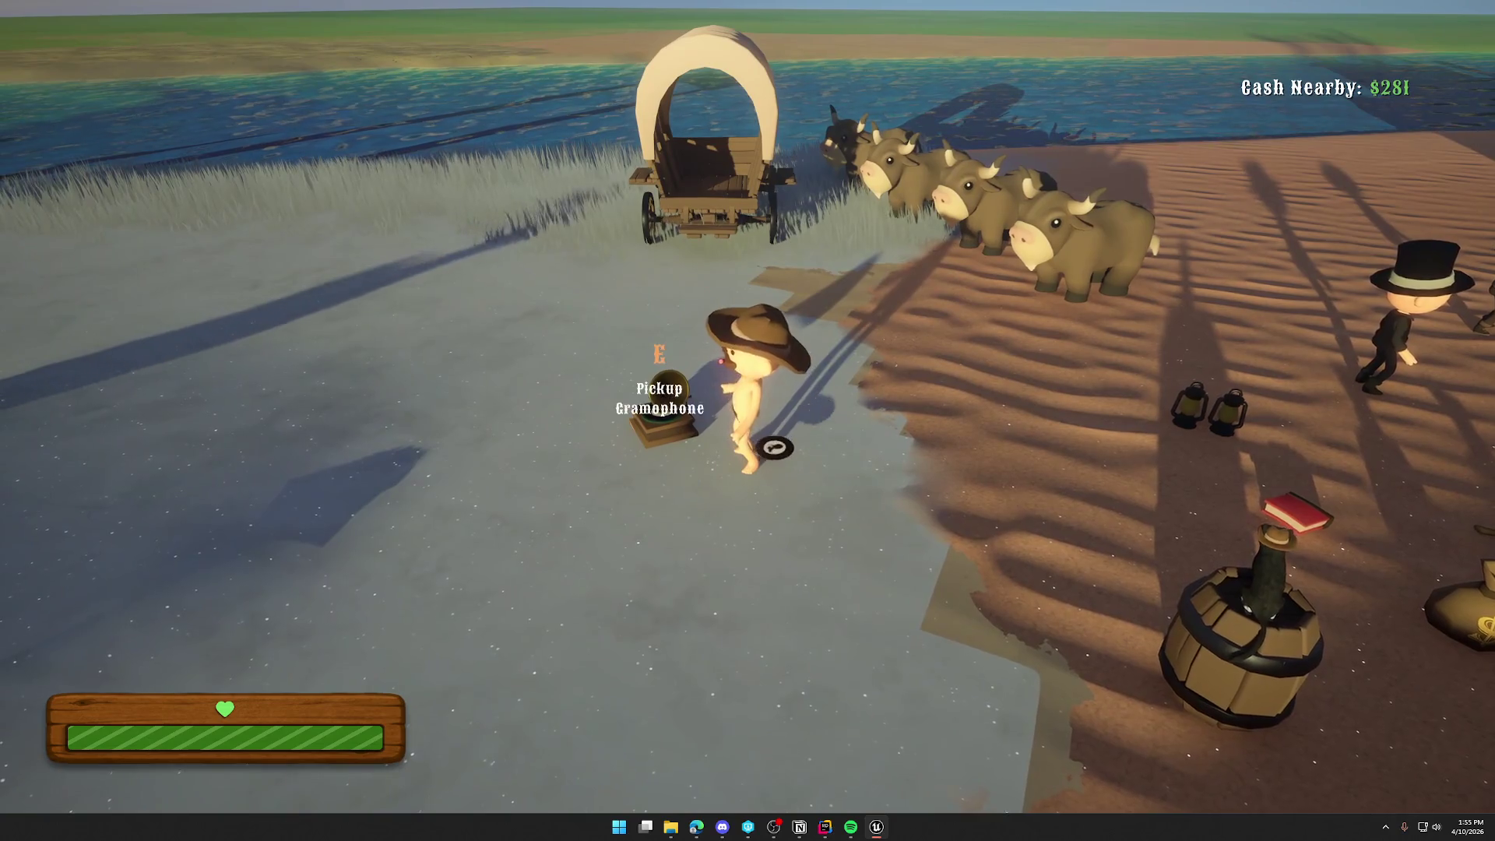
# Pick up the loaded gramophone, drop it on the sand twice, then walk toward the water.
pyautogui.press('e')
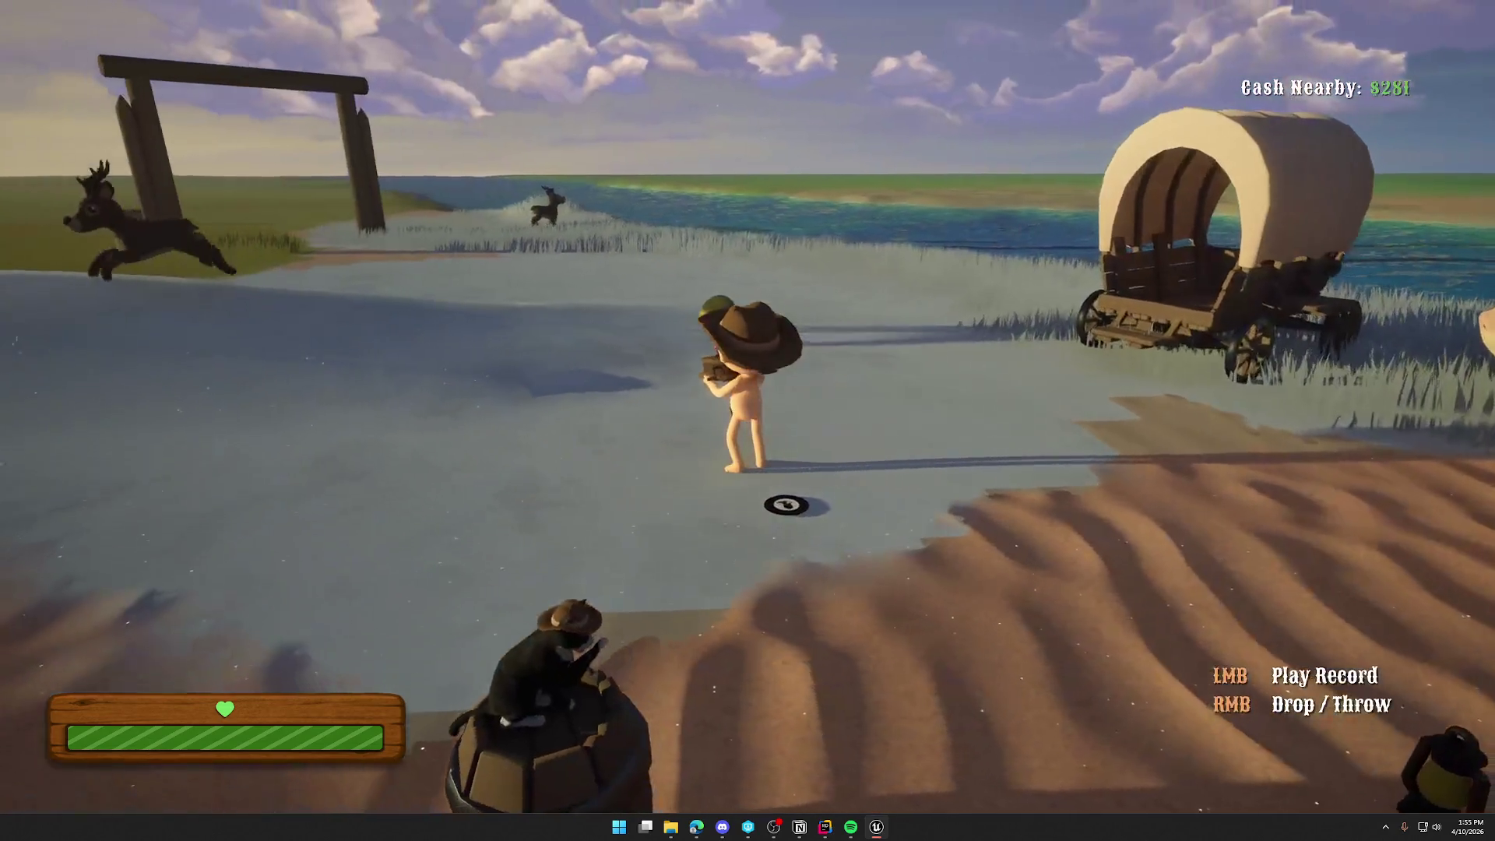
pyautogui.rightClick(748, 421)
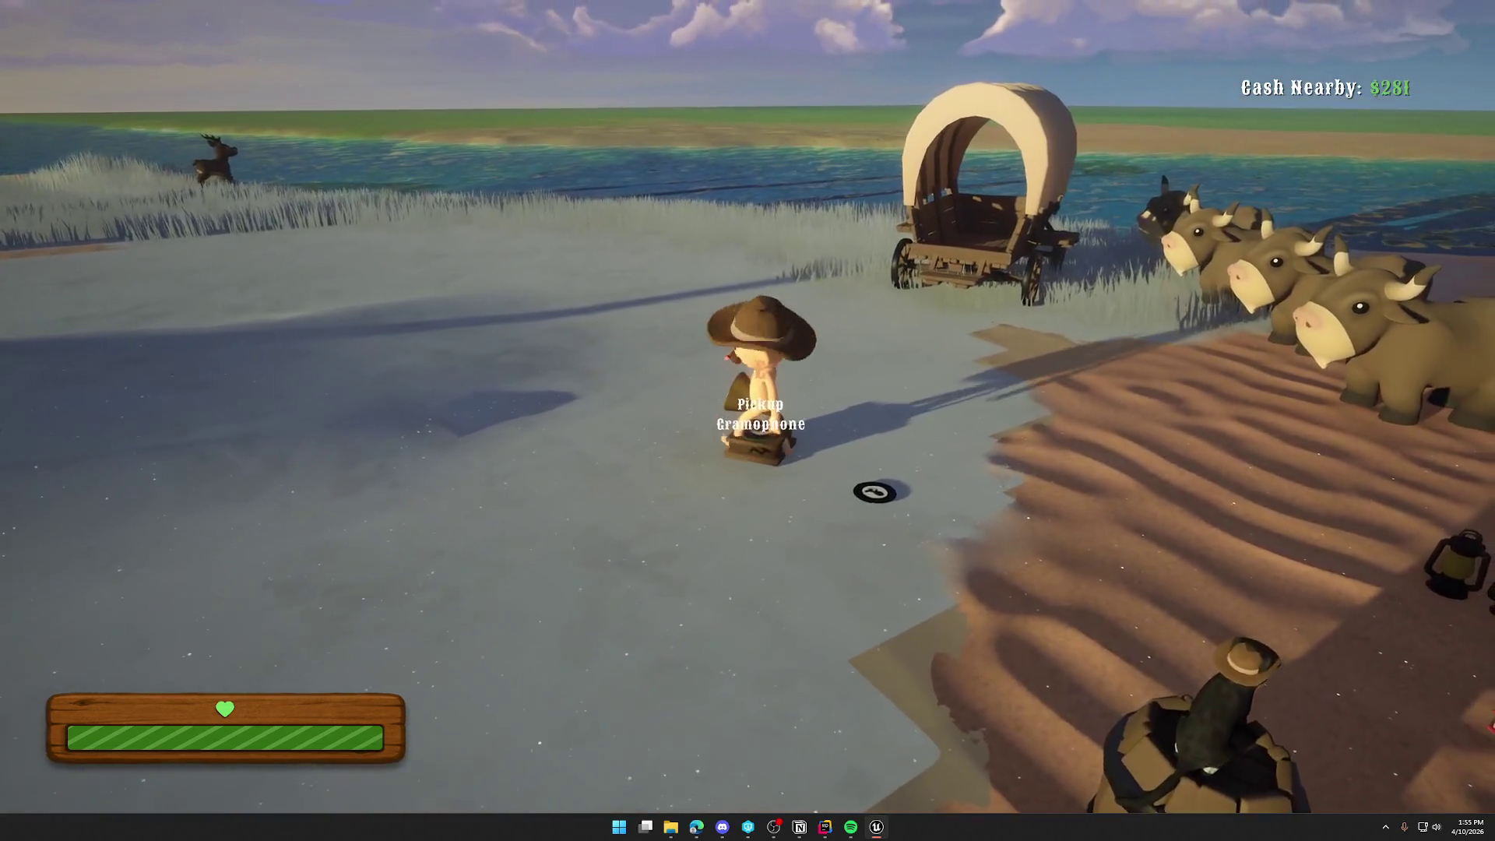
pyautogui.press('e')
pyautogui.rightClick(748, 421)
pyautogui.press('w')
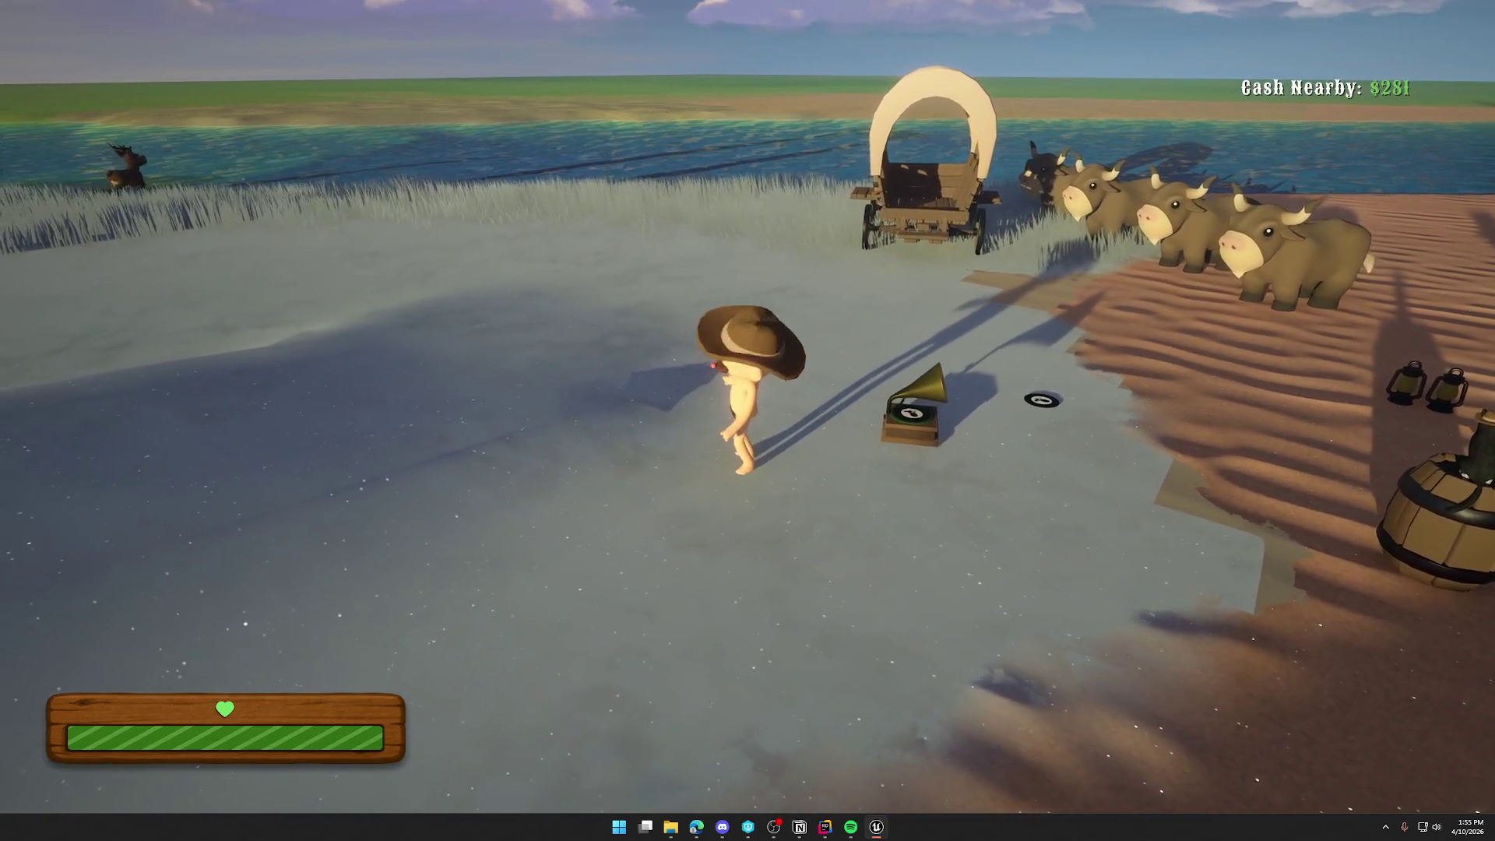
pyautogui.press('super')
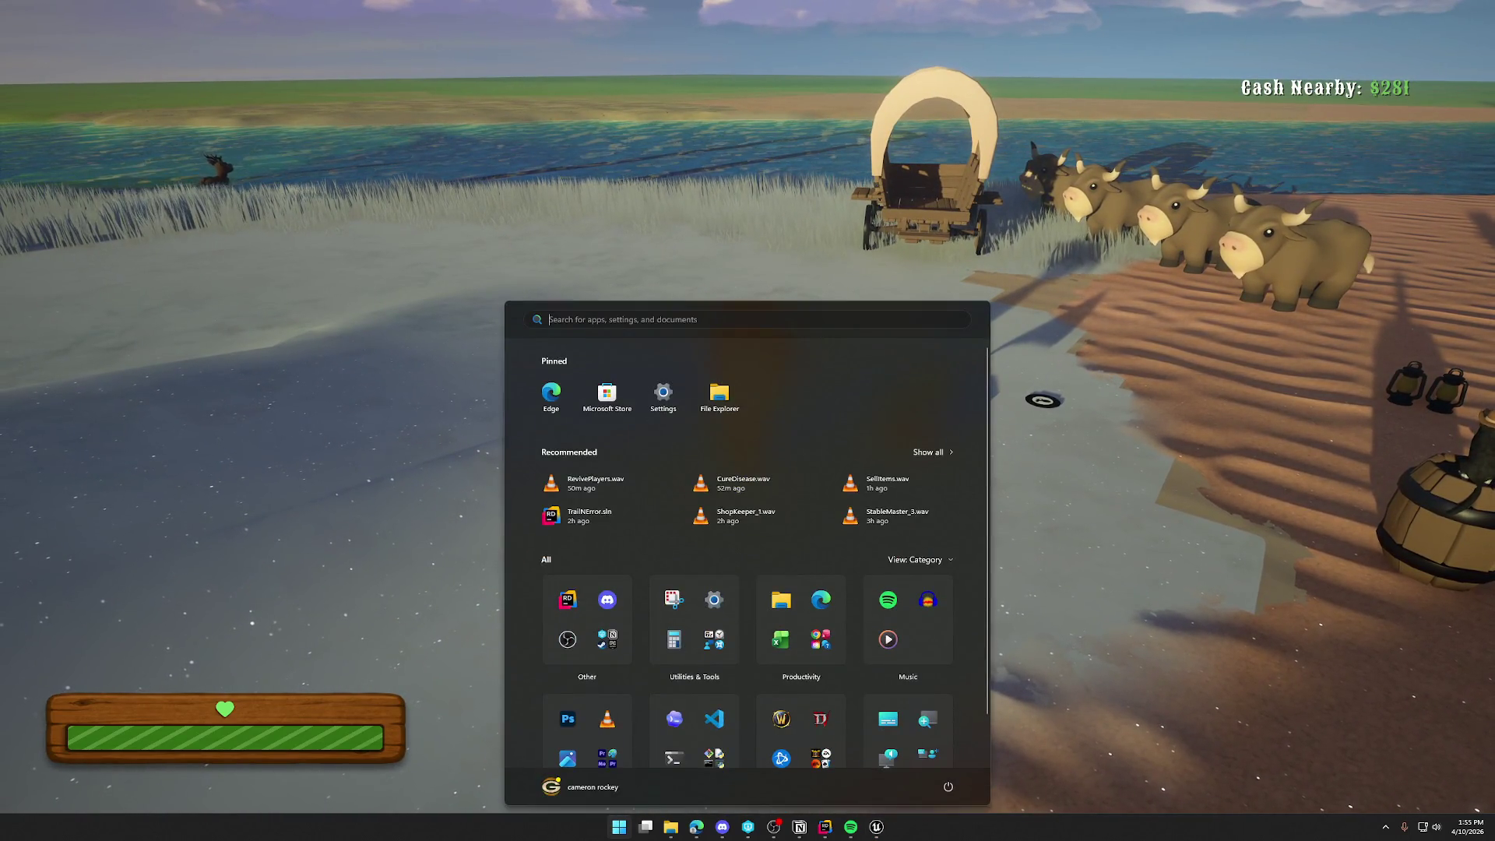
# Dismiss the app list, release control with F8, and stop the Play In Editor session.
pyautogui.press('Escape')
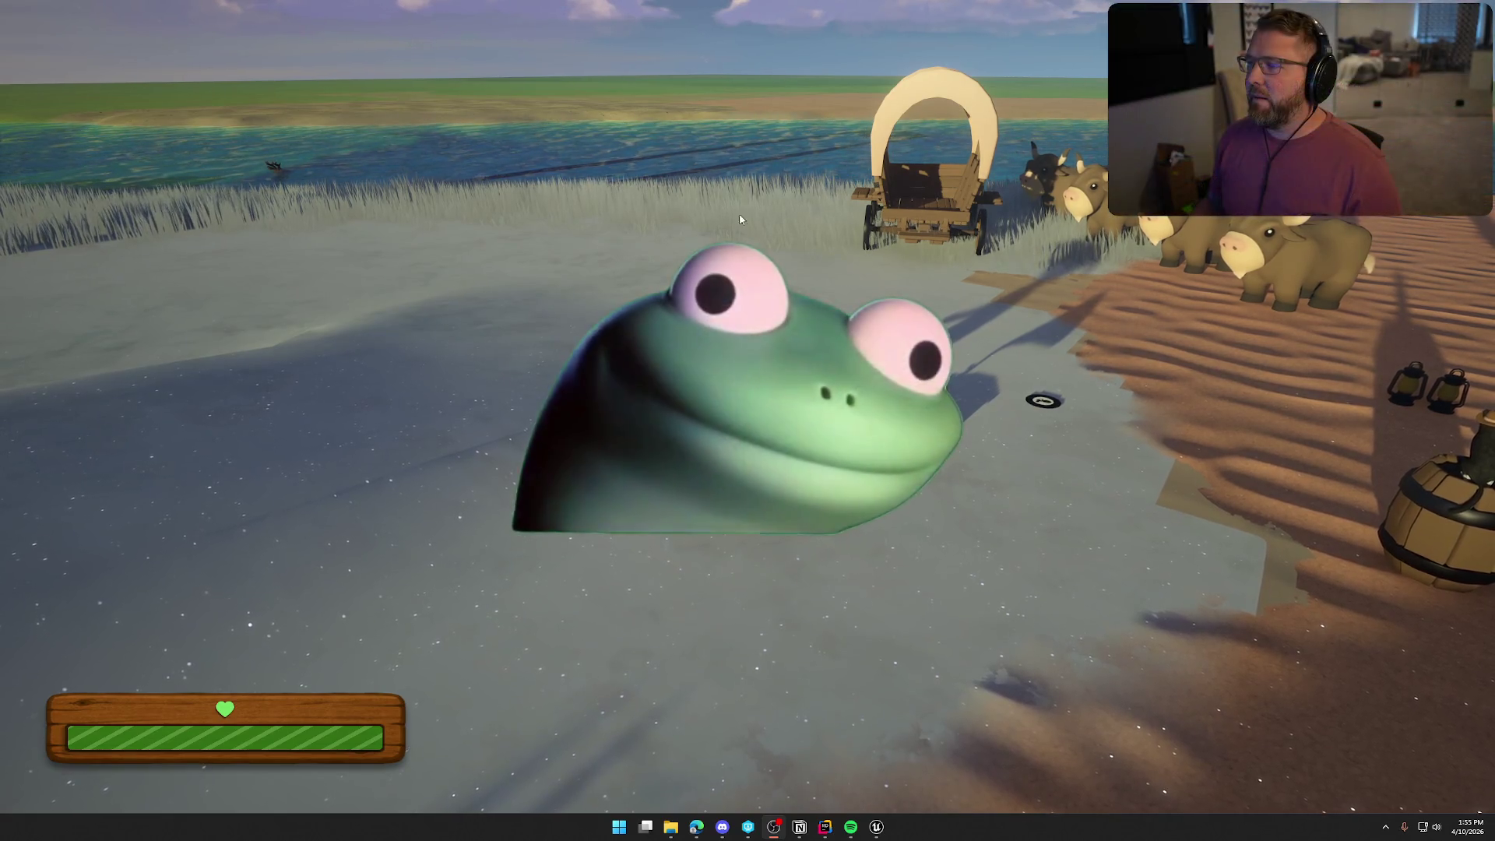
pyautogui.press('F8')
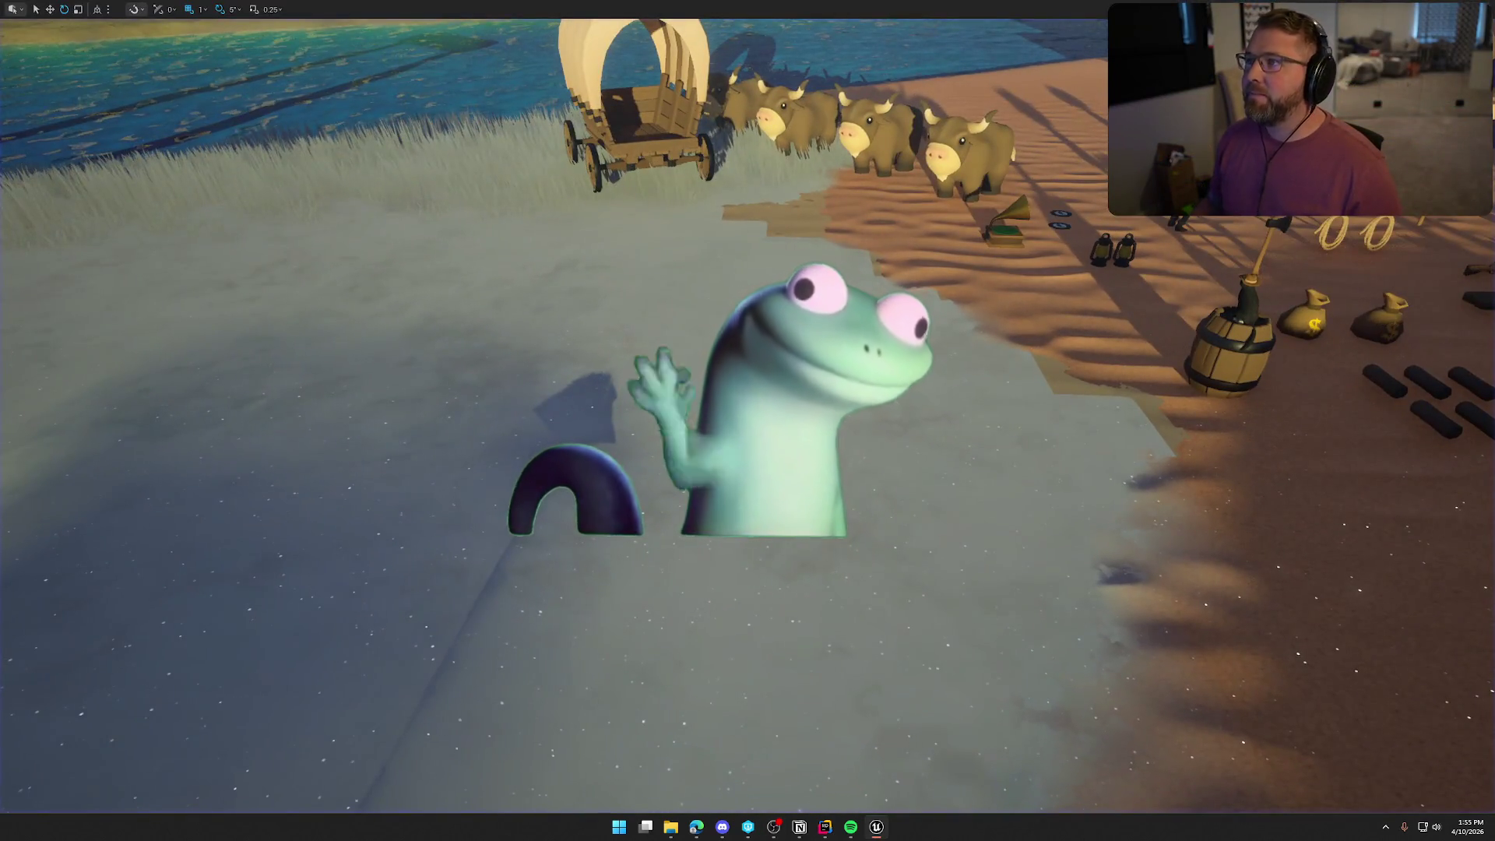
pyautogui.press('Escape')
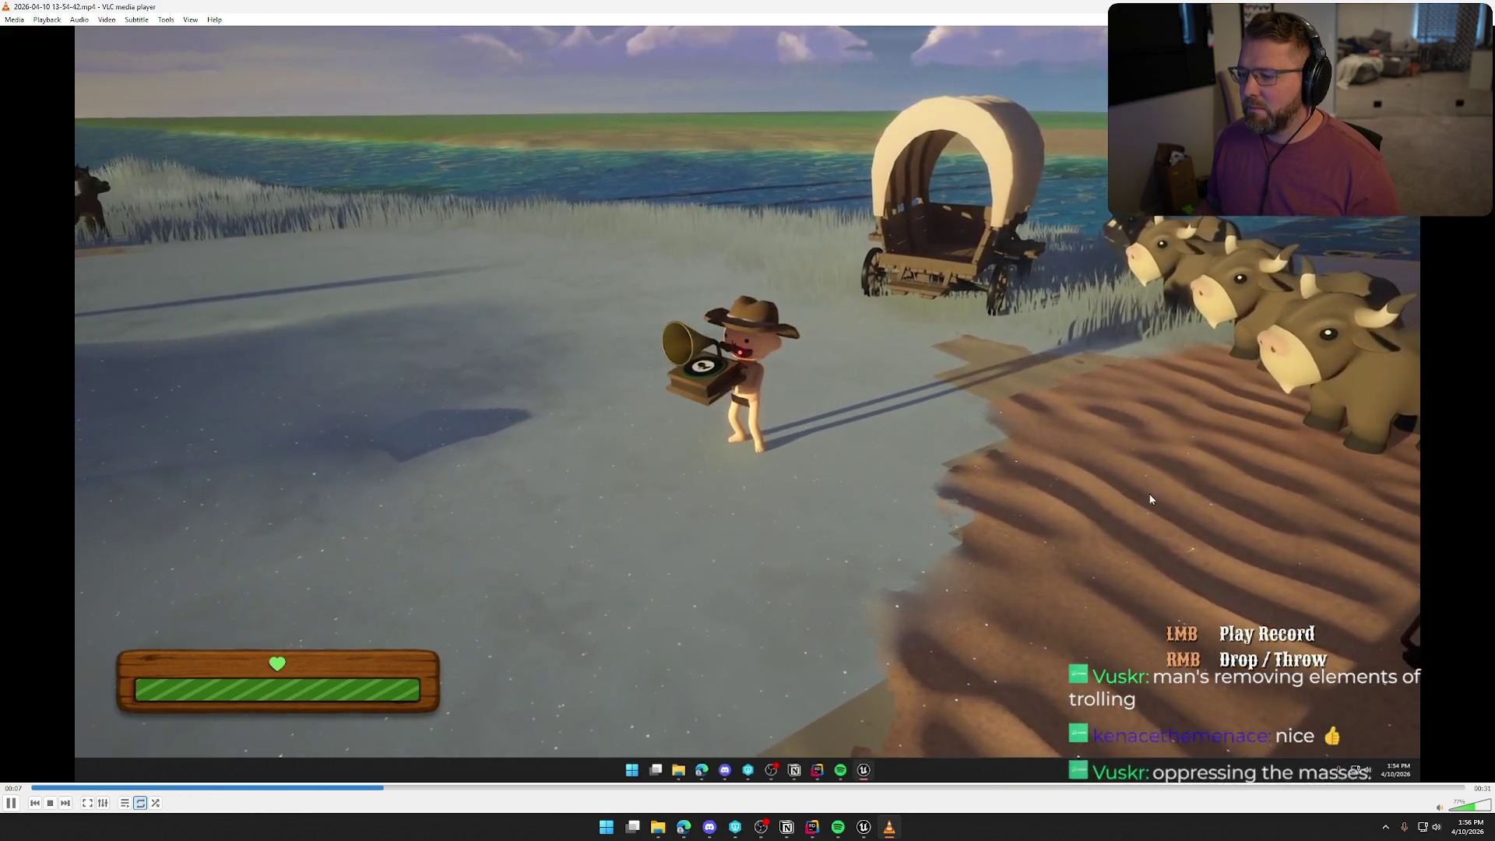
# Raise VLC's playback volume to 97% on the volume slider.
pyautogui.scroll(4, 1455, 810)
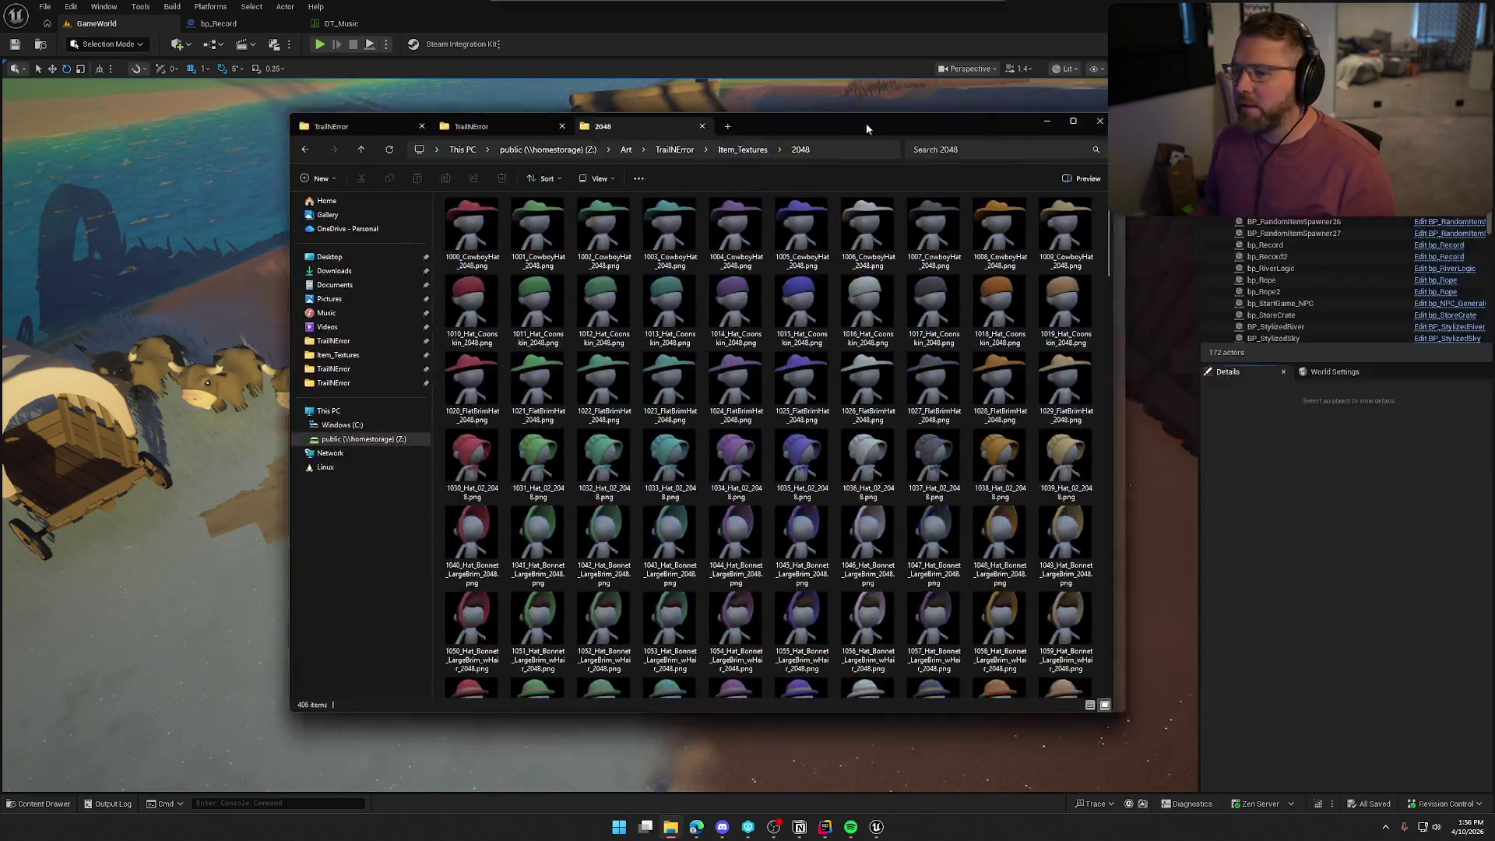
# Maximize the Item_Textures\2048 folder, browse the hat and clothing thumbnails, then return to Unreal.
pyautogui.moveTo(866, 123); pyautogui.dragTo(783, 109)
pyautogui.doubleClick(783, 108)
pyautogui.scroll(-10, 794, 463)
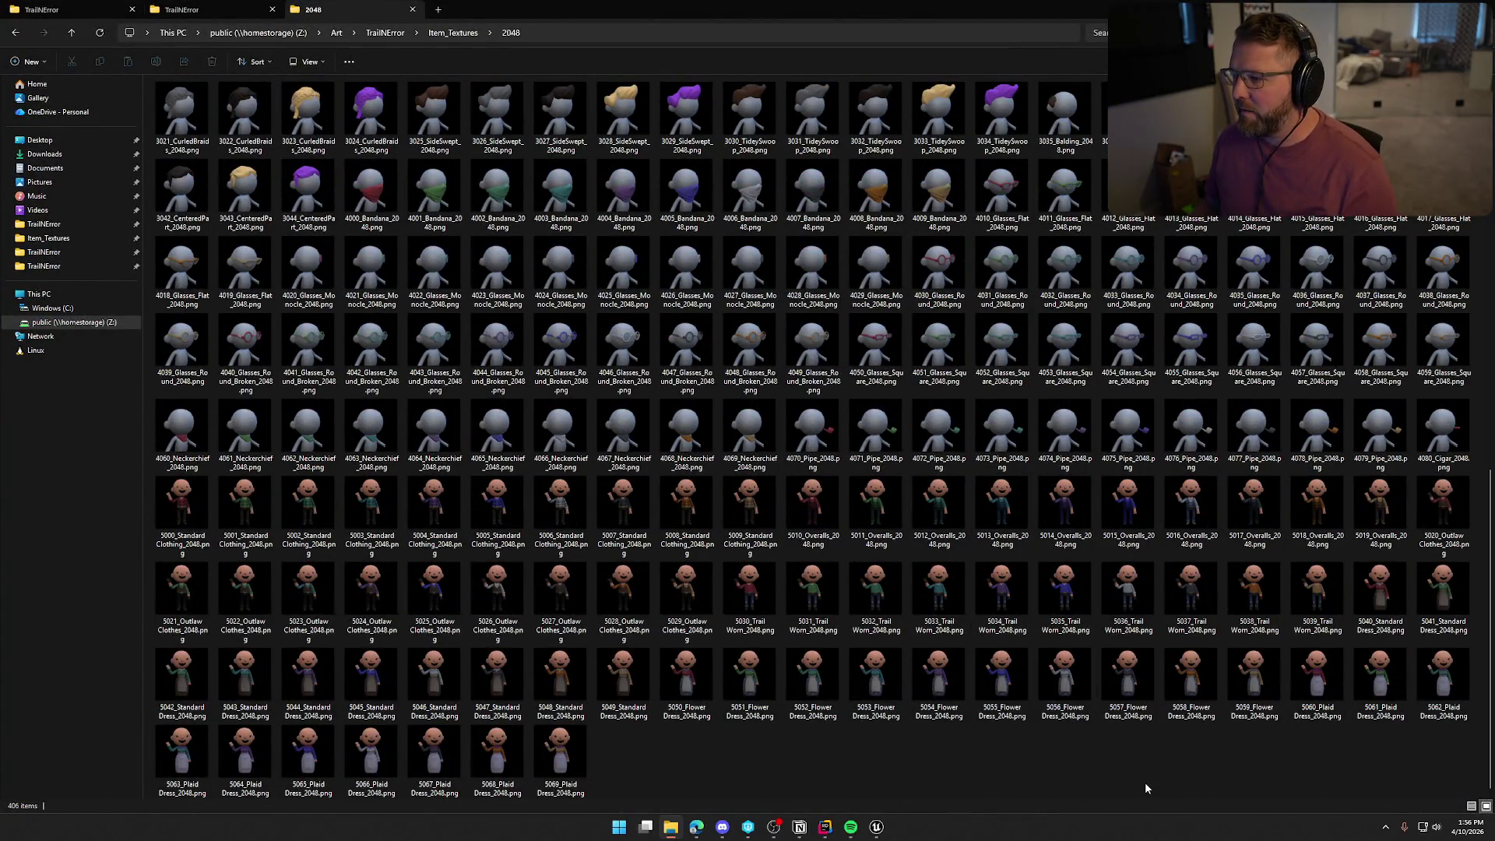
pyautogui.scroll(15, 1155, 780)
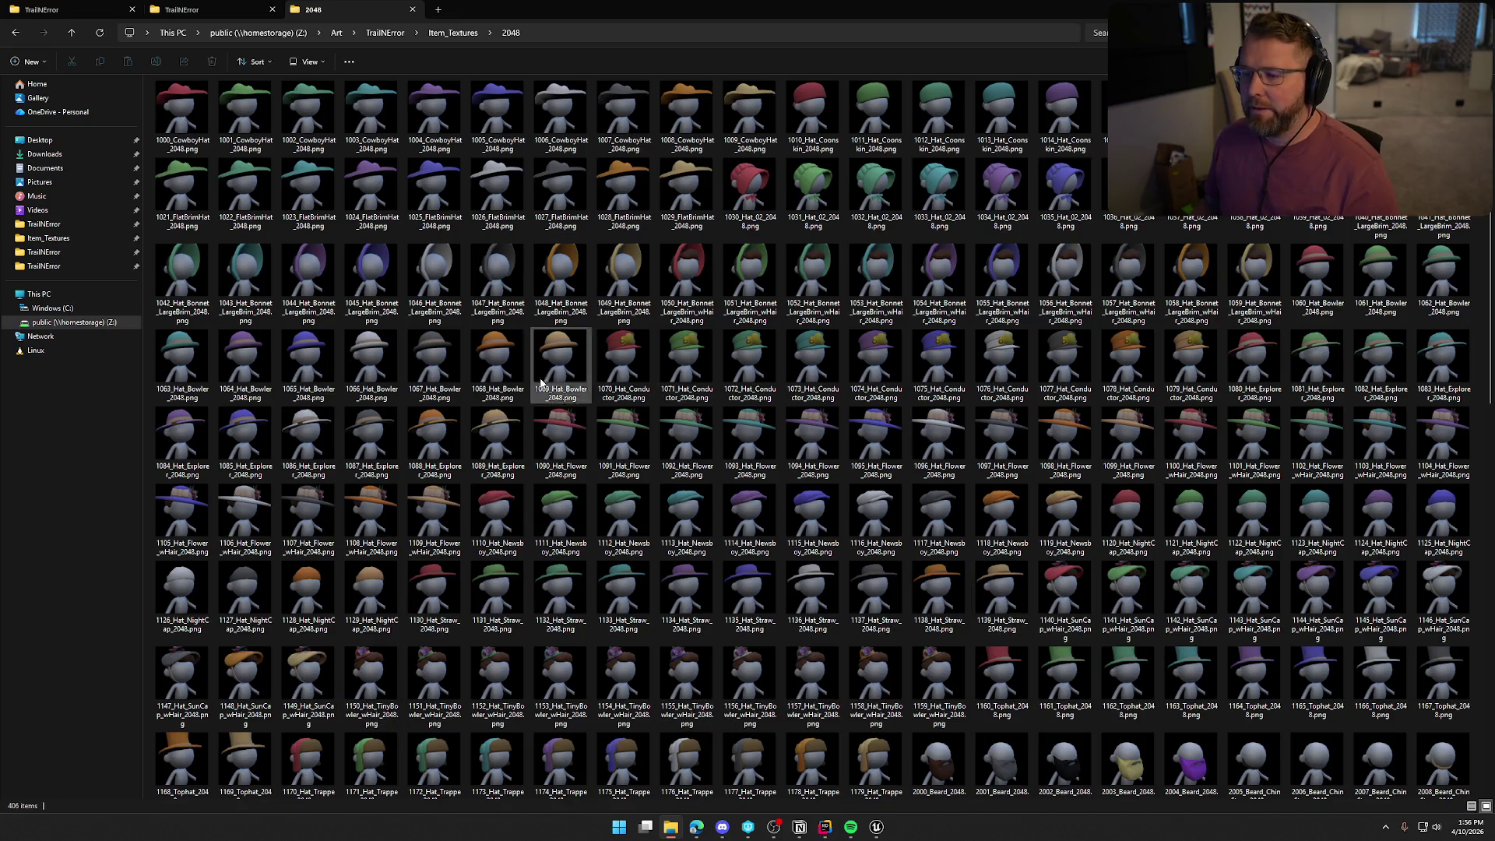
pyautogui.scroll(-10, 876, 520)
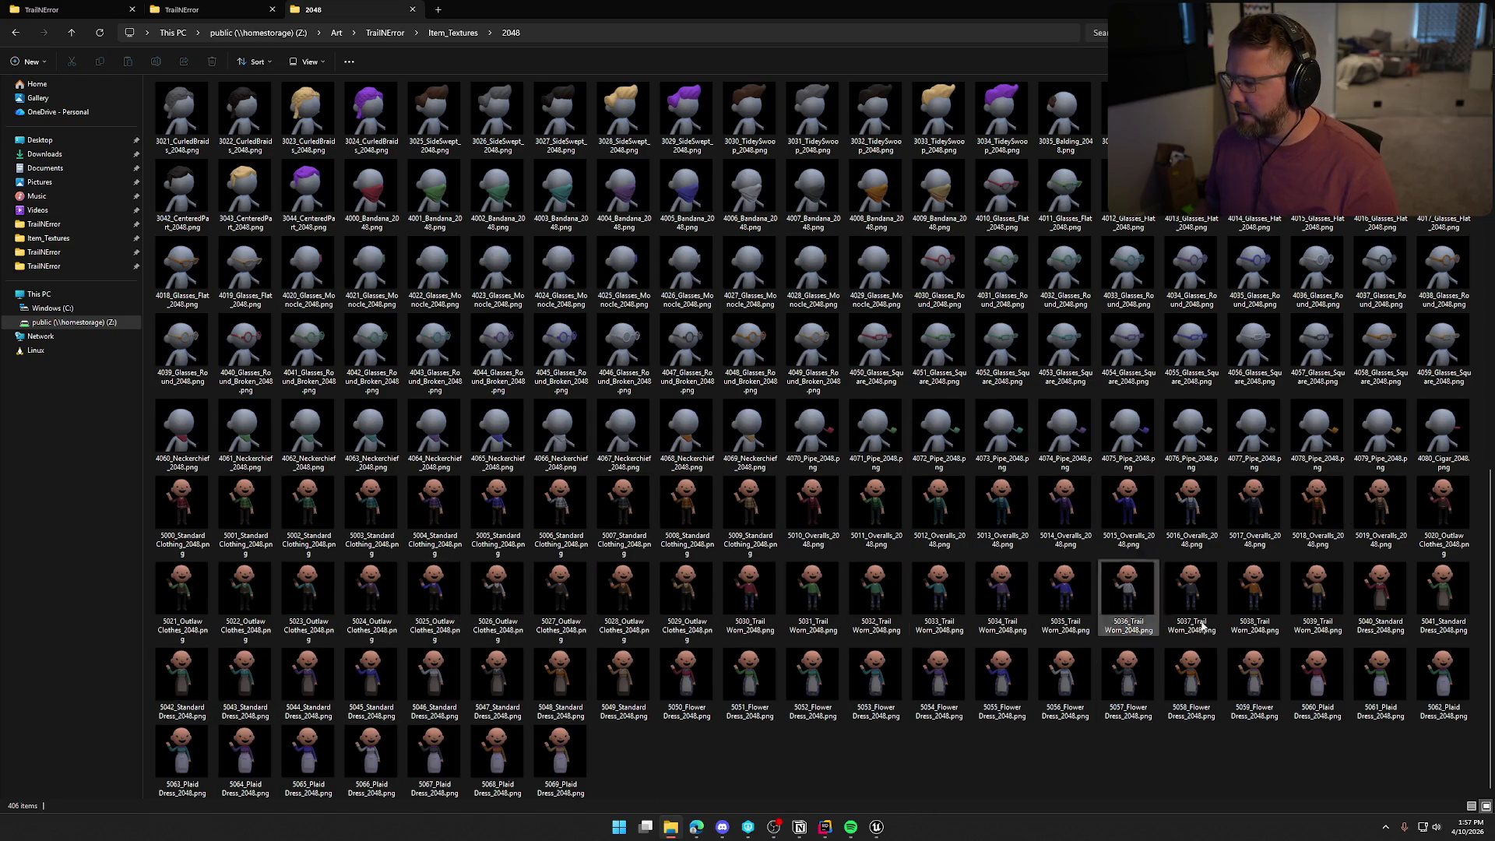
pyautogui.scroll(10, 1297, 759)
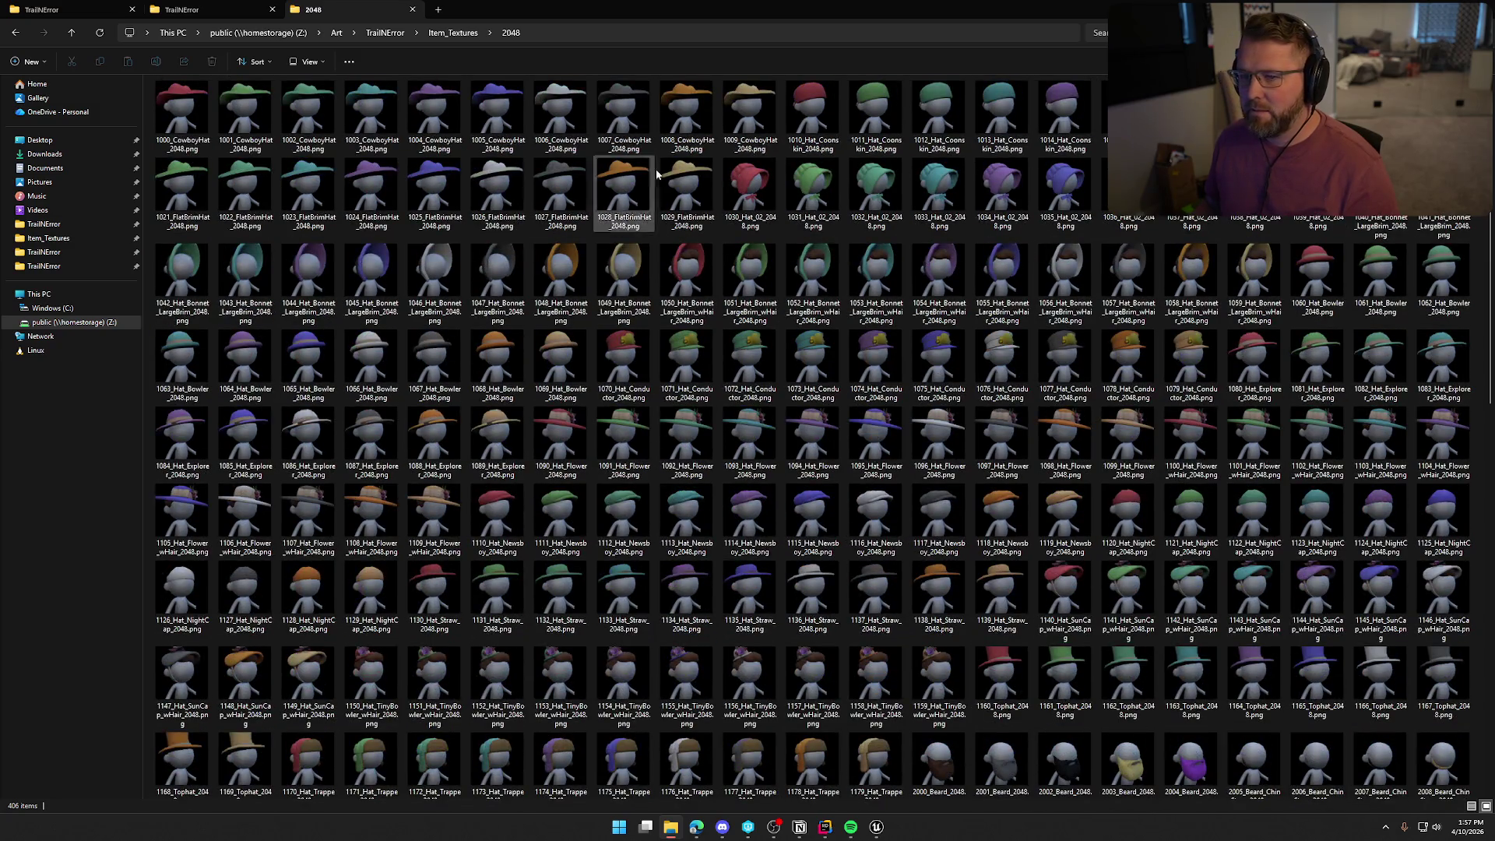
pyautogui.hotkey('alt', 'Tab')
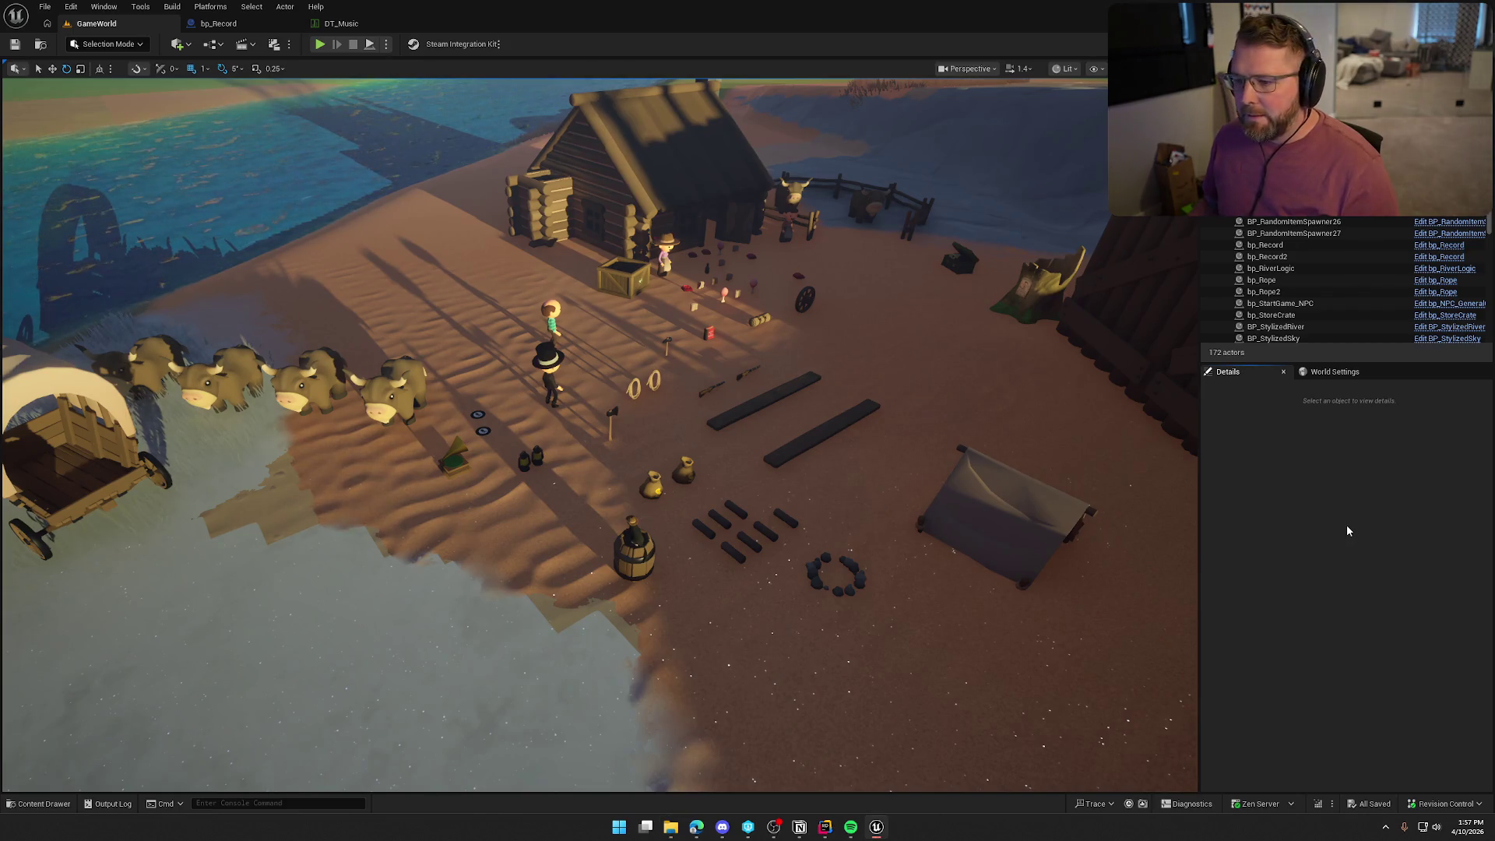
# Bring up Notion's To Do board and open the General Sound Mixing Levels Pass card.
pyautogui.click(800, 829)
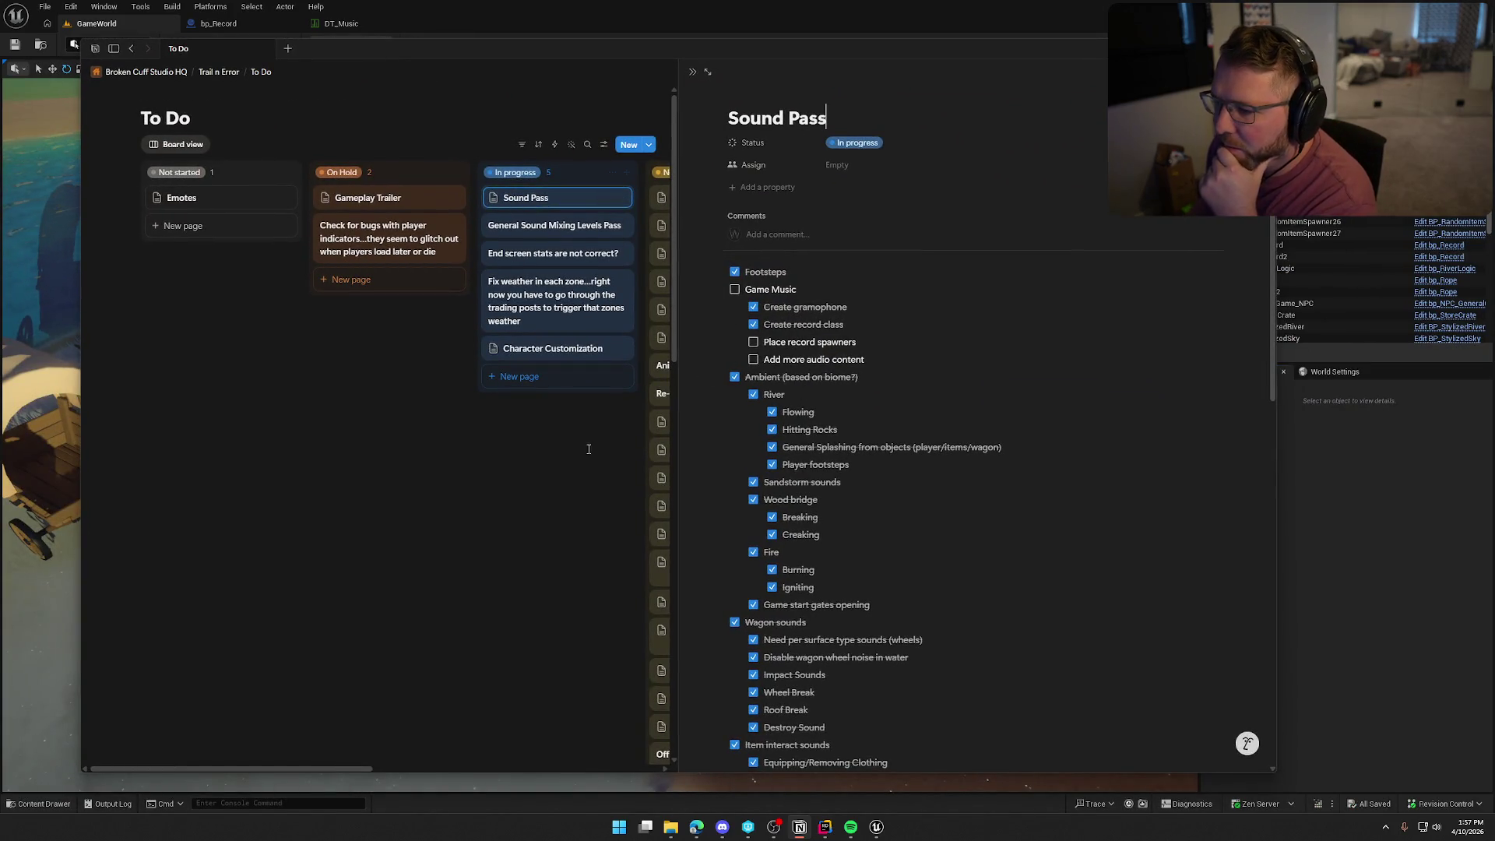
pyautogui.click(574, 224)
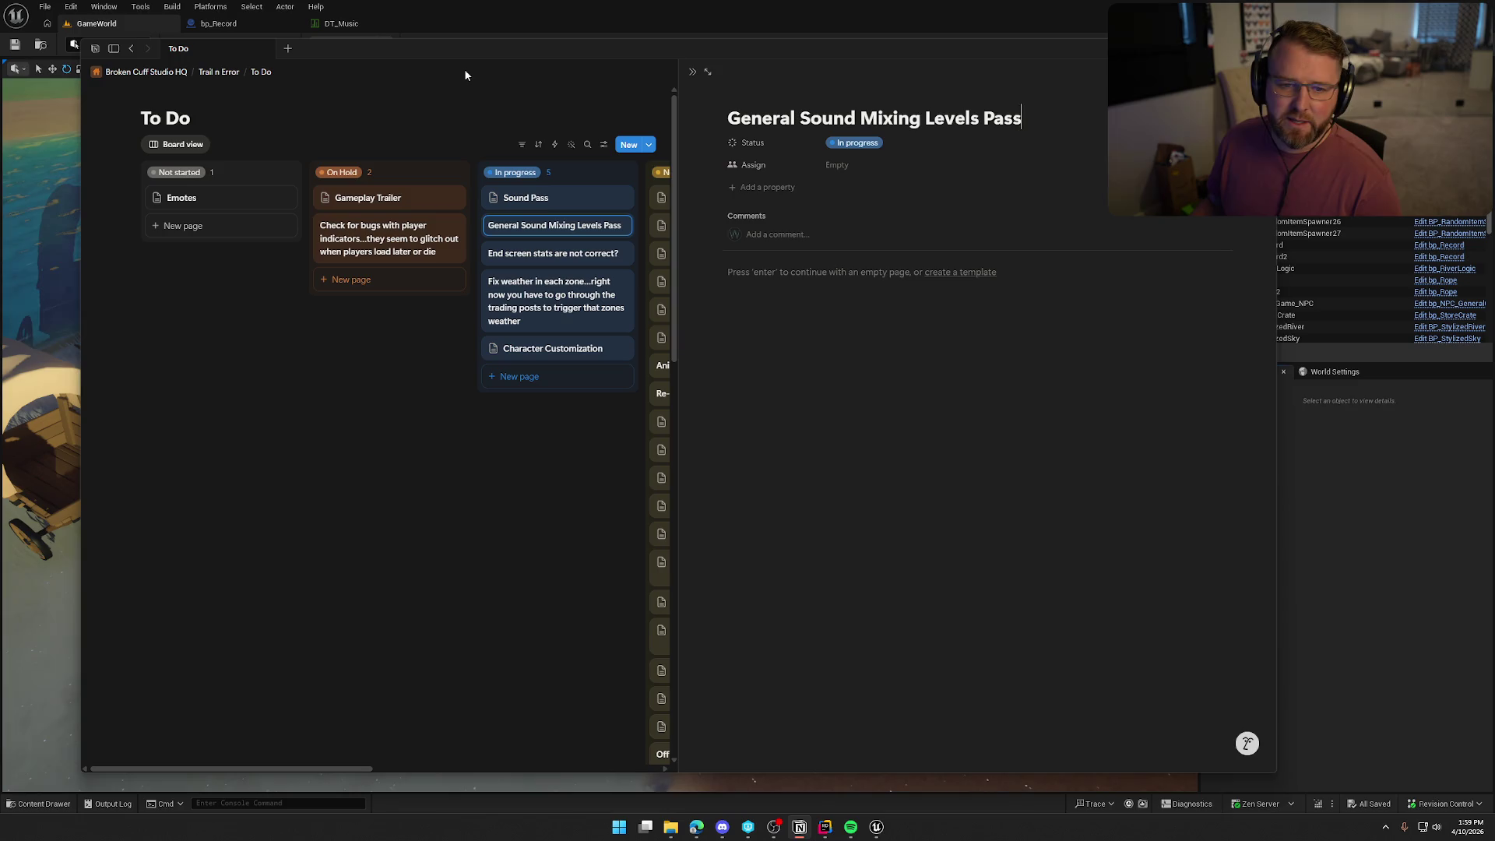
# Move the Notion To Do window onto the other monitor.
pyautogui.moveTo(432, 44)
pyautogui.mouseDown()
pyautogui.moveTo(805, 76)
pyautogui.moveTo(1494, 86)
pyautogui.mouseUp()
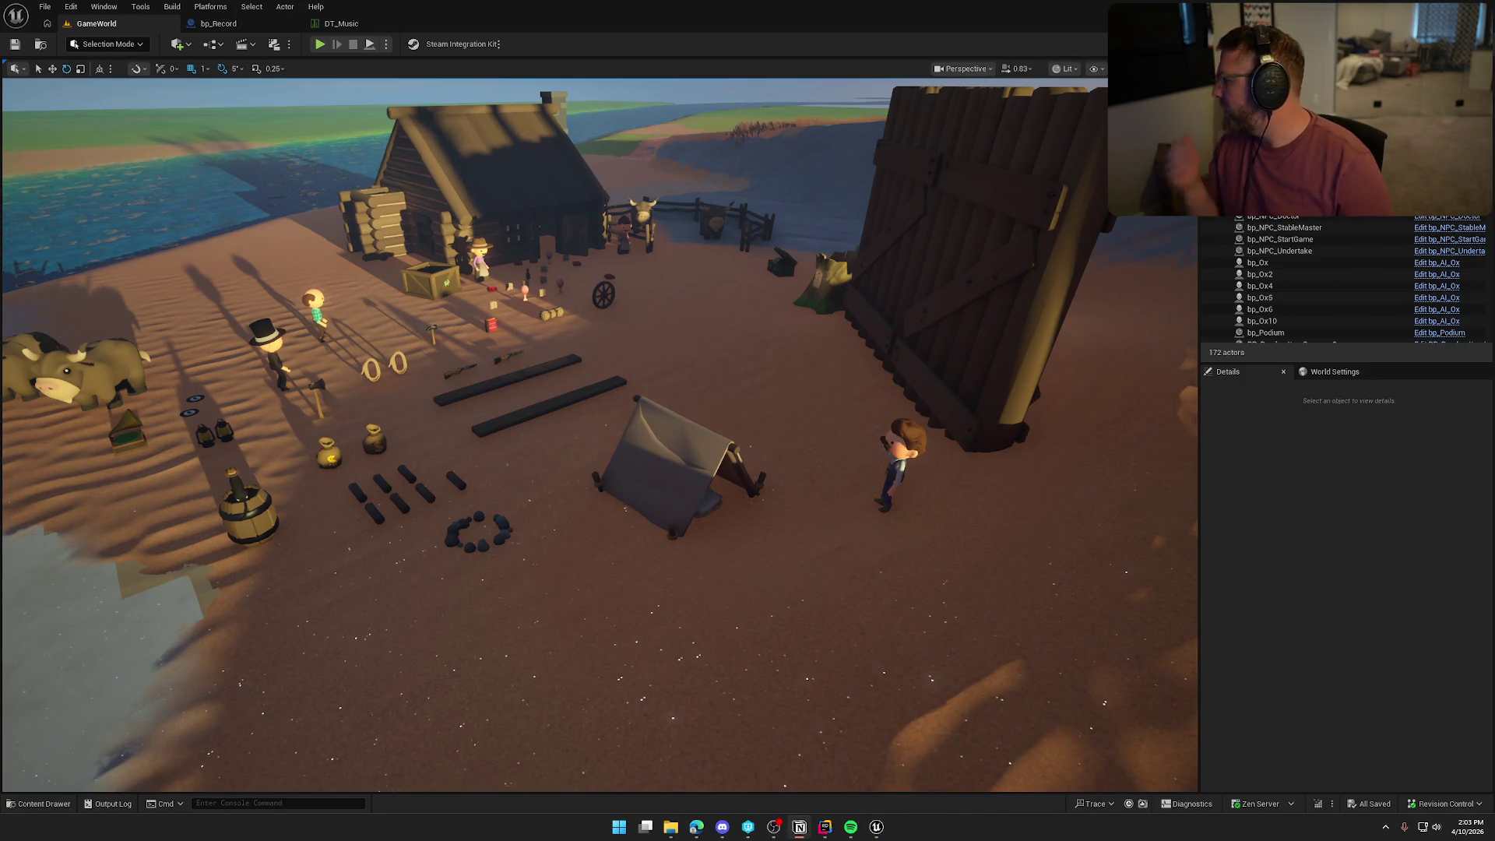
pyautogui.click(1361, 566)
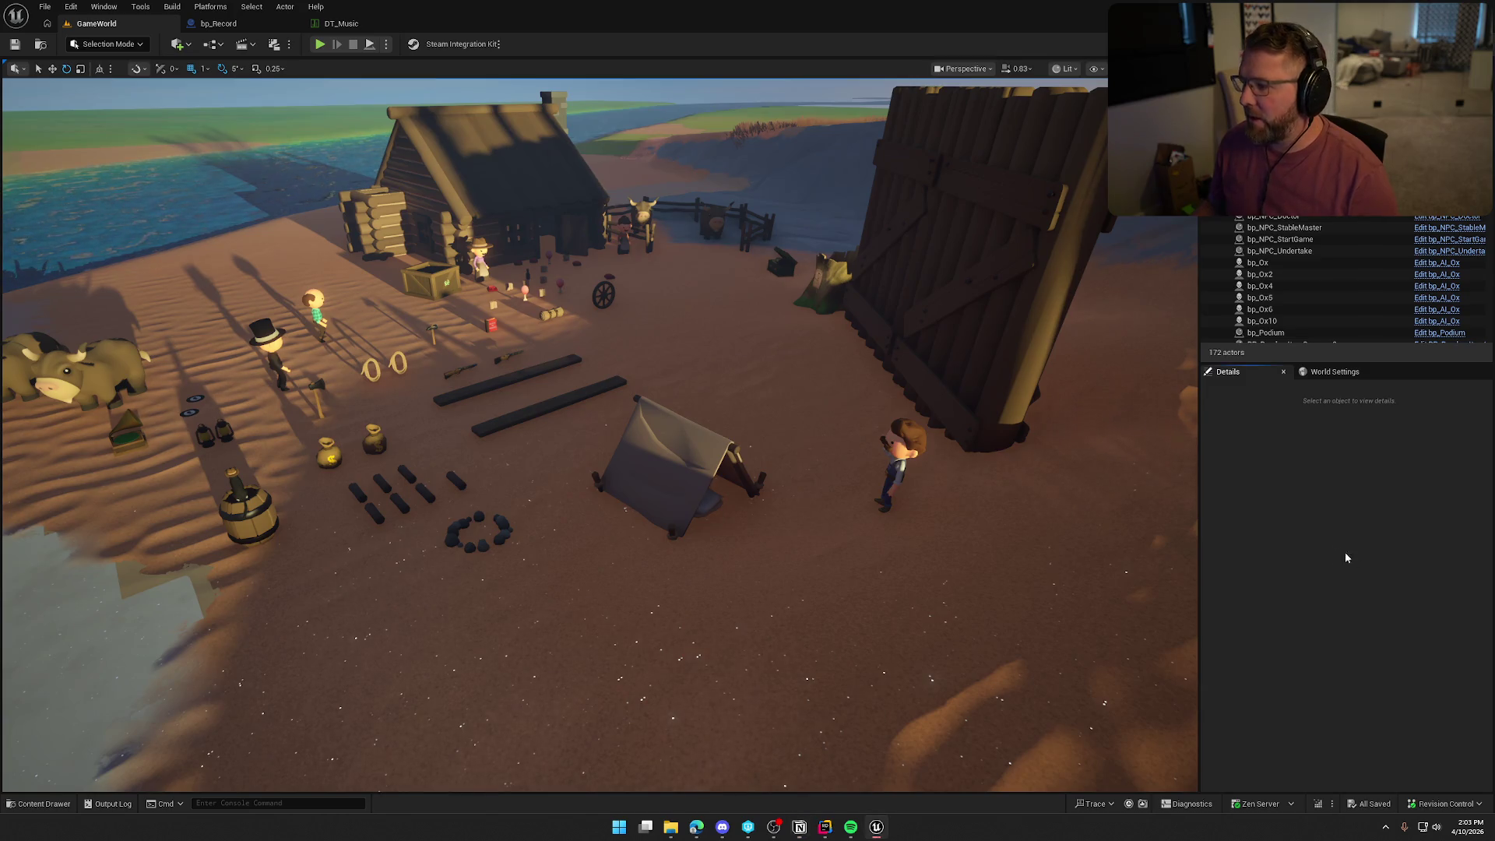
# Find Disease_Cue in the SoundEffects folder of the Content Drawer and open it.
pyautogui.click(39, 803)
pyautogui.click(65, 708)
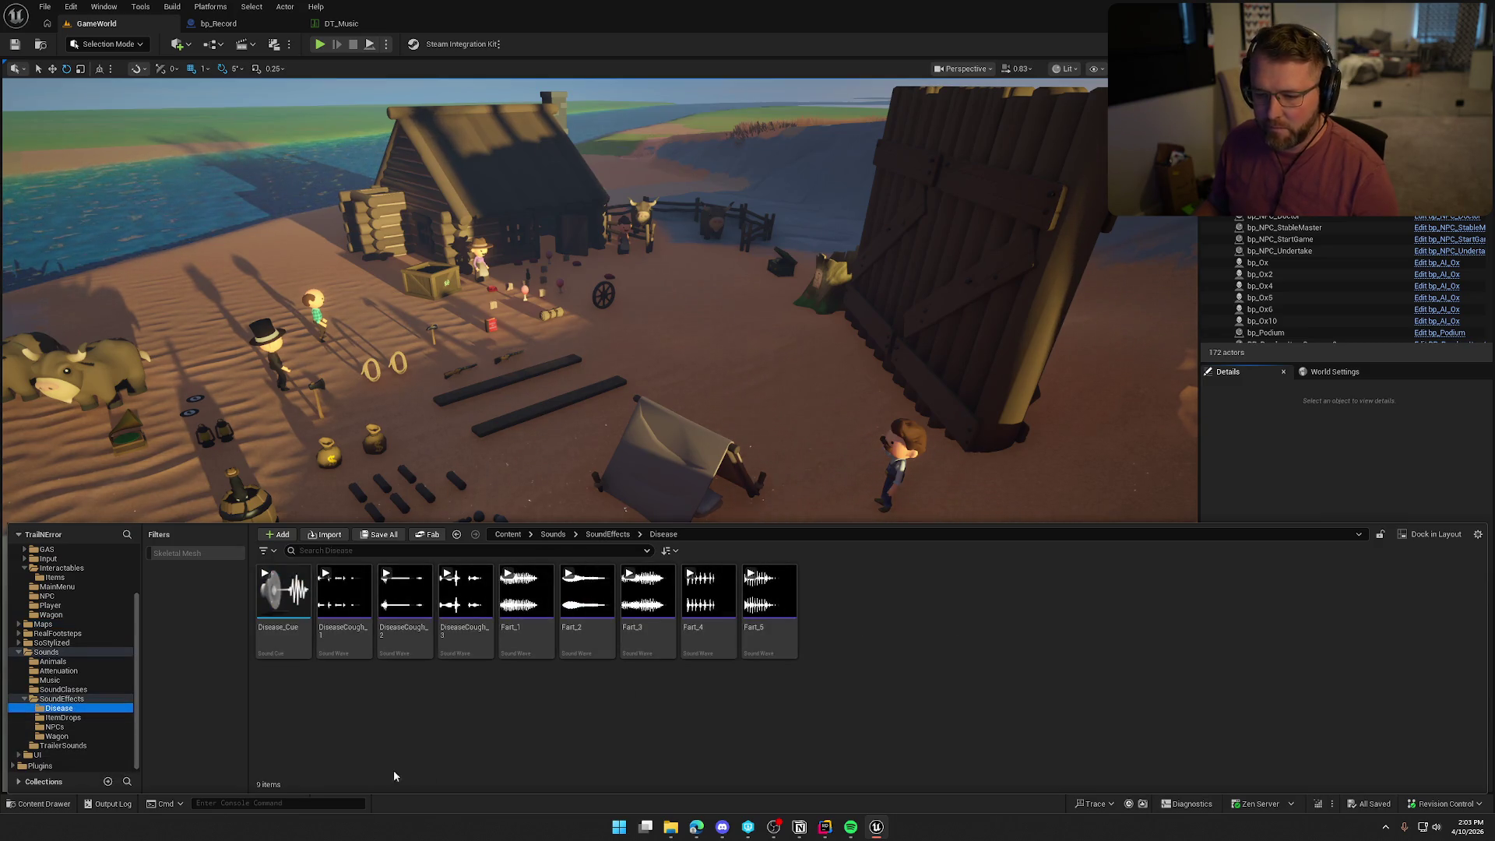
pyautogui.click(75, 699)
pyautogui.click(75, 711)
pyautogui.doubleClick(283, 600)
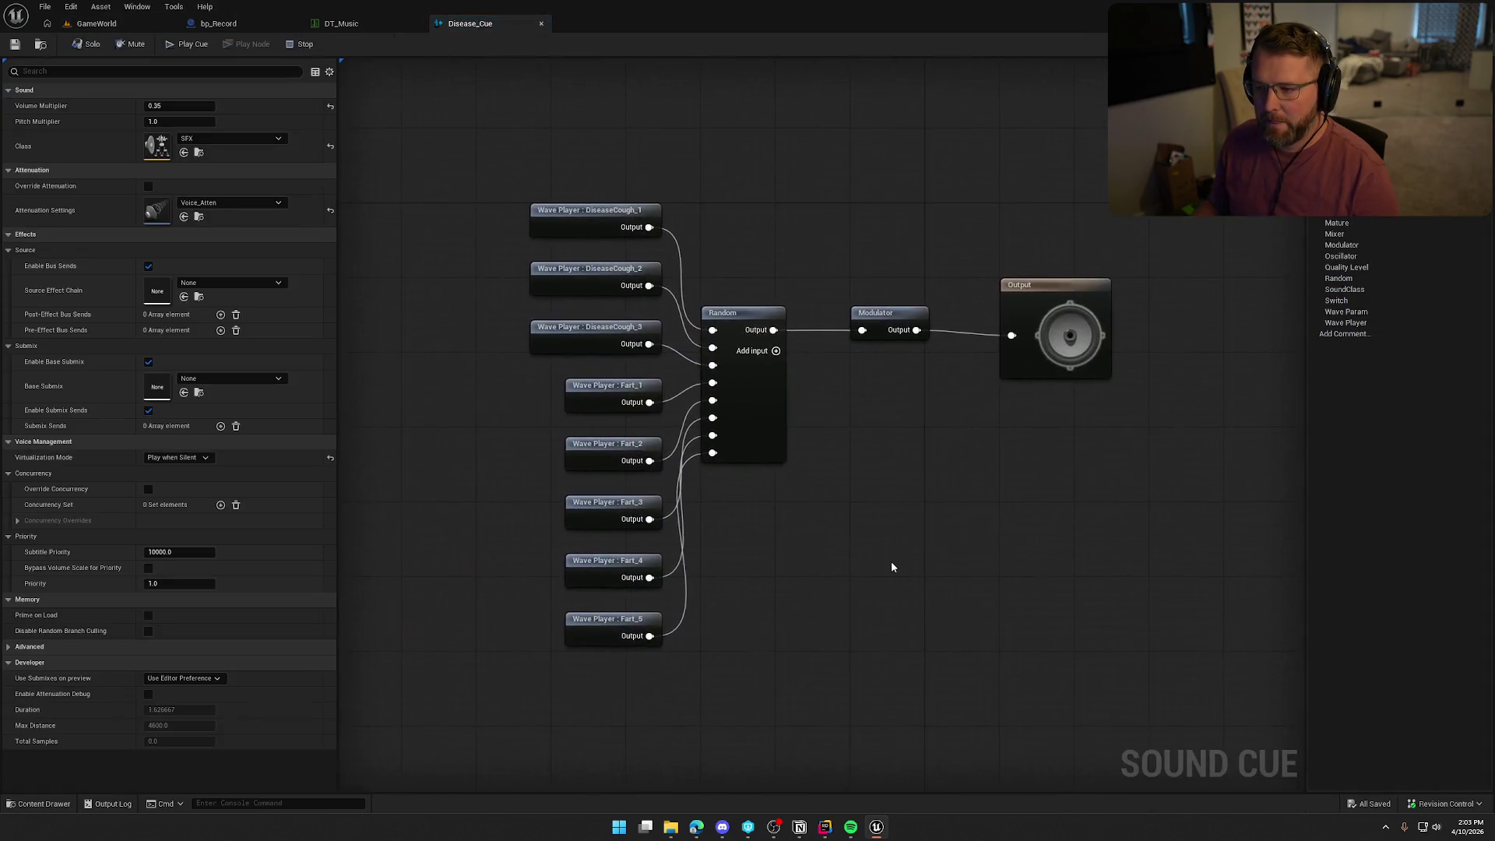
# Open Disease_Cue's Reference Viewer and open the referencing bp_Player Blueprint.
pyautogui.hotkey('ctrl', 'space')
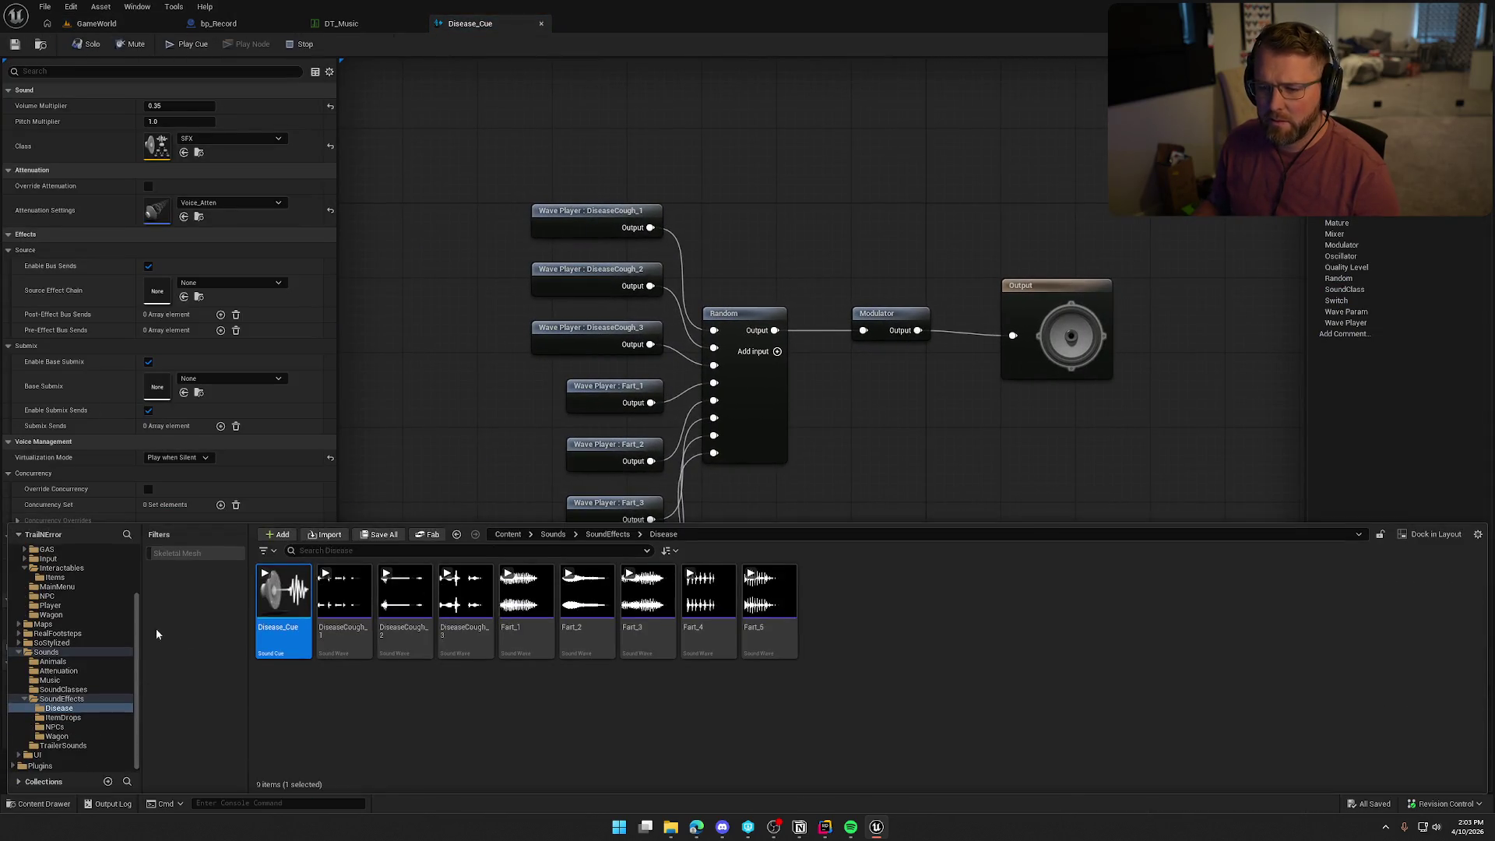
pyautogui.rightClick(294, 632)
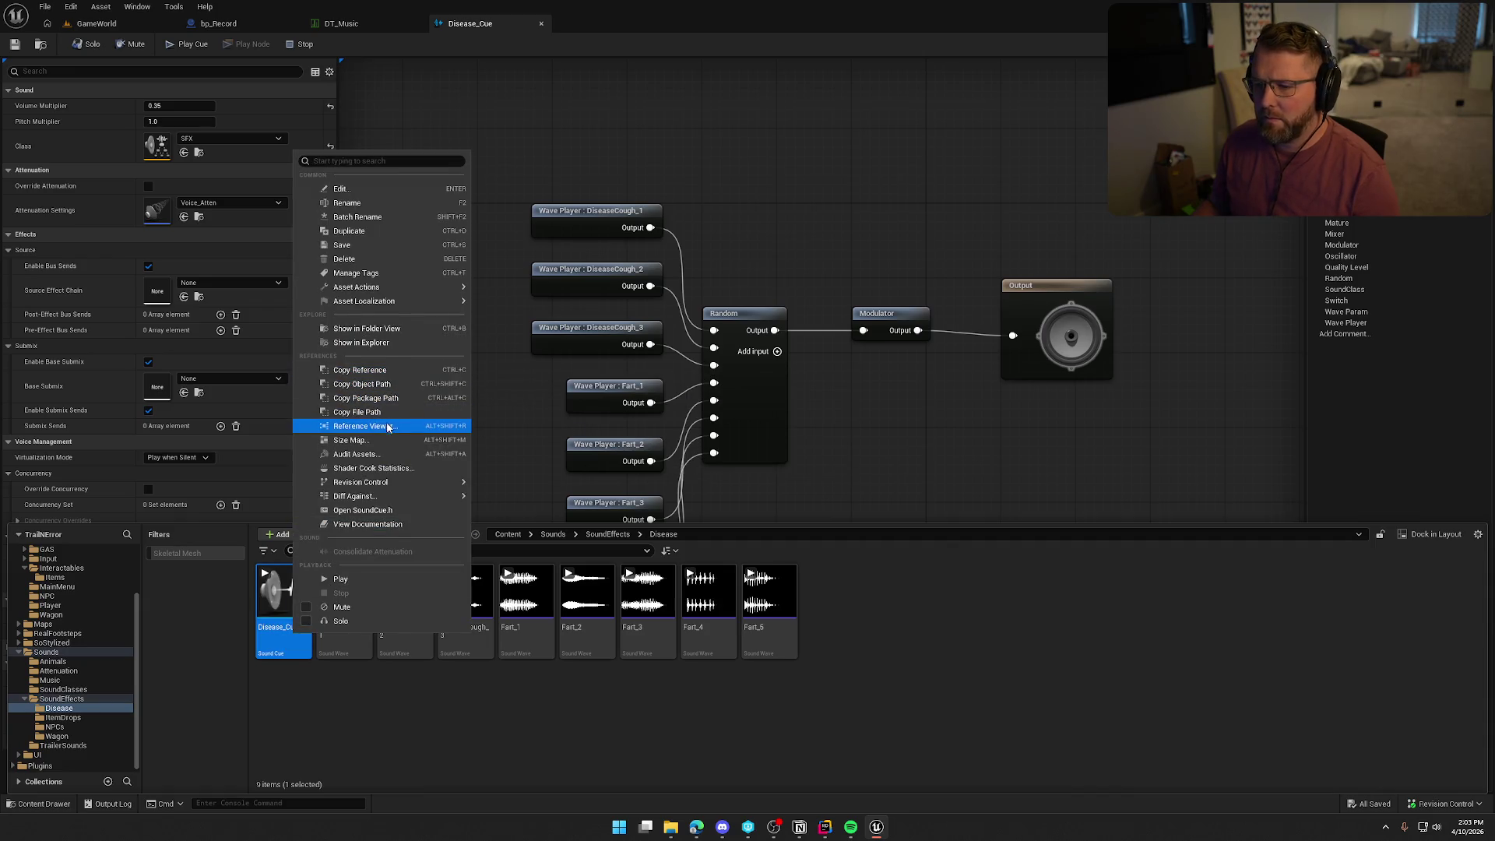
pyautogui.click(432, 427)
pyautogui.scroll(3, 555, 484)
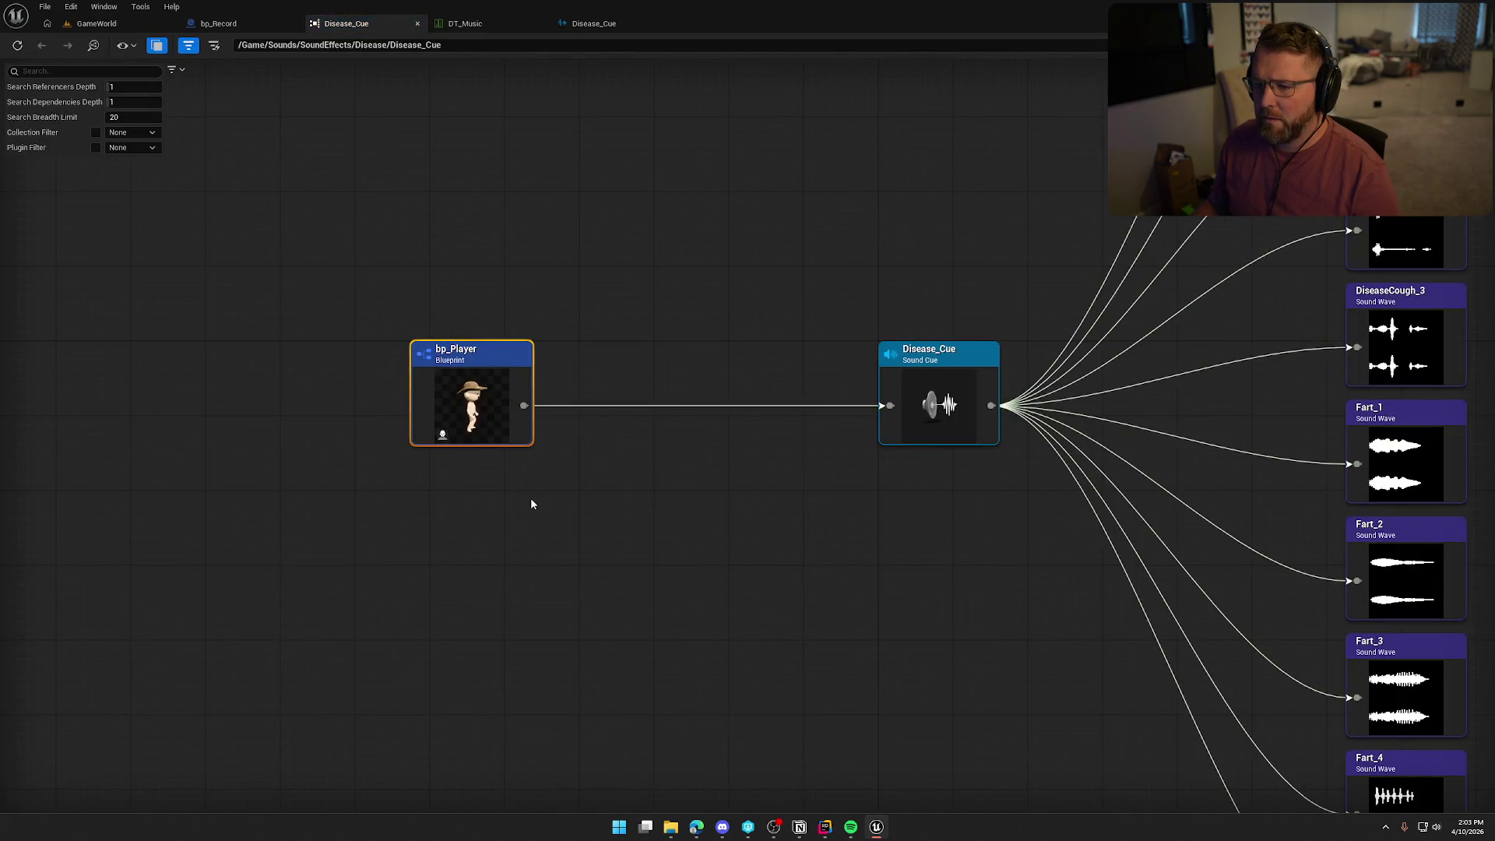
pyautogui.doubleClick(517, 382)
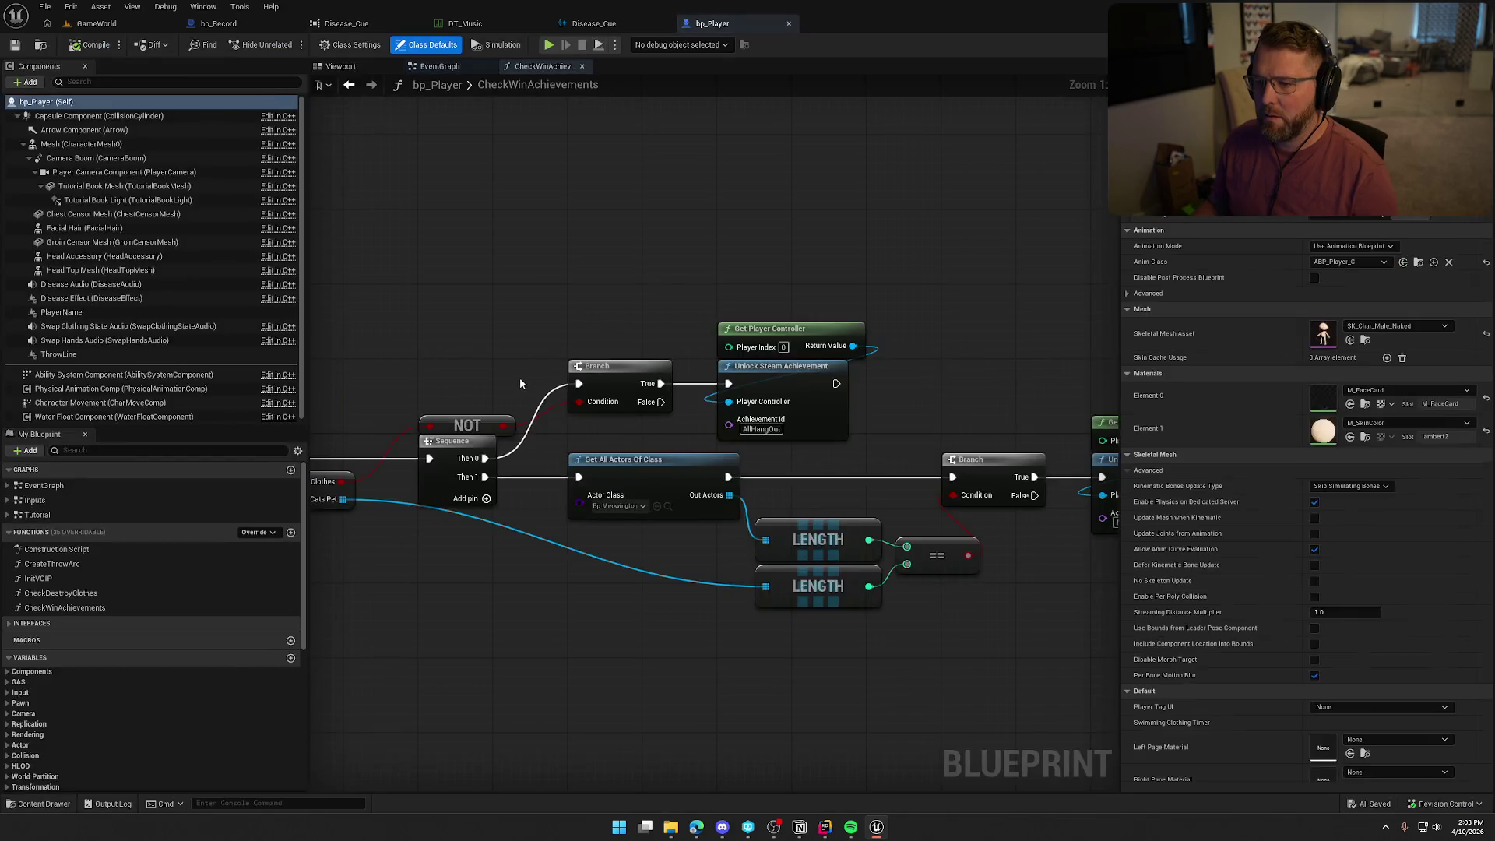
# Close the CheckWinAchievements graph and jump to MC_PlayerSound from the EventGraph list.
pyautogui.moveTo(529, 310)
pyautogui.mouseDown()
pyautogui.moveTo(624, 211)
pyautogui.moveTo(857, 615)
pyautogui.moveTo(822, 212)
pyautogui.mouseUp()
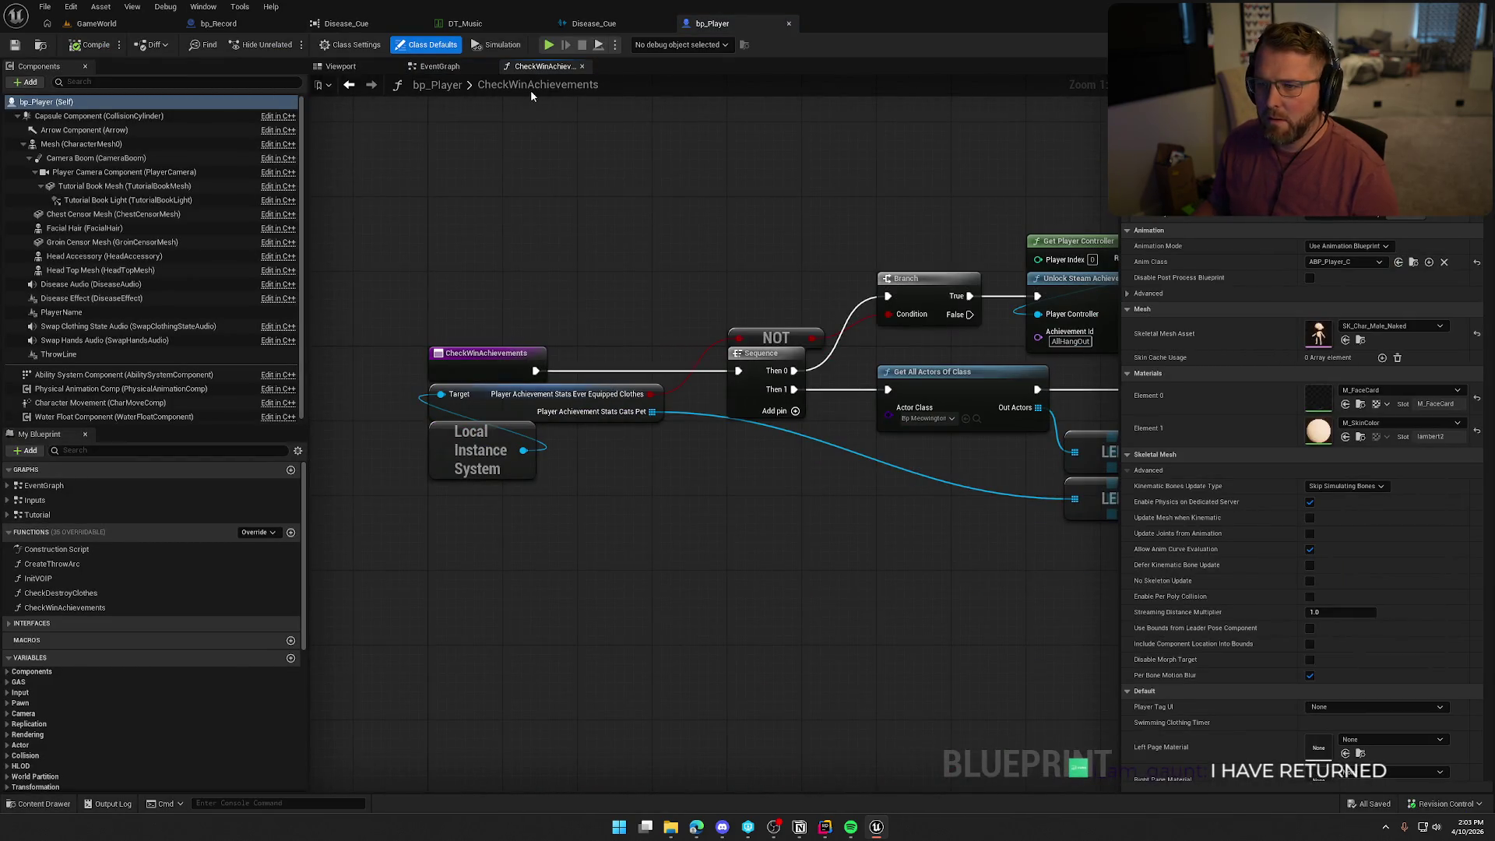
pyautogui.click(583, 67)
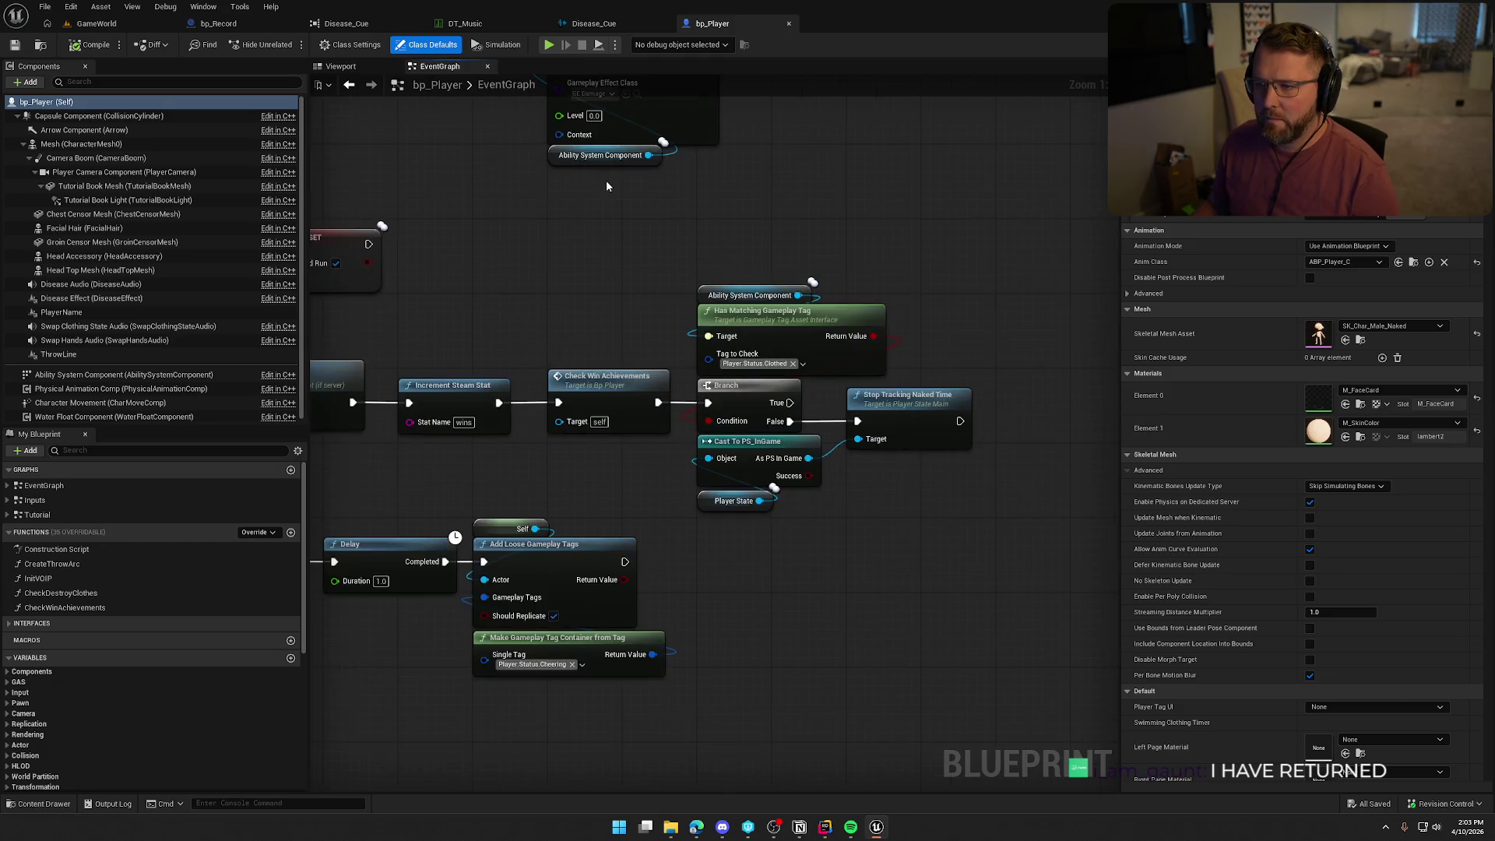
pyautogui.scroll(-2, 763, 422)
pyautogui.moveTo(763, 422); pyautogui.dragTo(989, 267)
pyautogui.scroll(-3, 173, 600)
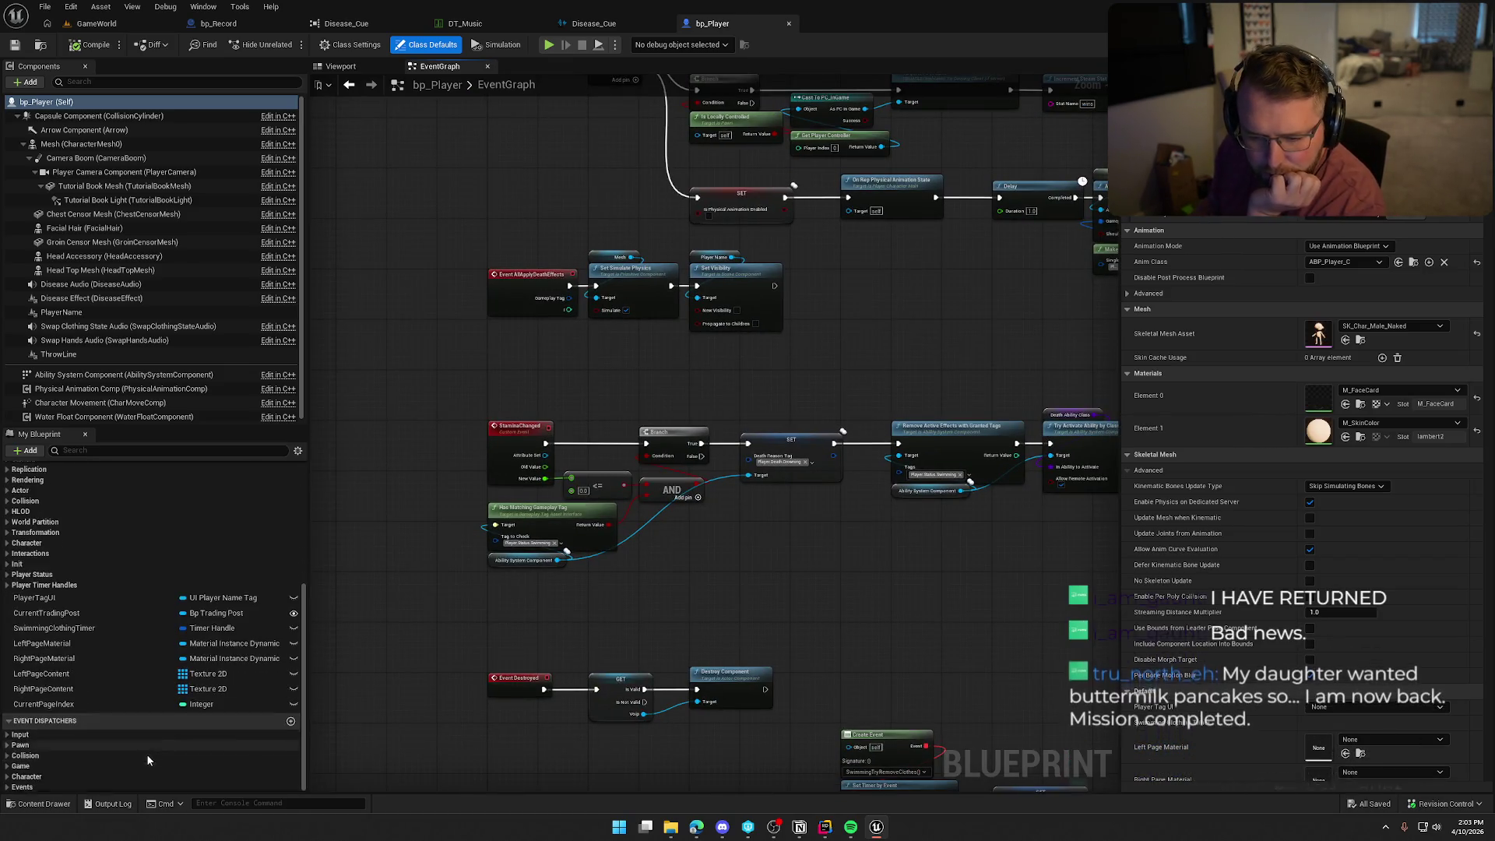
pyautogui.scroll(4, 101, 700)
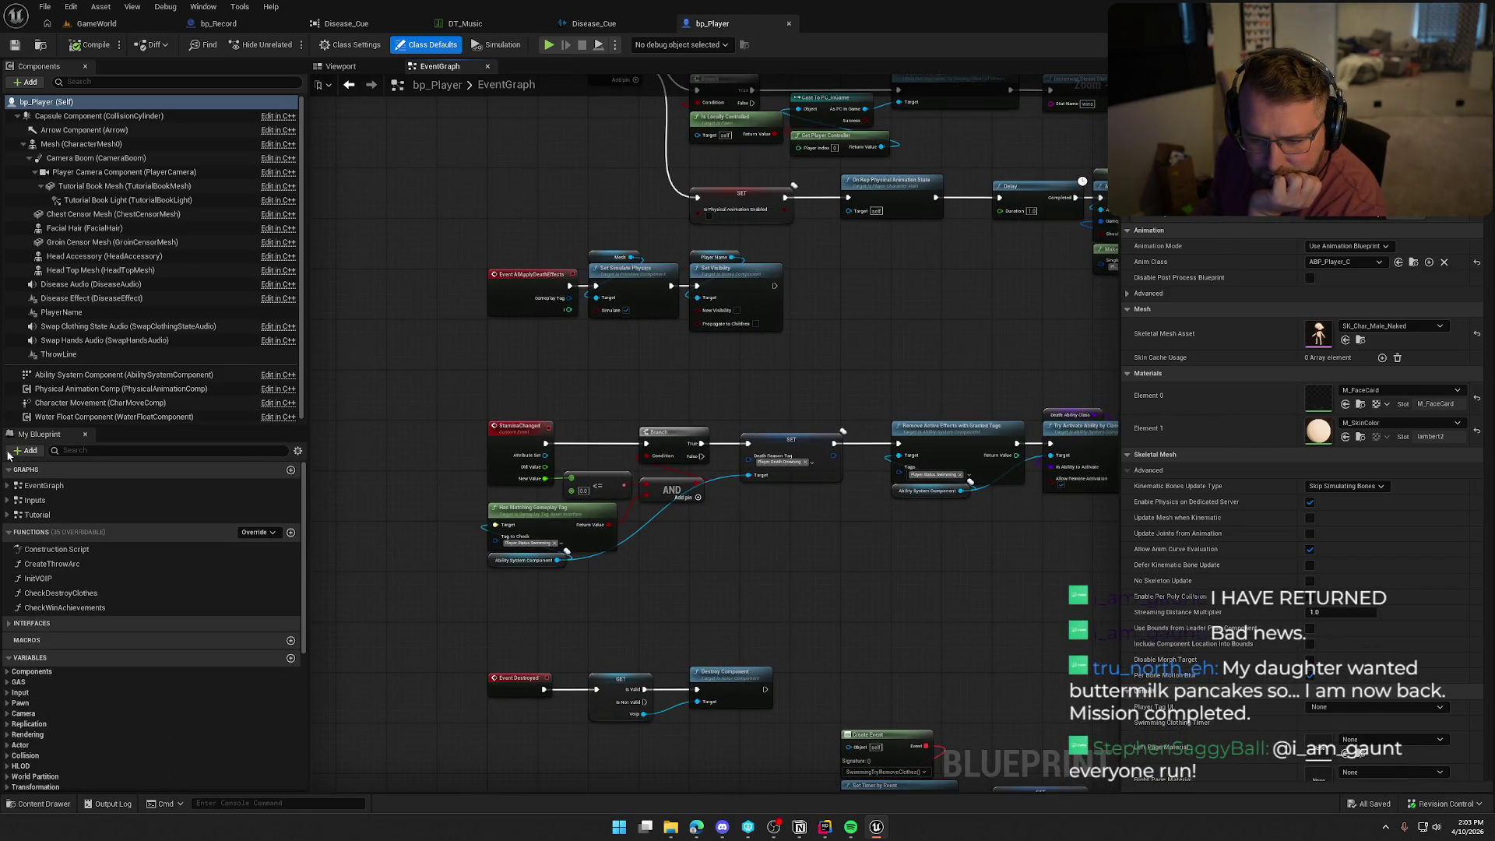
pyautogui.click(7, 485)
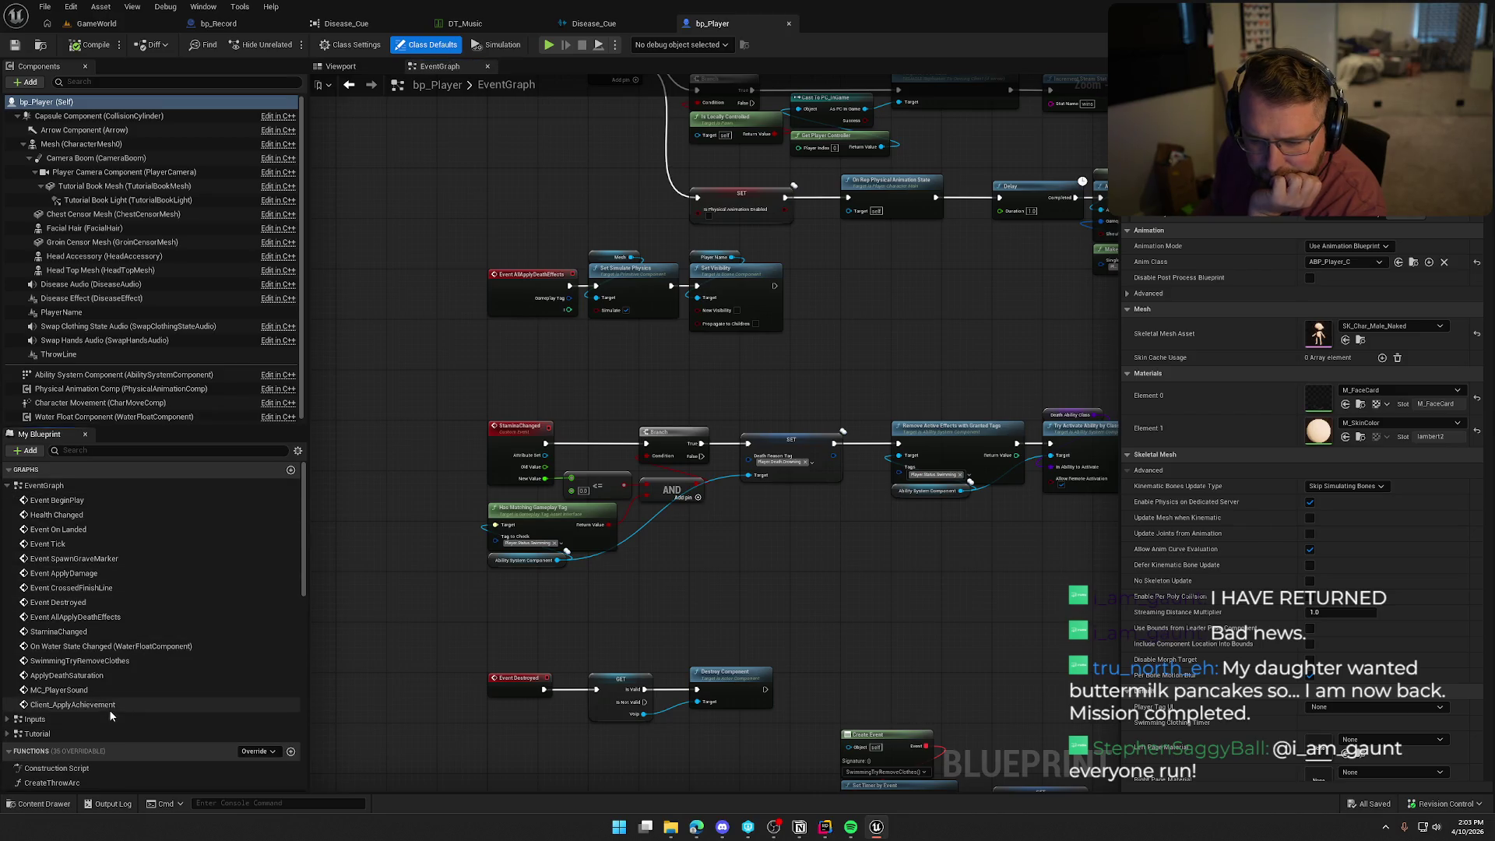
pyautogui.doubleClick(58, 689)
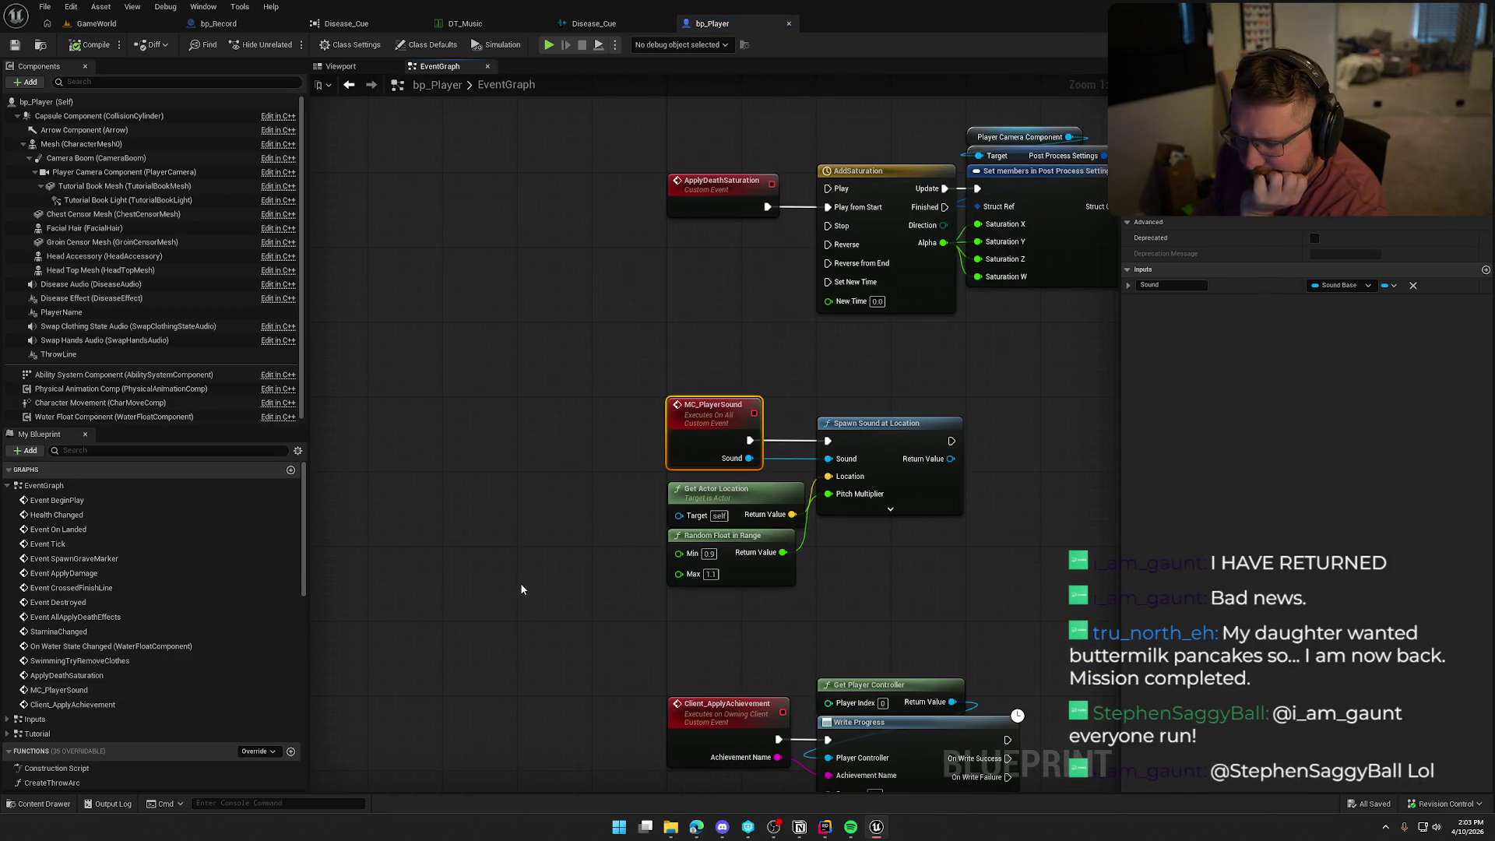
# Search MC_PlayerSound references by name and jump to the MC Player Sound call.
pyautogui.rightClick(712, 416)
pyautogui.moveTo(779, 540)
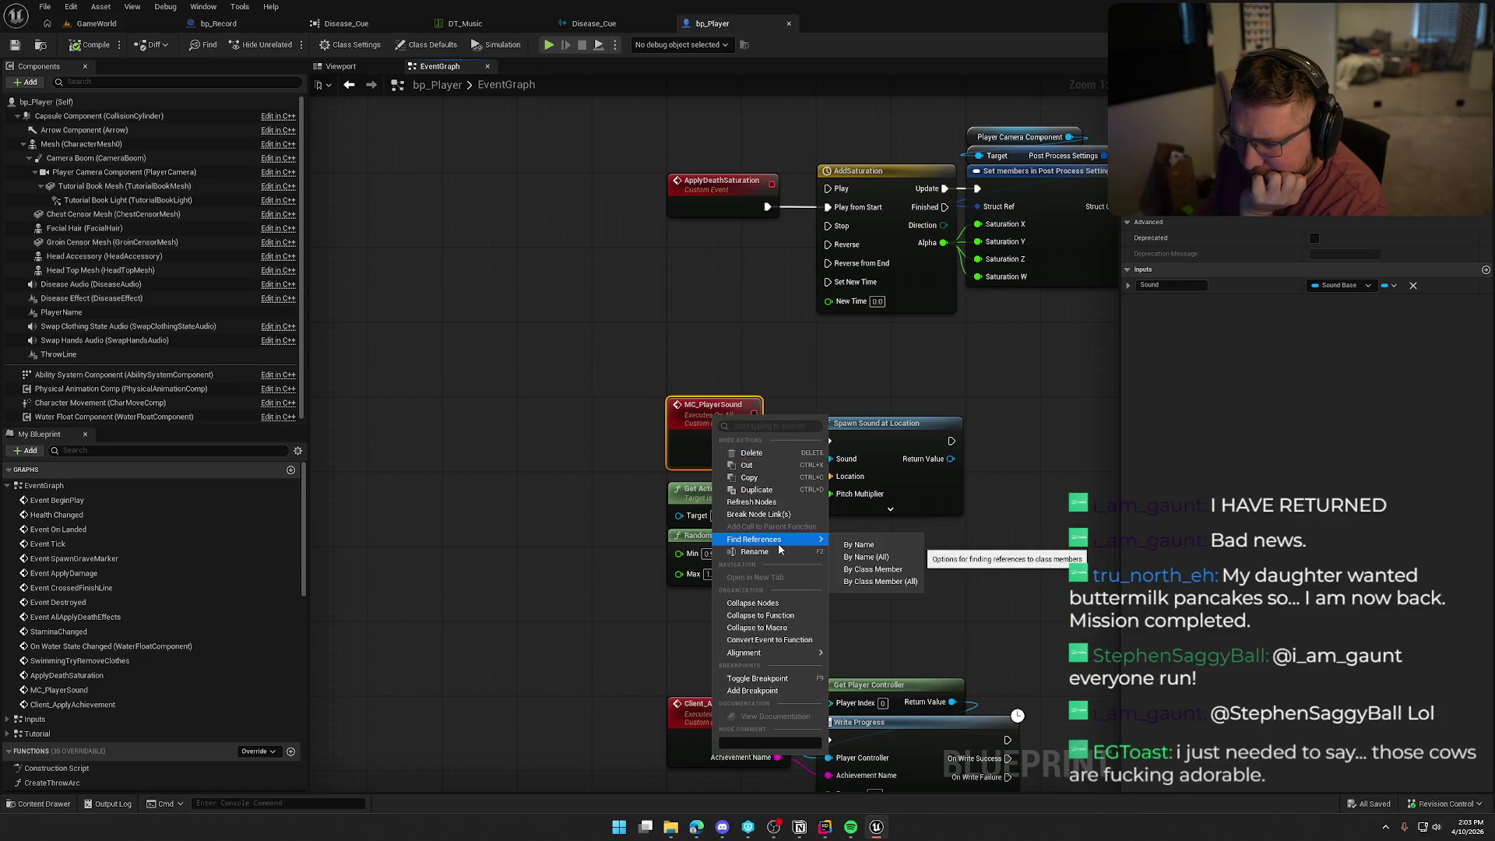
pyautogui.click(869, 580)
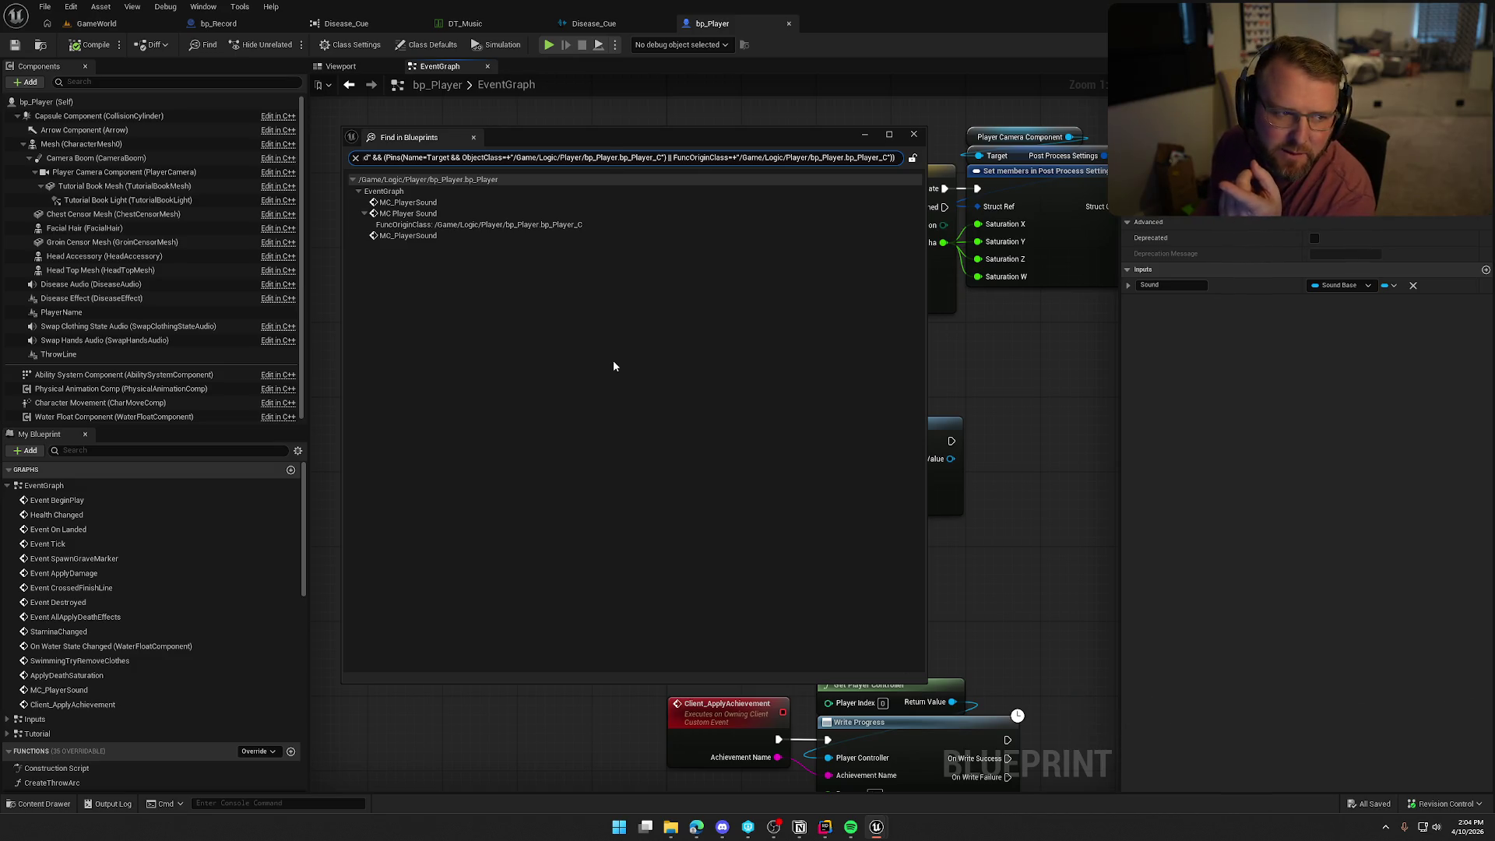
pyautogui.doubleClick(467, 214)
pyautogui.moveTo(574, 137)
pyautogui.mouseDown()
pyautogui.moveTo(1492, 168)
pyautogui.moveTo(1494, 187)
pyautogui.mouseUp()
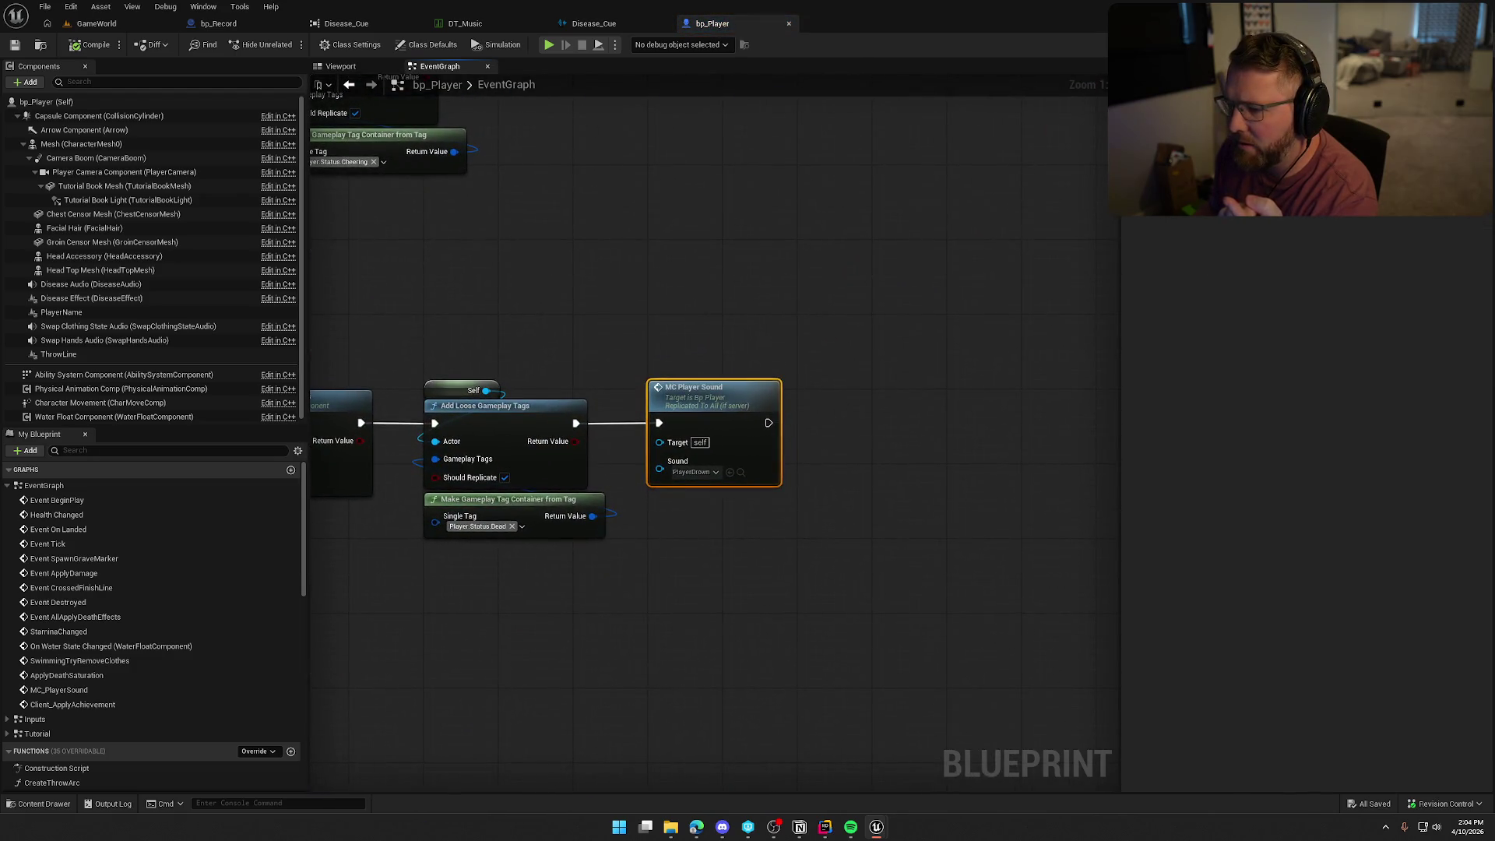
pyautogui.click(816, 457)
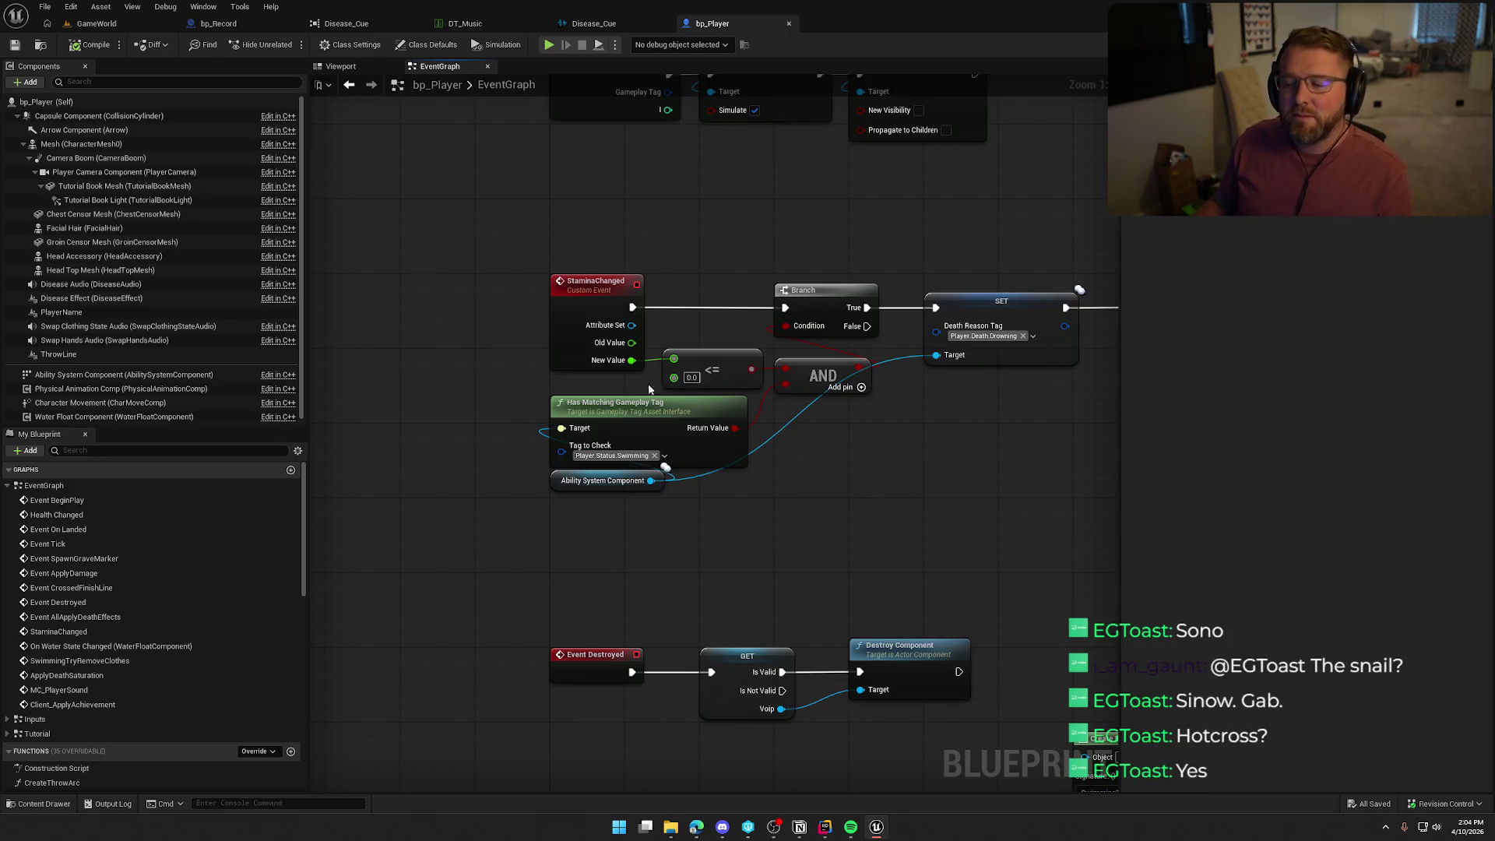
pyautogui.moveTo(629, 231); pyautogui.dragTo(619, 310)
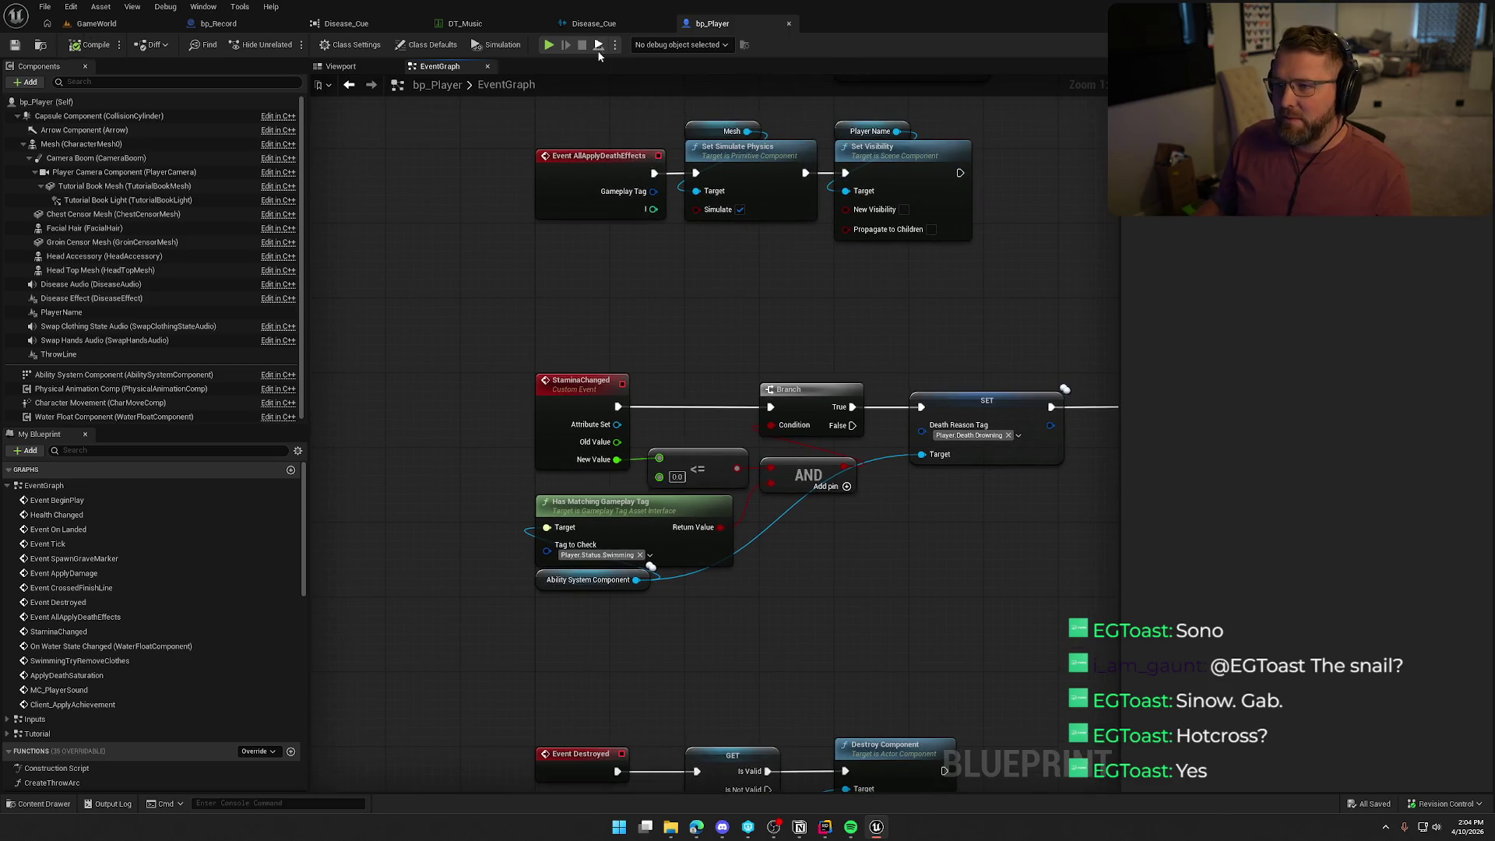
# After checking the Disease Audio component, set Disease_Cue's Volume Multiplier to 0.15 and resume the play-test.
pyautogui.click(594, 23)
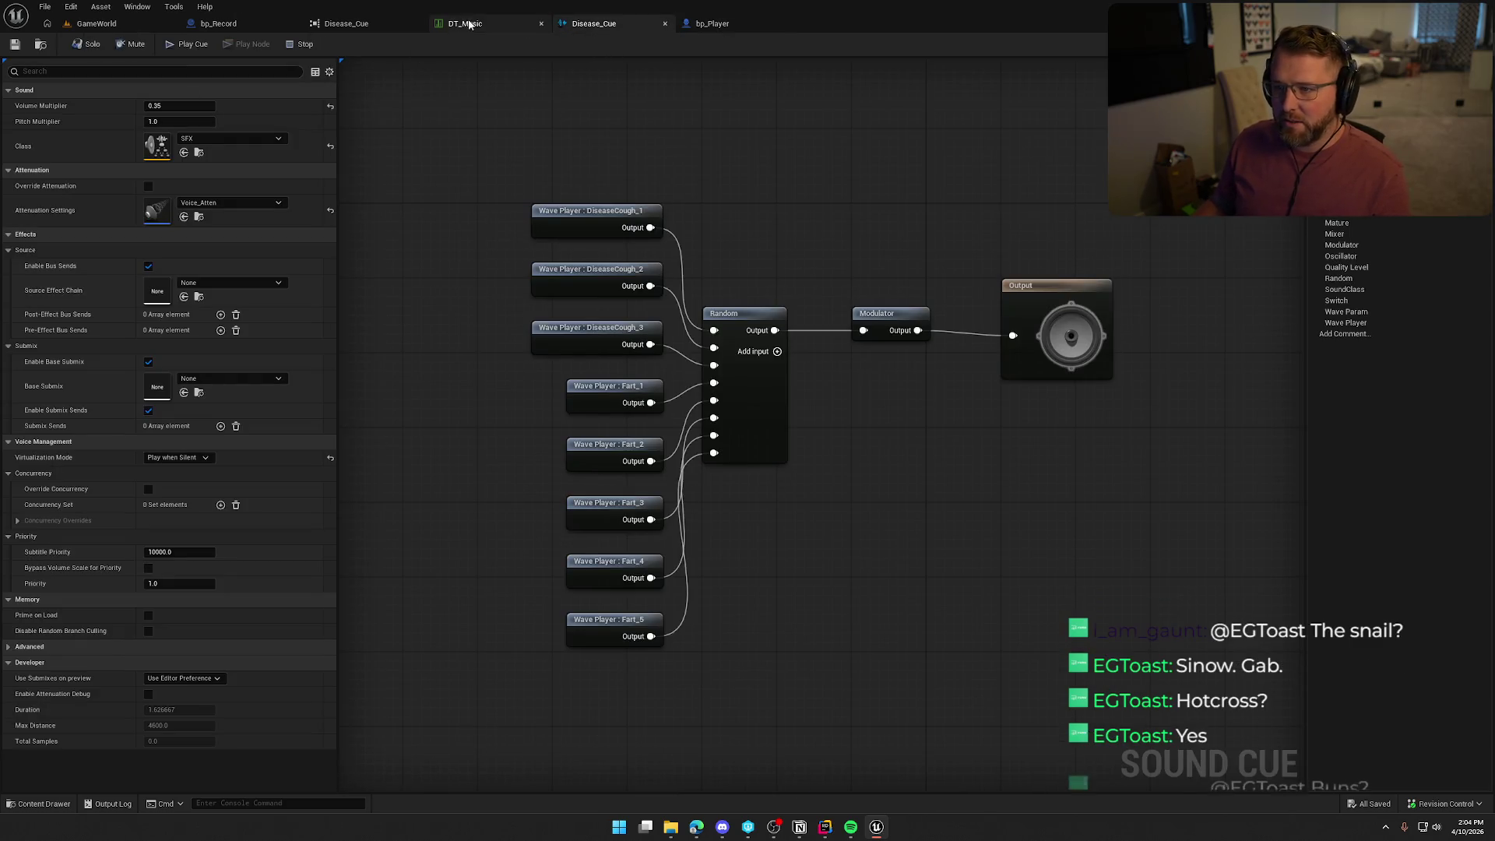
pyautogui.click(711, 23)
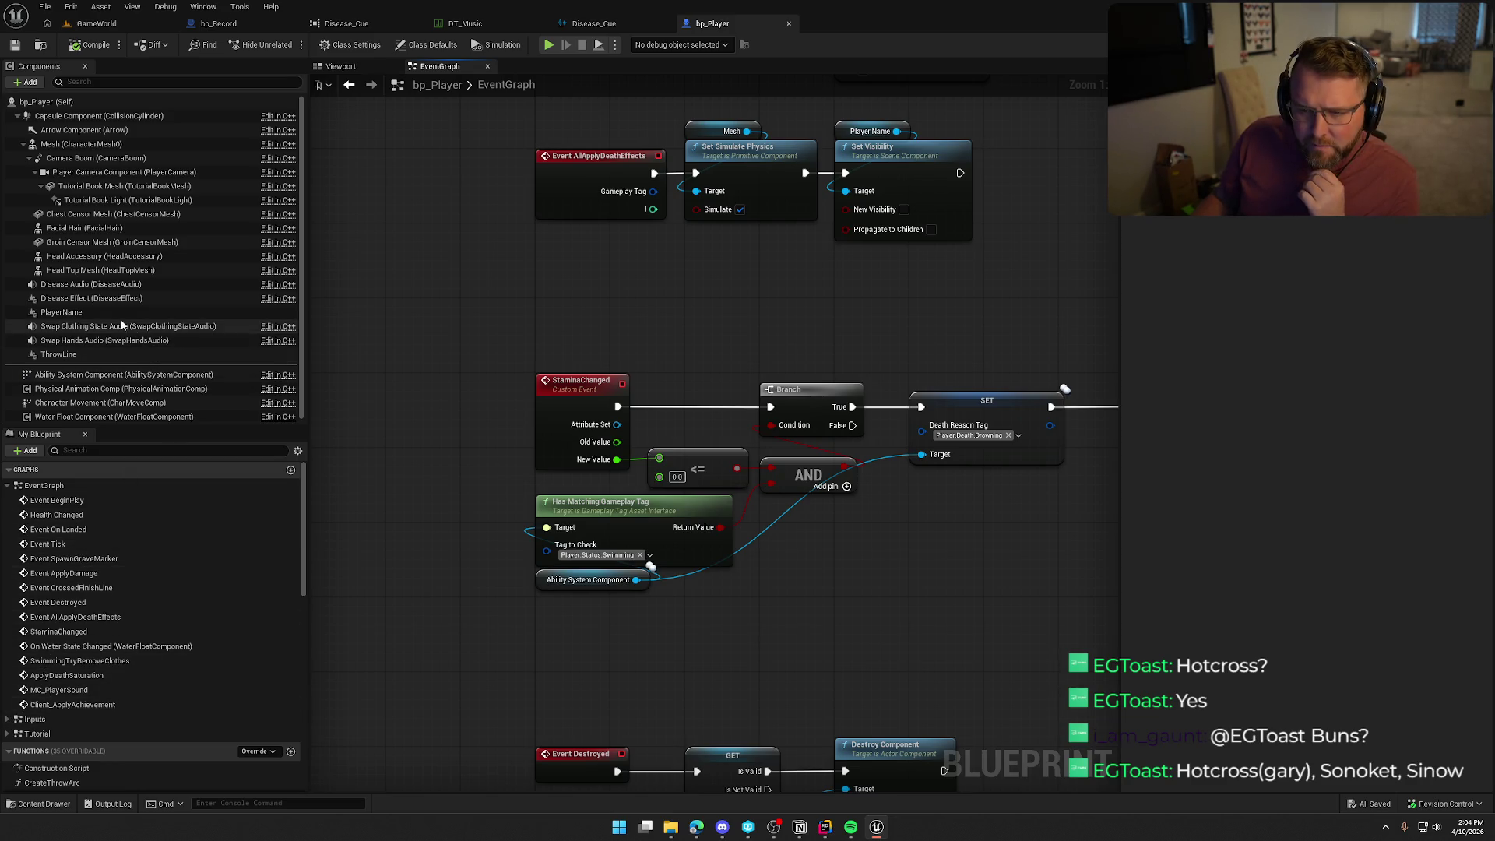
pyautogui.click(97, 286)
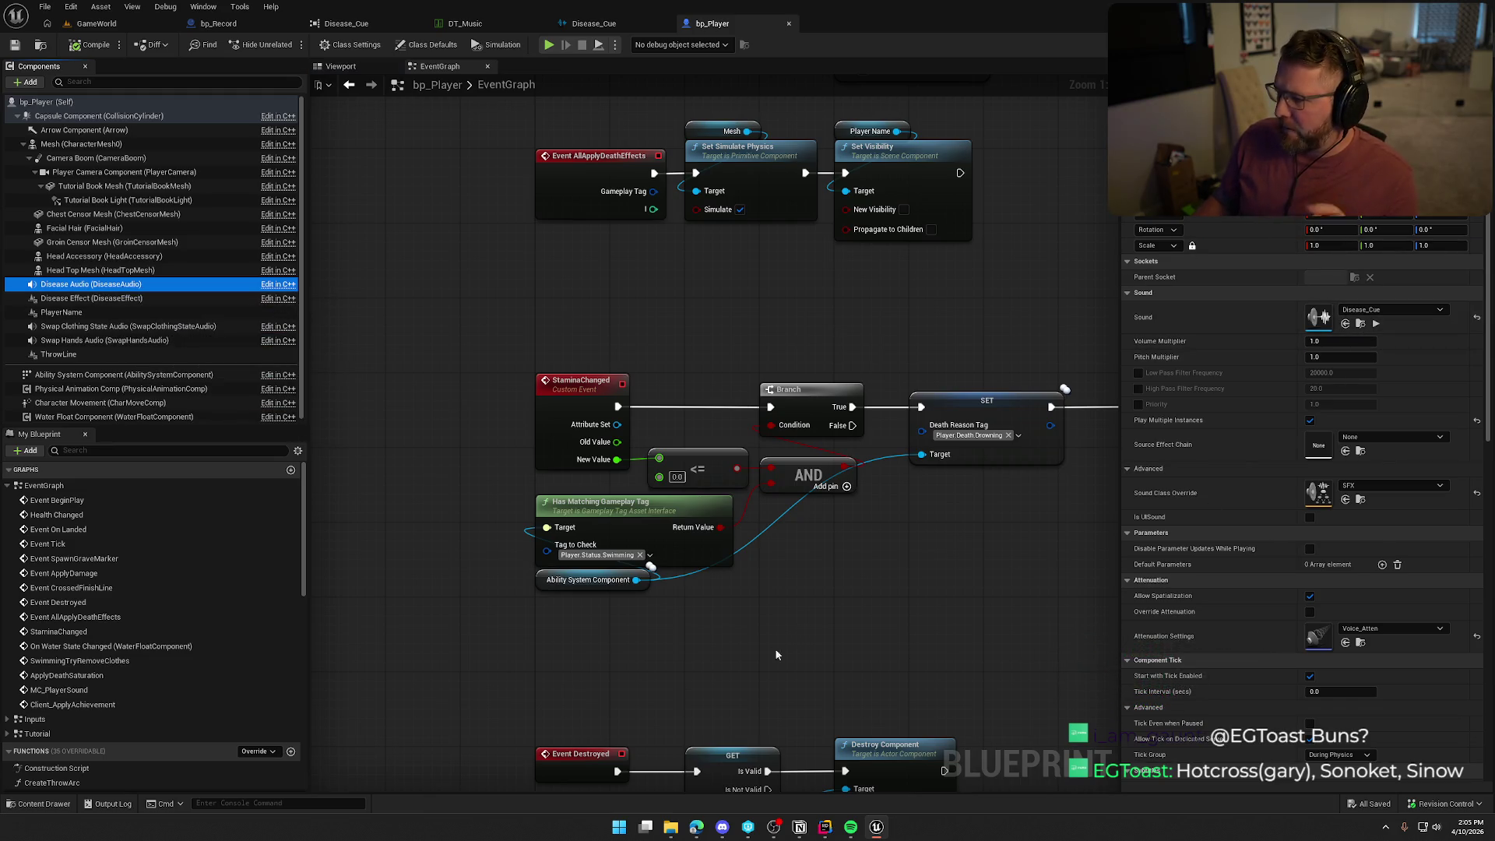
pyautogui.click(607, 25)
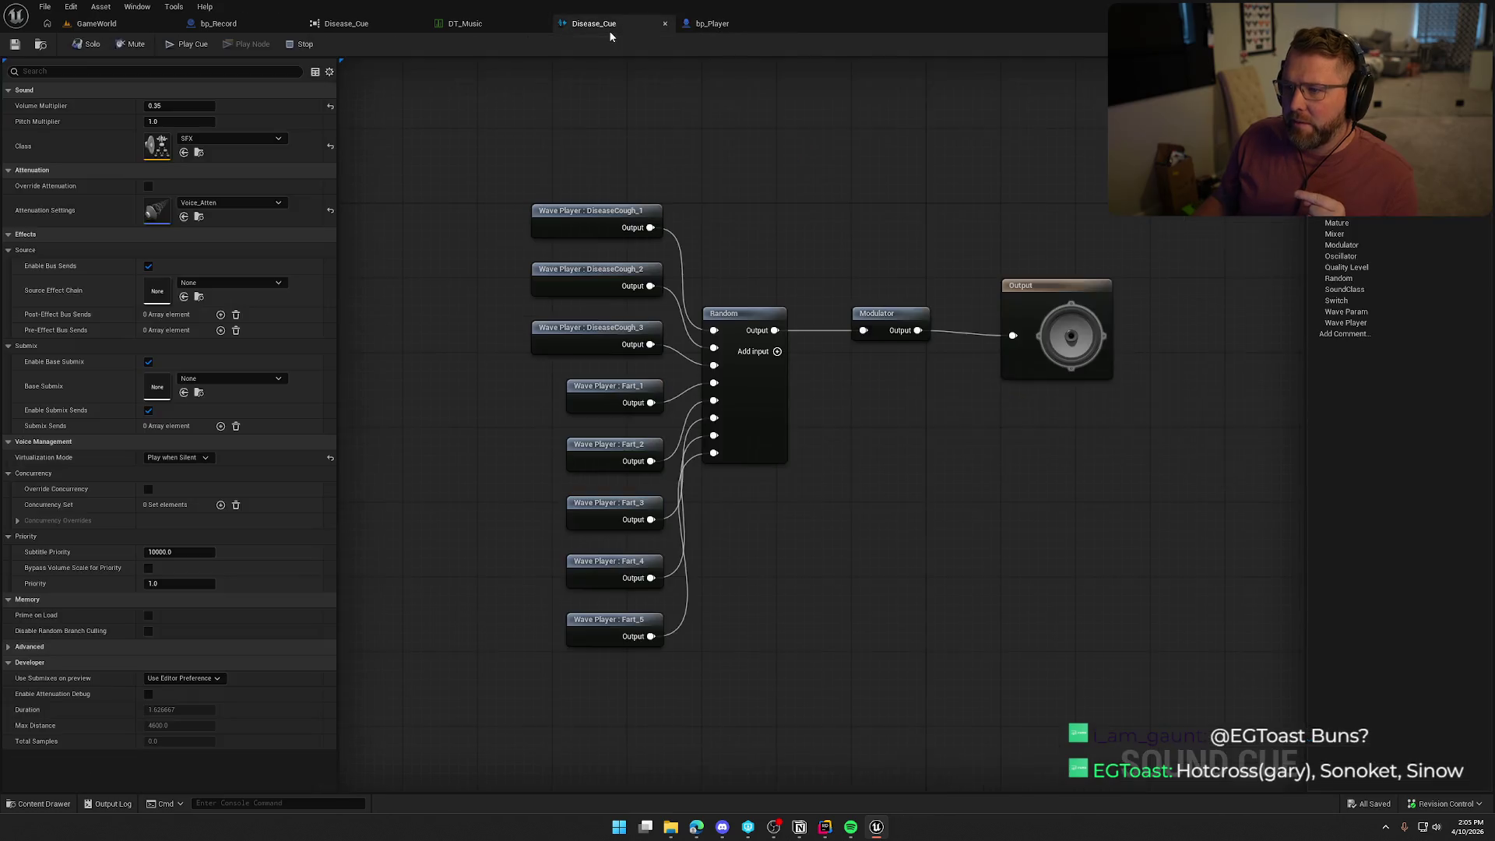
pyautogui.click(173, 106)
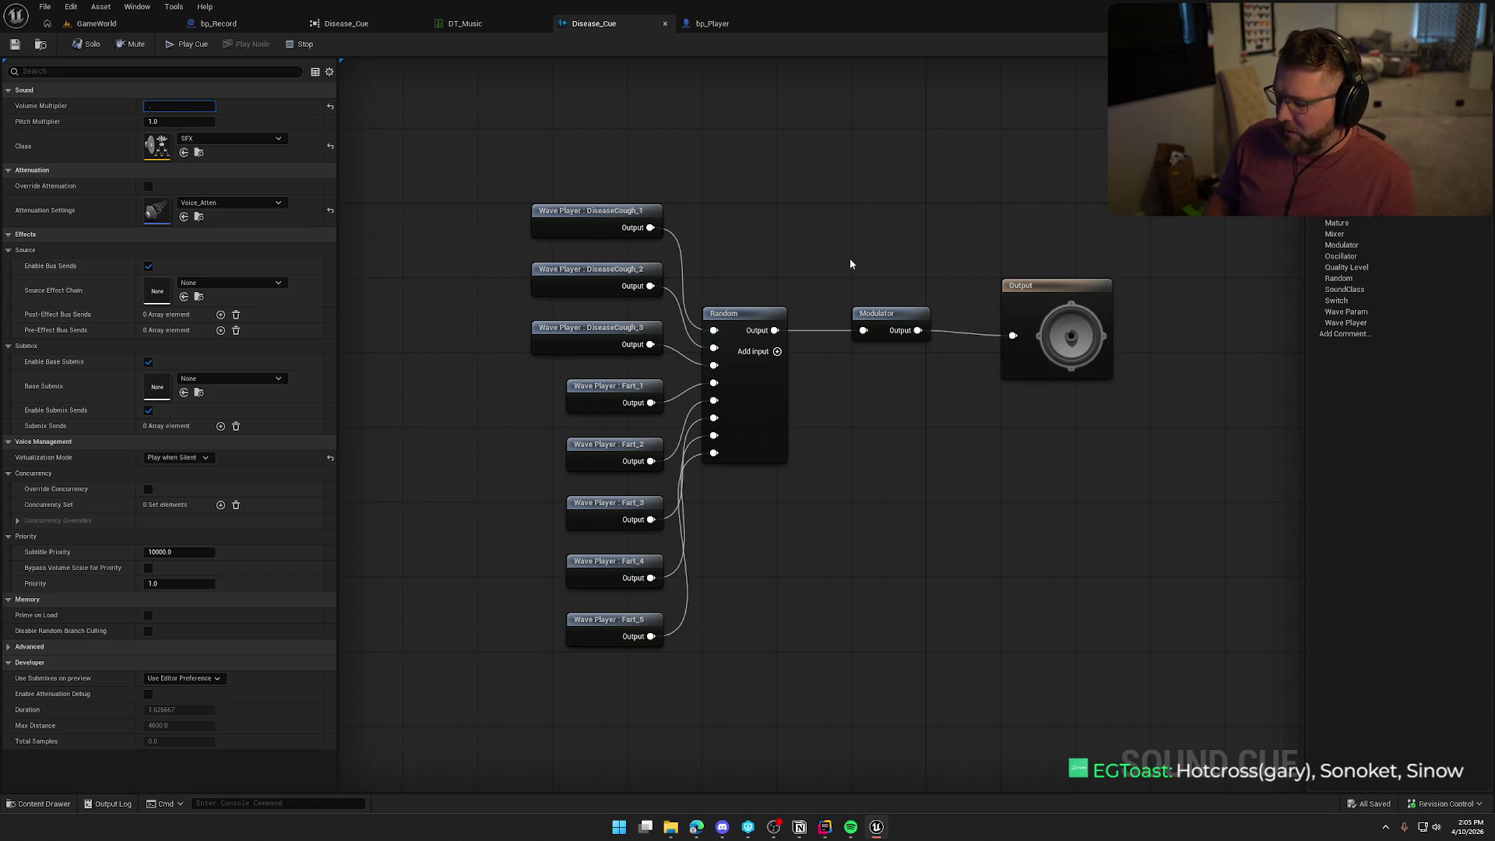
pyautogui.click(97, 23)
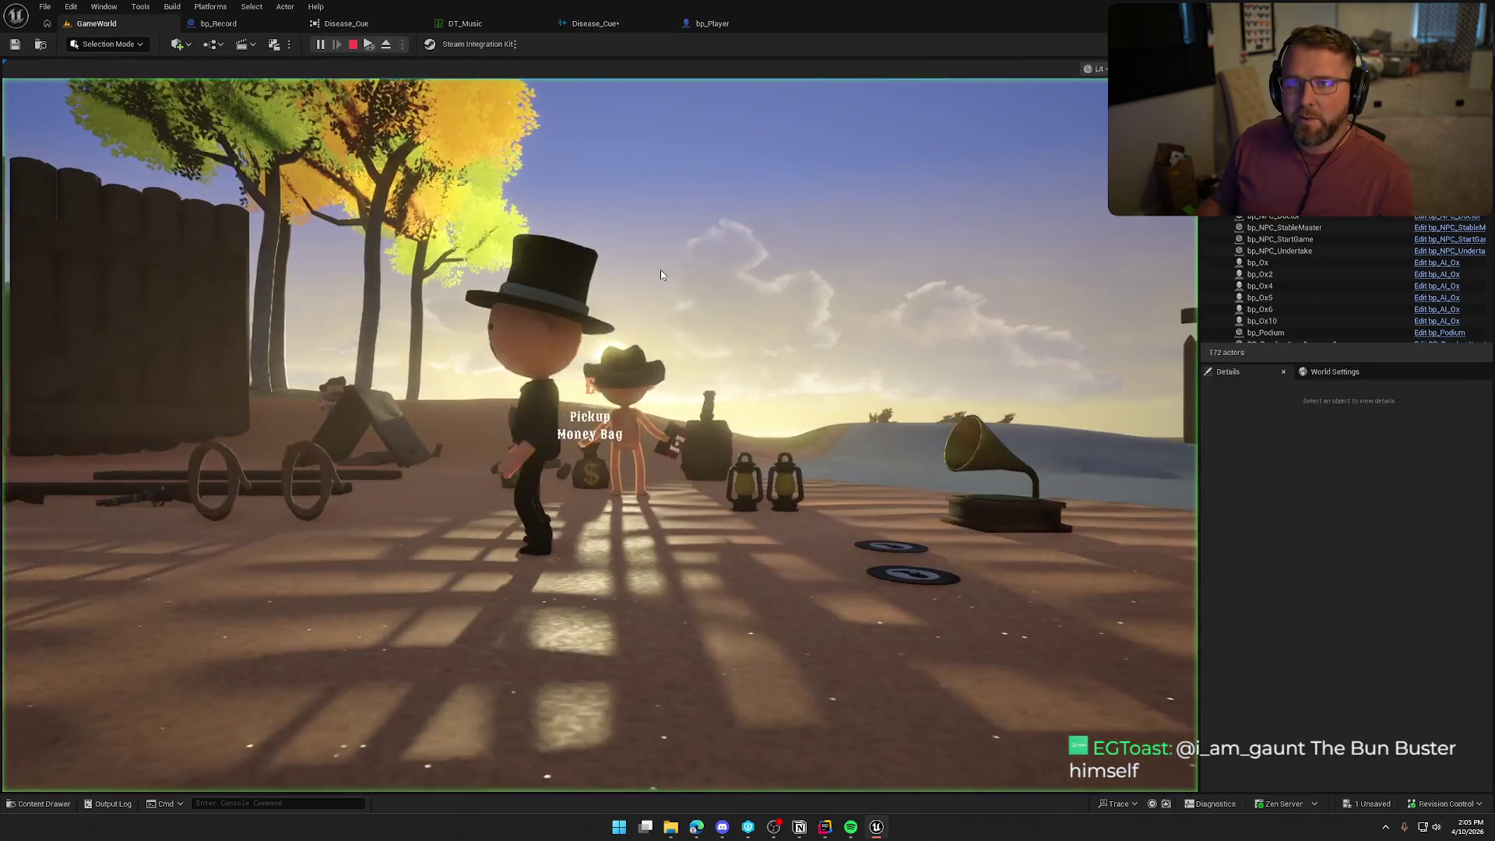
pyautogui.click(660, 270)
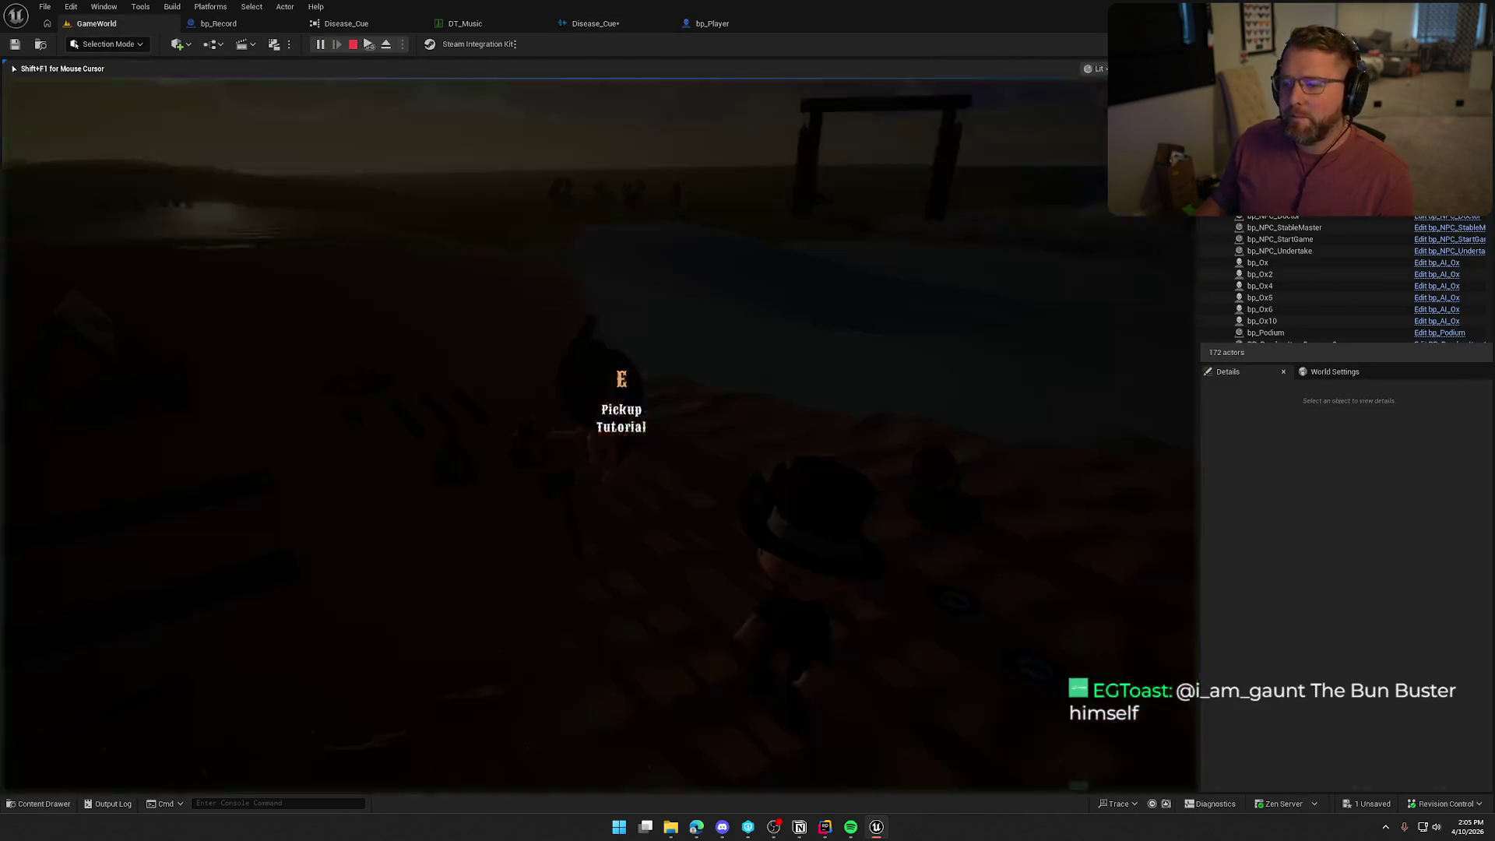
# Run the character along the sand bank and speed the game up tenfold with slomo 10.
pyautogui.hotkey('shift', 'w')
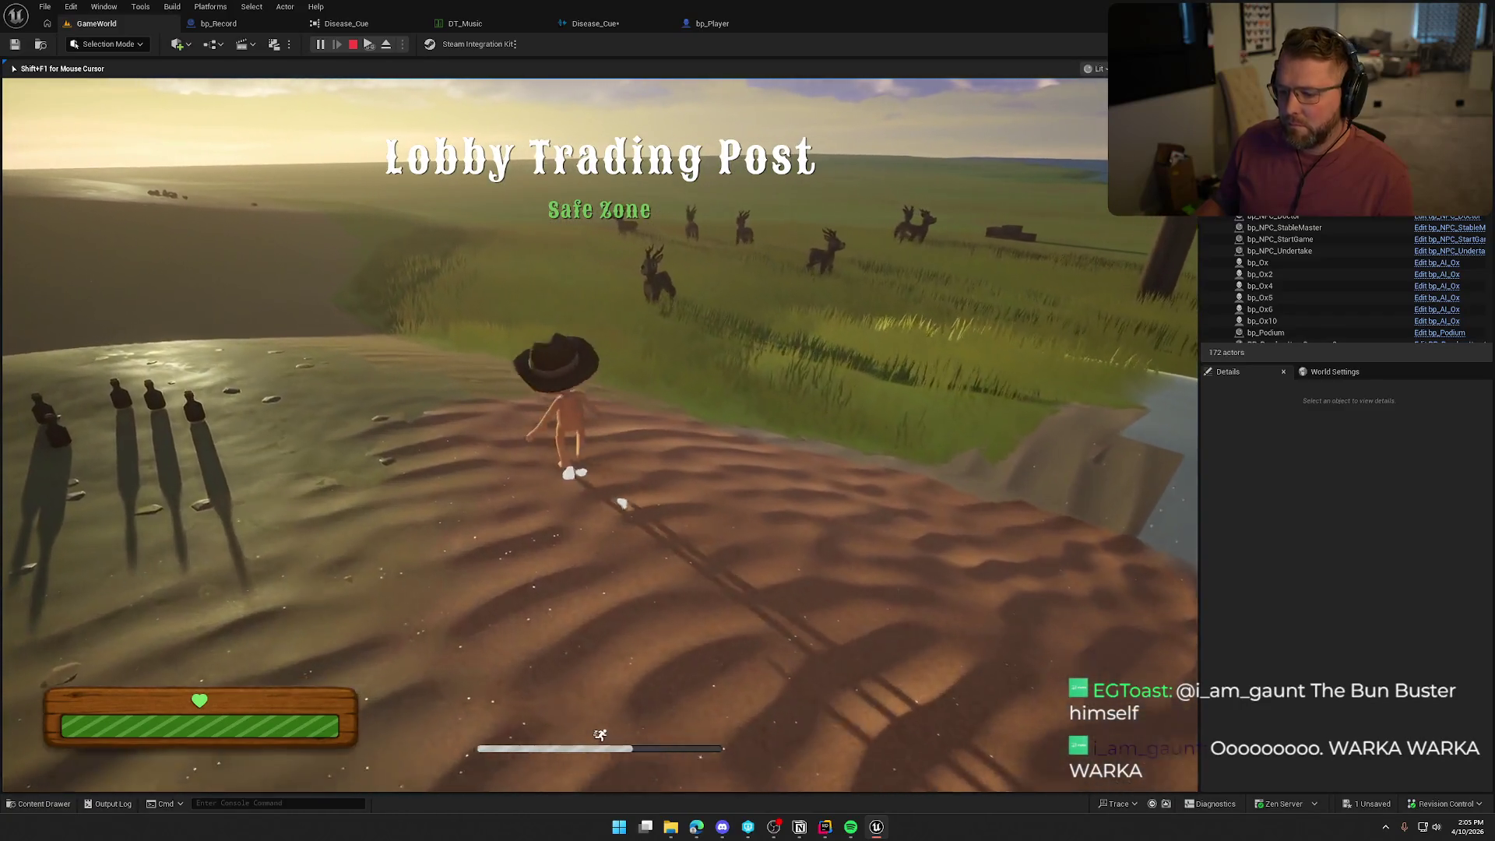
pyautogui.press('`')
pyautogui.press('Up')
pyautogui.press('Up')
pyautogui.press('Return')
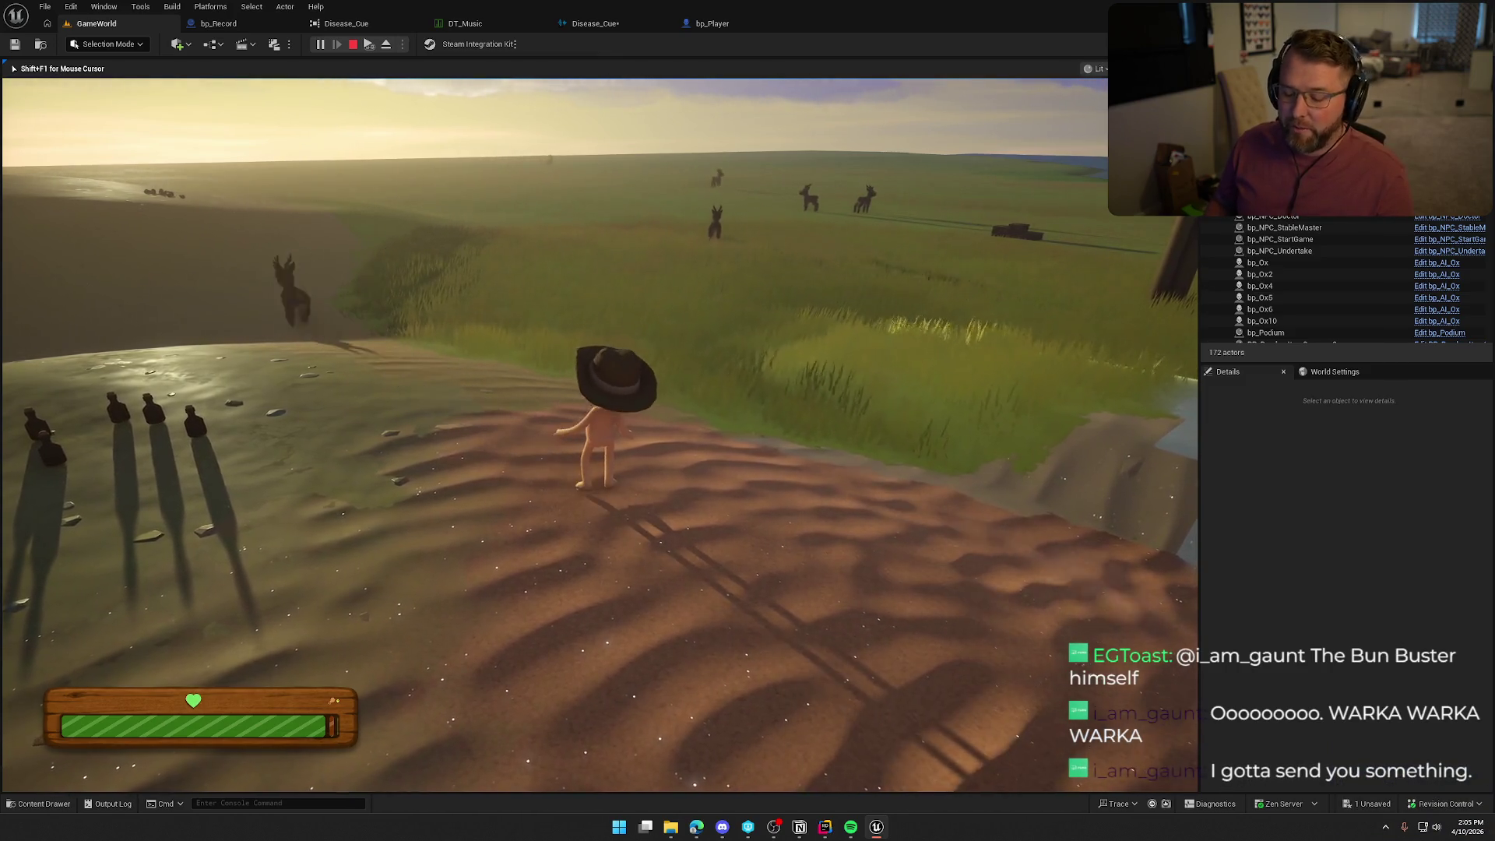
# Restore normal game speed with slomo 1 and sprint the character up the slope.
pyautogui.press('`')
pyautogui.write('slomo 1')
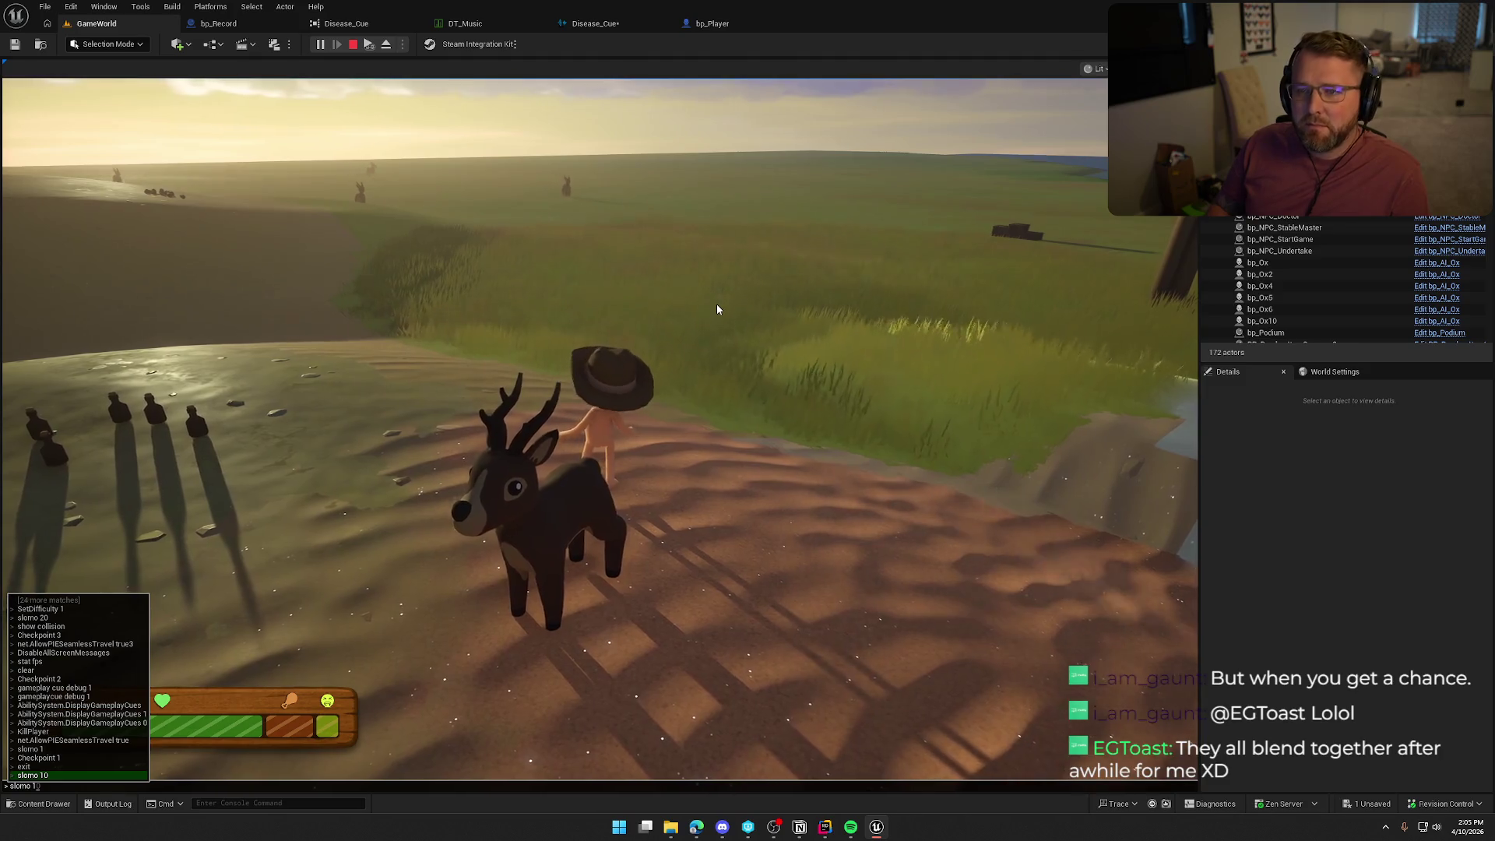
pyautogui.press('Return')
pyautogui.hotkey('shift', 'w')
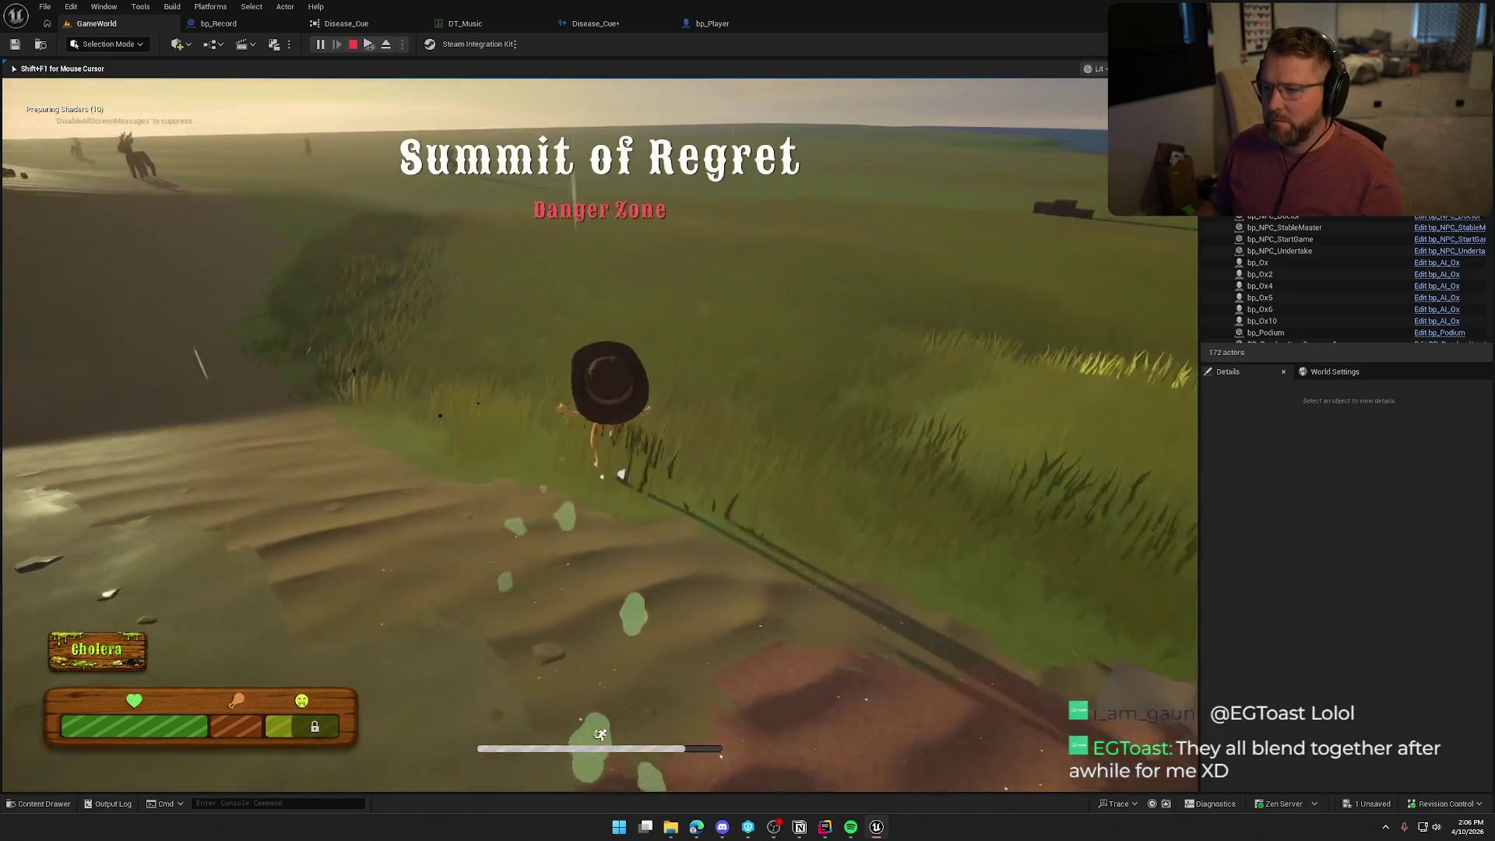
pyautogui.press('w')
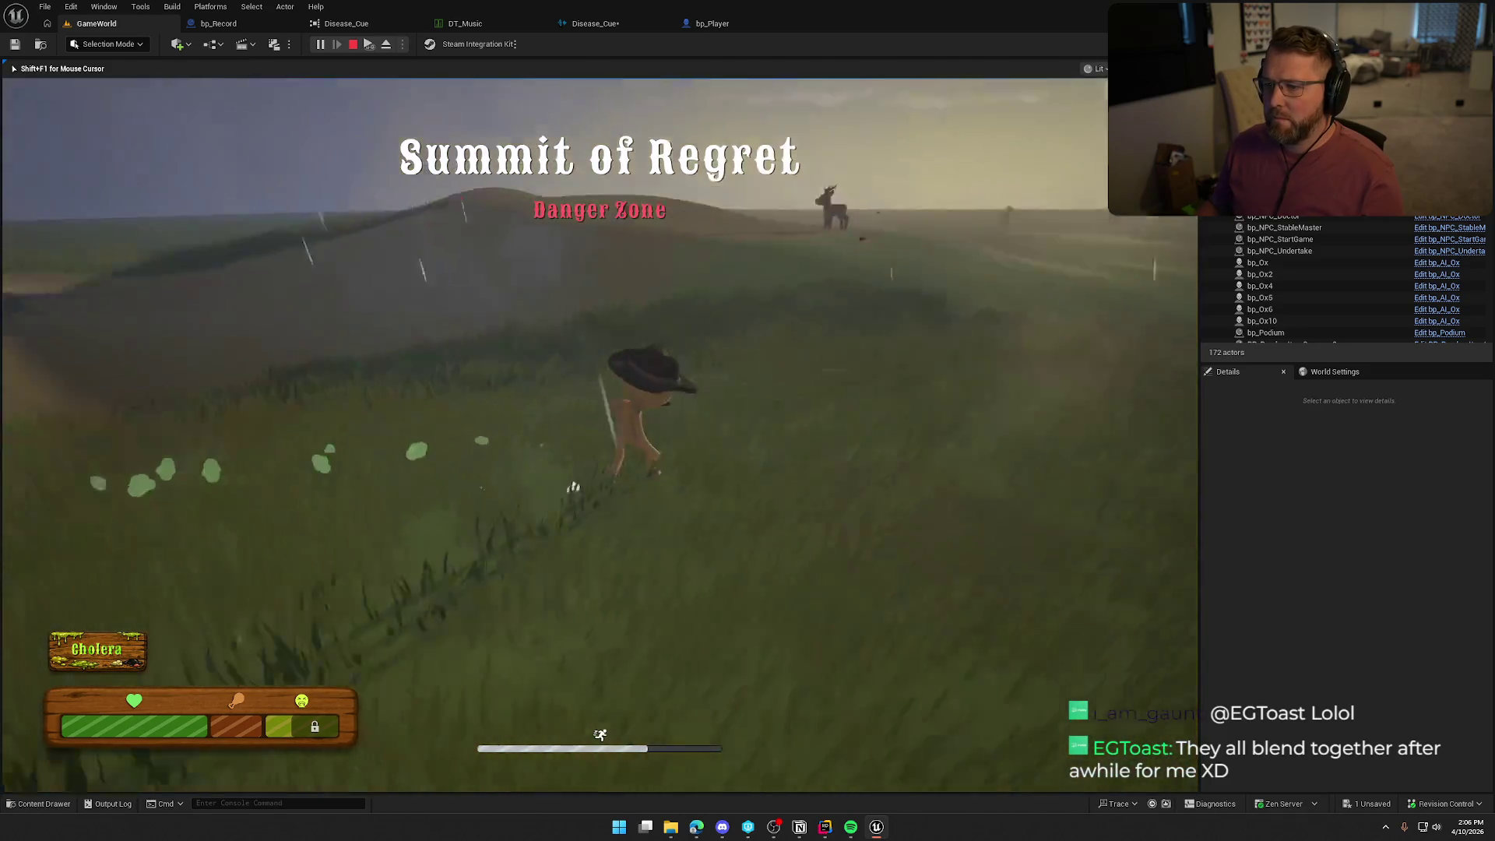
pyautogui.press('w')
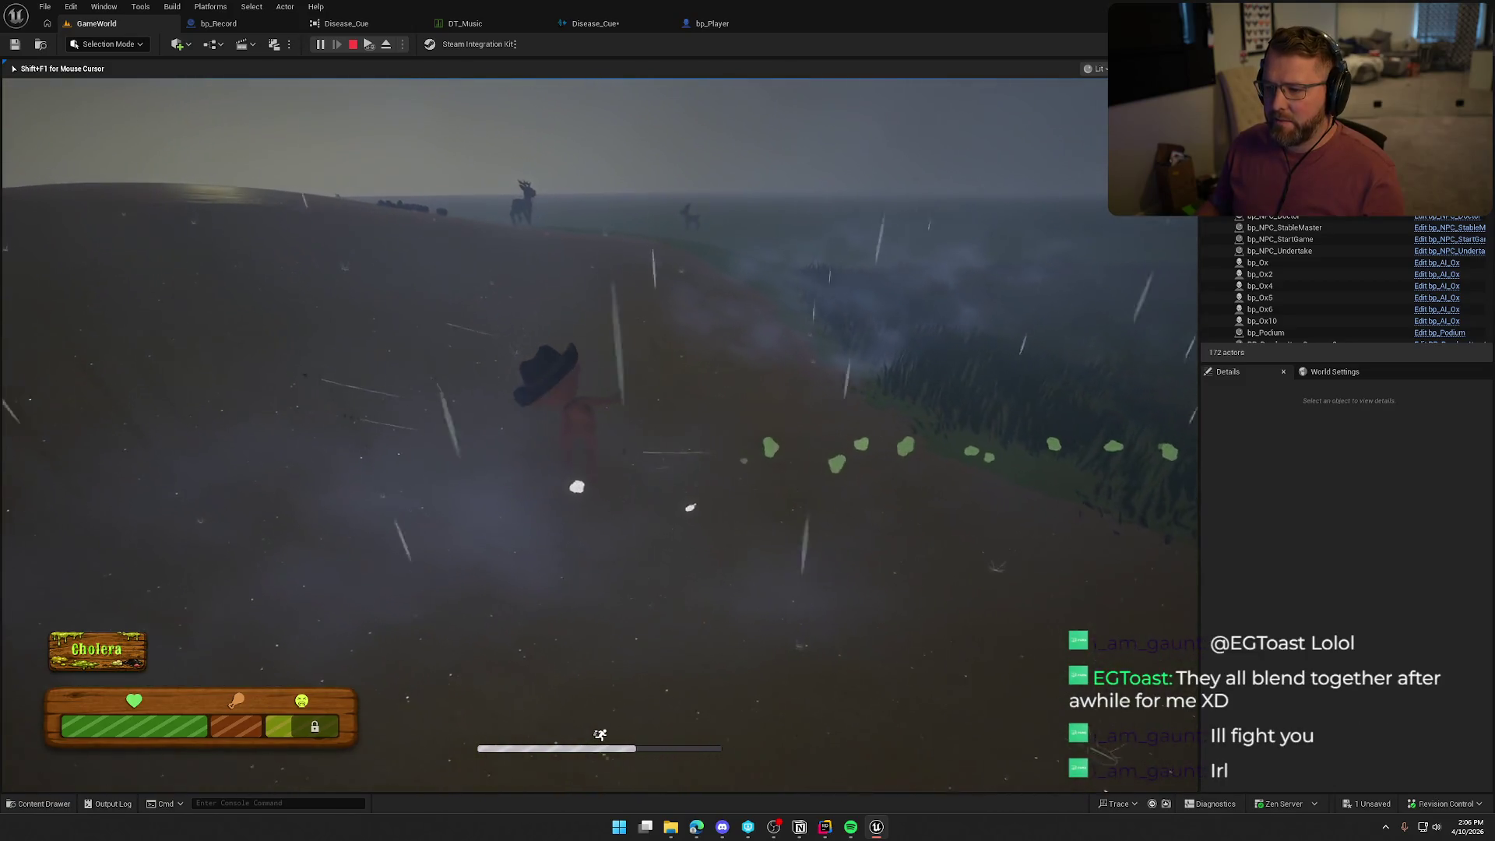
pyautogui.press('a')
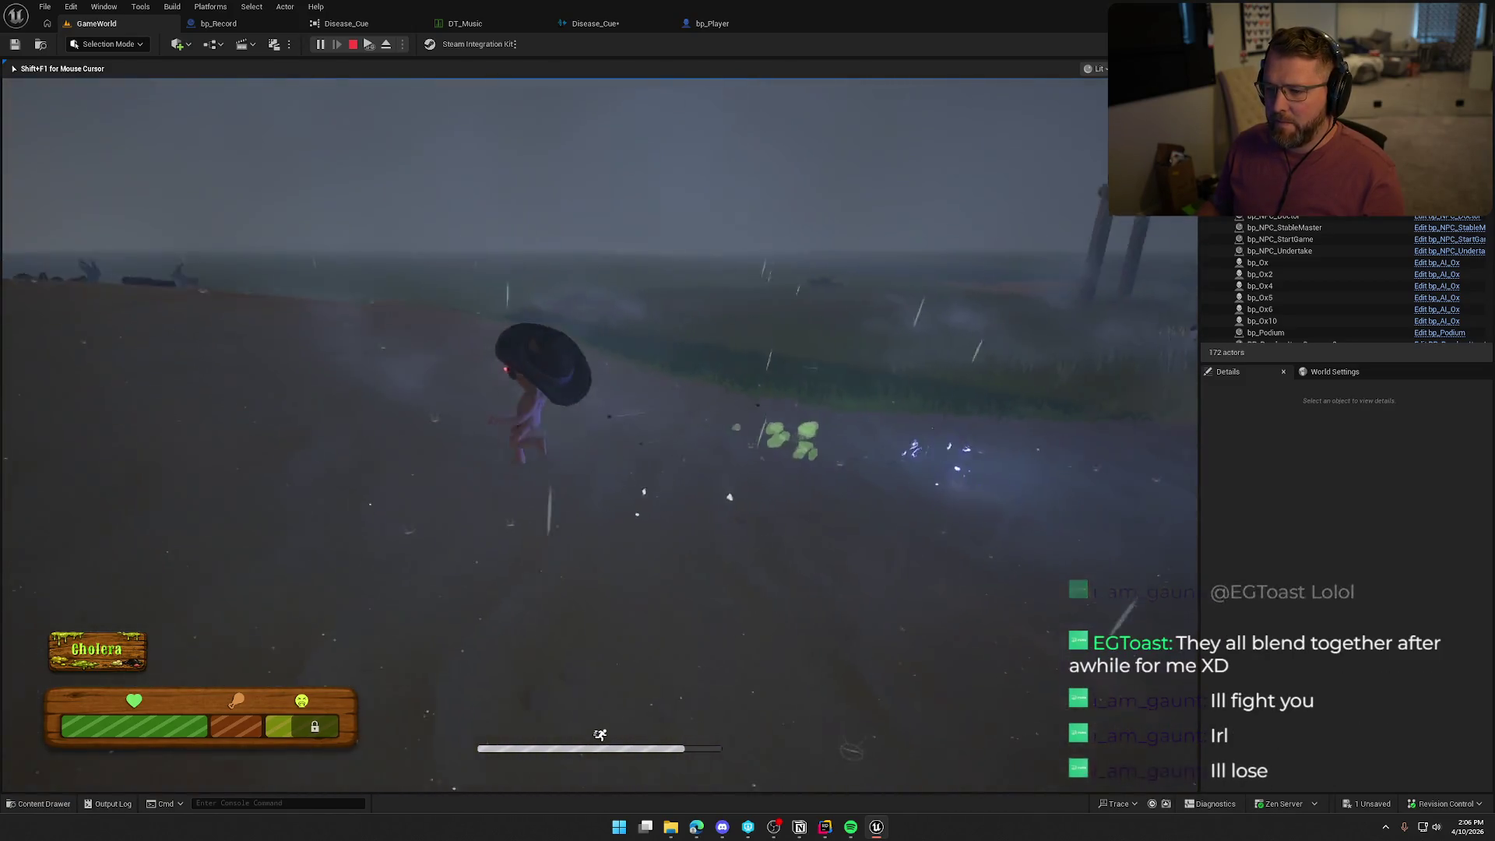
pyautogui.press('w')
pyautogui.press('w')
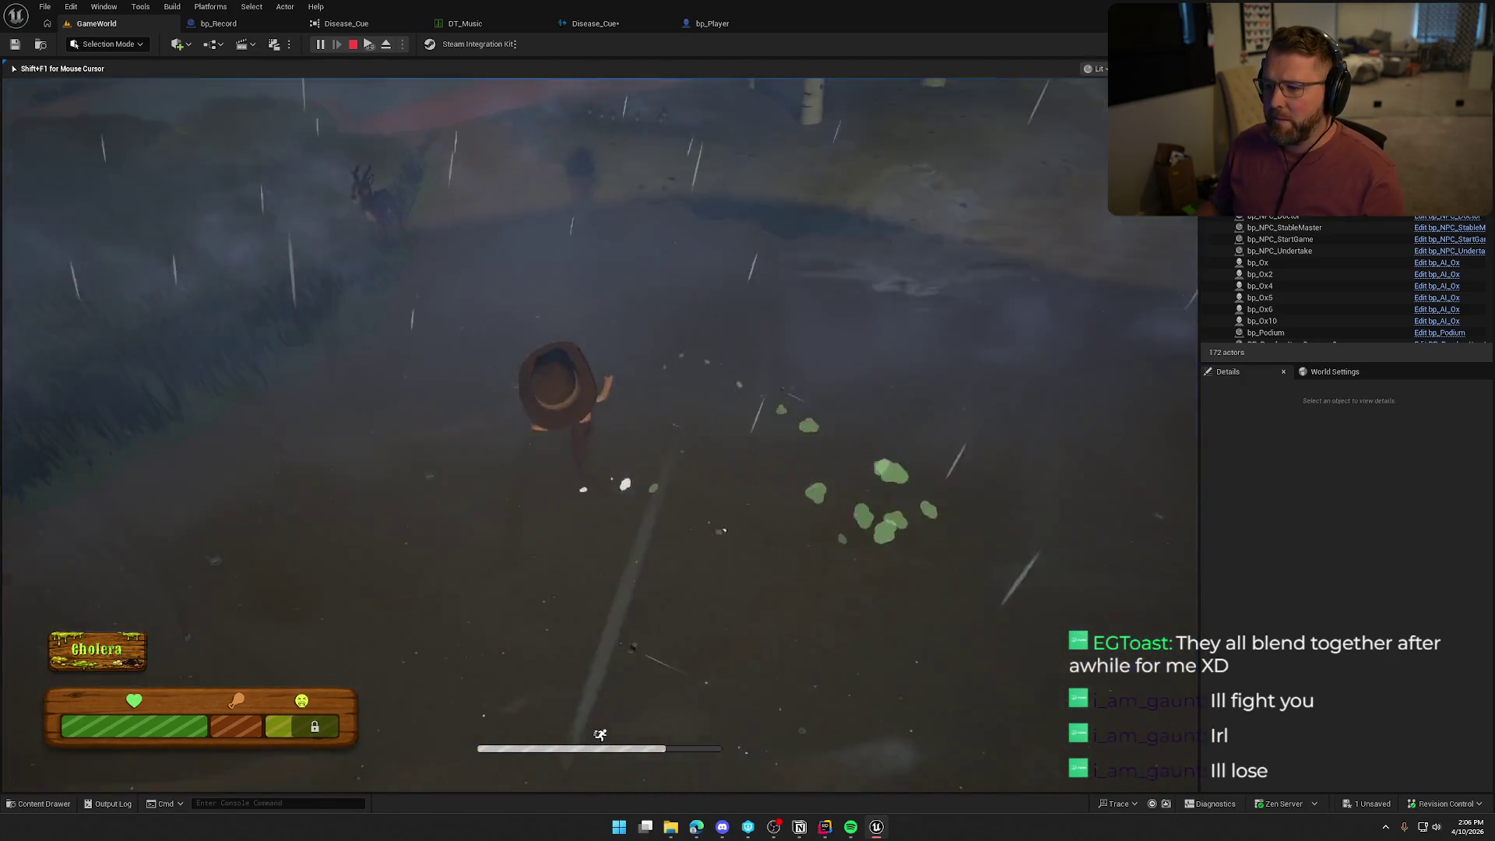
pyautogui.press('w')
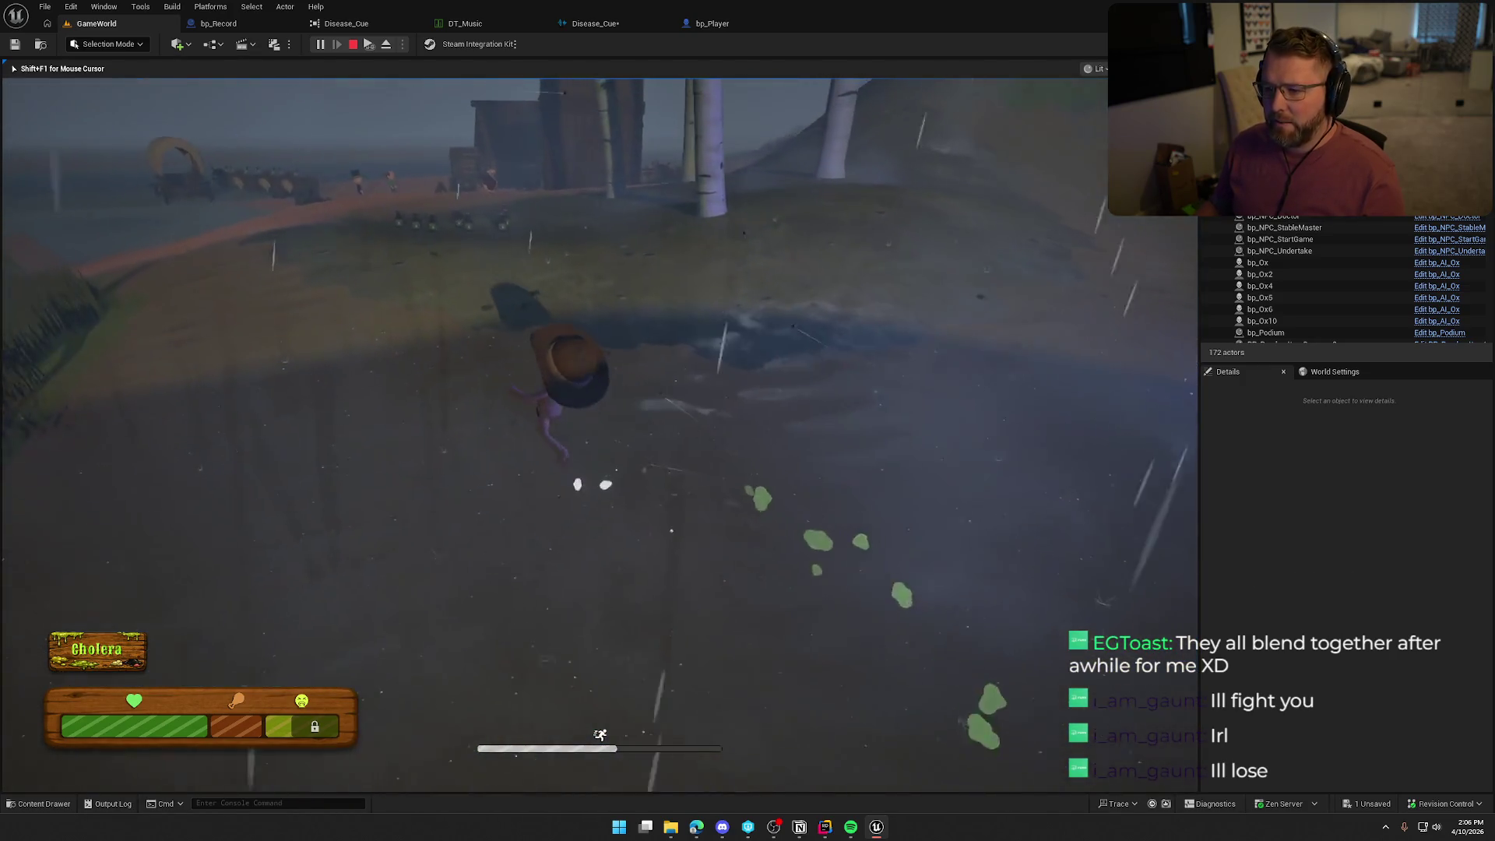
pyautogui.press('w')
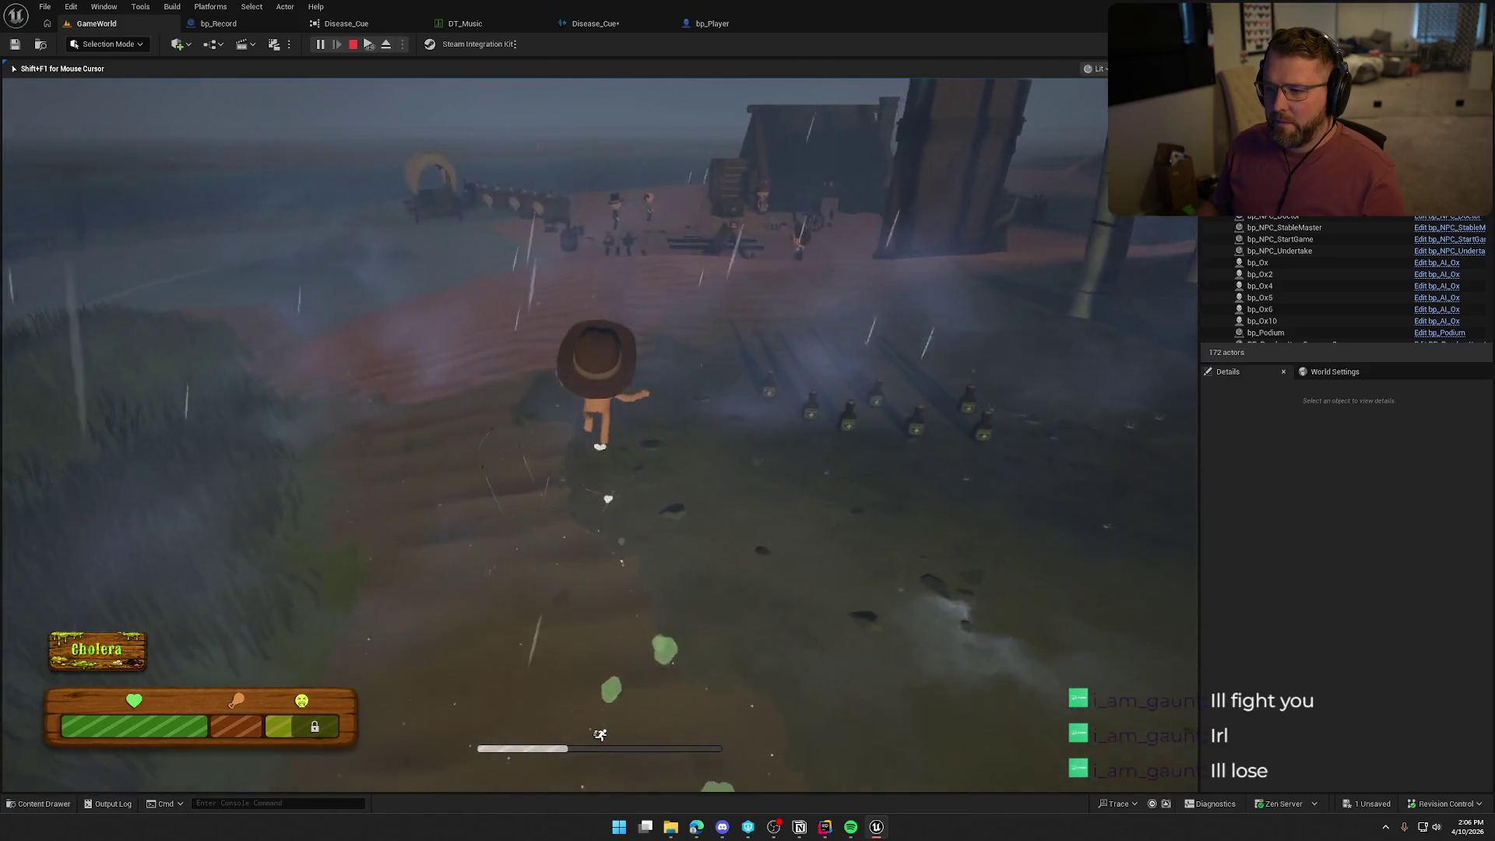
pyautogui.press('w')
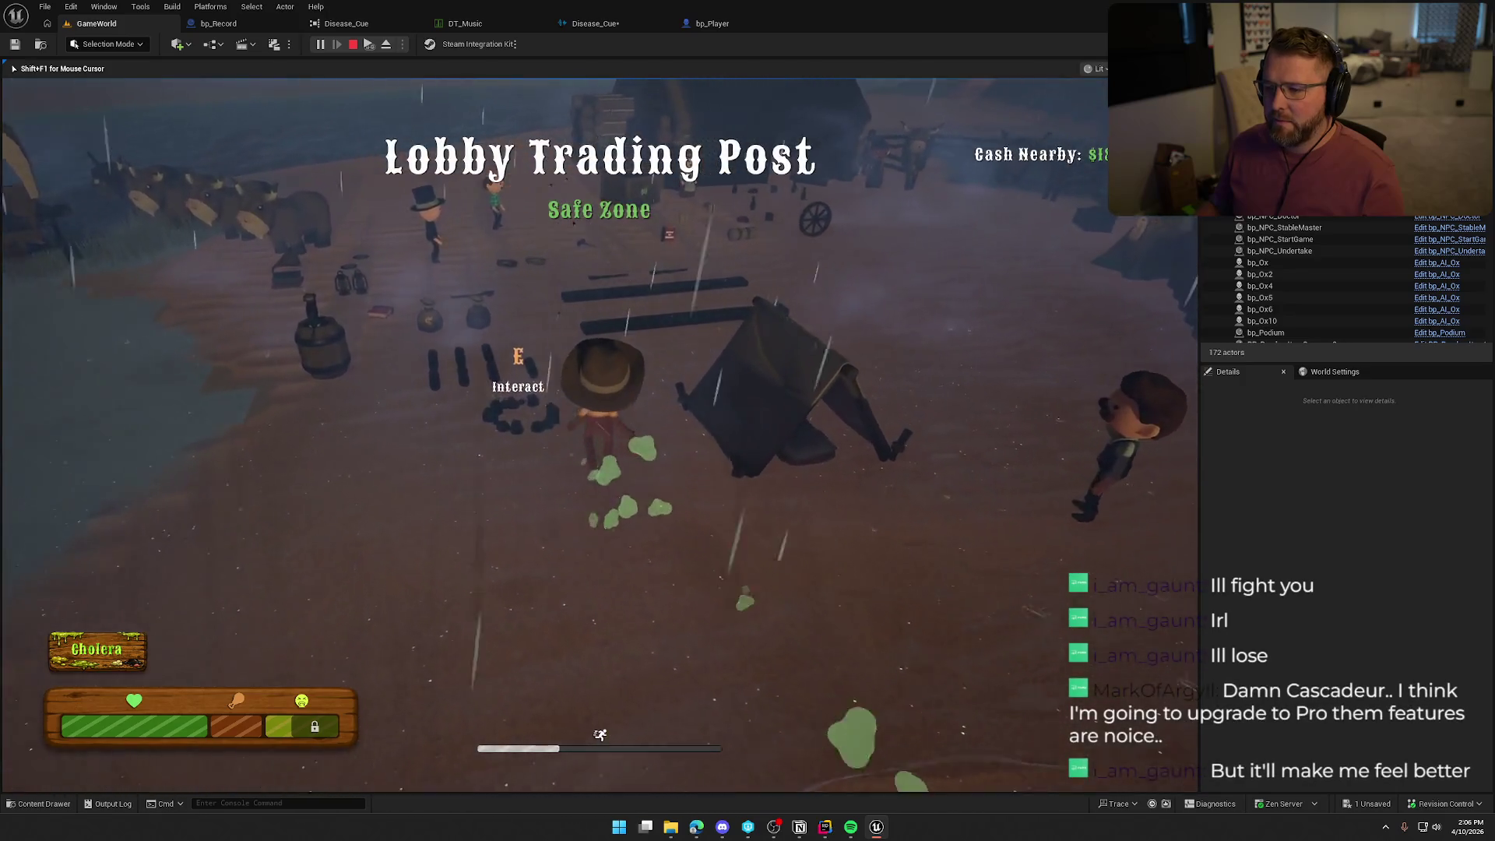
pyautogui.press('w')
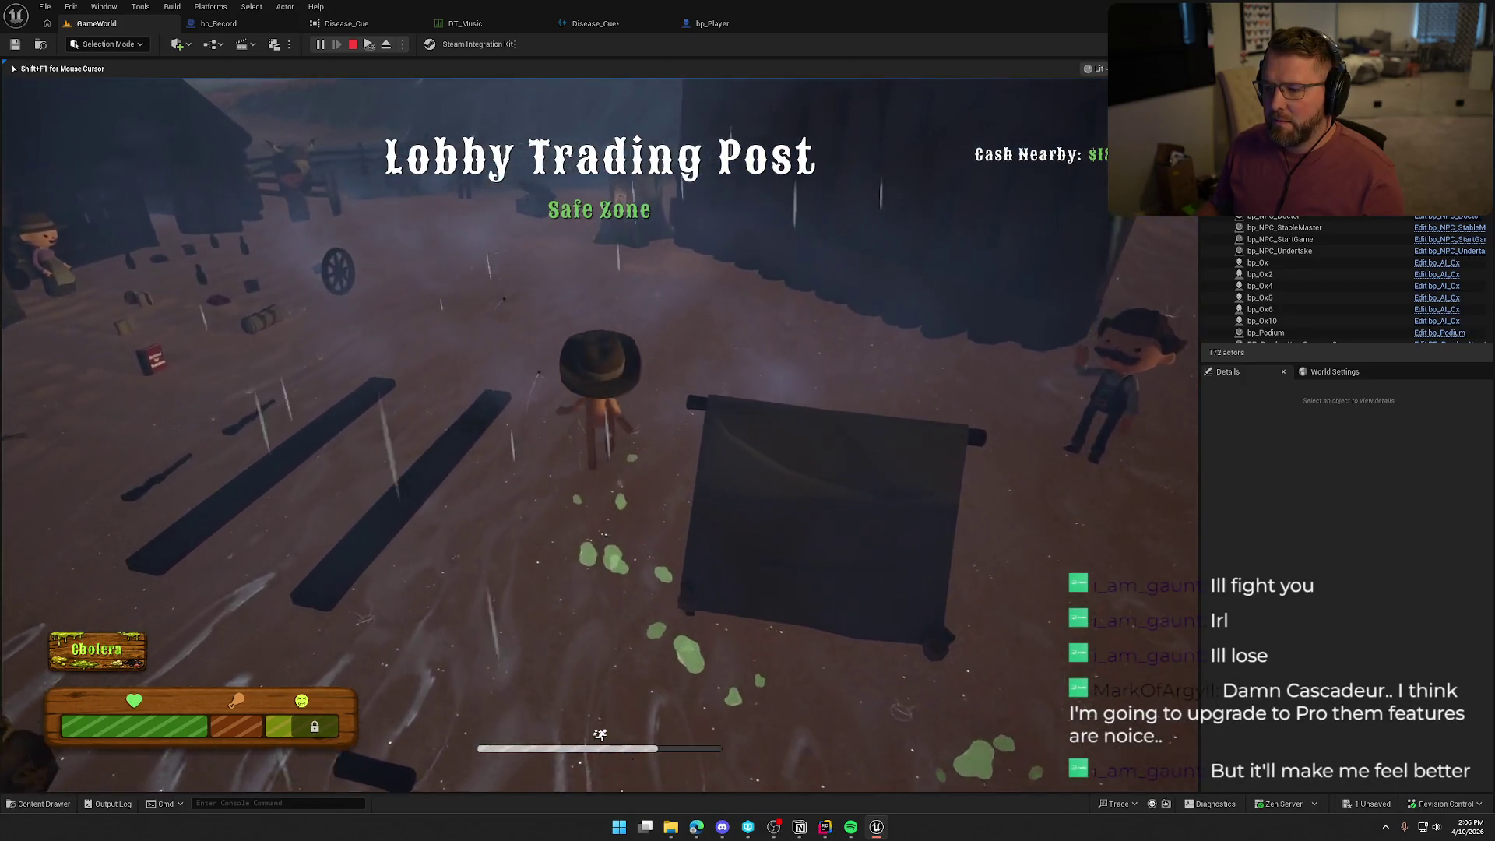
pyautogui.press('w')
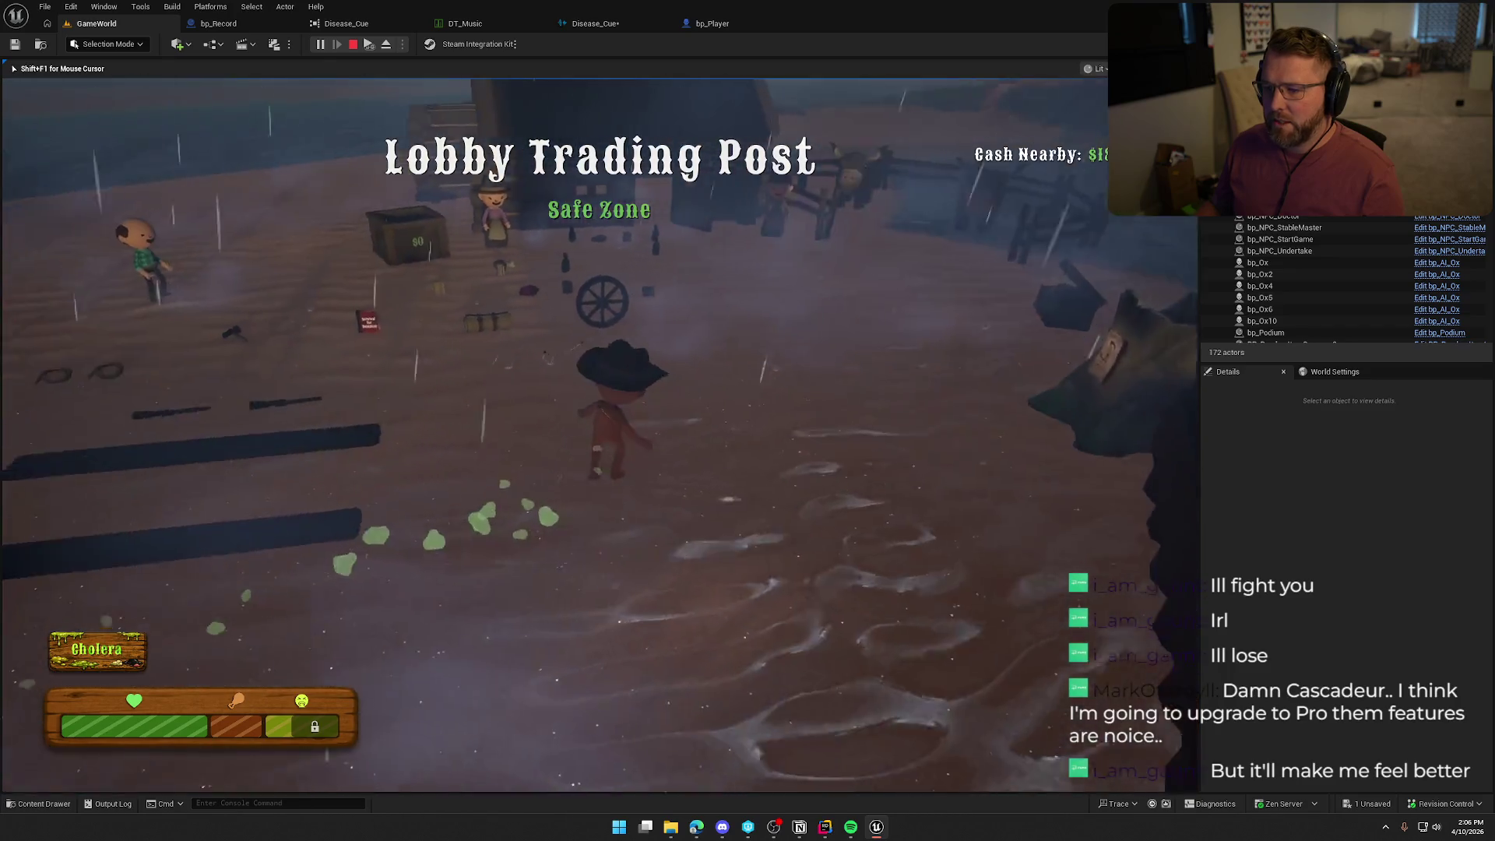
pyautogui.press('w')
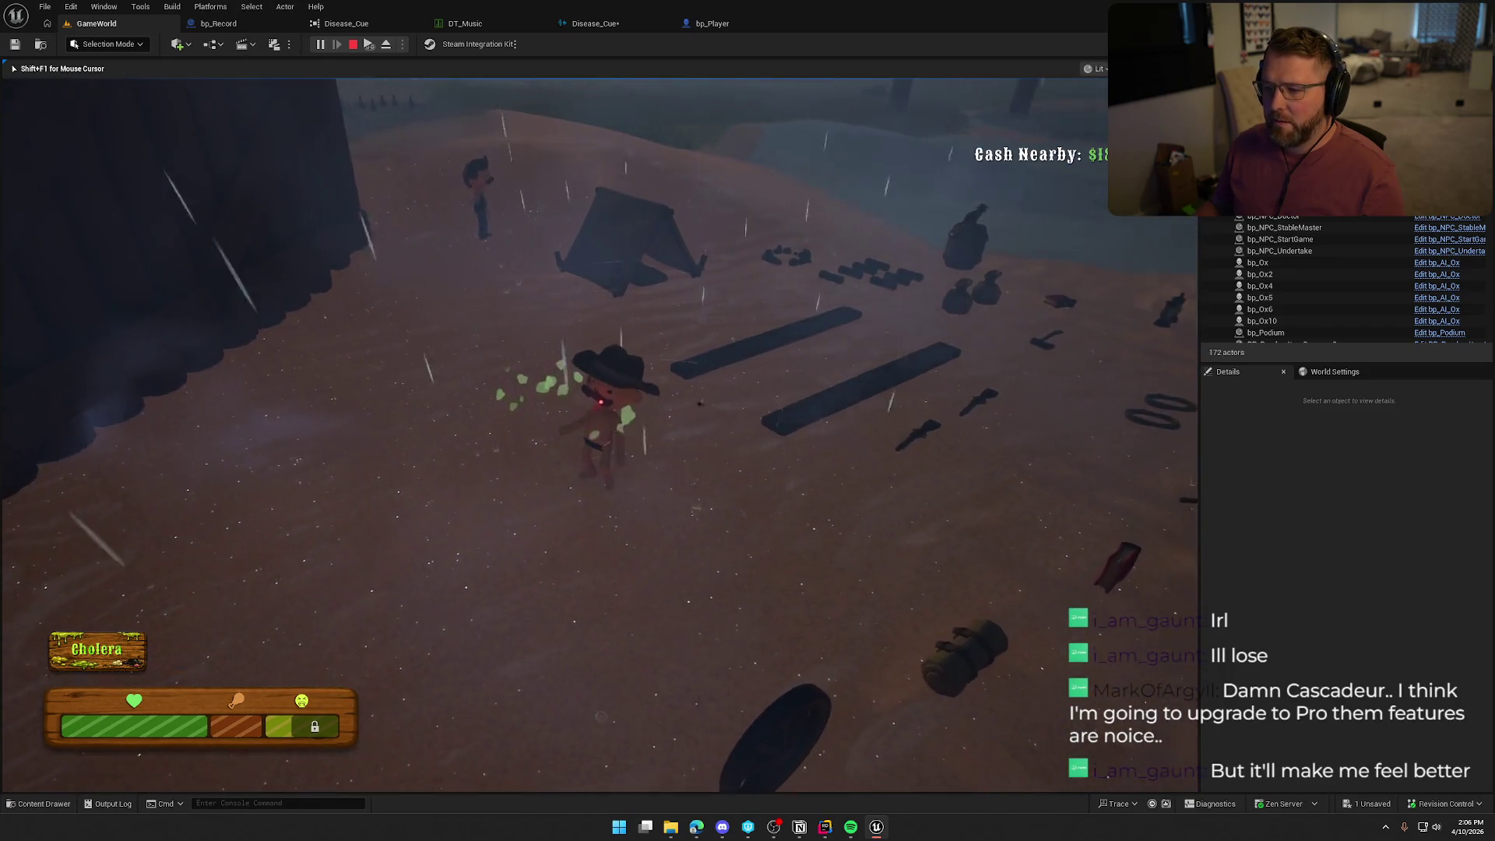
pyautogui.press('w')
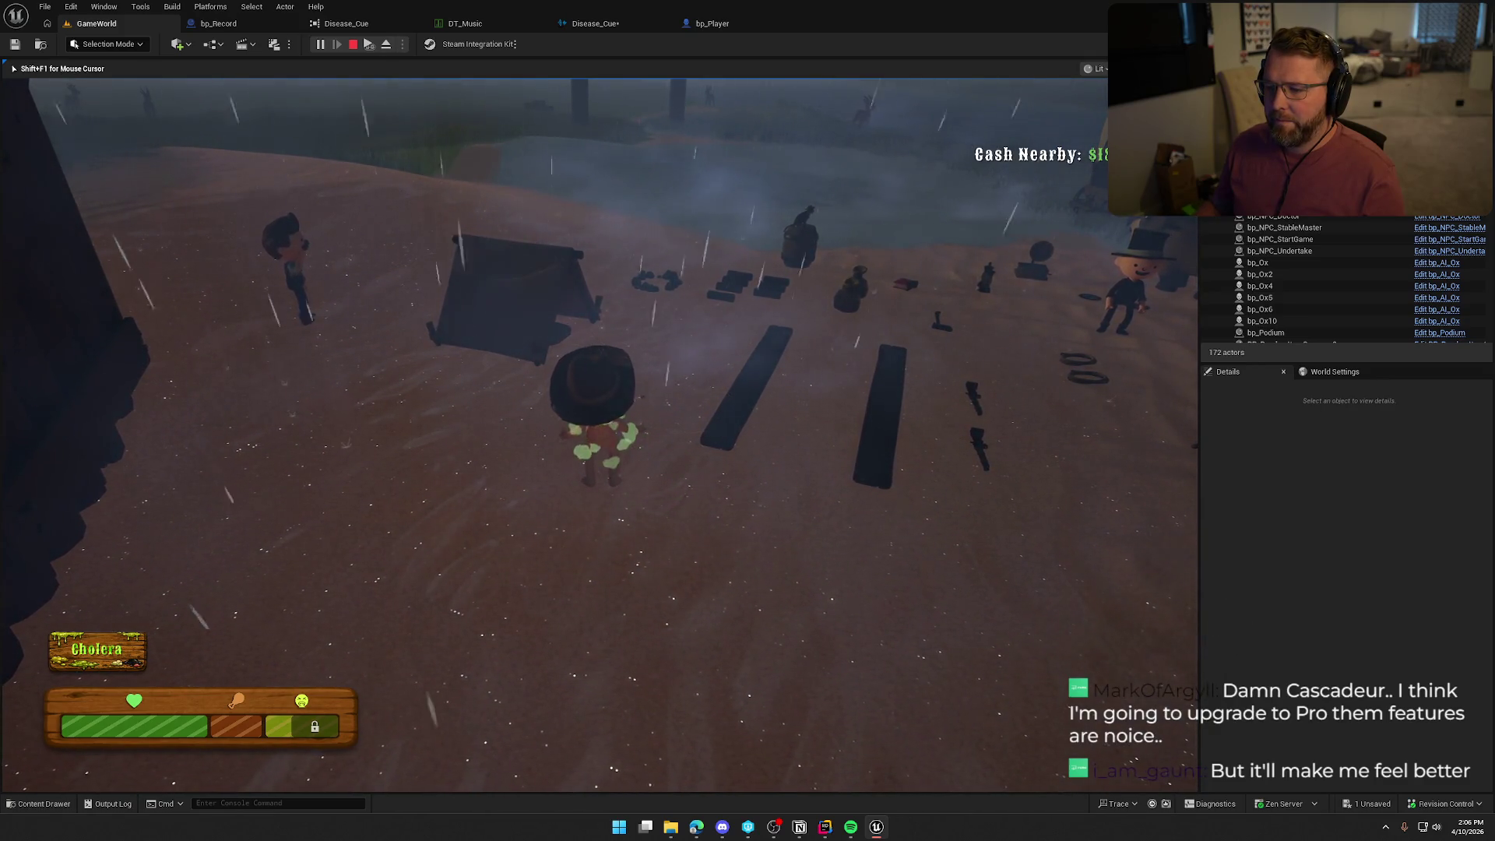
pyautogui.press('w')
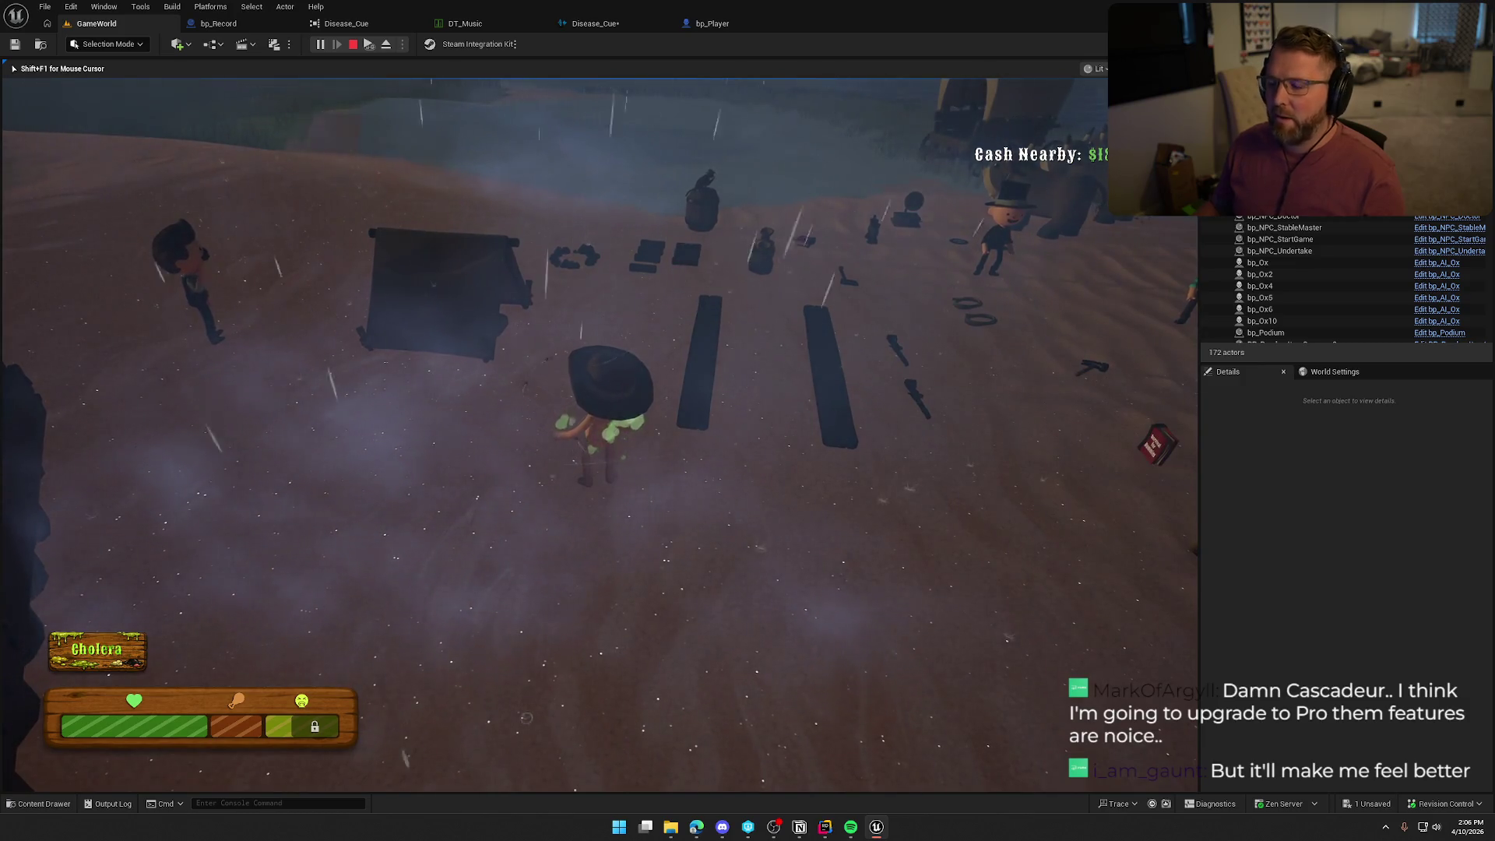
pyautogui.press('w')
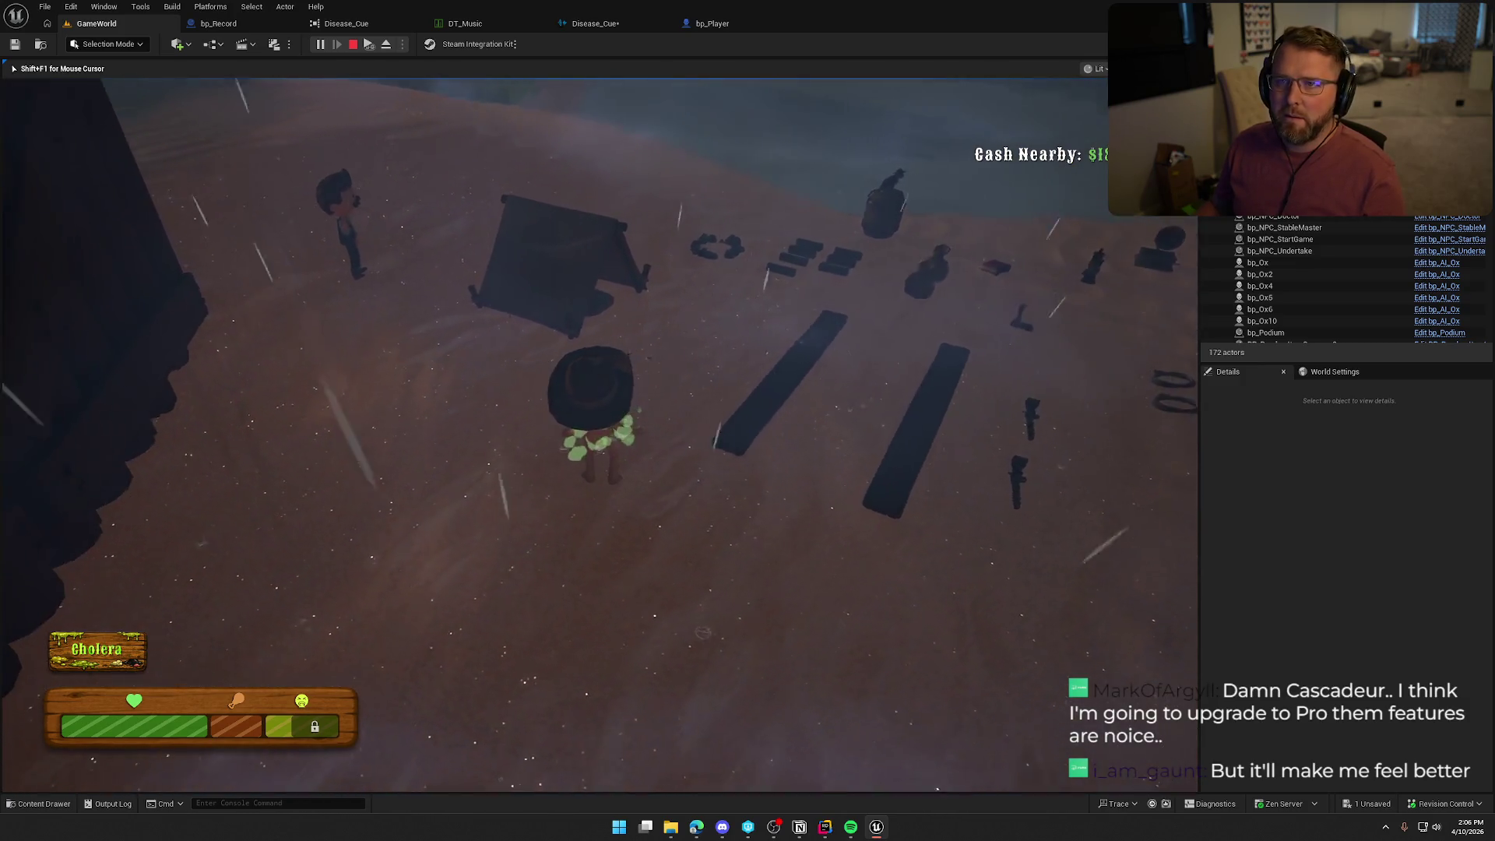
pyautogui.press('w')
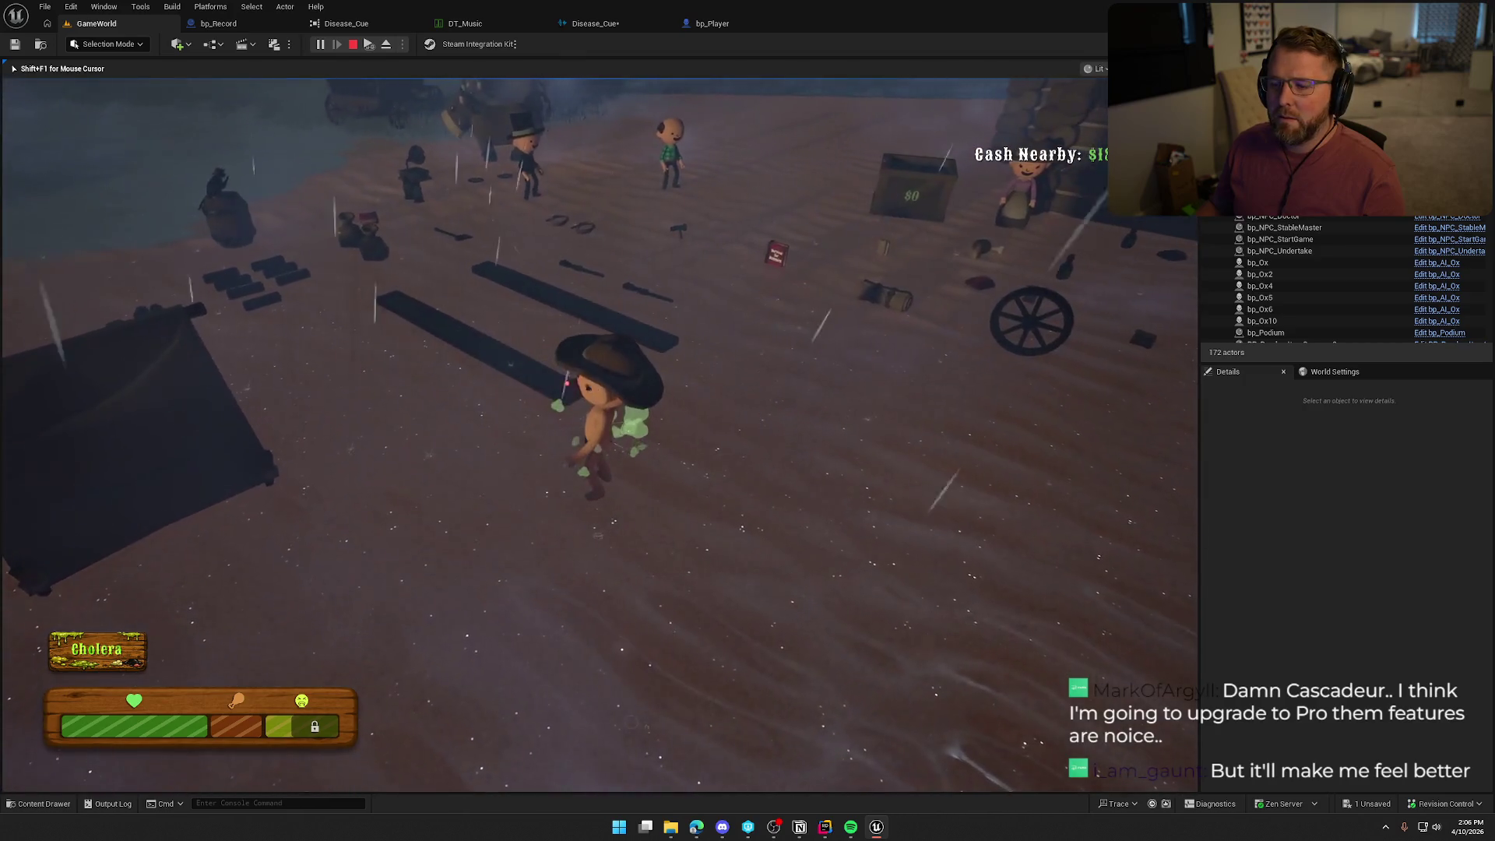
pyautogui.press('w')
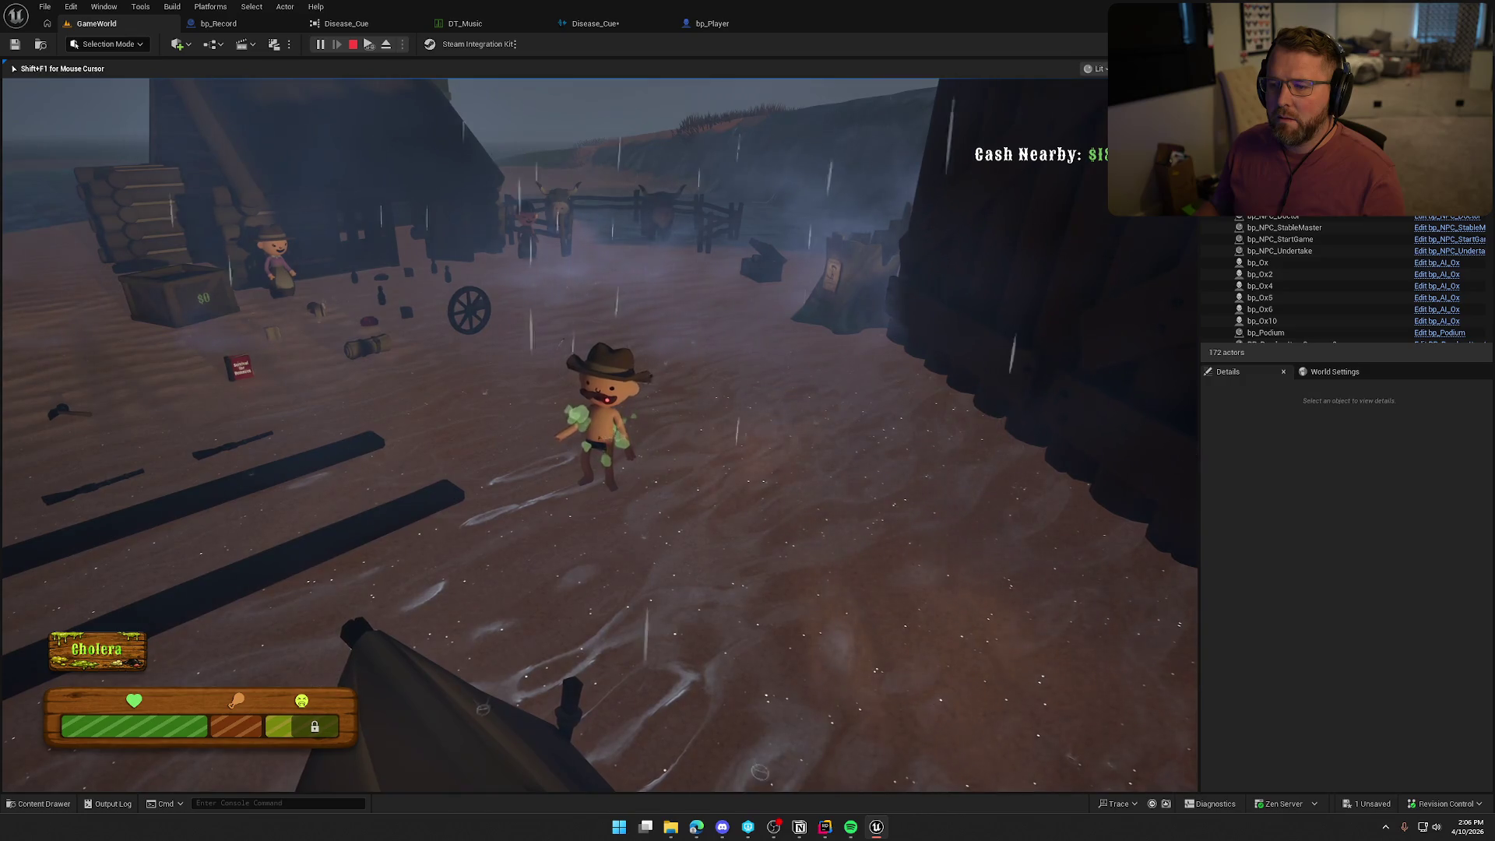
pyautogui.moveTo(599, 435)
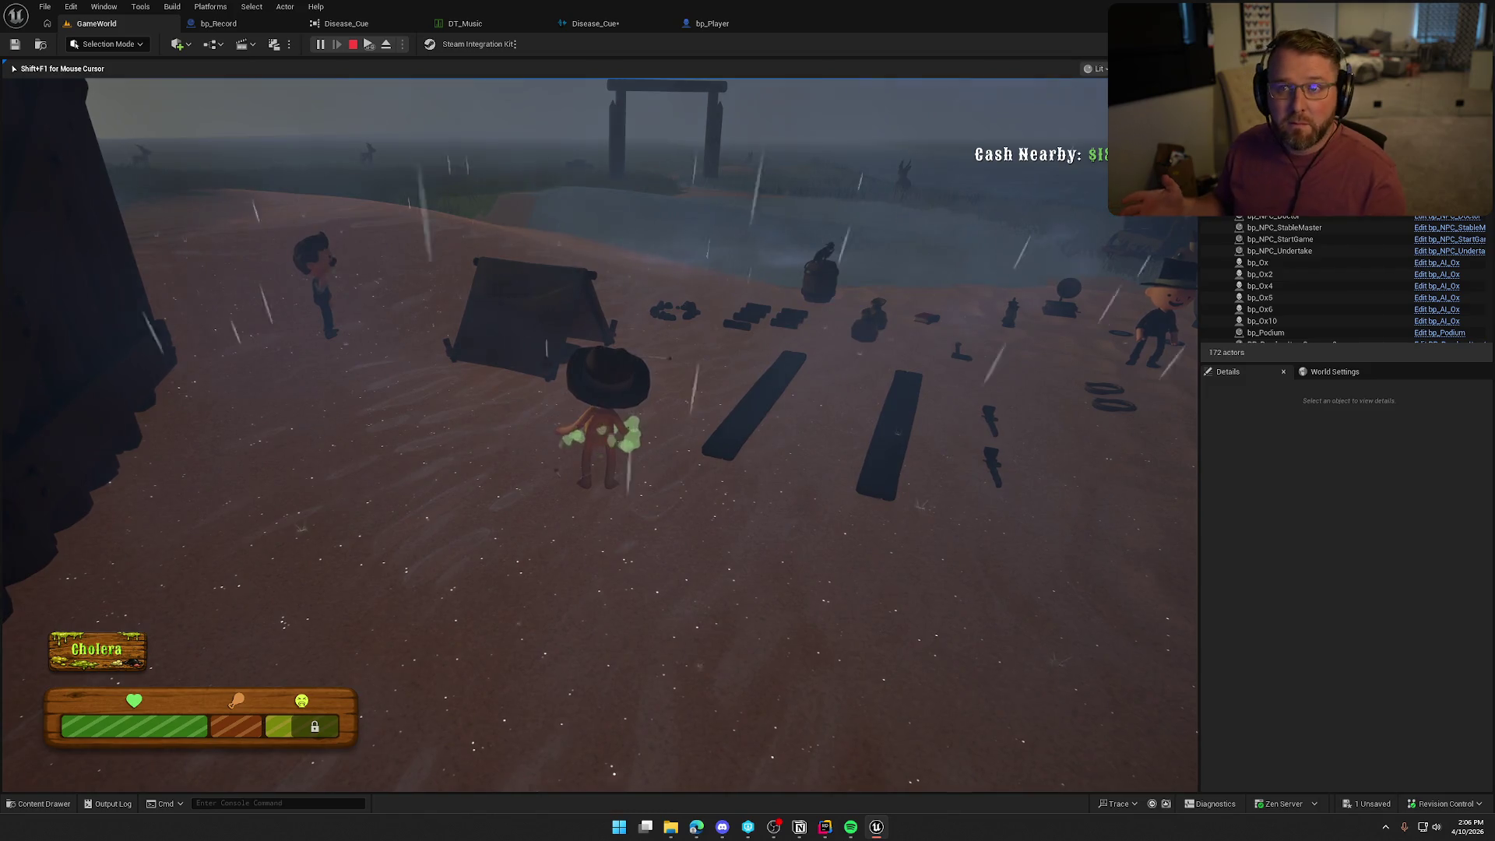
pyautogui.hotkey('shift', 'a')
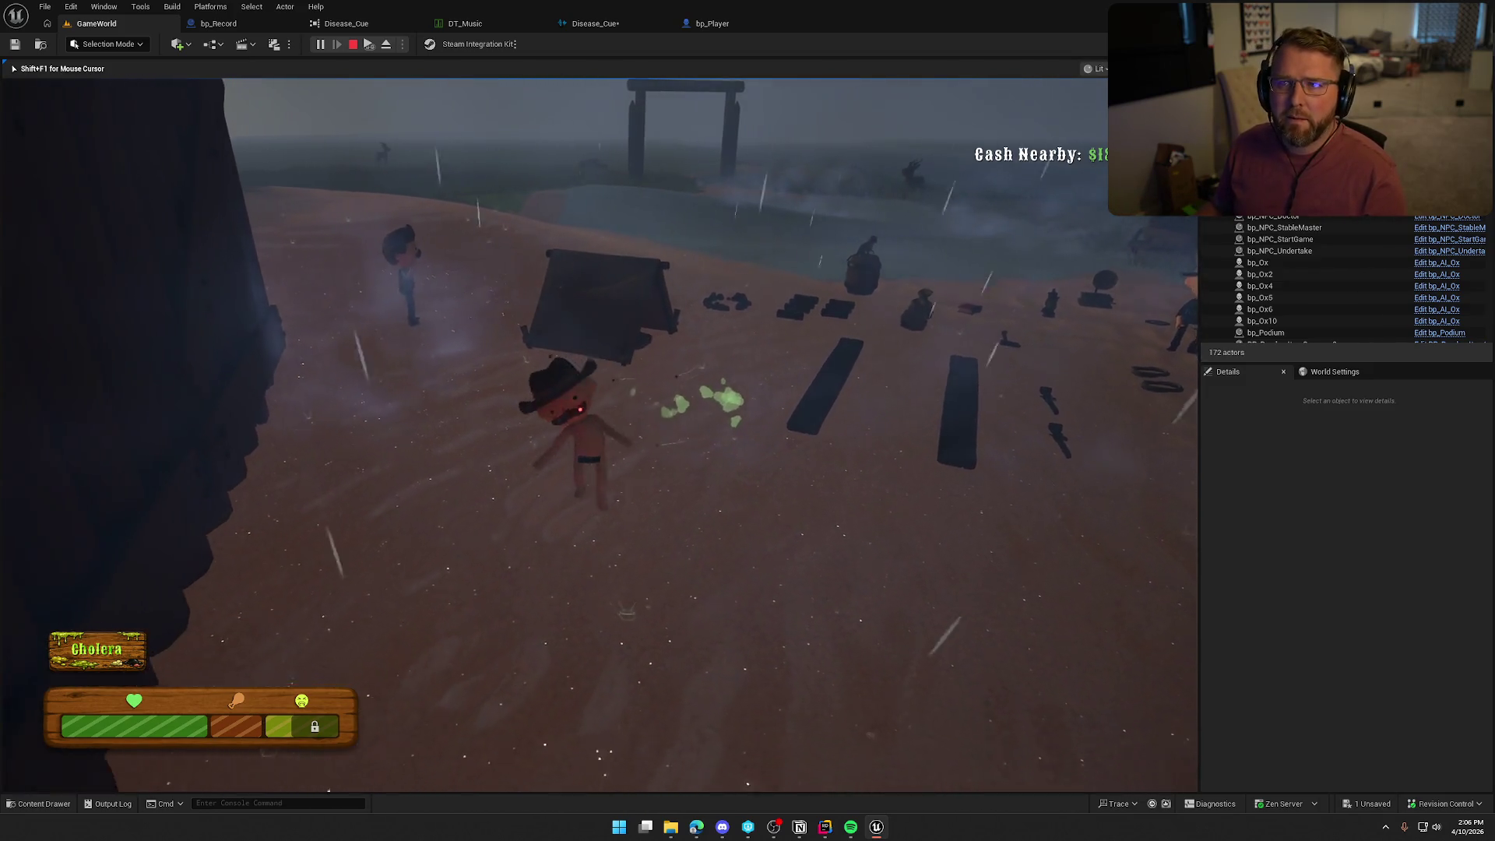
# Walk the character back toward the tent, stop the play session and fly the view to the Weather Zone.
pyautogui.press('d')
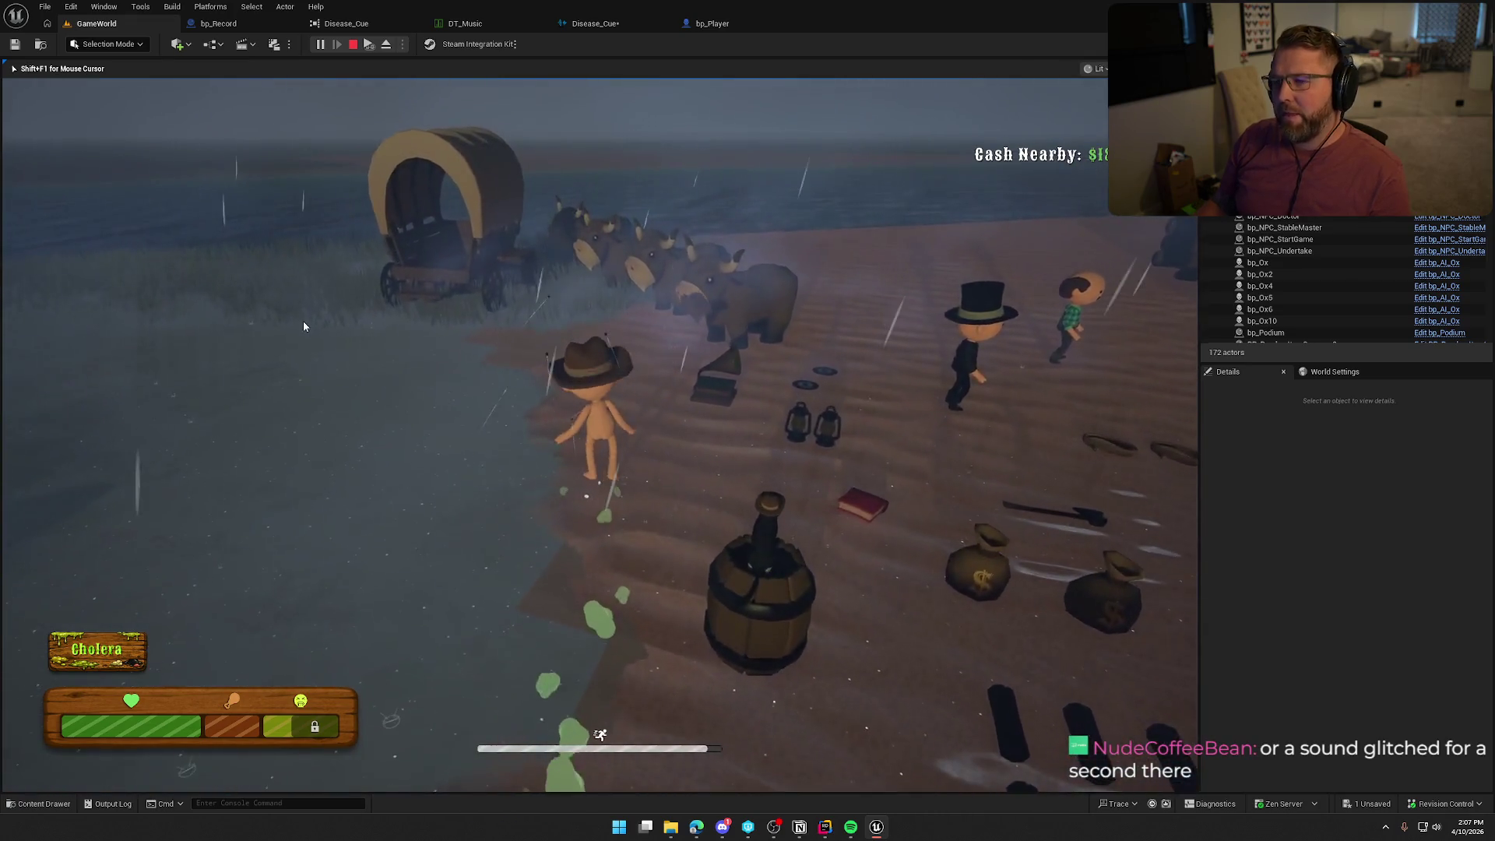
pyautogui.press('Escape')
pyautogui.moveTo(607, 312); pyautogui.dragTo(651, 338)
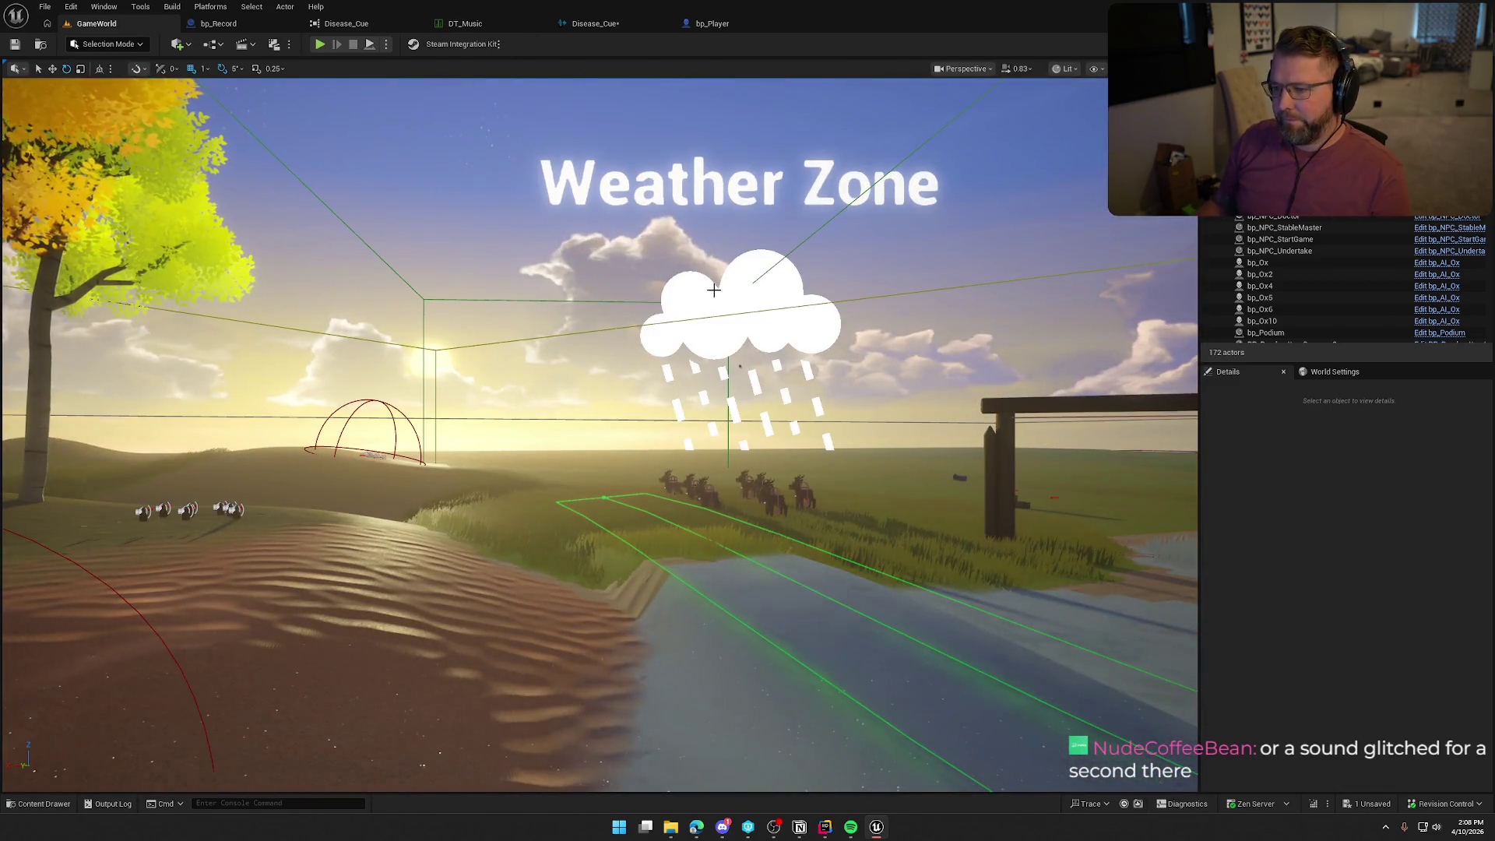
# Set MountainTopWeatherZone's Weather Effect to DA_Weather_Clear instead of DA_Weather_Thunderstorm.
pyautogui.click(740, 366)
pyautogui.click(1362, 603)
pyautogui.click(1362, 615)
pyautogui.click(1409, 652)
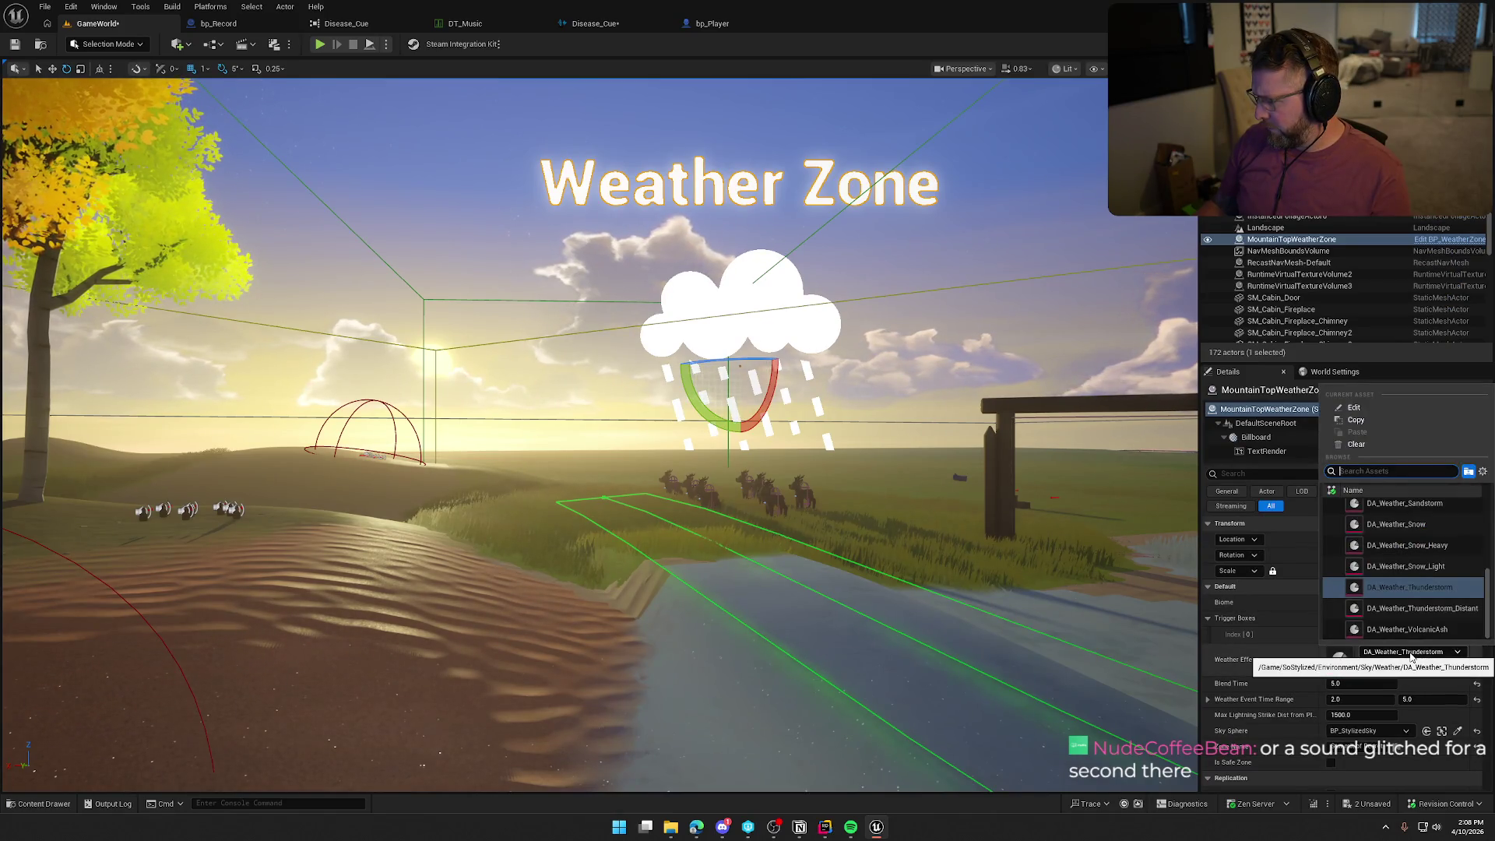
pyautogui.scroll(4, 1436, 552)
pyautogui.scroll(1, 1432, 565)
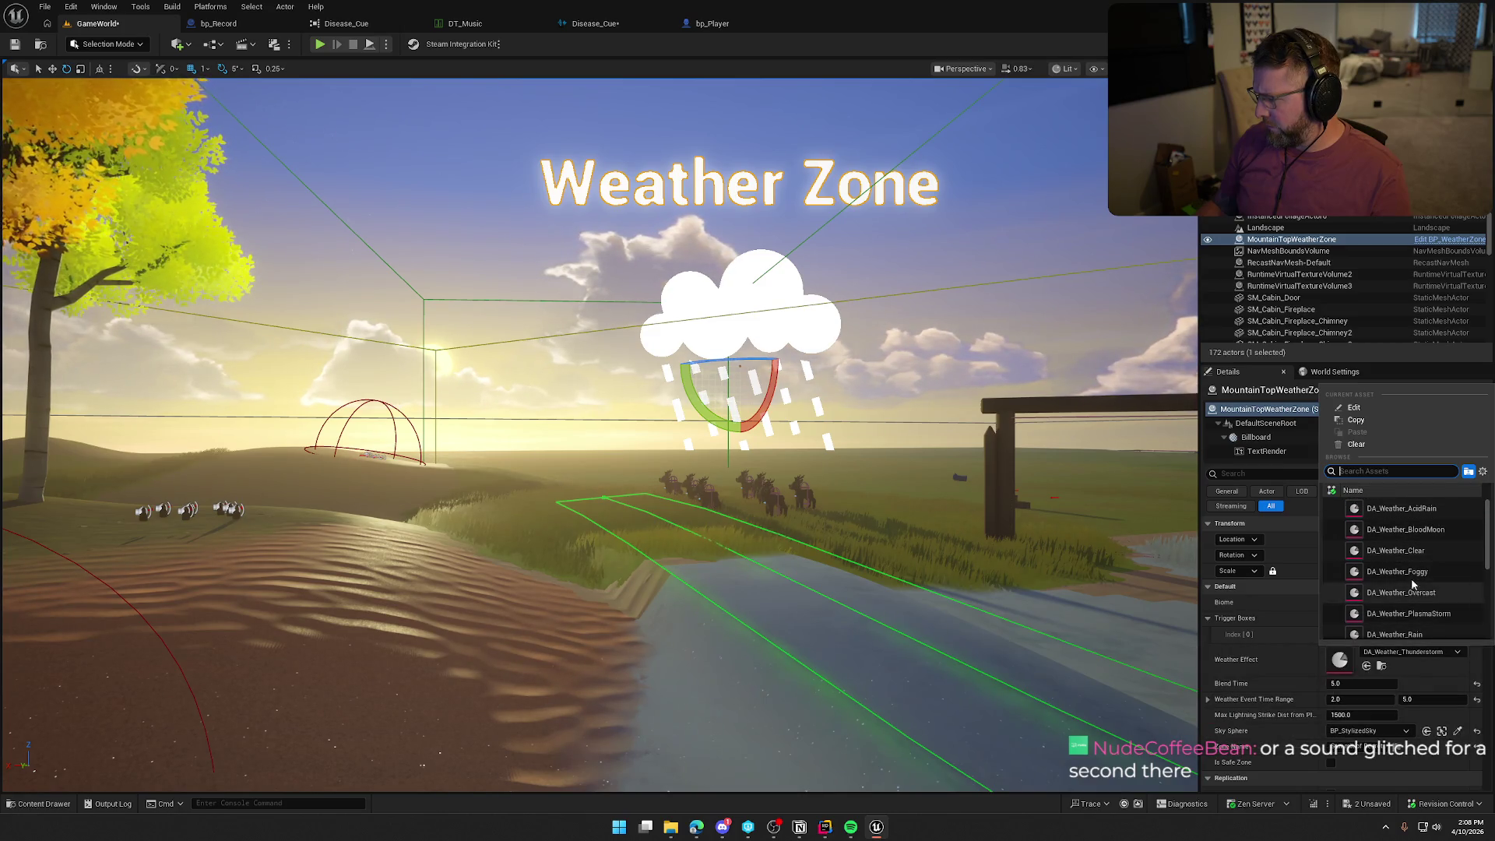
pyautogui.click(1403, 551)
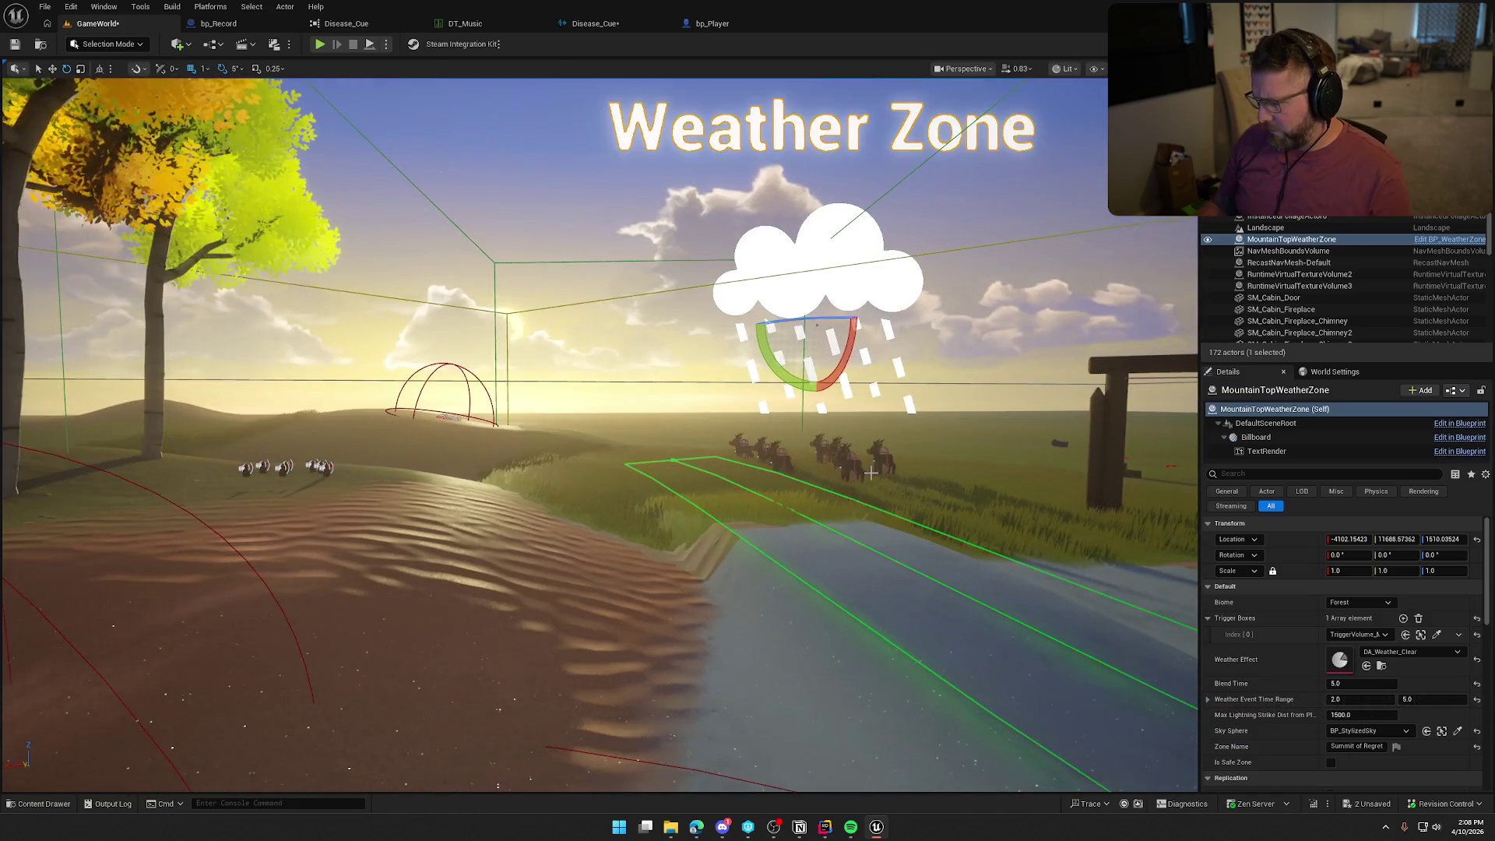
# Save all modified assets, checking out Disease_Cue, and select the bp_RiverLogic actor by the river.
pyautogui.hotkey('ctrl', 'shift', 's')
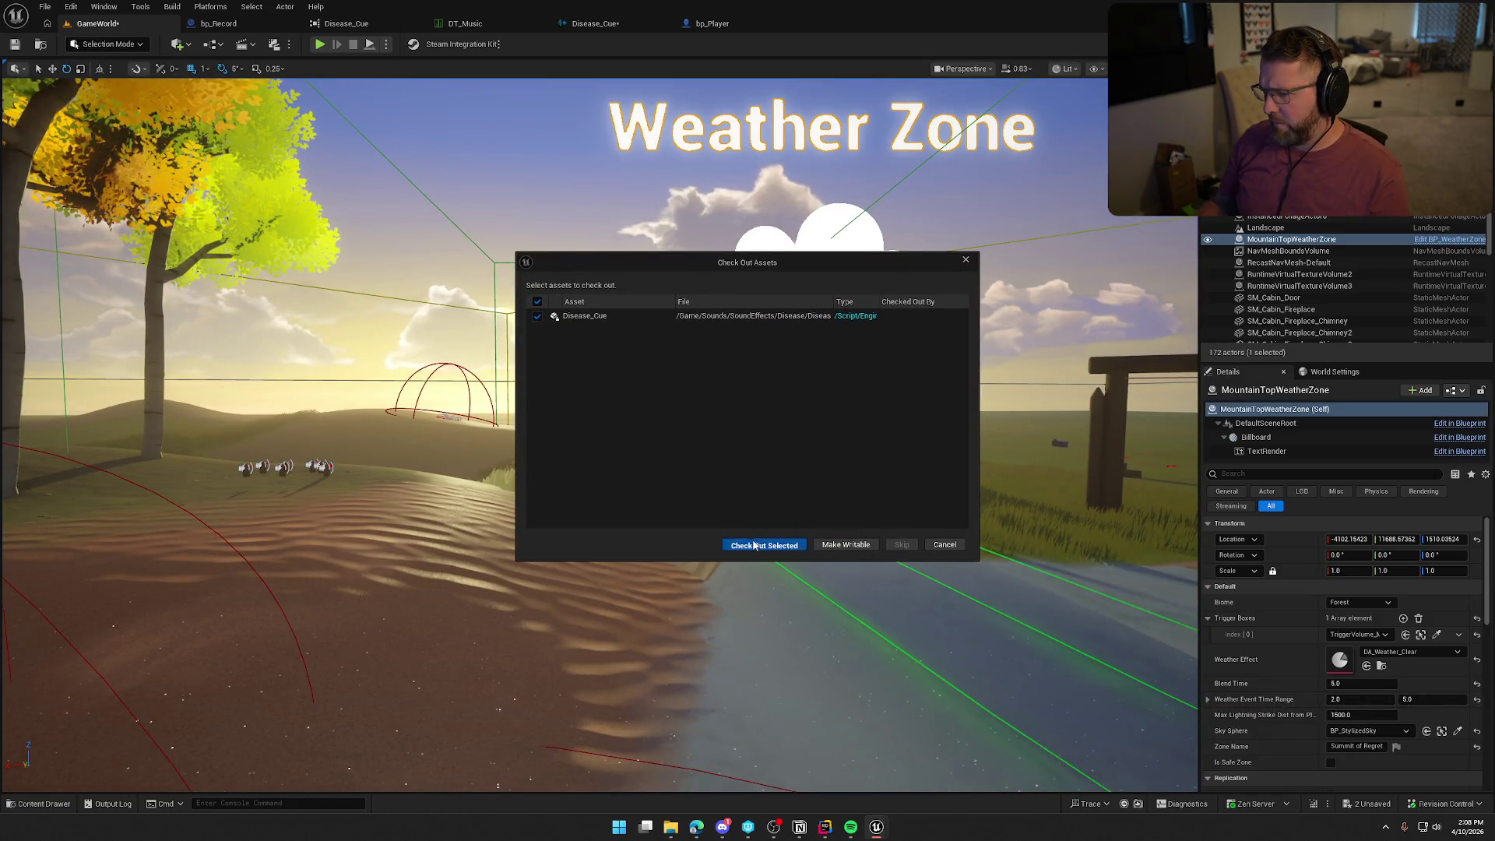
pyautogui.click(754, 546)
pyautogui.press('Escape')
pyautogui.moveTo(869, 531)
pyautogui.mouseDown()
pyautogui.moveTo(856, 436)
pyautogui.moveTo(779, 467)
pyautogui.moveTo(770, 444)
pyautogui.moveTo(747, 483)
pyautogui.moveTo(778, 467)
pyautogui.mouseUp()
pyautogui.click(876, 379)
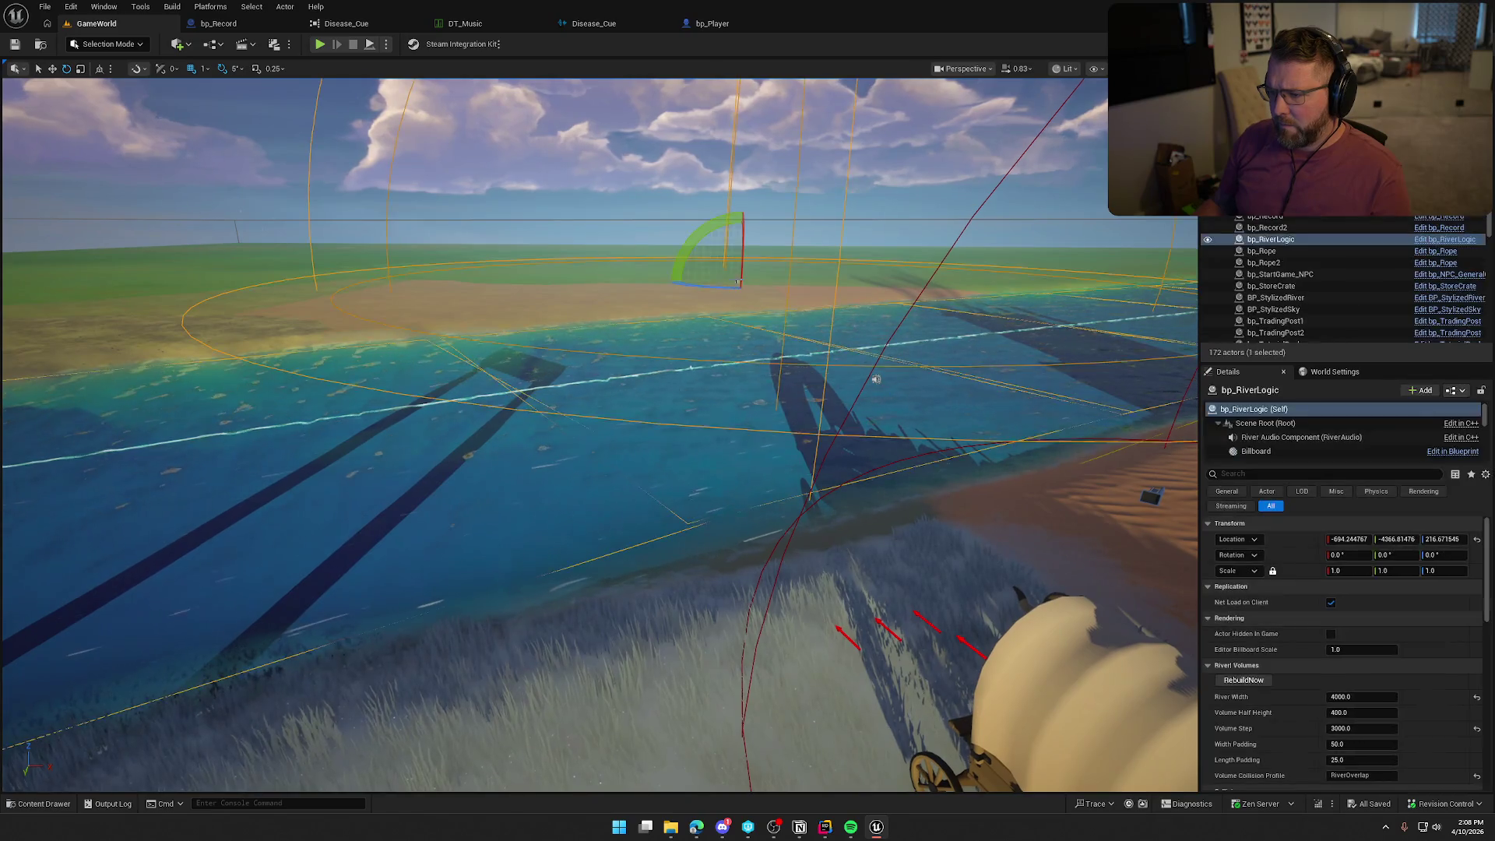
# Inspect the river sound bounds and open River_Atten from the river audio component's Attenuation Settings.
pyautogui.moveTo(788, 390)
pyautogui.mouseDown()
pyautogui.moveTo(770, 436)
pyautogui.moveTo(801, 390)
pyautogui.moveTo(791, 401)
pyautogui.moveTo(797, 362)
pyautogui.moveTo(794, 459)
pyautogui.mouseUp()
pyautogui.moveTo(648, 320); pyautogui.dragTo(648, 397)
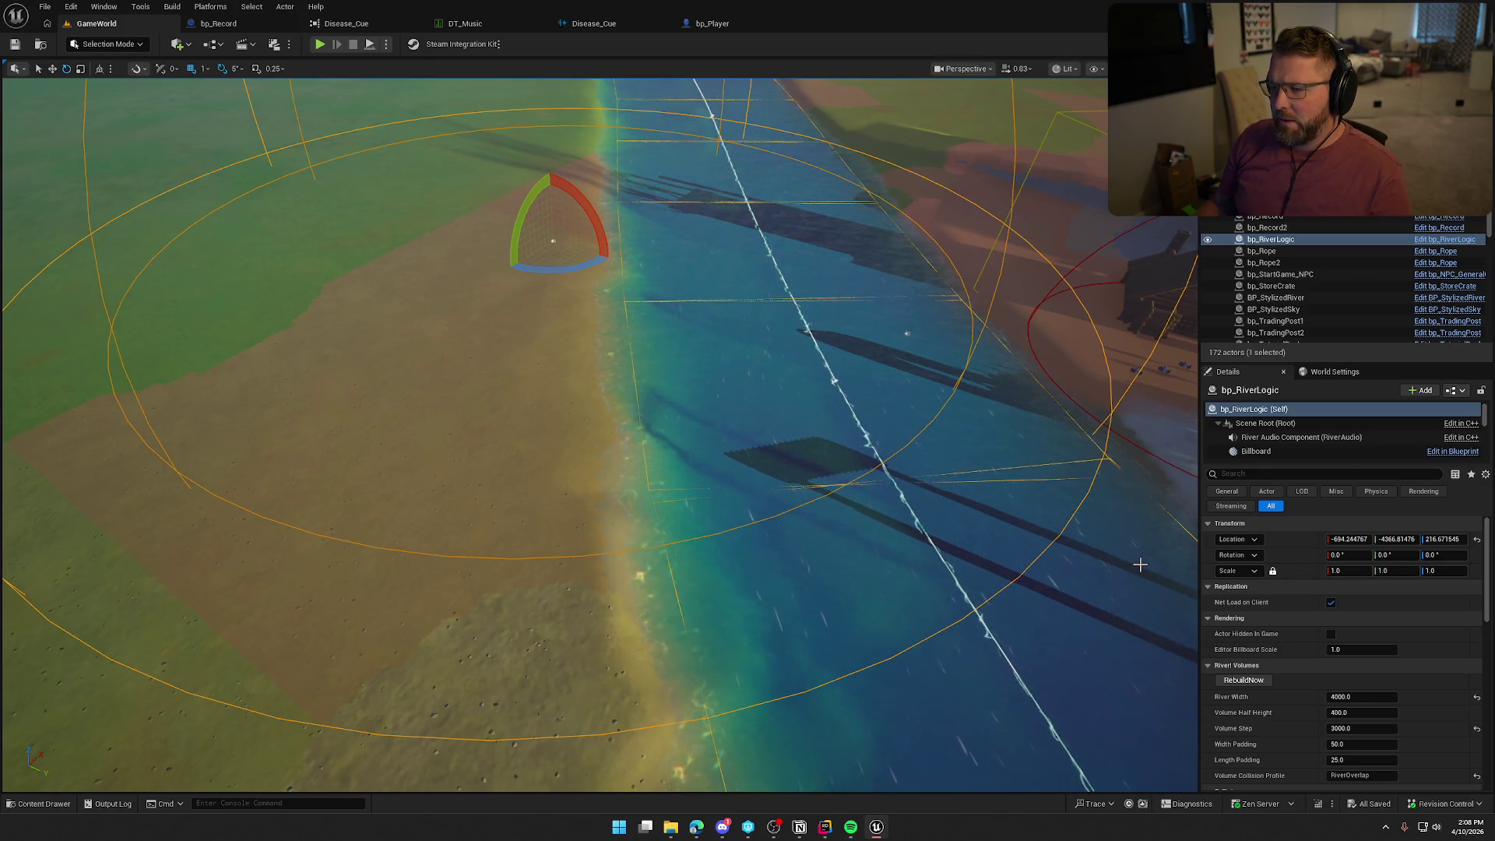
pyautogui.moveTo(925, 455); pyautogui.dragTo(914, 243)
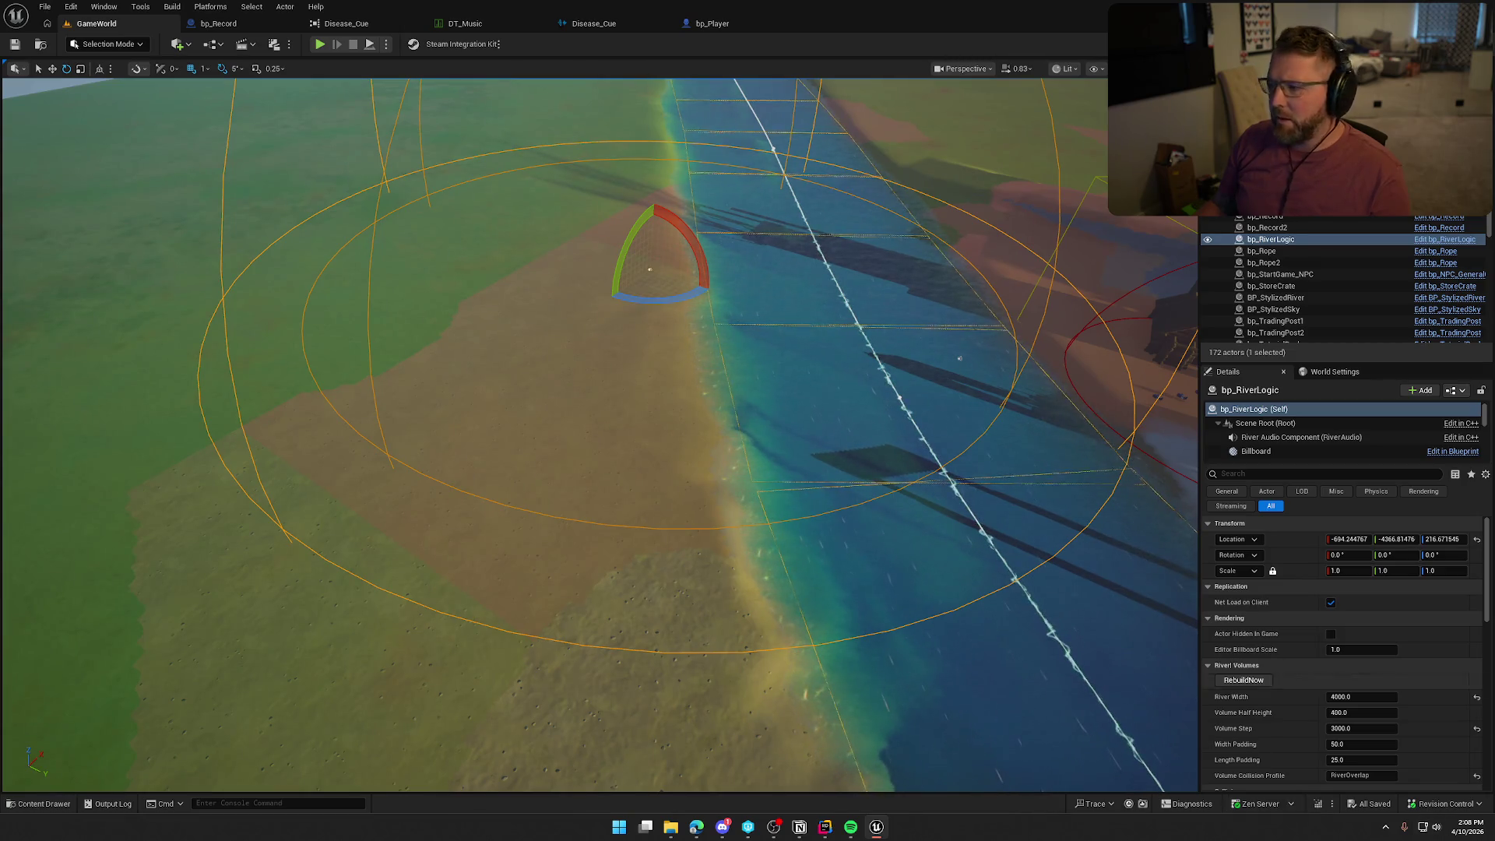
pyautogui.click(1326, 439)
pyautogui.scroll(-8, 1401, 677)
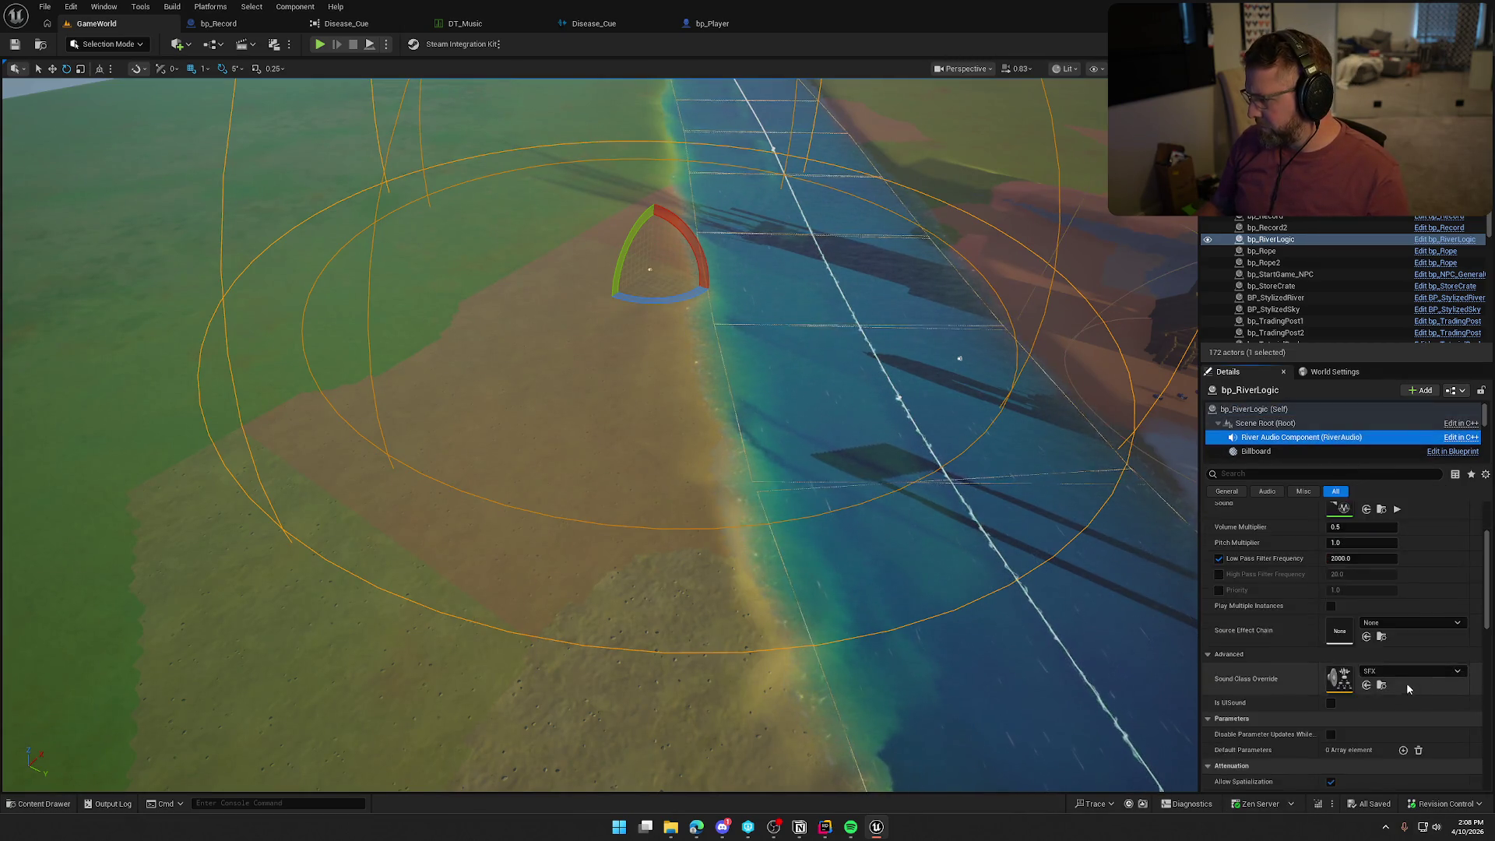
pyautogui.doubleClick(1342, 662)
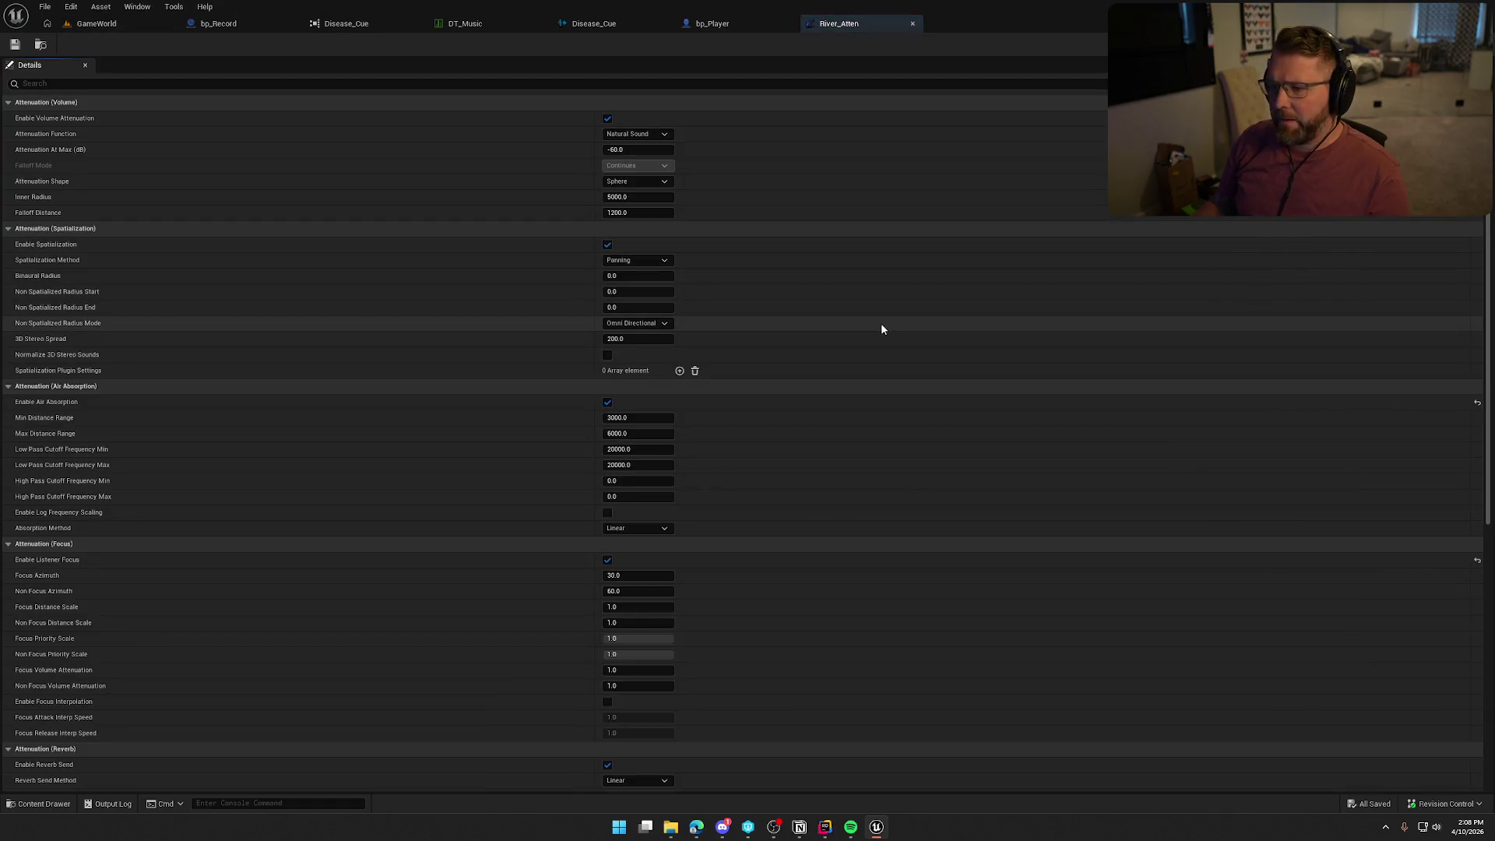
# Set River_Atten's Inner Radius to 3500 and Falloff Distance to 5000.
pyautogui.click(635, 197)
pyautogui.write('3500')
pyautogui.press('Return')
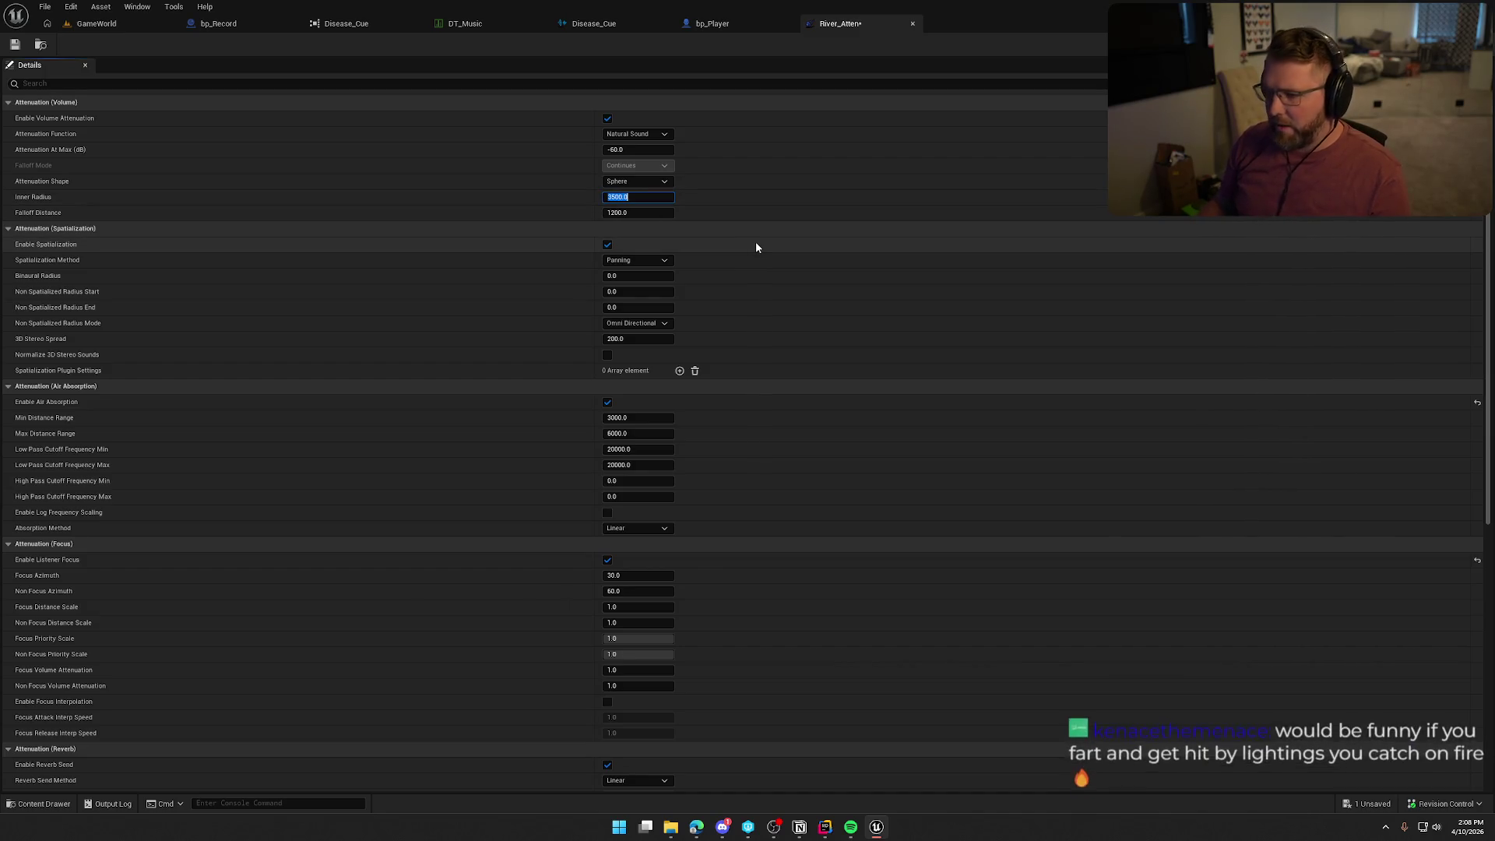
pyautogui.click(654, 213)
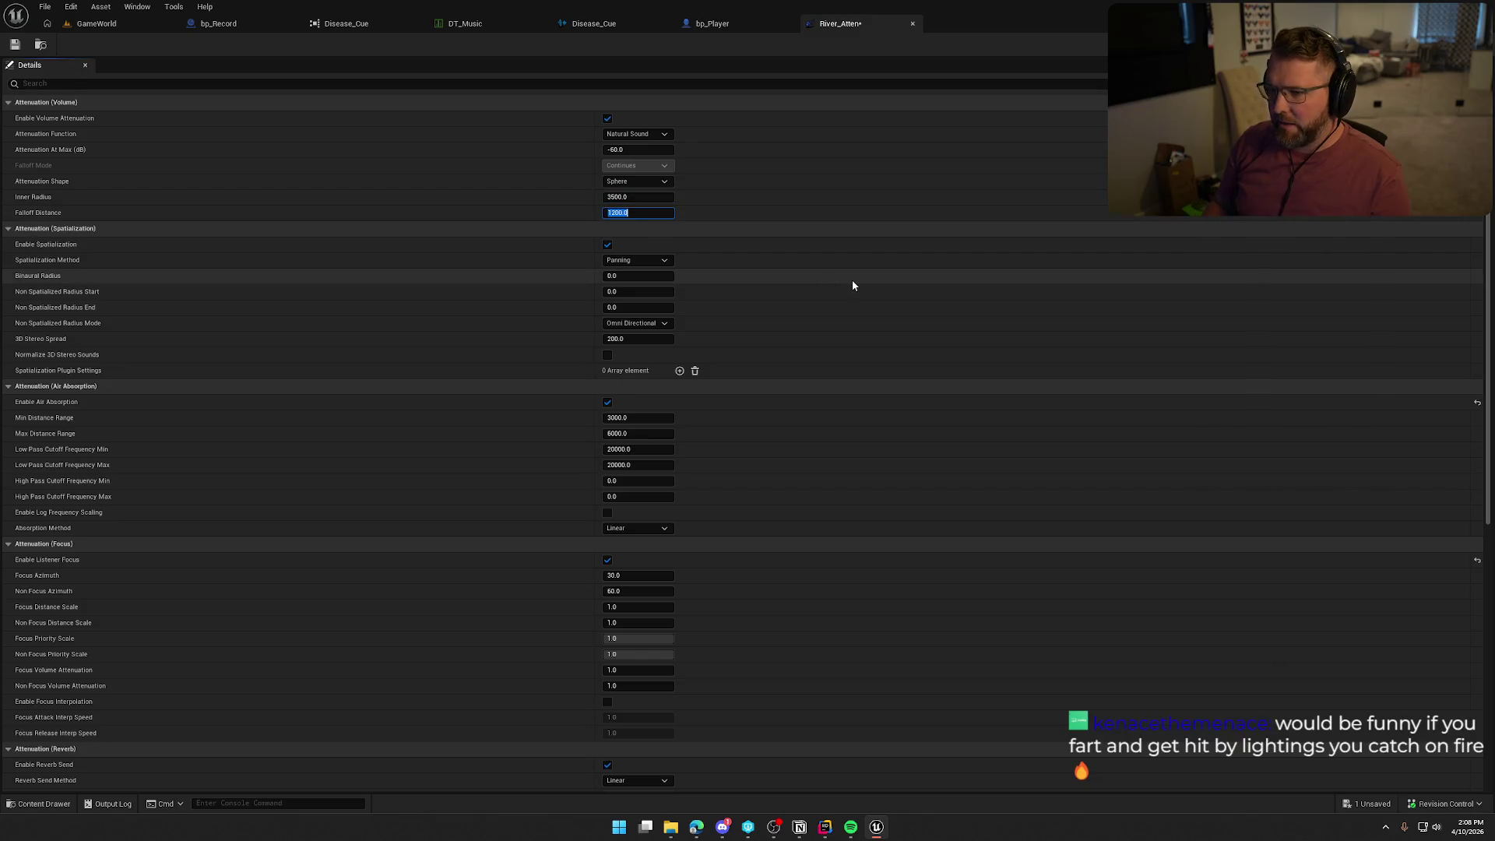
pyautogui.write('5000')
pyautogui.press('Return')
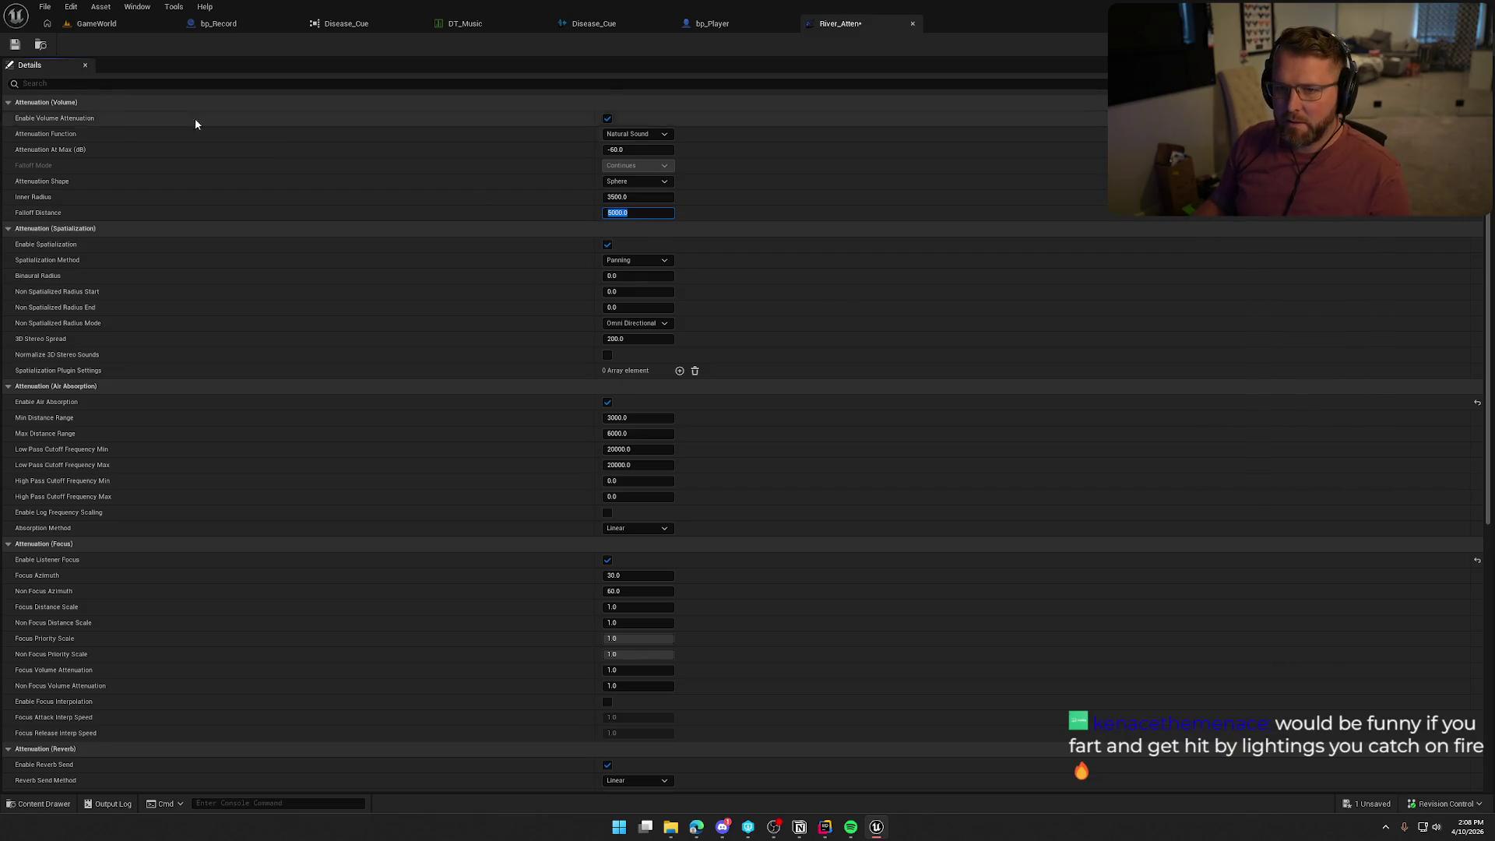
# Save River_Atten, checking it out, and return to the GameWorld level viewport.
pyautogui.click(14, 44)
pyautogui.click(735, 545)
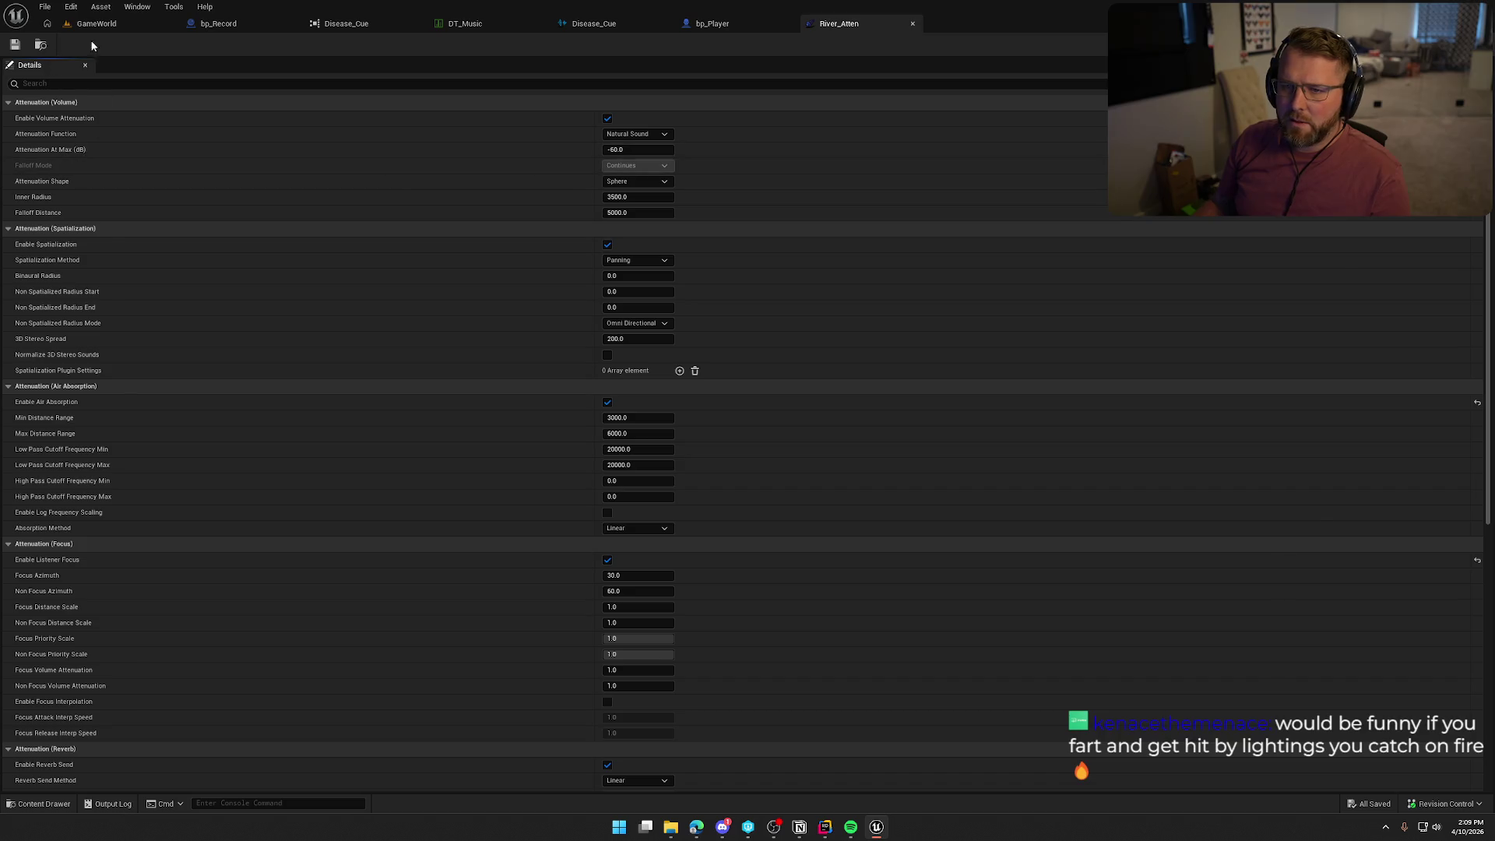
pyautogui.click(87, 23)
pyautogui.moveTo(726, 385); pyautogui.dragTo(730, 314)
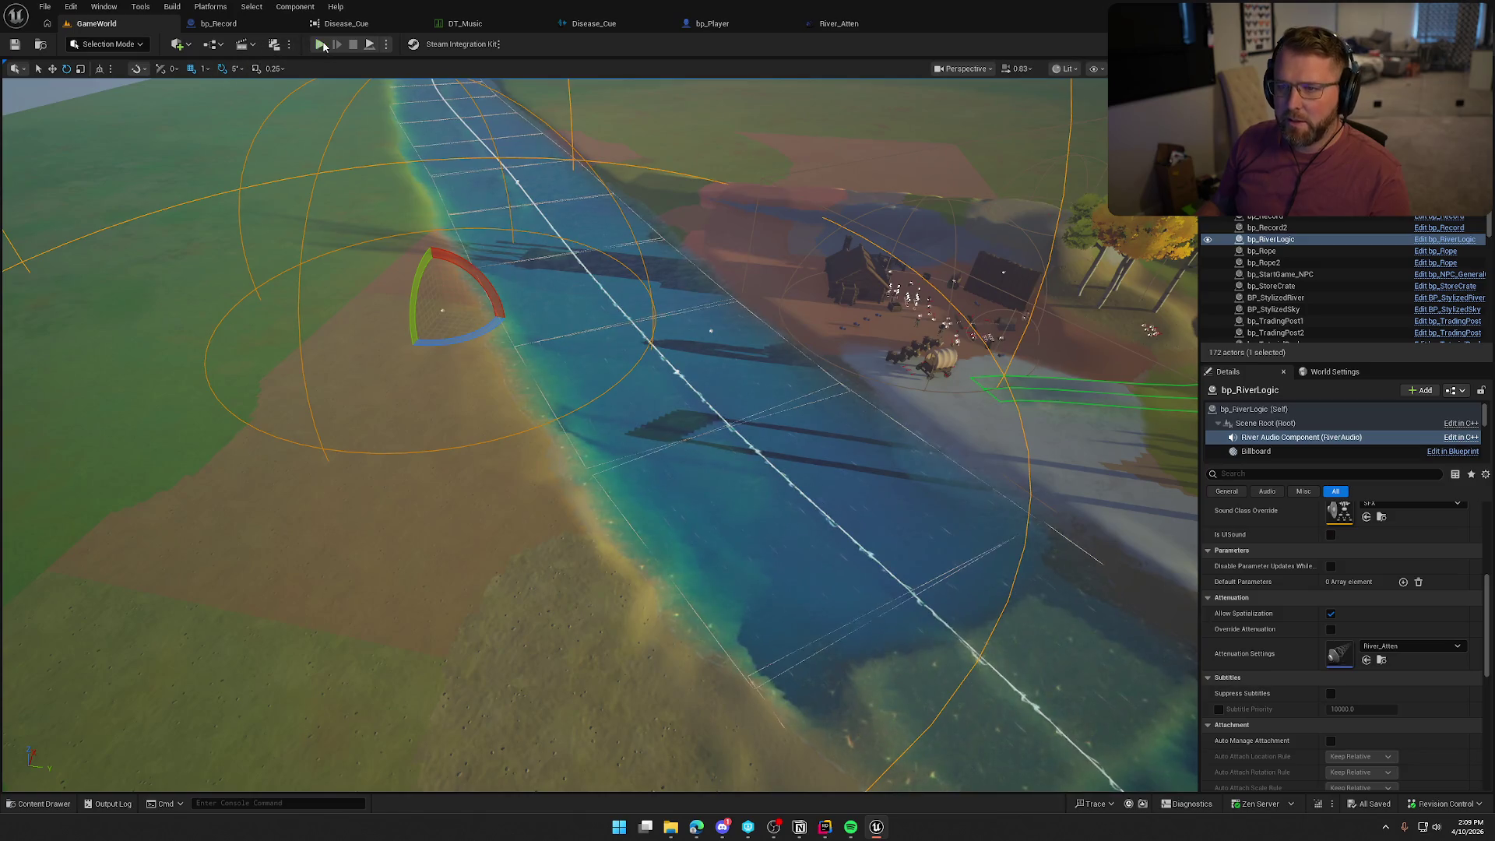
# Start a play-test and walk the character between the wagon, river edge, sand and trading post.
pyautogui.click(322, 45)
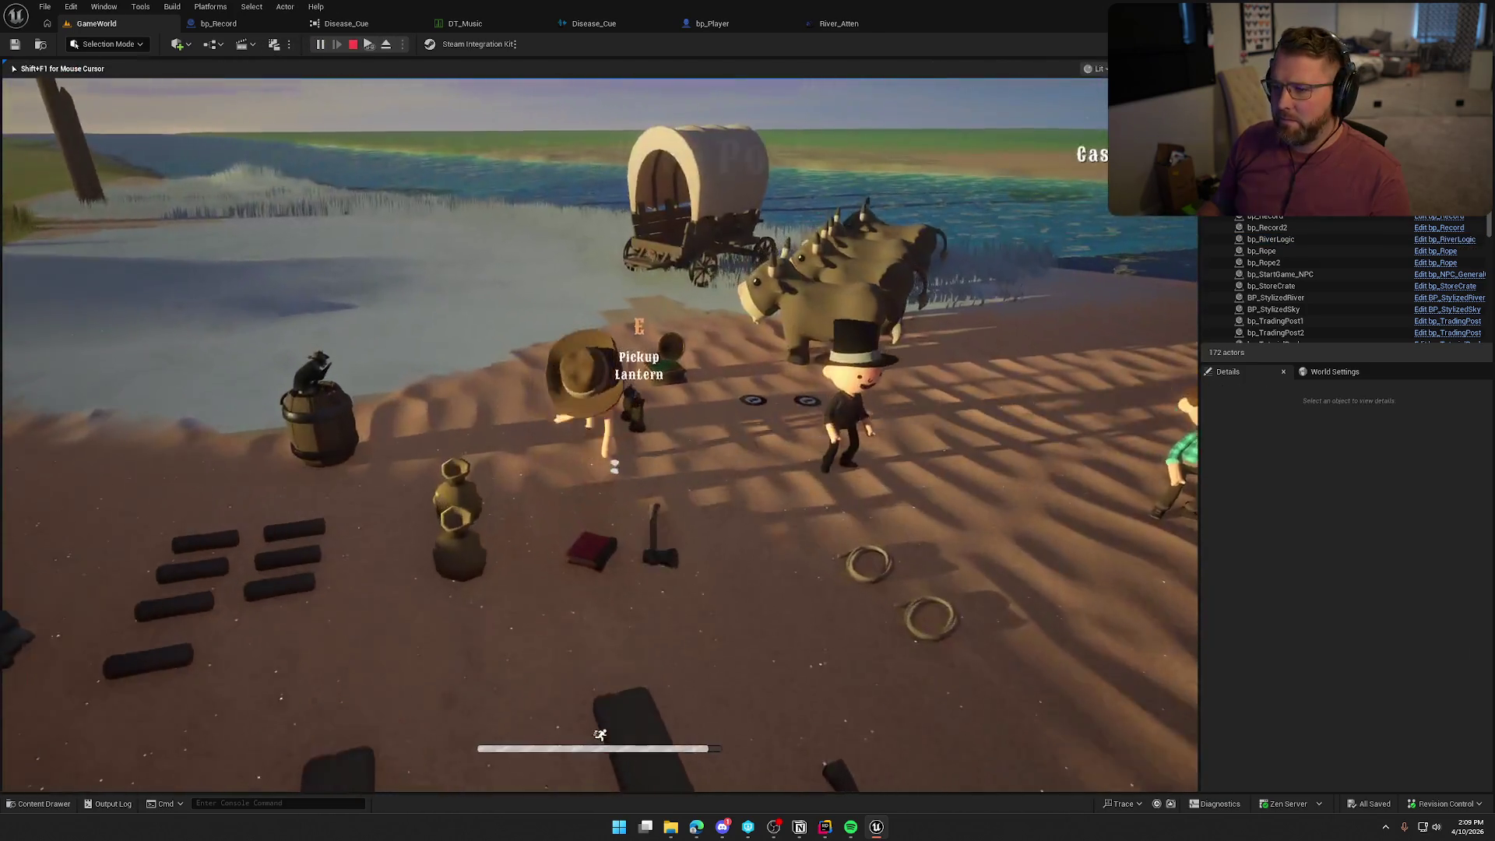
pyautogui.hotkey('shift', 'w')
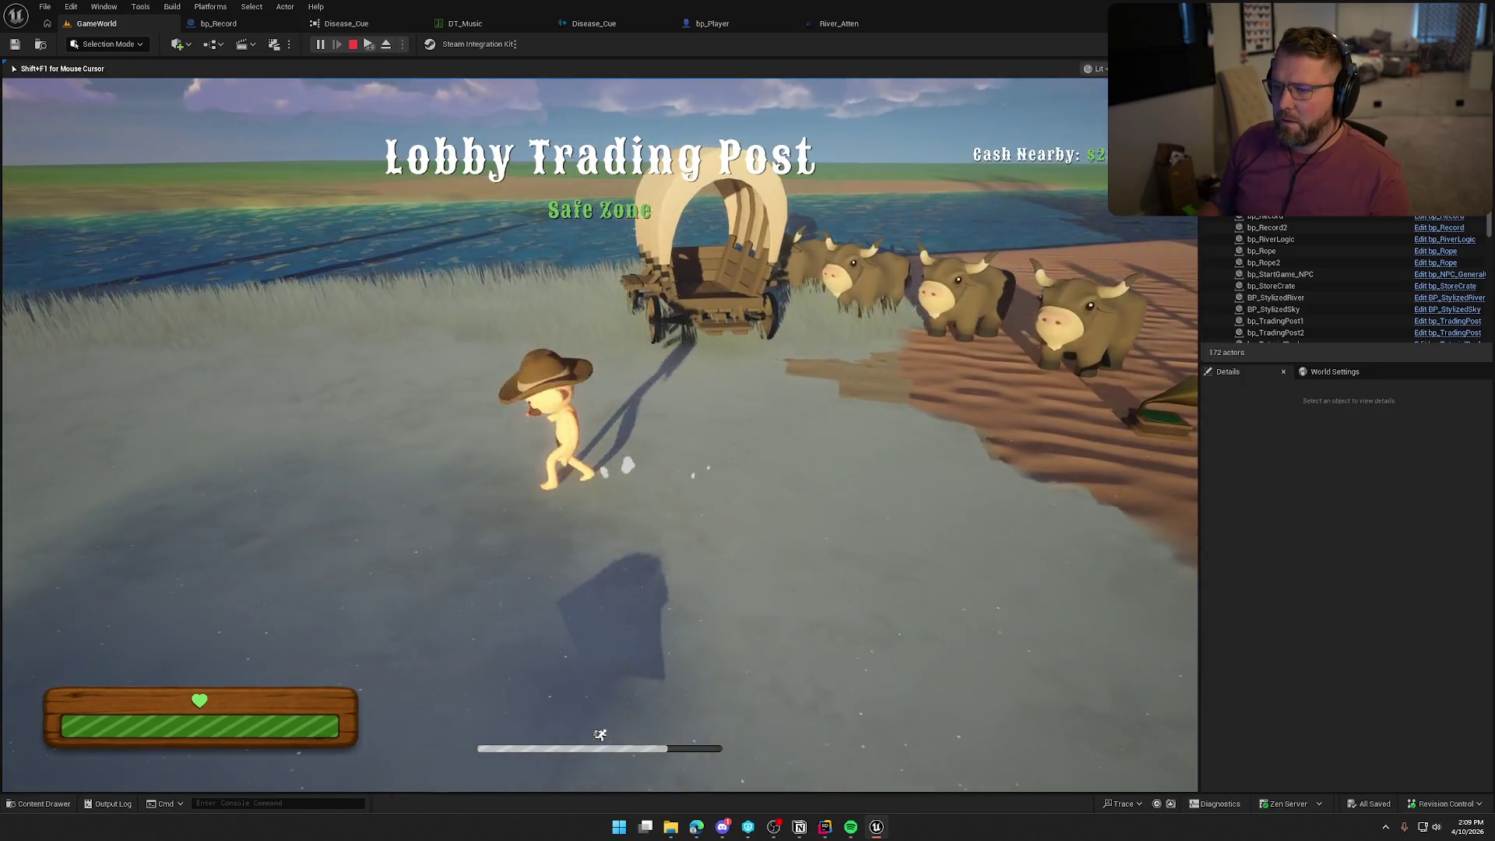
pyautogui.press('w')
pyautogui.hotkey('shift', 'w')
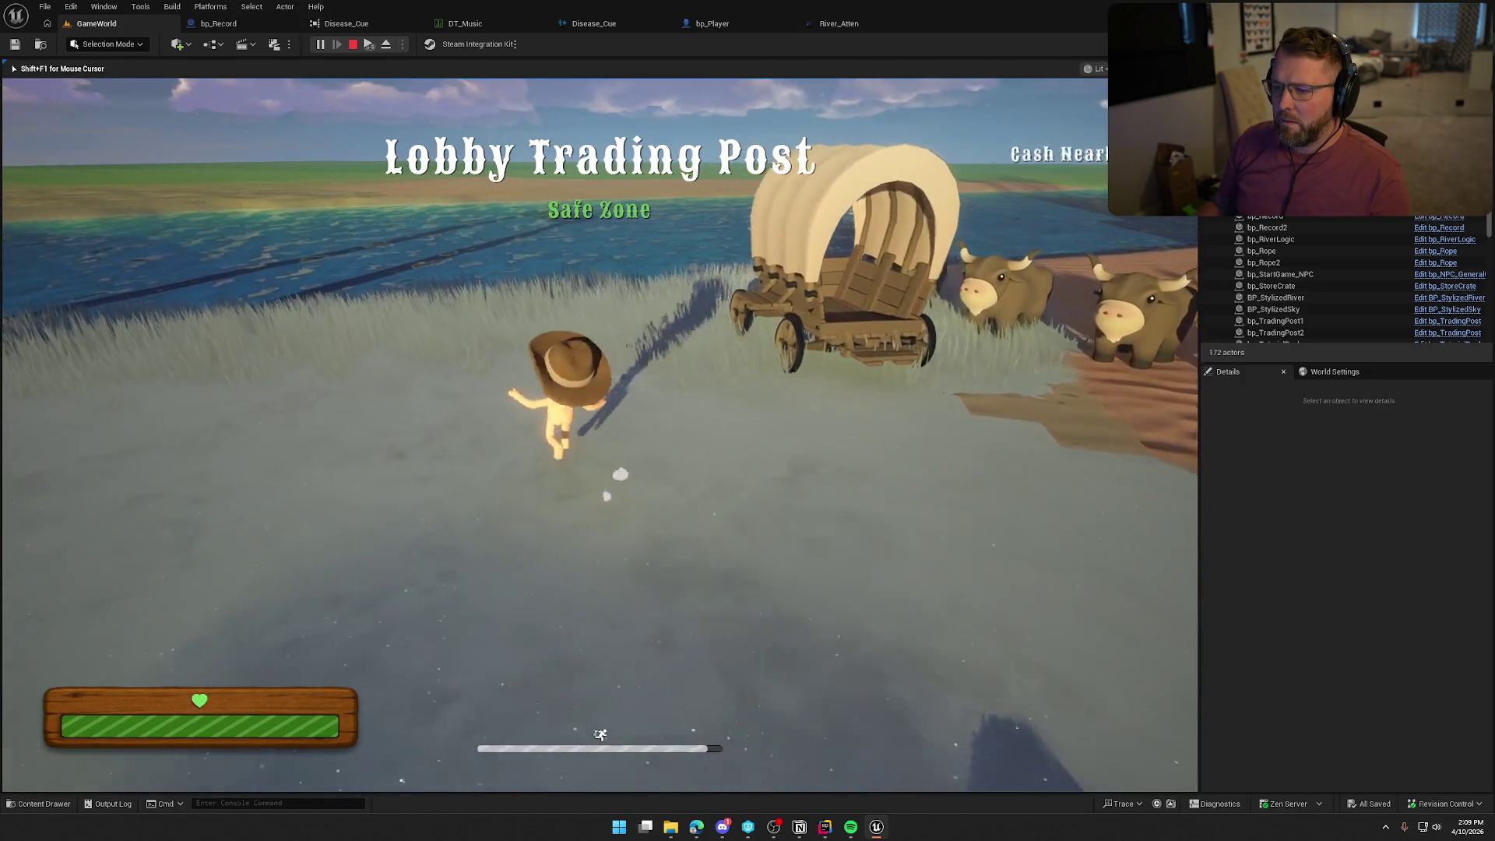
pyautogui.press('w')
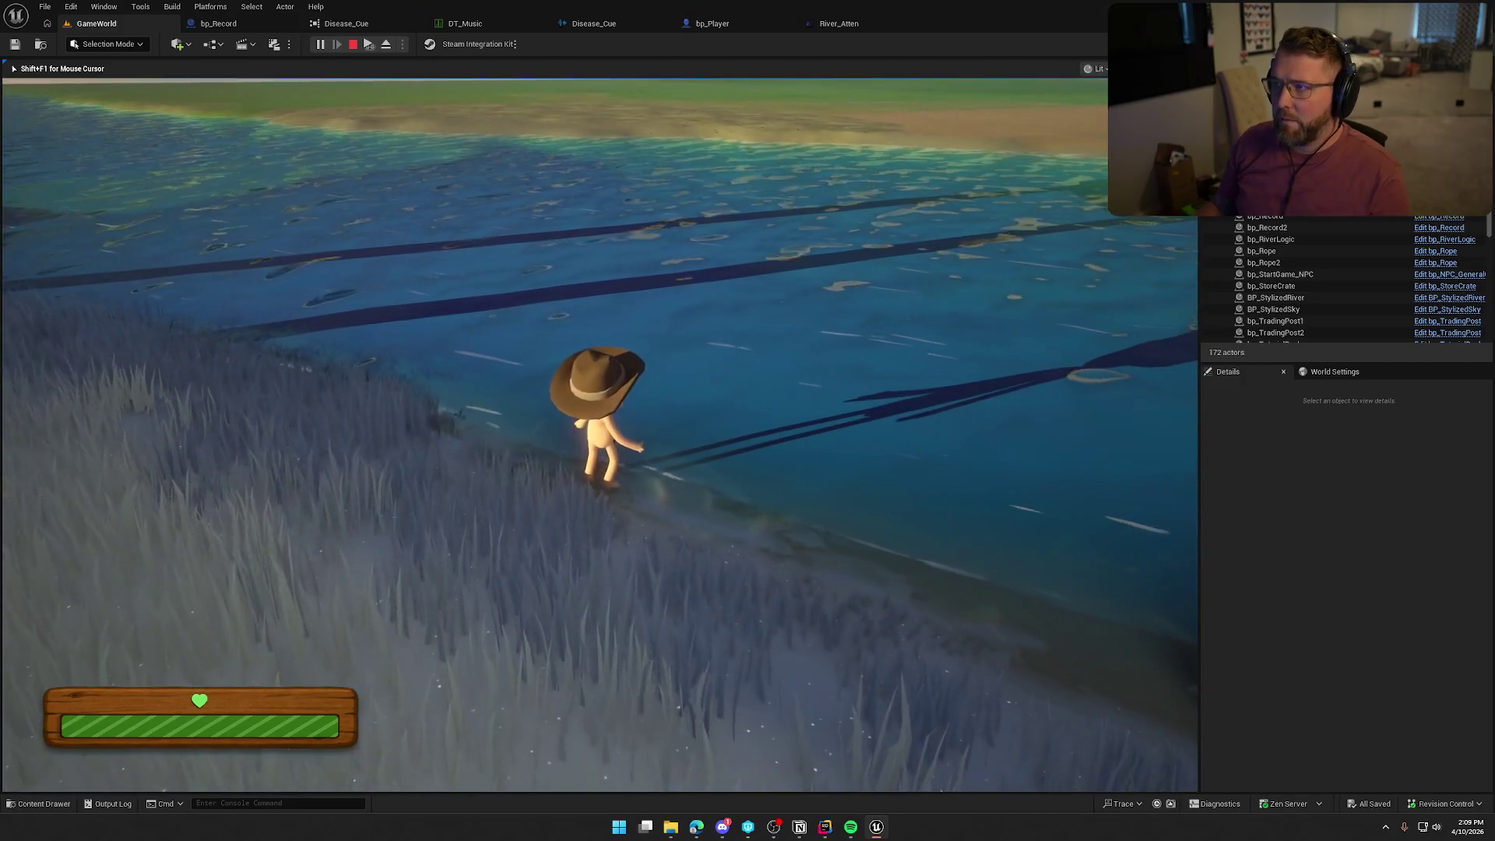
pyautogui.press('w')
pyautogui.press('shift')
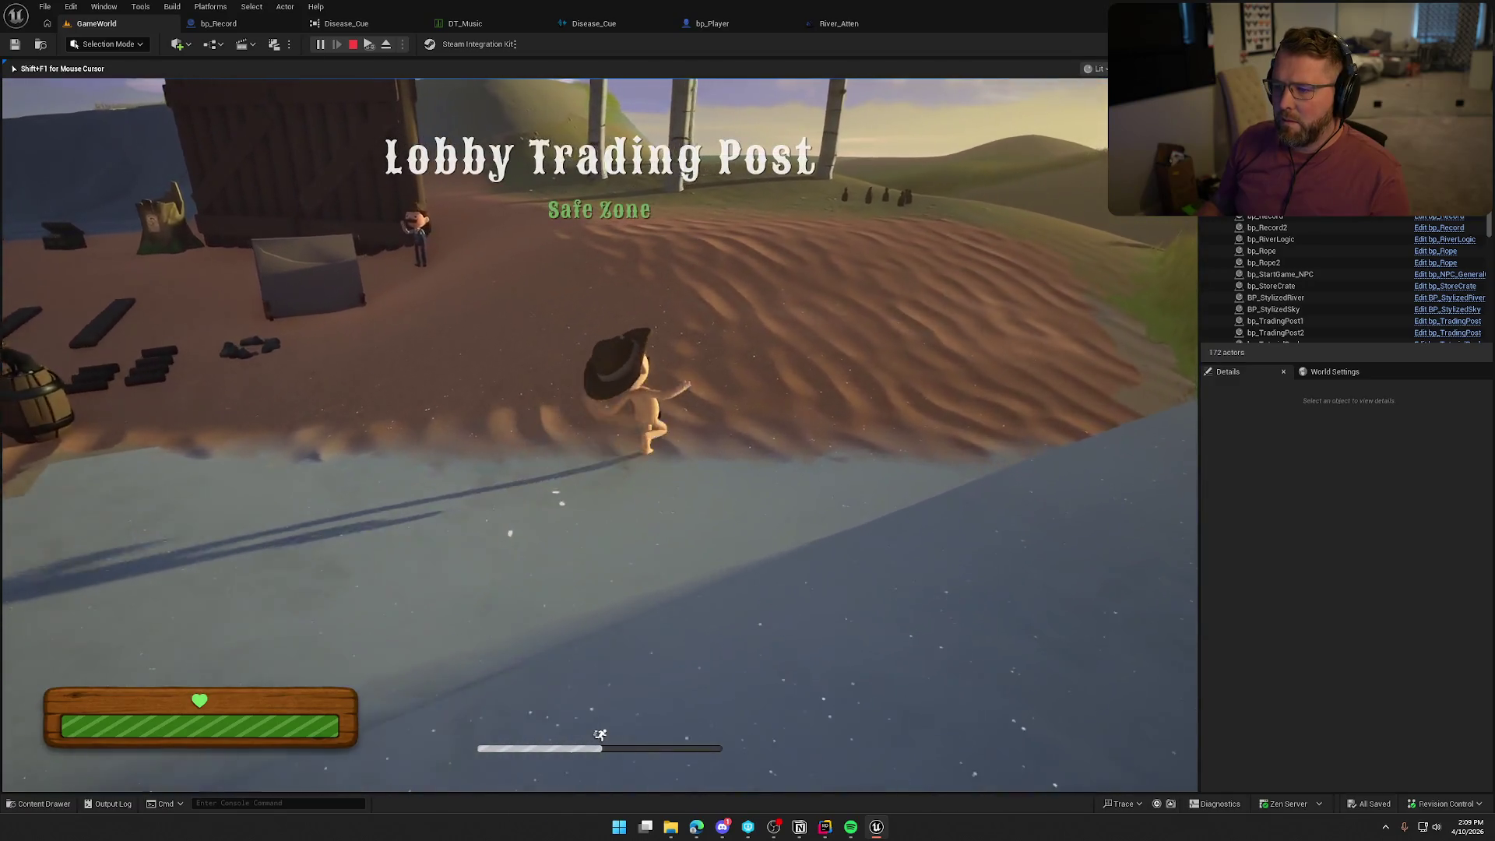
pyautogui.press('w')
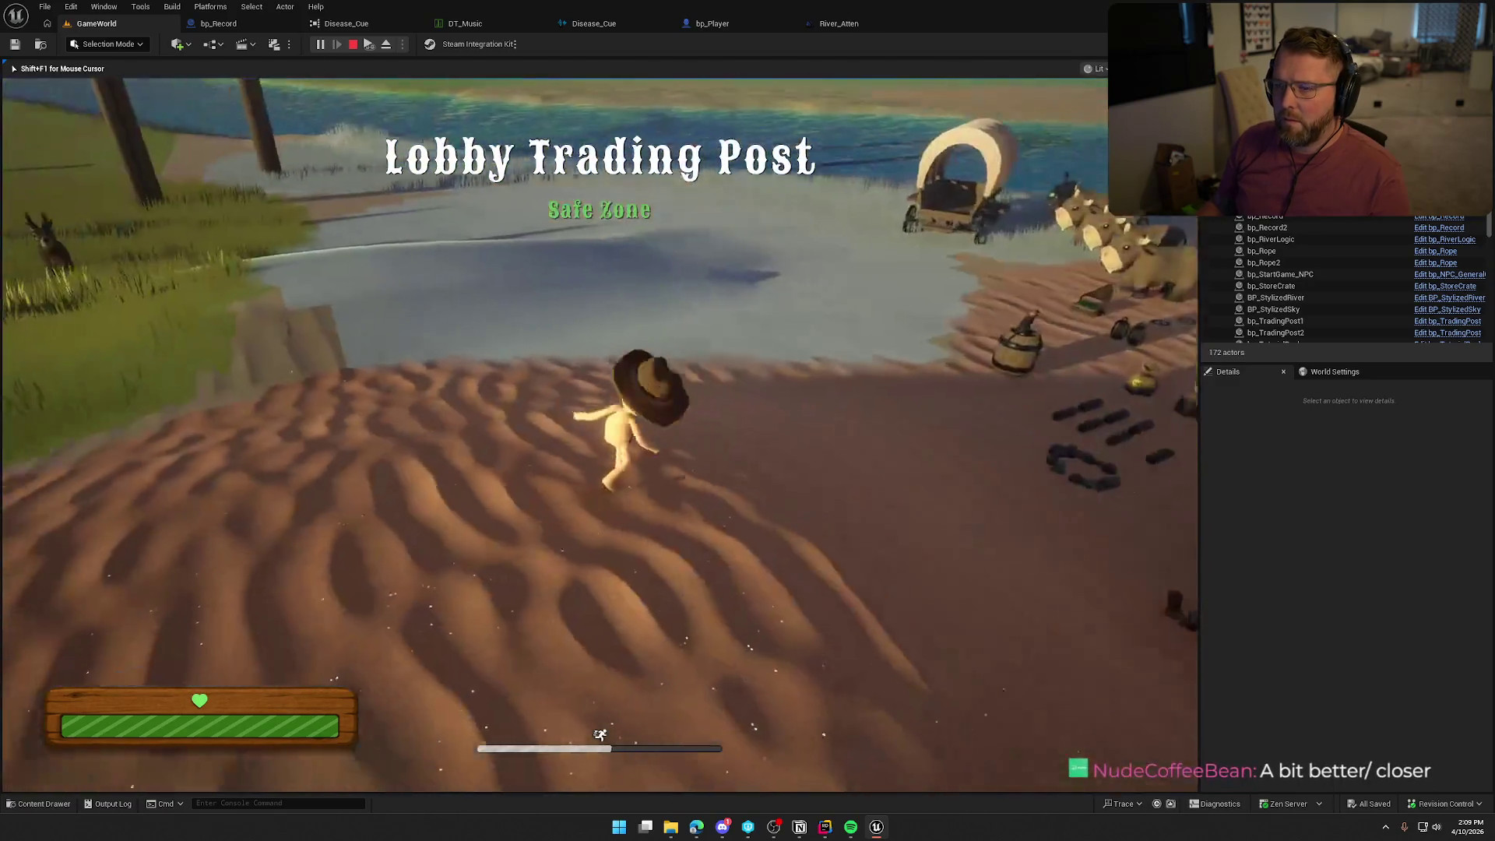
pyautogui.press('w')
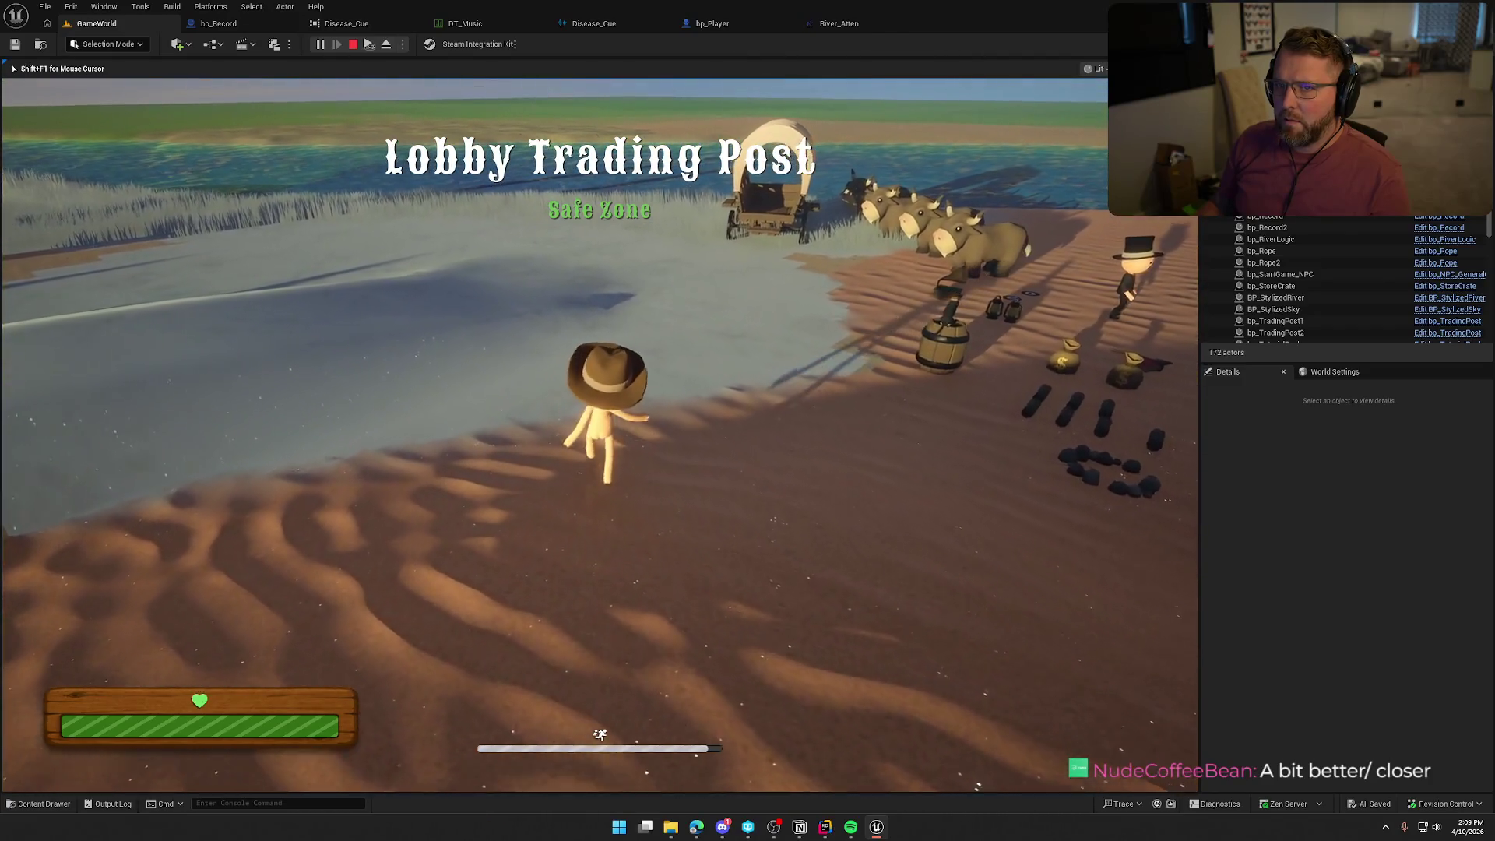
pyautogui.press('w')
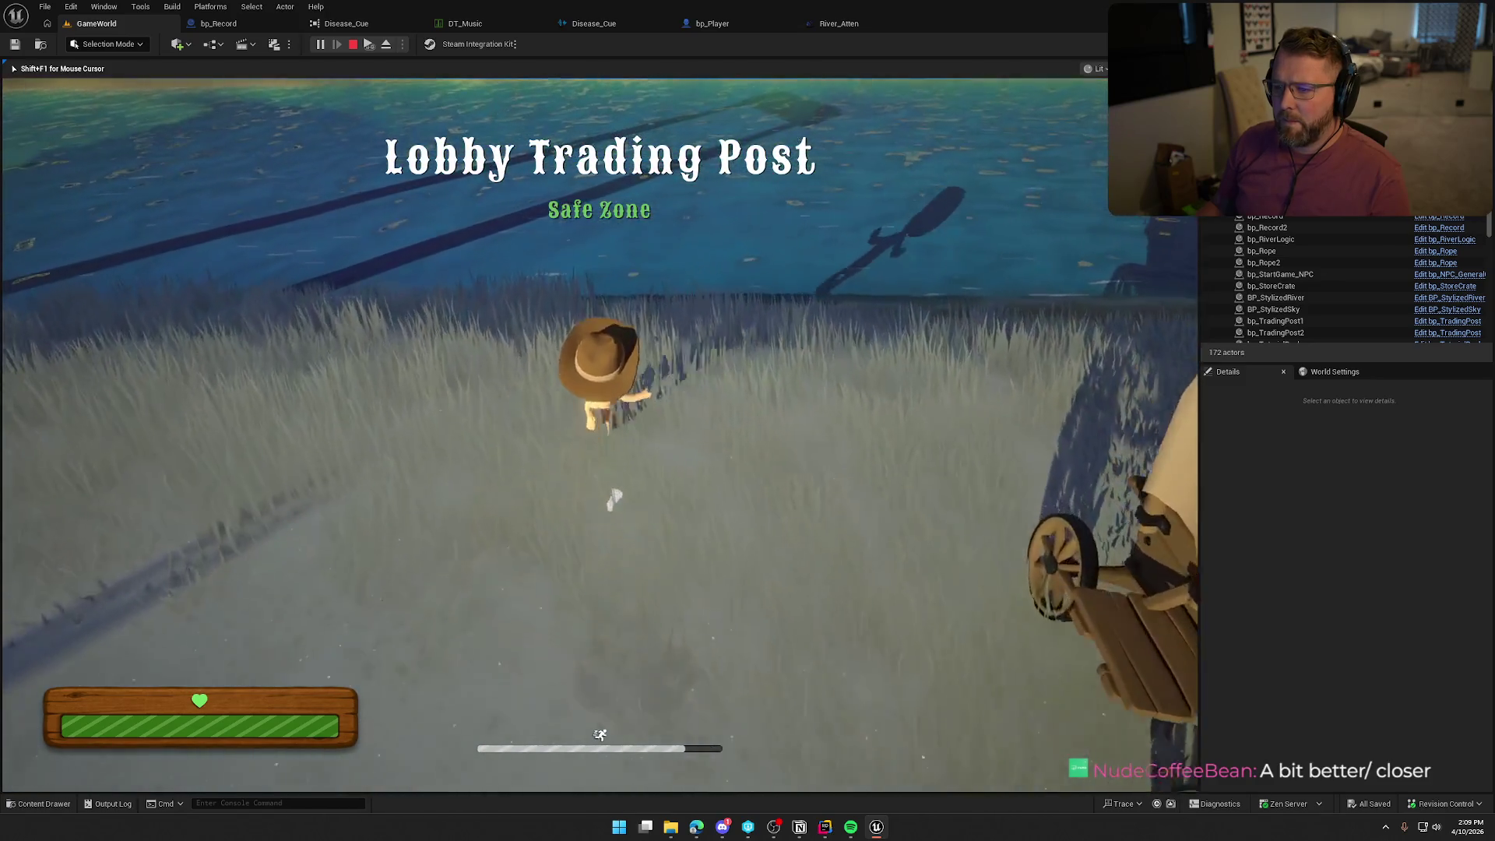
pyautogui.press('w')
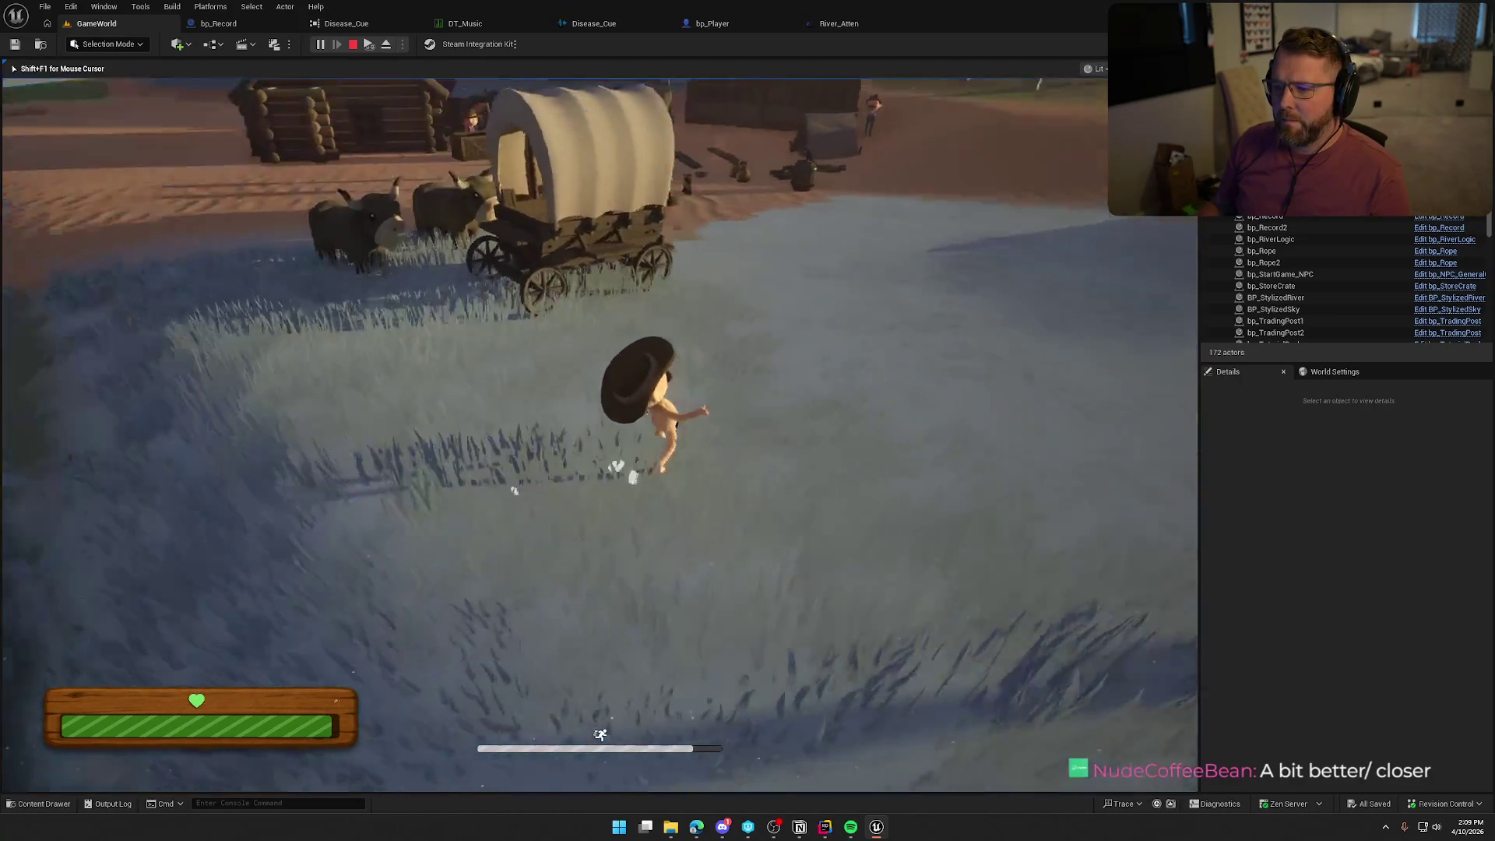
pyautogui.press('s')
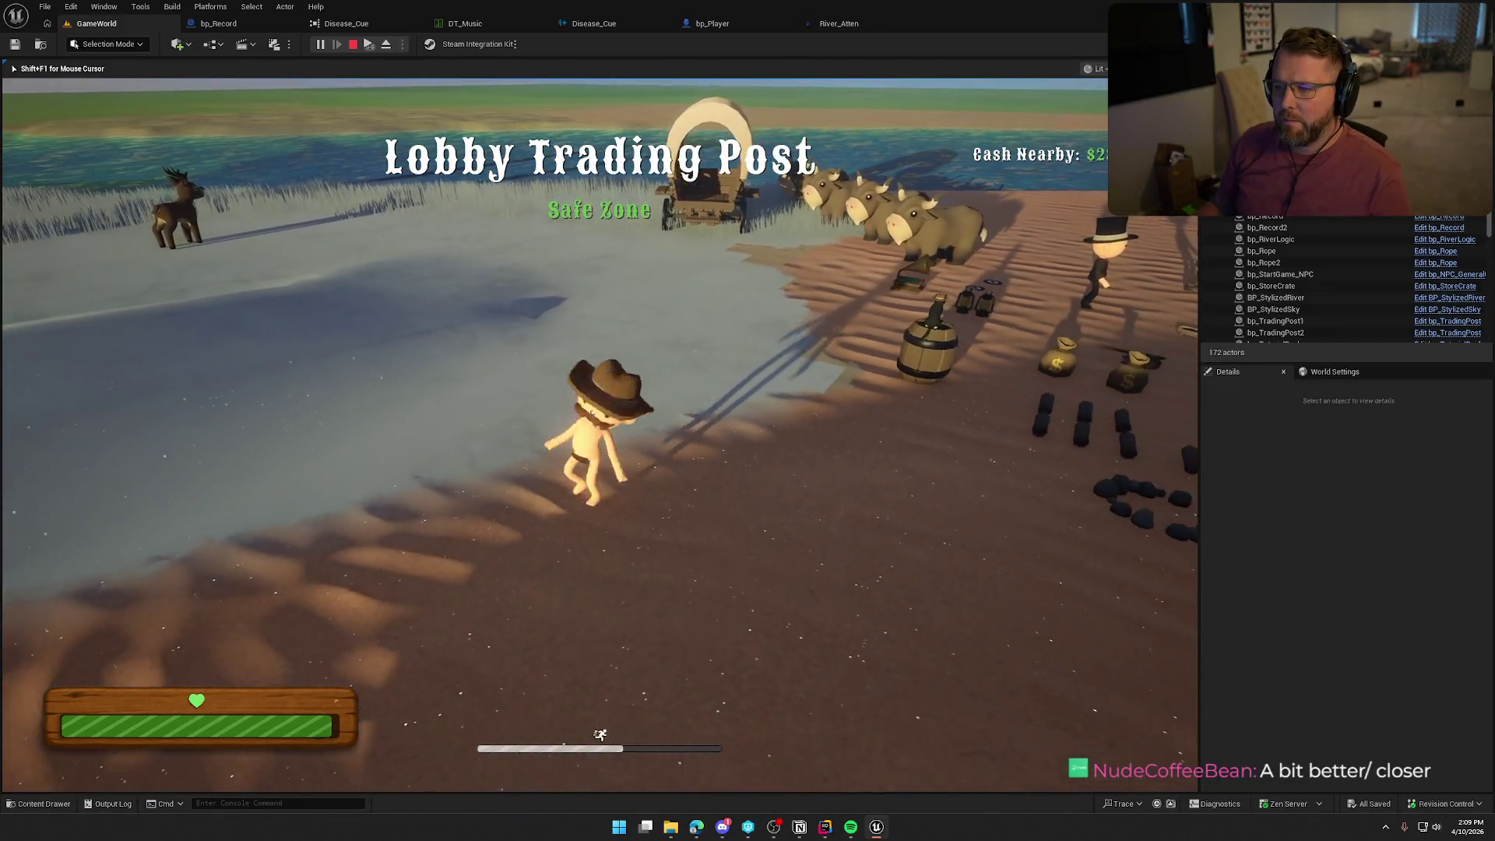
pyautogui.press('w')
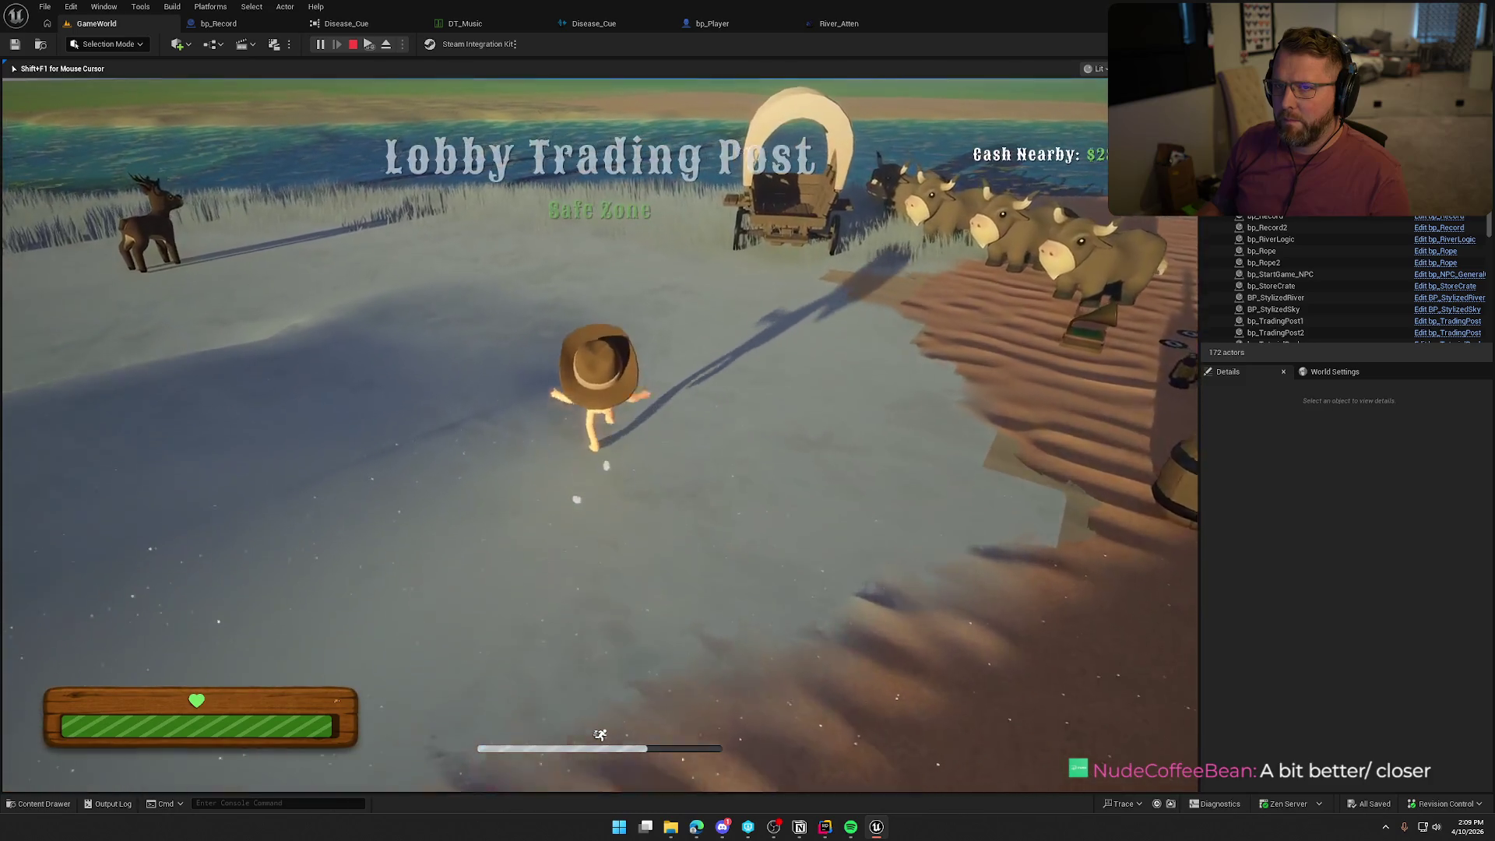
# Run along the riverbank listening to the river, then stop the play-test and return to River_Atten.
pyautogui.press('w')
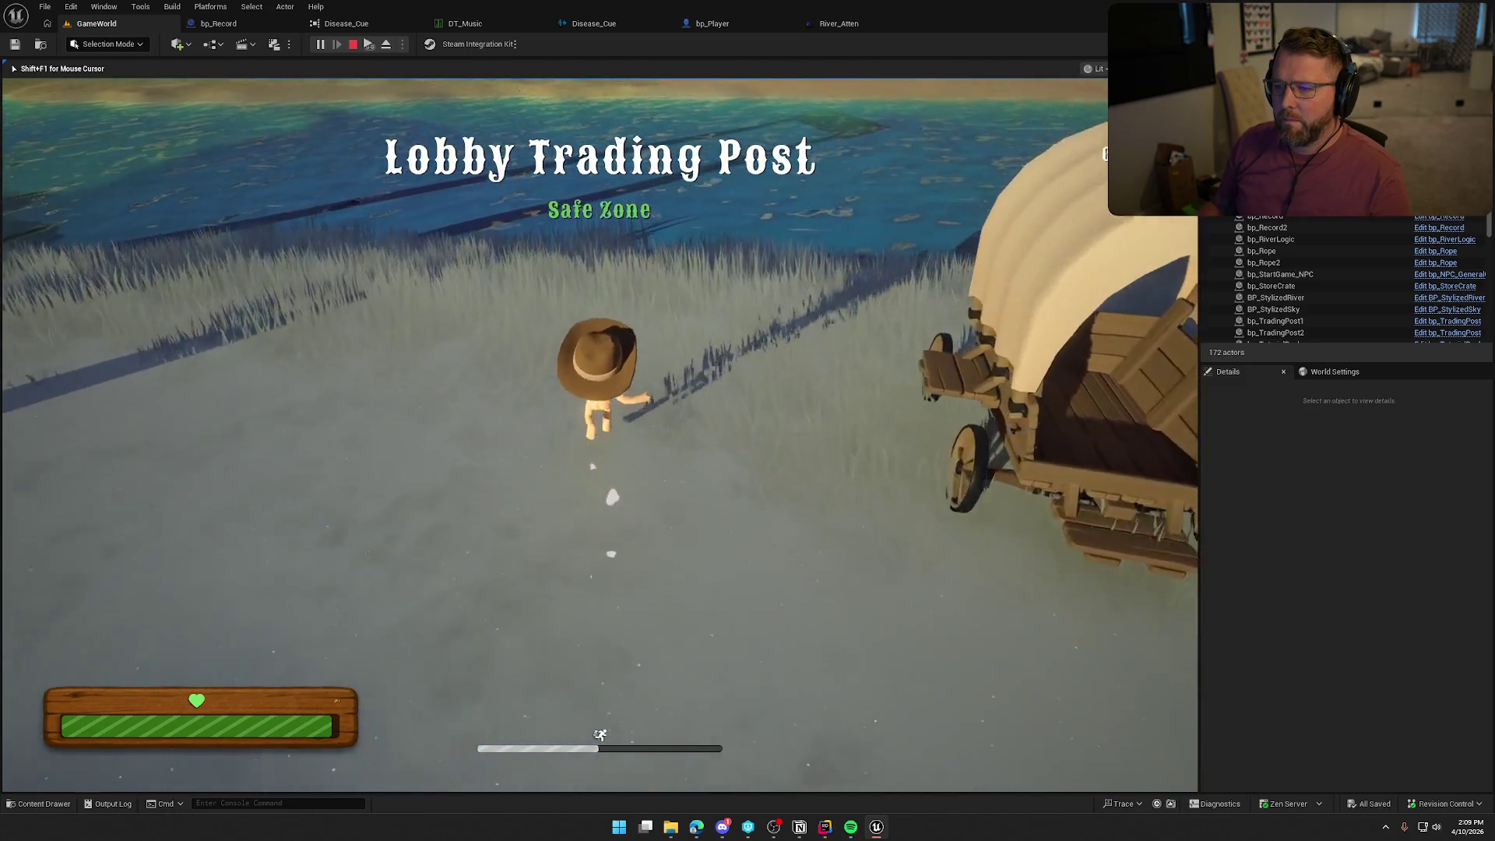
pyautogui.press('w')
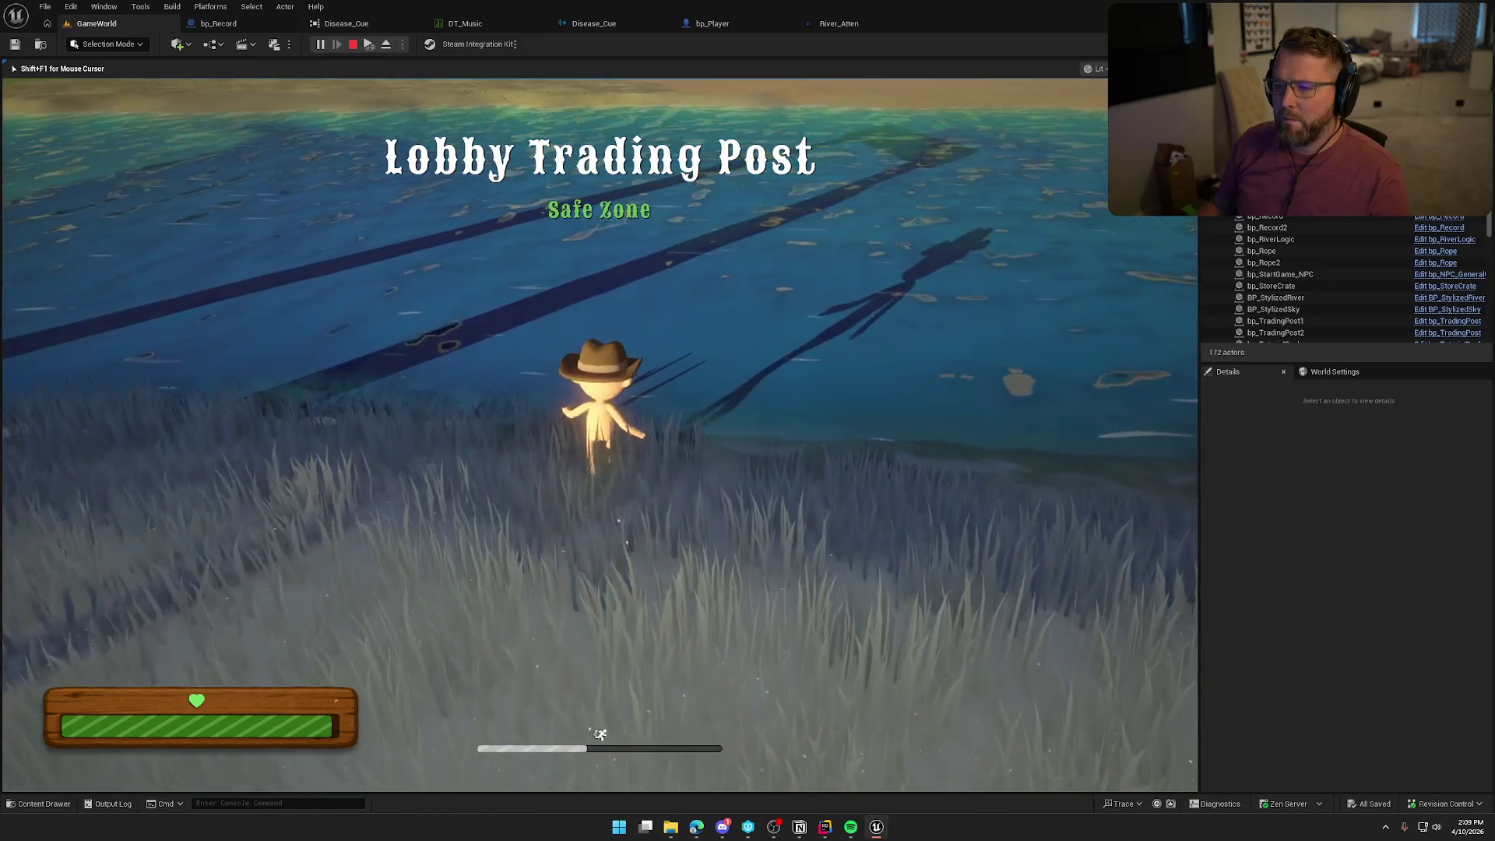
pyautogui.press('w')
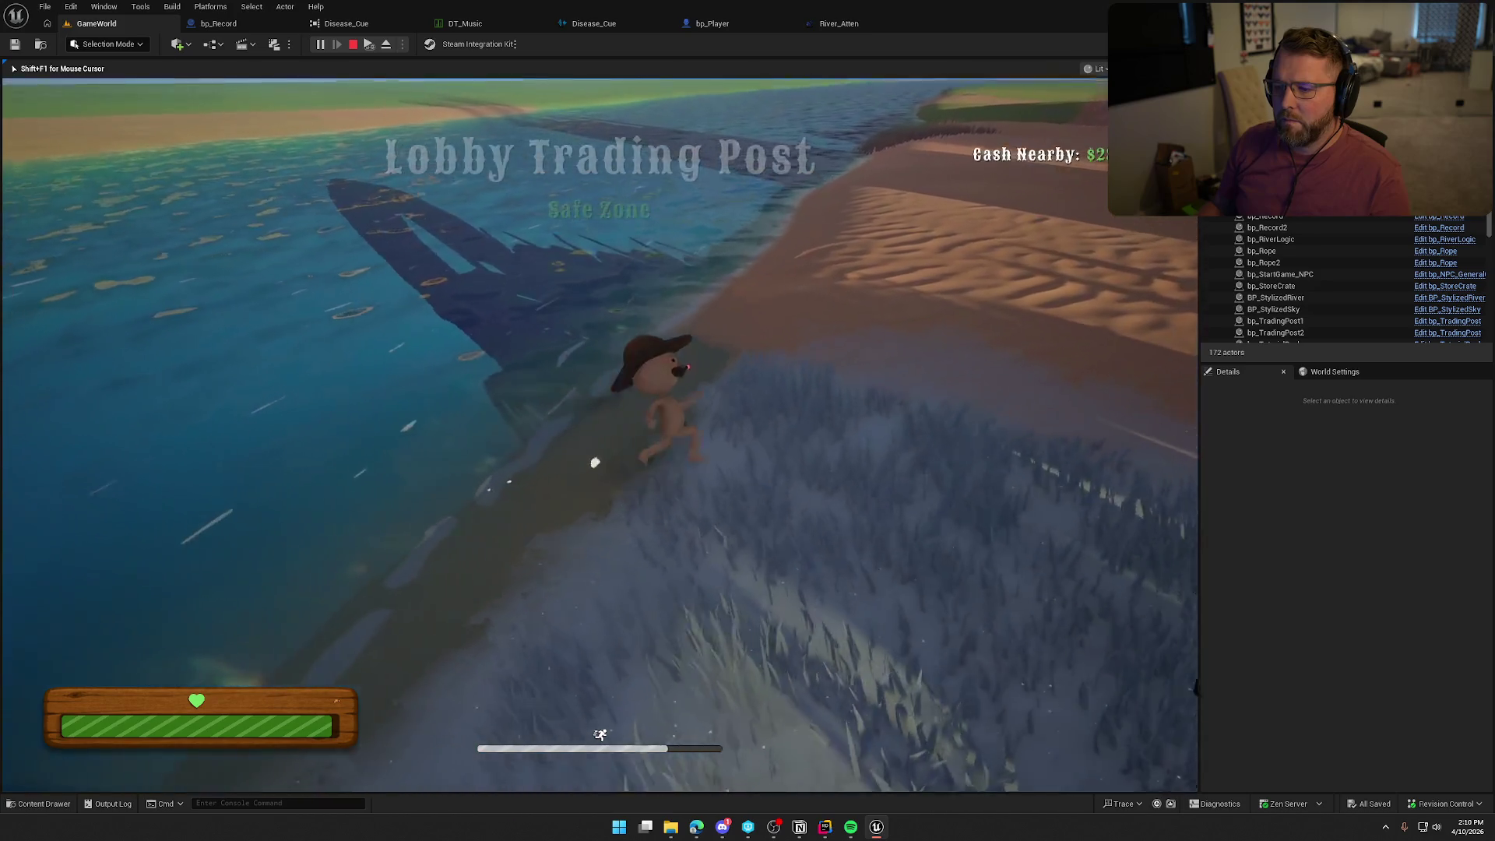
pyautogui.press('w')
pyautogui.press('a')
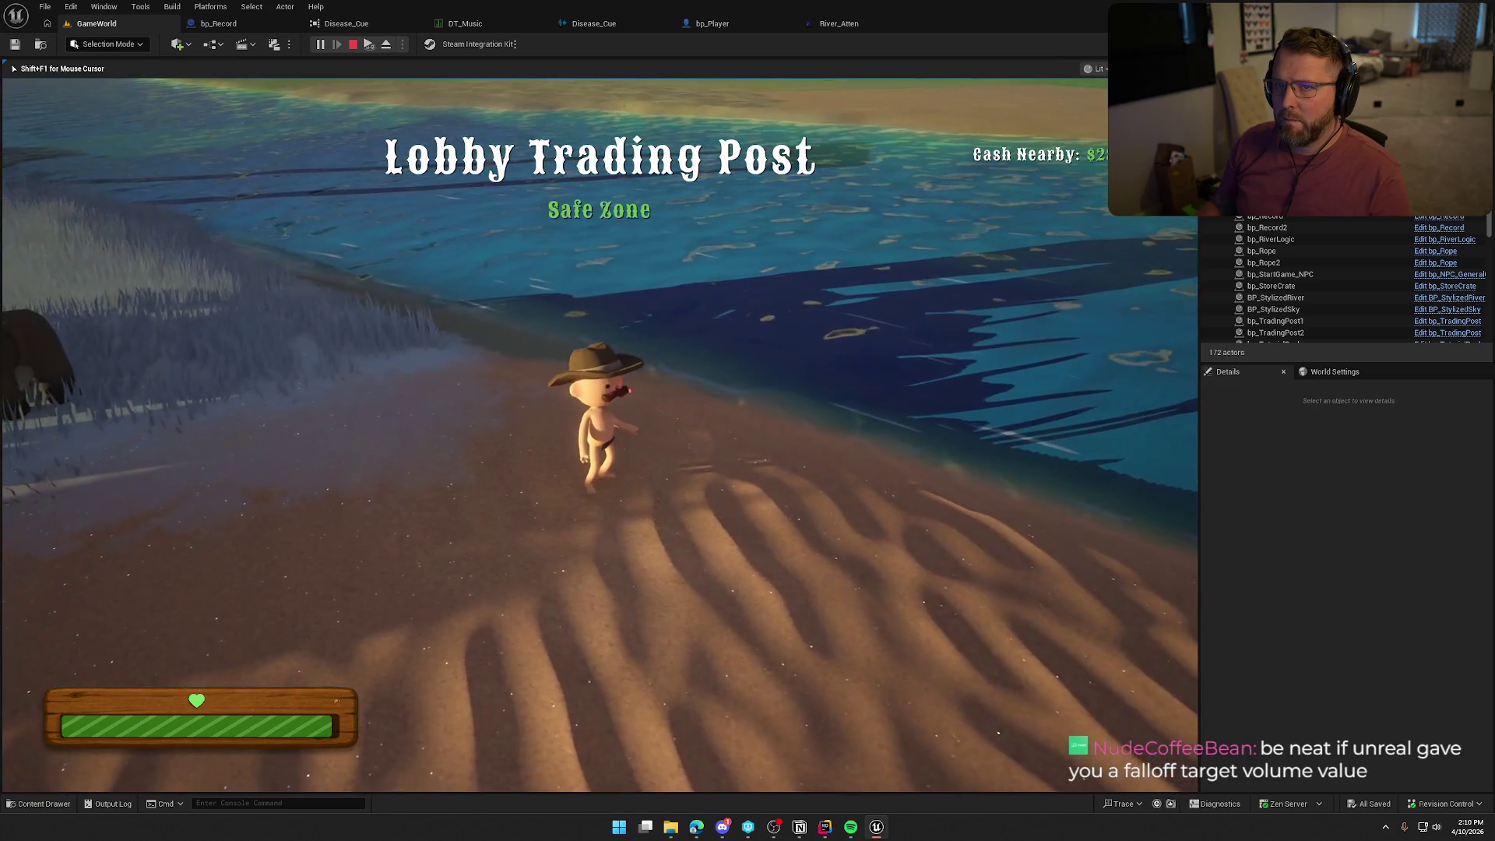
pyautogui.hotkey('shift', 'w')
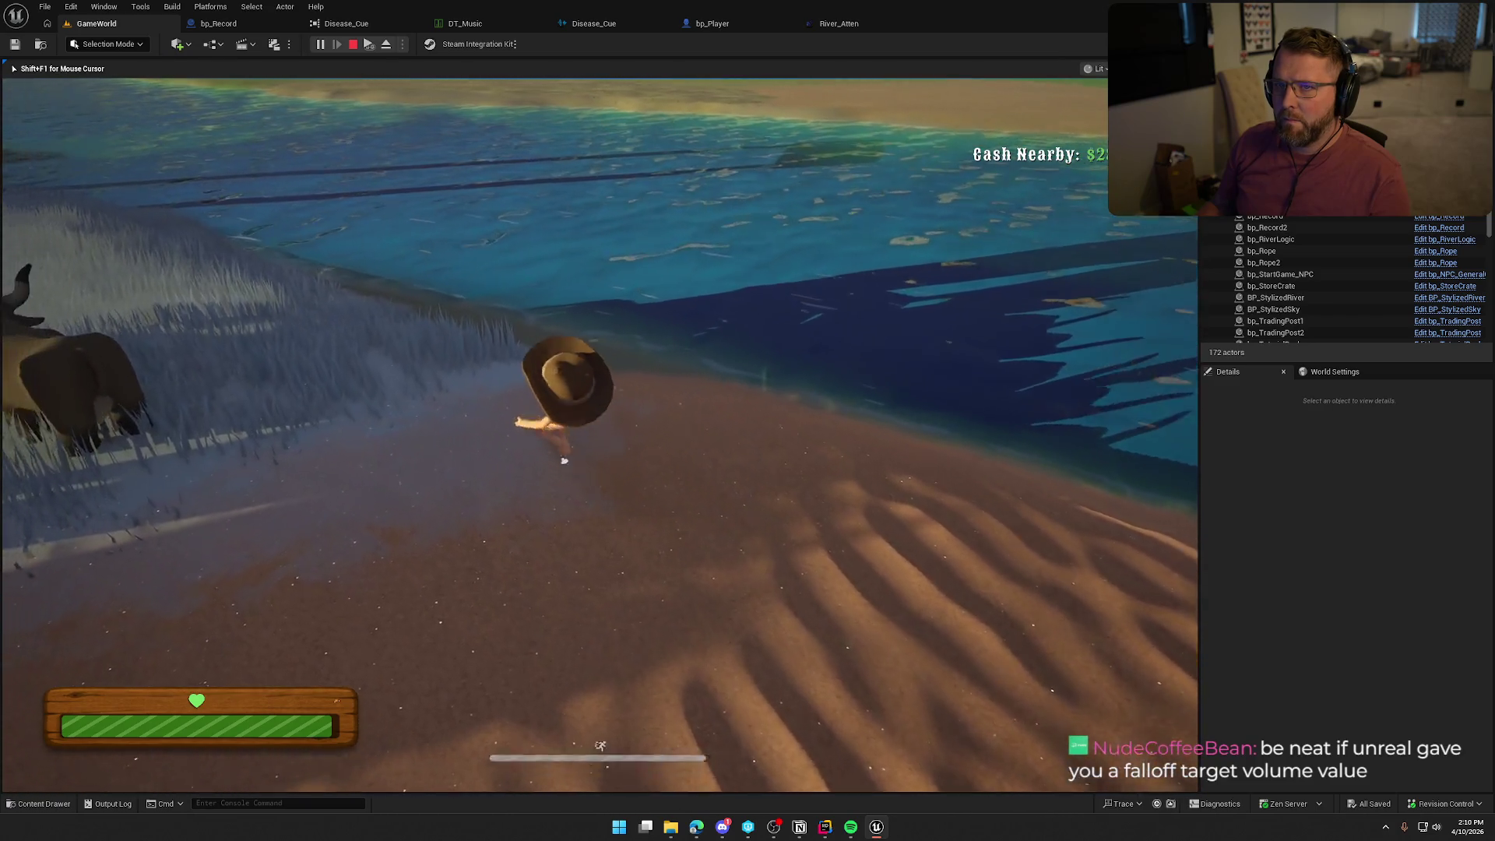
pyautogui.hotkey('shift', 'w')
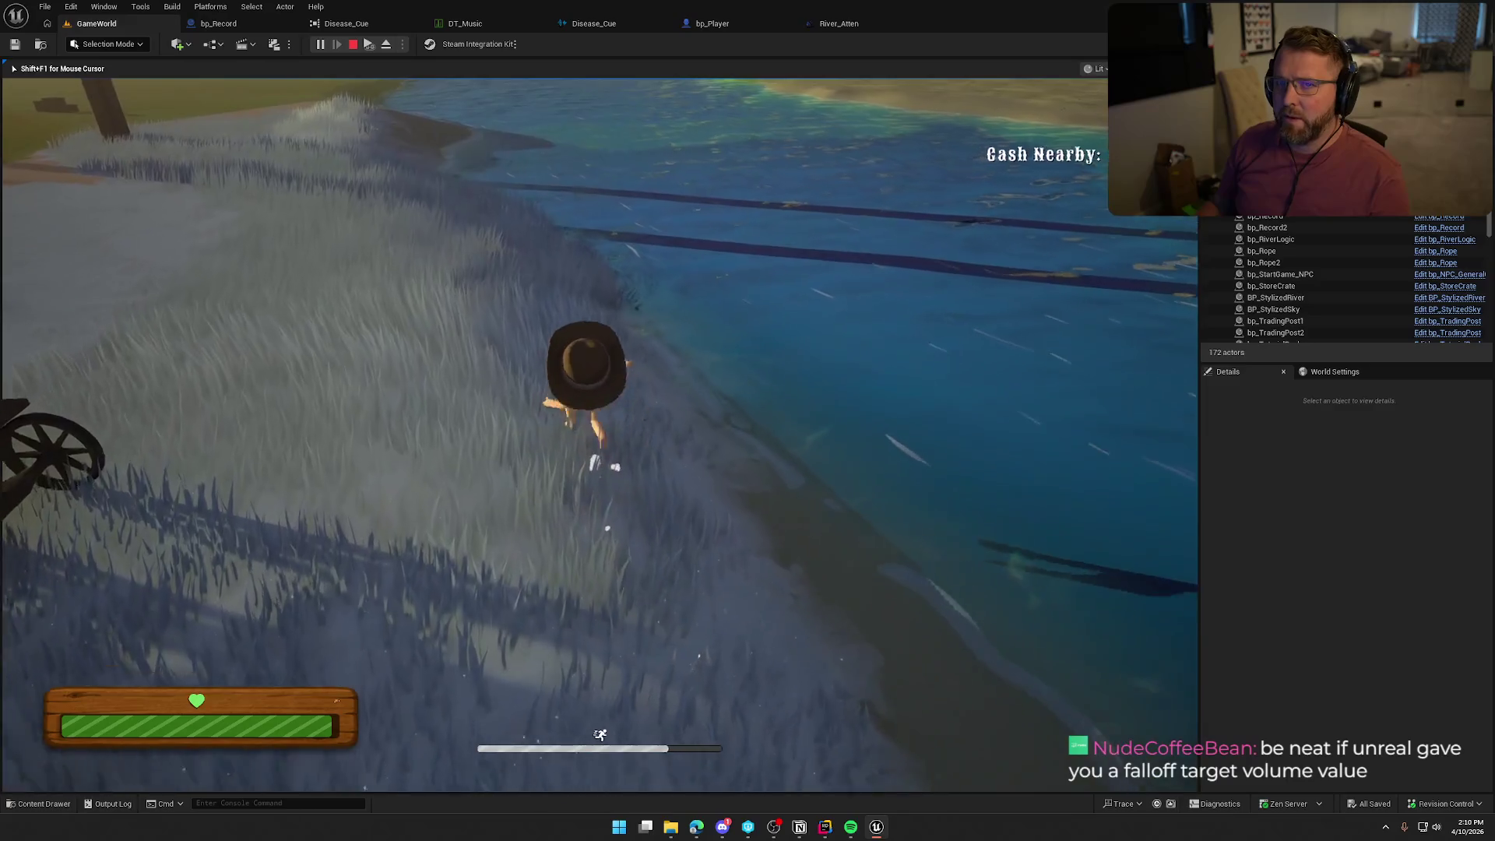
pyautogui.press('w')
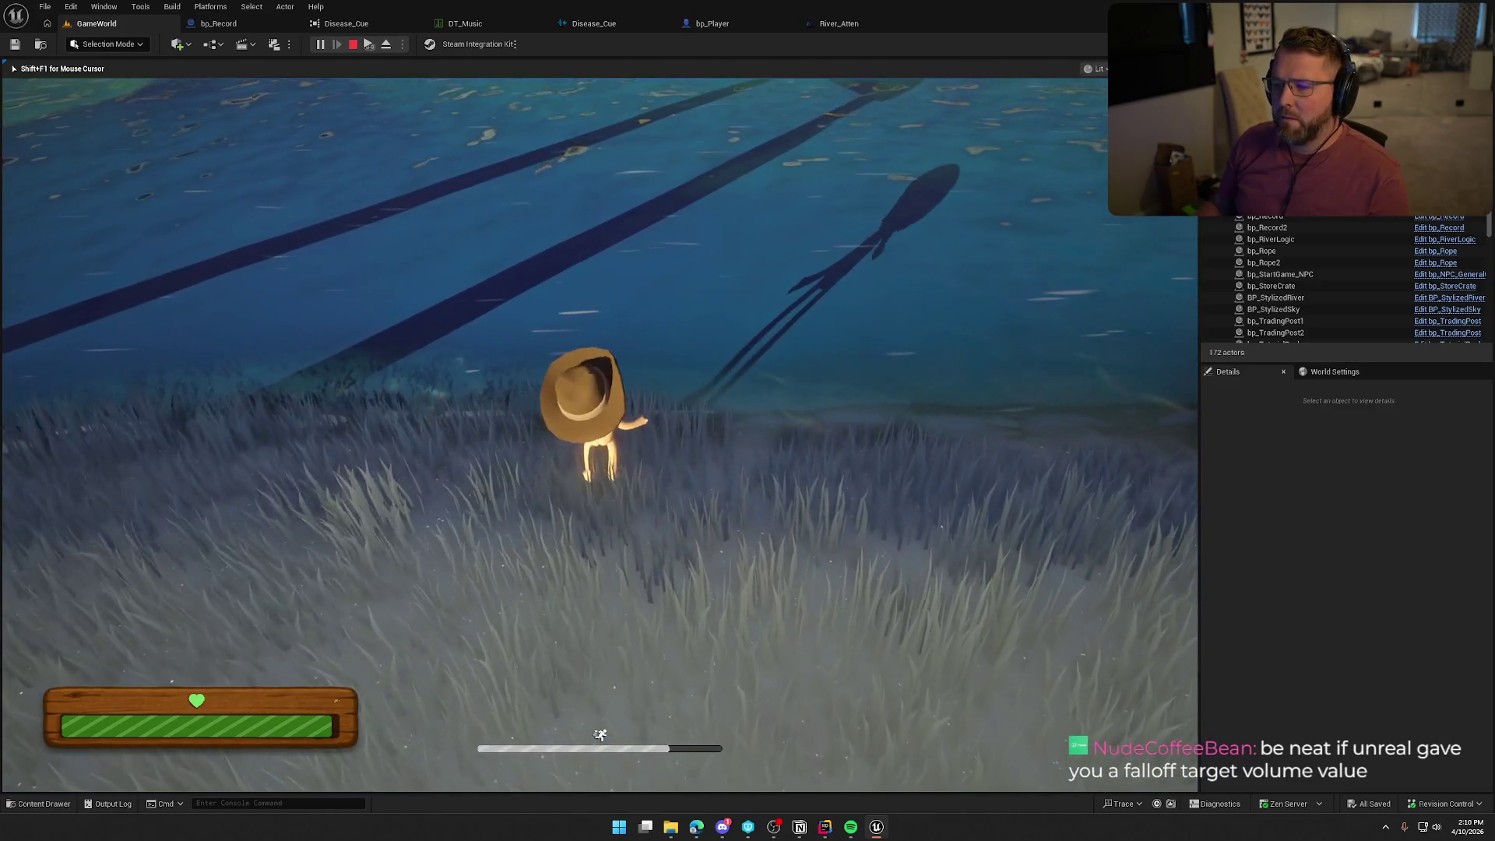
pyautogui.press('s')
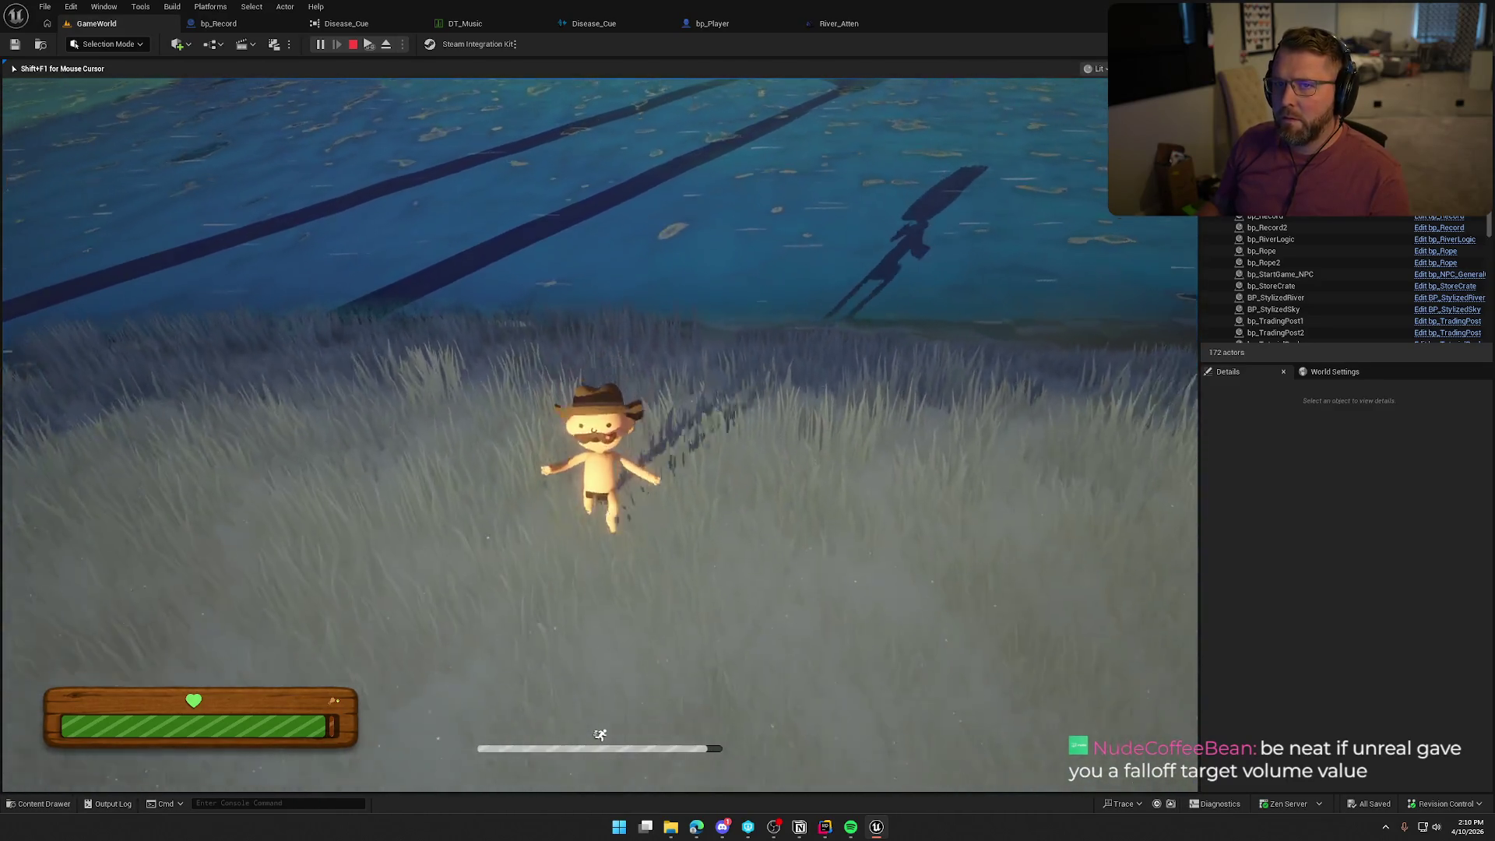
pyautogui.hotkey('shift', 's')
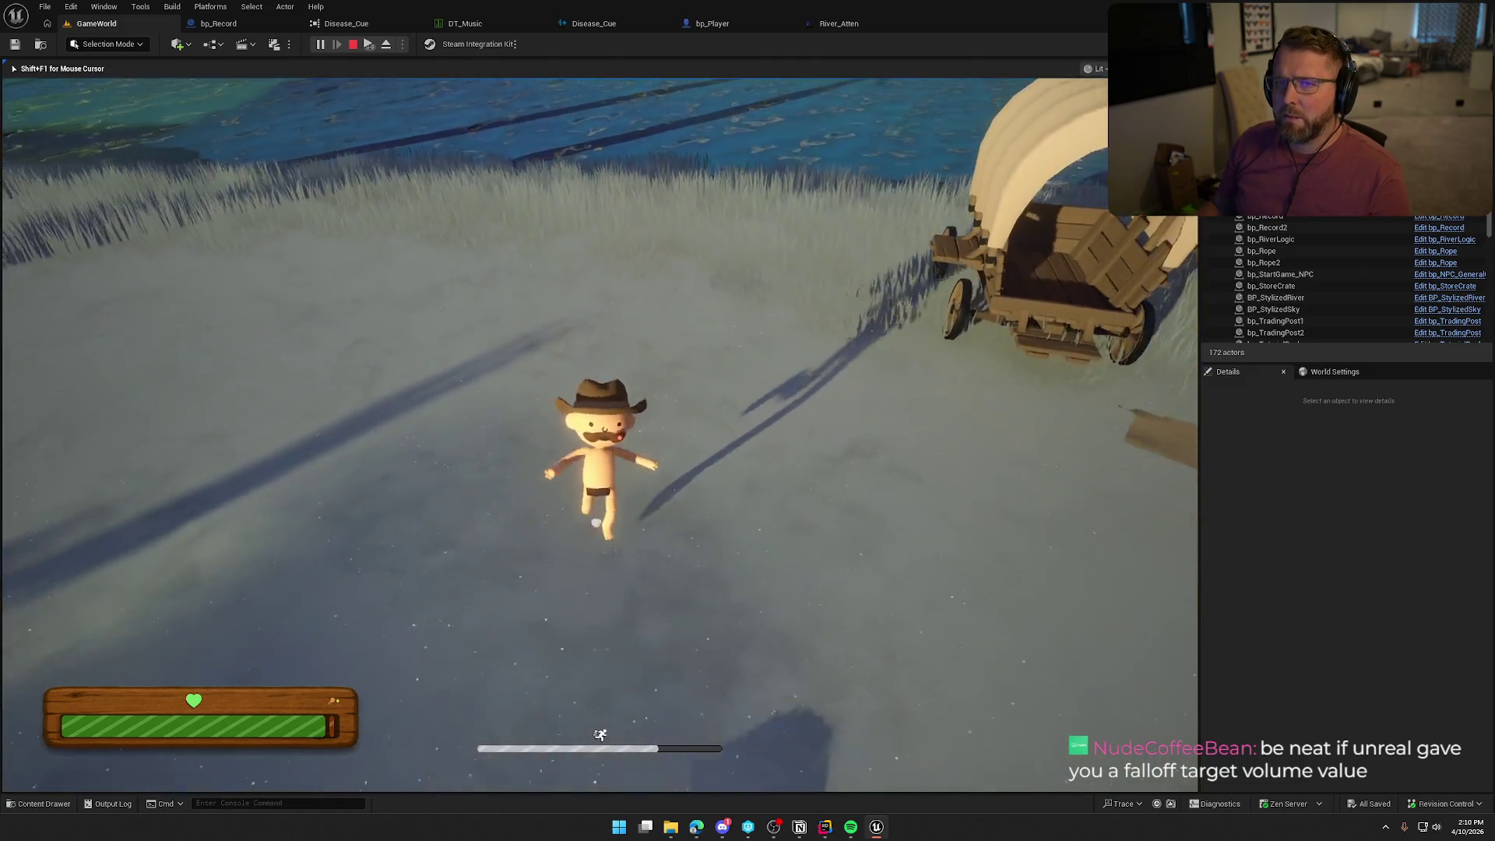
pyautogui.press('a')
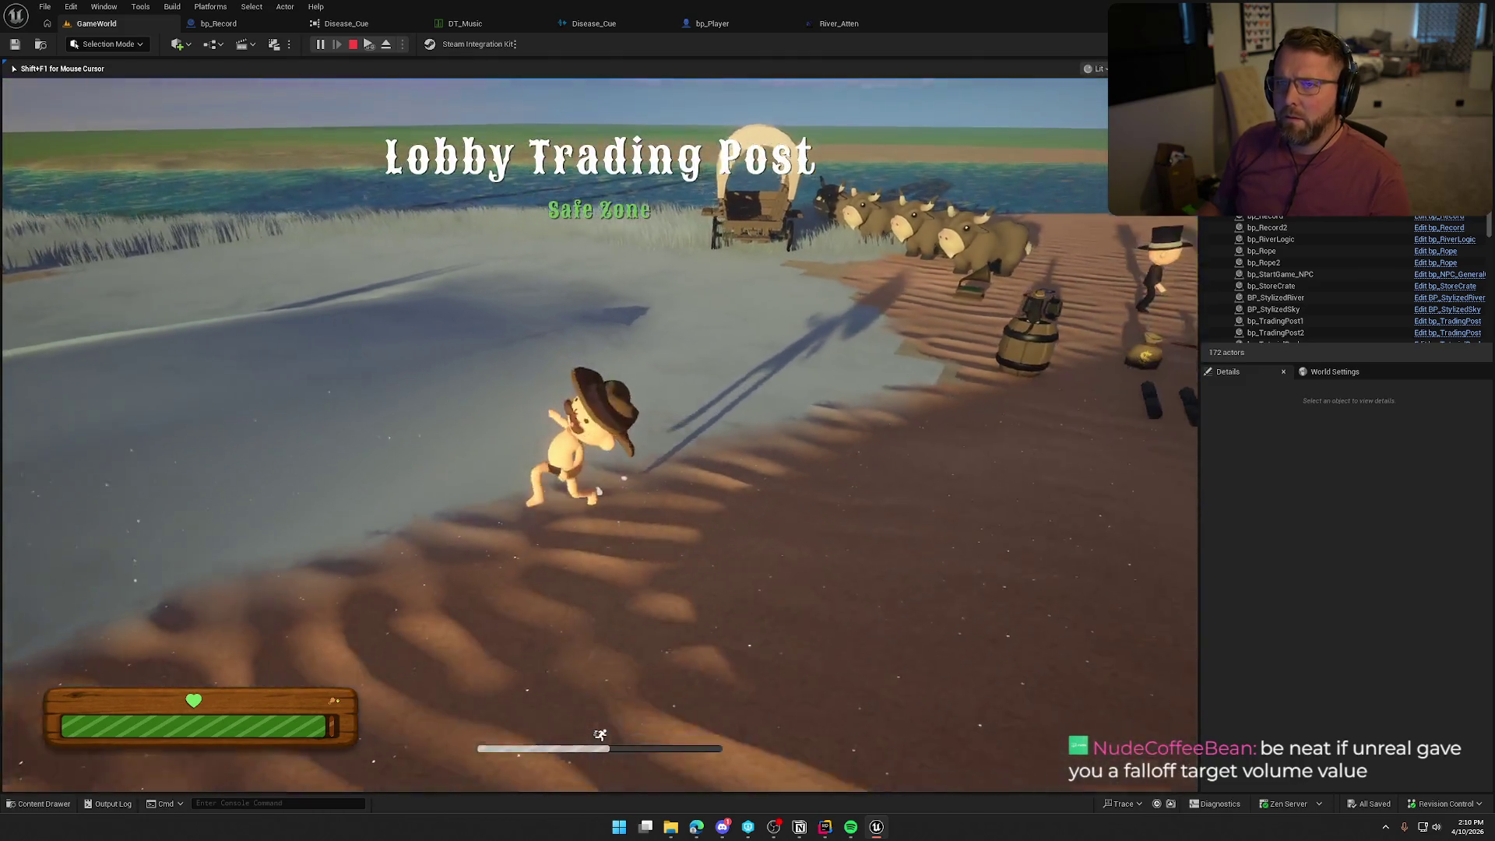
pyautogui.press('w')
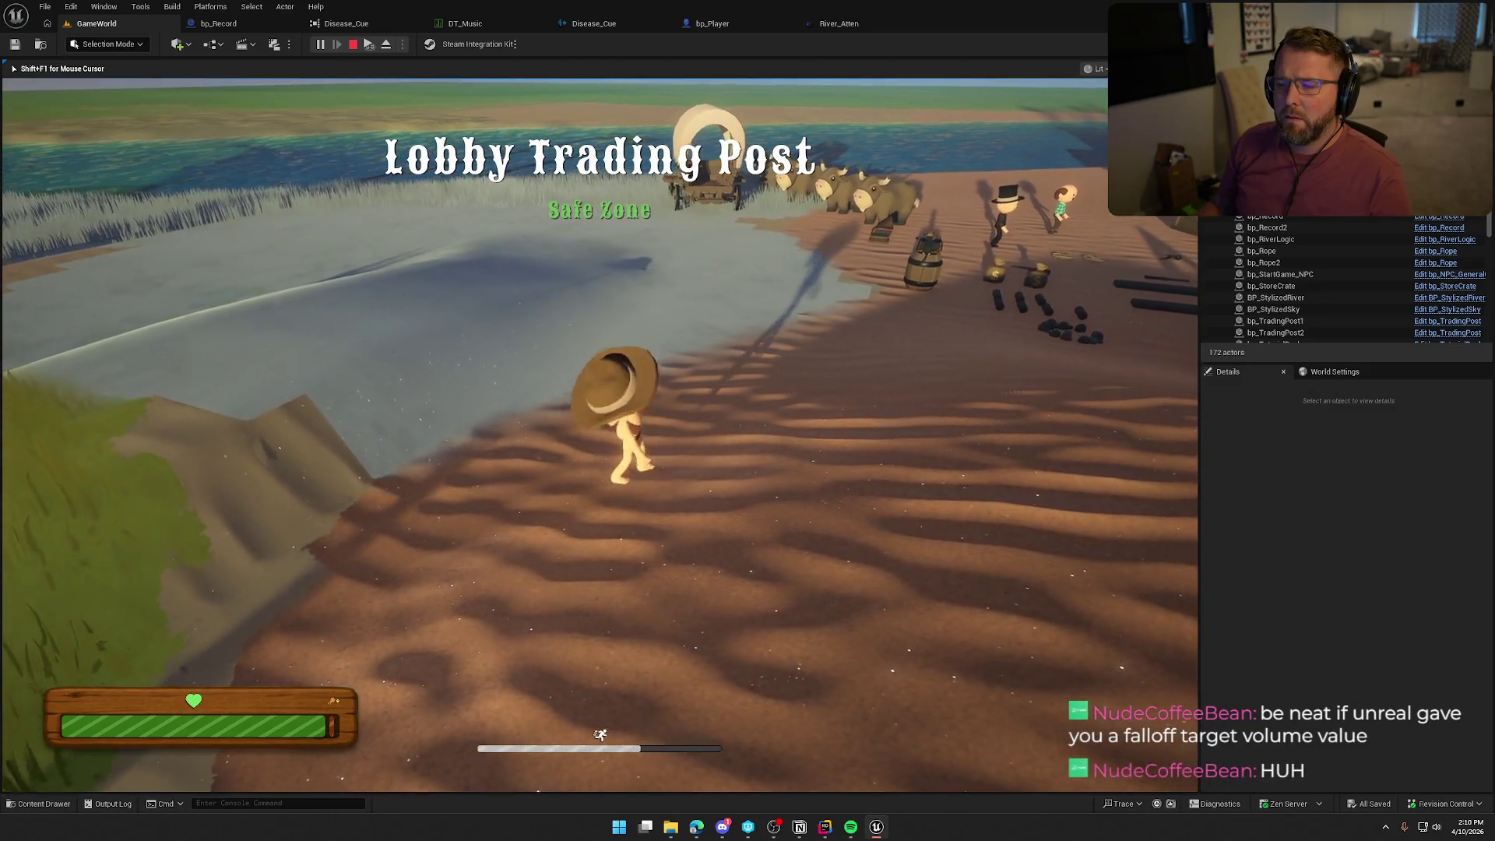
pyautogui.press('Escape')
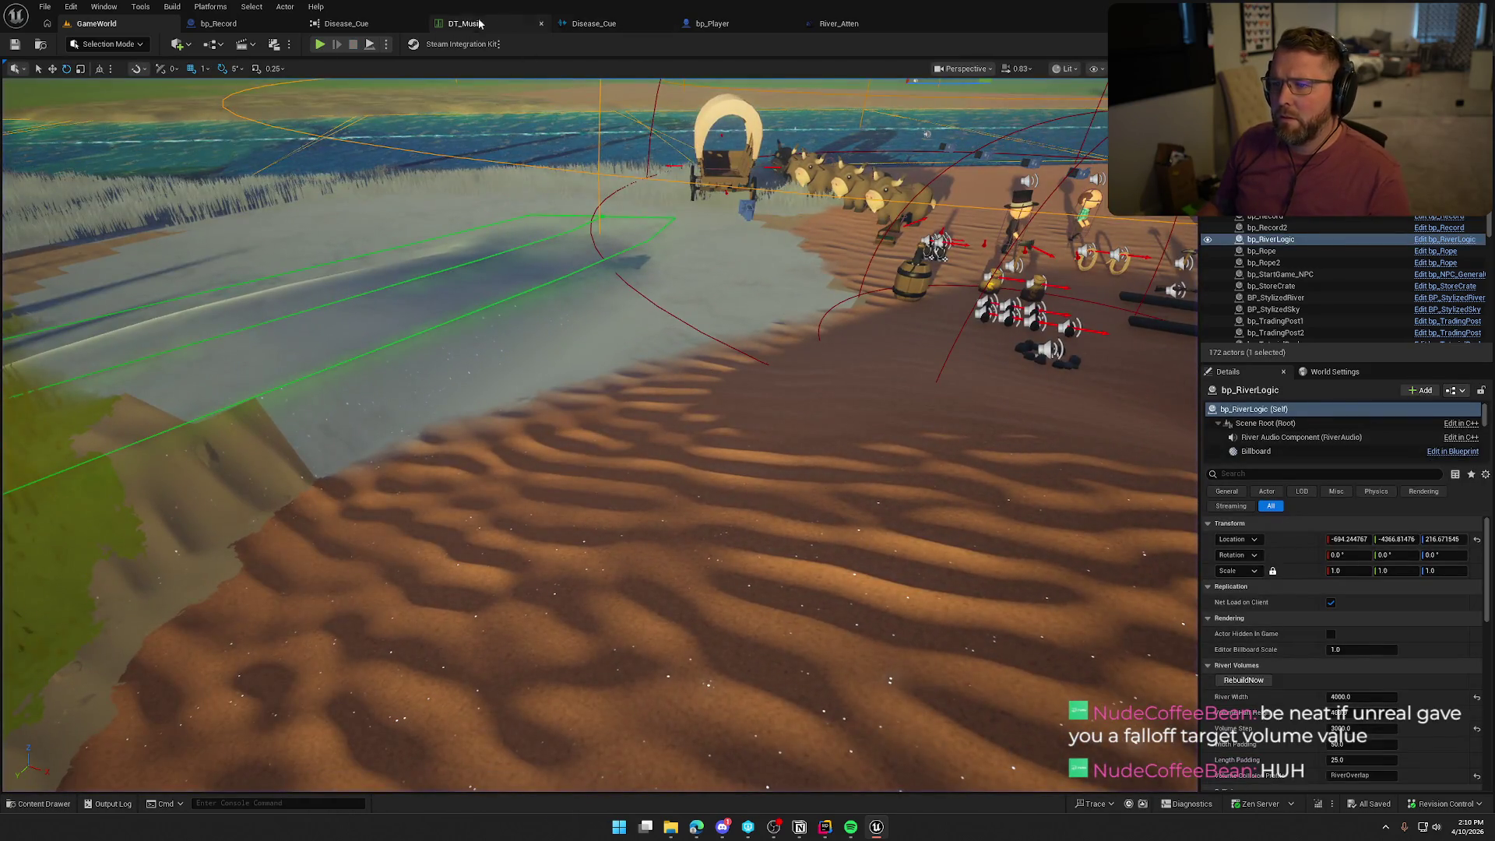
pyautogui.click(833, 24)
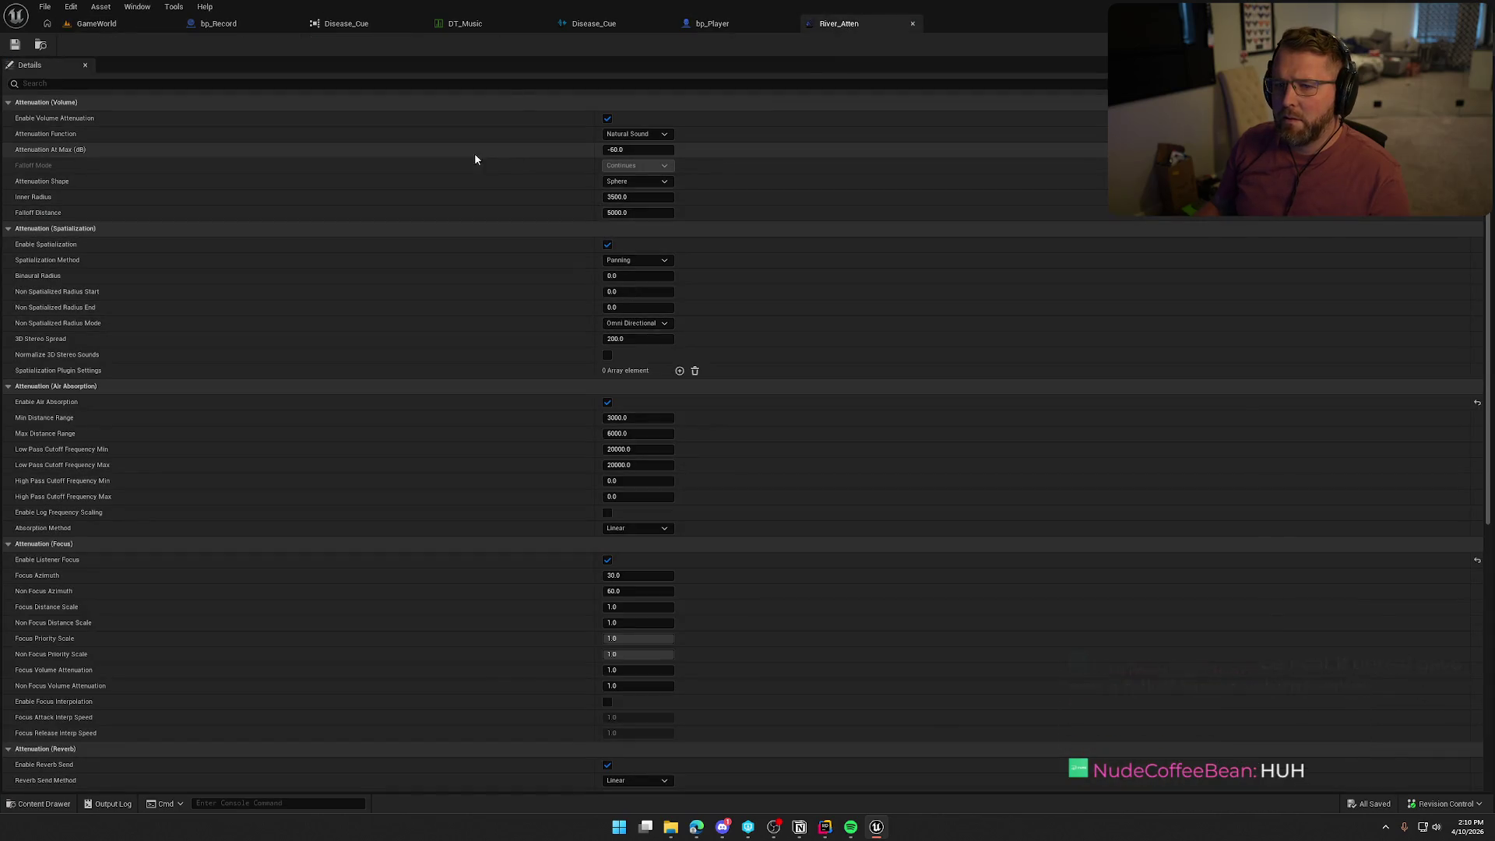
# Read the Attenuation At Max (dB) tooltip in River_Atten and bring up the attenuation function choices.
pyautogui.moveTo(58, 154)
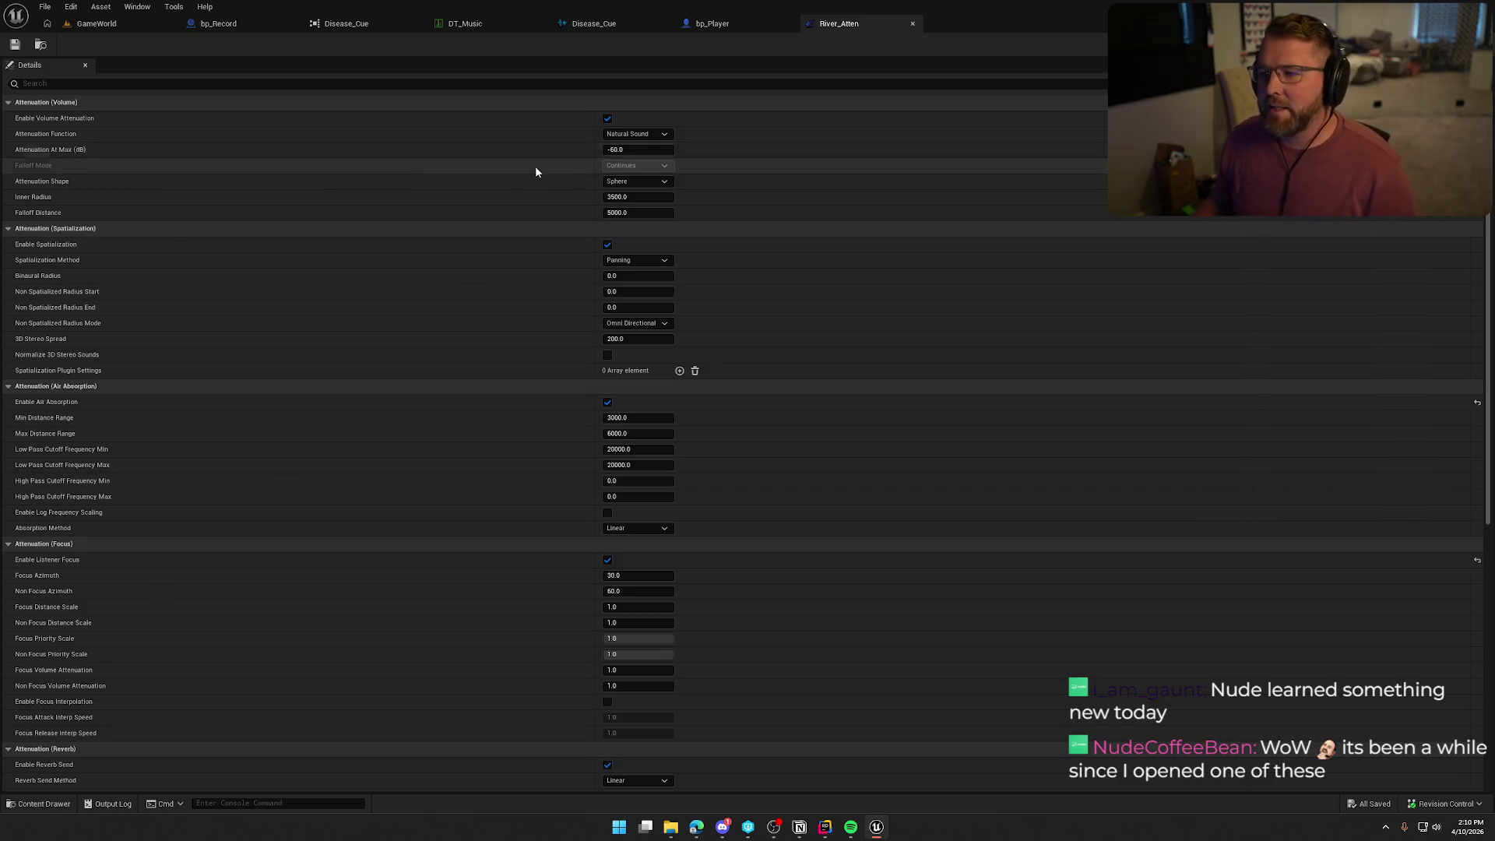
pyautogui.click(634, 136)
# Try River_Atten's attenuation function as Linear, then set it back to Natural Sound.
pyautogui.click(640, 146)
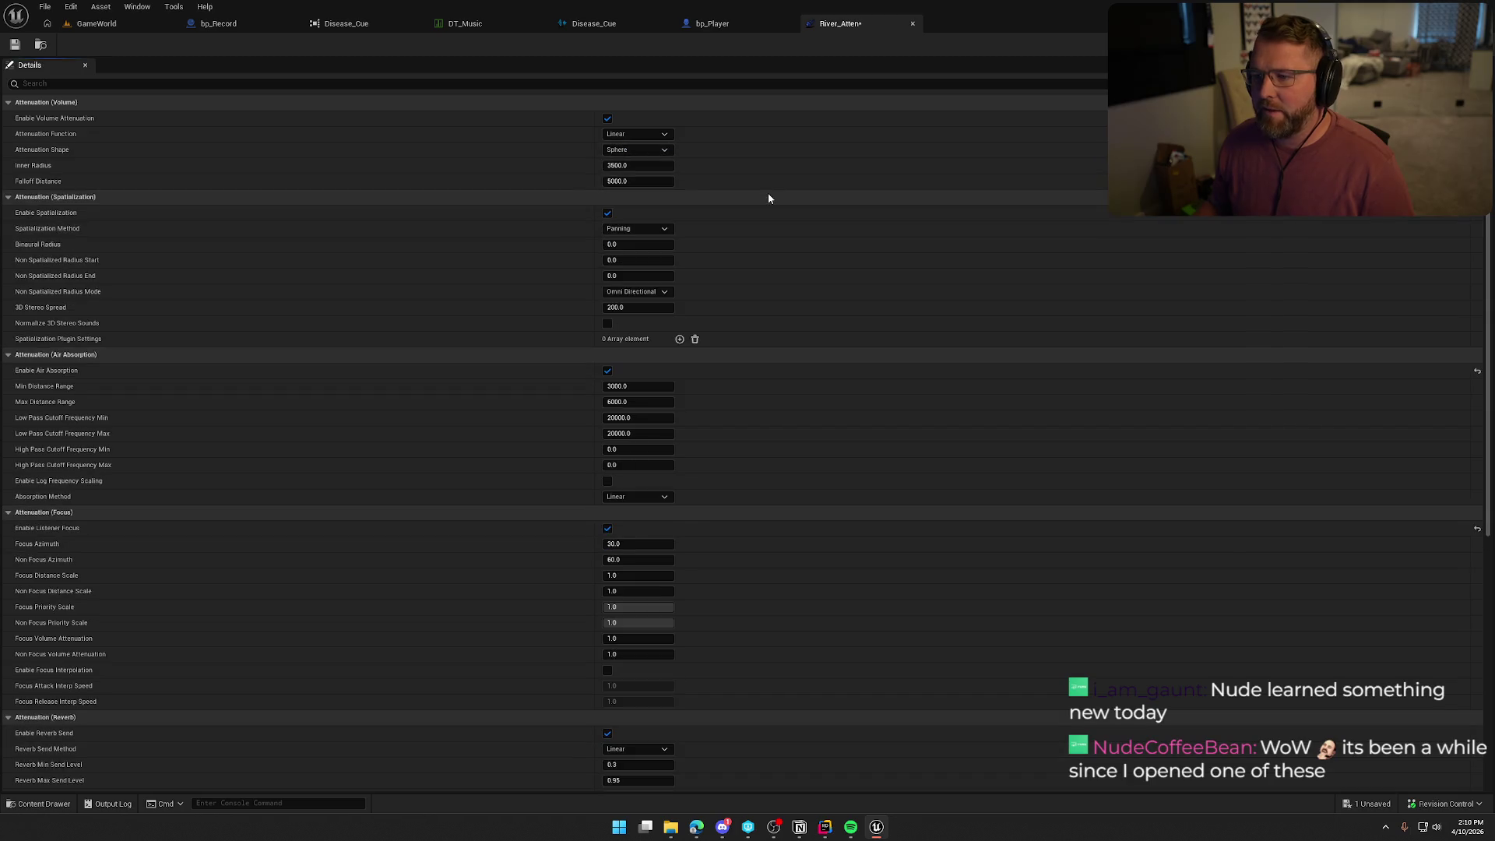
pyautogui.click(634, 134)
pyautogui.click(624, 191)
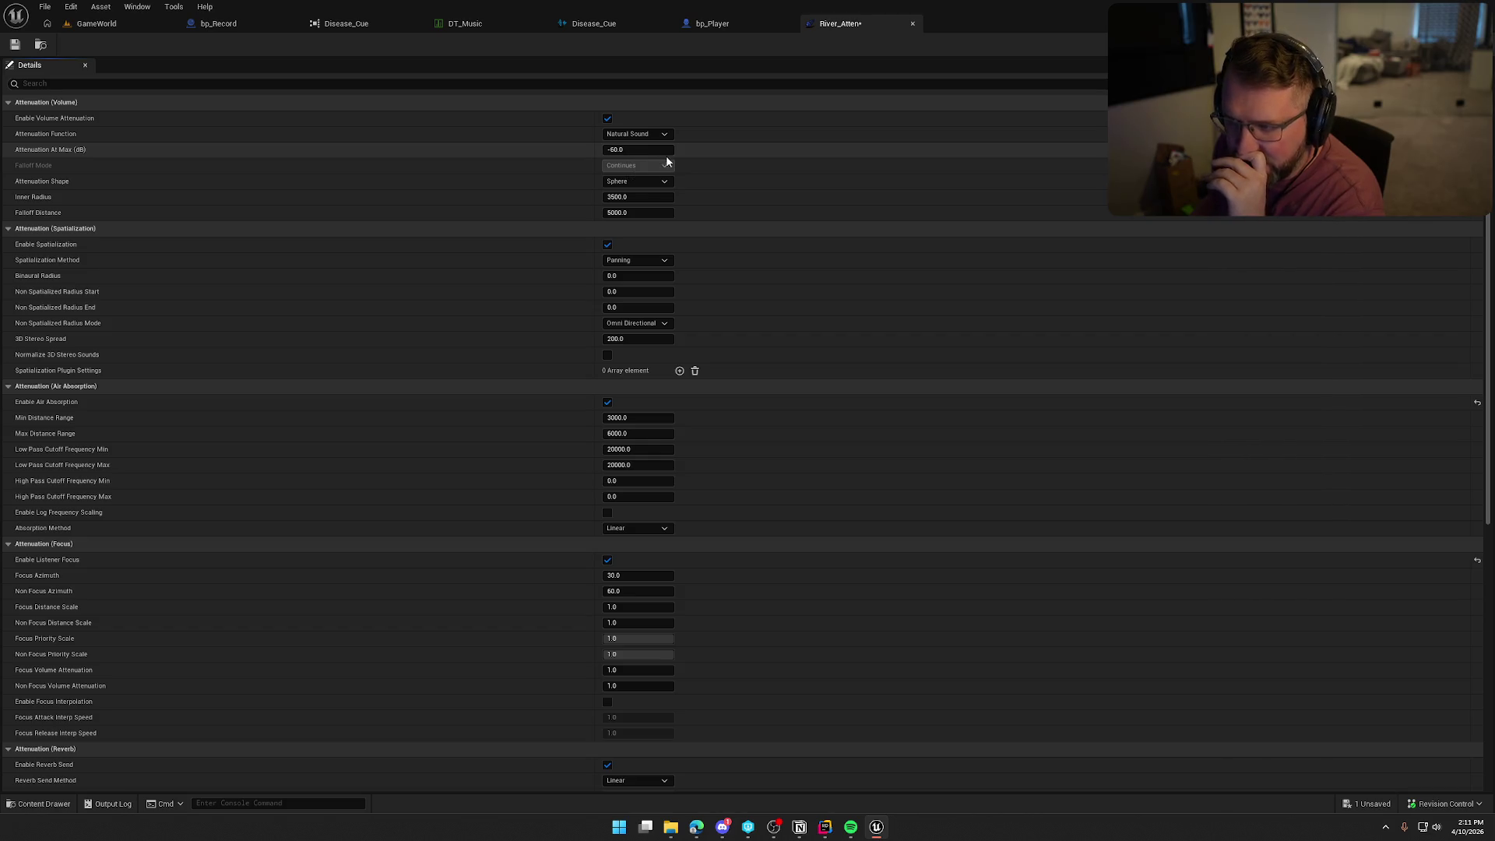
# Keep the Sphere shape, set River_Atten's Attenuation At Max to -50 dB, and save it.
pyautogui.click(664, 184)
pyautogui.click(664, 192)
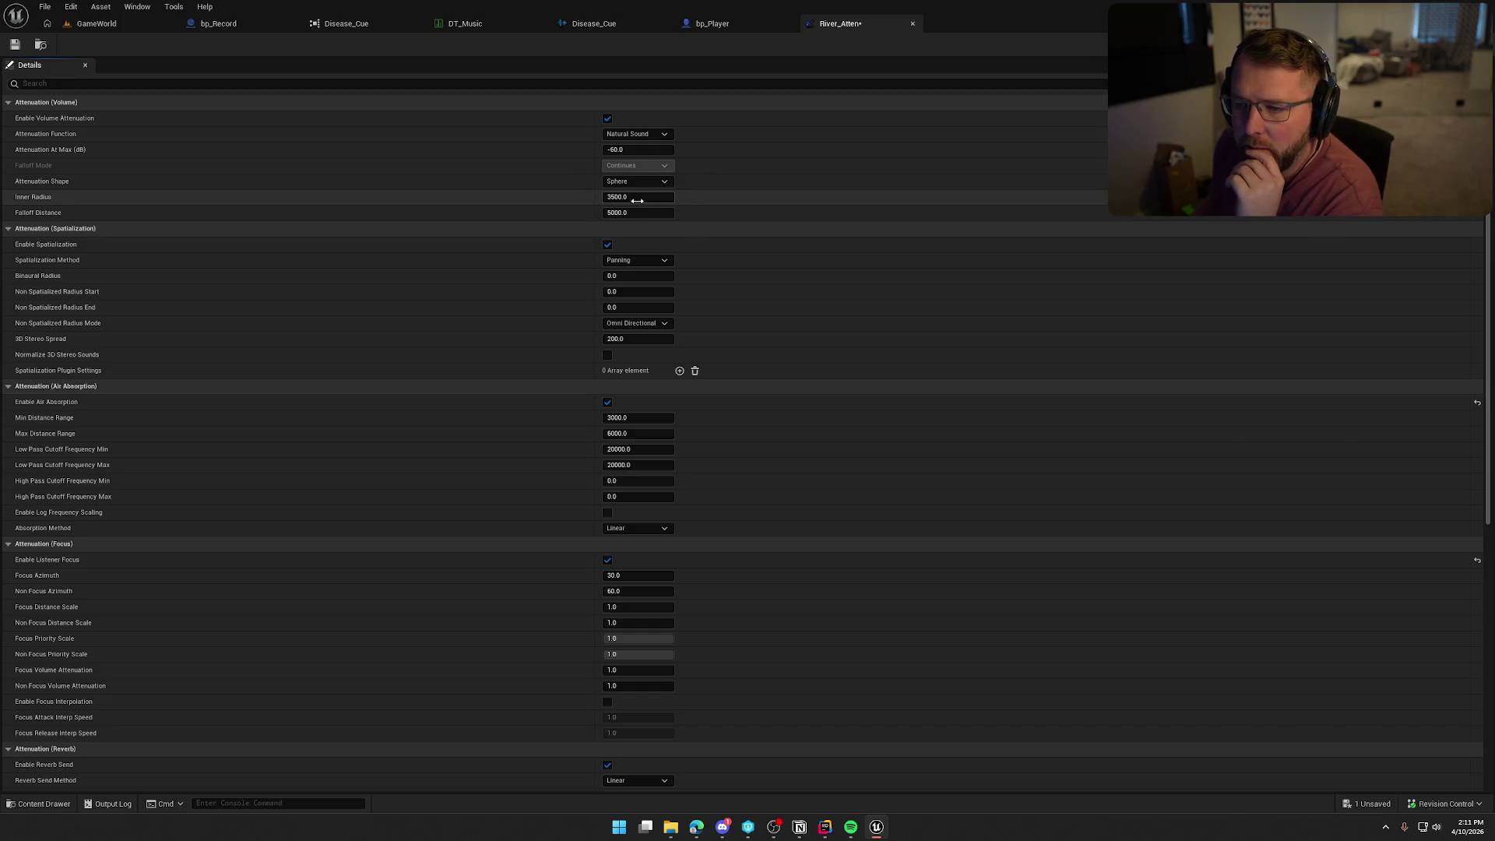
pyautogui.scroll(-3, 828, 381)
pyautogui.scroll(-3, 828, 387)
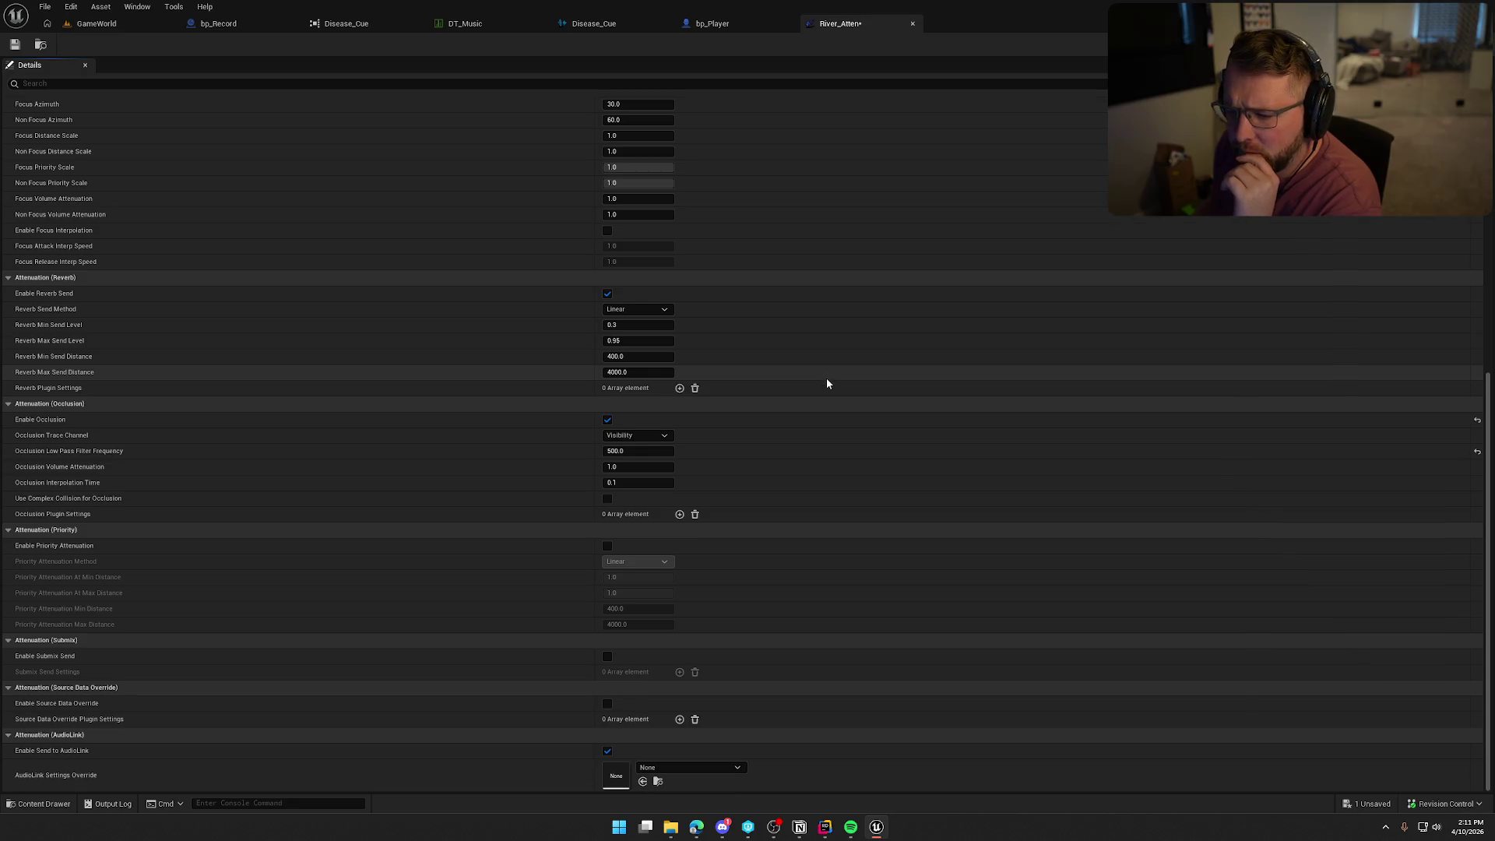
pyautogui.scroll(5, 848, 472)
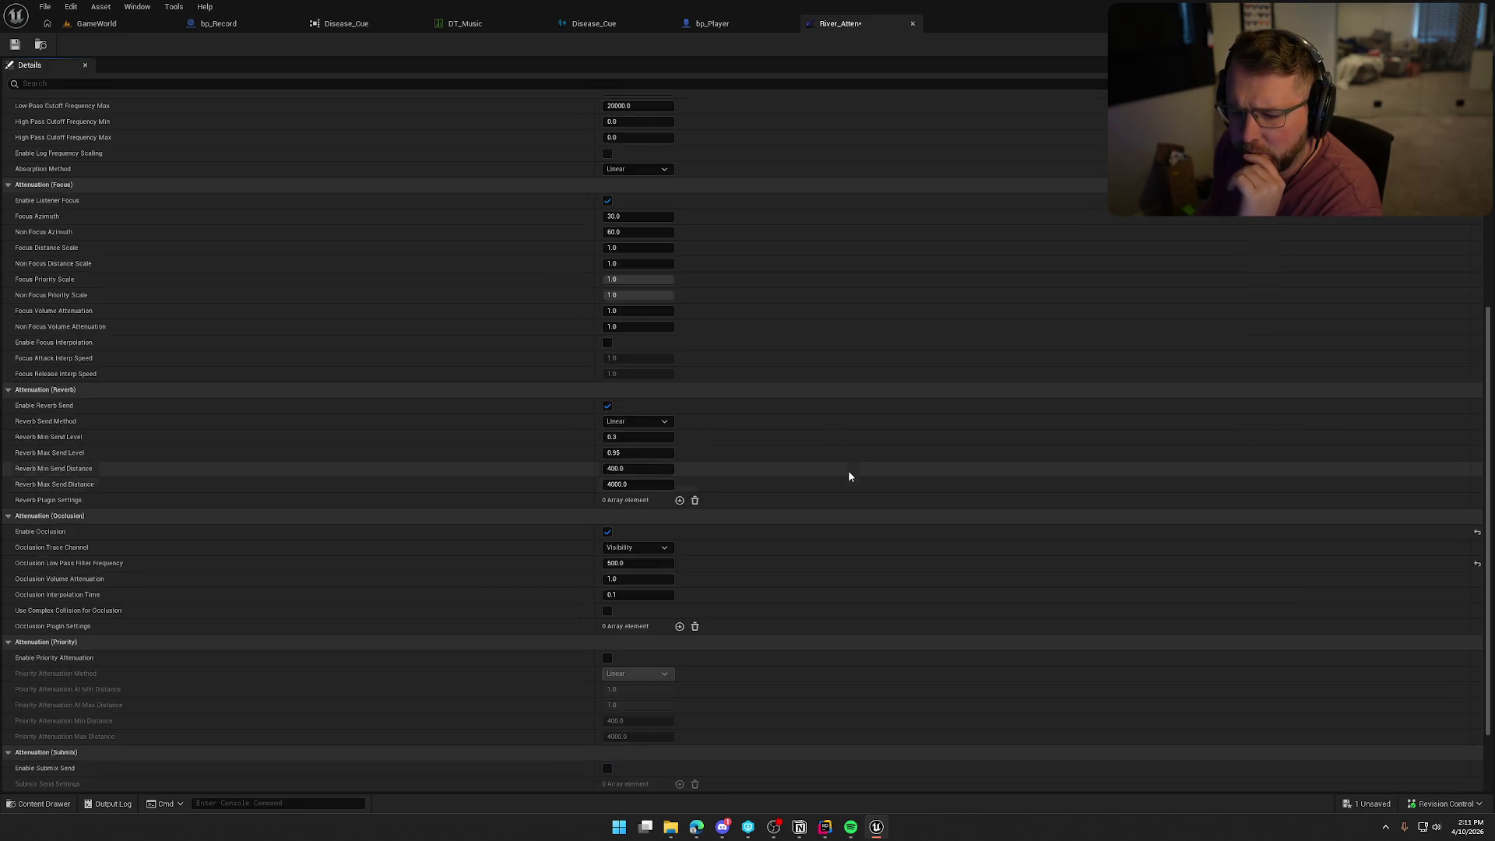
pyautogui.click(639, 149)
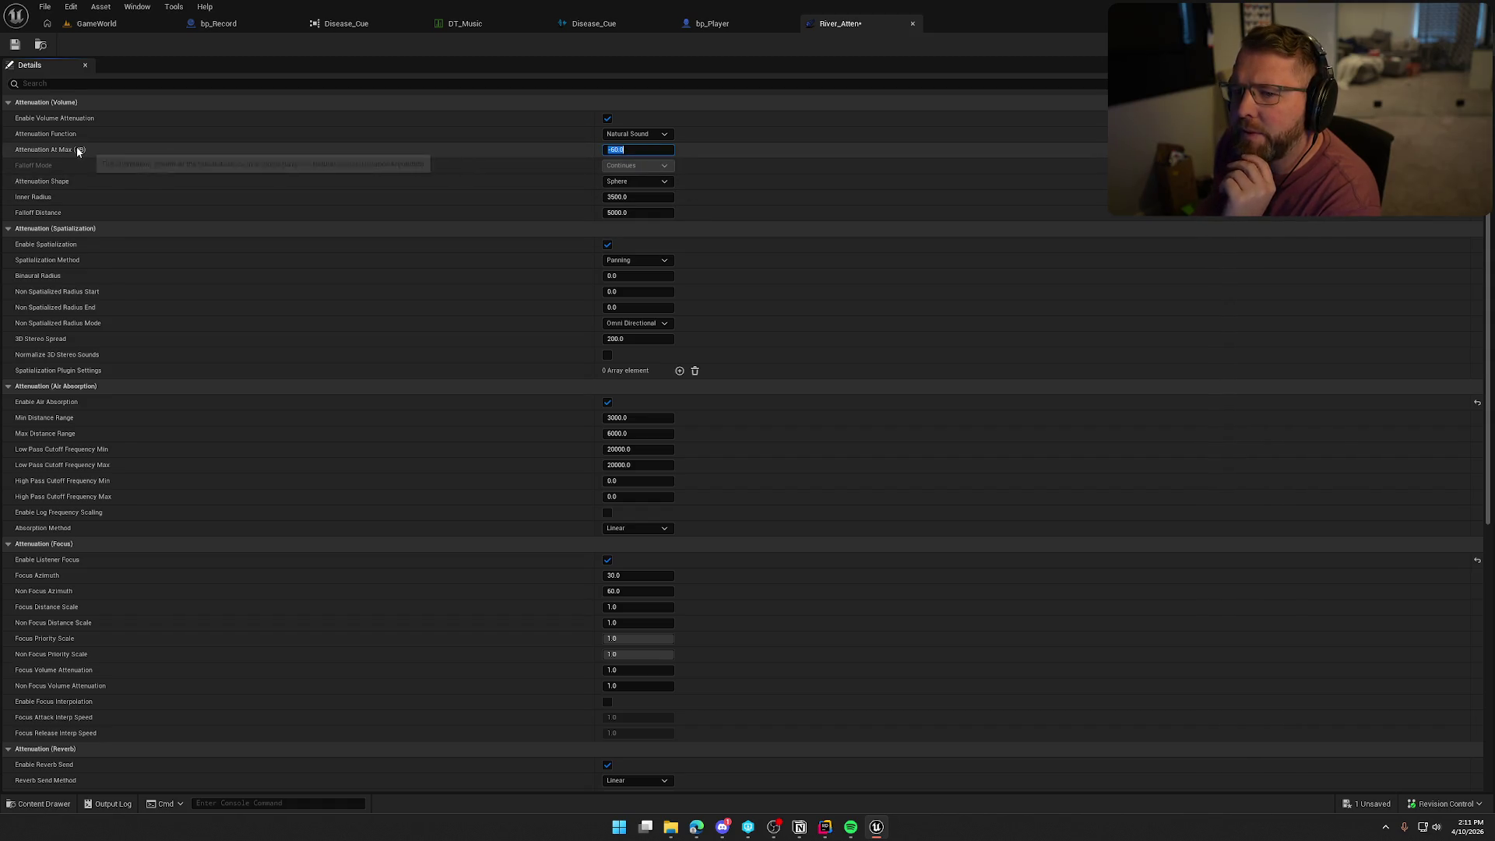
pyautogui.write('-50')
pyautogui.press('Return')
pyautogui.click(14, 44)
# Start a GameWorld play-test with control handed to the running game.
pyautogui.click(95, 23)
pyautogui.click(321, 44)
pyautogui.click(376, 153)
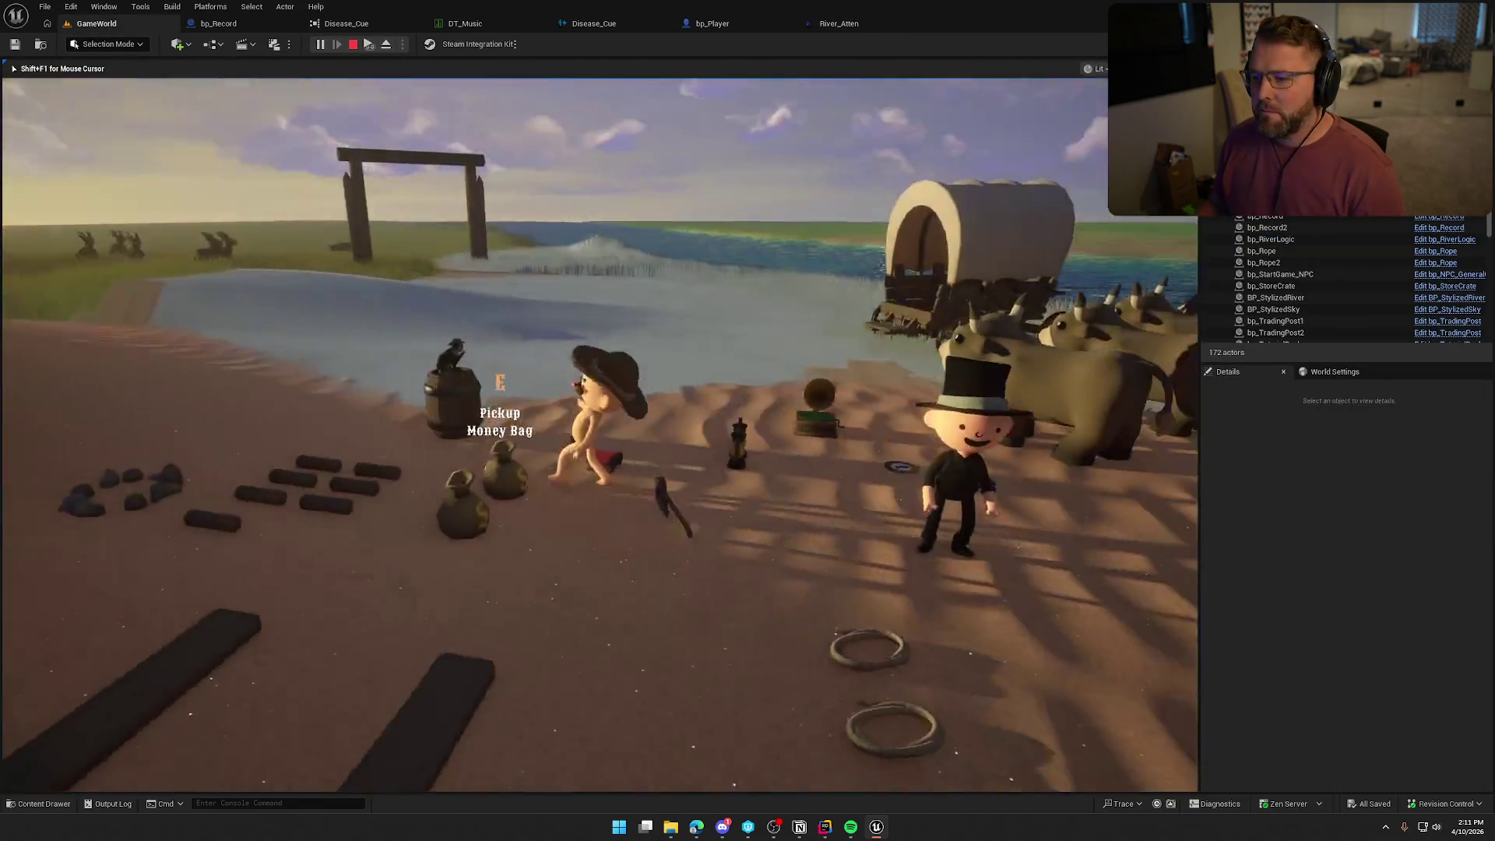
# Walk and sprint the character between the river, wagon, dunes and camp, listening to the river.
pyautogui.press('w')
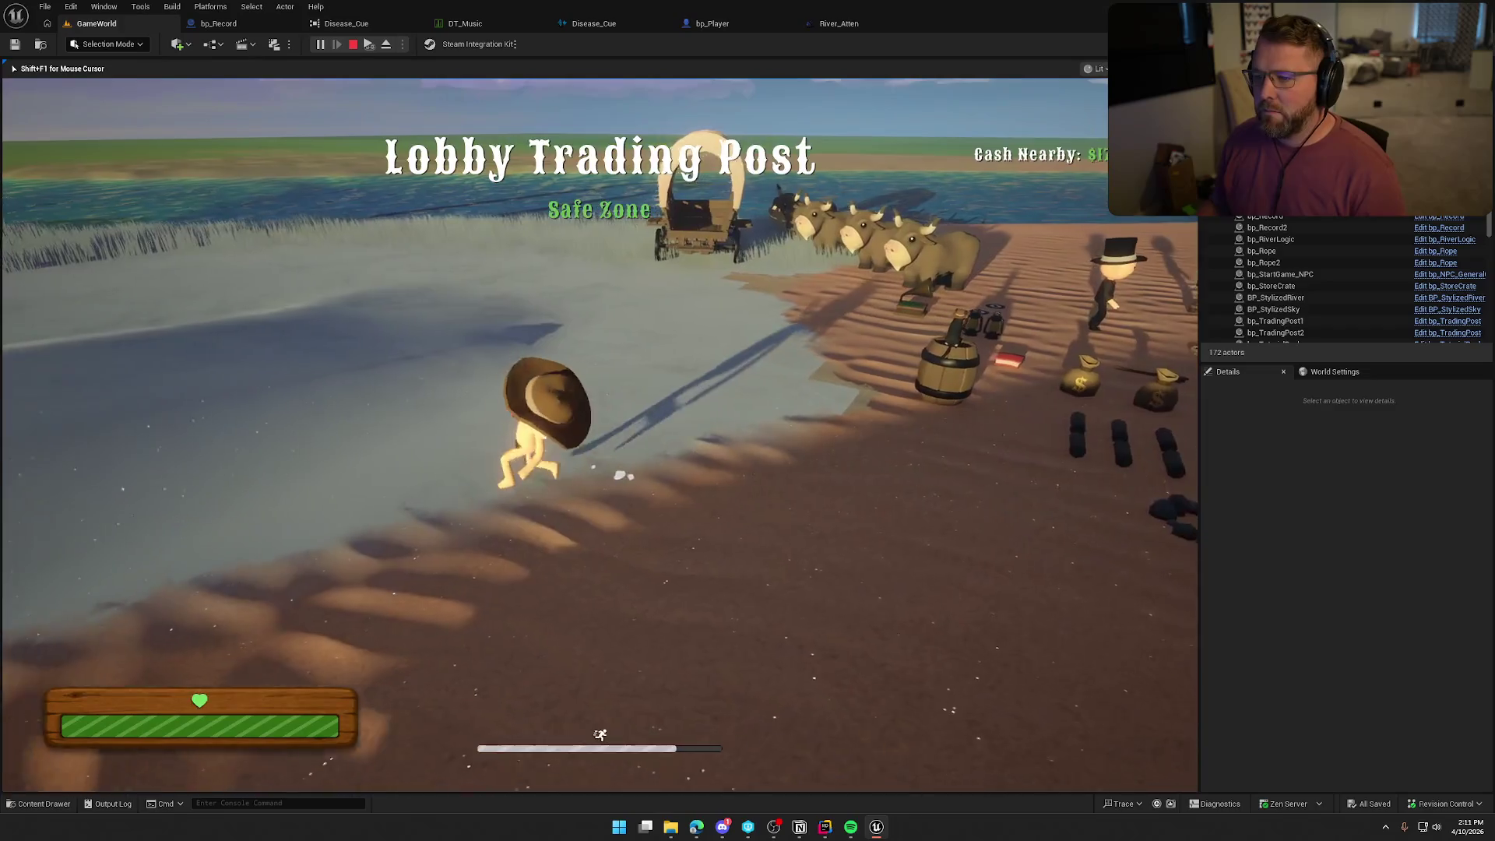
pyautogui.hotkey('shift', 'w')
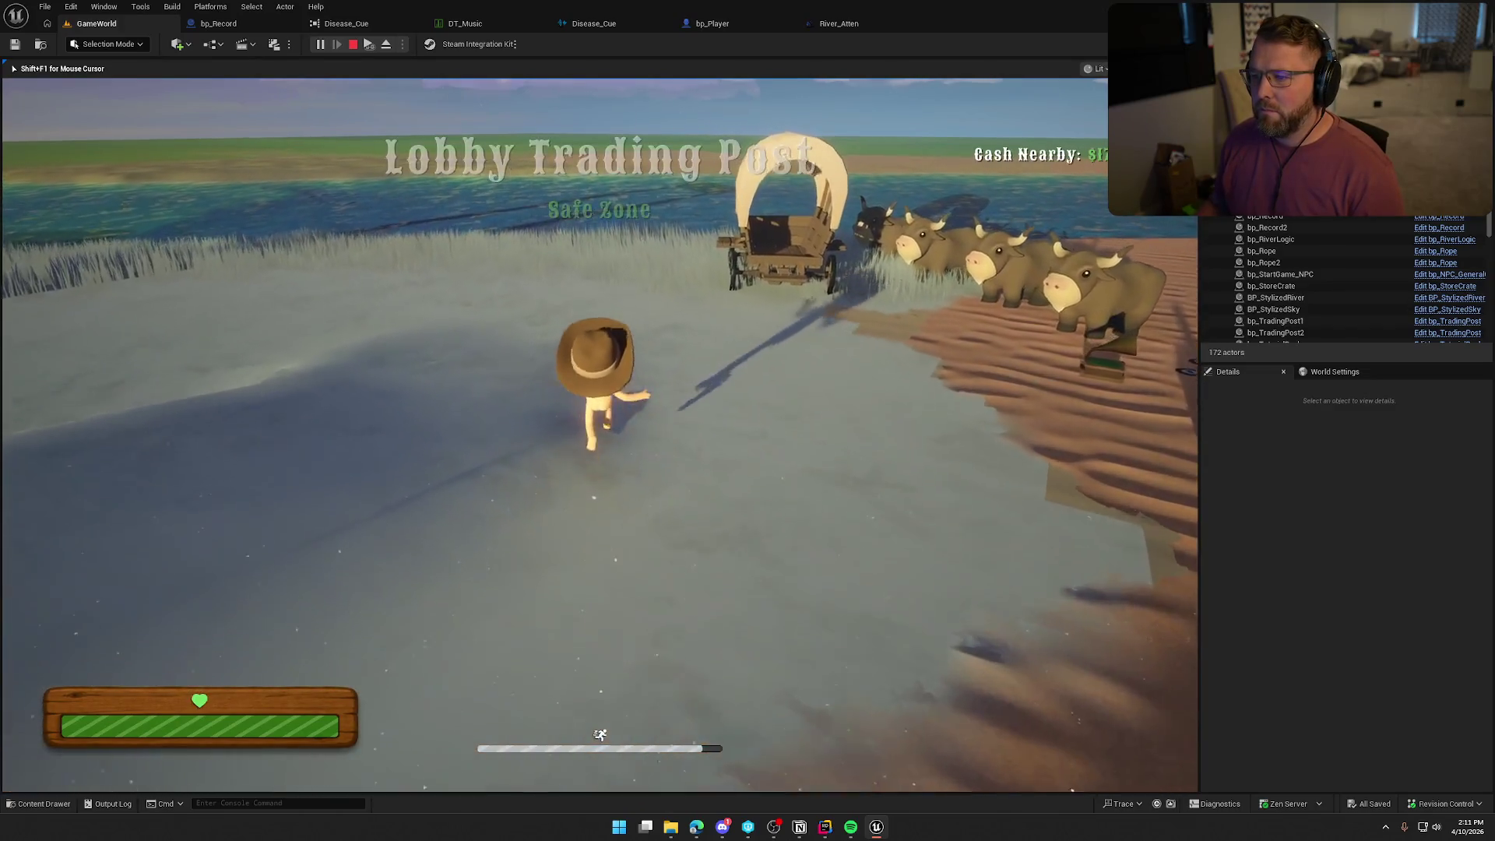
pyautogui.hotkey('shift', 'w')
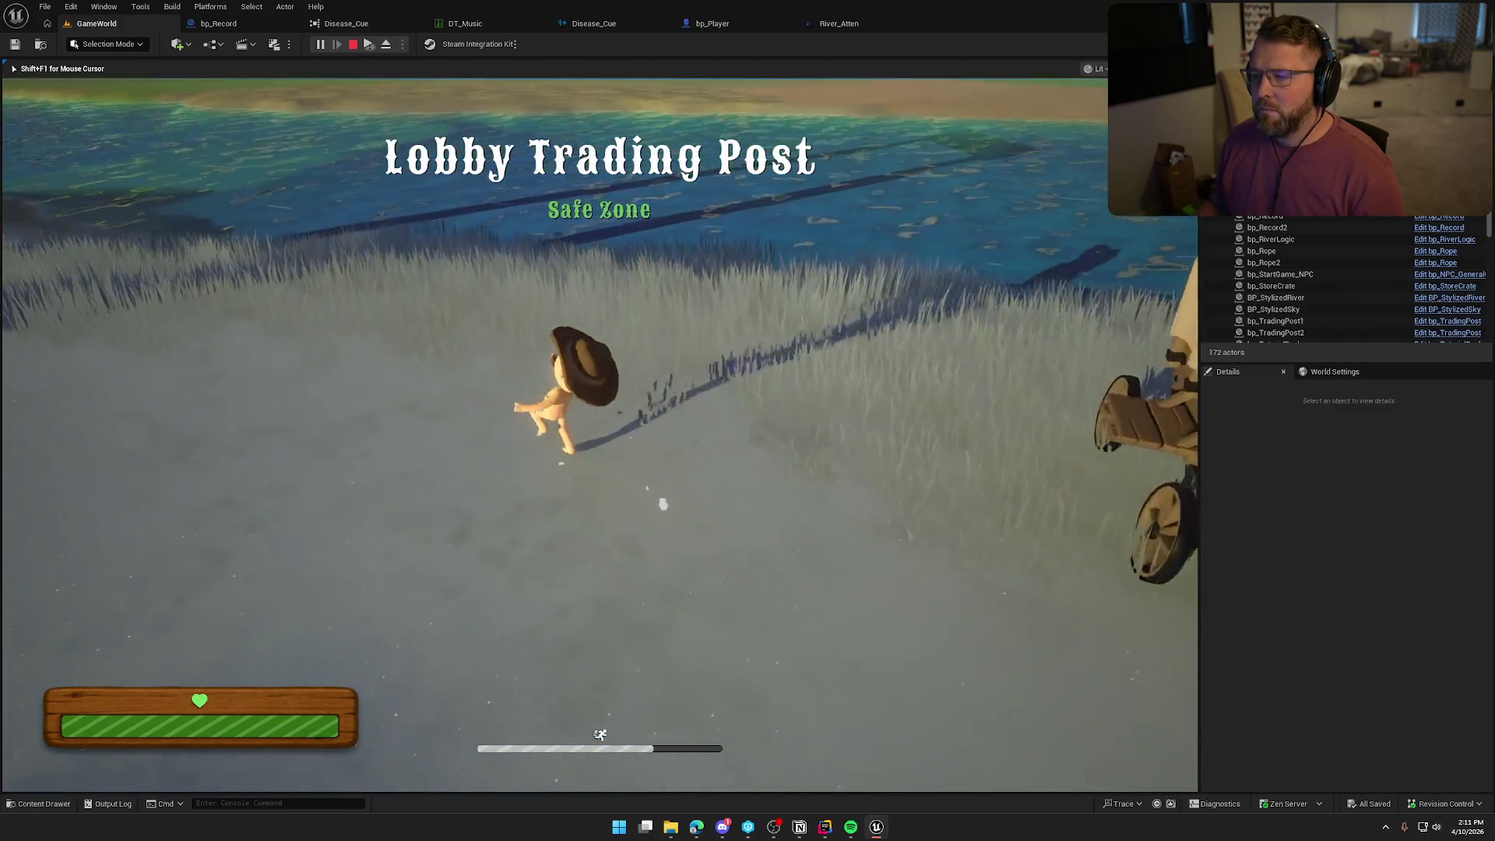
pyautogui.press('w')
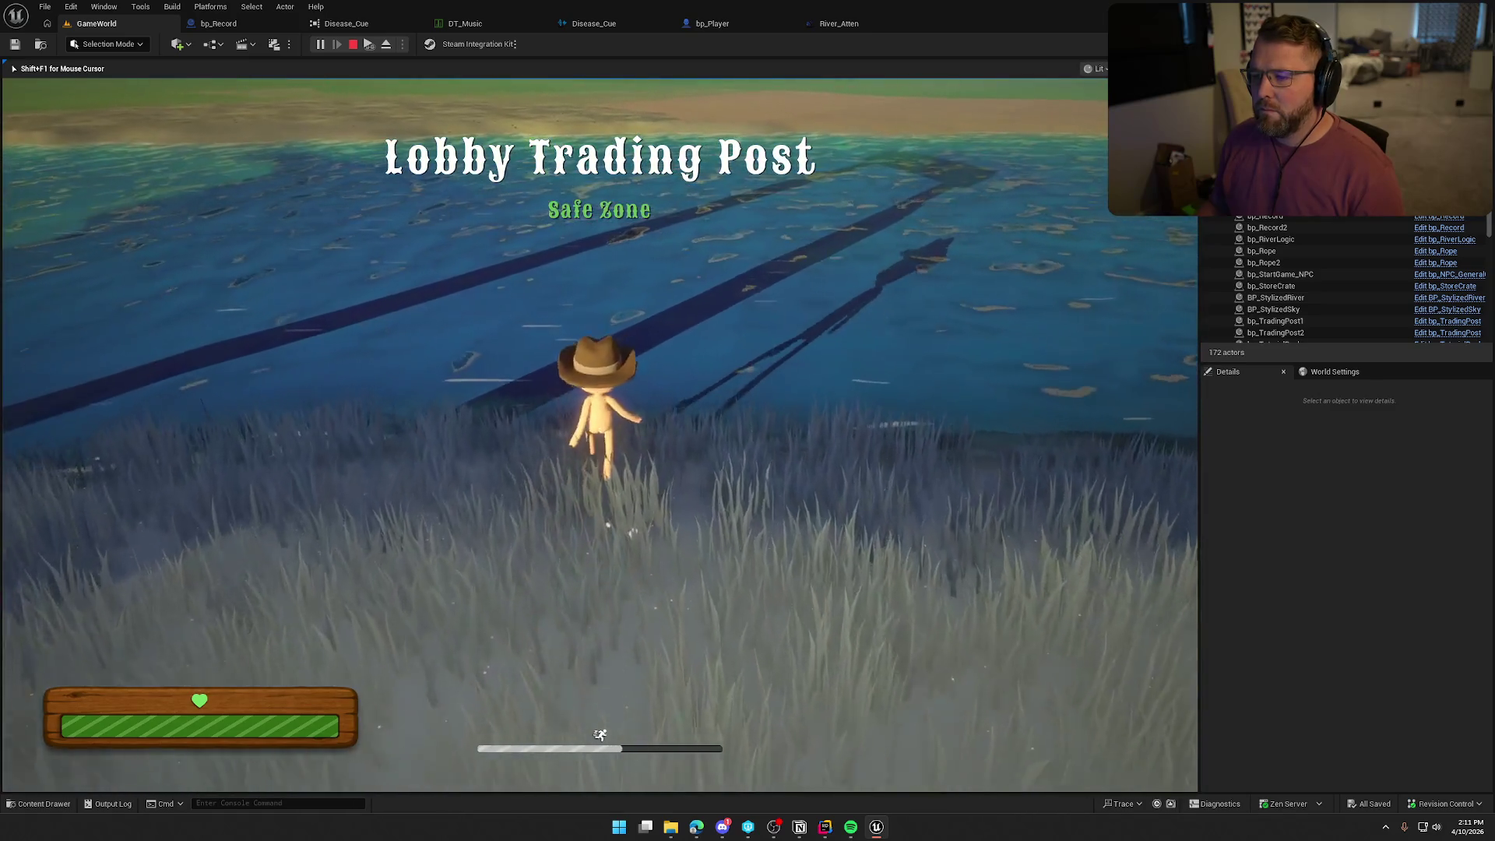
pyautogui.press('s')
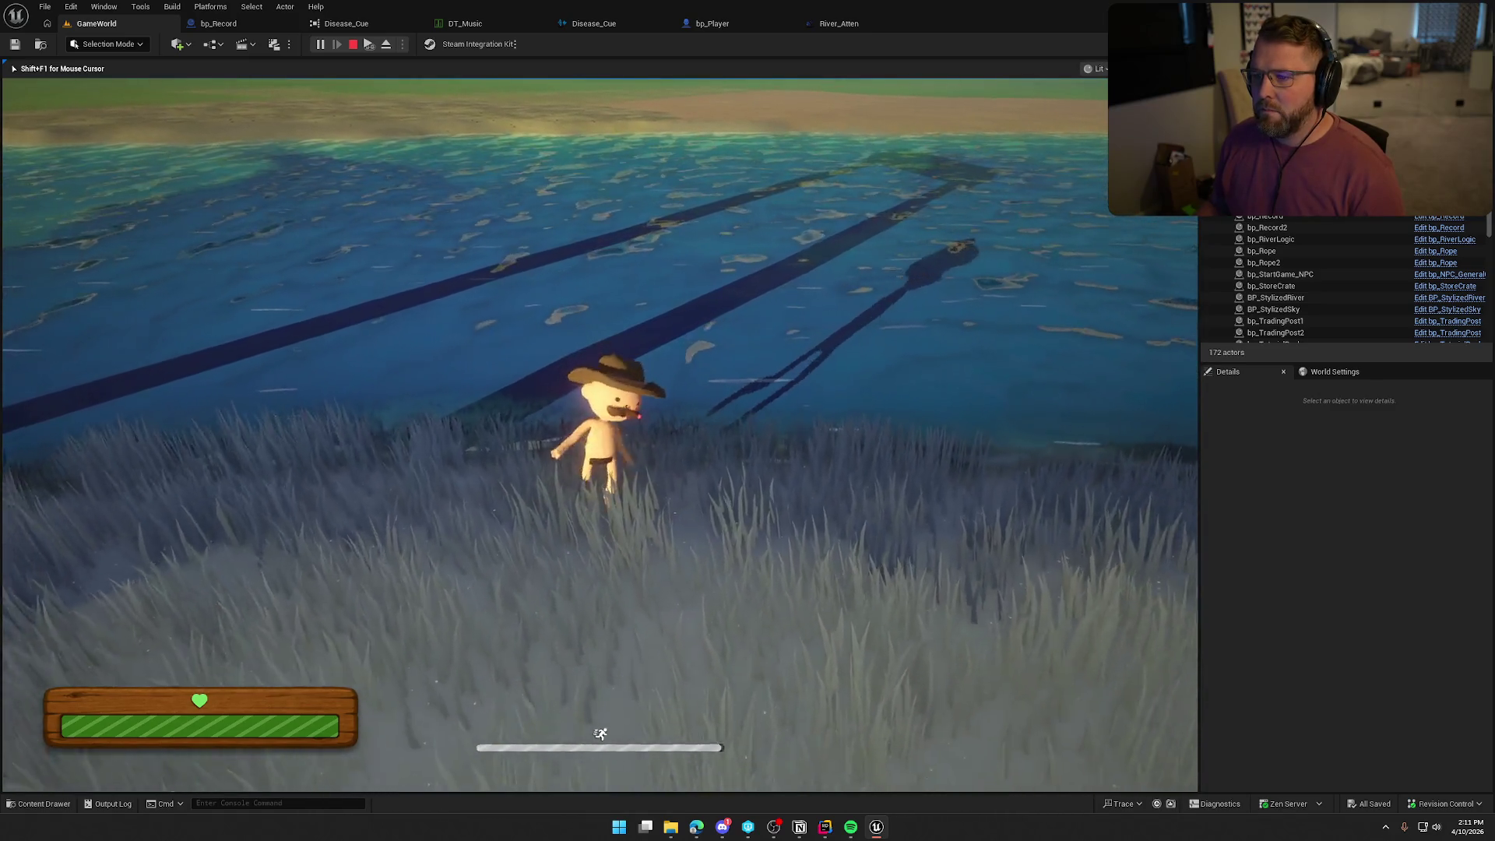
pyautogui.hotkey('shift', 's')
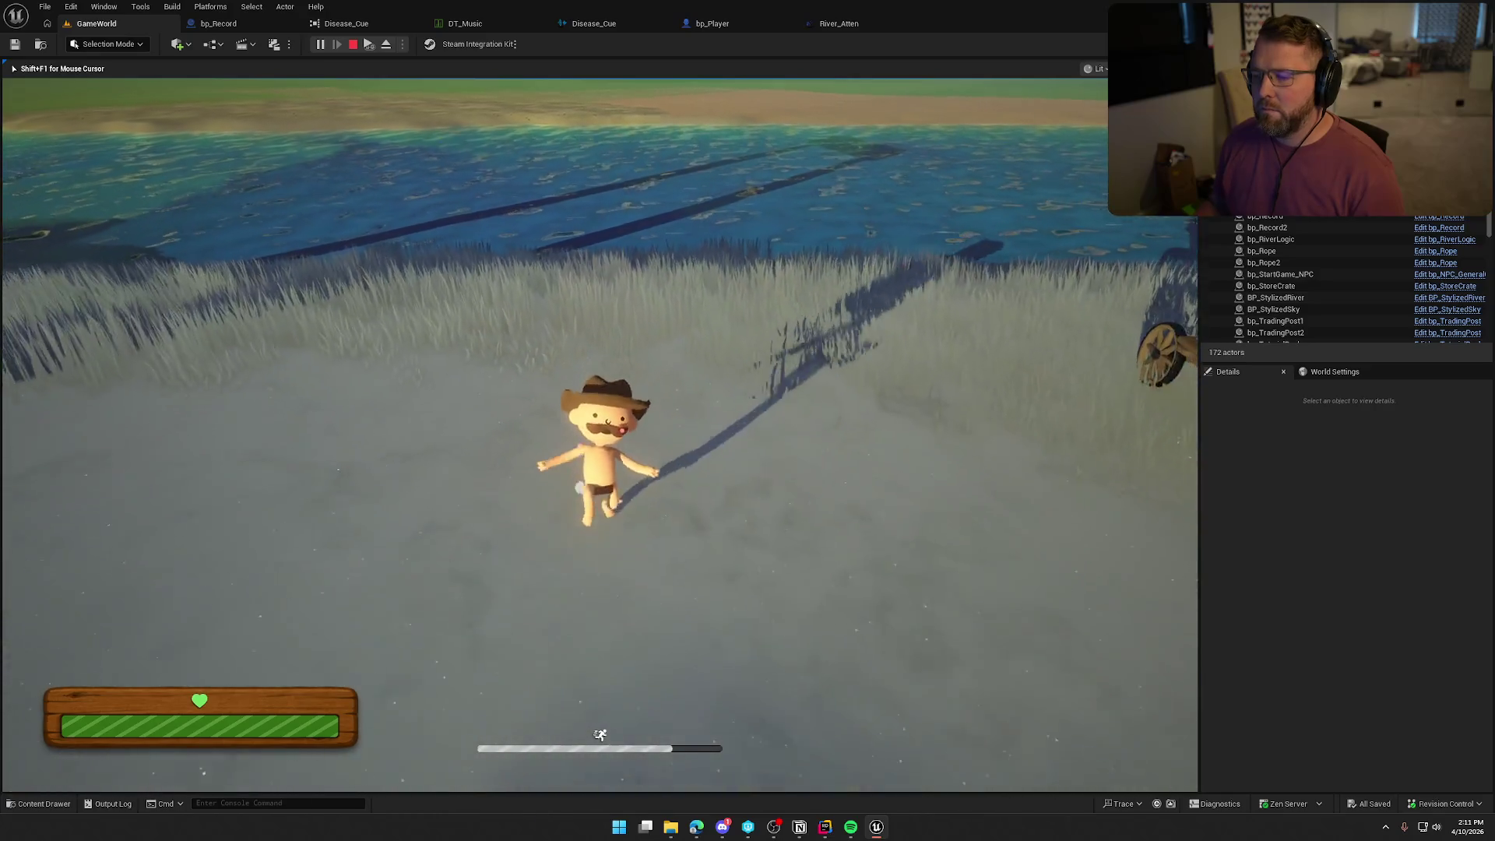
pyautogui.hotkey('shift', 's')
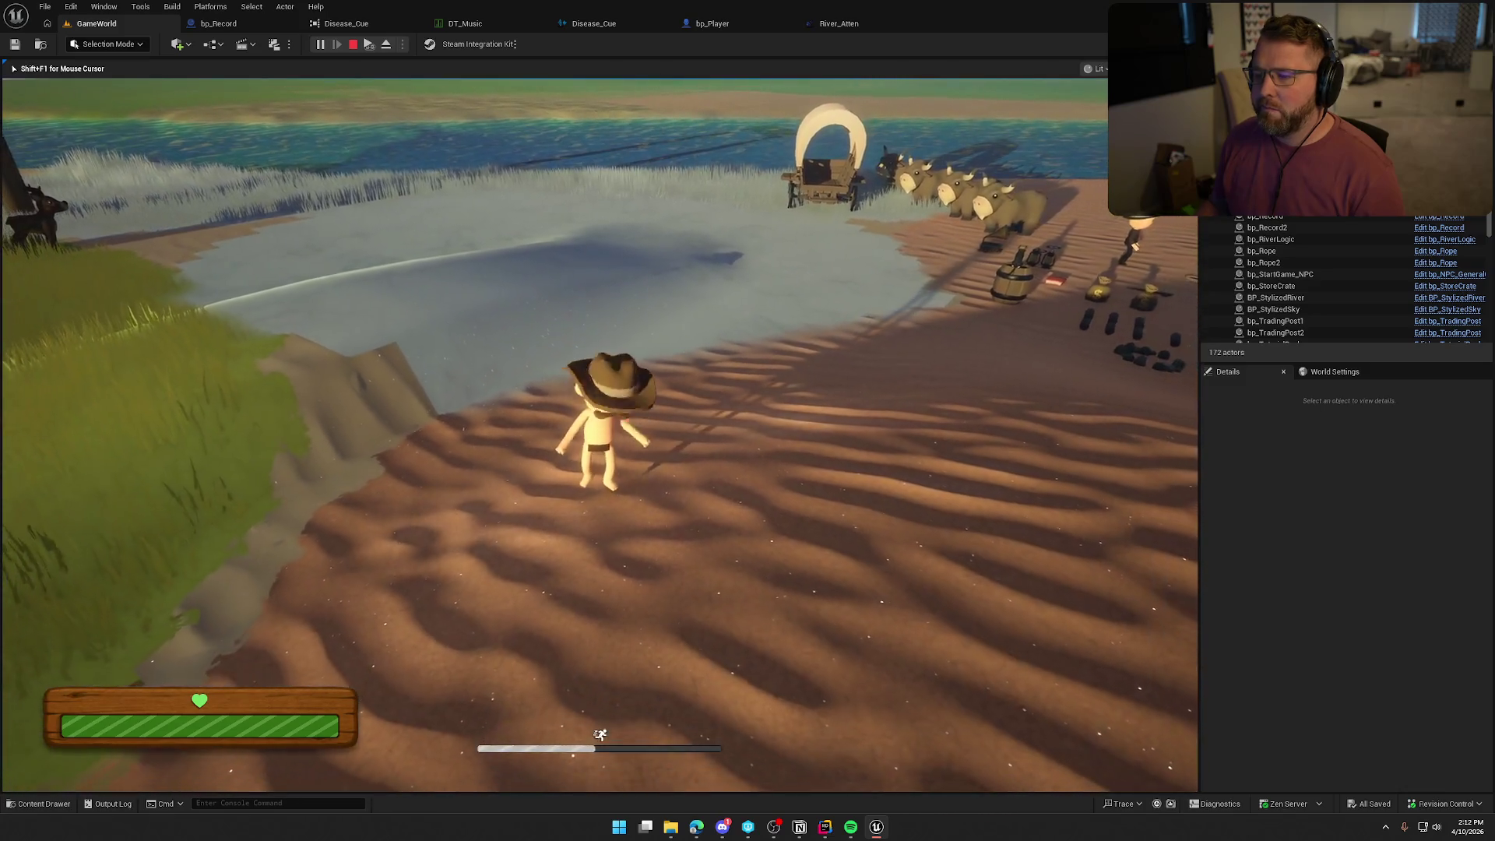
pyautogui.press('w')
pyautogui.press('w')
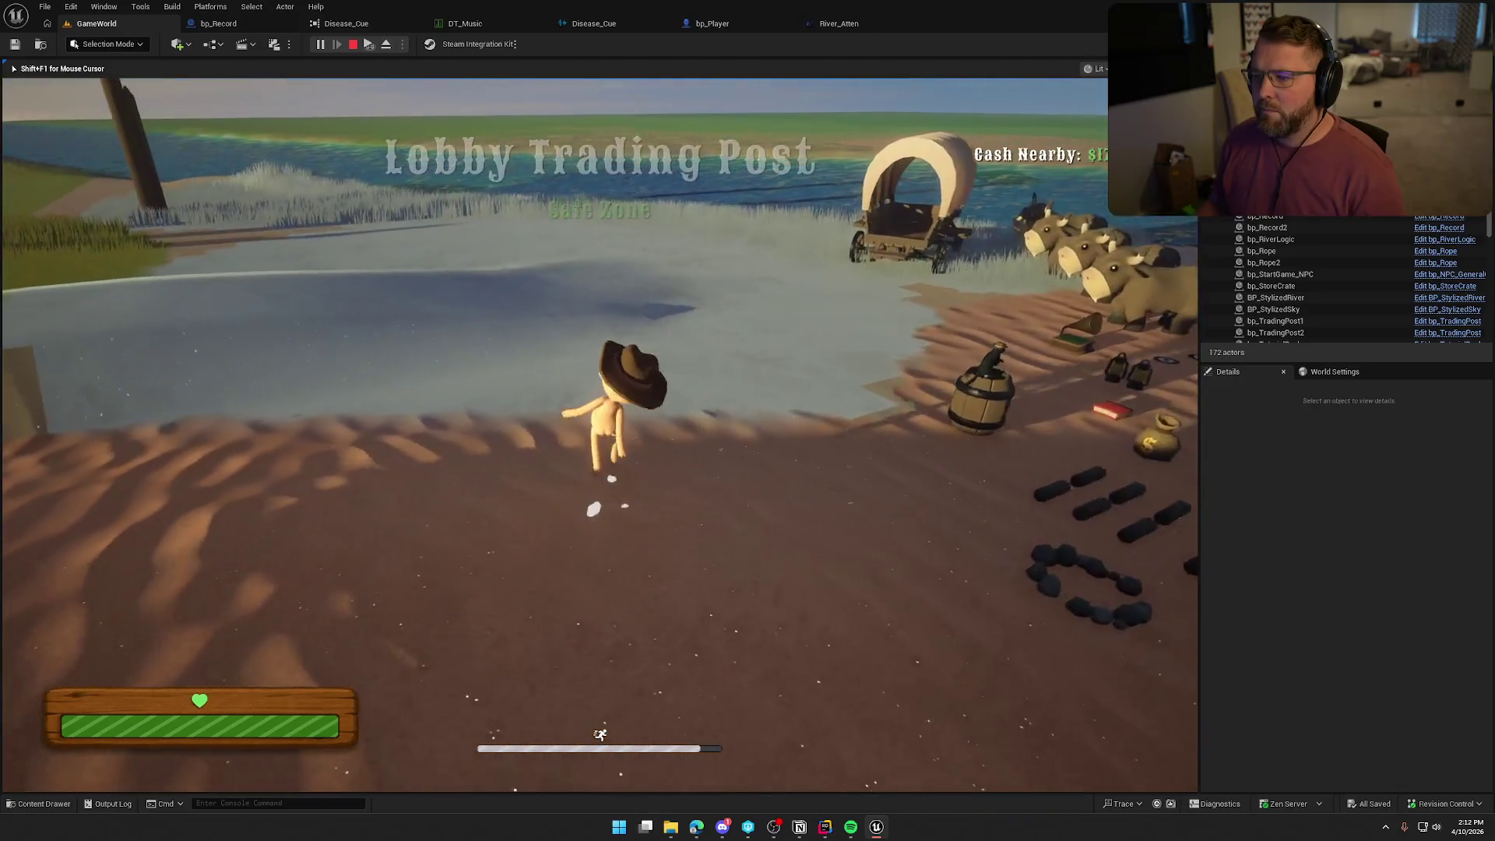
pyautogui.hotkey('shift', 'w')
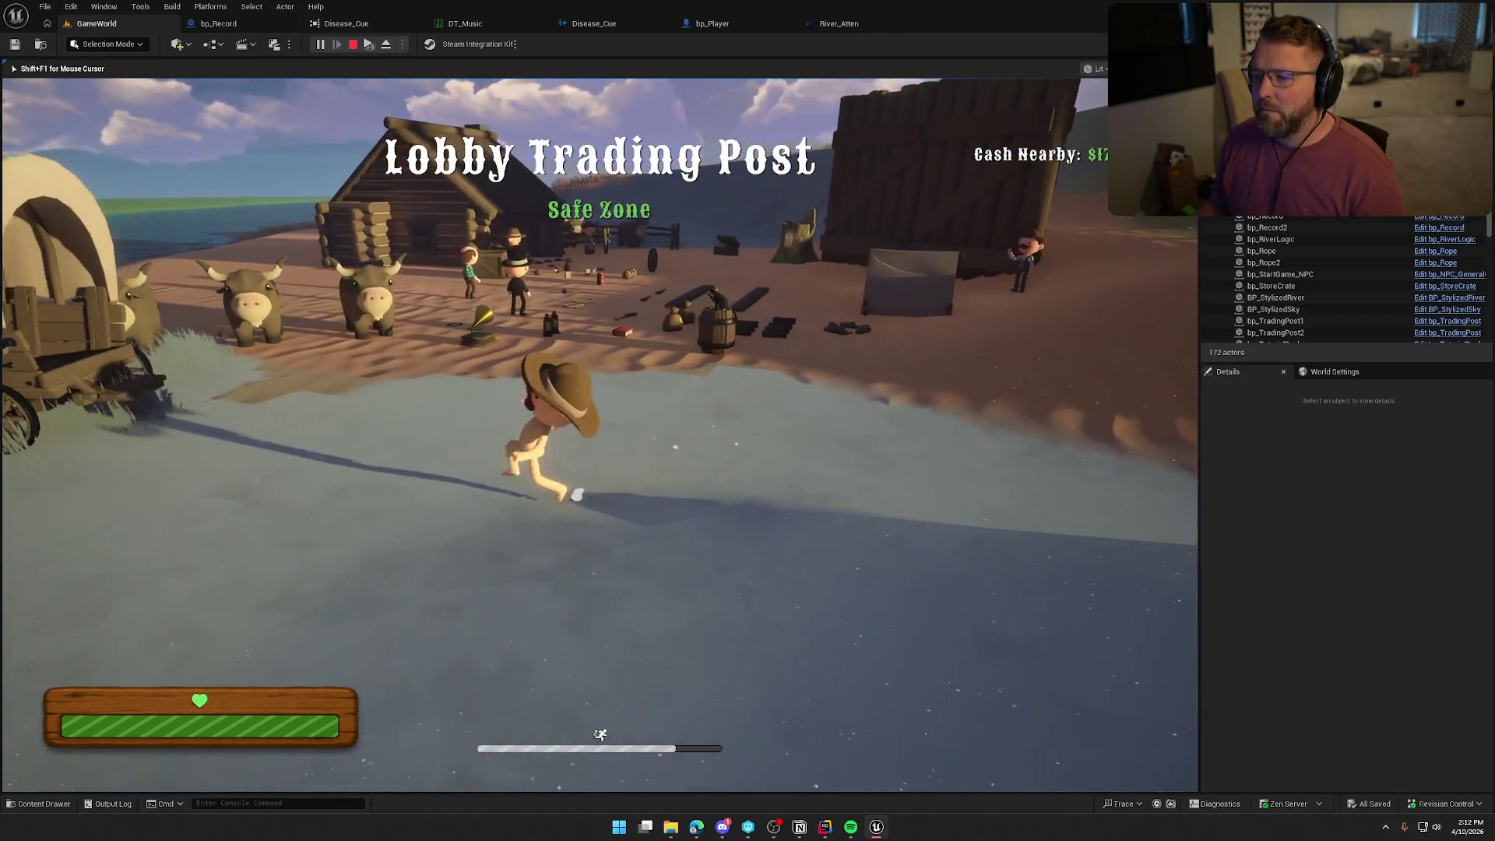
pyautogui.press('w')
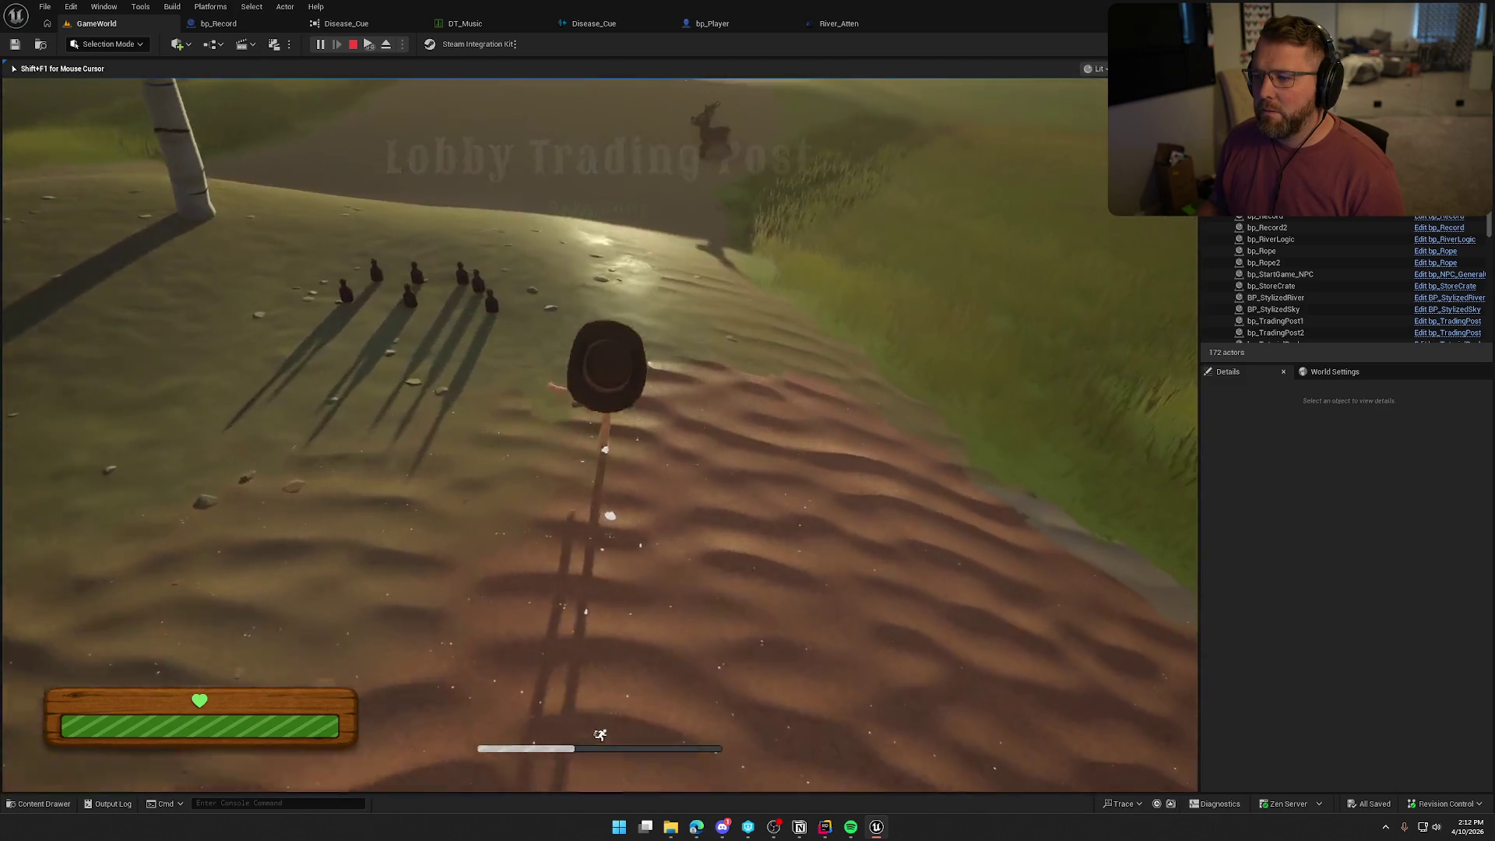
pyautogui.press('w')
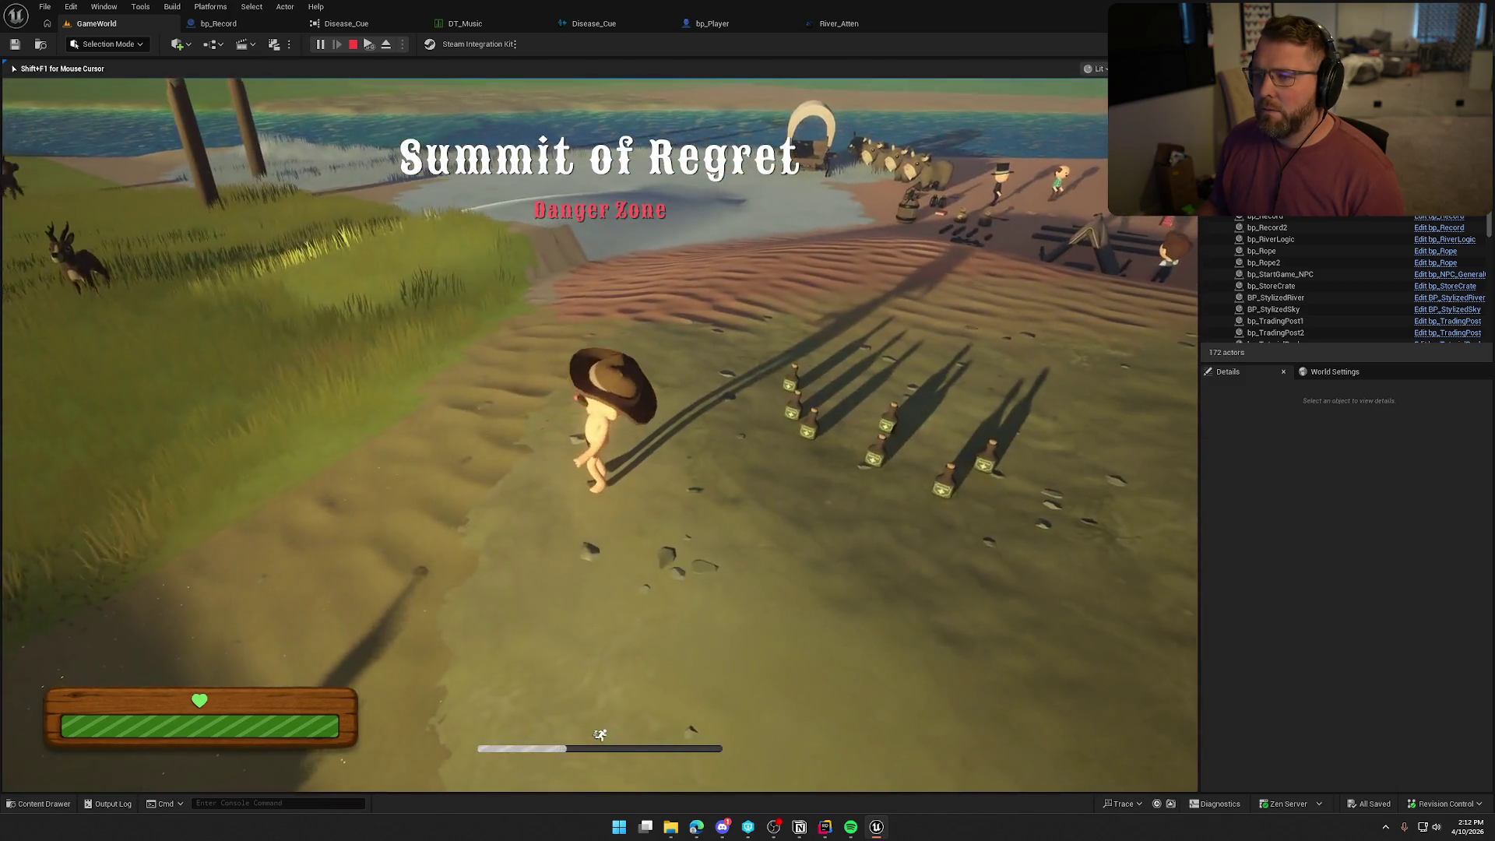
pyautogui.press('w')
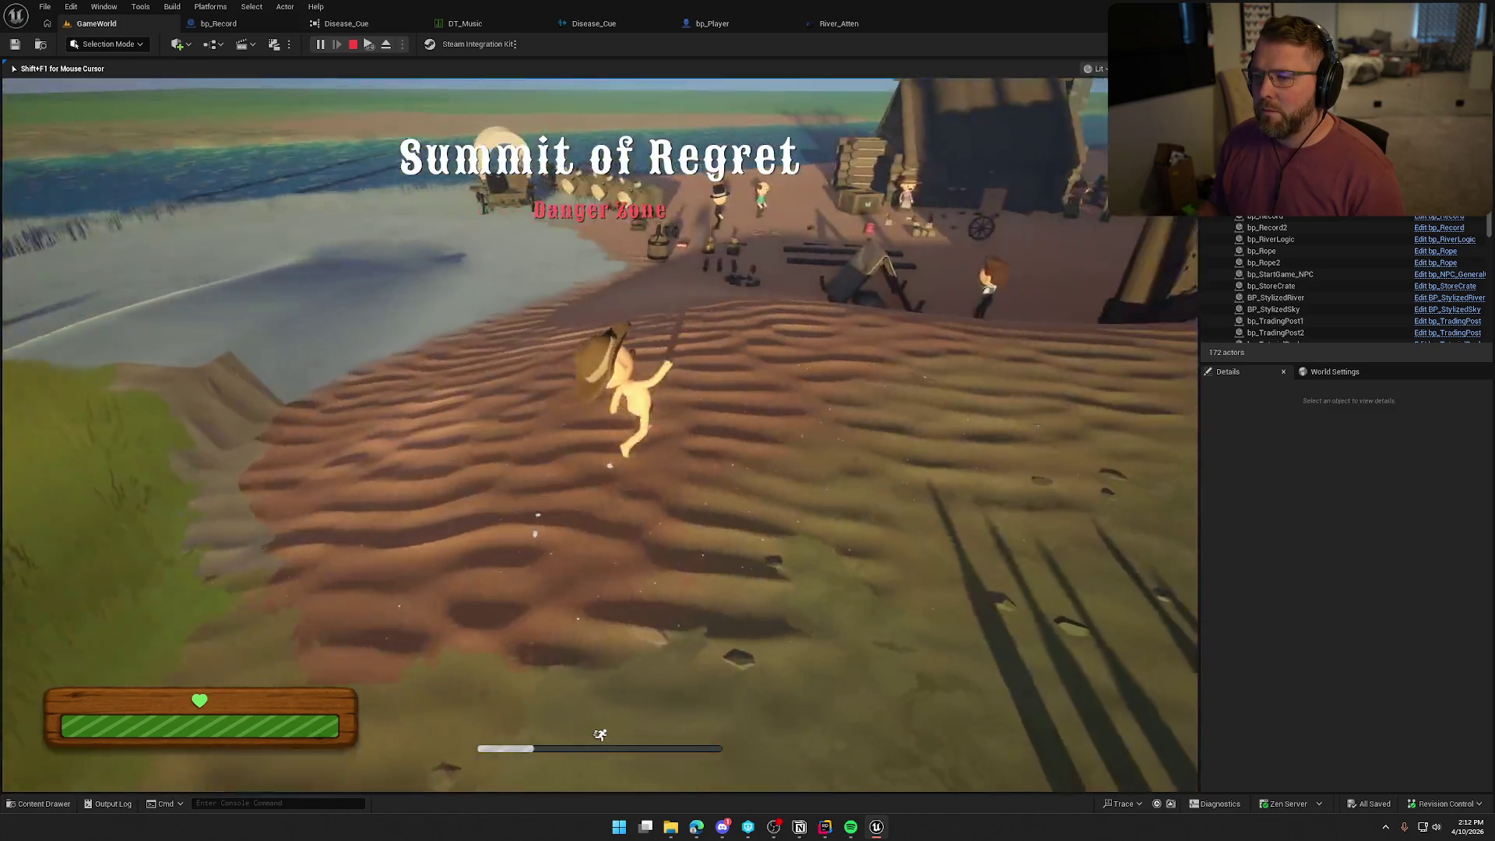
pyautogui.press('w')
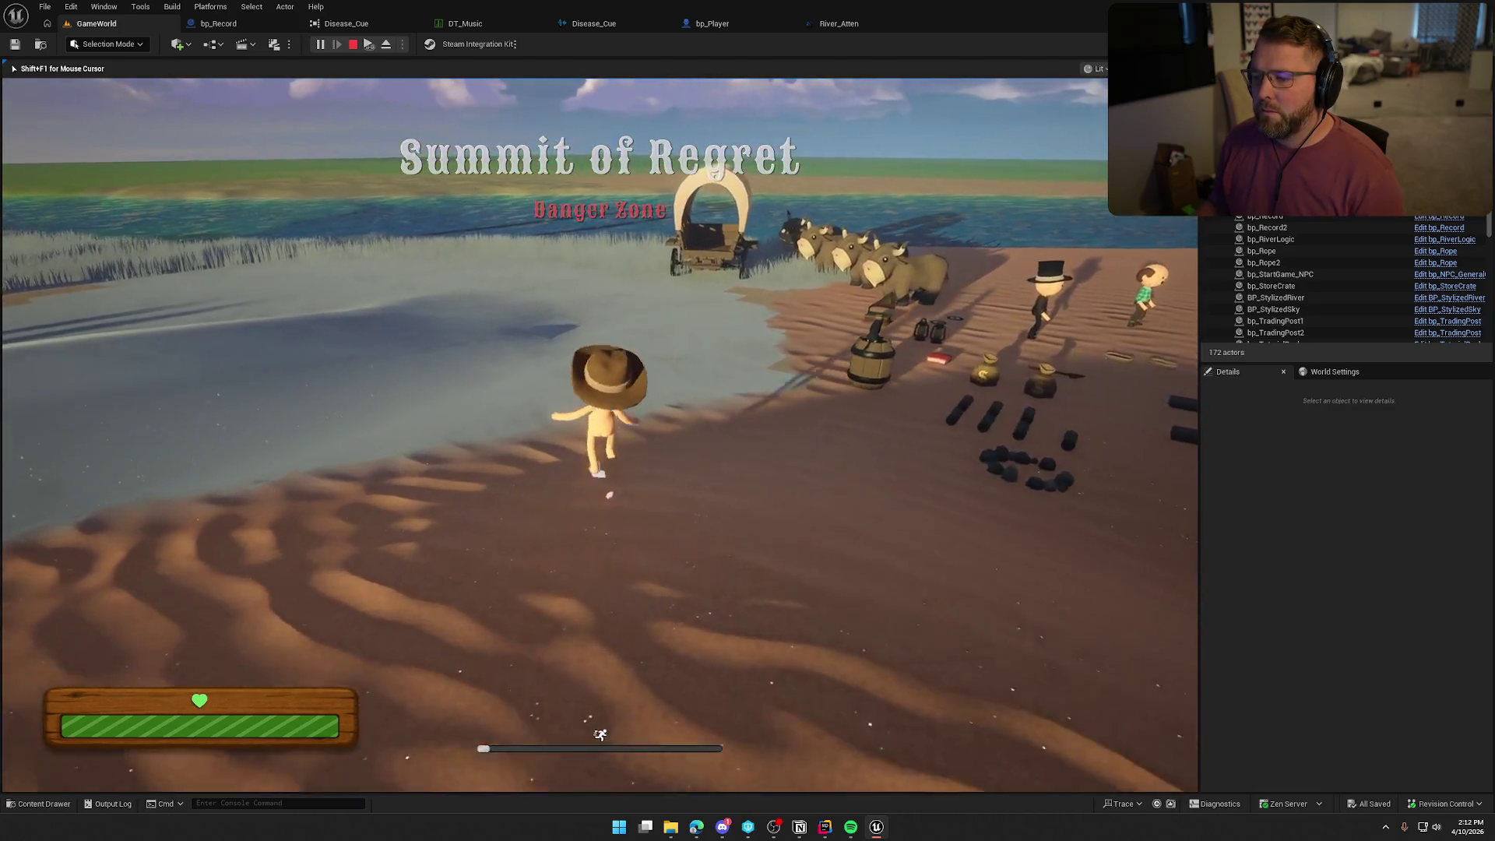
pyautogui.press('w')
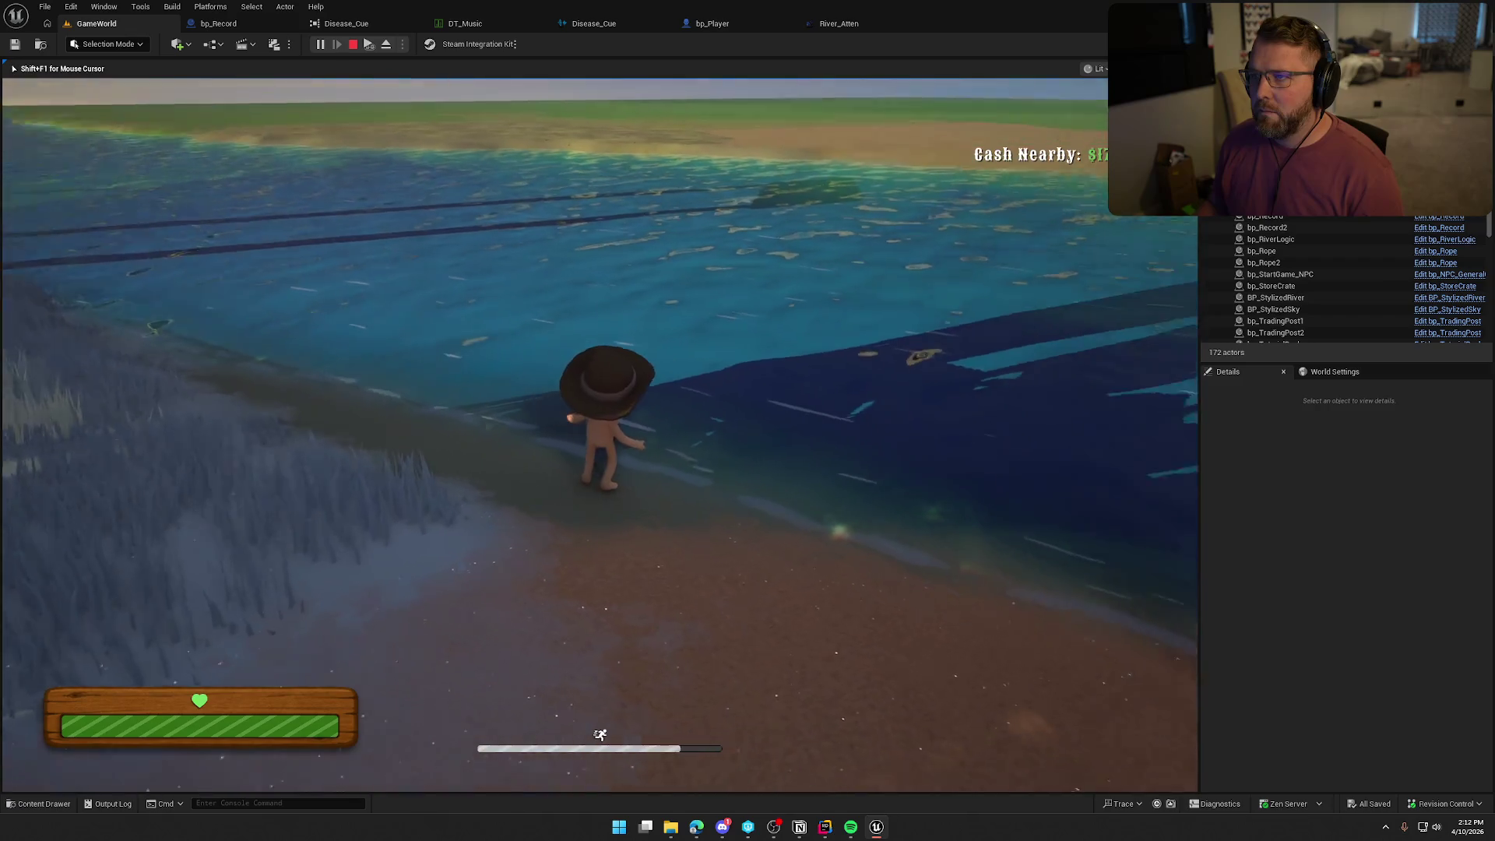
# Visit the trading post crates, mount an ox and ride it beside the wagon, then stop playing.
pyautogui.press('a')
pyautogui.press('w')
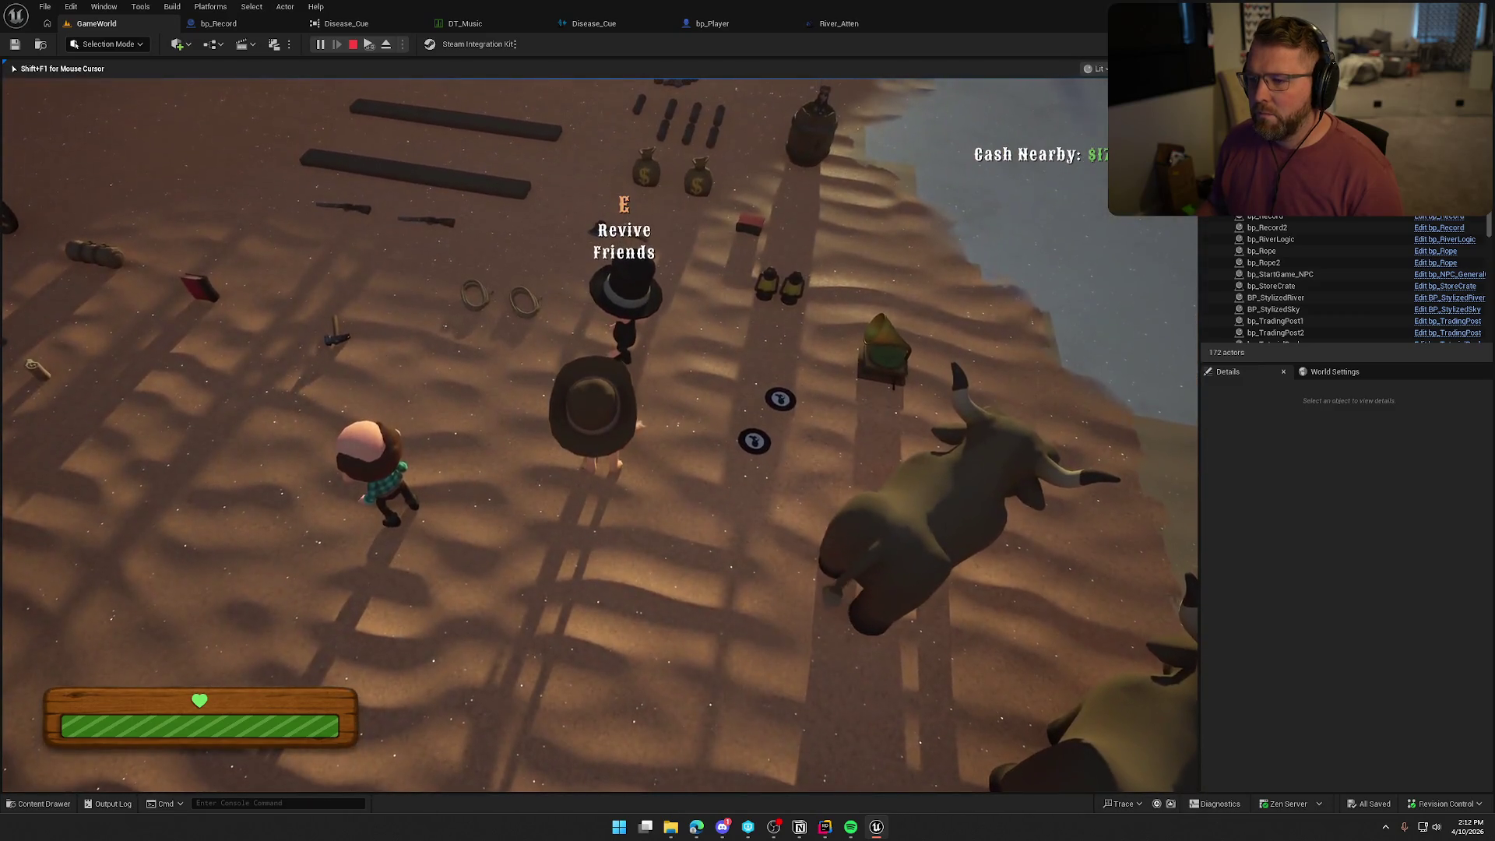
pyautogui.press('a')
pyautogui.press('w')
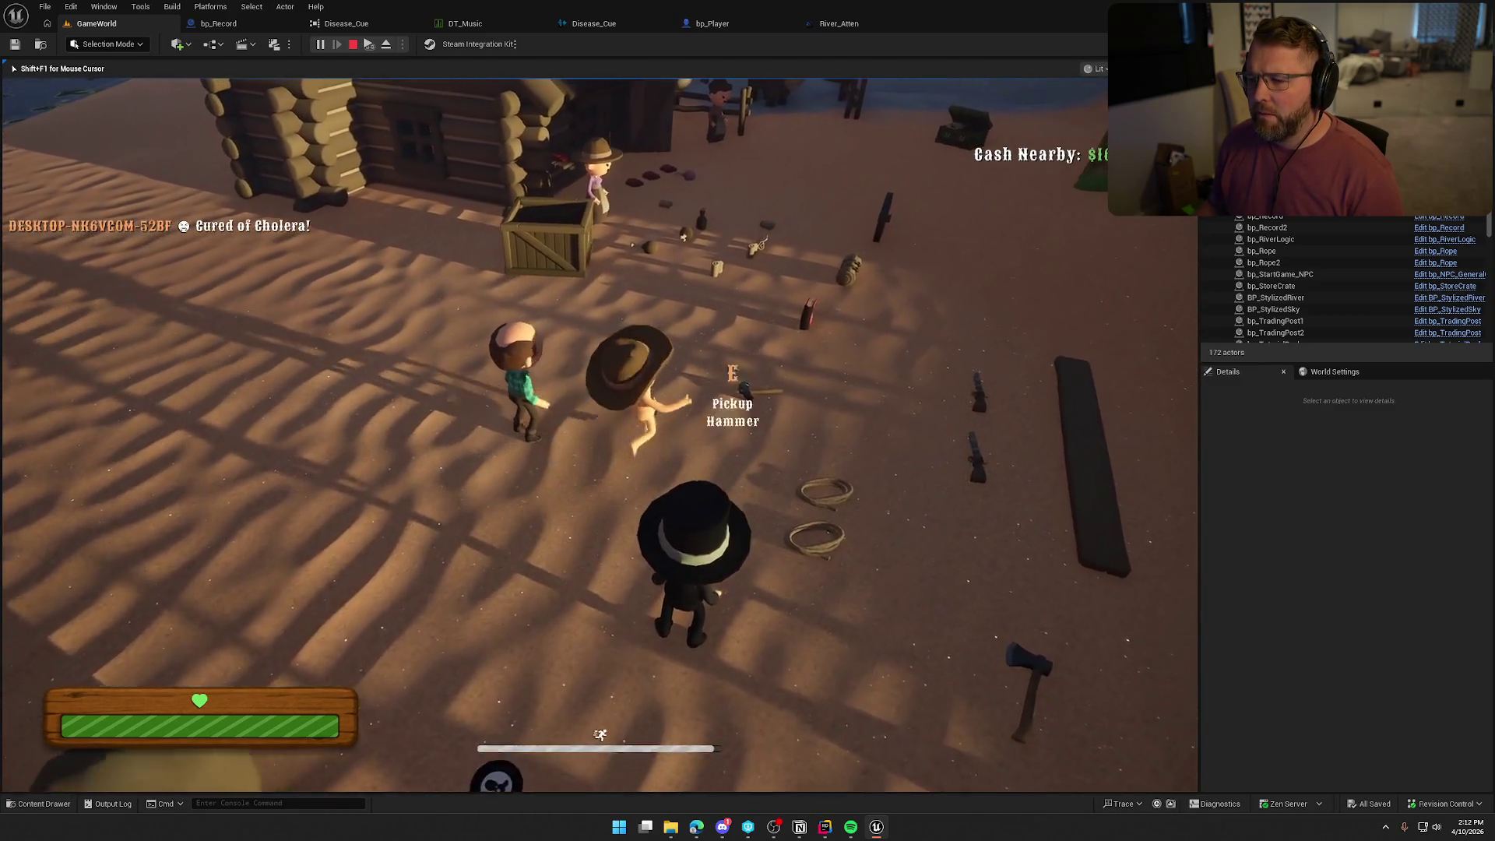
pyautogui.press('w')
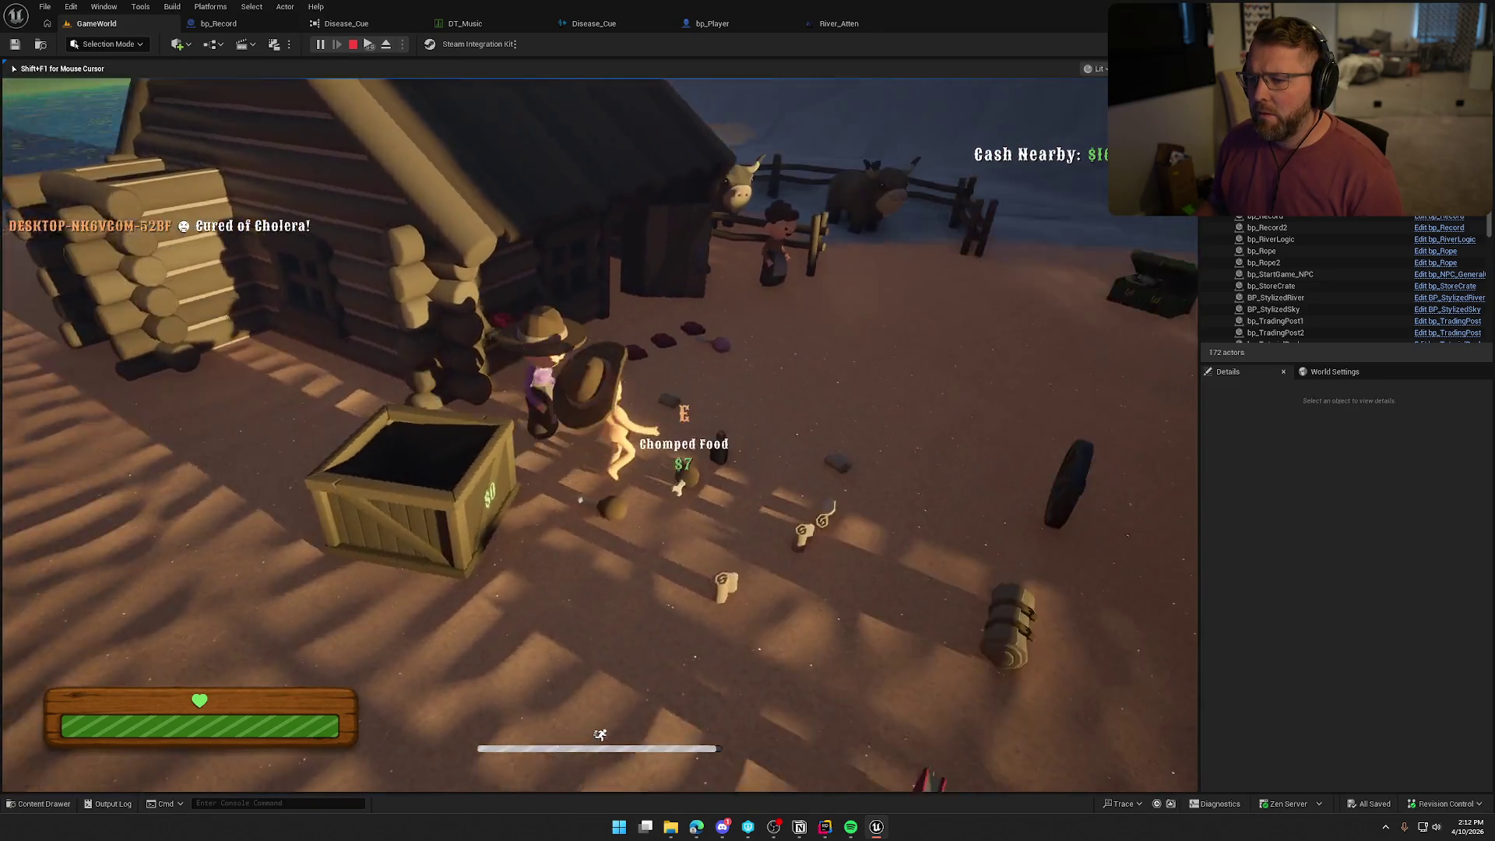
pyautogui.press('w')
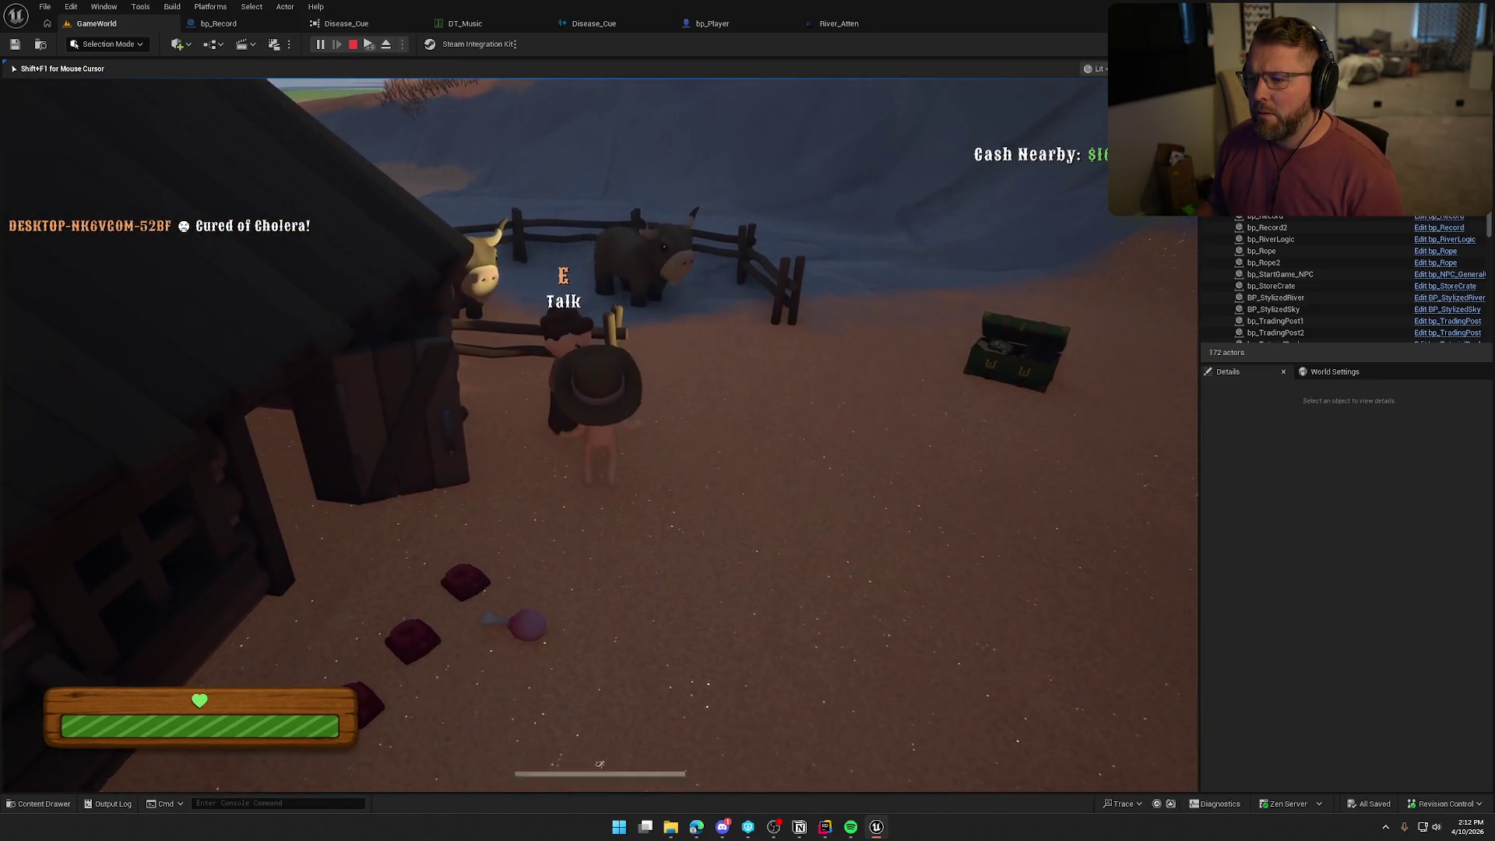
pyautogui.press('w')
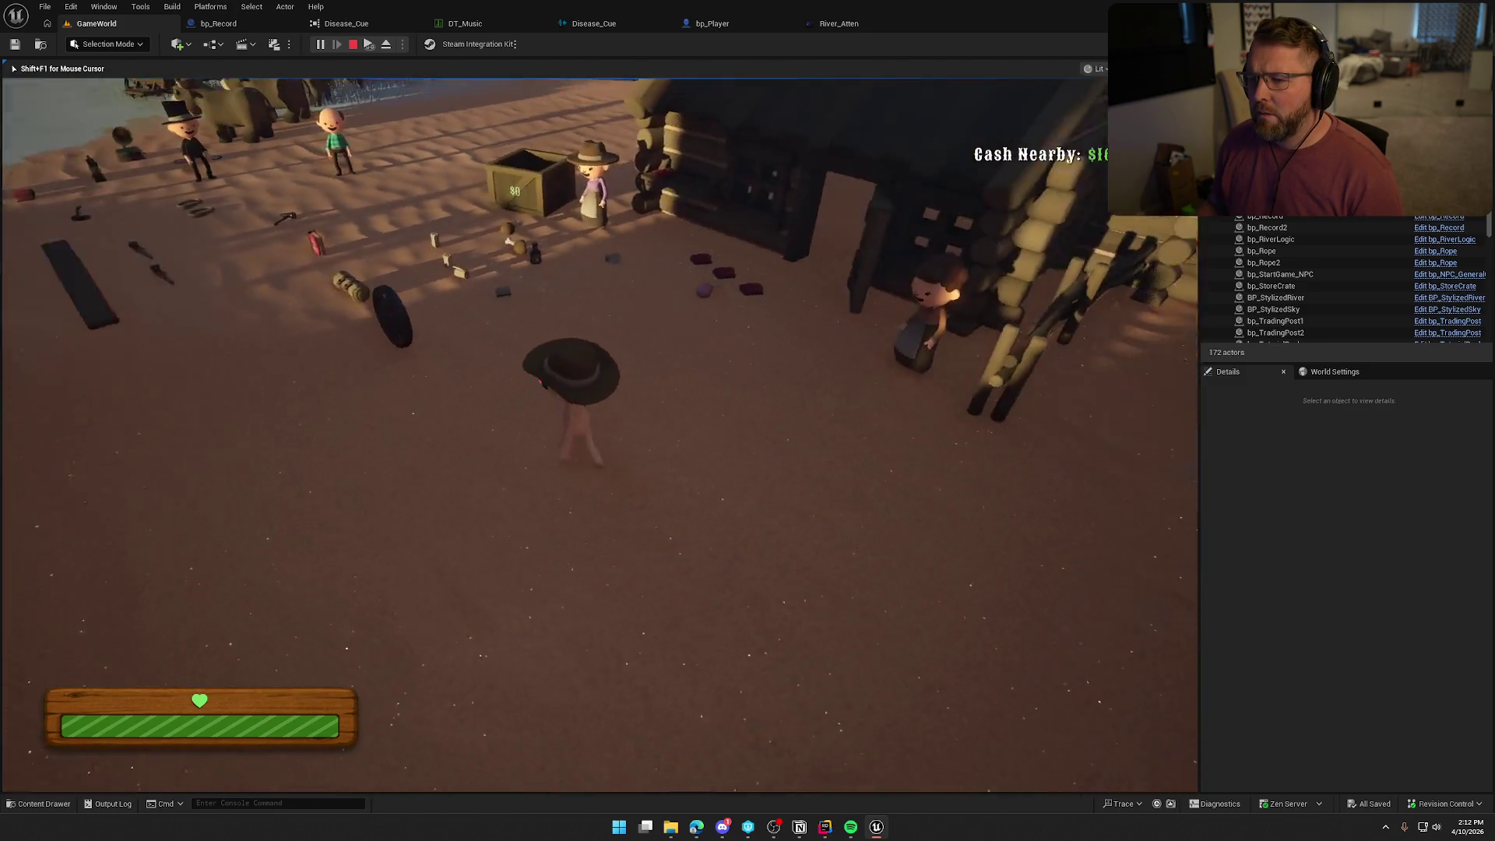
pyautogui.hotkey('shift', 'w')
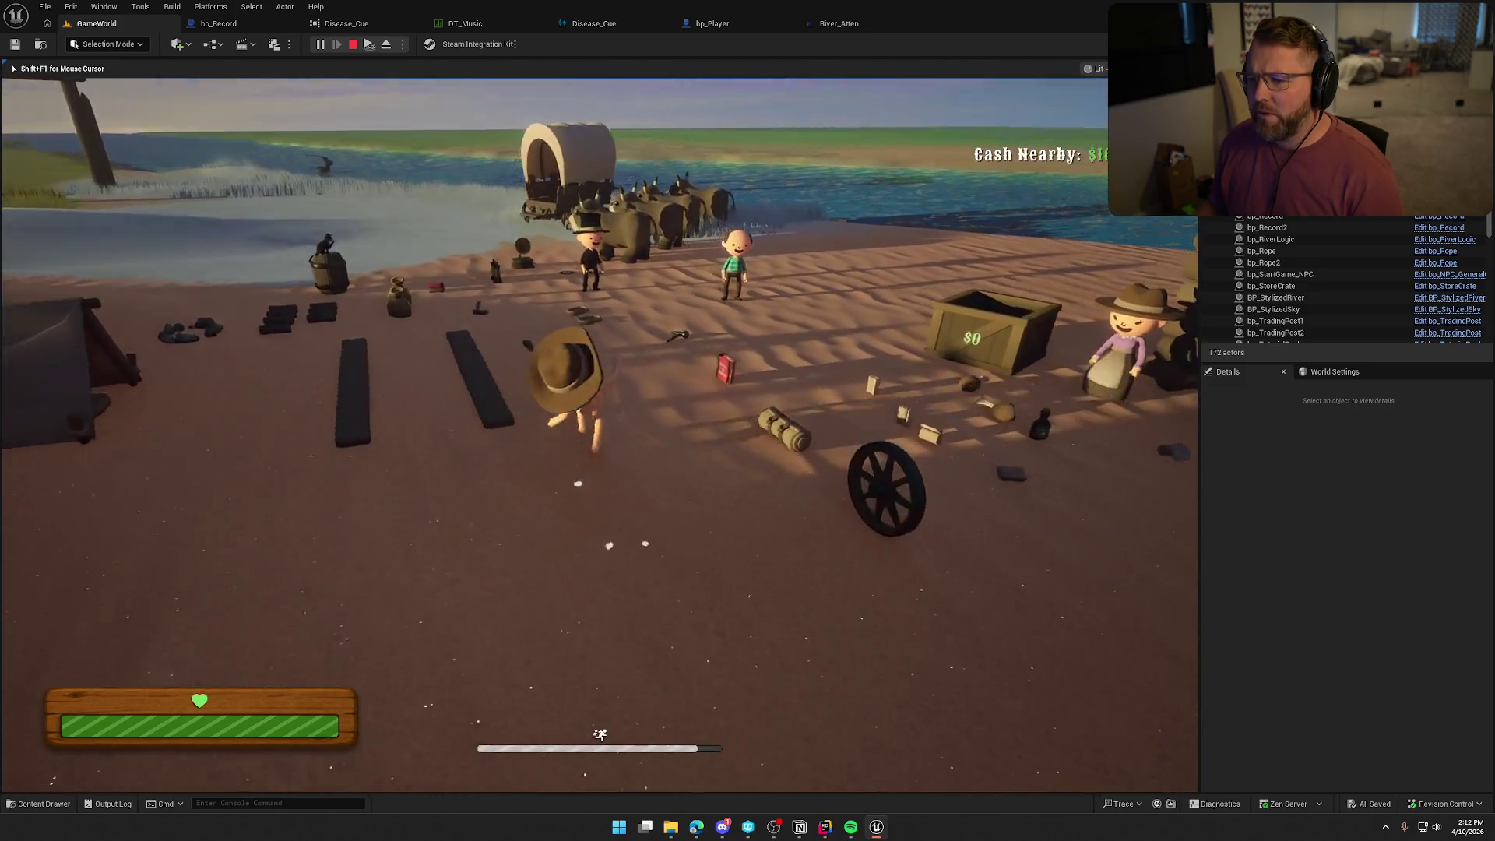
pyautogui.press('w')
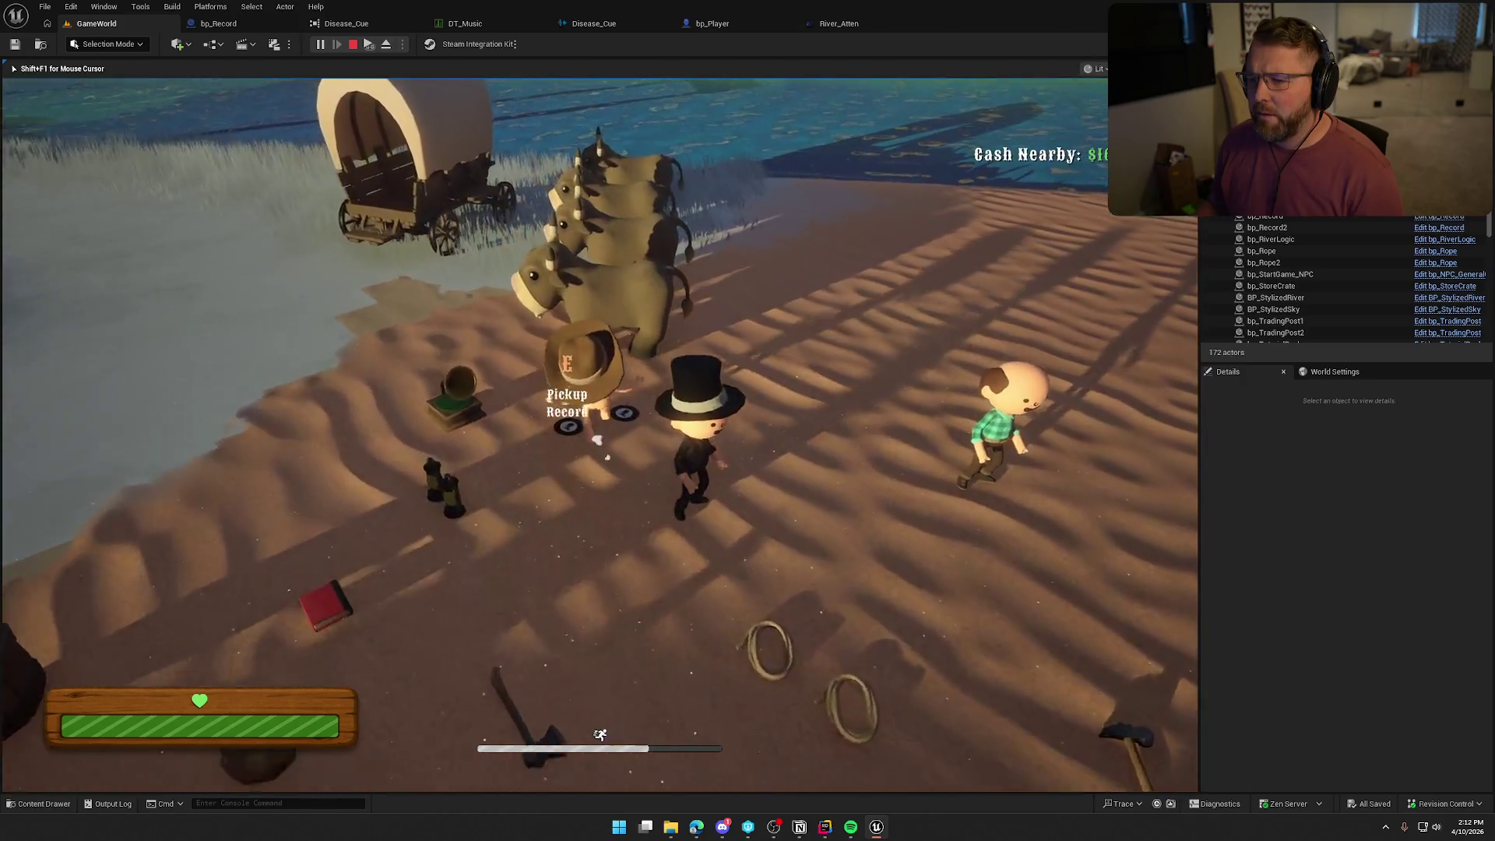
pyautogui.press('e')
pyautogui.press('w')
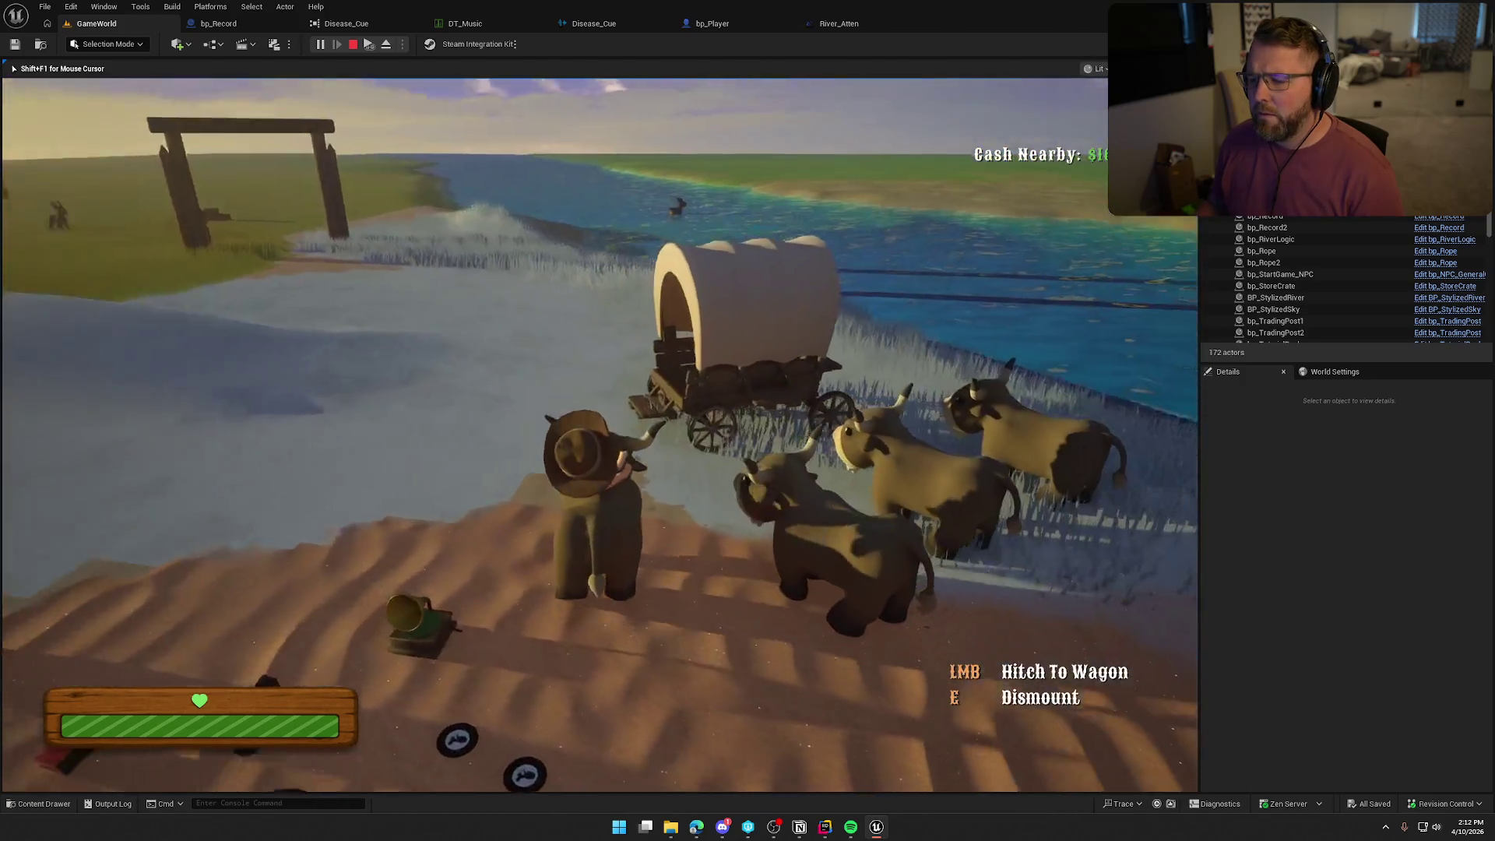
pyautogui.press('a')
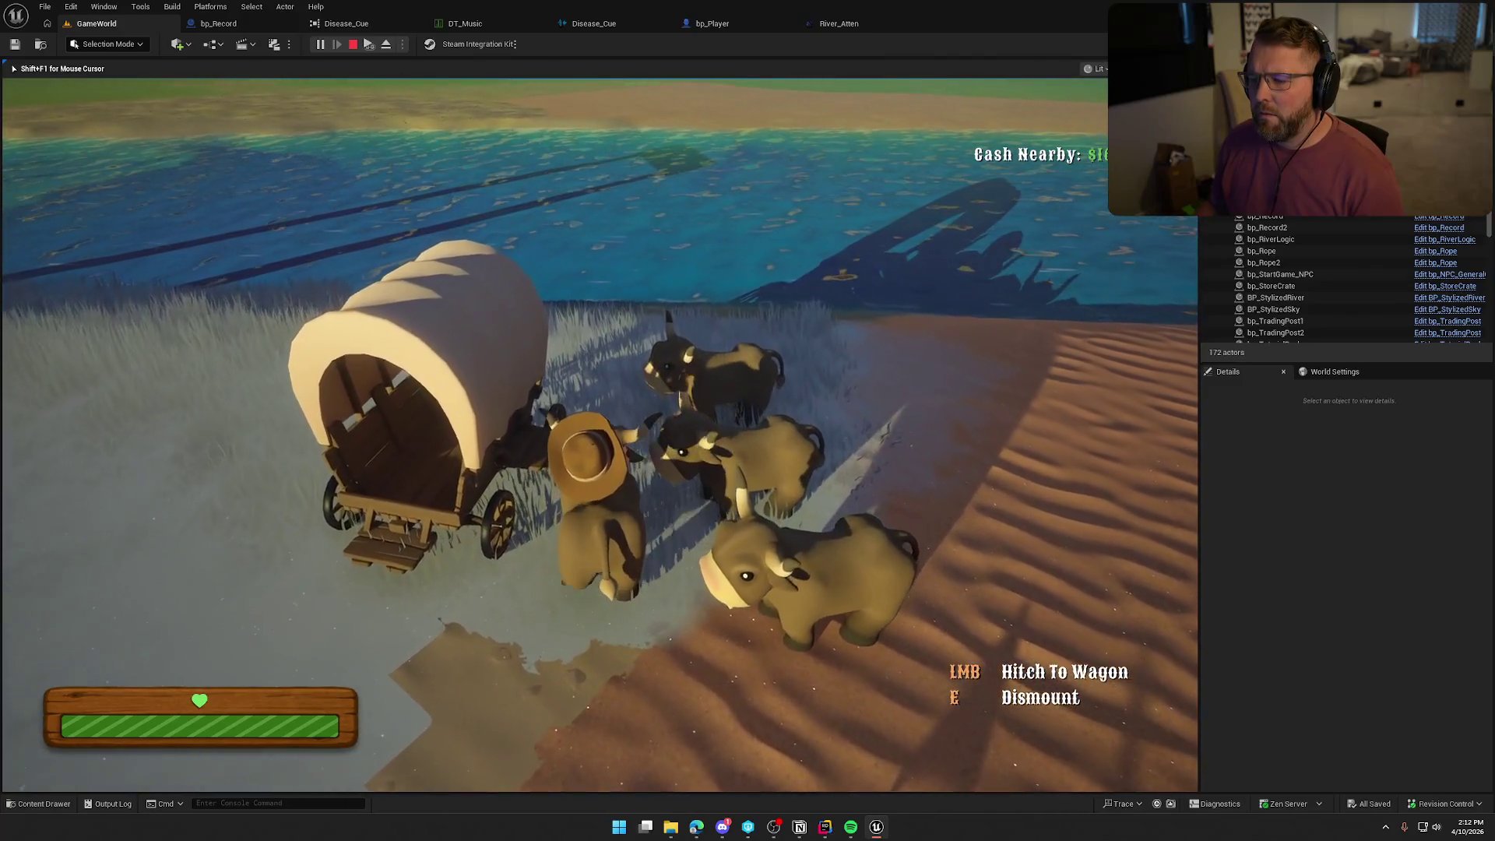
pyautogui.press('a')
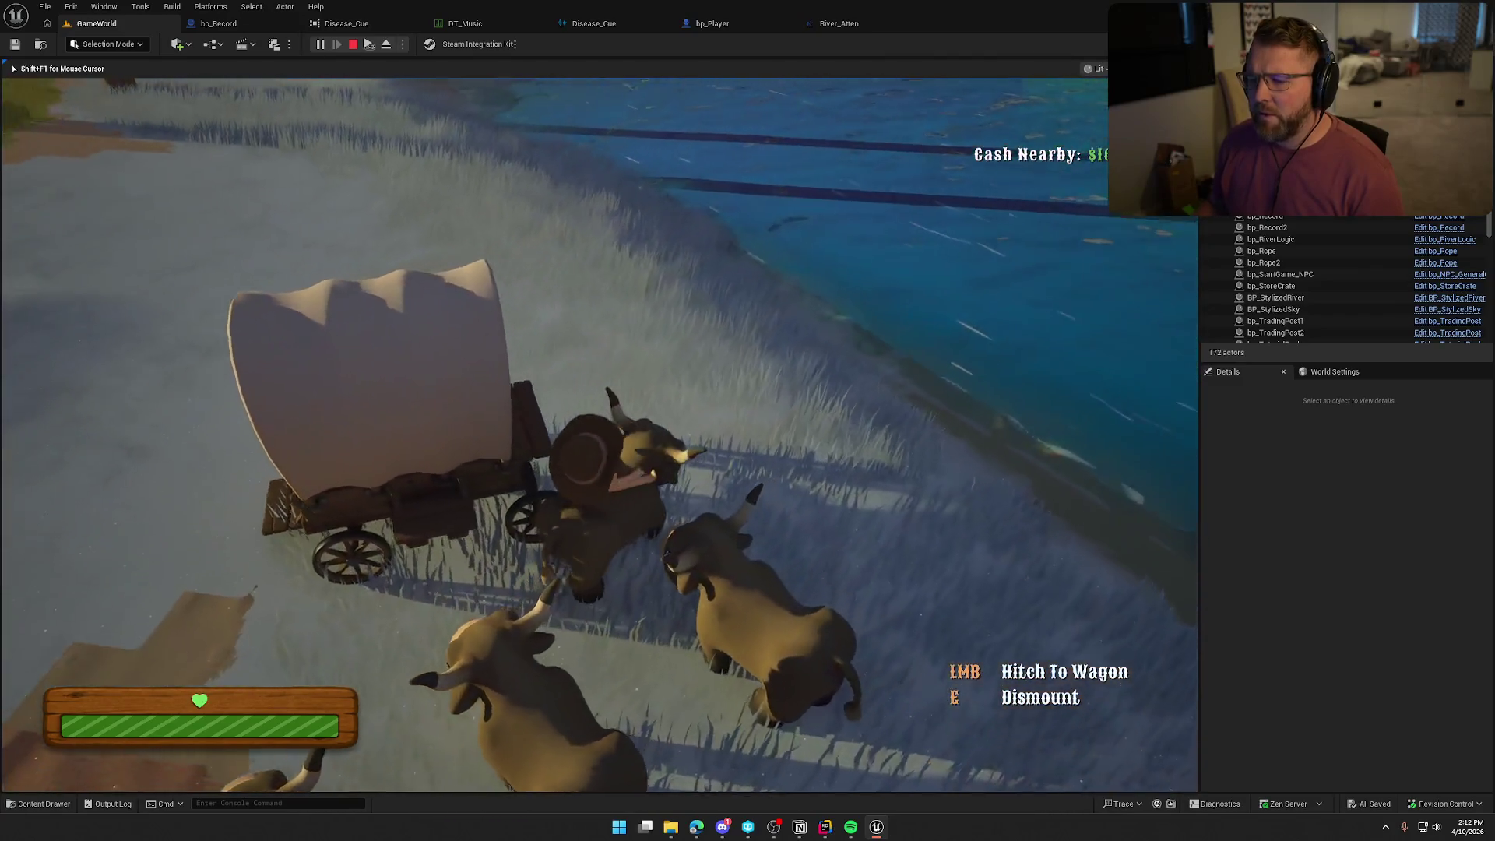
pyautogui.press('Escape')
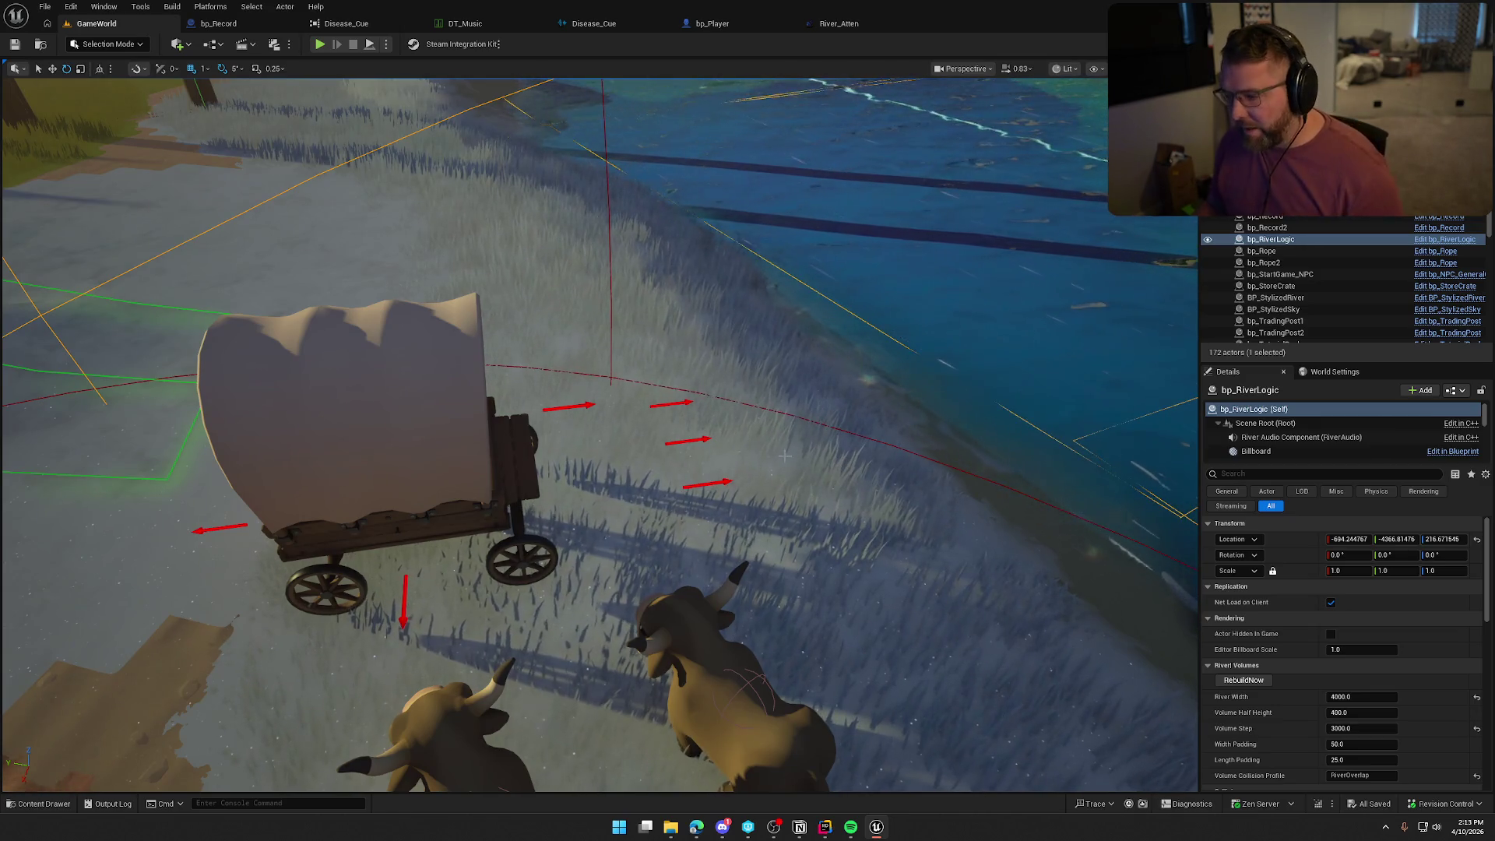
# Live-compile the NPCActor.cpp reaction Volume change, then open bp_AI_Ox from the bp_Ox10 actor.
pyautogui.scroll(-10, 804, 374)
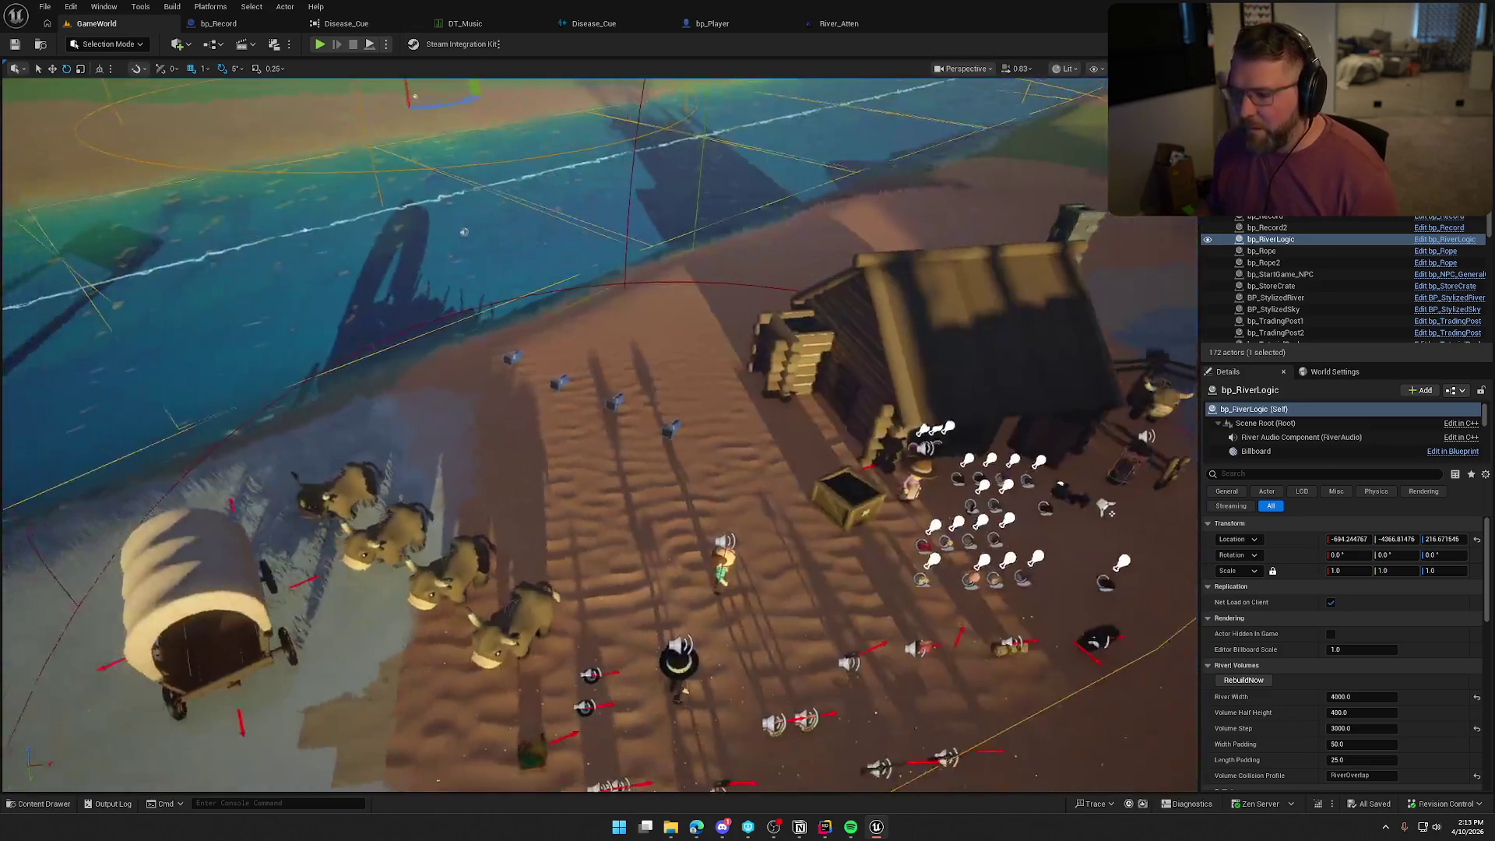
pyautogui.hotkey('alt', 'Tab')
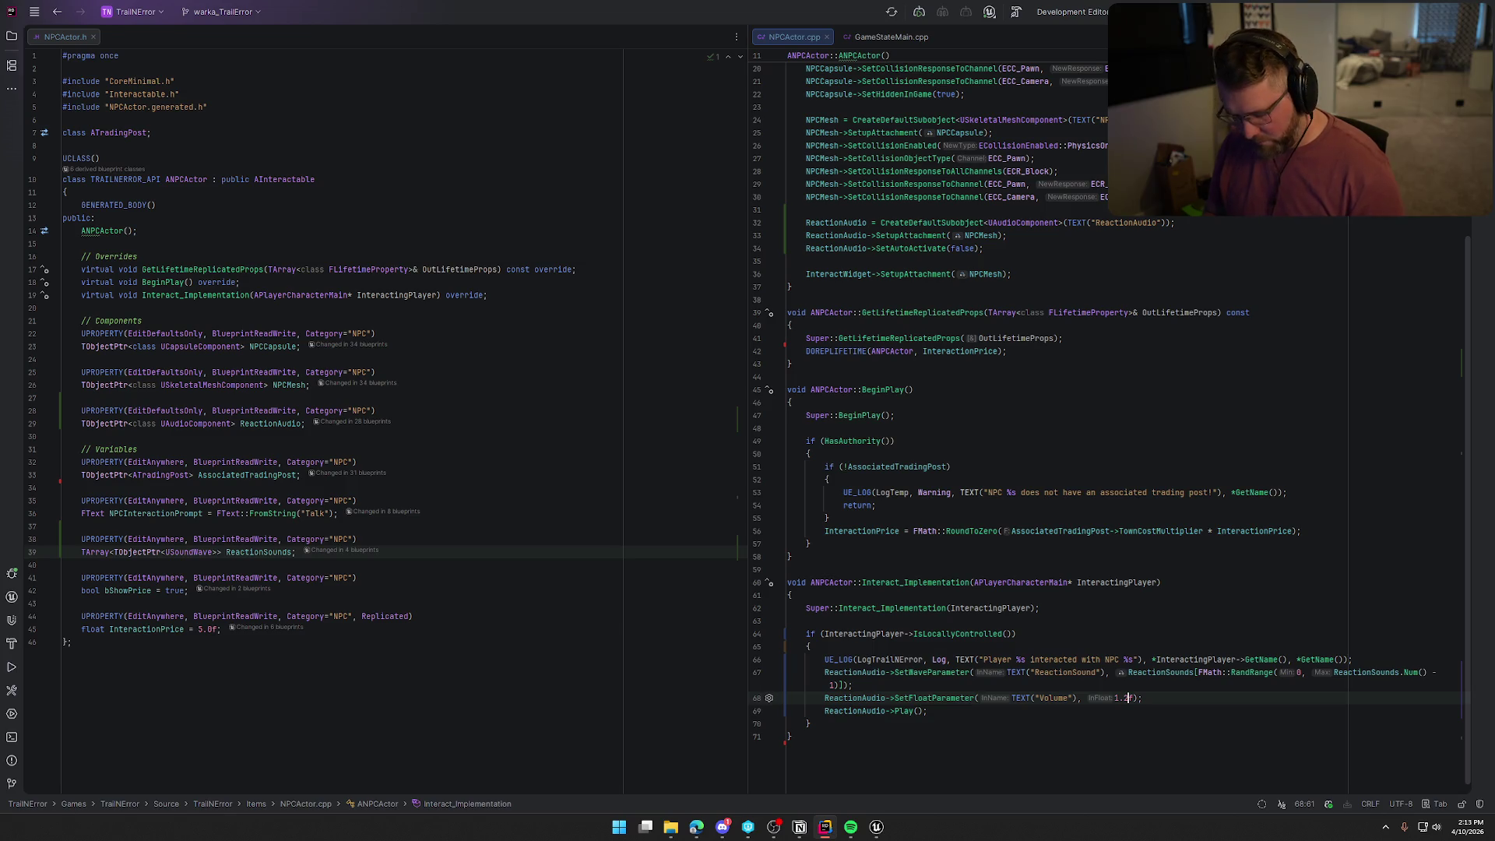
pyautogui.click(877, 826)
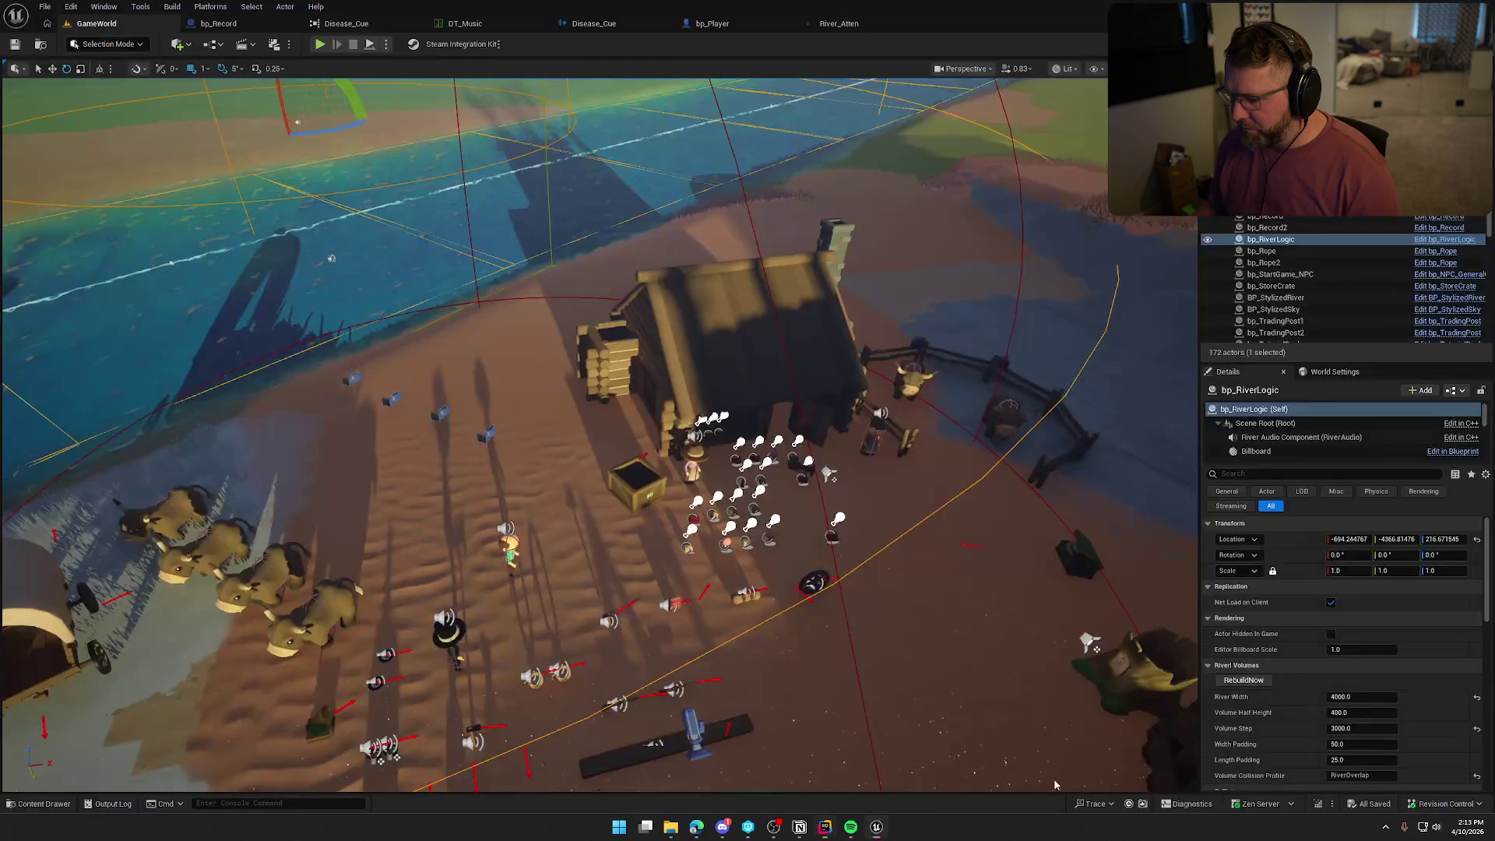
pyautogui.click(1317, 805)
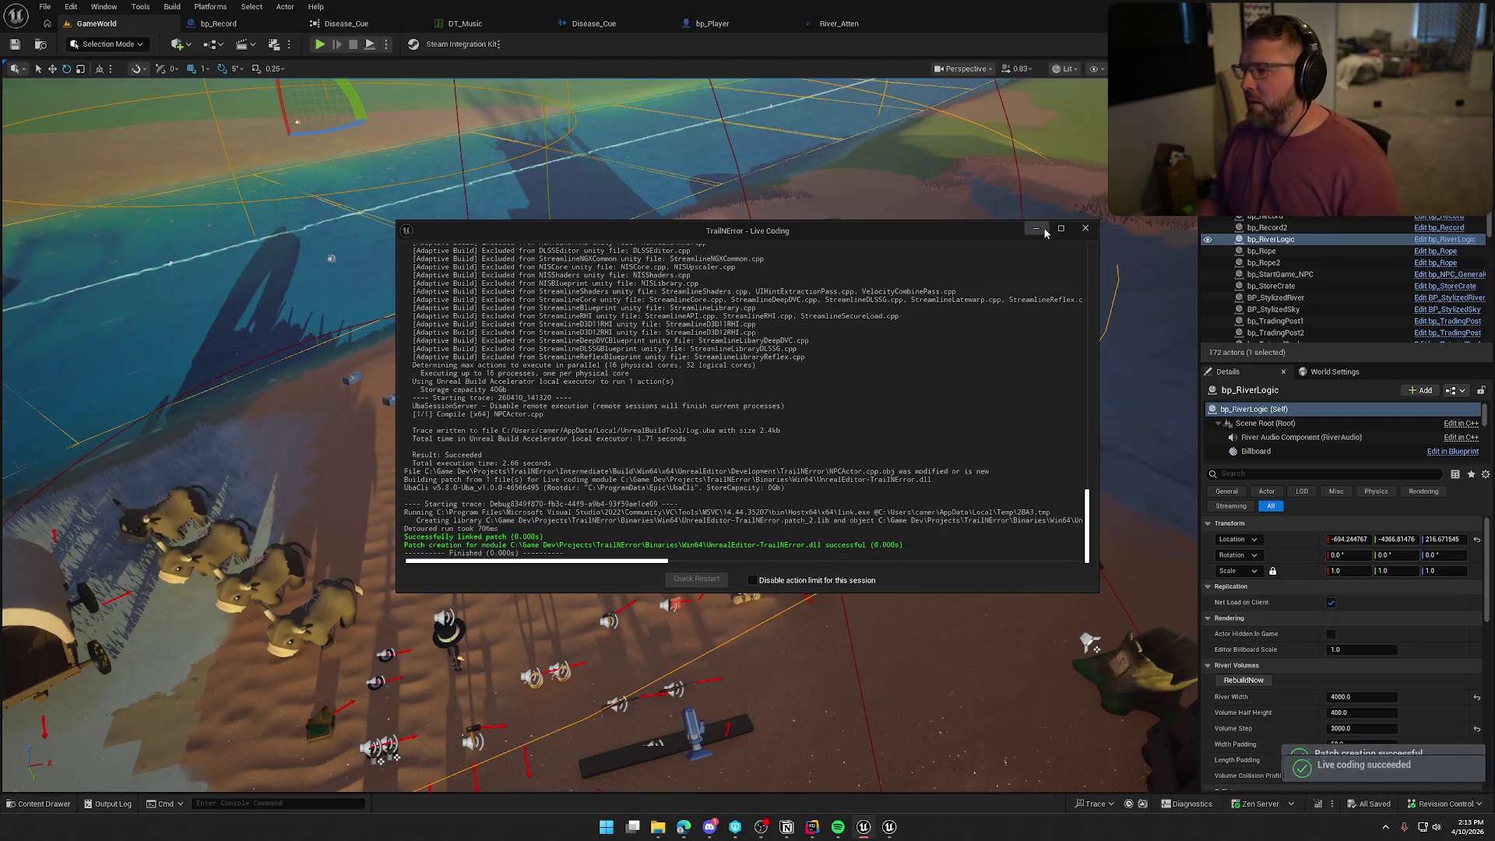
pyautogui.click(1085, 231)
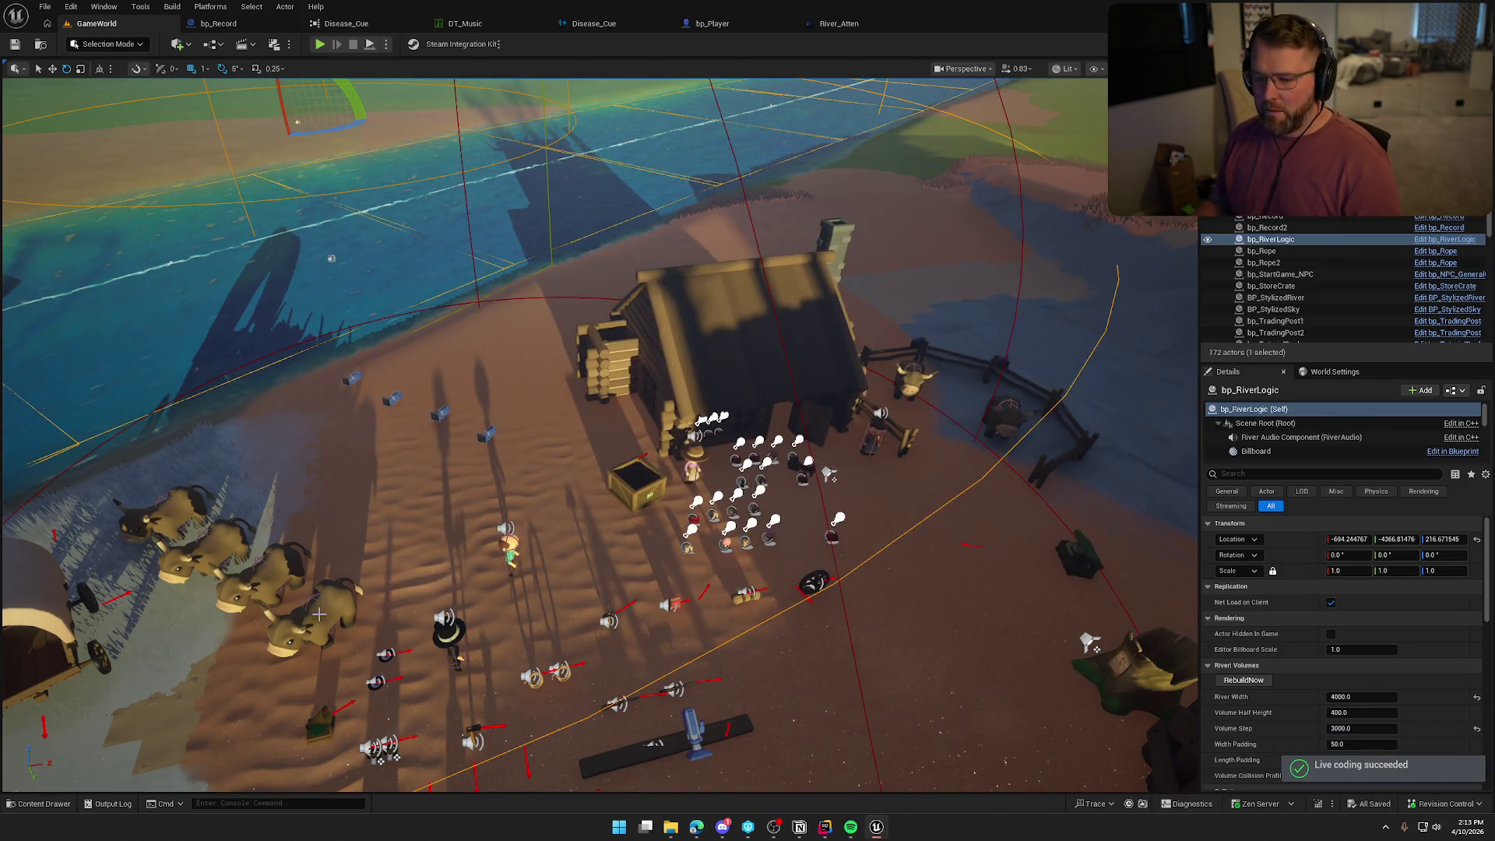
pyautogui.click(312, 615)
pyautogui.hotkey('ctrl', 'e')
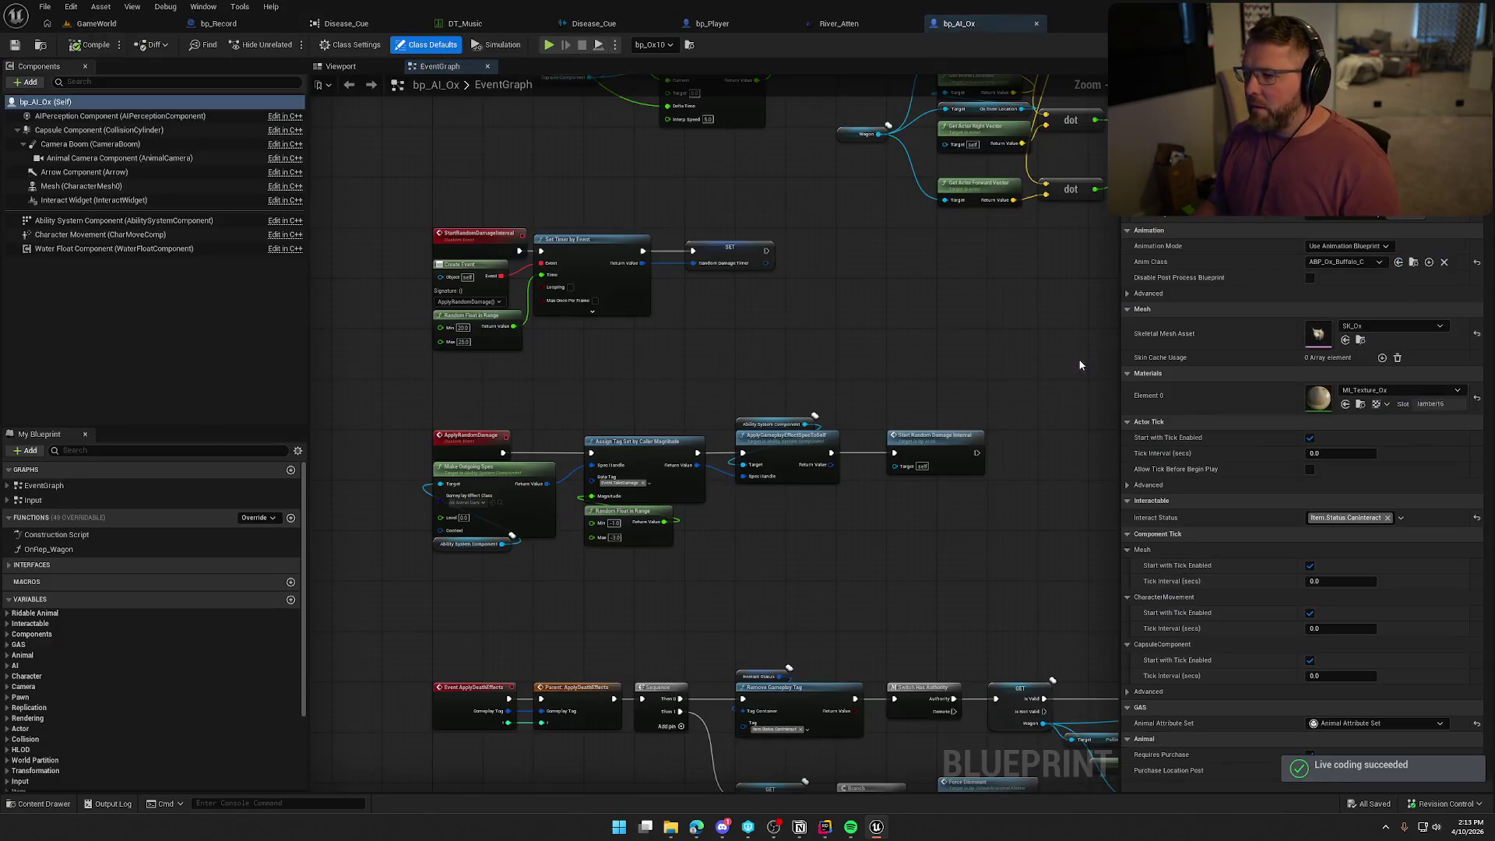
# Find the ox Mesh's Anim Class in the Content Drawer and open Ox_Walk_Forward.
pyautogui.click(86, 130)
pyautogui.click(81, 186)
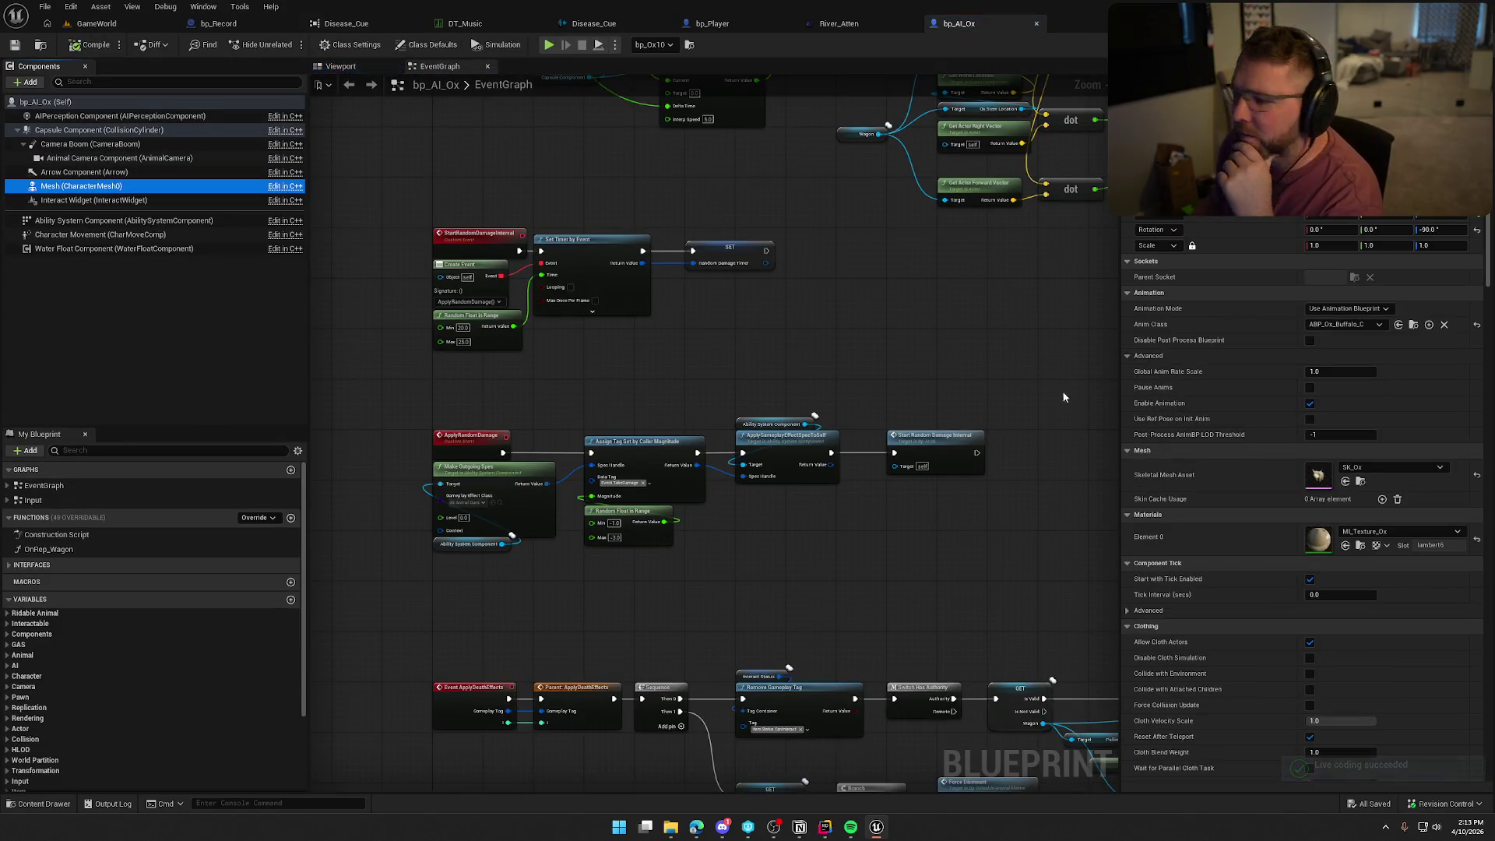
pyautogui.click(1413, 324)
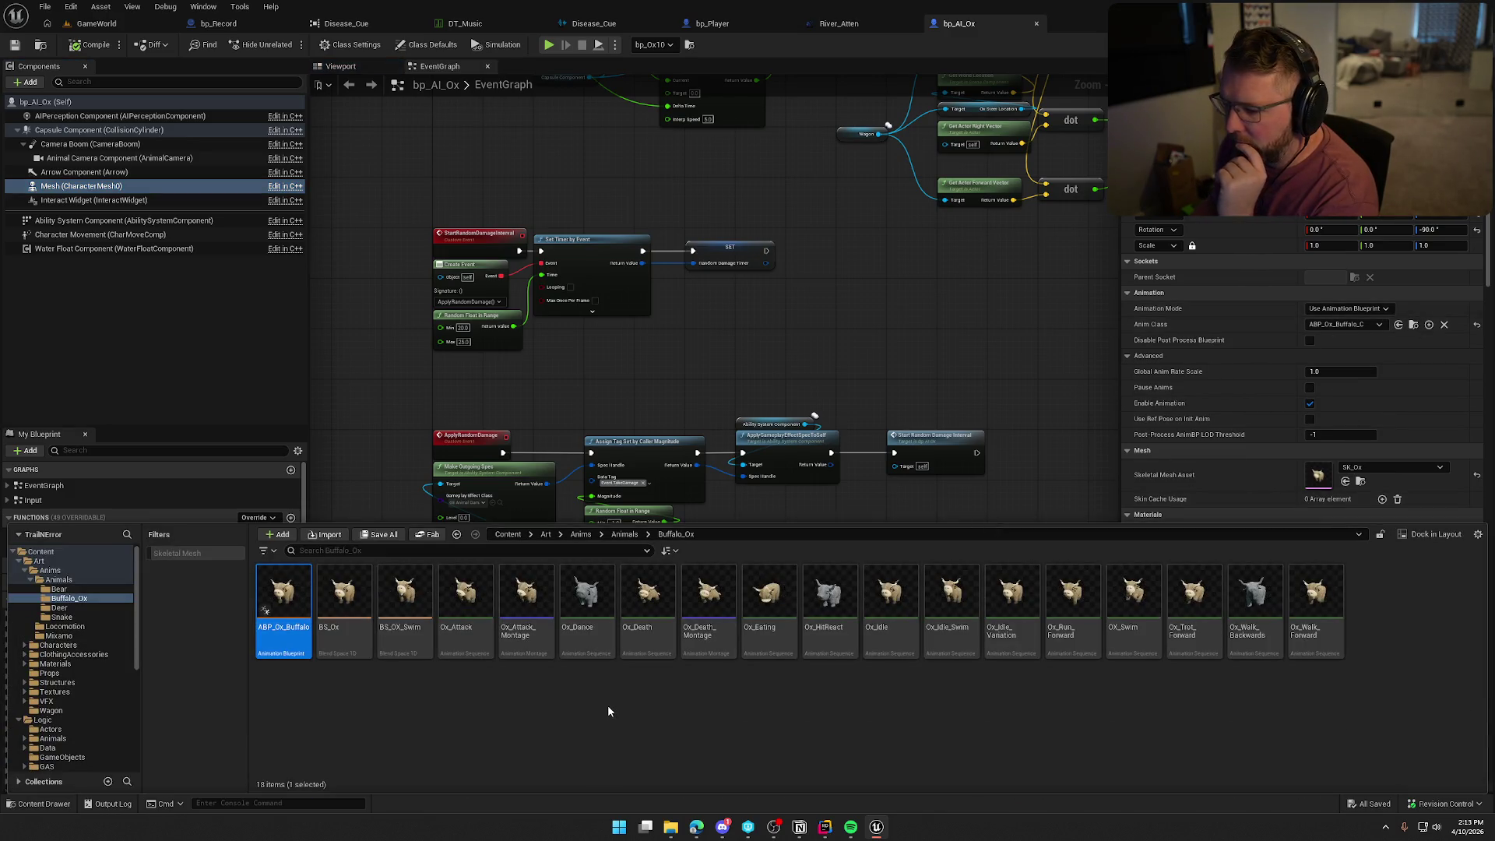
pyautogui.doubleClick(1313, 625)
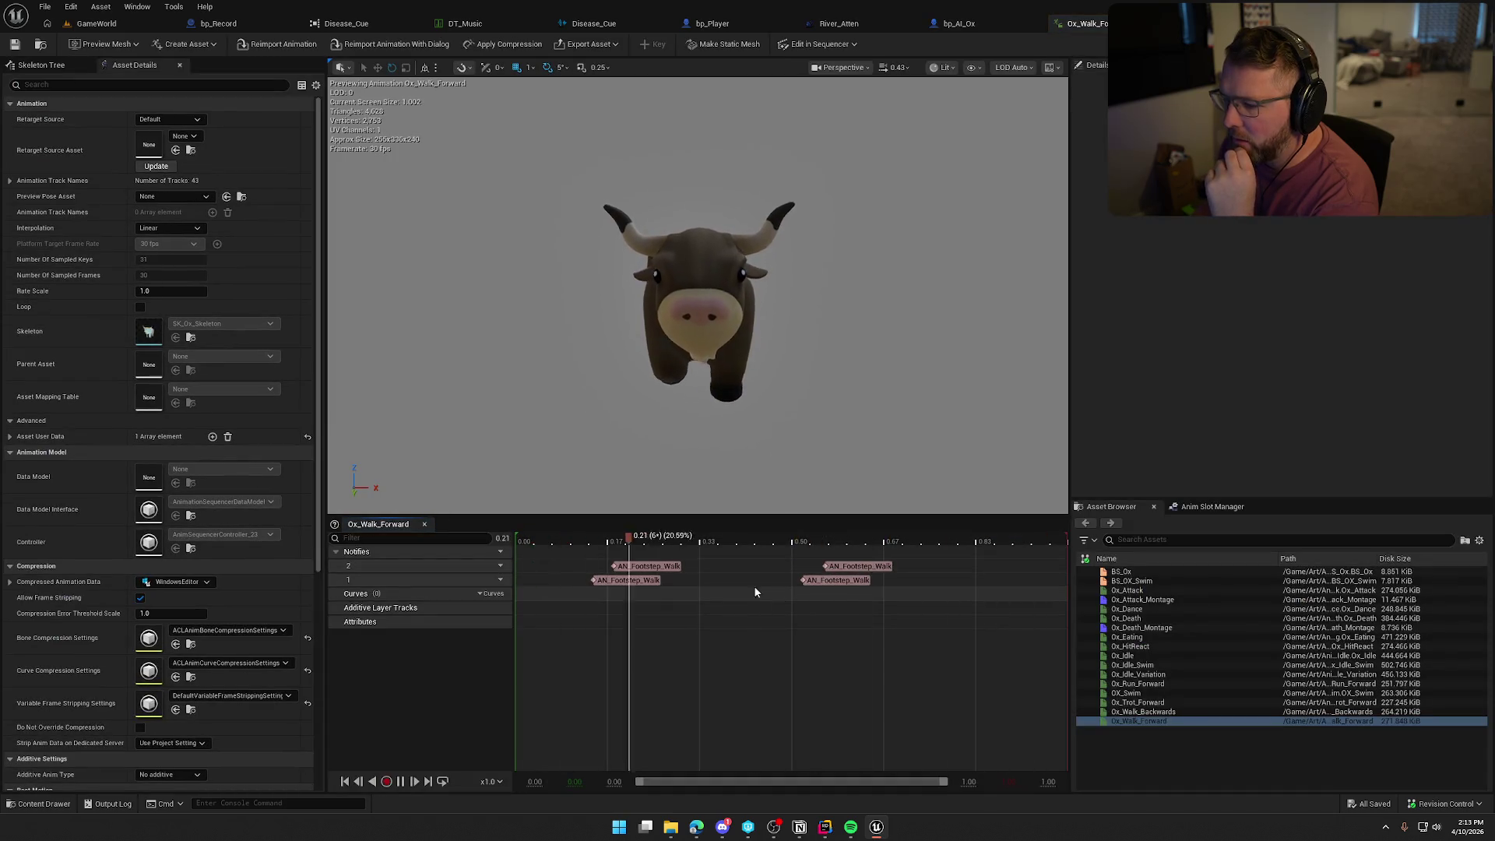
# Open the AN_Footstep_Walk notify Blueprint from the Anims folder.
pyautogui.hotkey('ctrl', 'space')
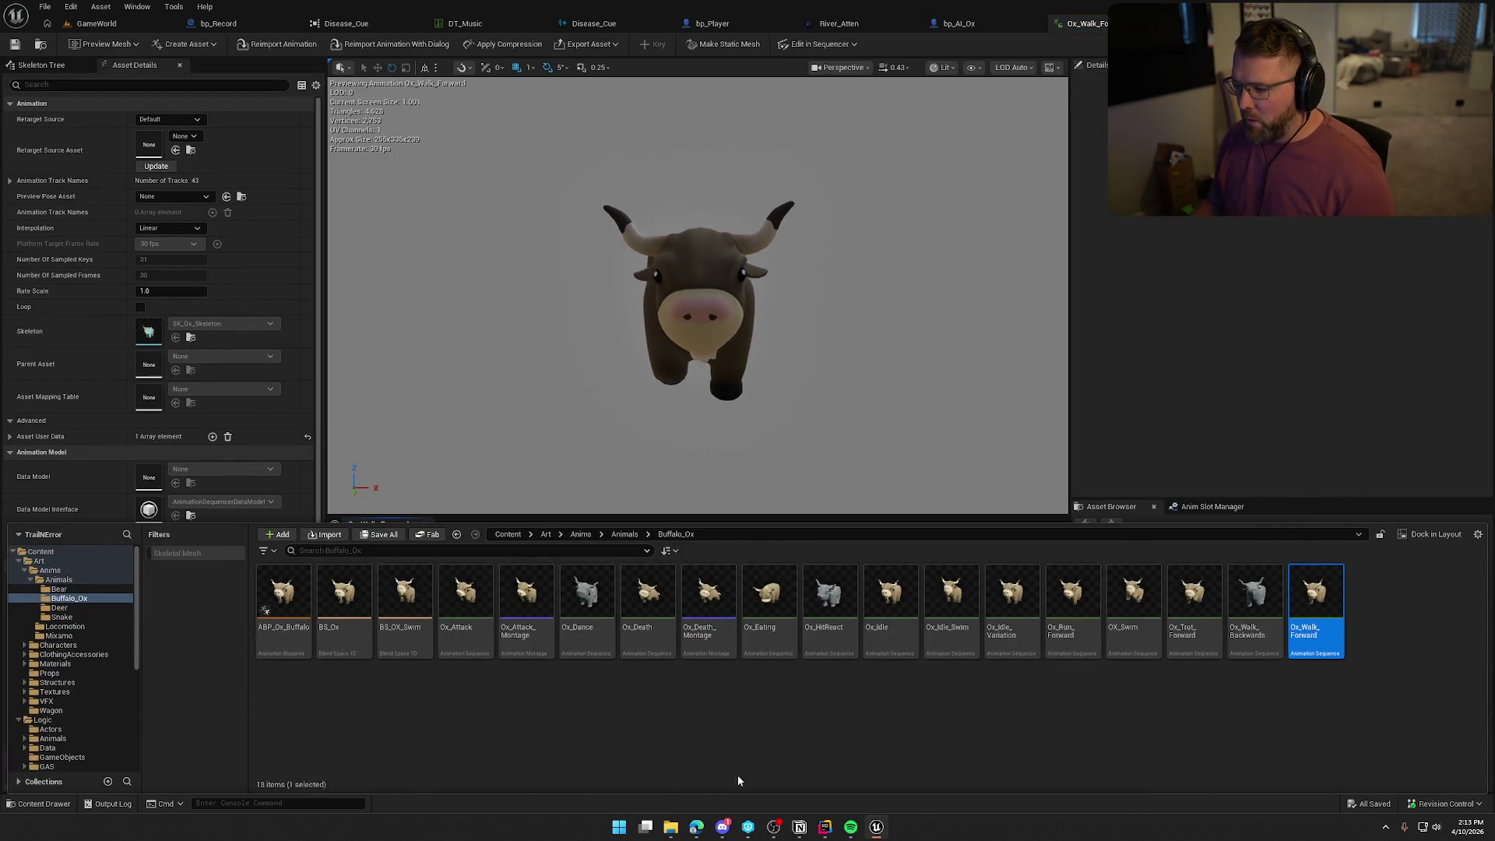
pyautogui.click(49, 571)
pyautogui.doubleClick(648, 597)
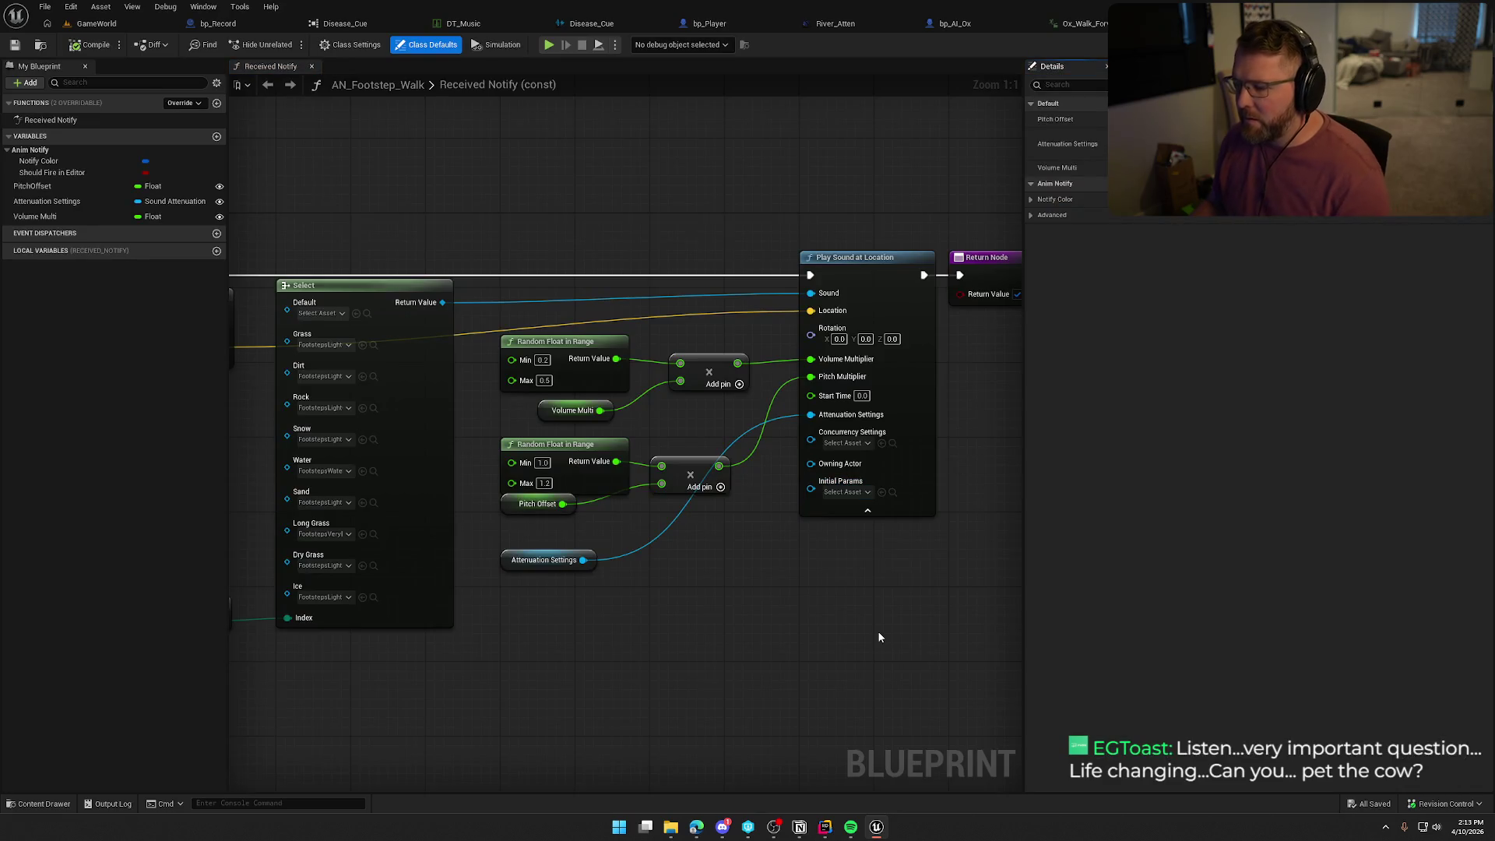
# Move the Attenuation Settings node into place and pan to the Select and surface-type nodes.
pyautogui.moveTo(533, 563); pyautogui.dragTo(625, 535)
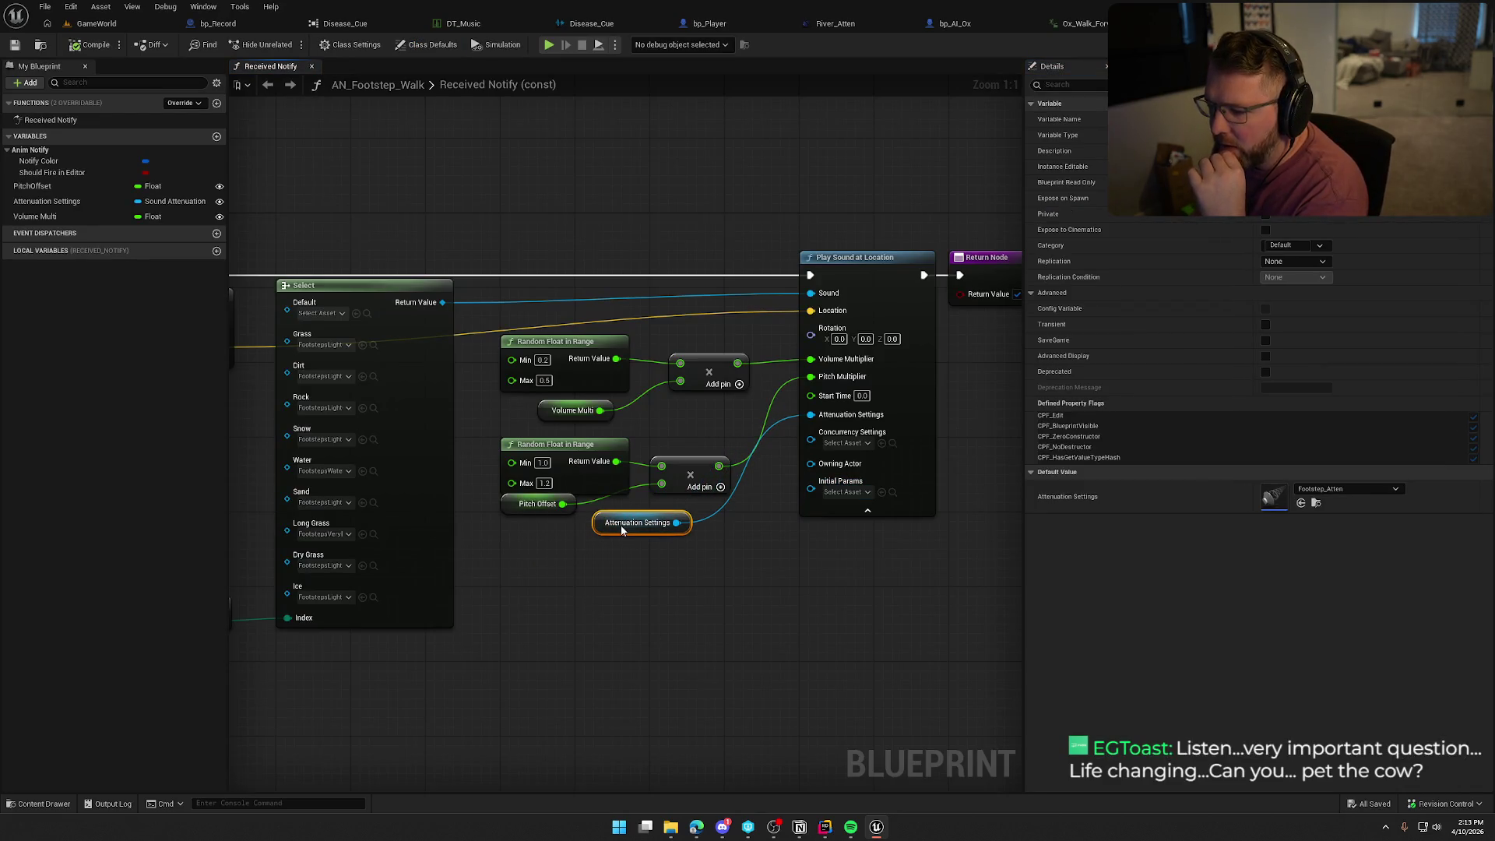
pyautogui.click(623, 568)
pyautogui.moveTo(726, 595); pyautogui.dragTo(597, 594)
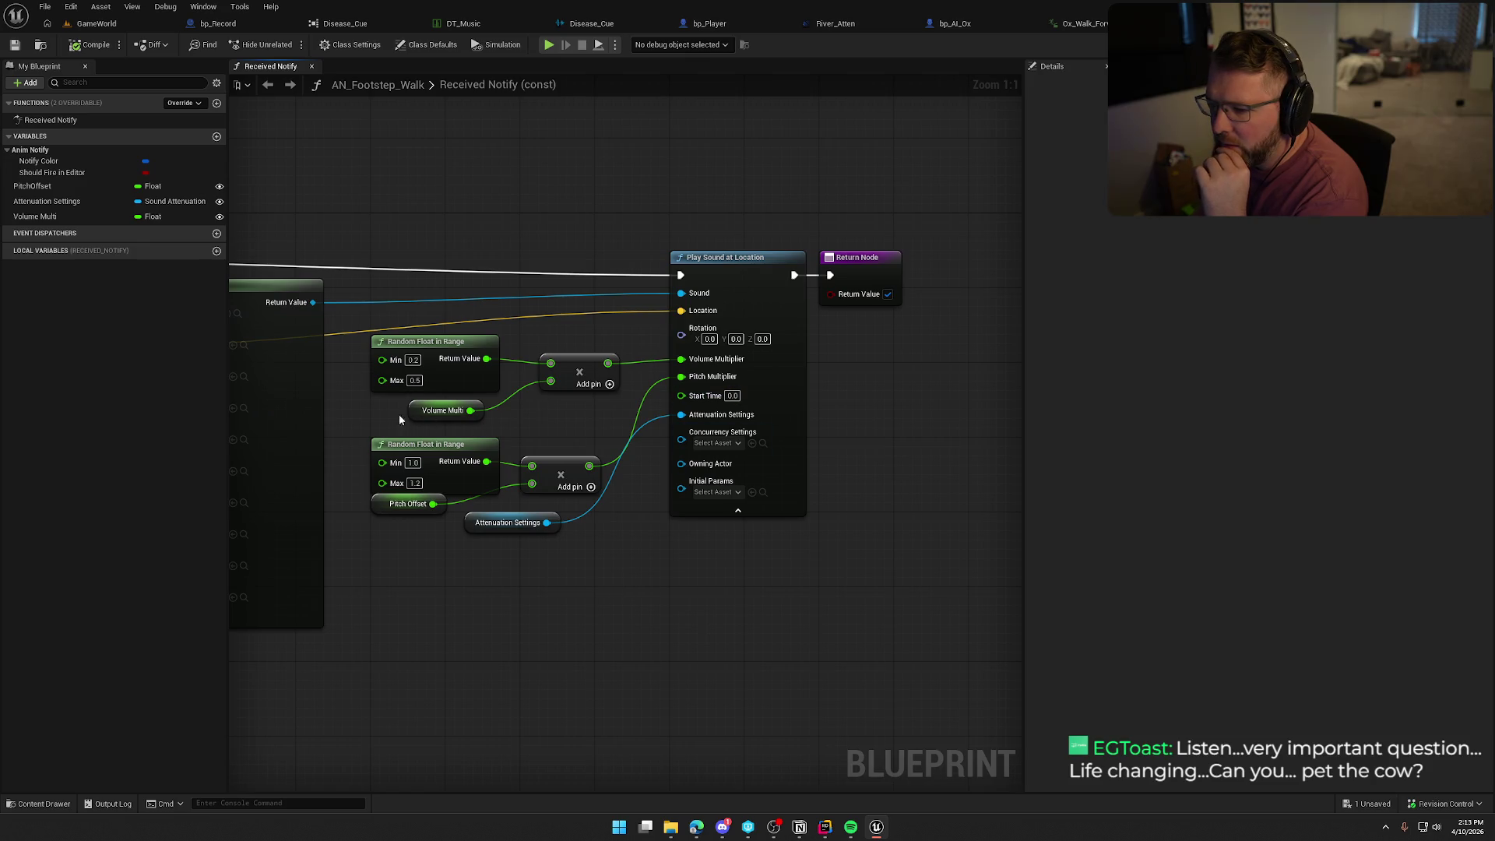
pyautogui.moveTo(397, 418); pyautogui.dragTo(620, 421)
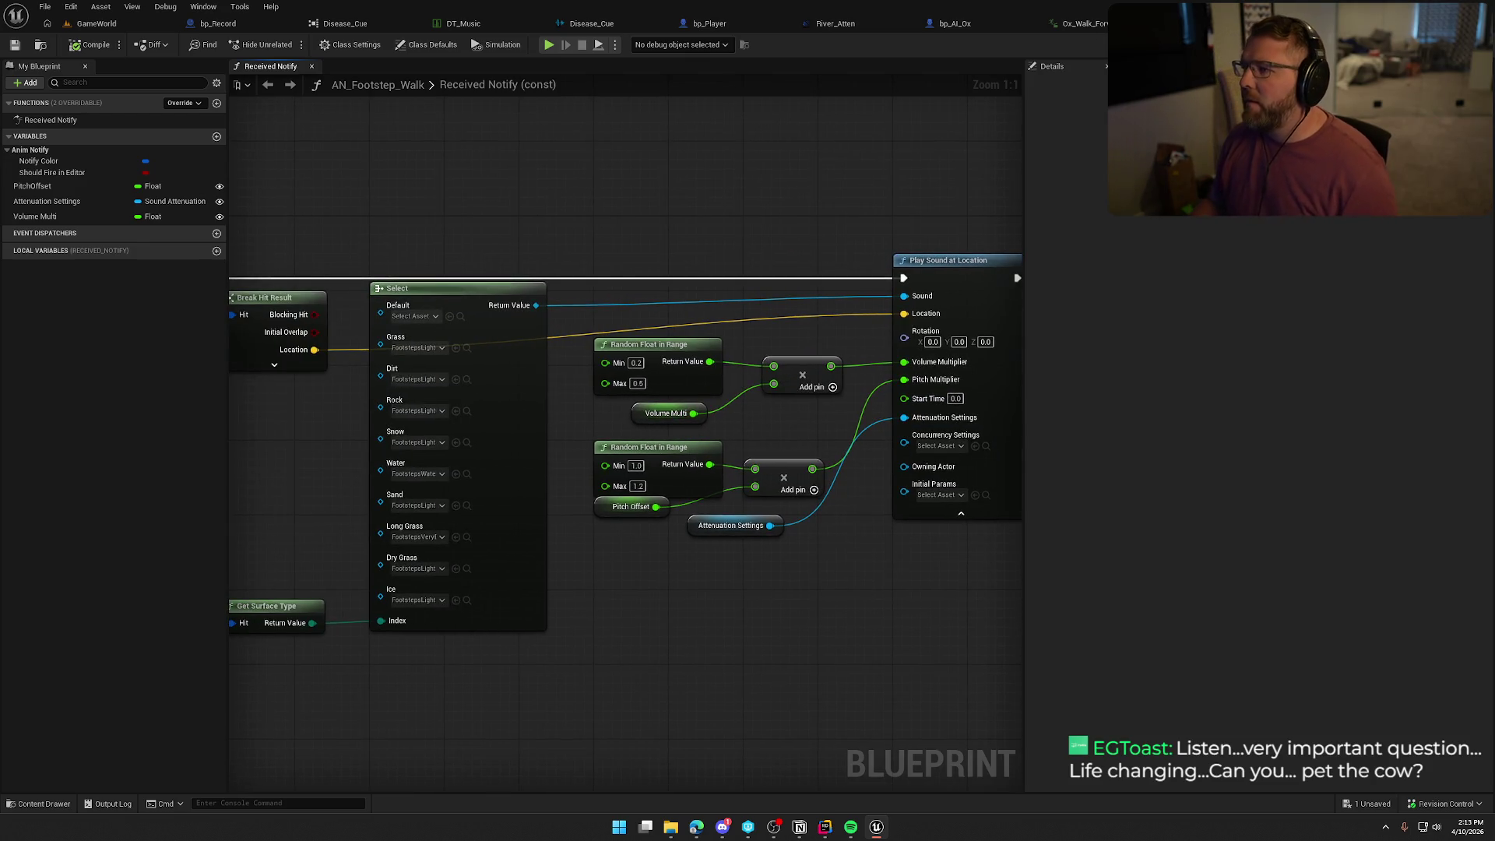
# Back in Ox_Walk_Forward, select all four AN_Footstep_Walk notifies on the timeline.
pyautogui.click(1086, 23)
pyautogui.click(654, 580)
pyautogui.keyDown('ctrl'); pyautogui.click(654, 566); pyautogui.keyUp('ctrl')
pyautogui.keyDown('ctrl'); pyautogui.click(840, 580); pyautogui.keyUp('ctrl')
pyautogui.keyDown('ctrl'); pyautogui.click(848, 566); pyautogui.keyUp('ctrl')
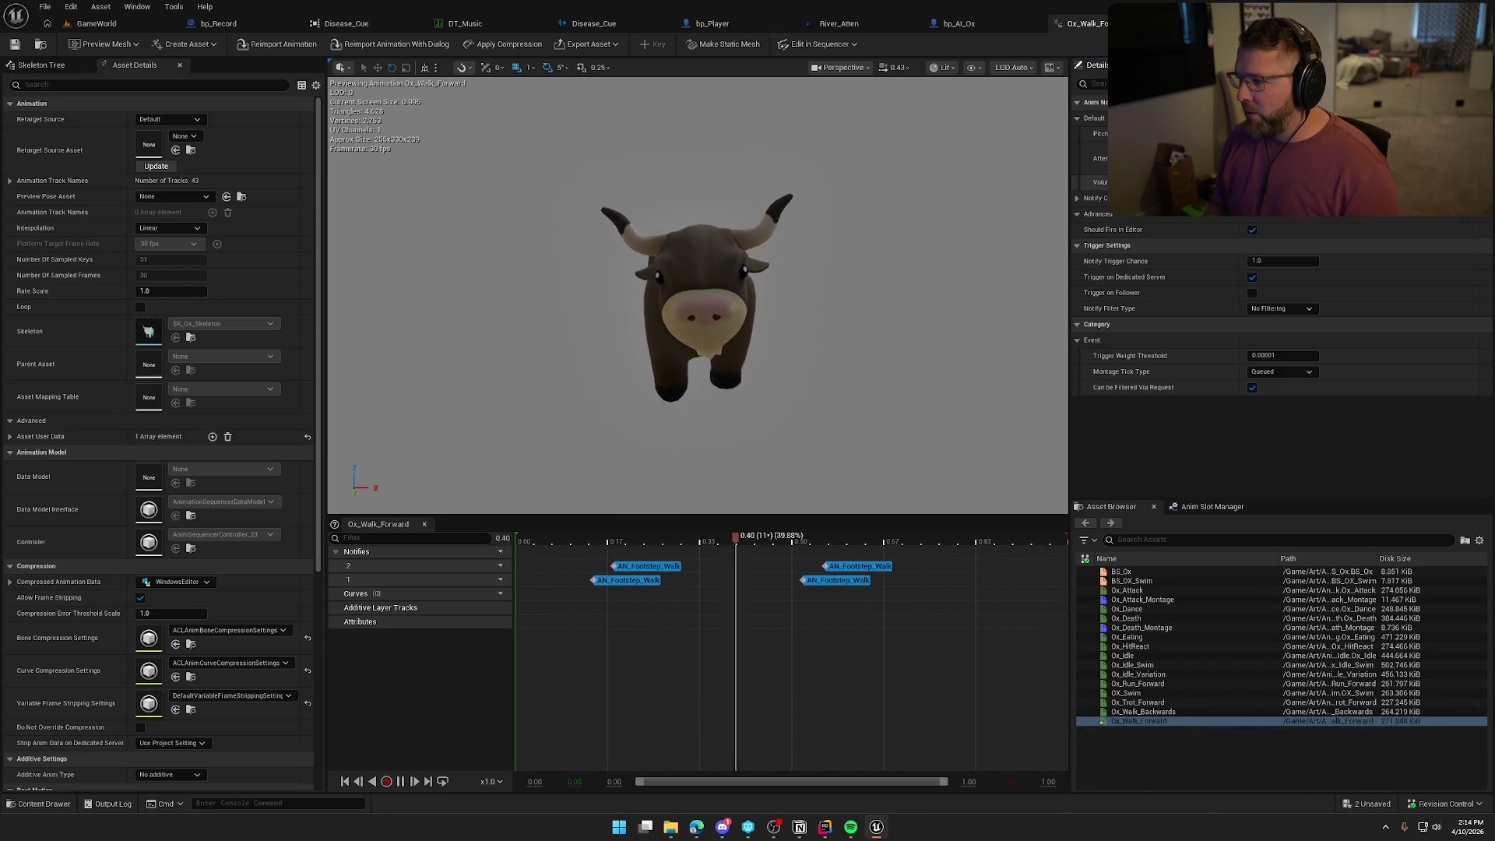
# Check out and save Ox_Walk_Forward, then start Play In Editor at the Lobby Trading Post.
pyautogui.hotkey('ctrl', 's')
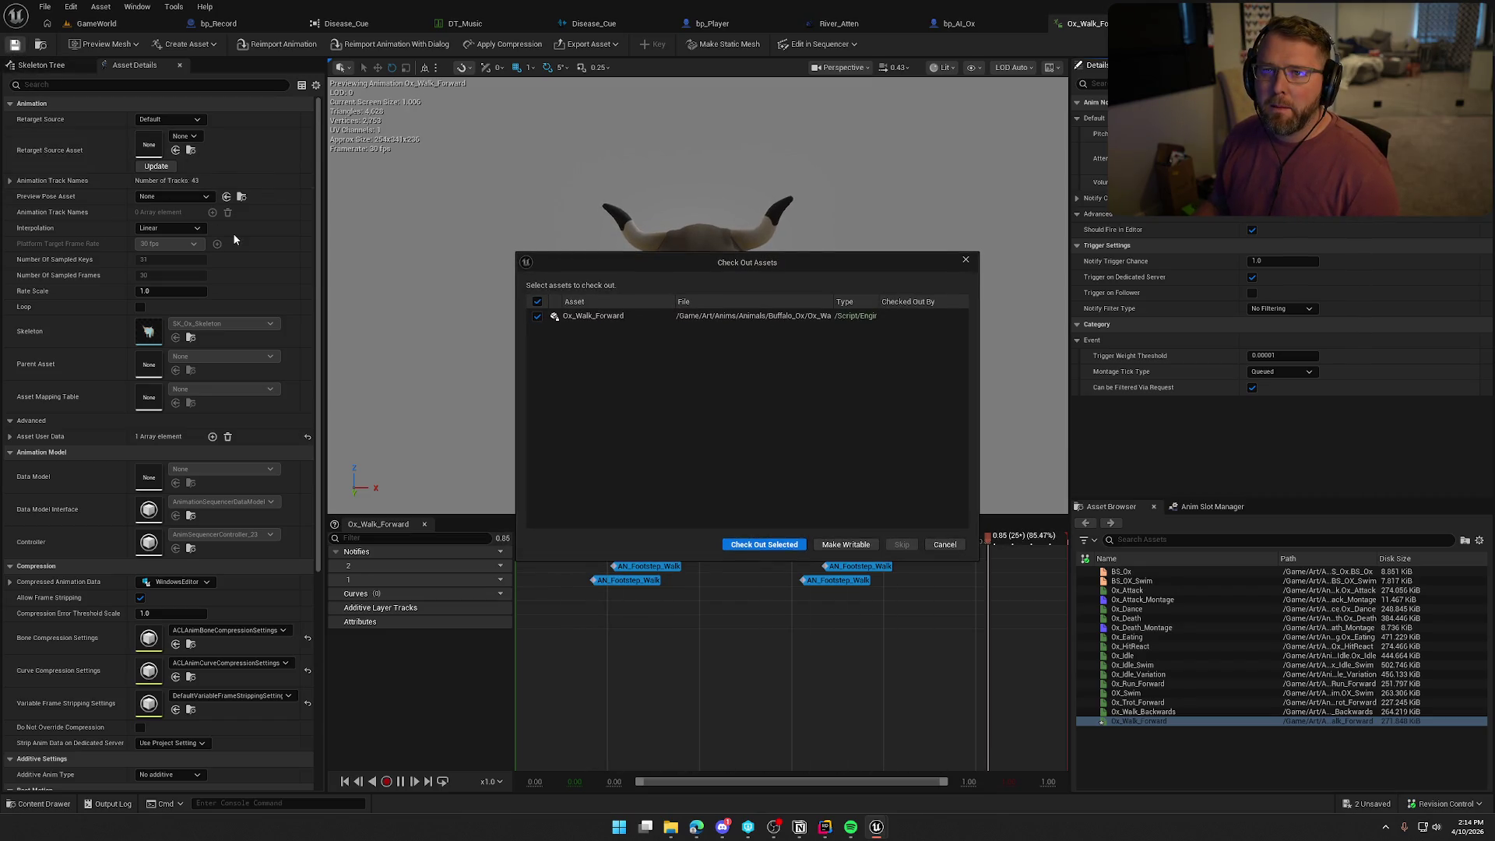
pyautogui.click(761, 544)
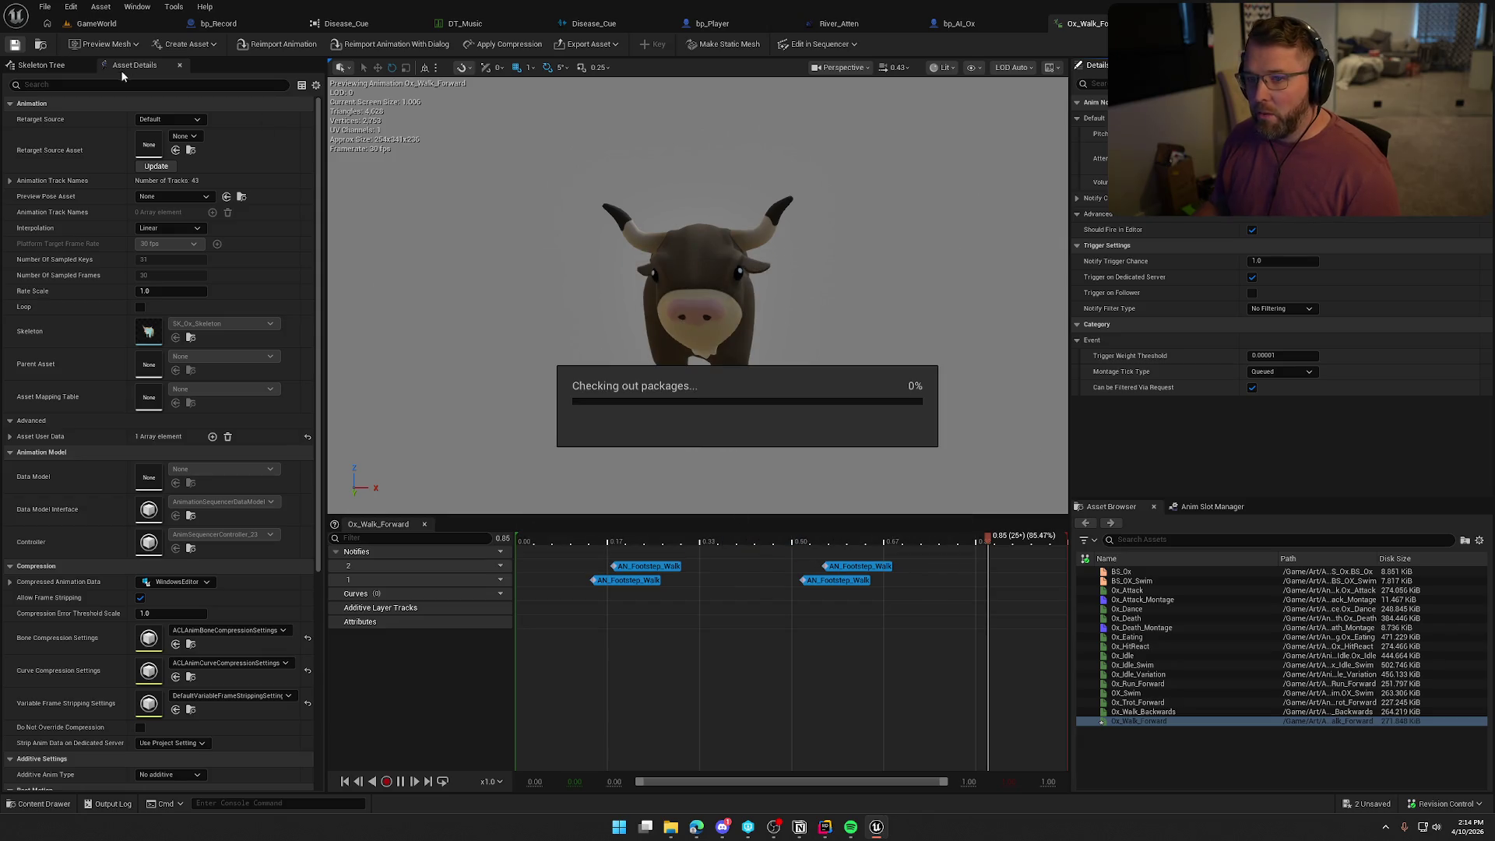
pyautogui.click(97, 23)
pyautogui.hotkey('alt', 'p')
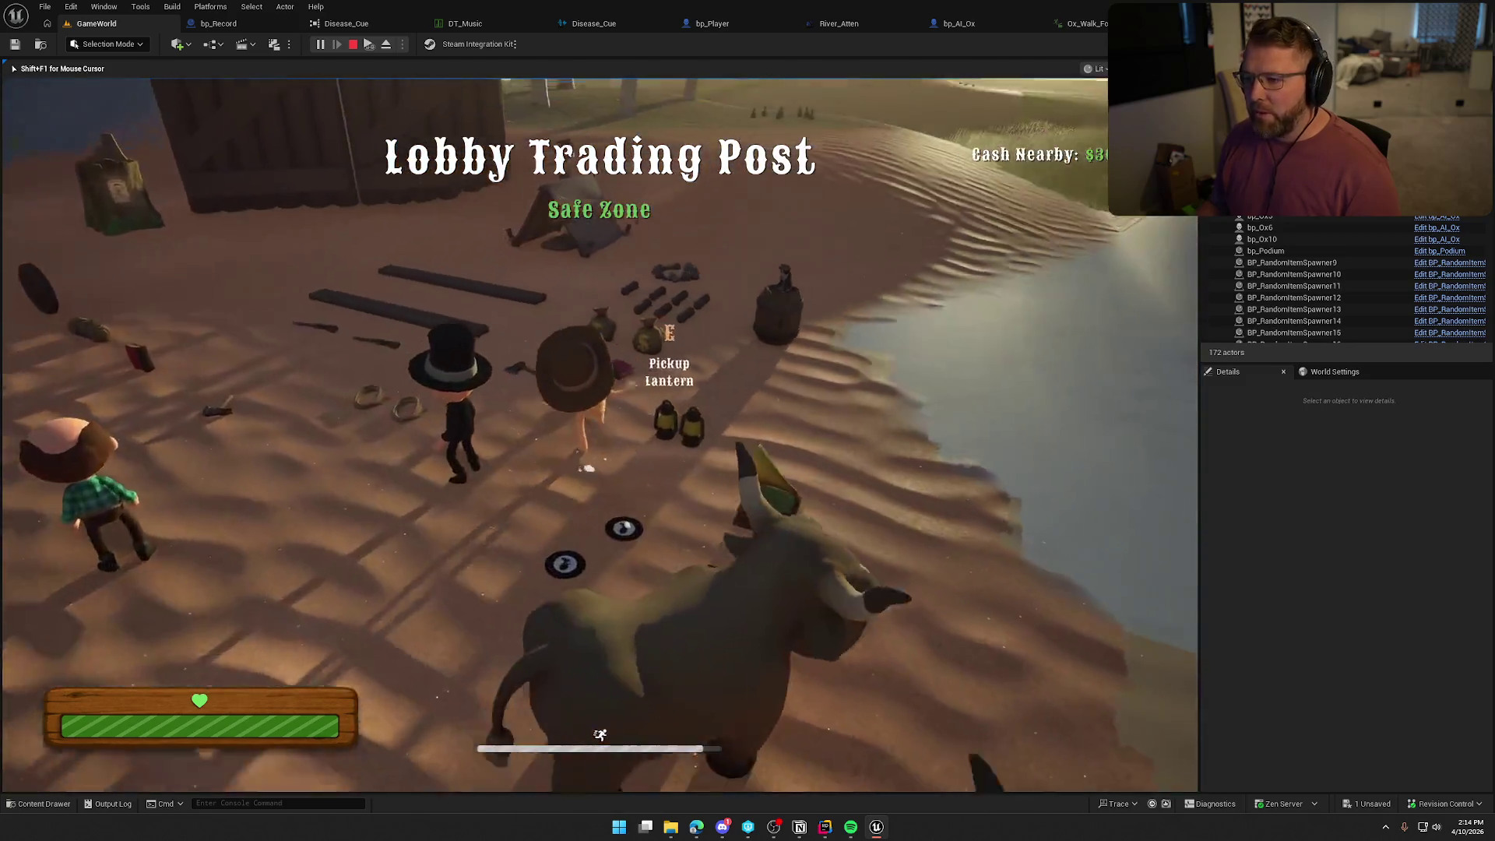
# Walk to the barrel, run back to the oxen, and ride an ox toward the river.
pyautogui.press('w')
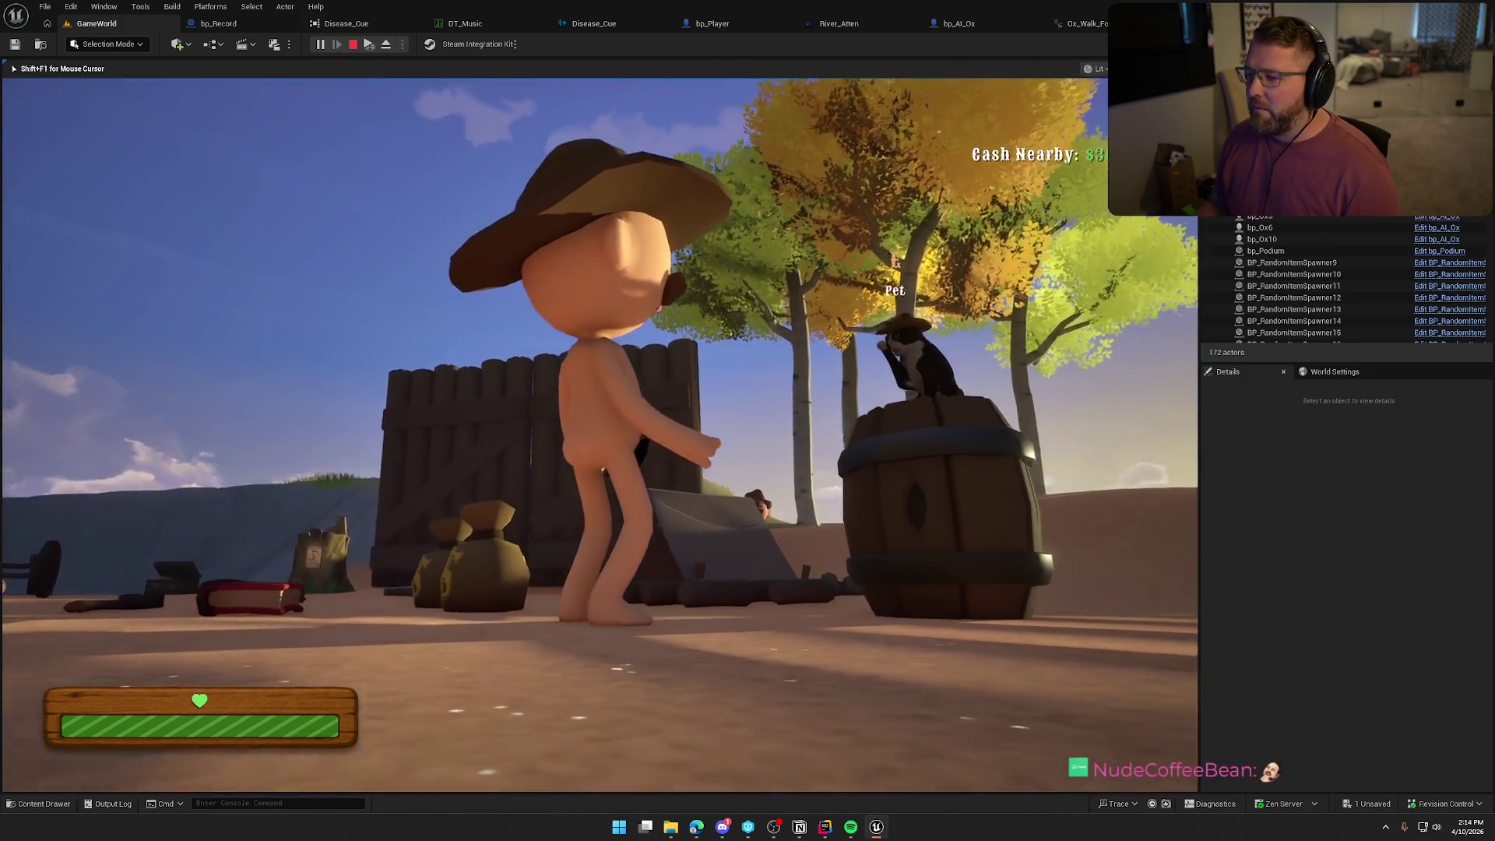
pyautogui.hotkey('shift', 'w')
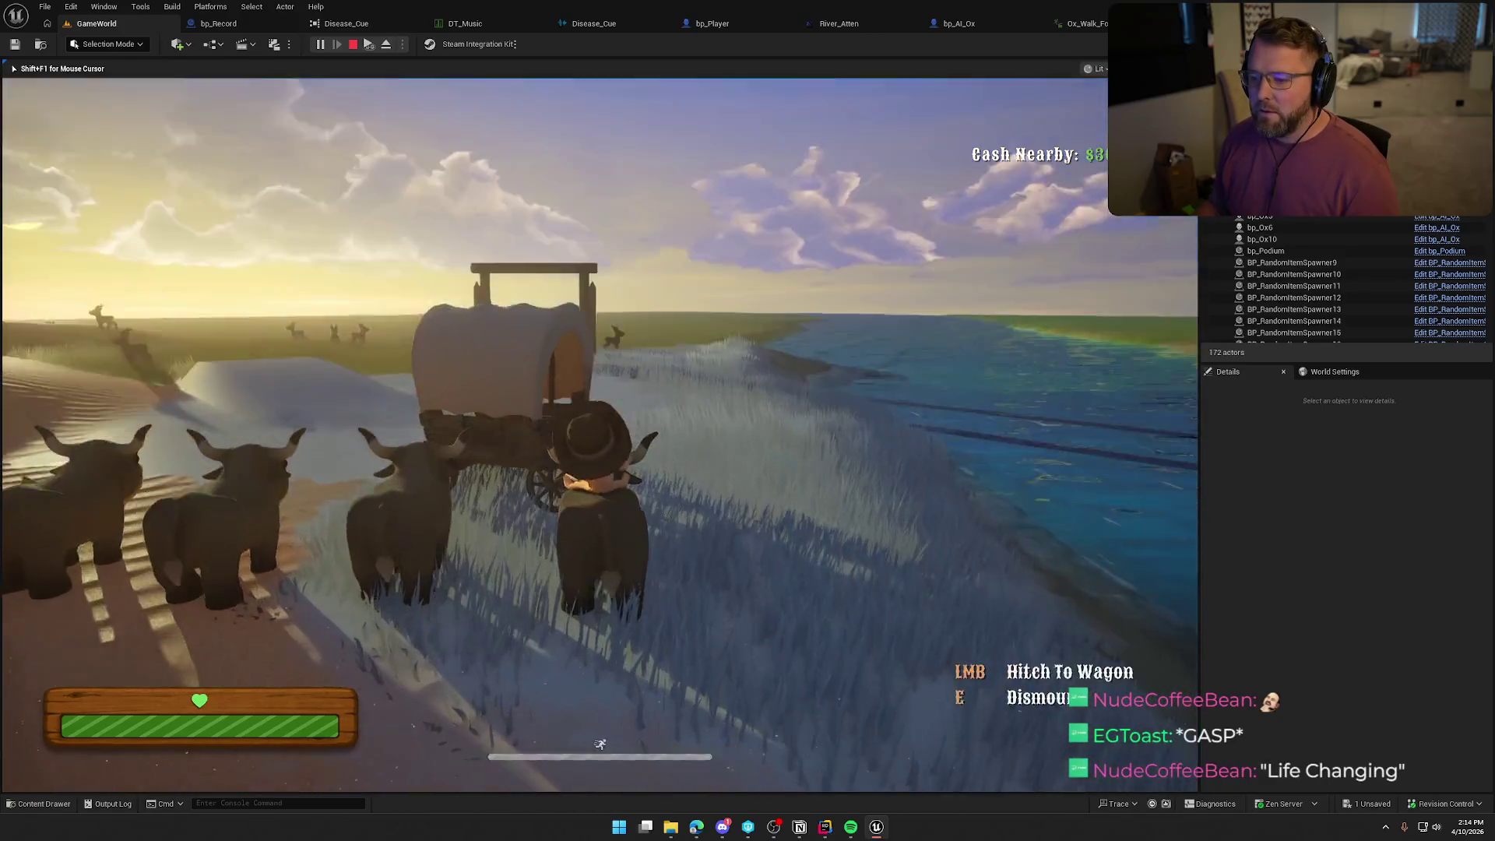
pyautogui.press('w')
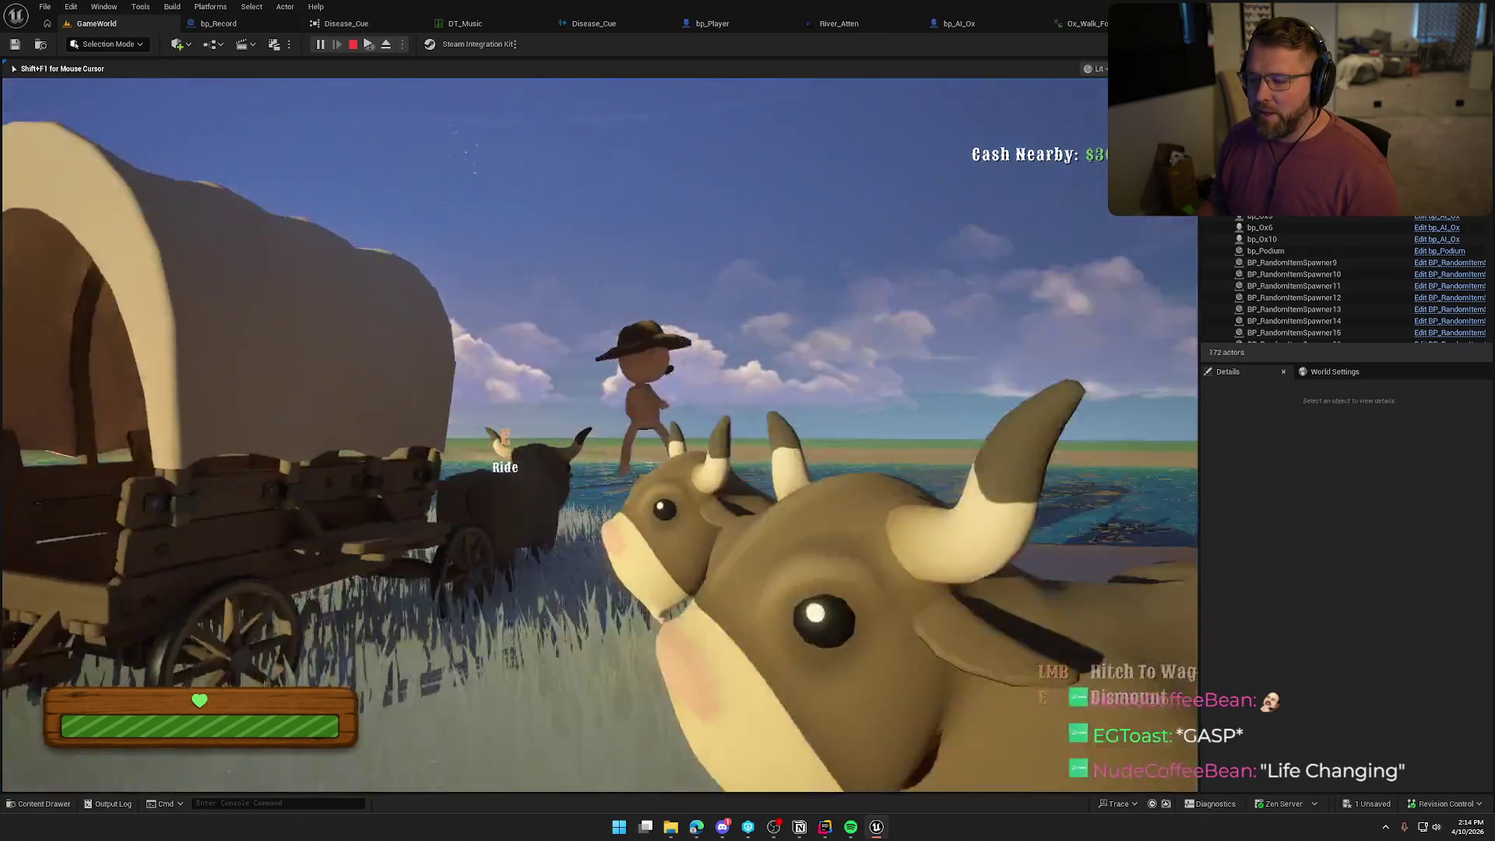
pyautogui.press('w')
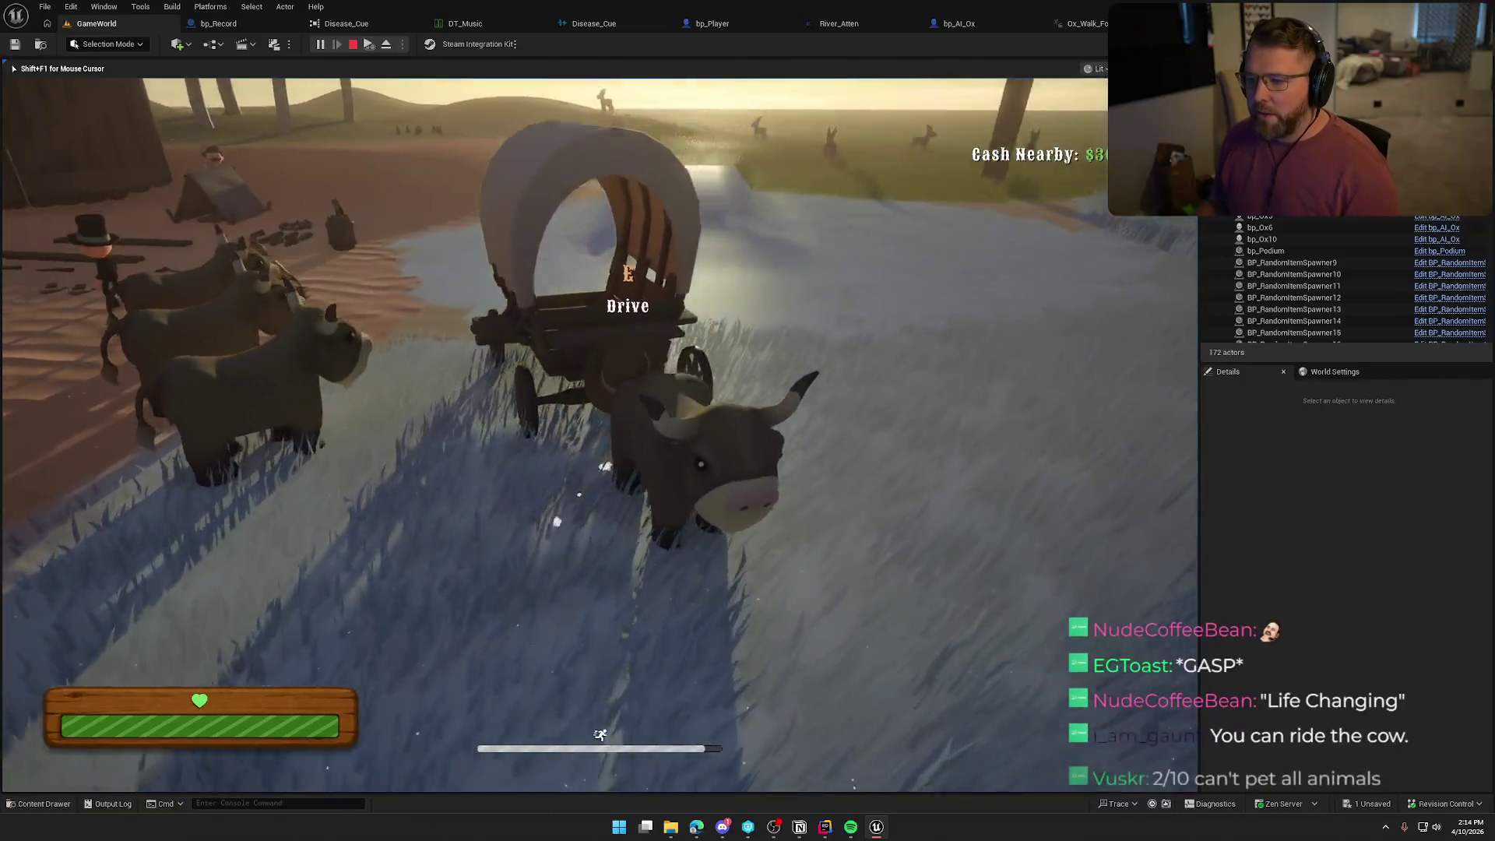
# Drive the covered wagon through the river until it flips on the far shore.
pyautogui.press('e')
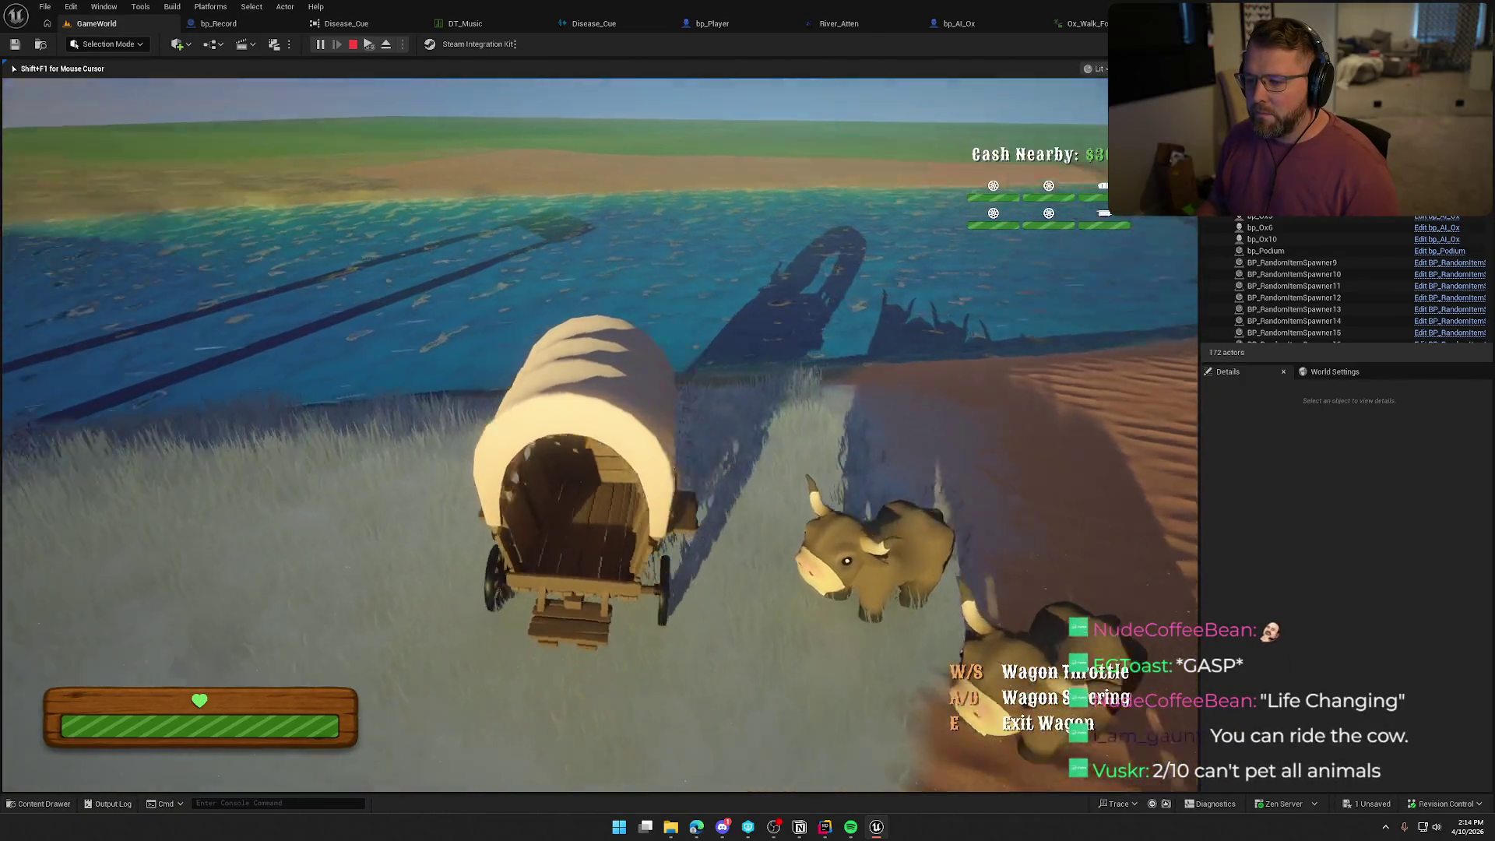
pyautogui.press('a')
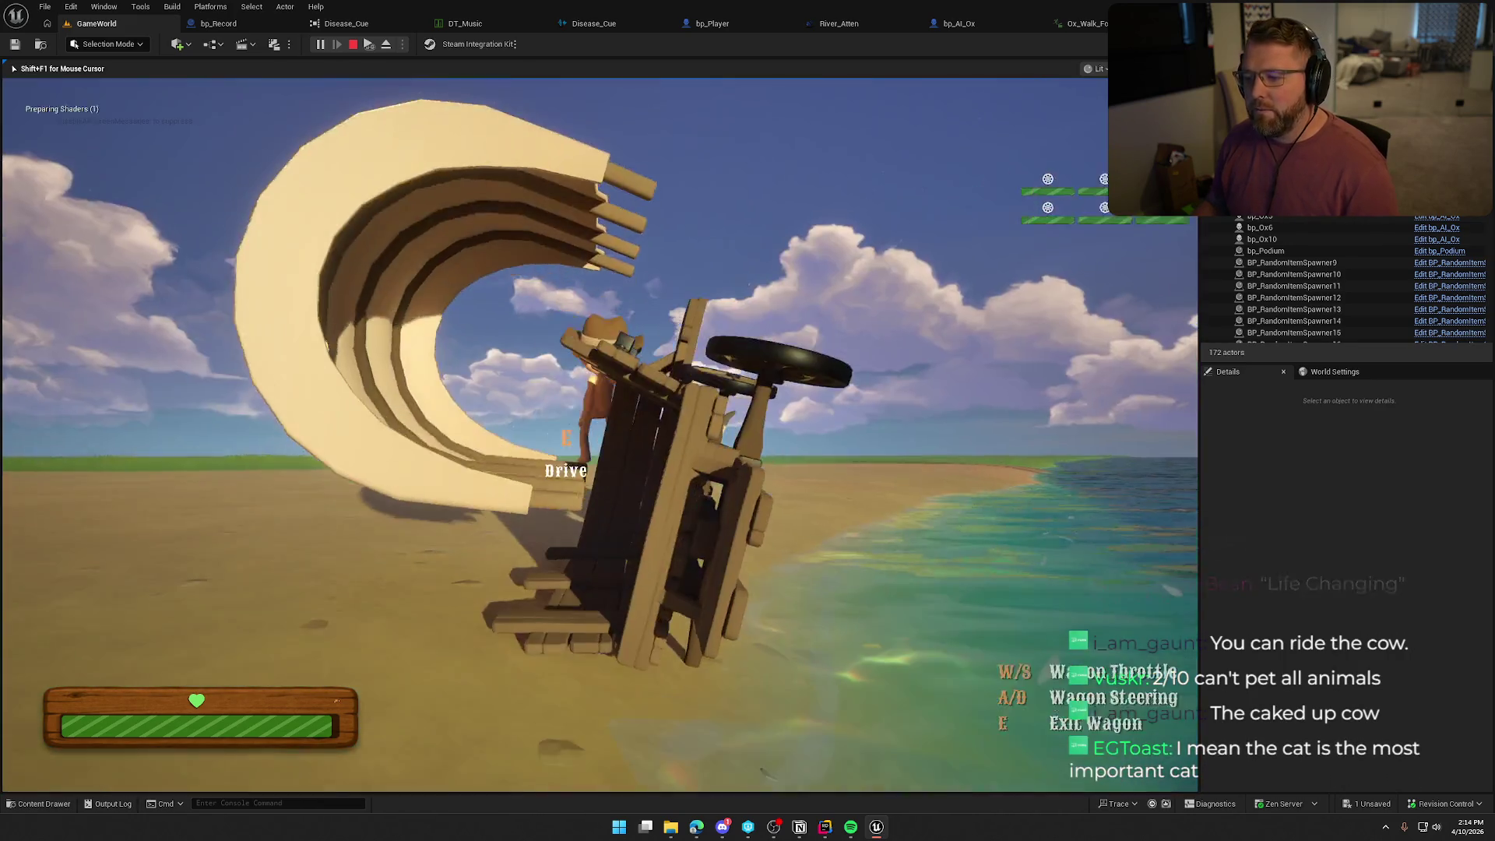
pyautogui.press('w')
pyautogui.press('w')
pyautogui.press('w')
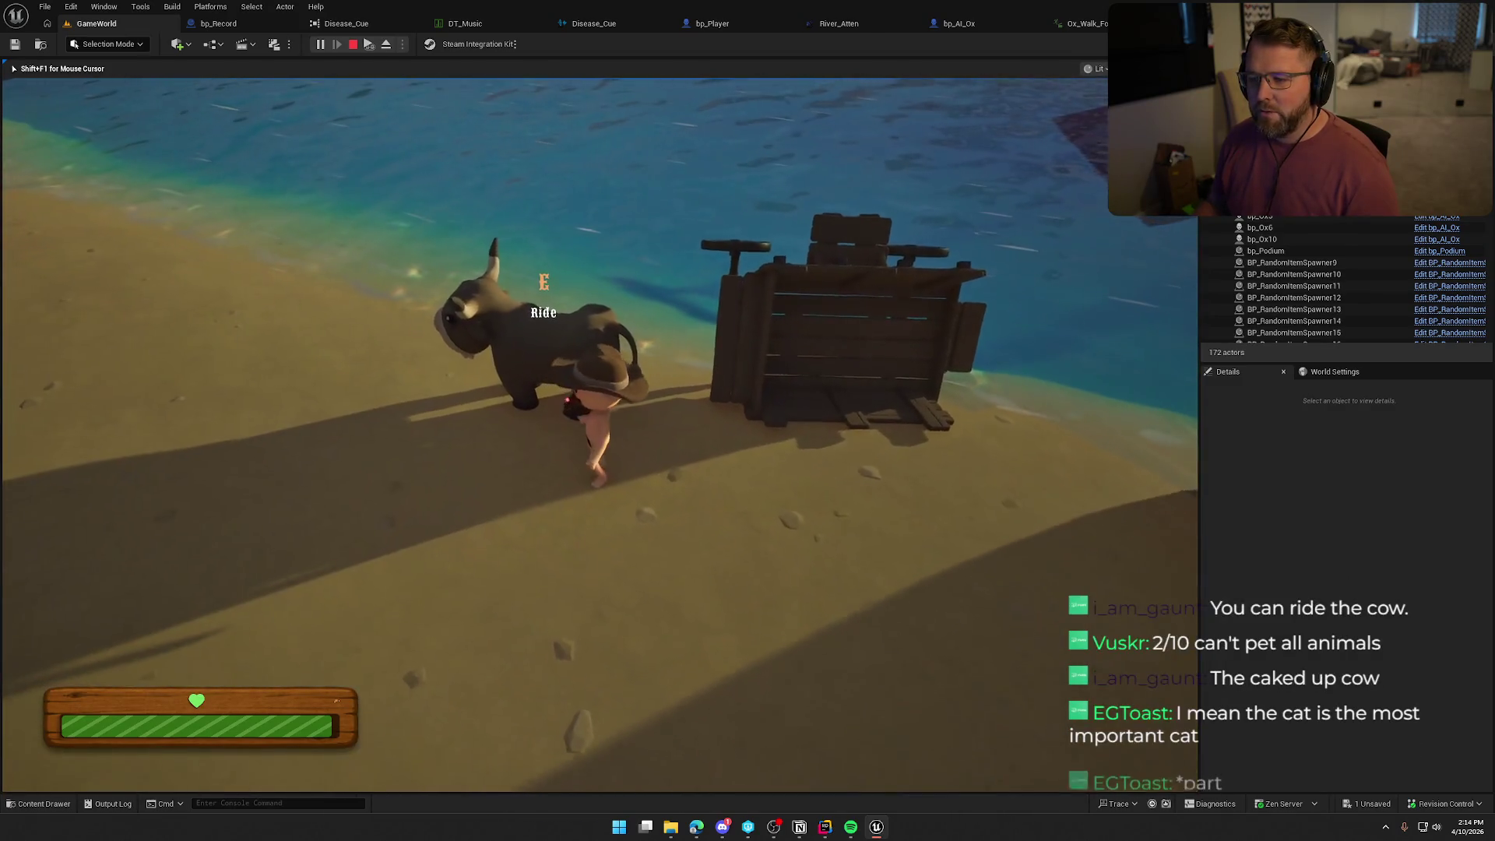
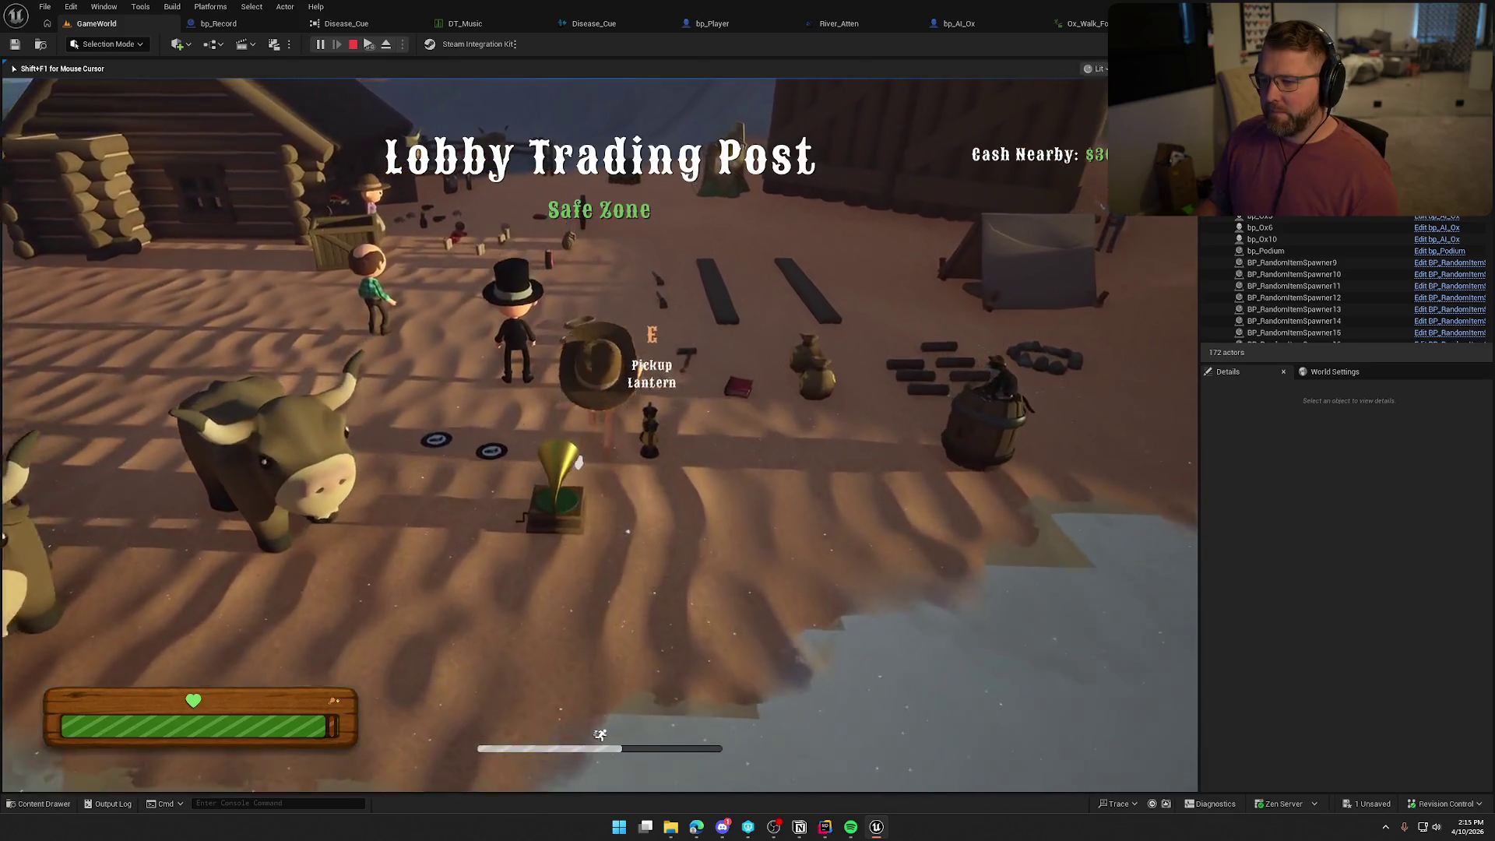
# Grab the rope, mount the ox, and ride it to the river's edge.
pyautogui.press('e')
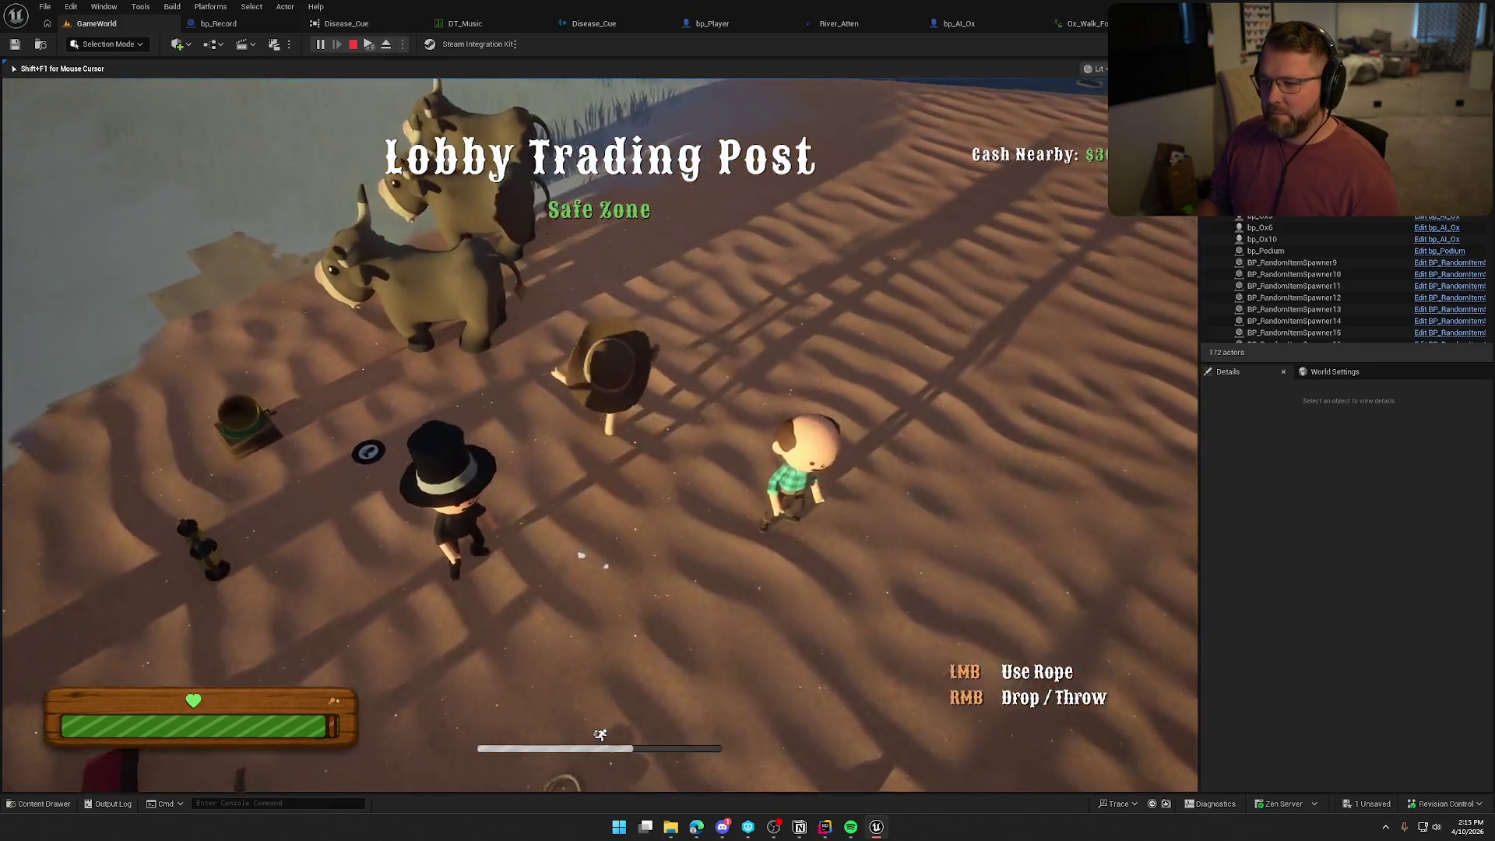
pyautogui.press('e')
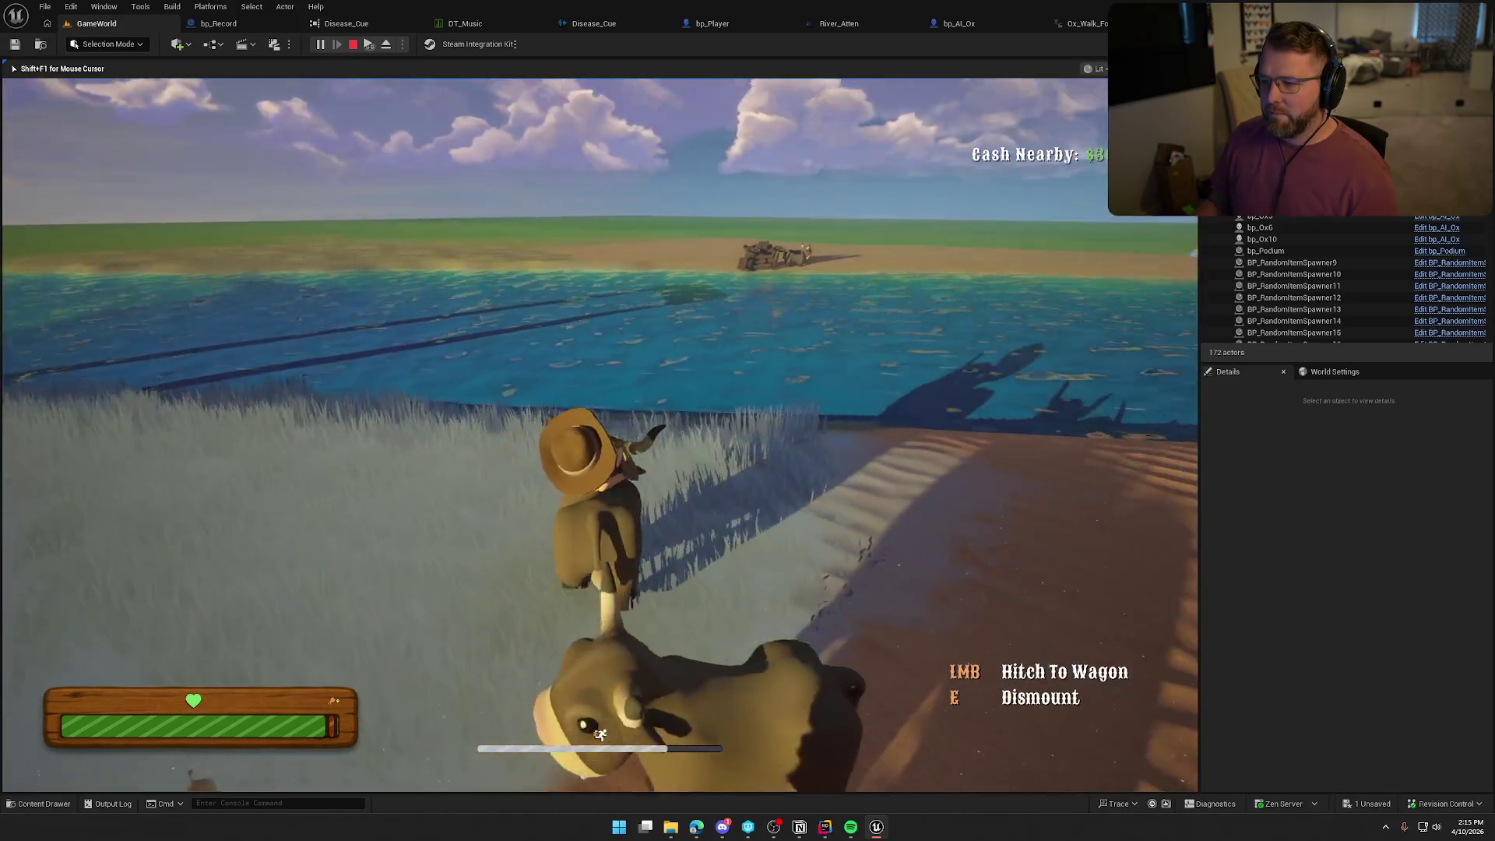
pyautogui.press('d')
pyautogui.press('w')
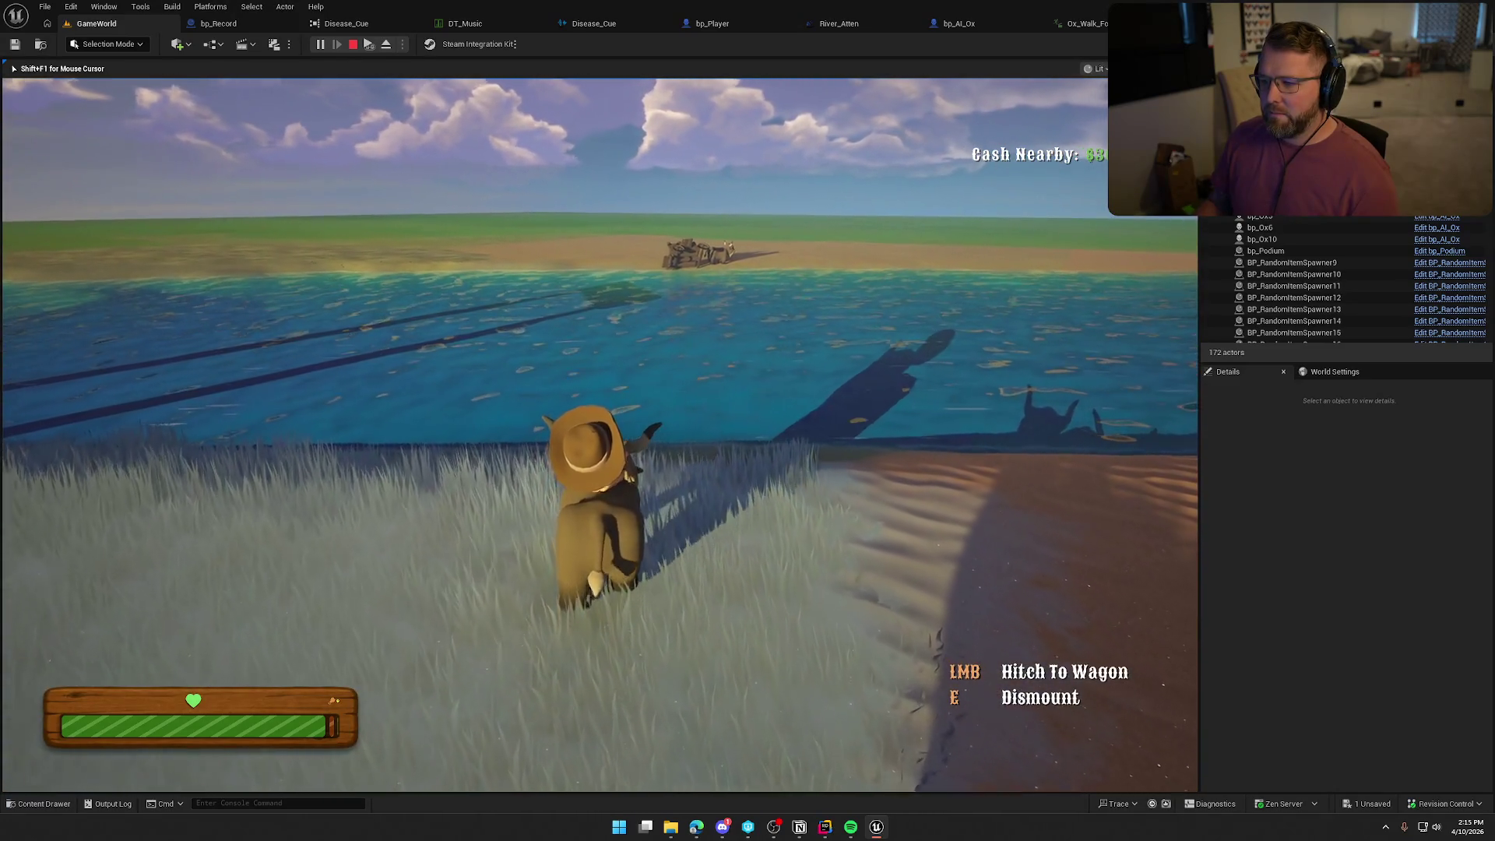
pyautogui.press('w')
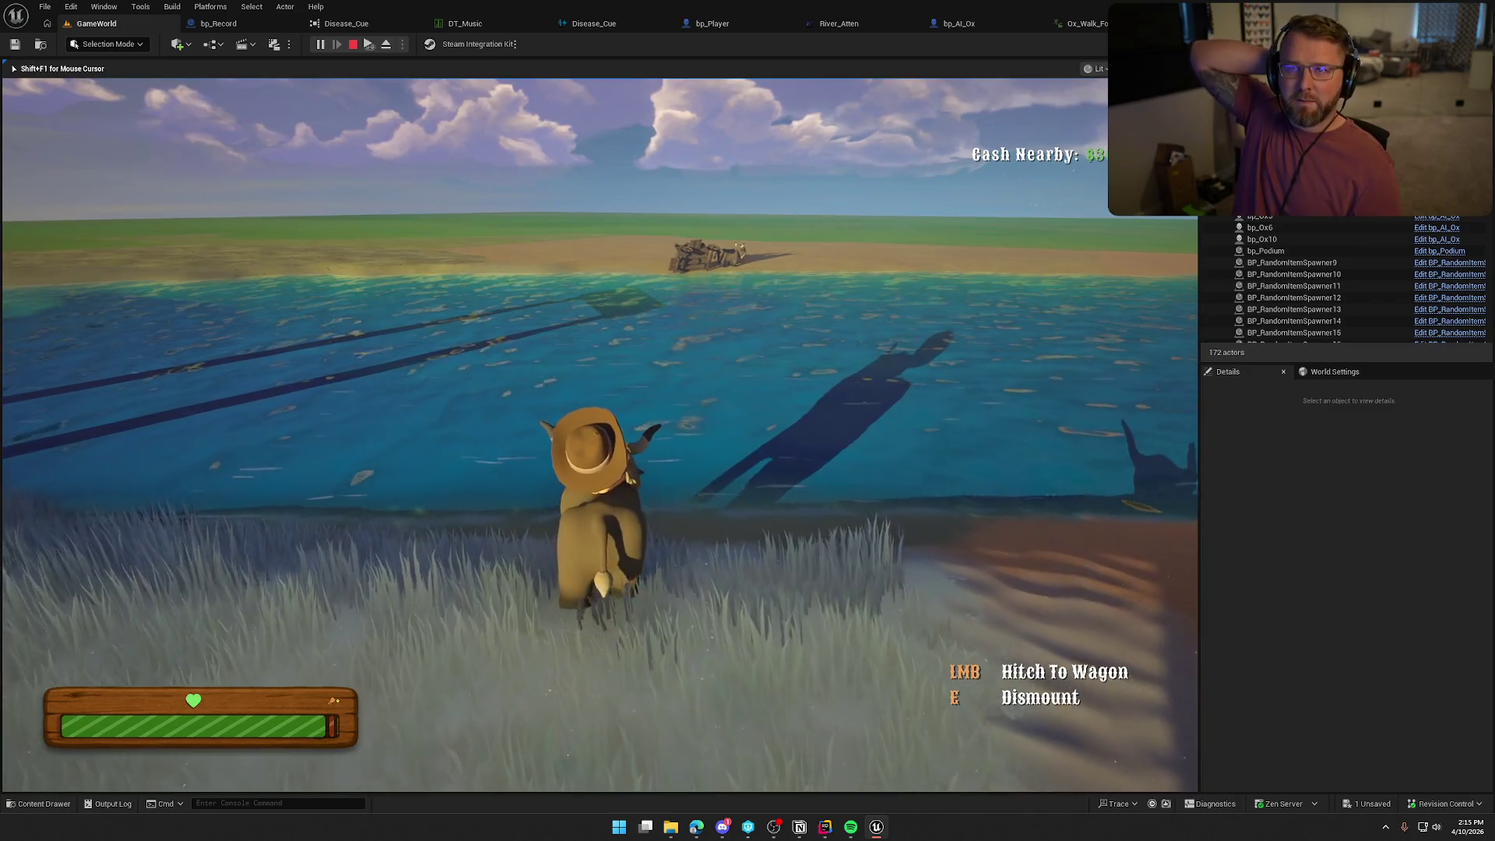
# Wade the ox across the river onto the bank beside the overturned wagon.
pyautogui.press('w')
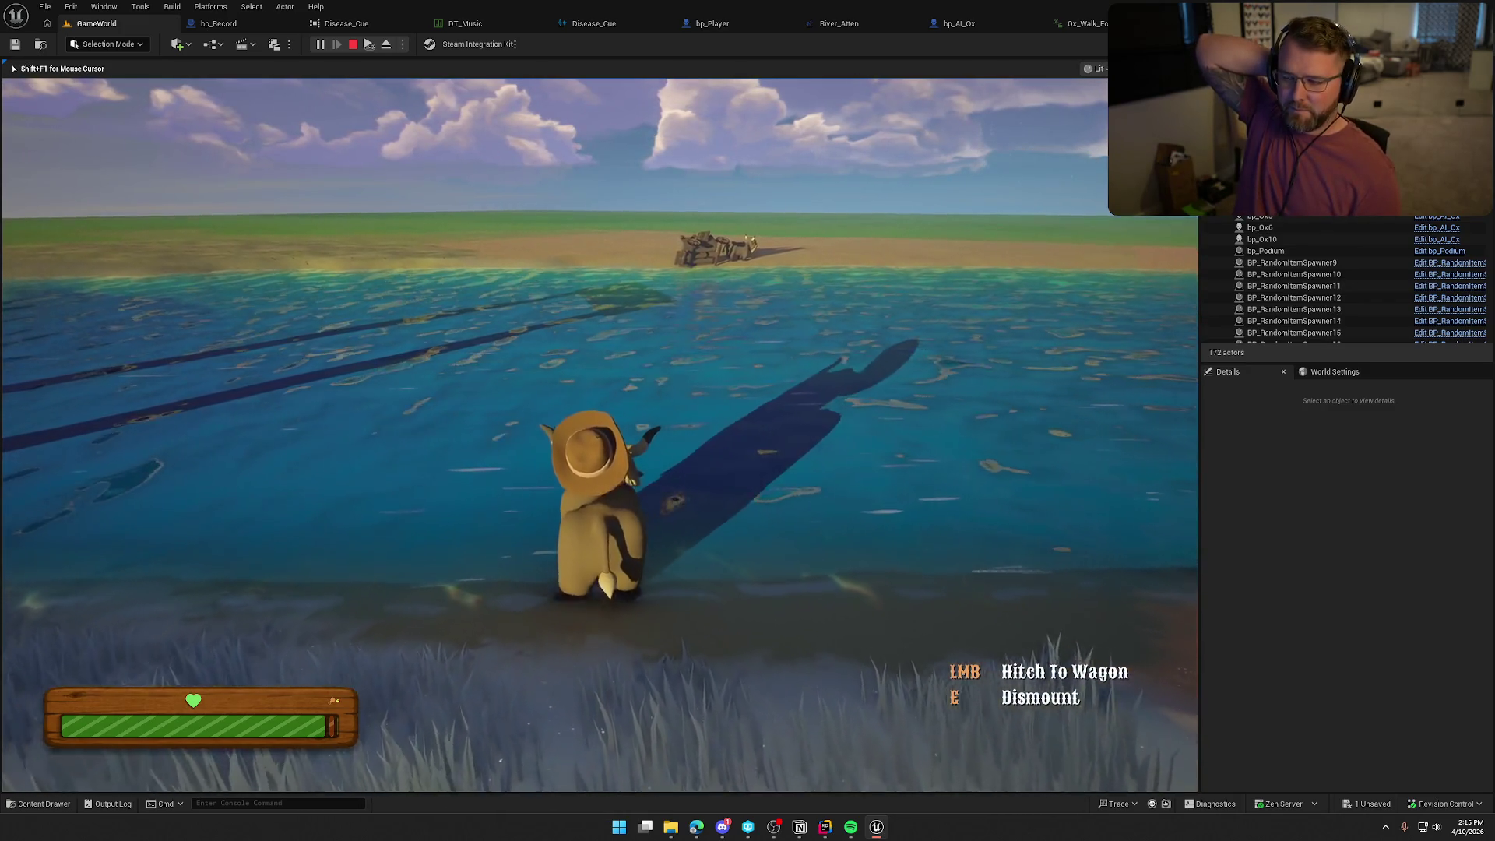
pyautogui.press('w')
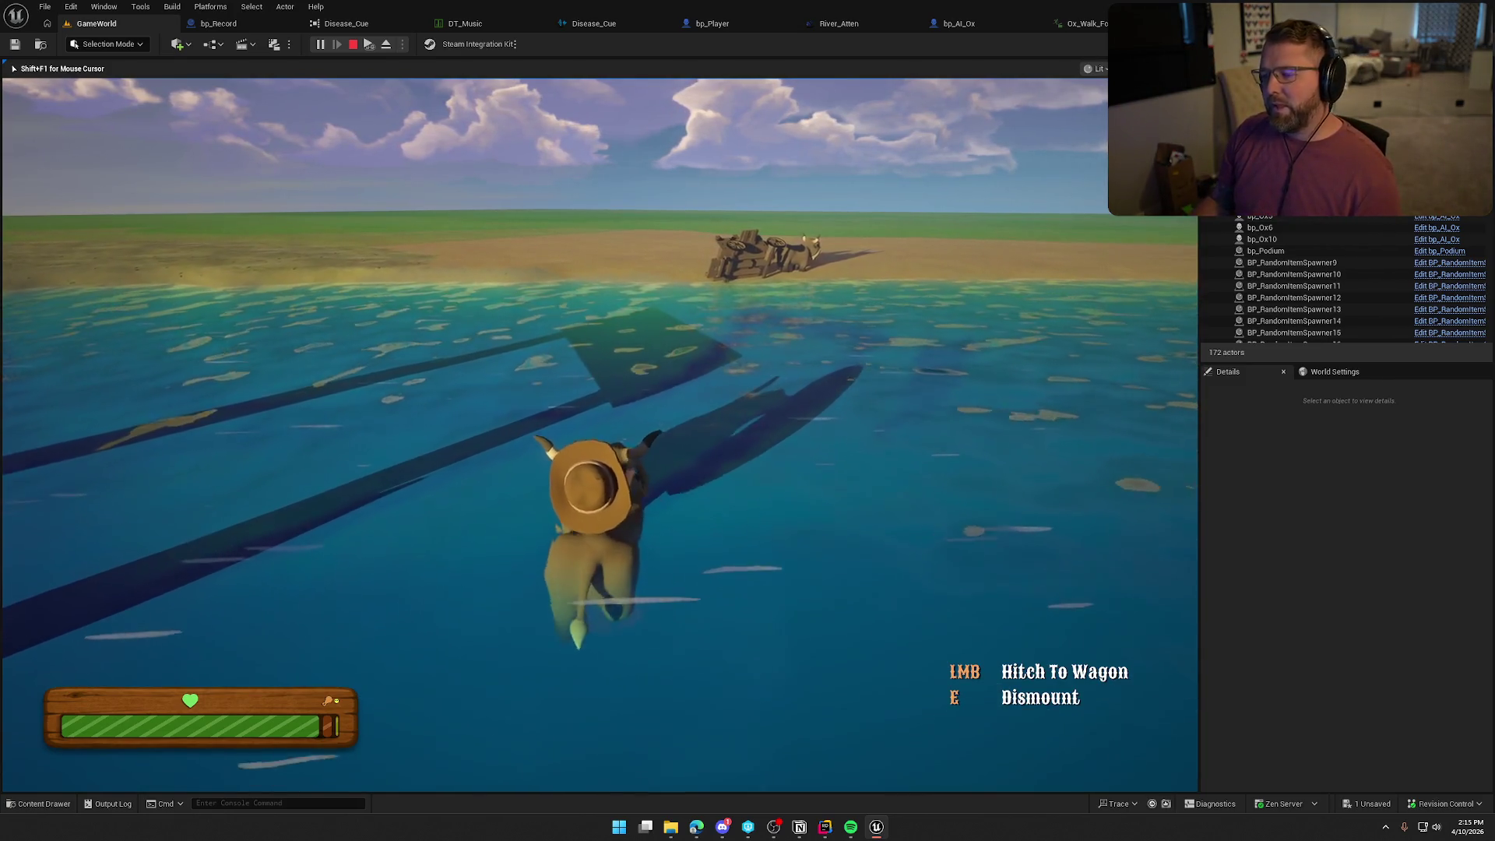
pyautogui.press('w')
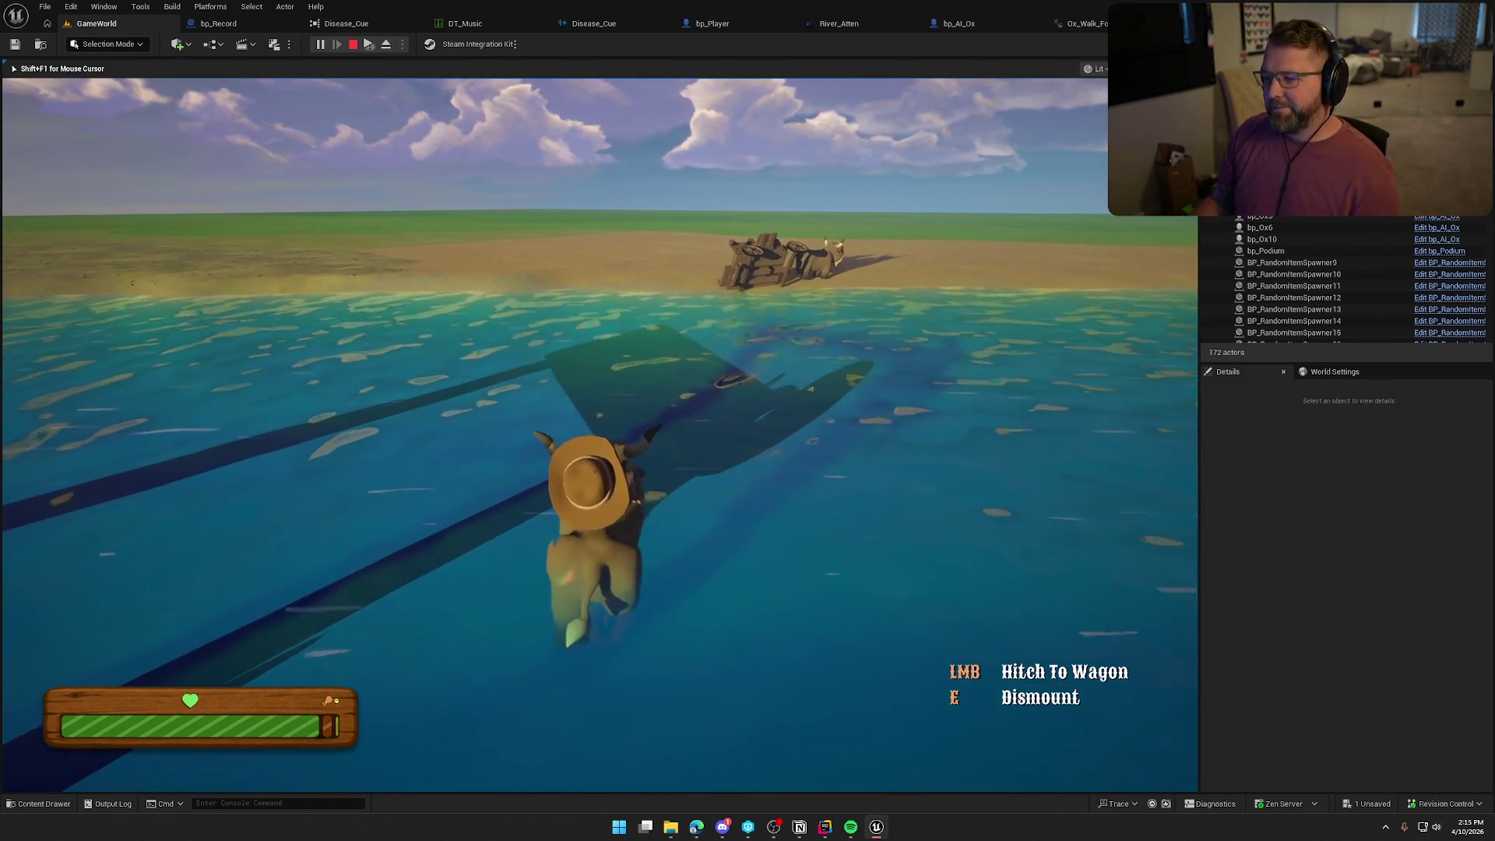
pyautogui.press('w')
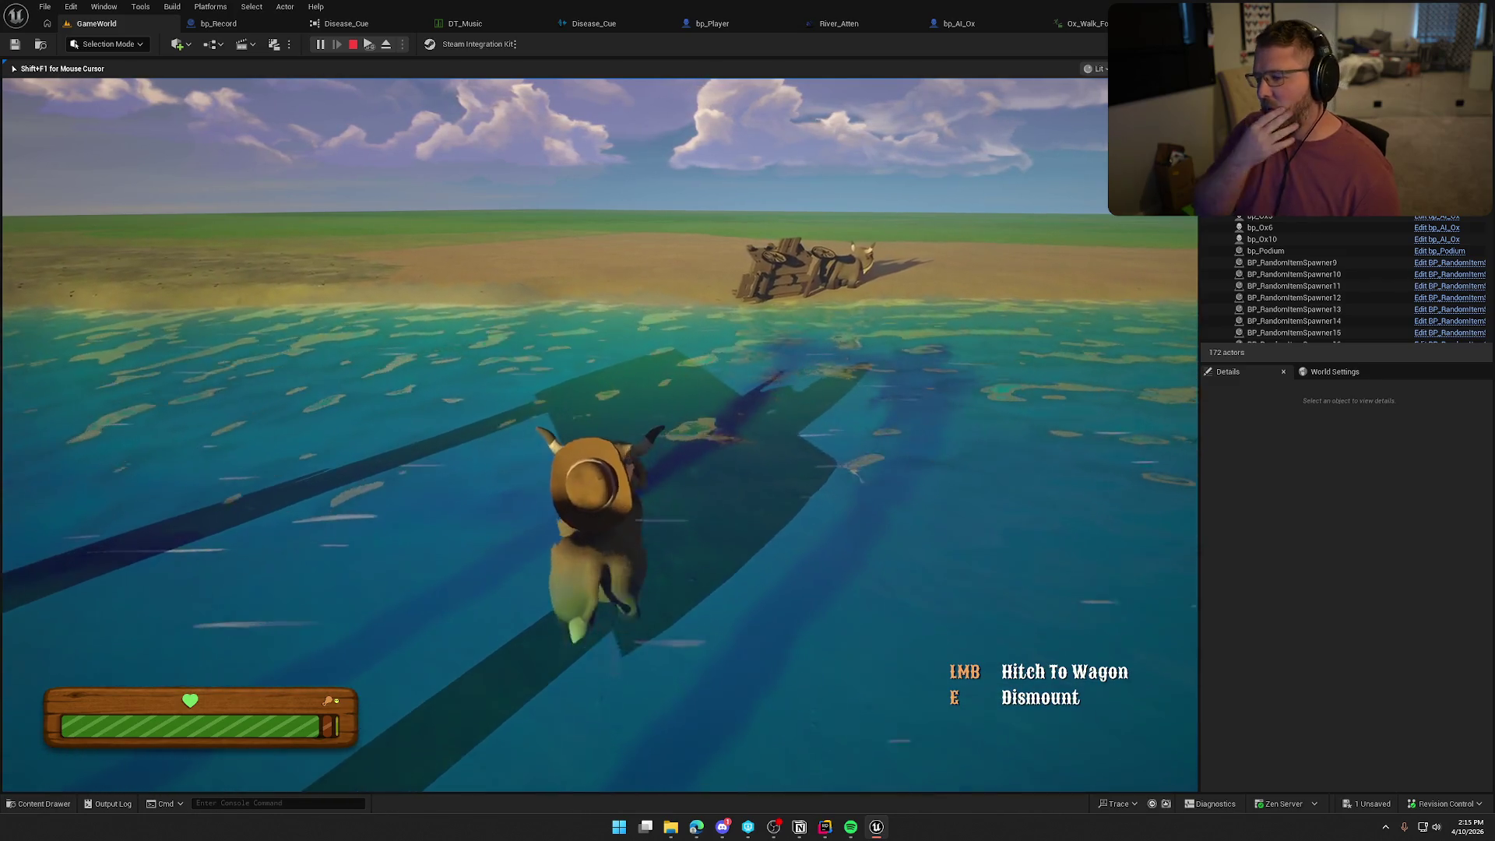
pyautogui.press('w')
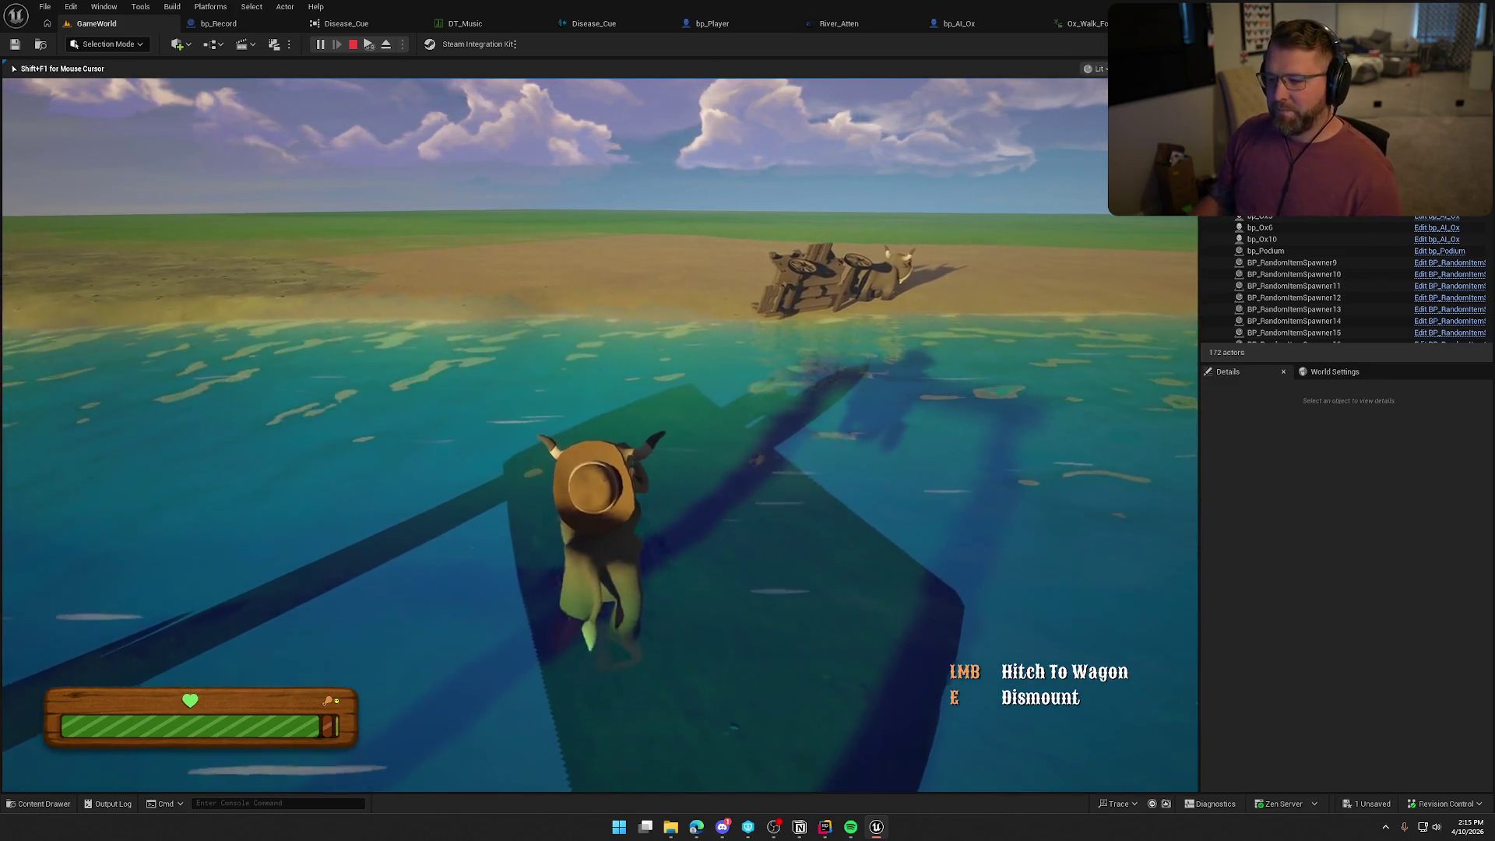
pyautogui.press('w')
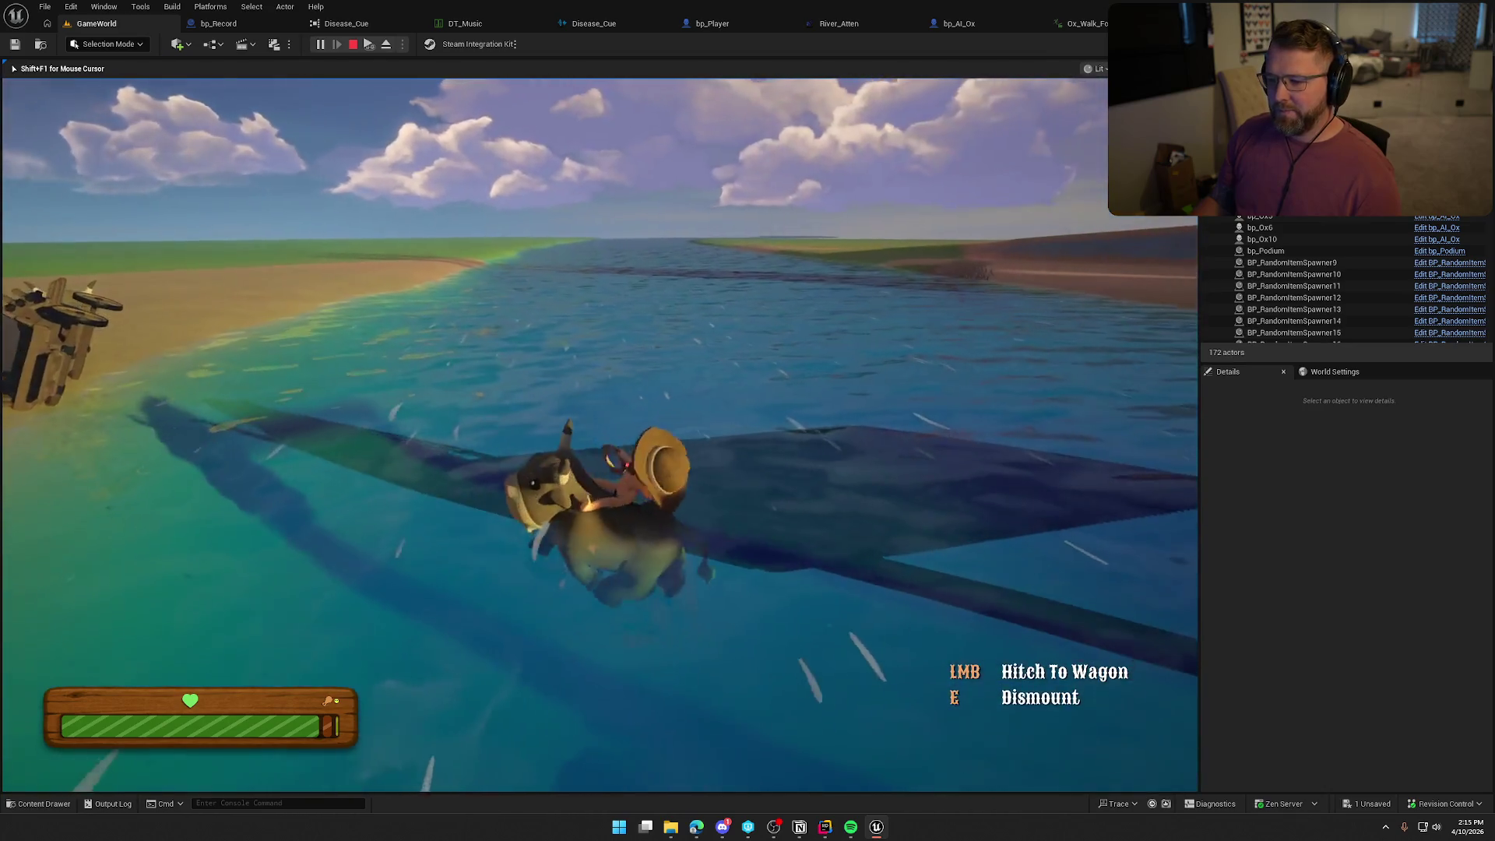
pyautogui.press('w')
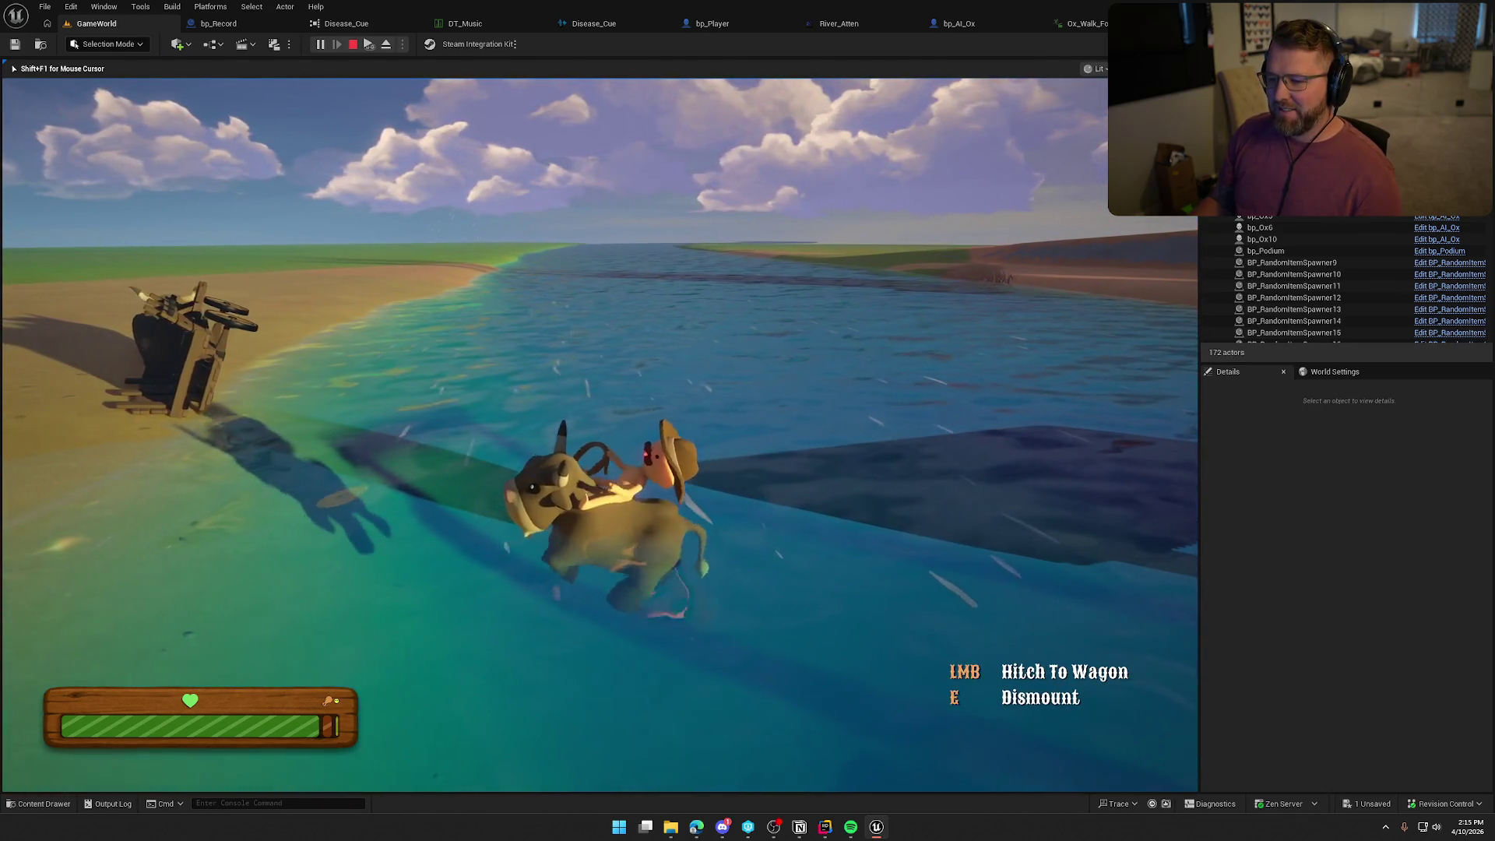
pyautogui.press('w')
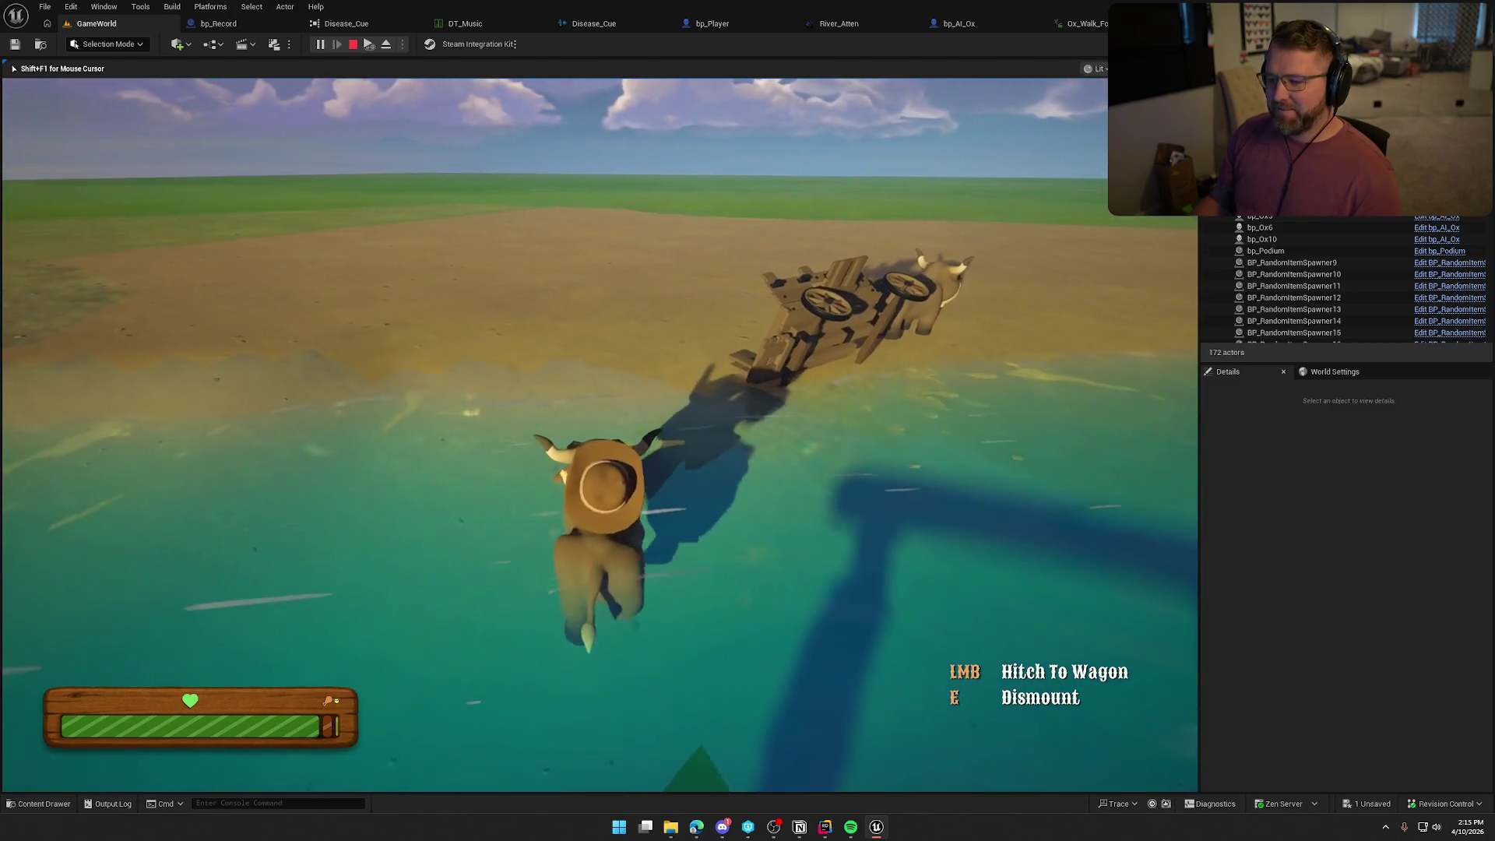
pyautogui.press('w')
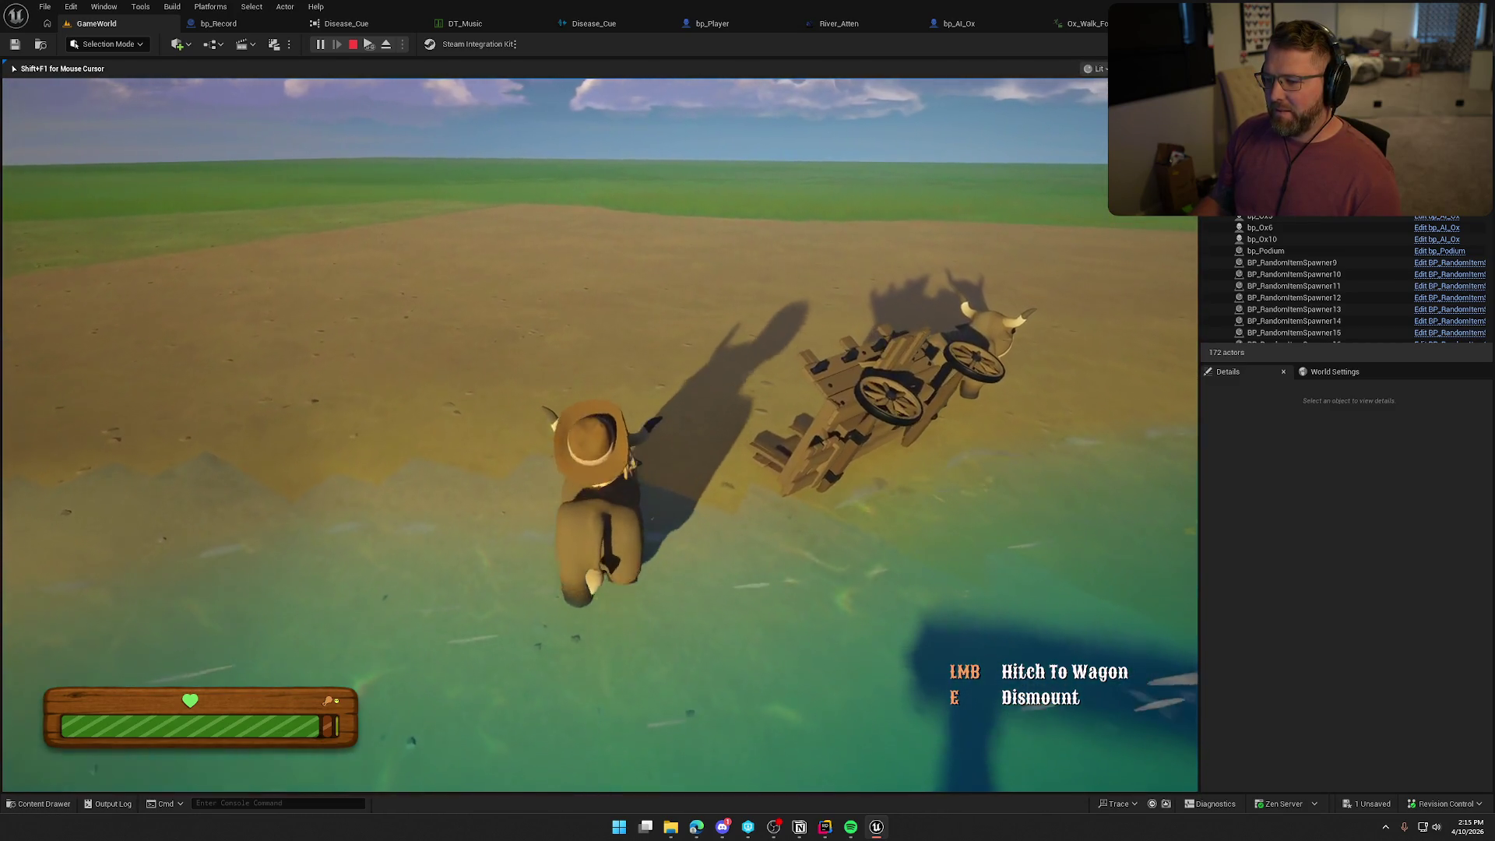
# Dismount, walk around the wagon with the rope, and throw the rope down.
pyautogui.press('e')
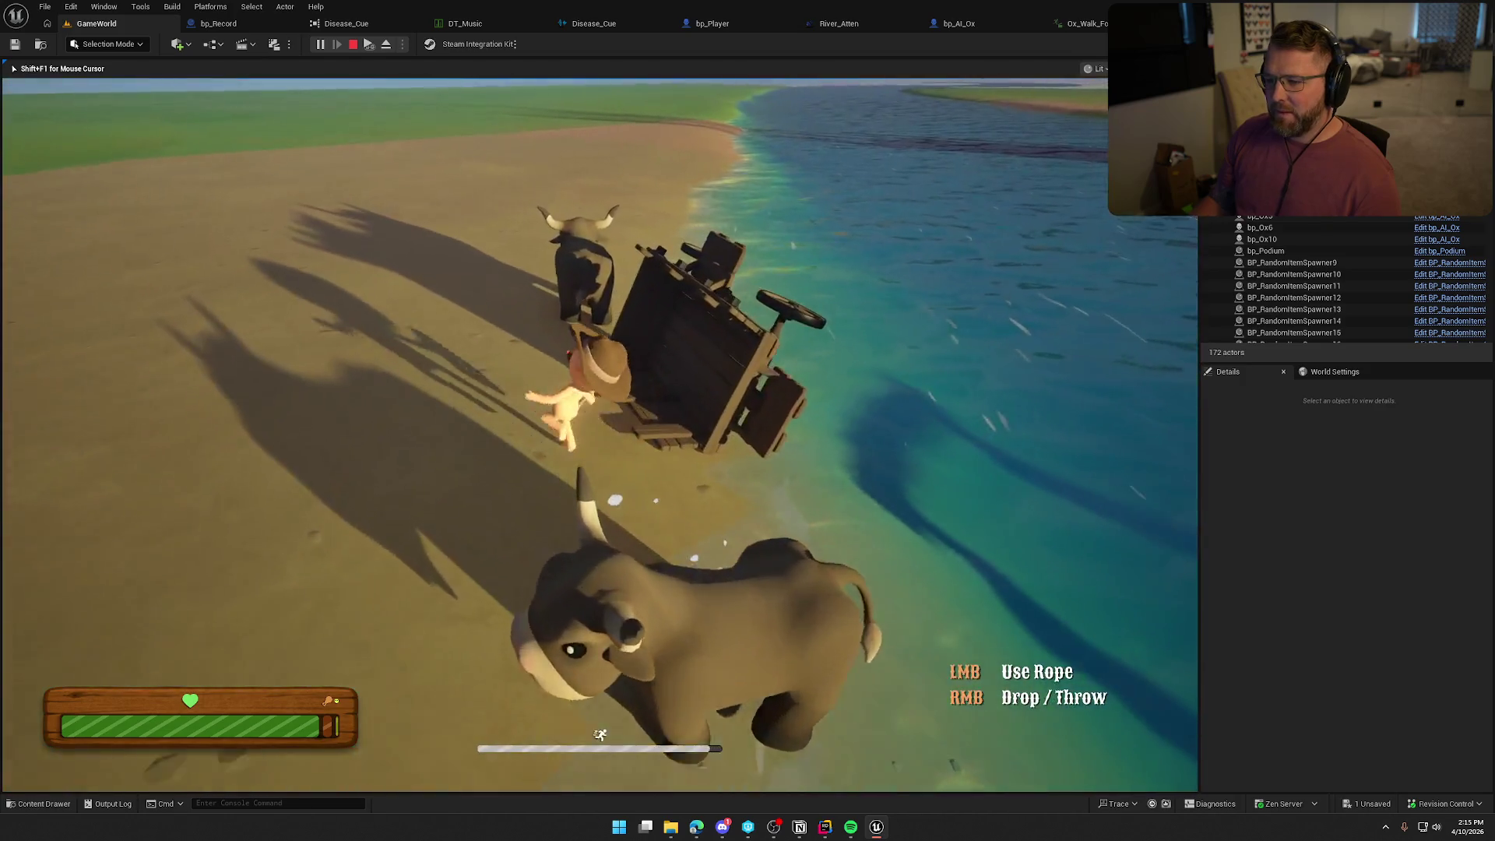
pyautogui.press('w')
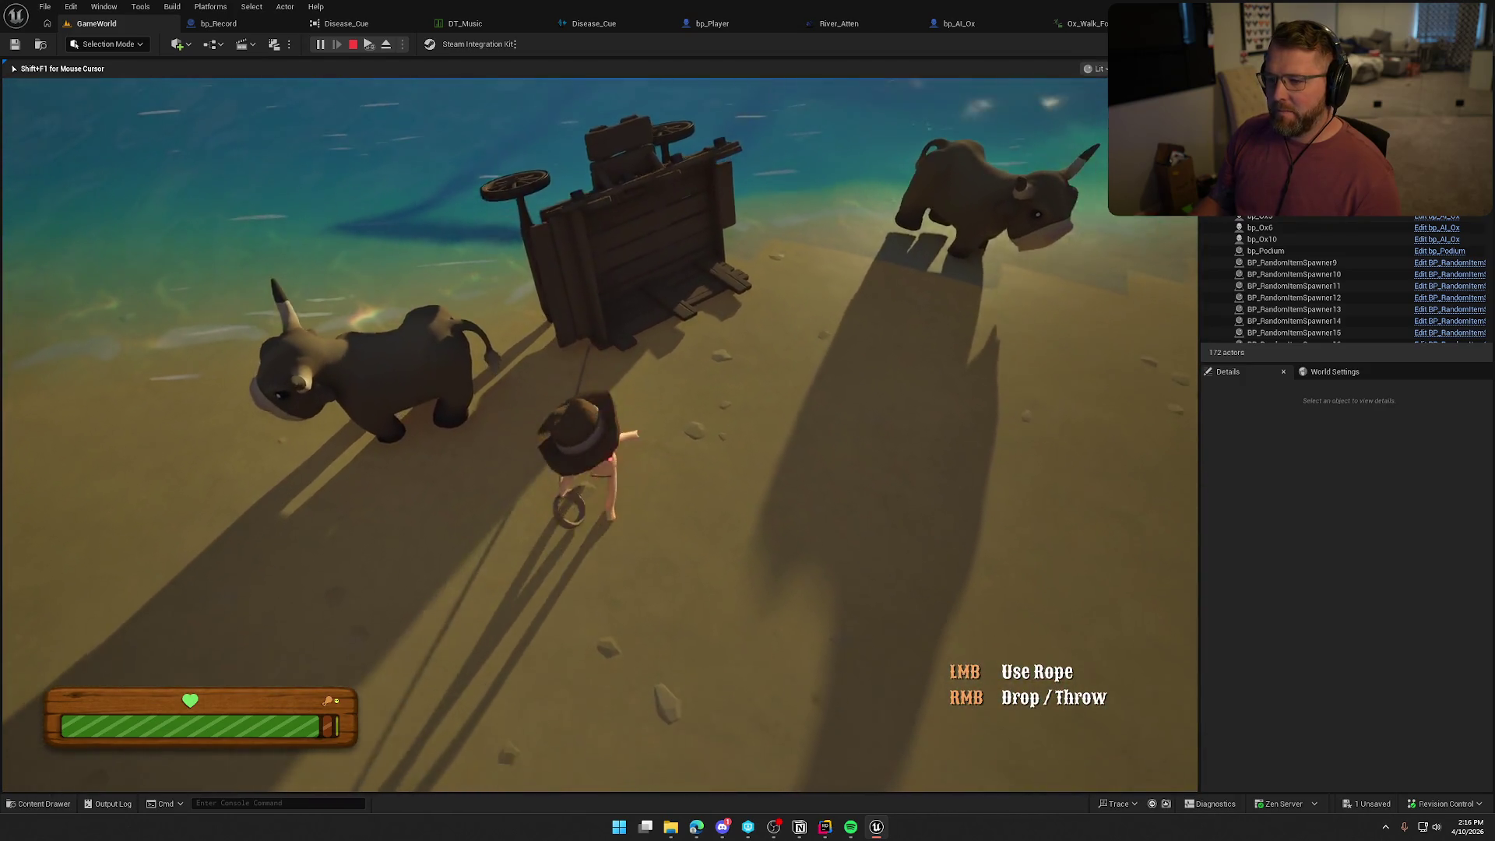
pyautogui.hotkey('shift', 's')
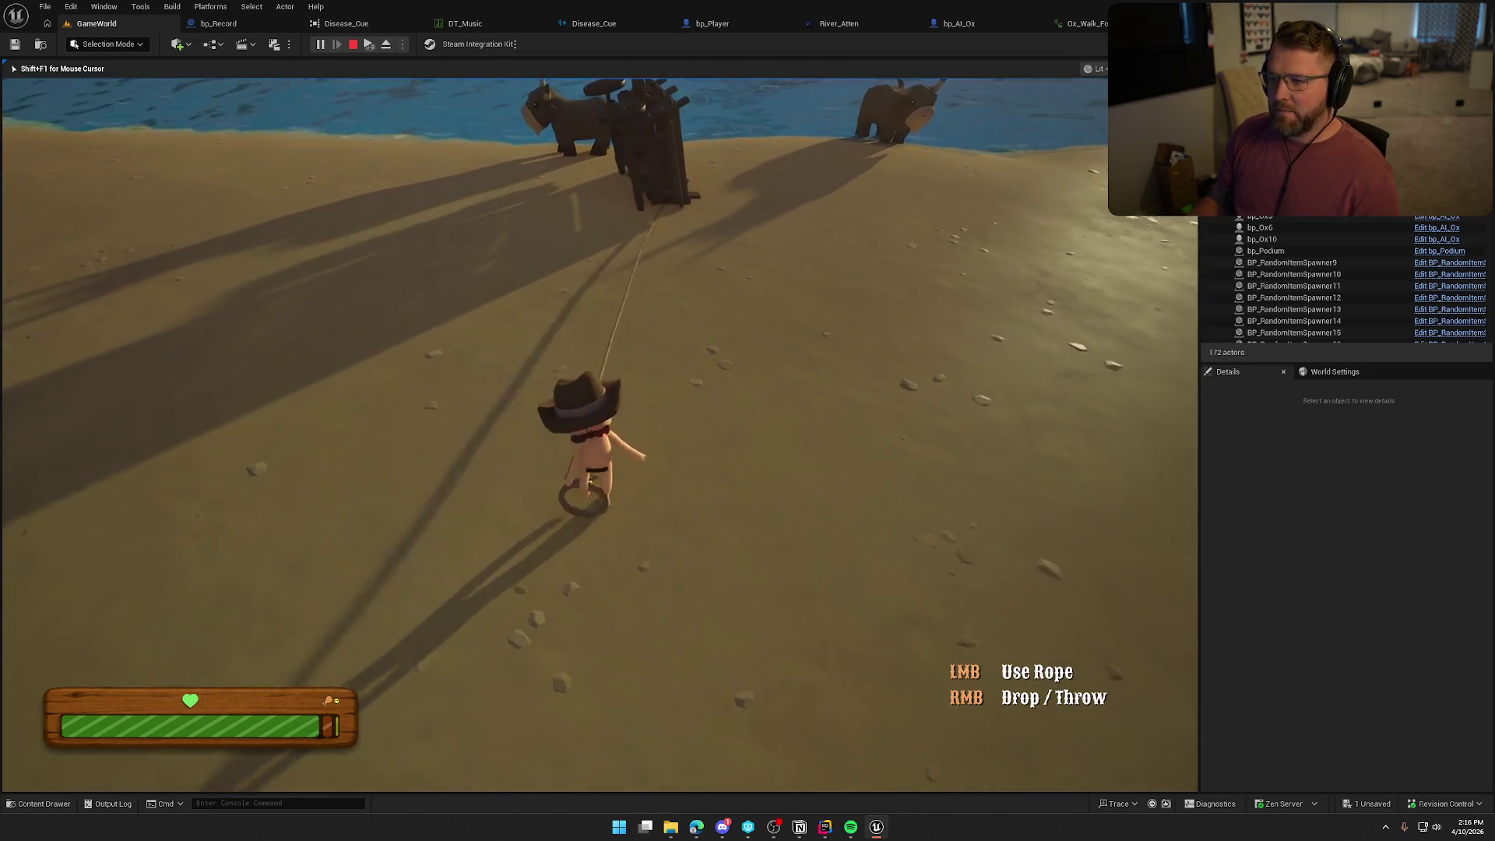
pyautogui.rightClick(600, 435)
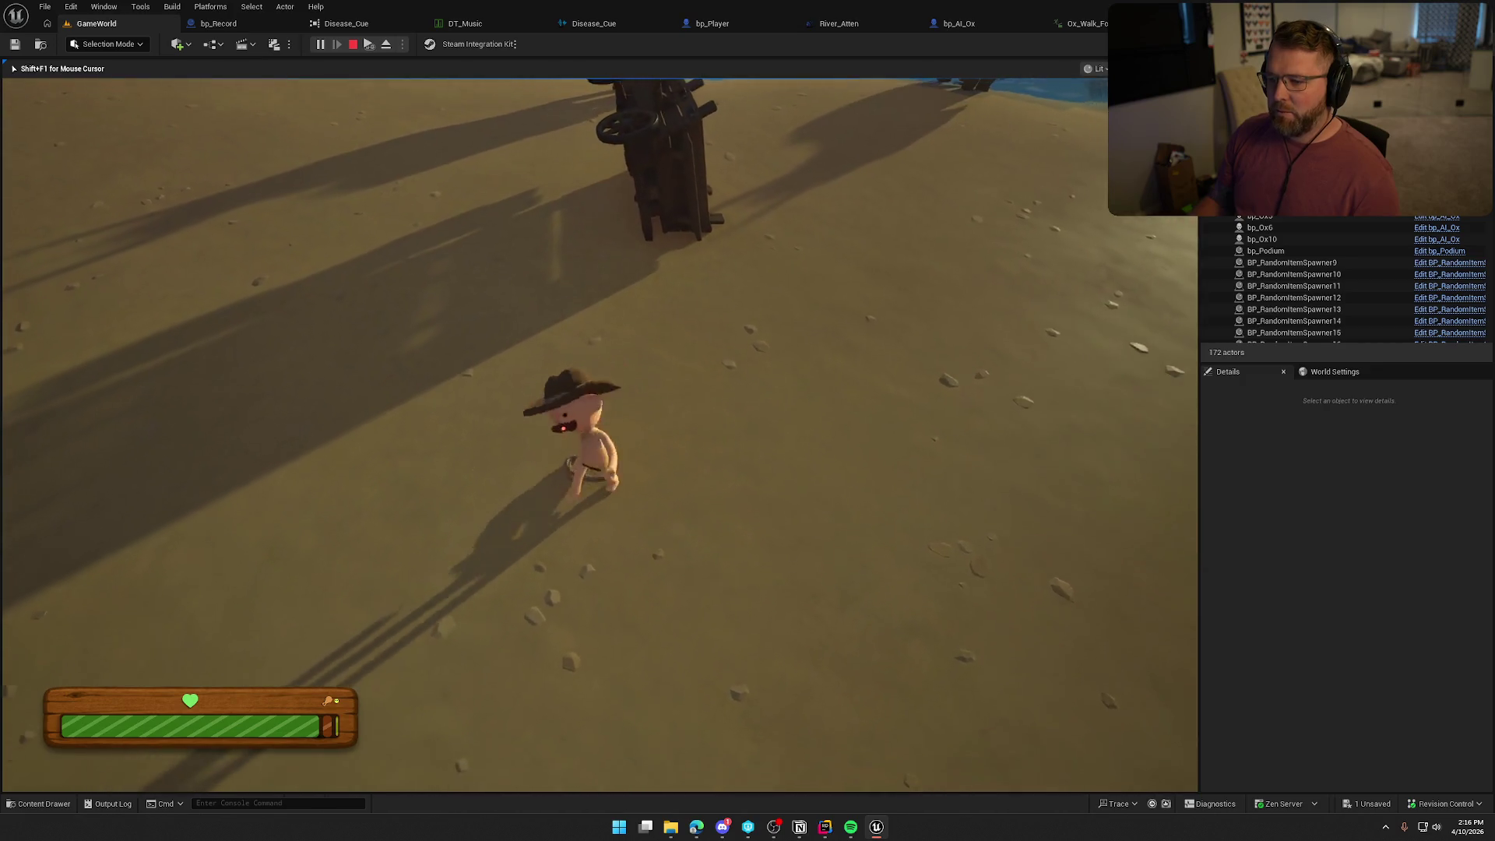
pyautogui.press('e')
pyautogui.press('w')
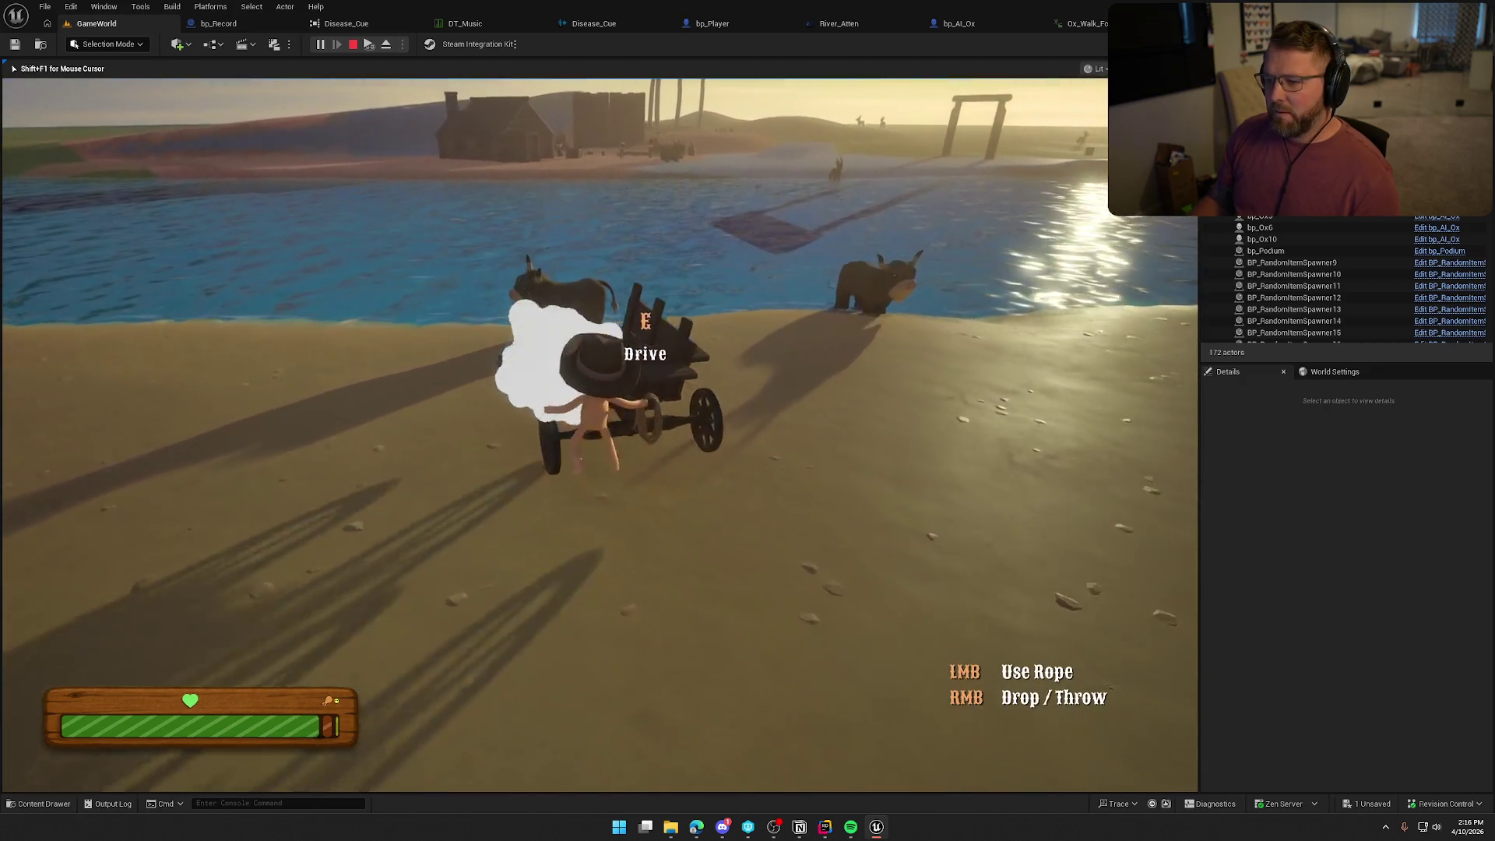
pyautogui.press('s')
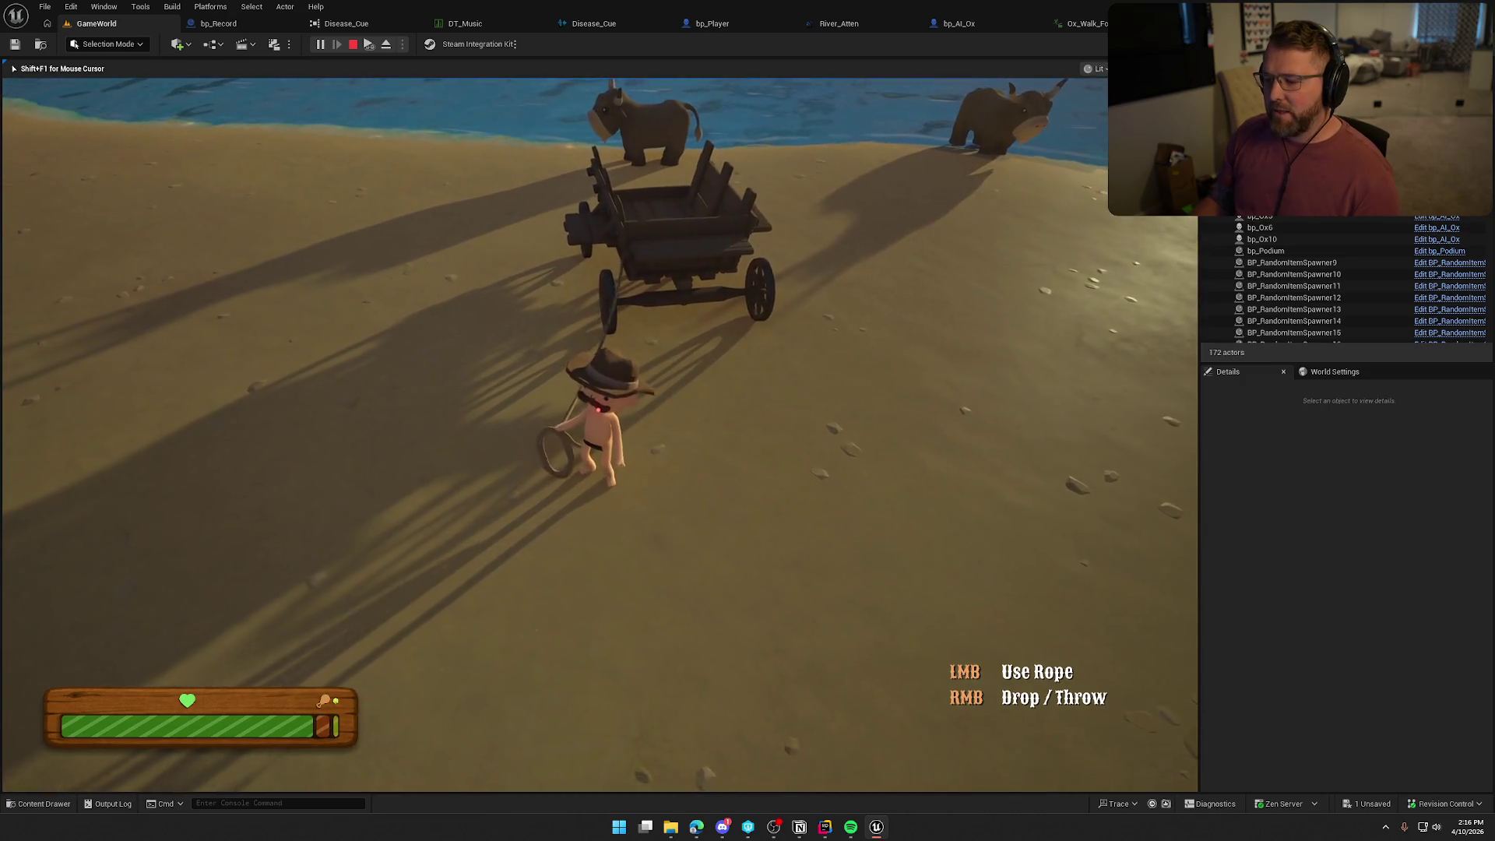
# Mount each ox in turn, ride to the wagon to hitch it, and dismount.
pyautogui.press('w')
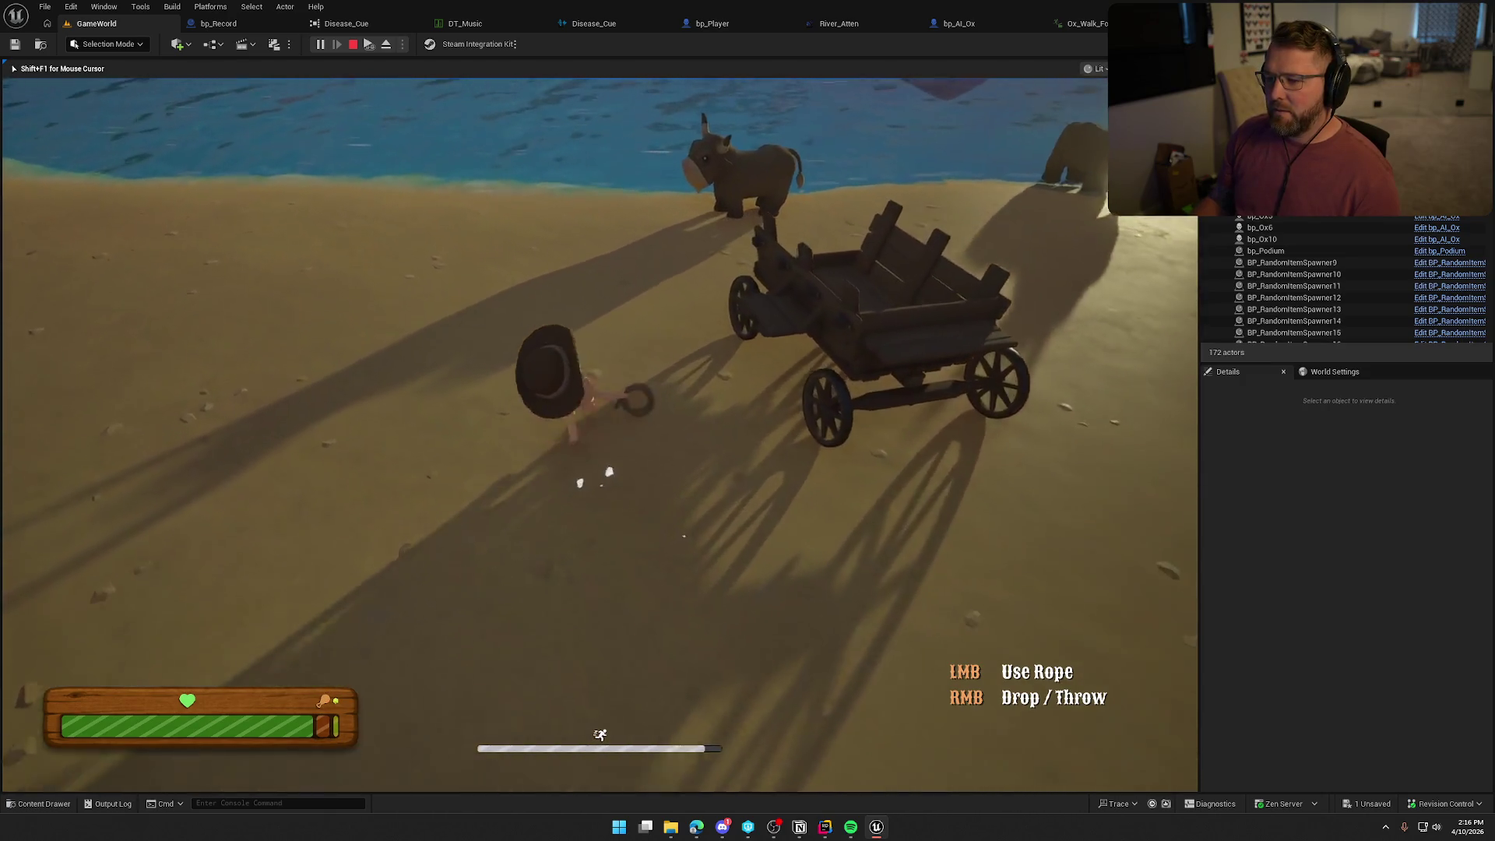
pyautogui.press('e')
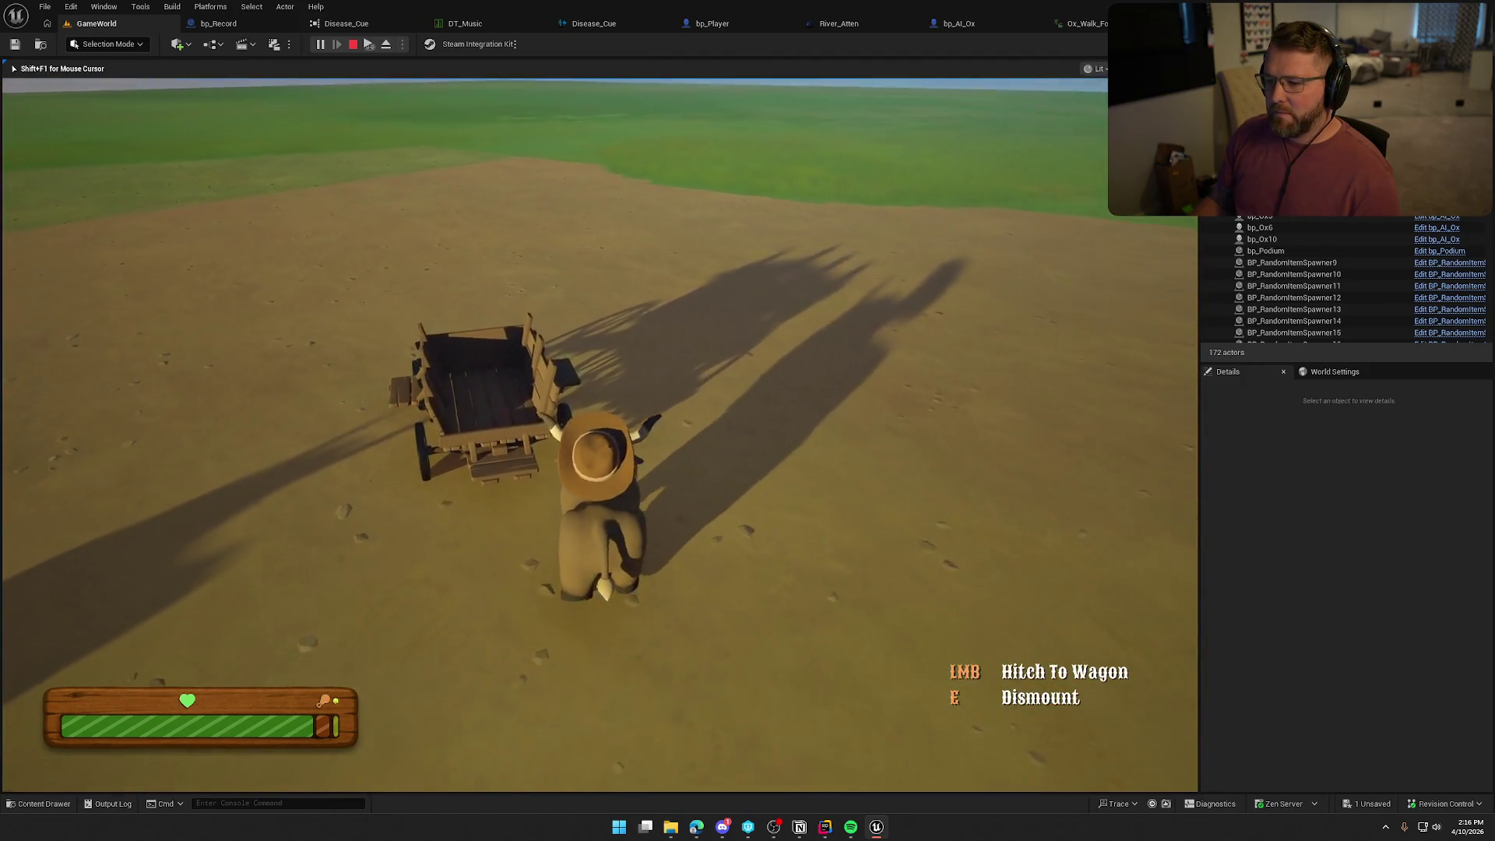
pyautogui.press('e')
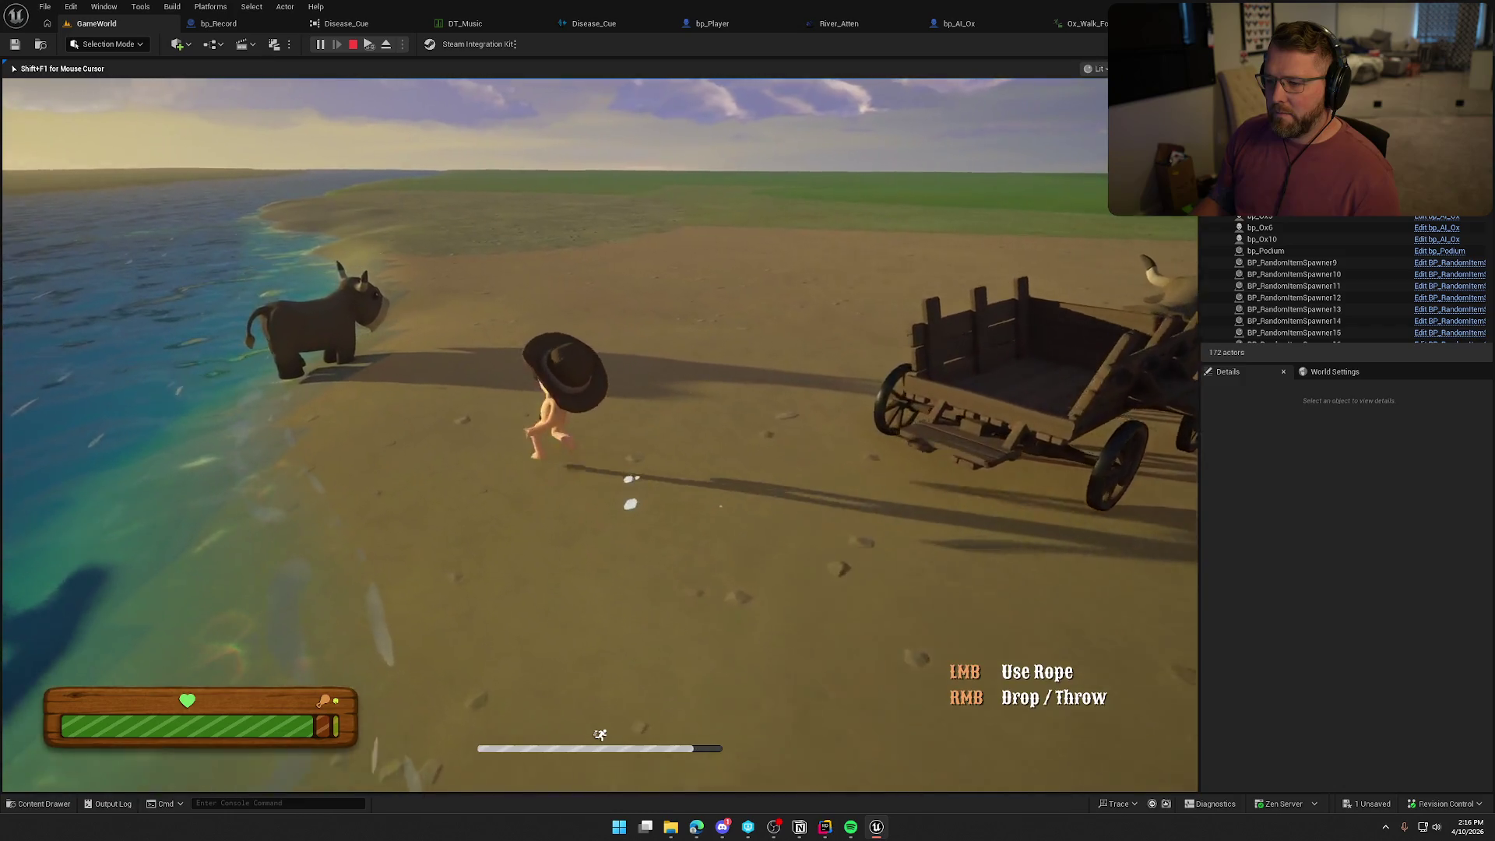
pyautogui.press('e')
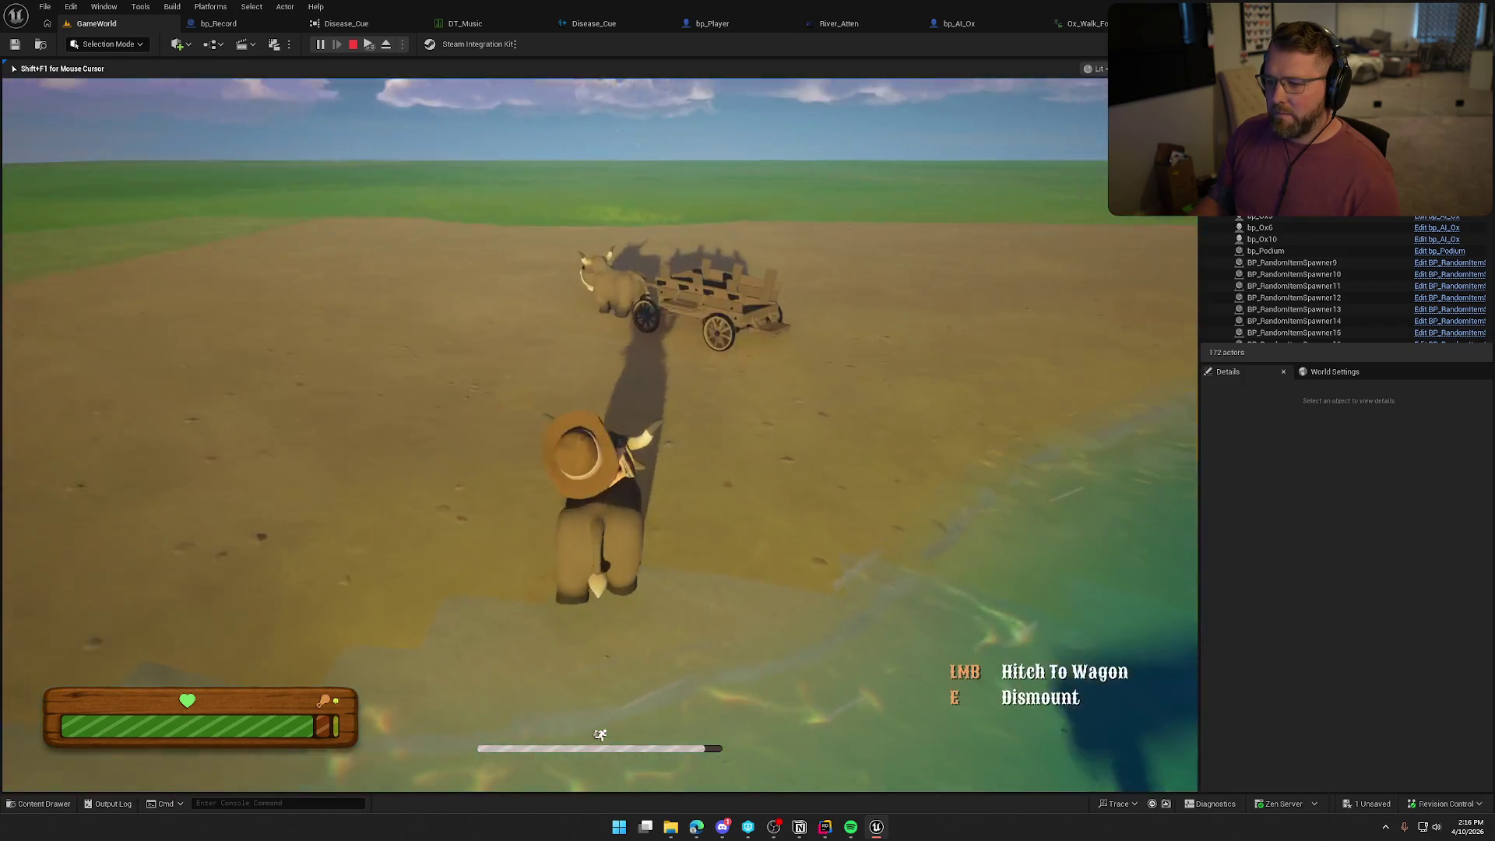
pyautogui.press('w')
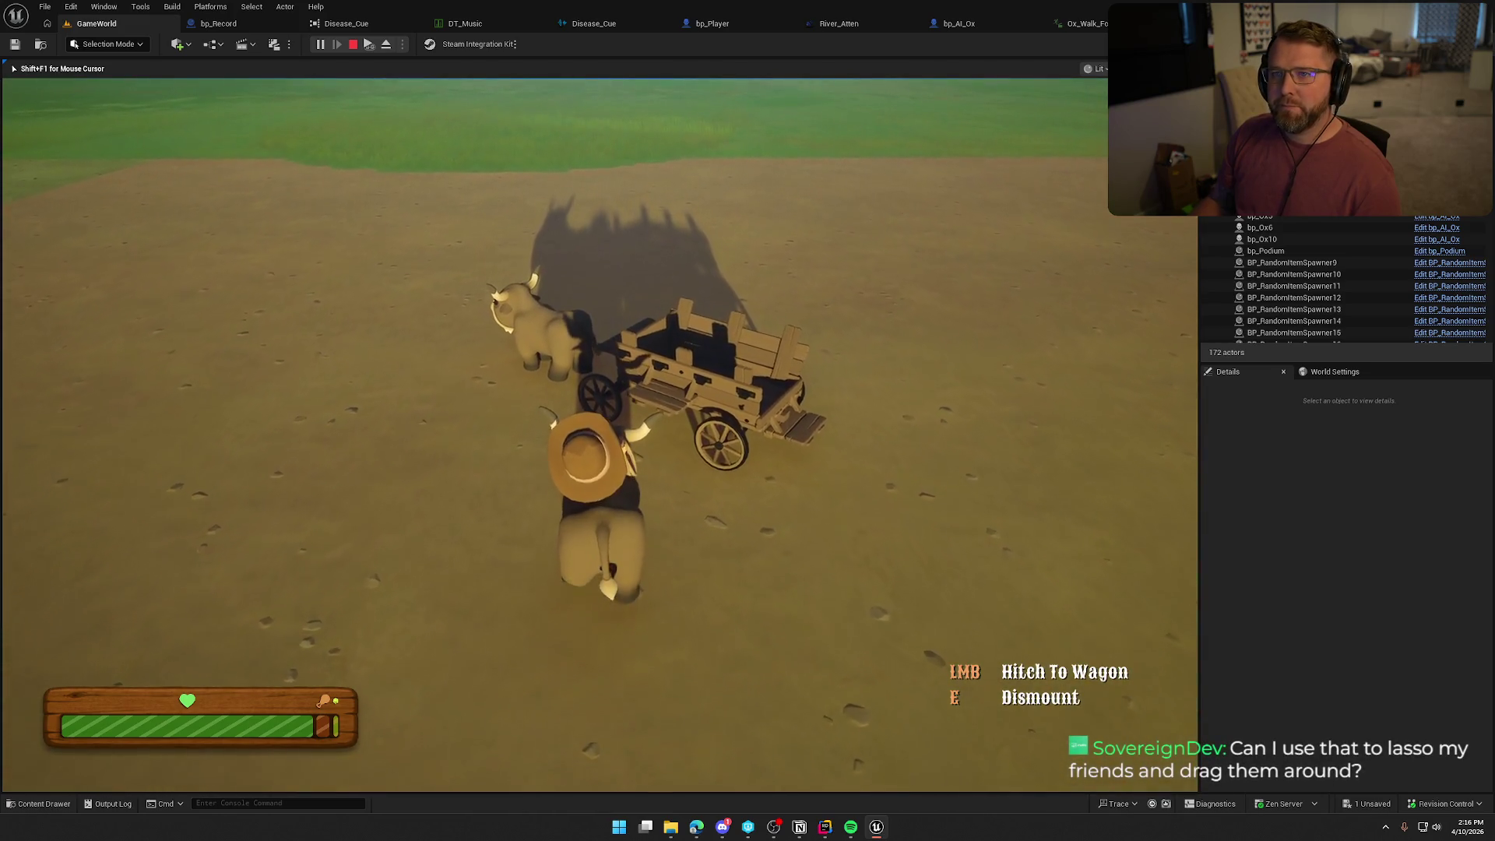
pyautogui.press('e')
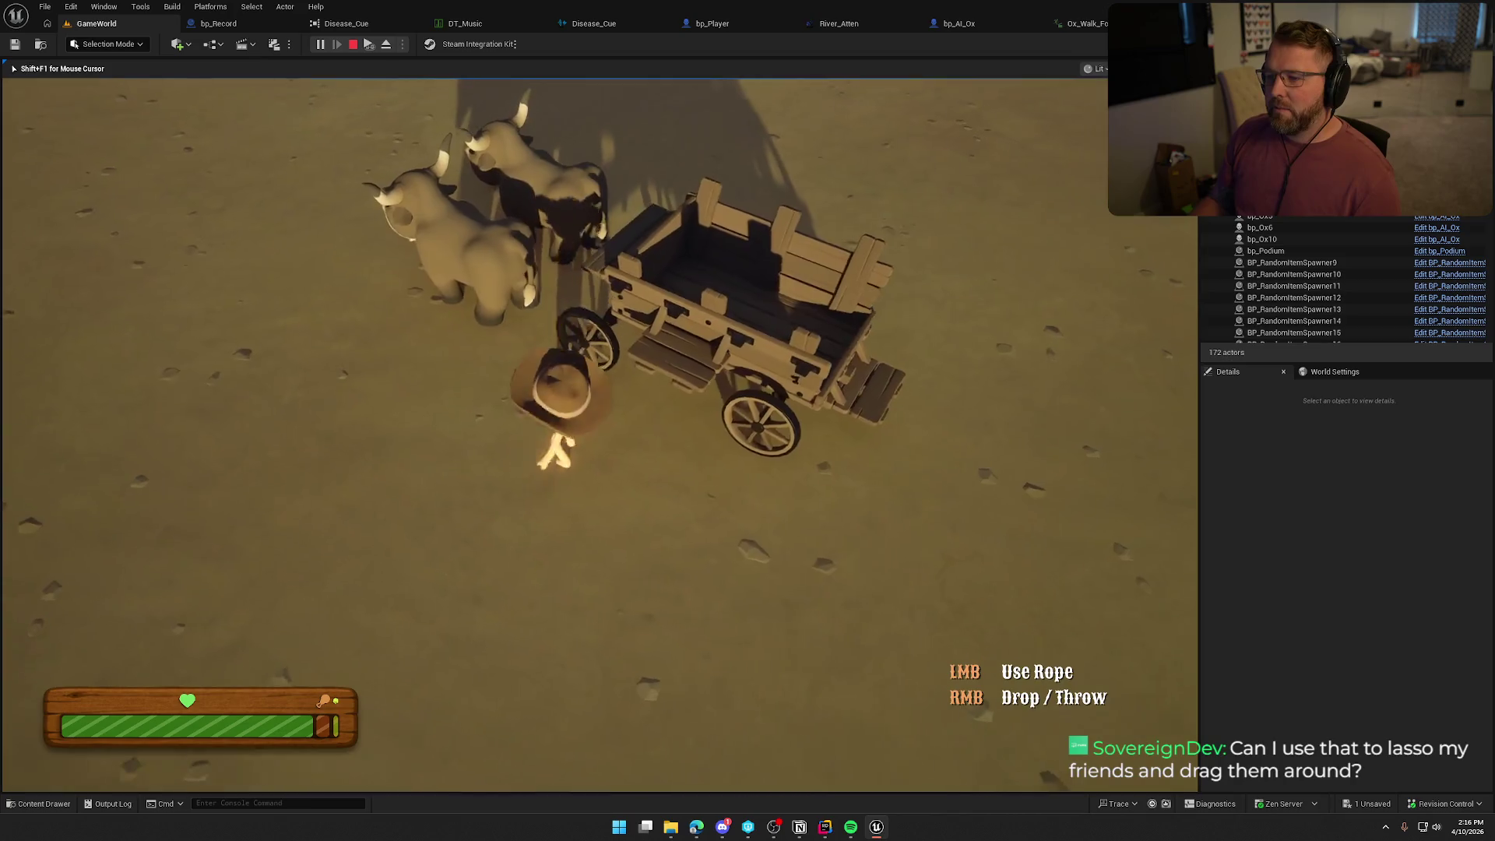
# Take the driver's seat, steer the wagon along the shore, then return on foot to Lobby Trading Post.
pyautogui.press('e')
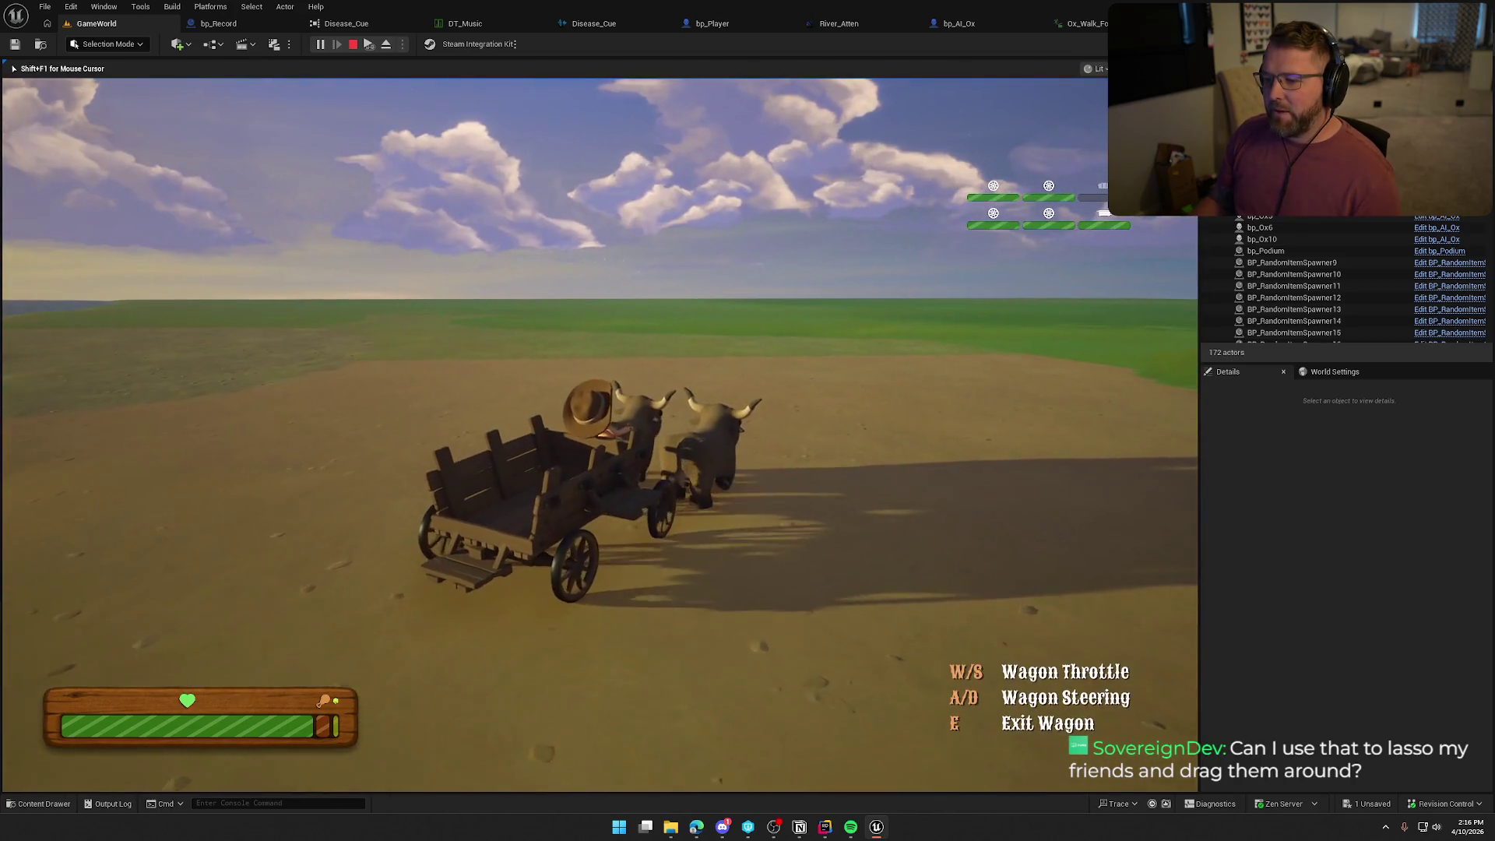
pyautogui.press('a')
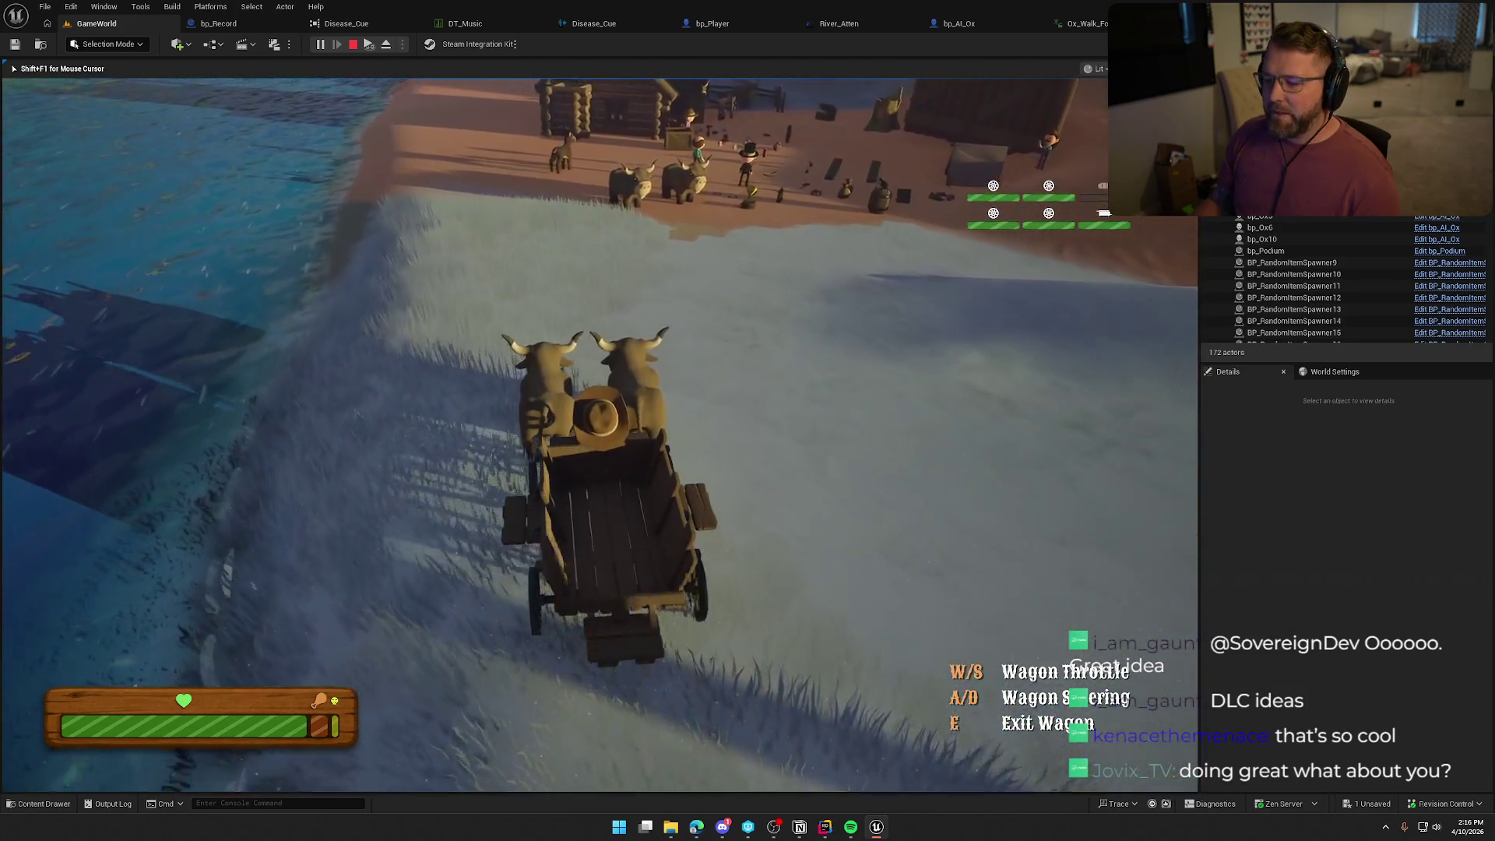
pyautogui.press('e')
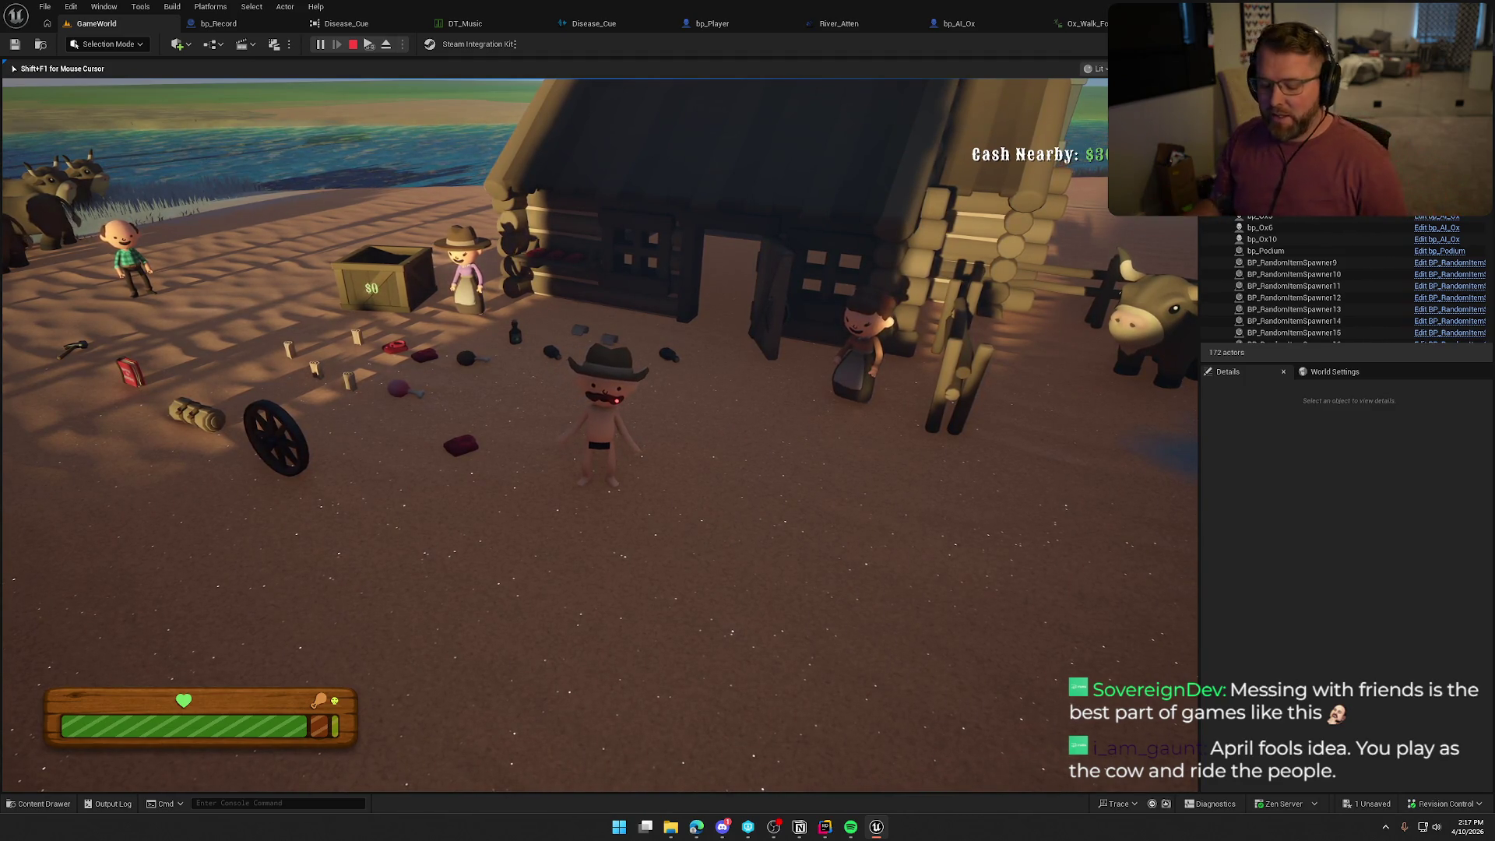
# Walk the cowboy across the sand past the gun, tent and barn to the wooden boards.
pyautogui.press('w')
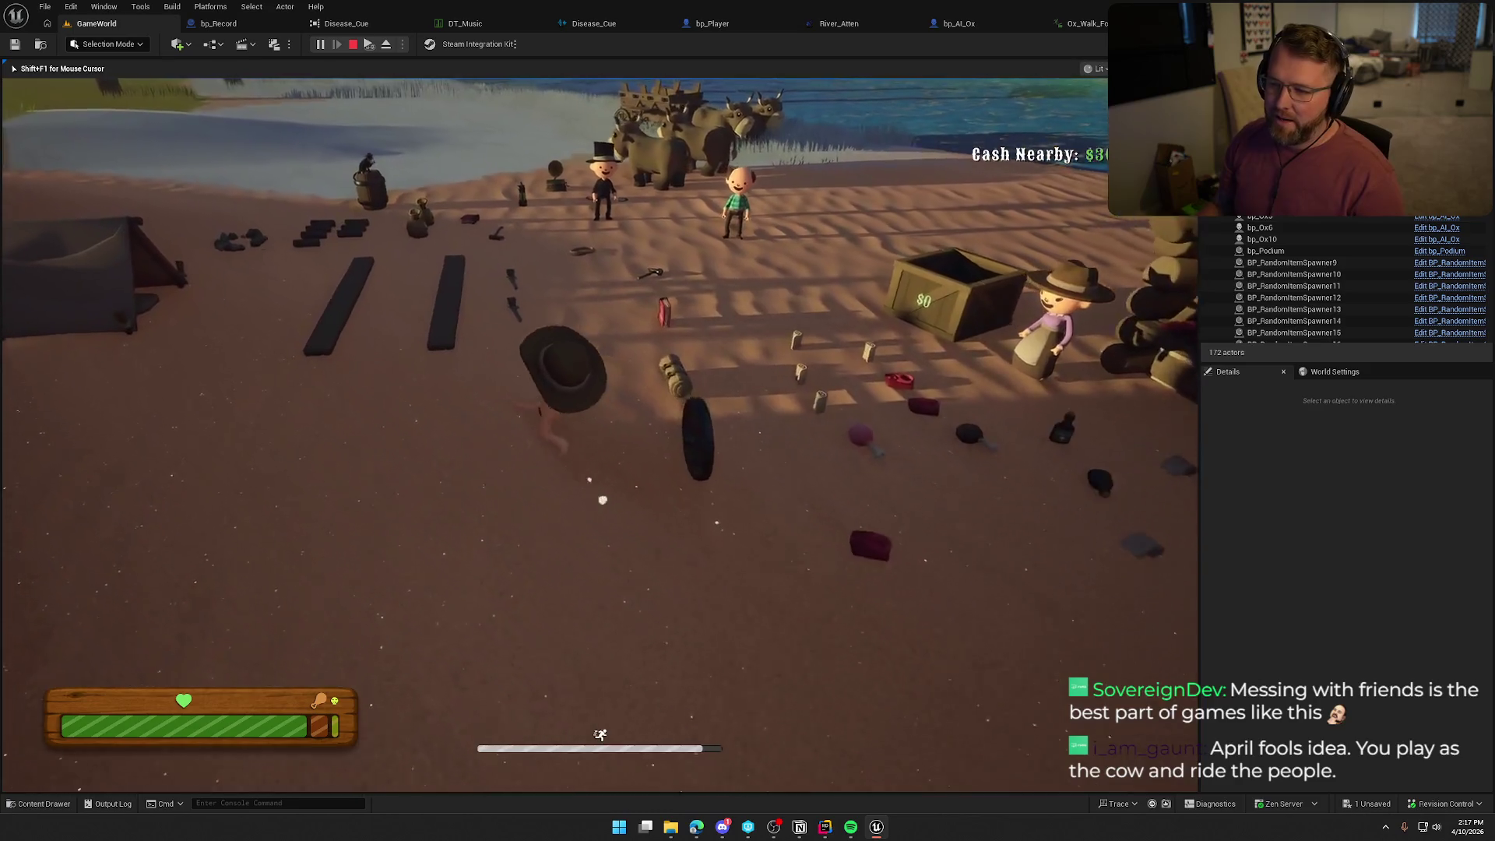
pyautogui.press('w')
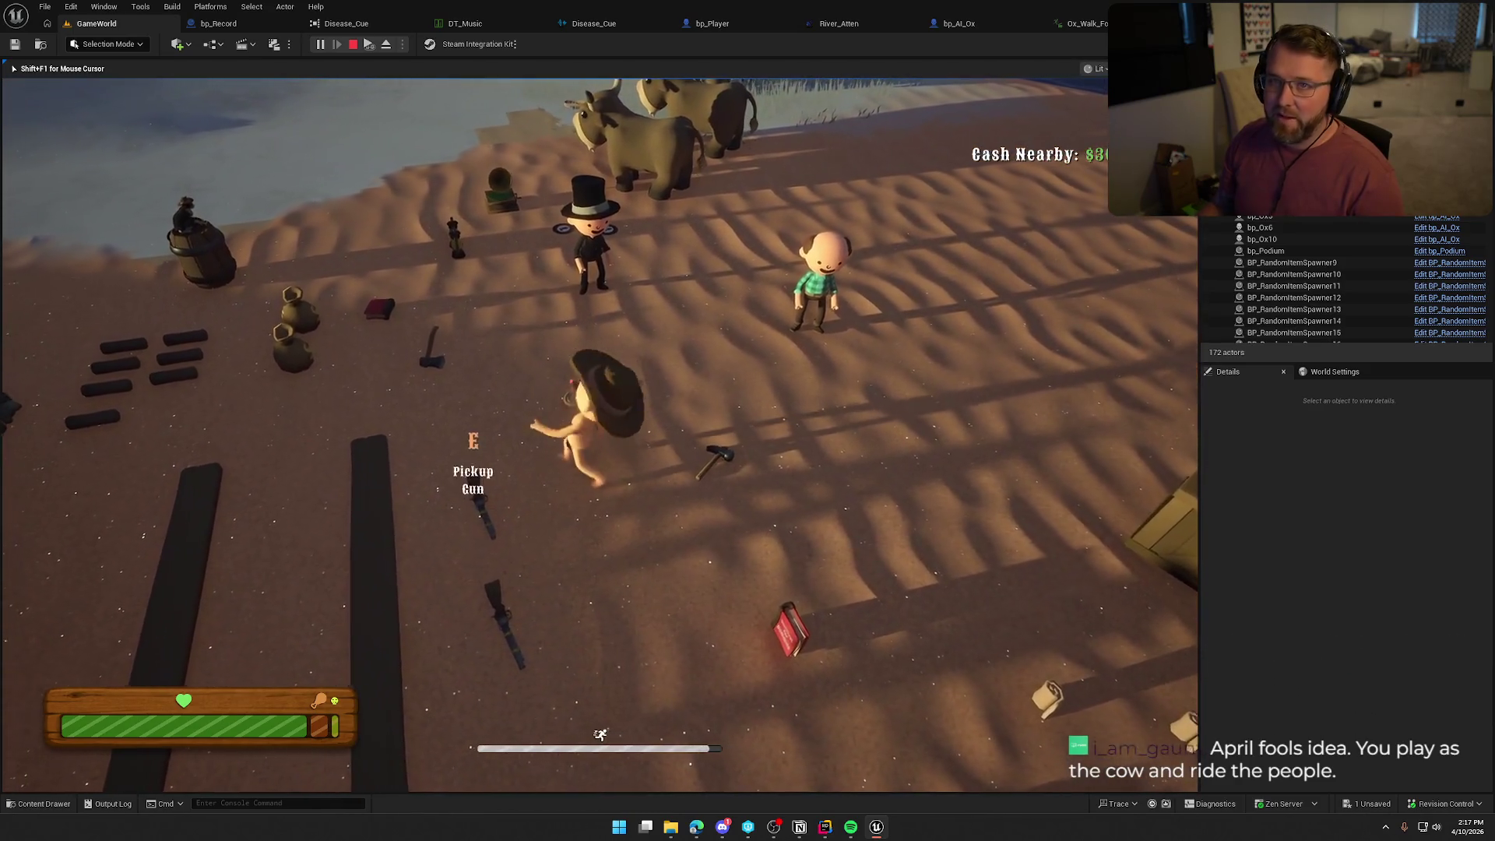
pyautogui.press('w')
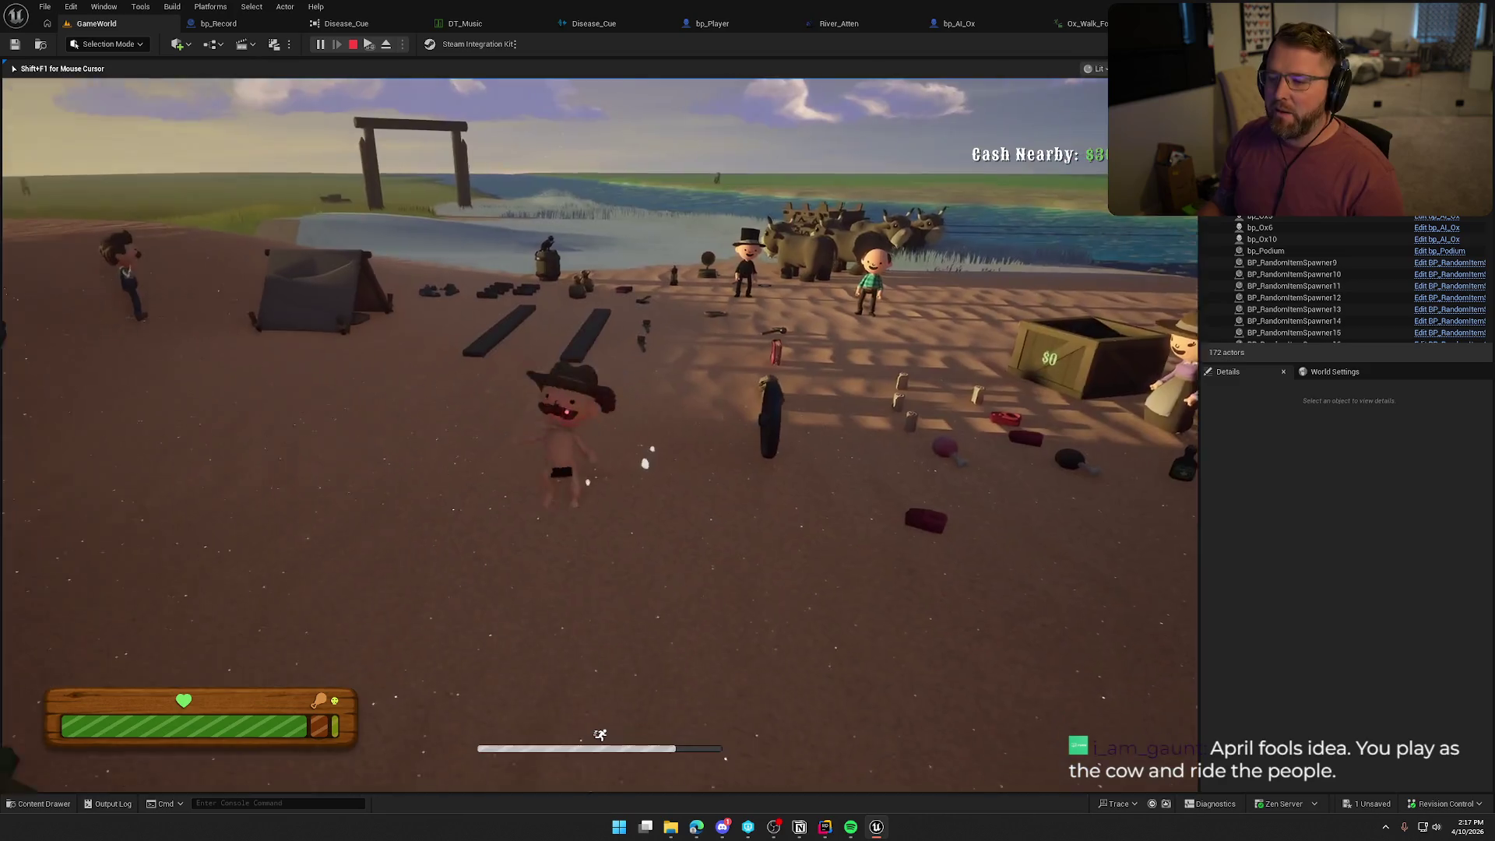
pyautogui.press('s')
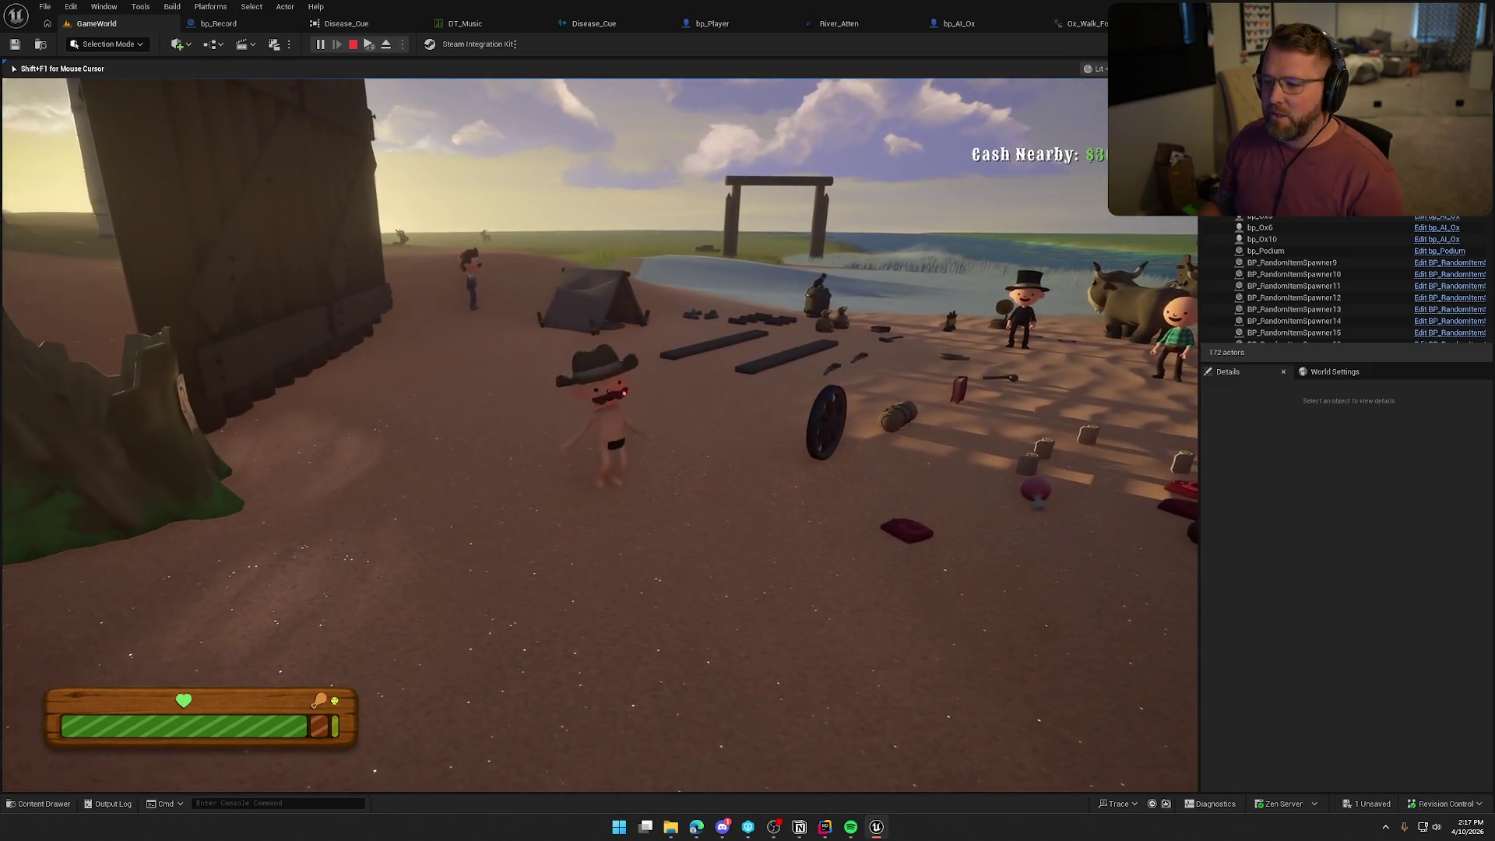
pyautogui.press('w')
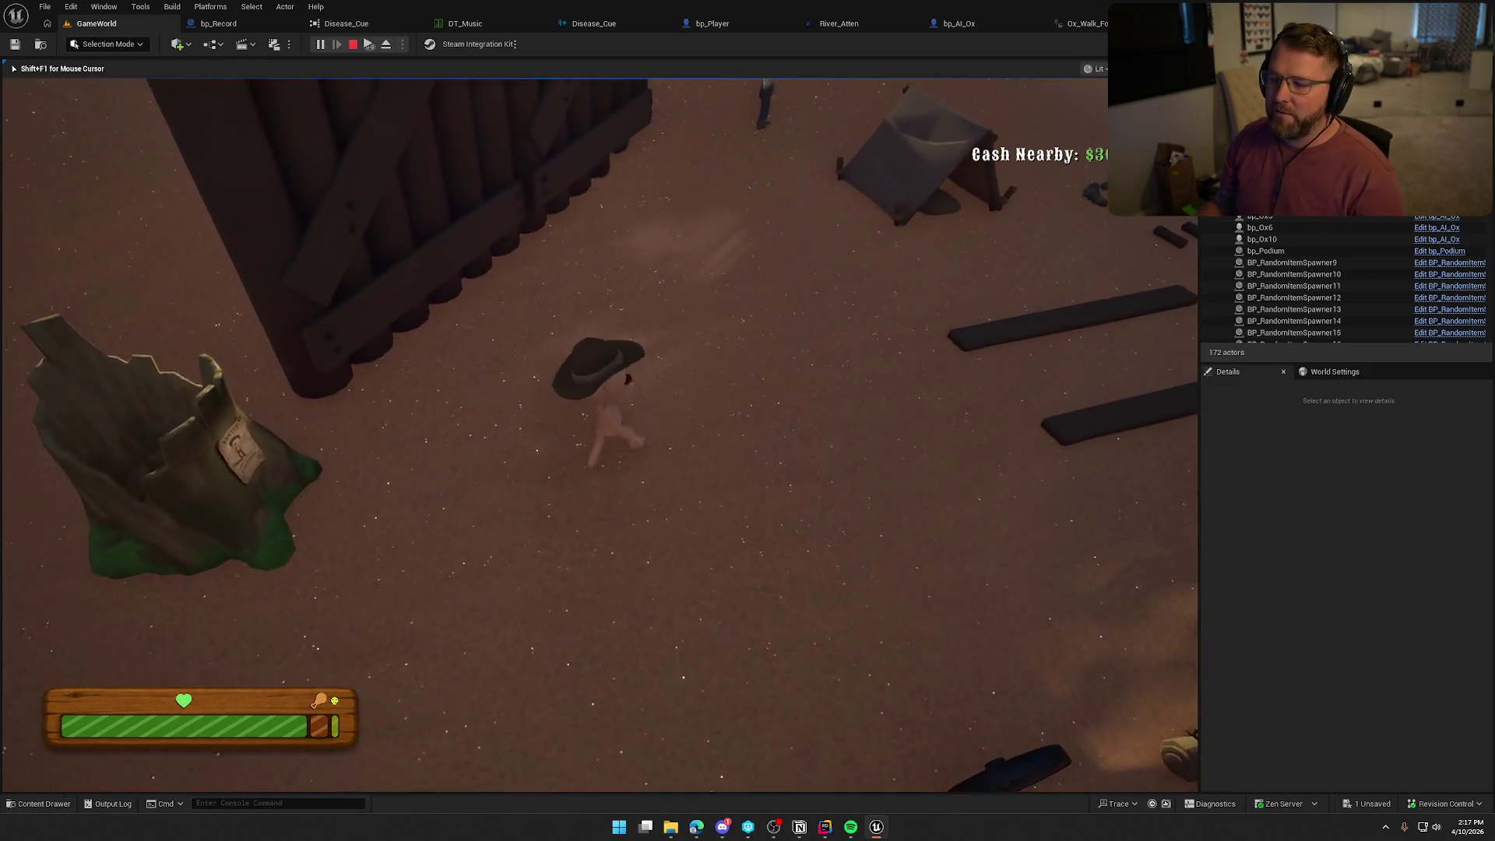
pyautogui.press('s')
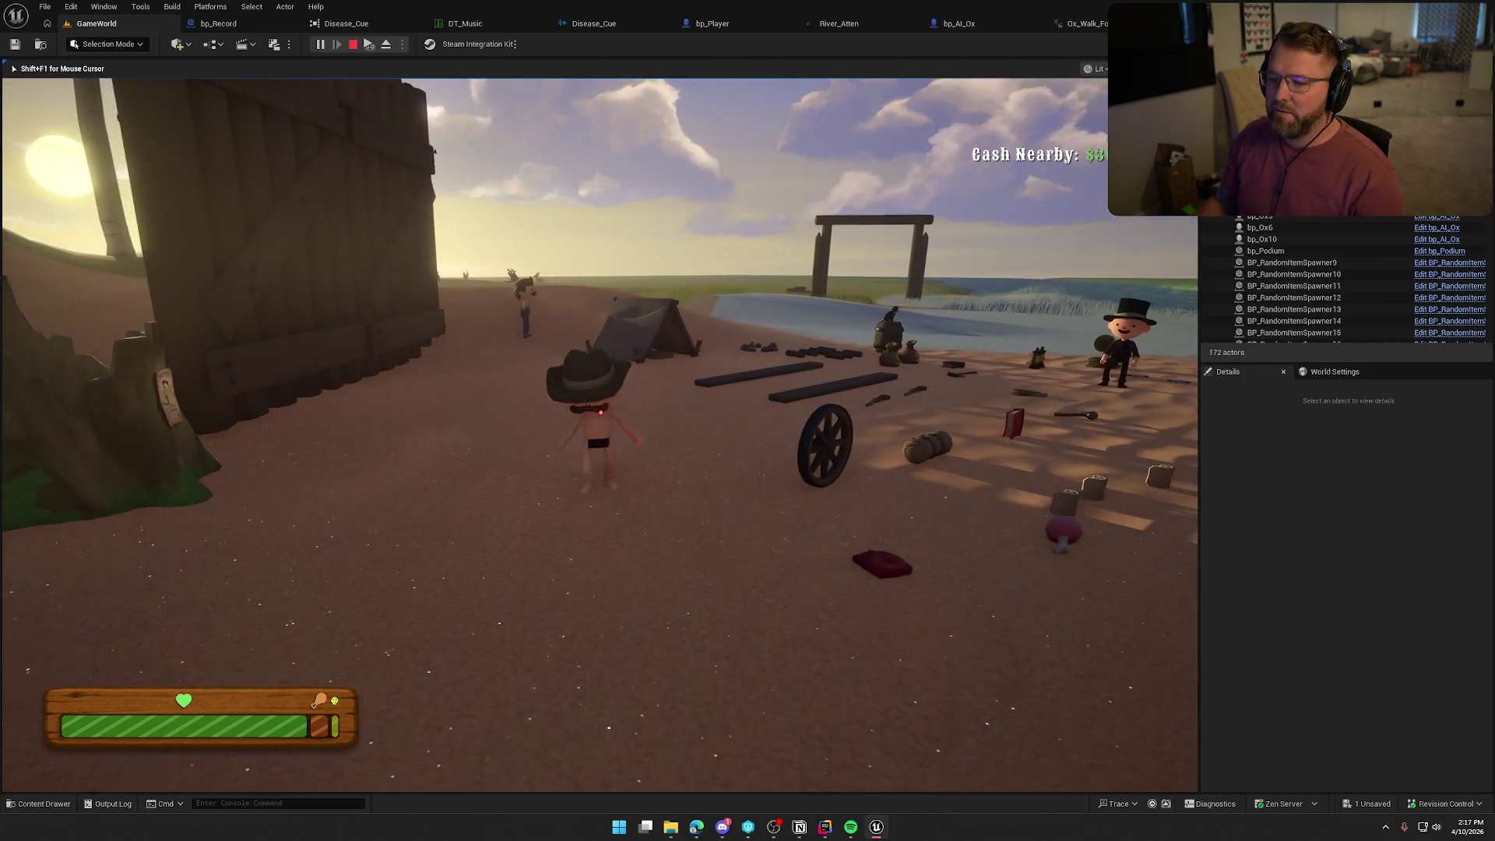
pyautogui.hotkey('shift', 'w')
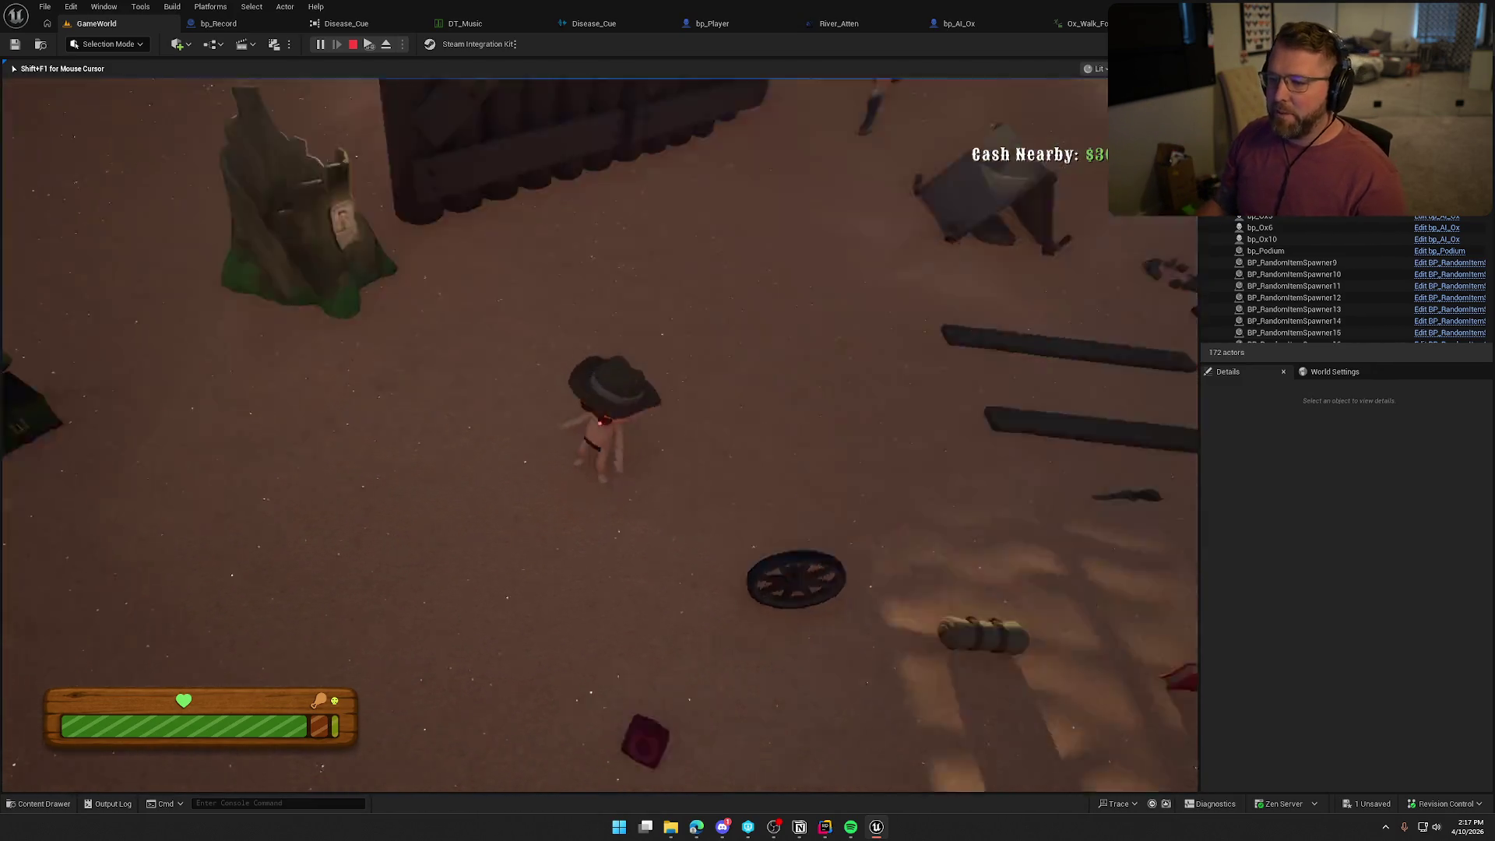
pyautogui.press('w')
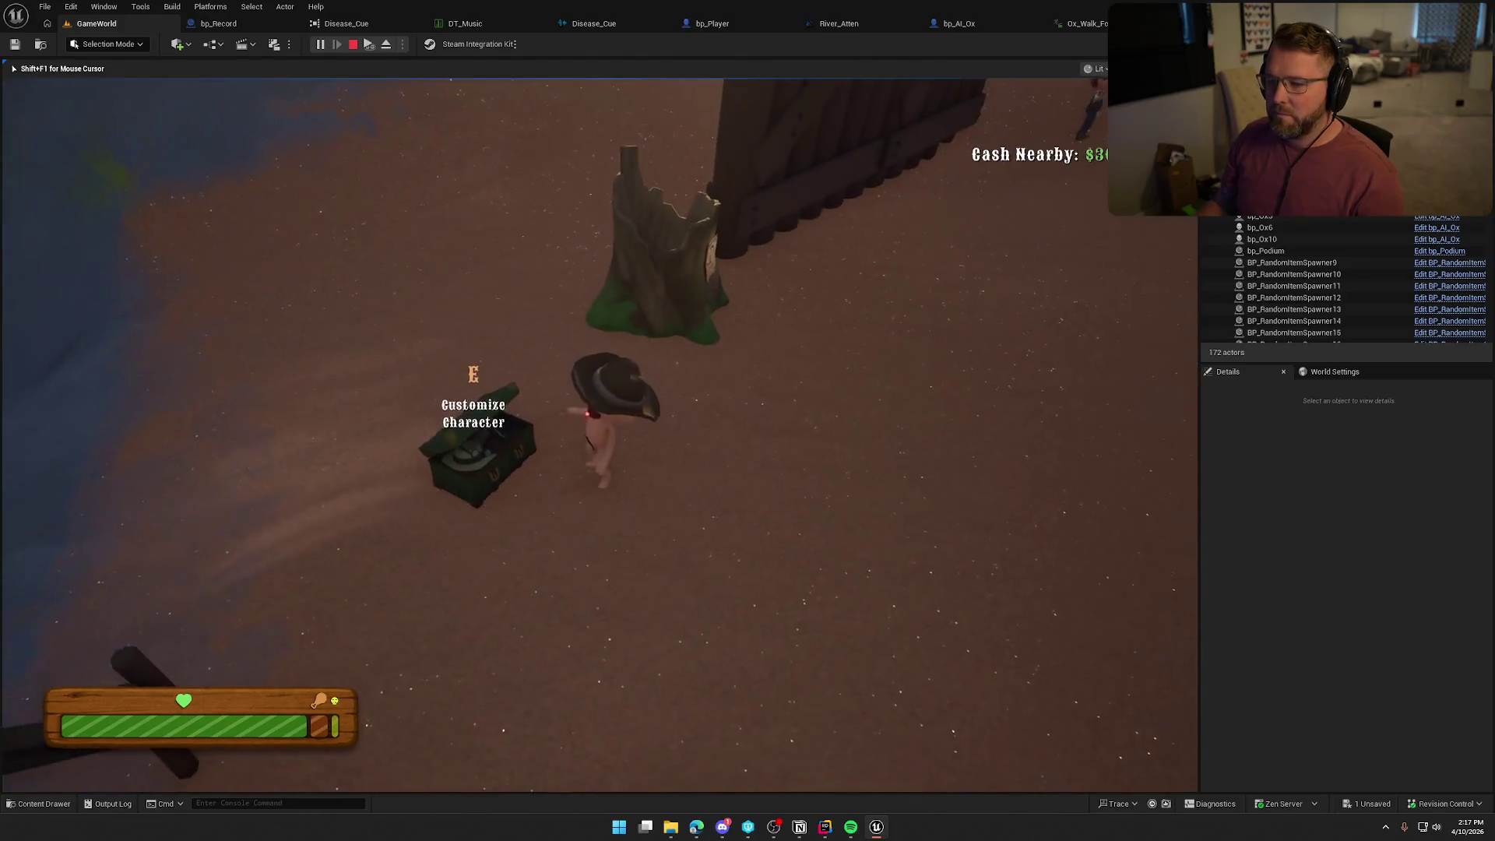
pyautogui.press('w')
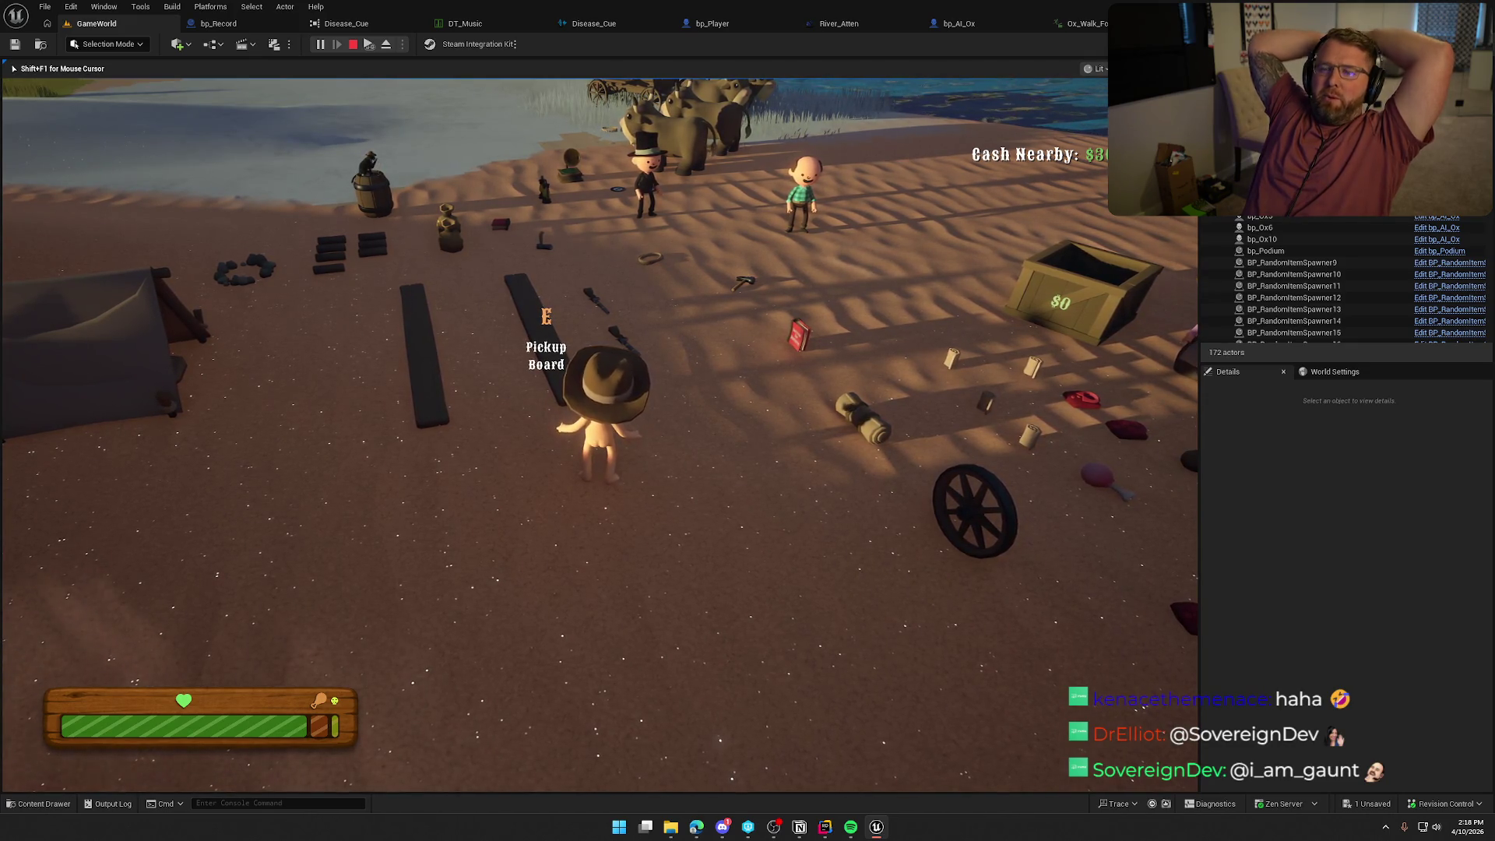
# Ride an ox over near the wagon, dismount, and climb onto the wagon to drive.
pyautogui.press('w')
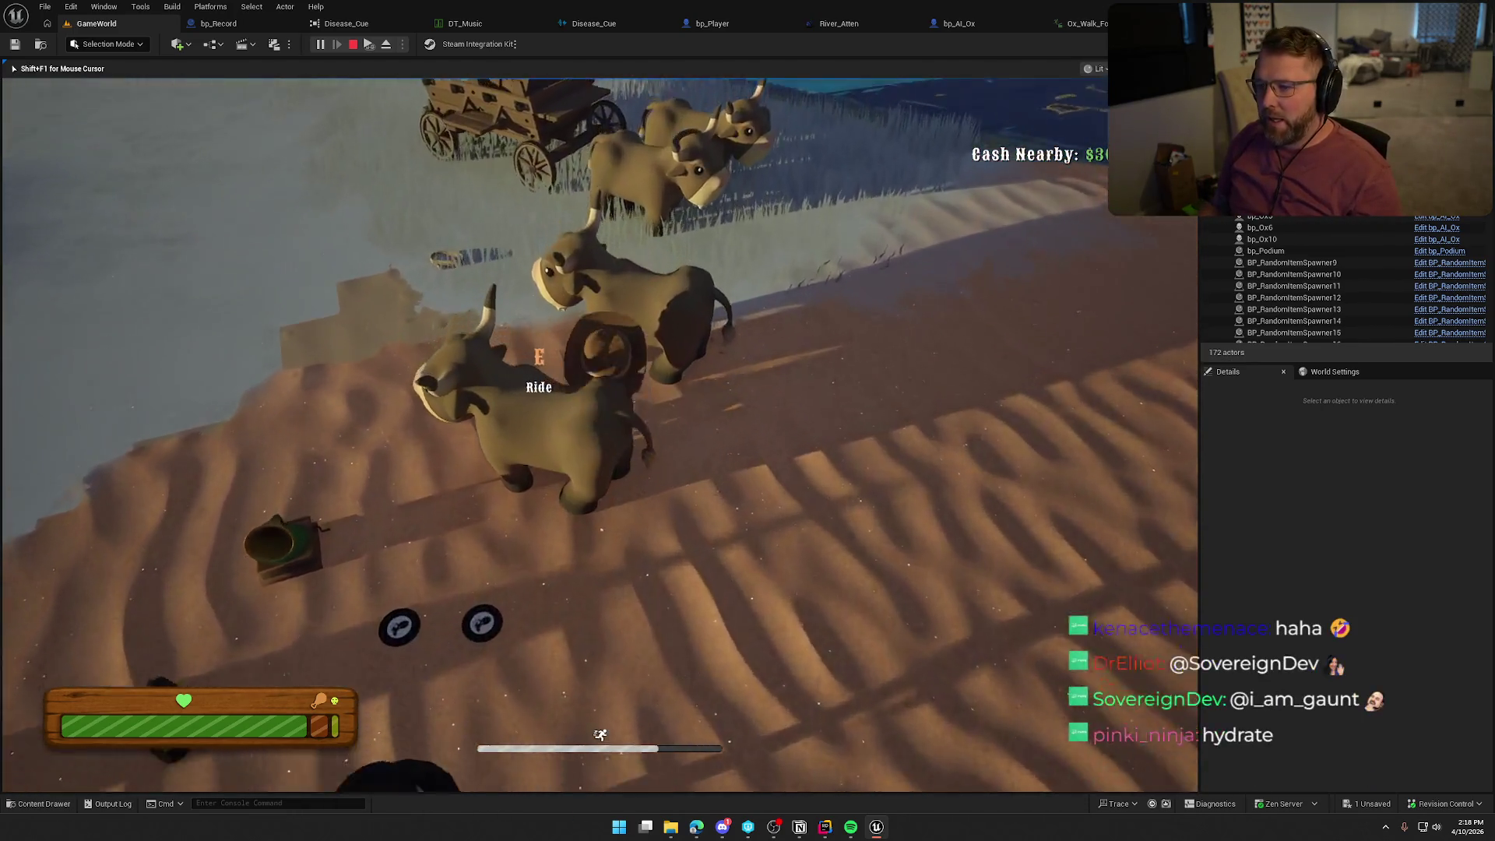
pyautogui.press('e')
pyautogui.press('w')
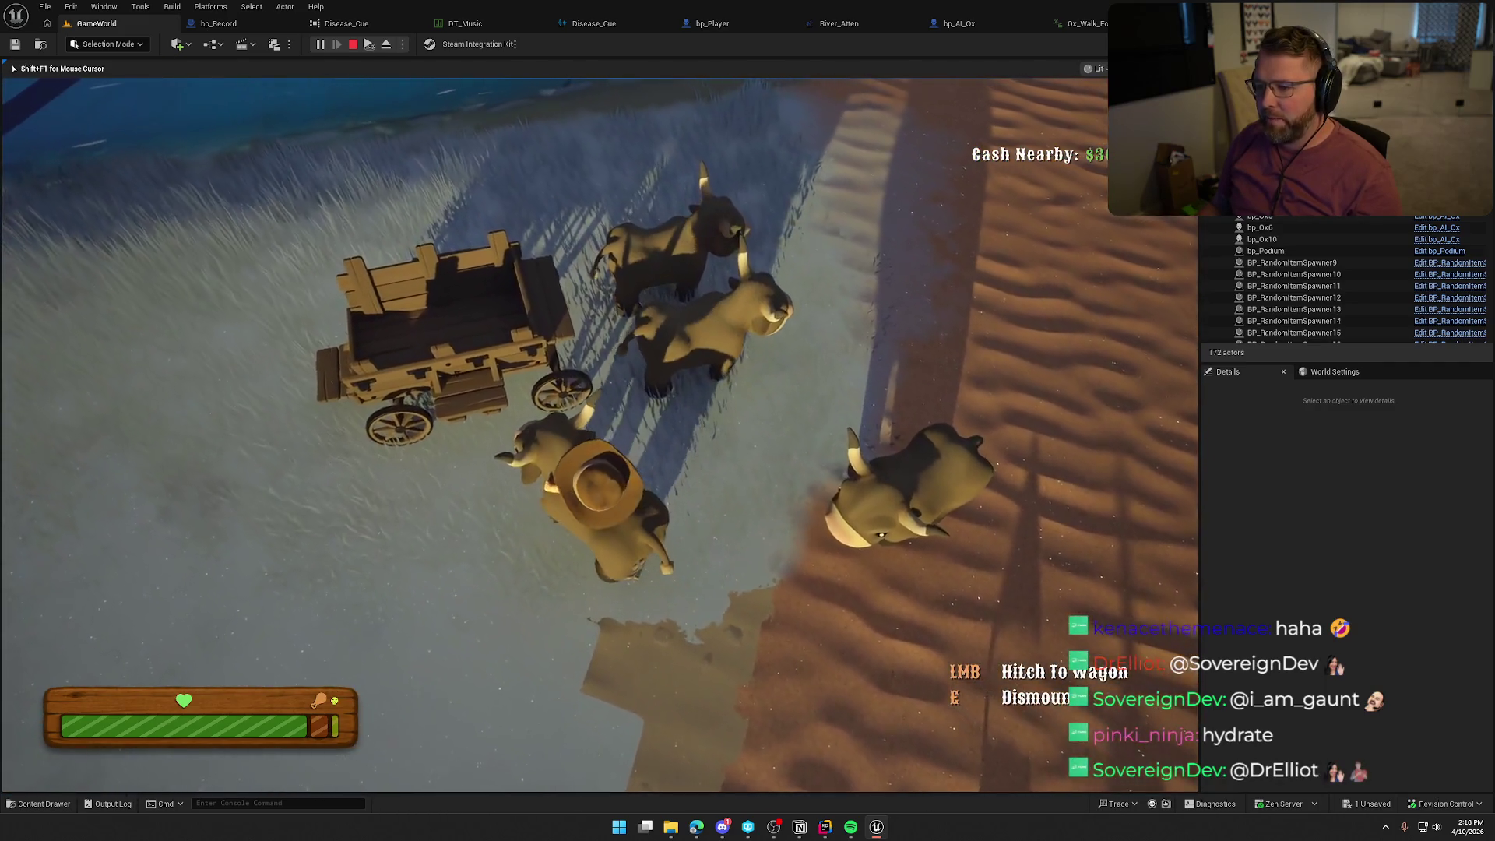
pyautogui.press('e')
pyautogui.press('s')
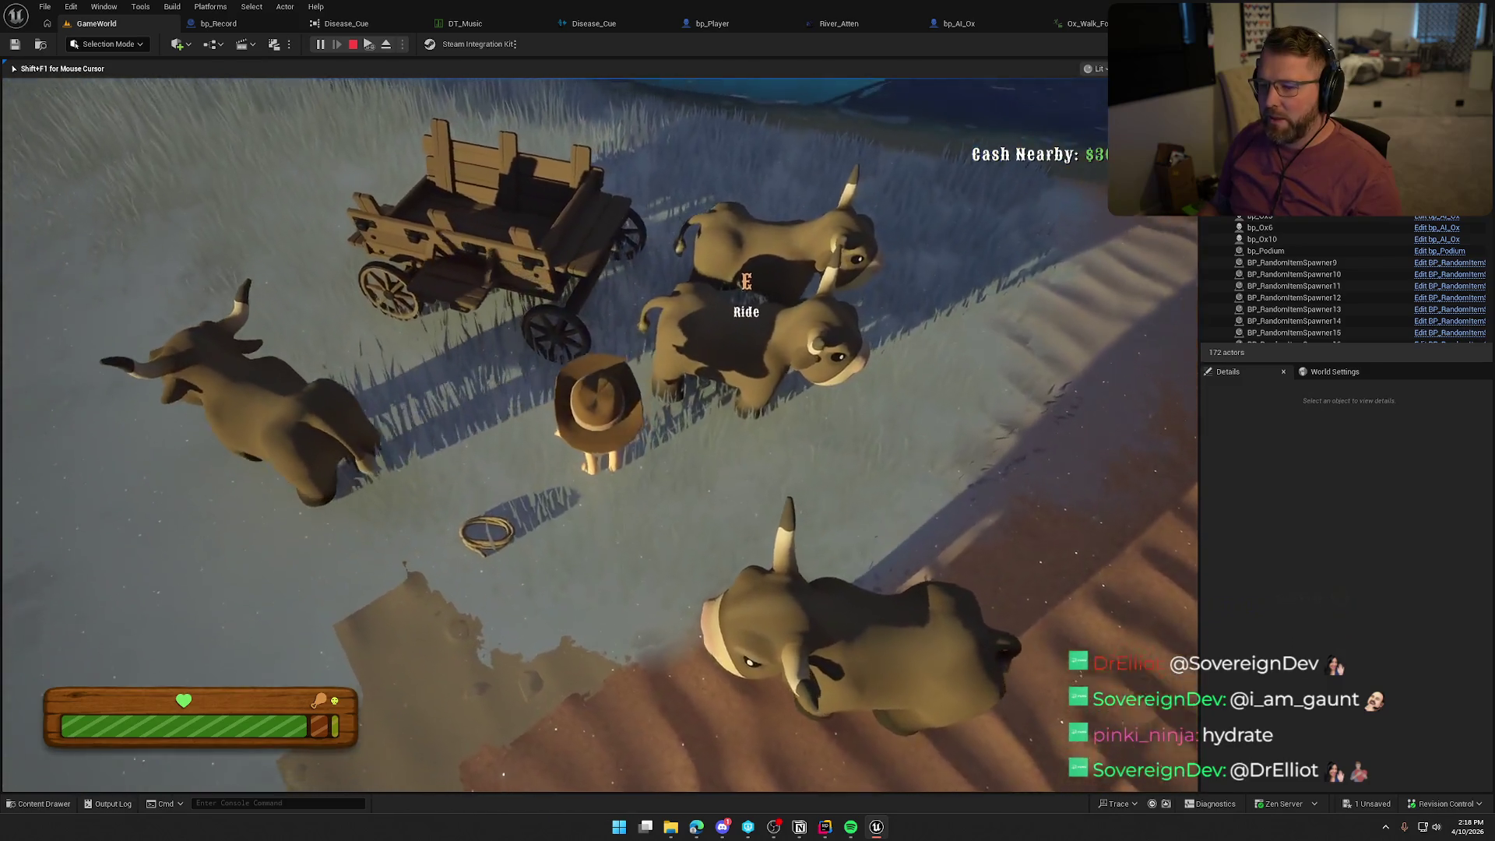
pyautogui.press('s')
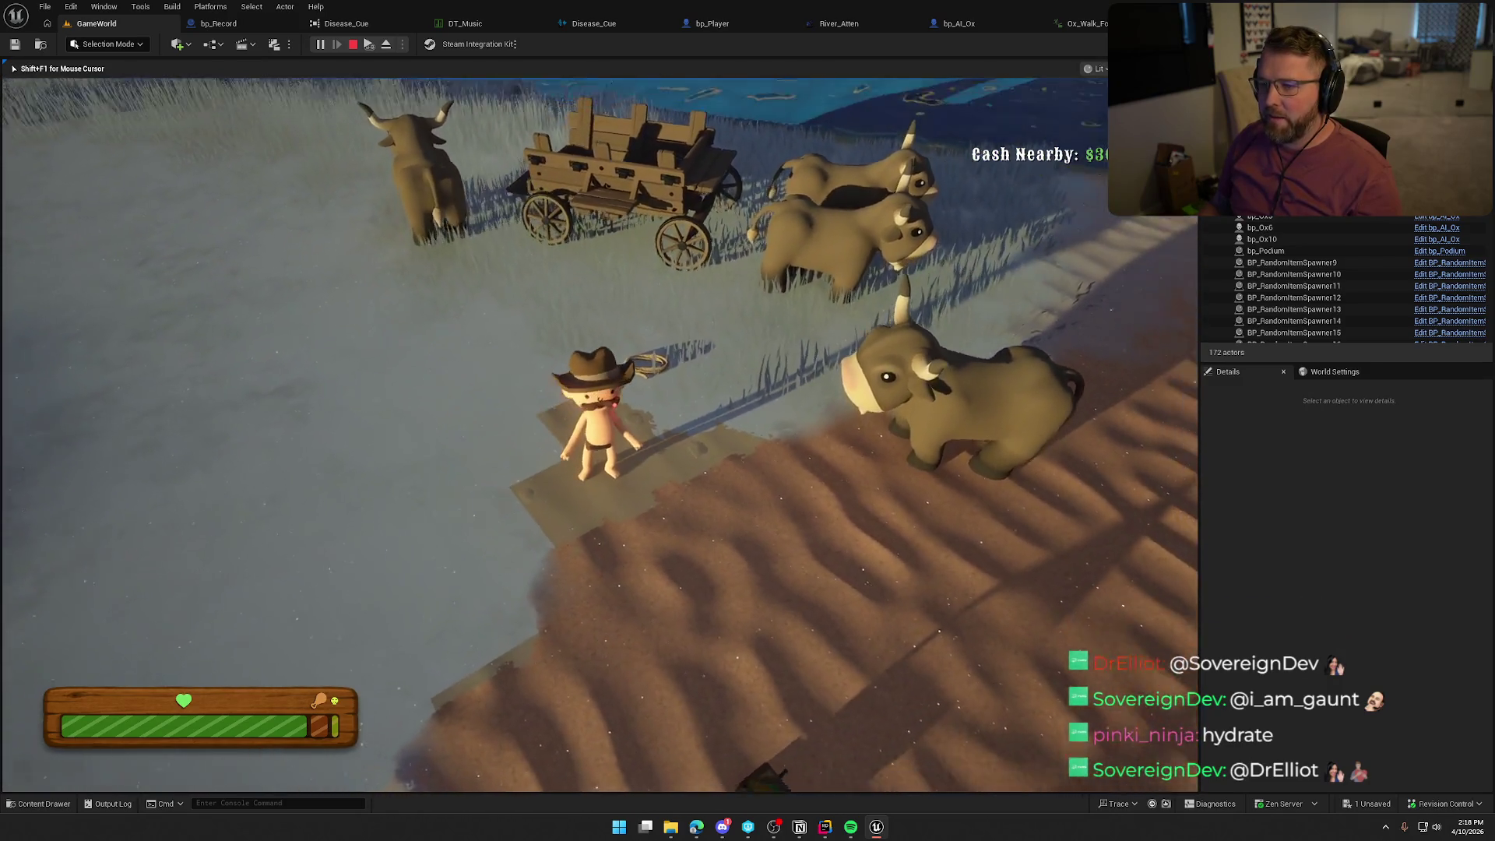
pyautogui.press('w')
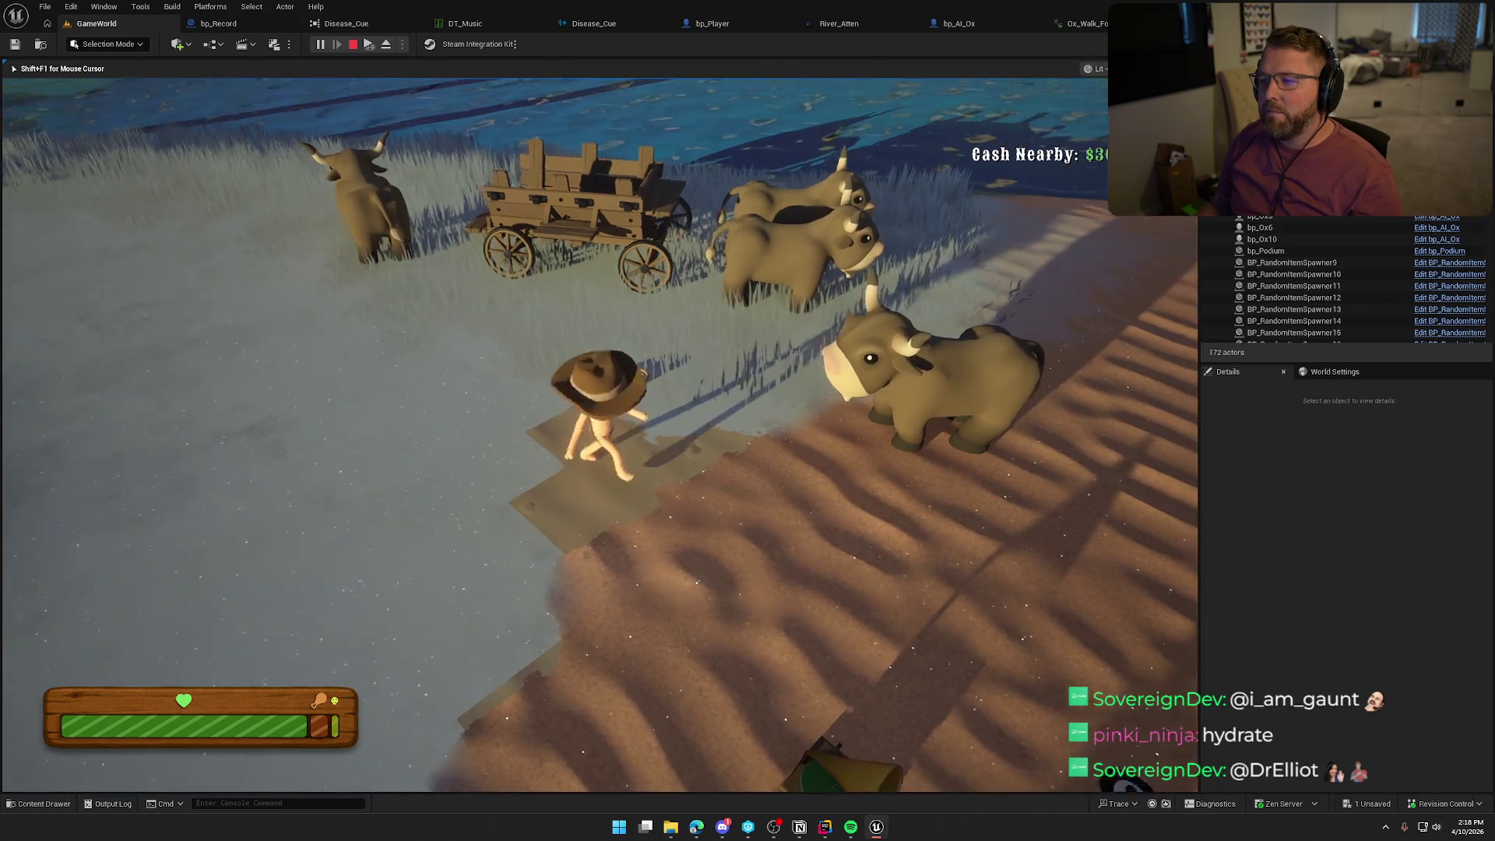
pyautogui.press('e')
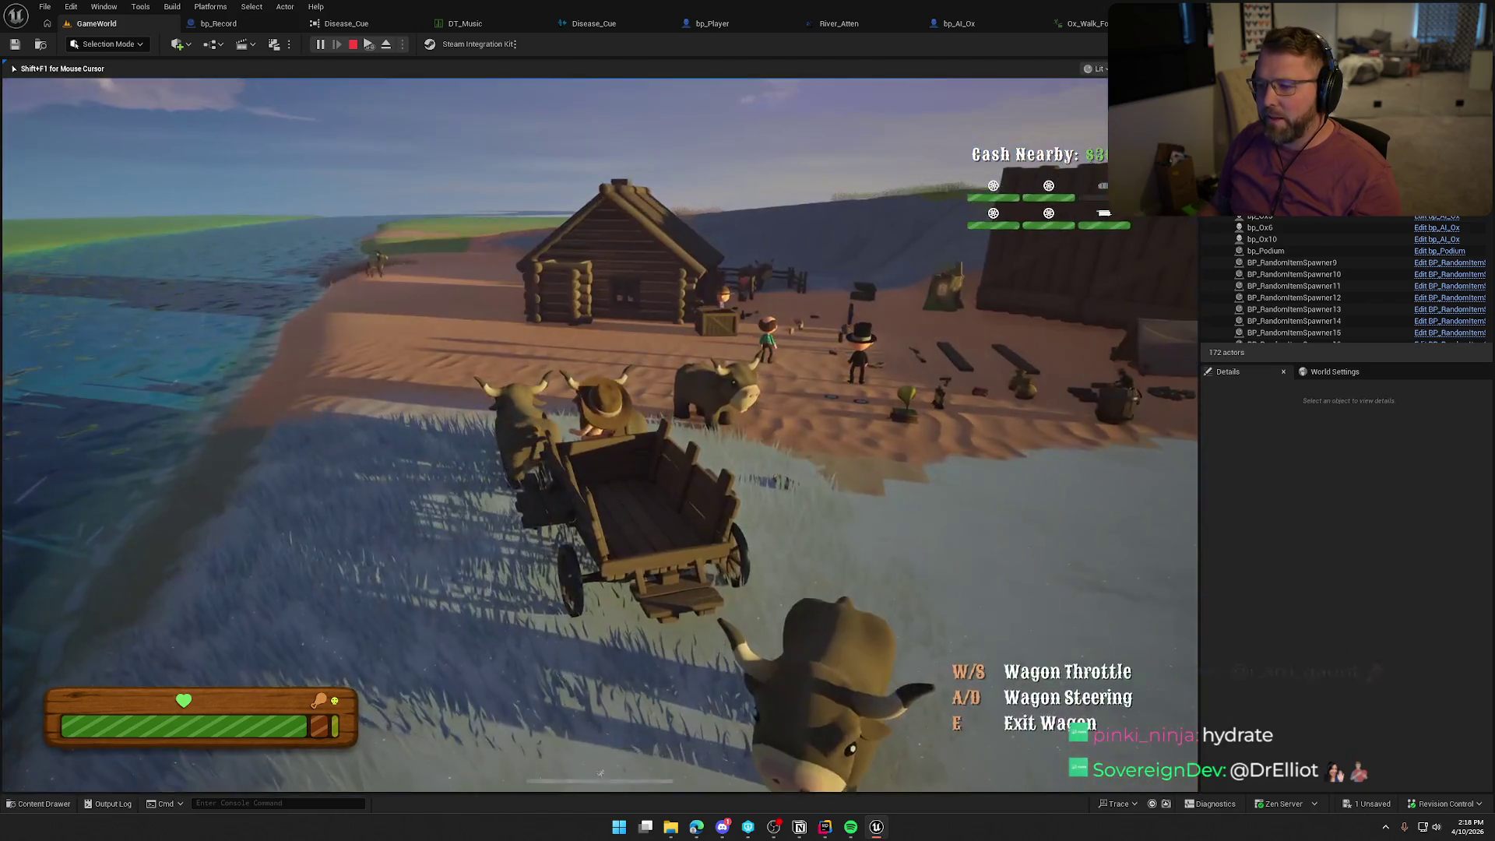
# Drive the ox wagon across the sand and along the riverbank.
pyautogui.press('w')
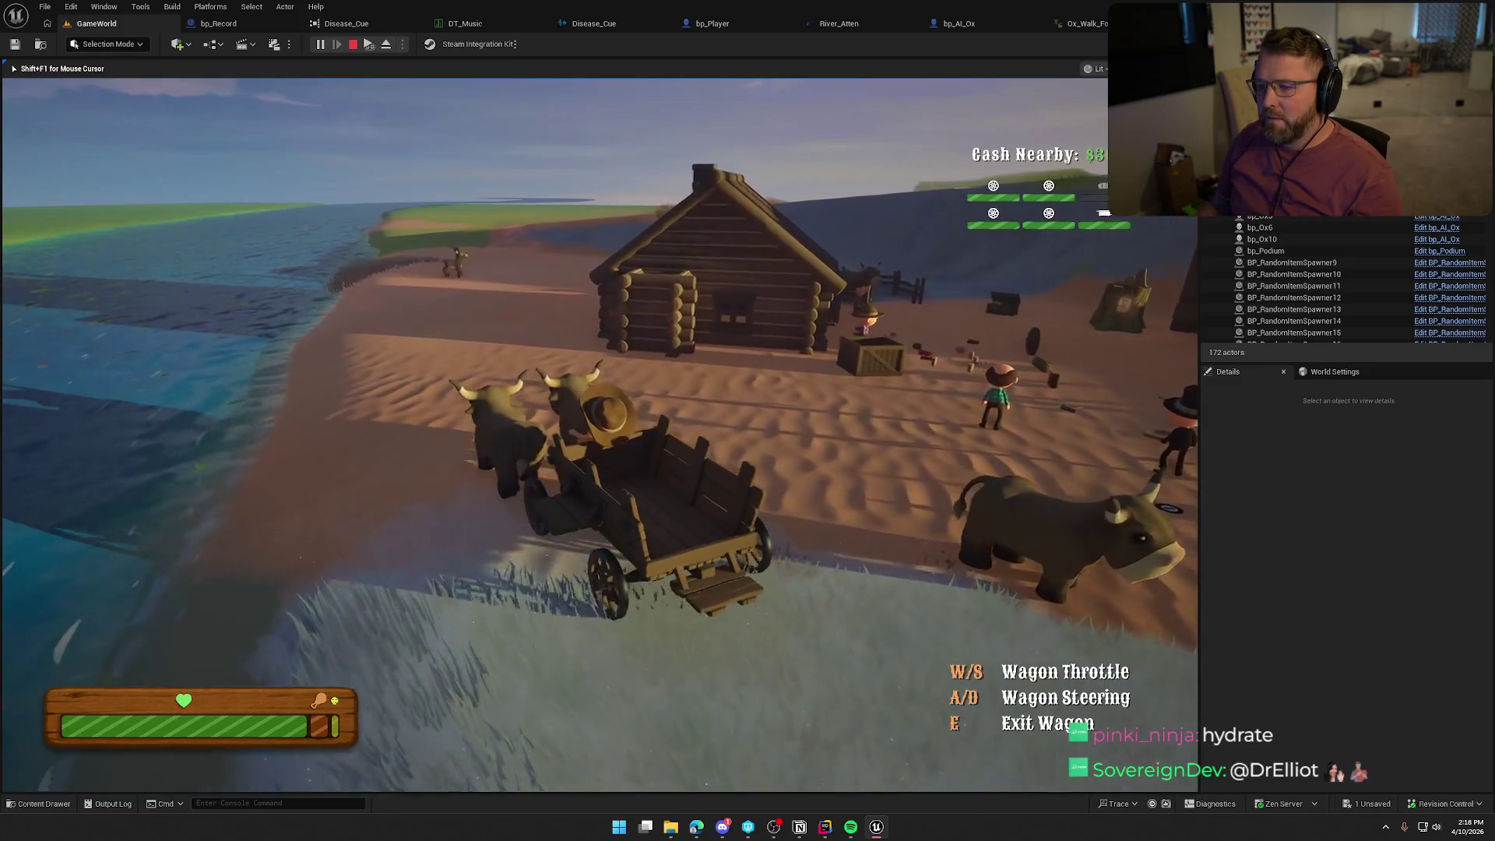
pyautogui.press('a')
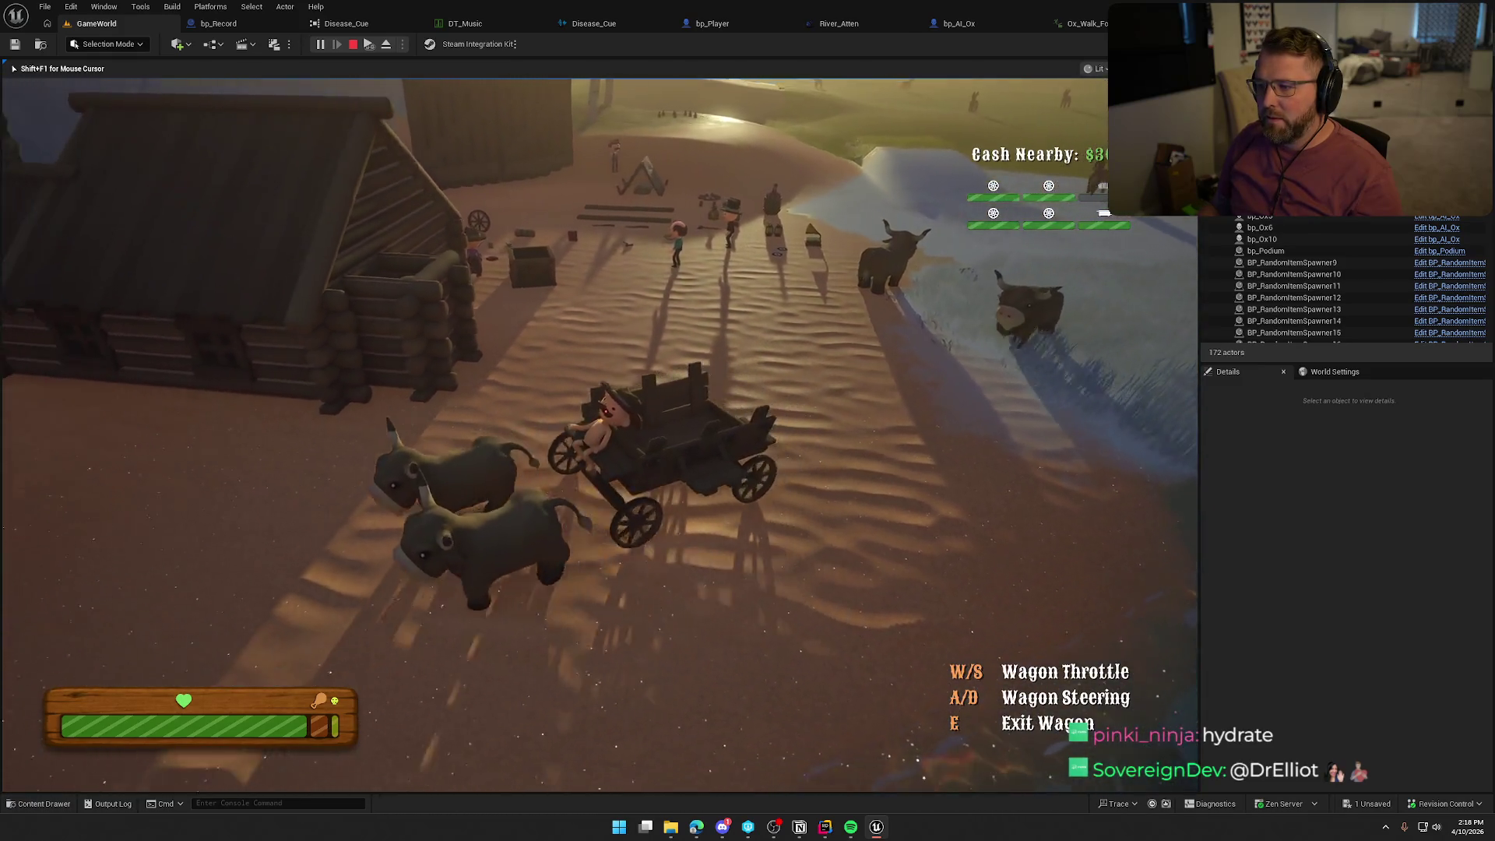
pyautogui.press('d')
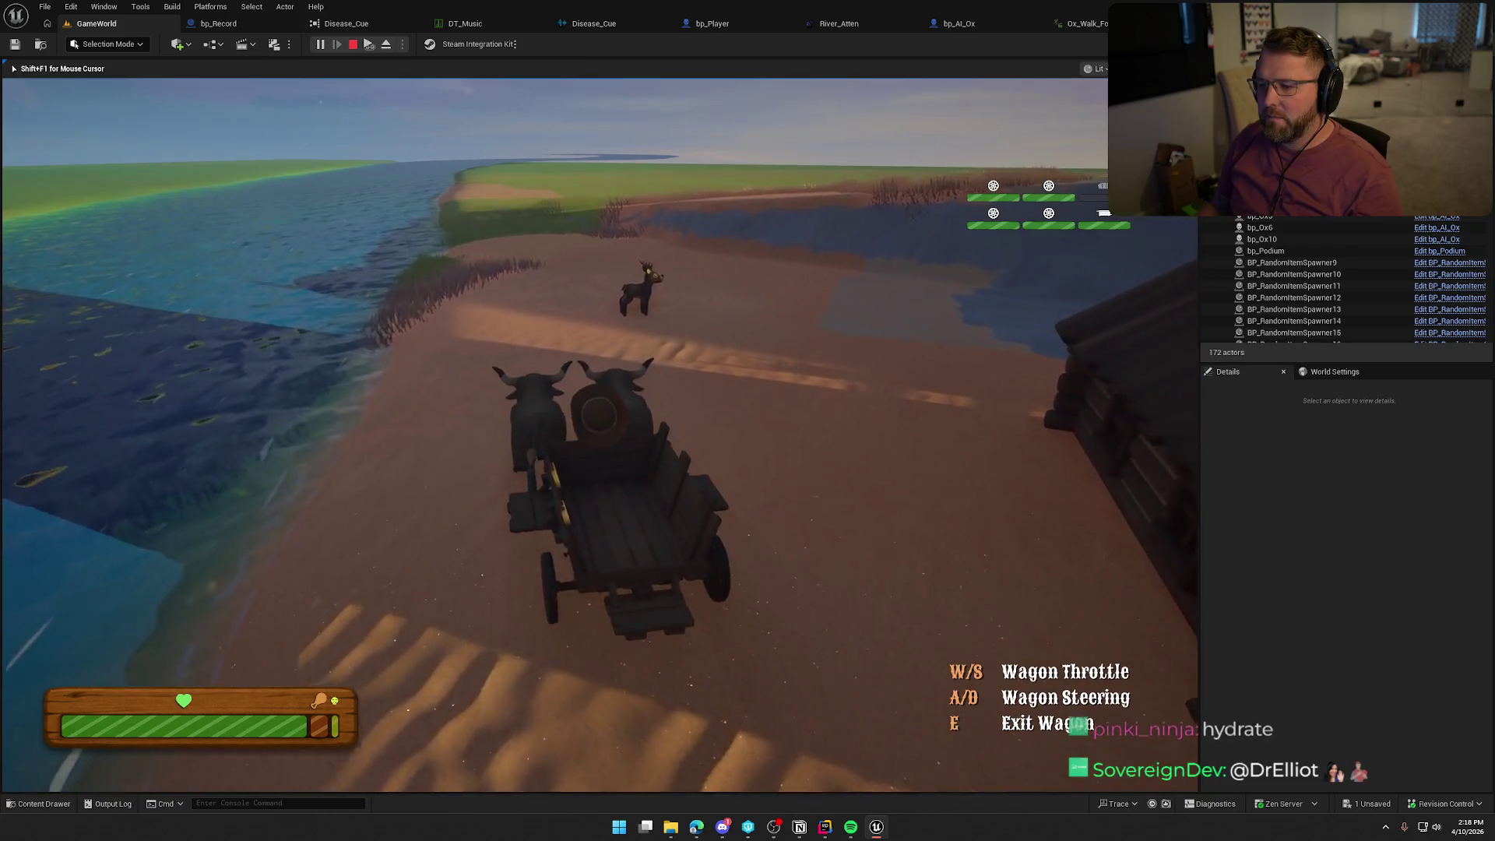
pyautogui.press('d')
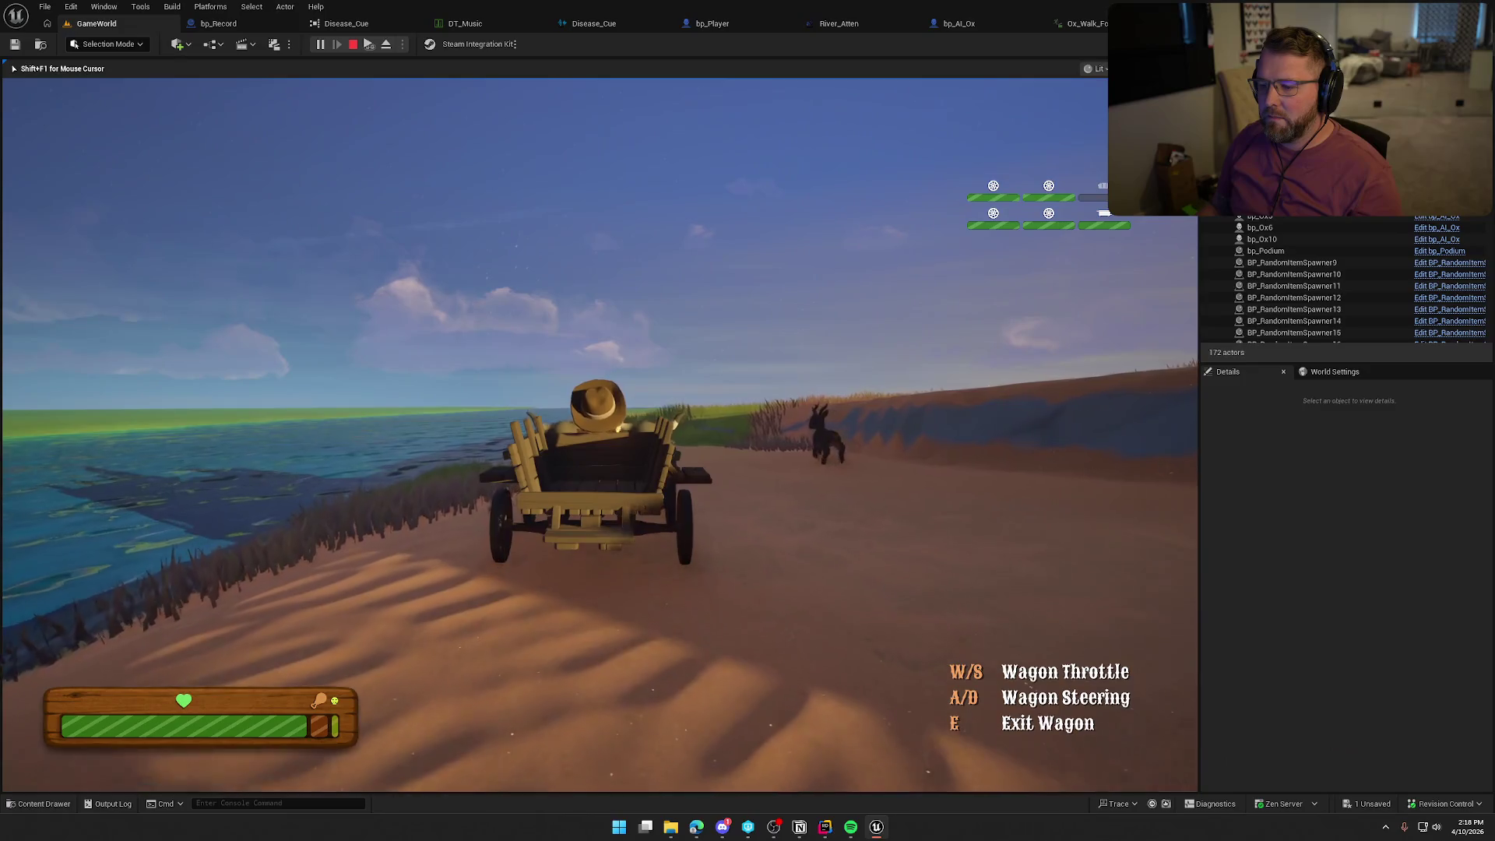
pyautogui.press('a')
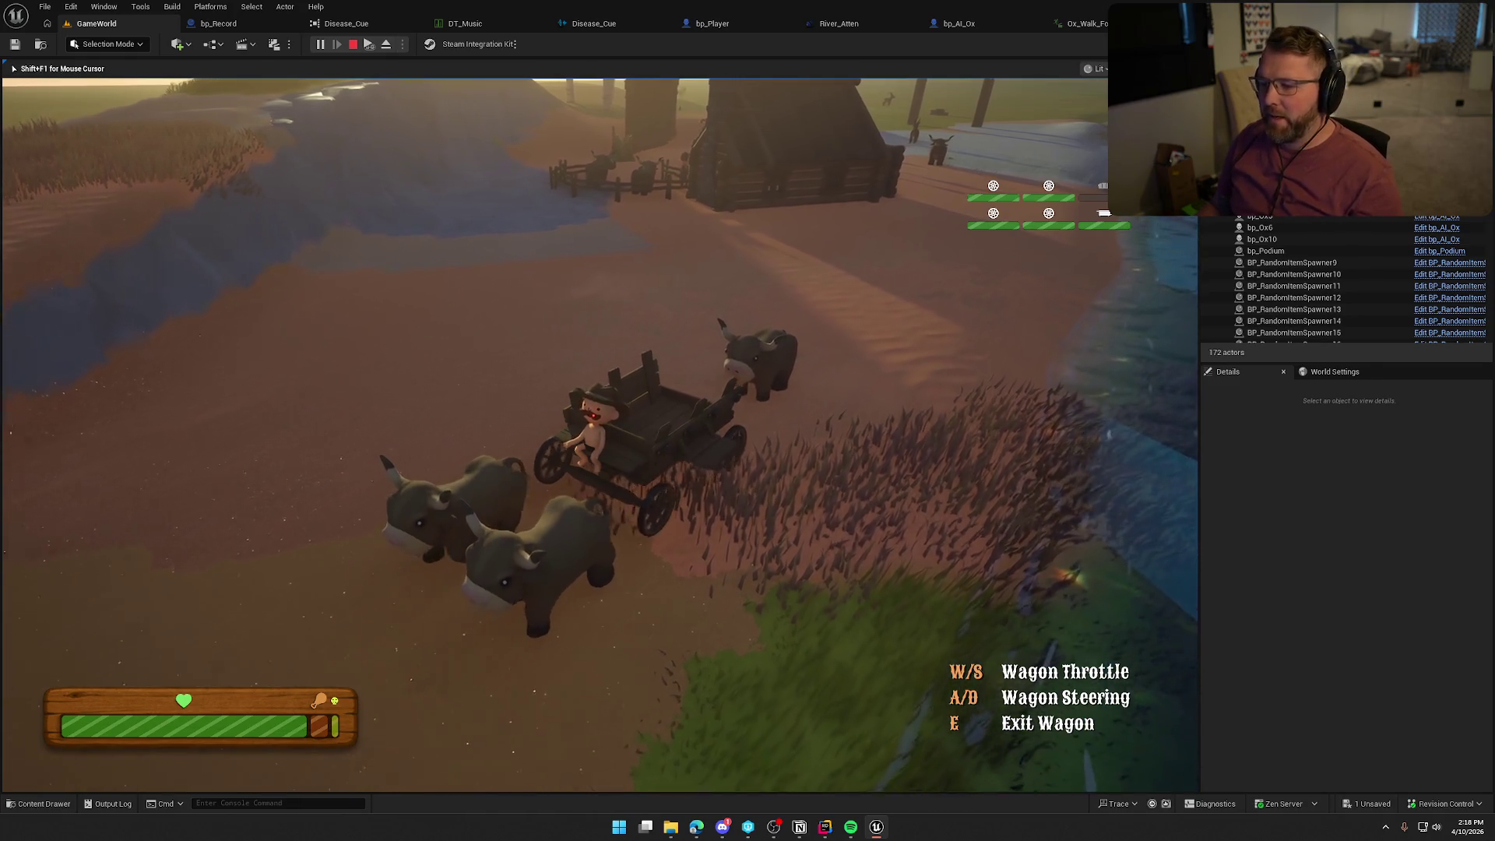
pyautogui.press('d')
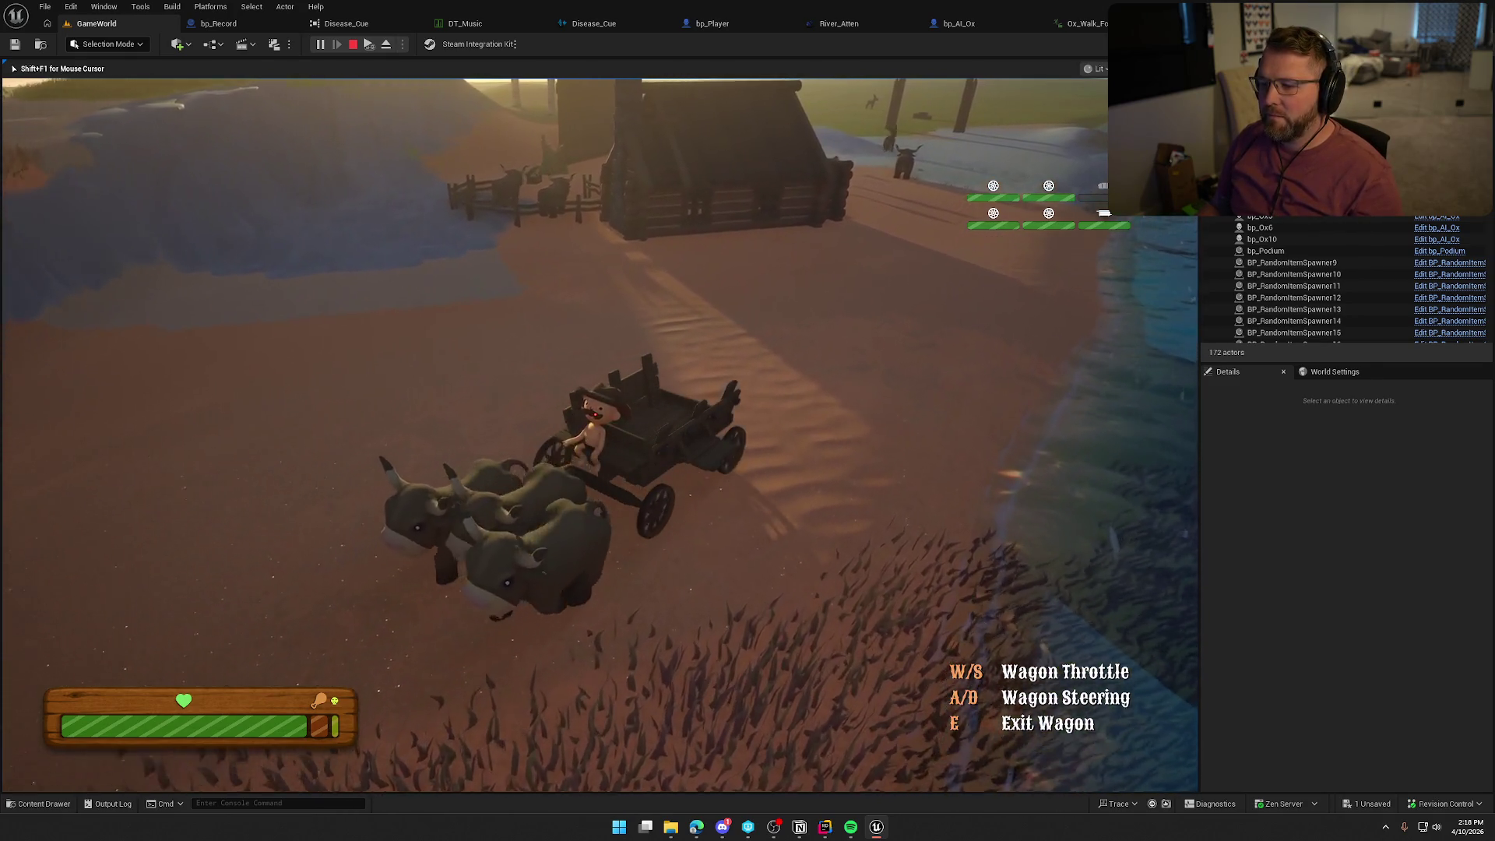
pyautogui.press('d')
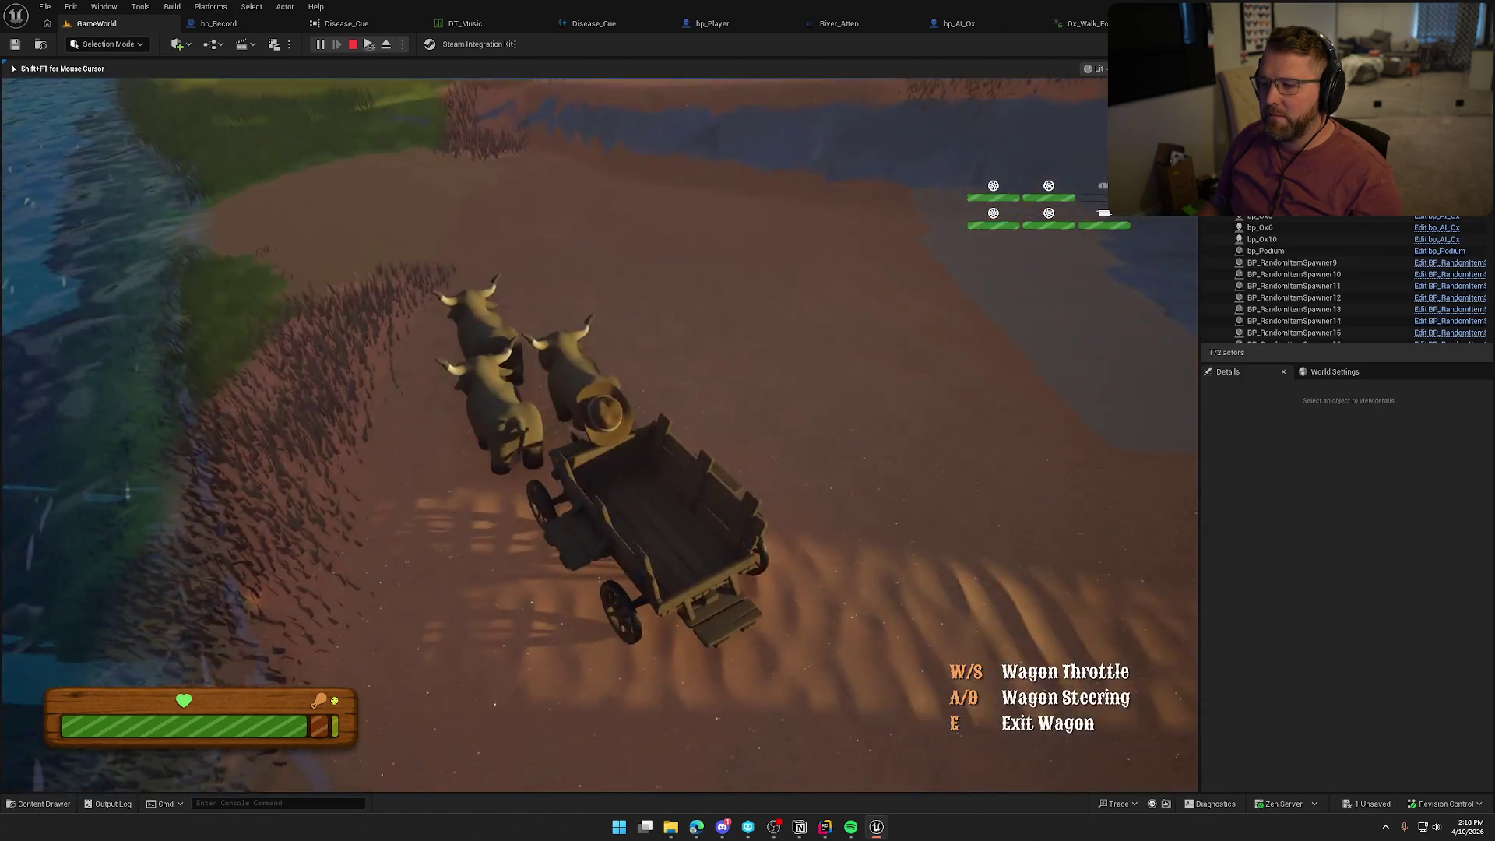
pyautogui.press('w')
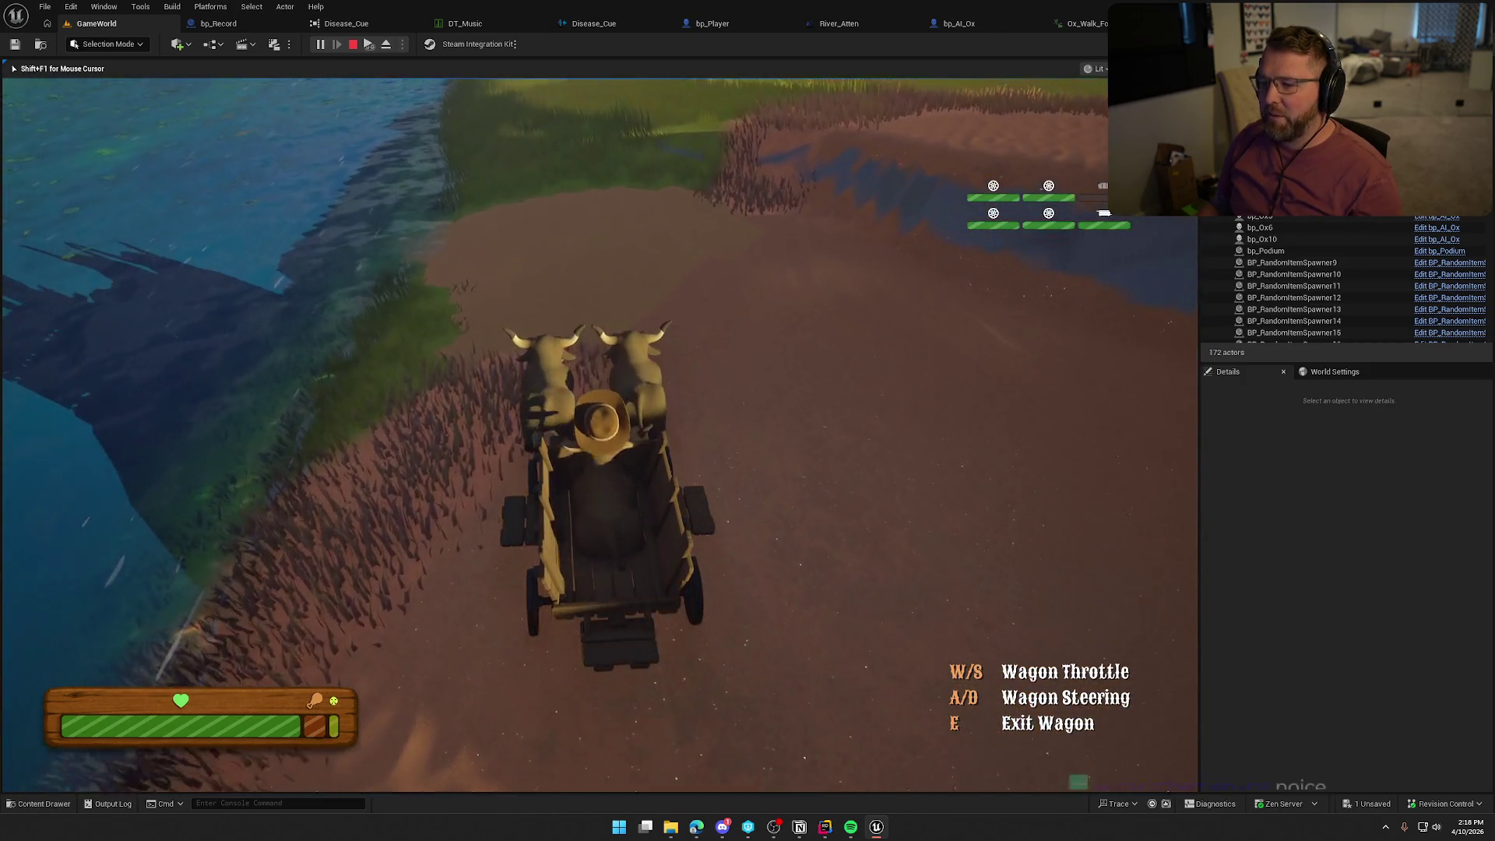
pyautogui.press('w')
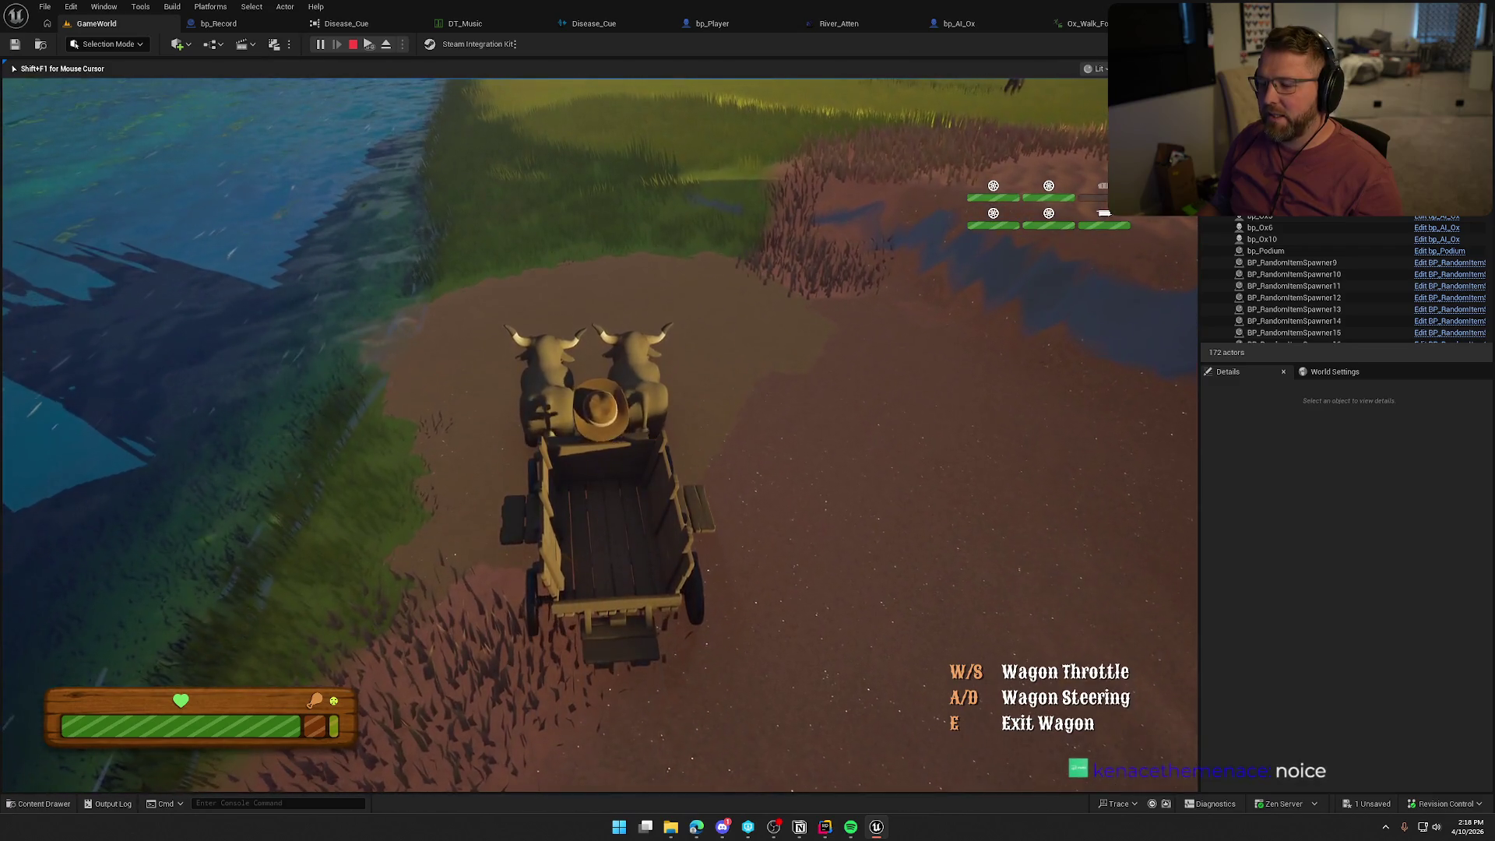
pyautogui.press('a')
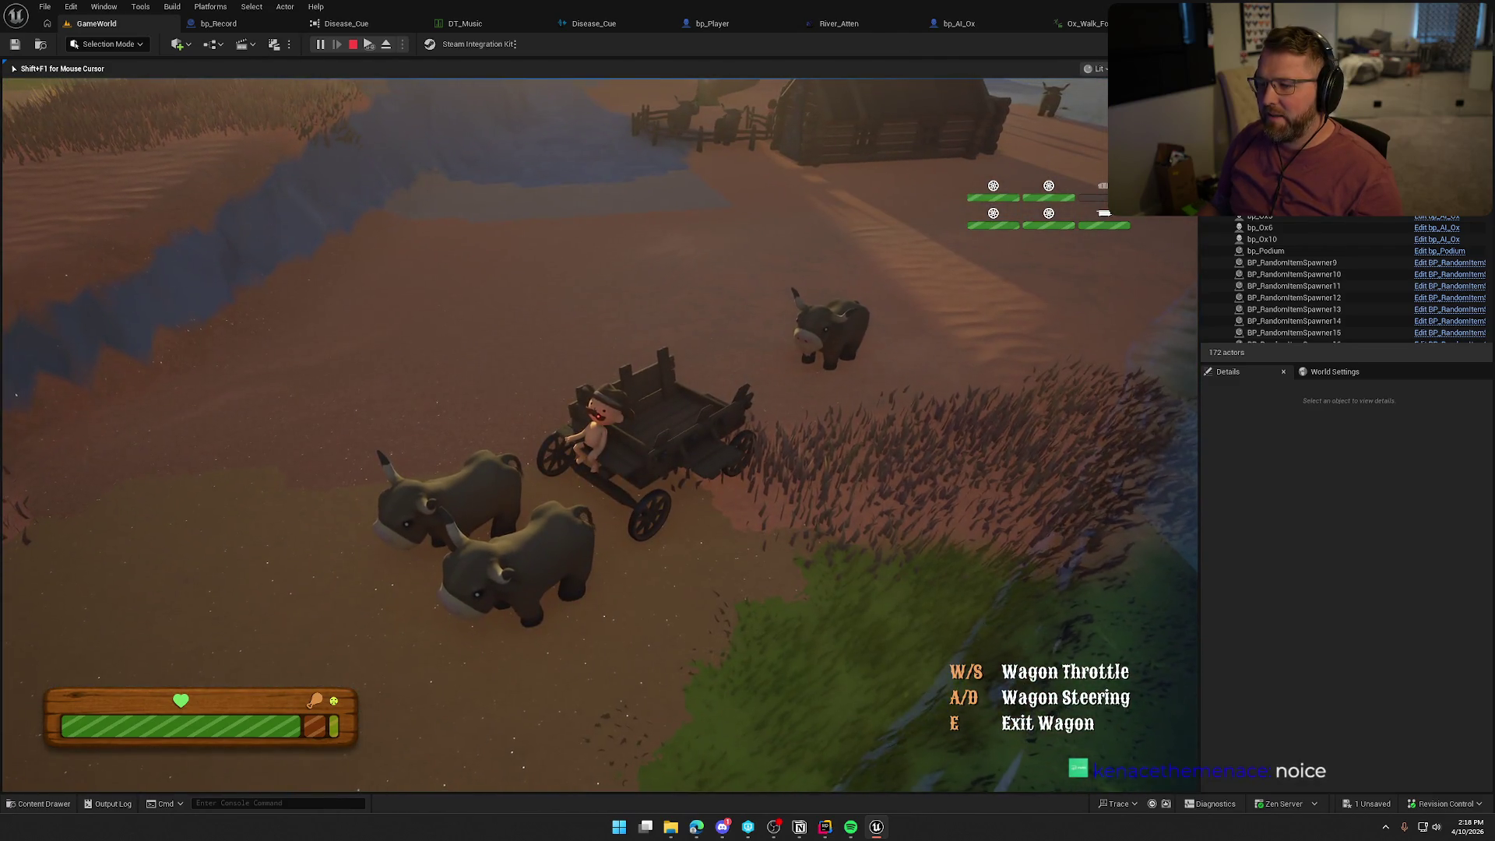
pyautogui.press('a')
pyautogui.press('w')
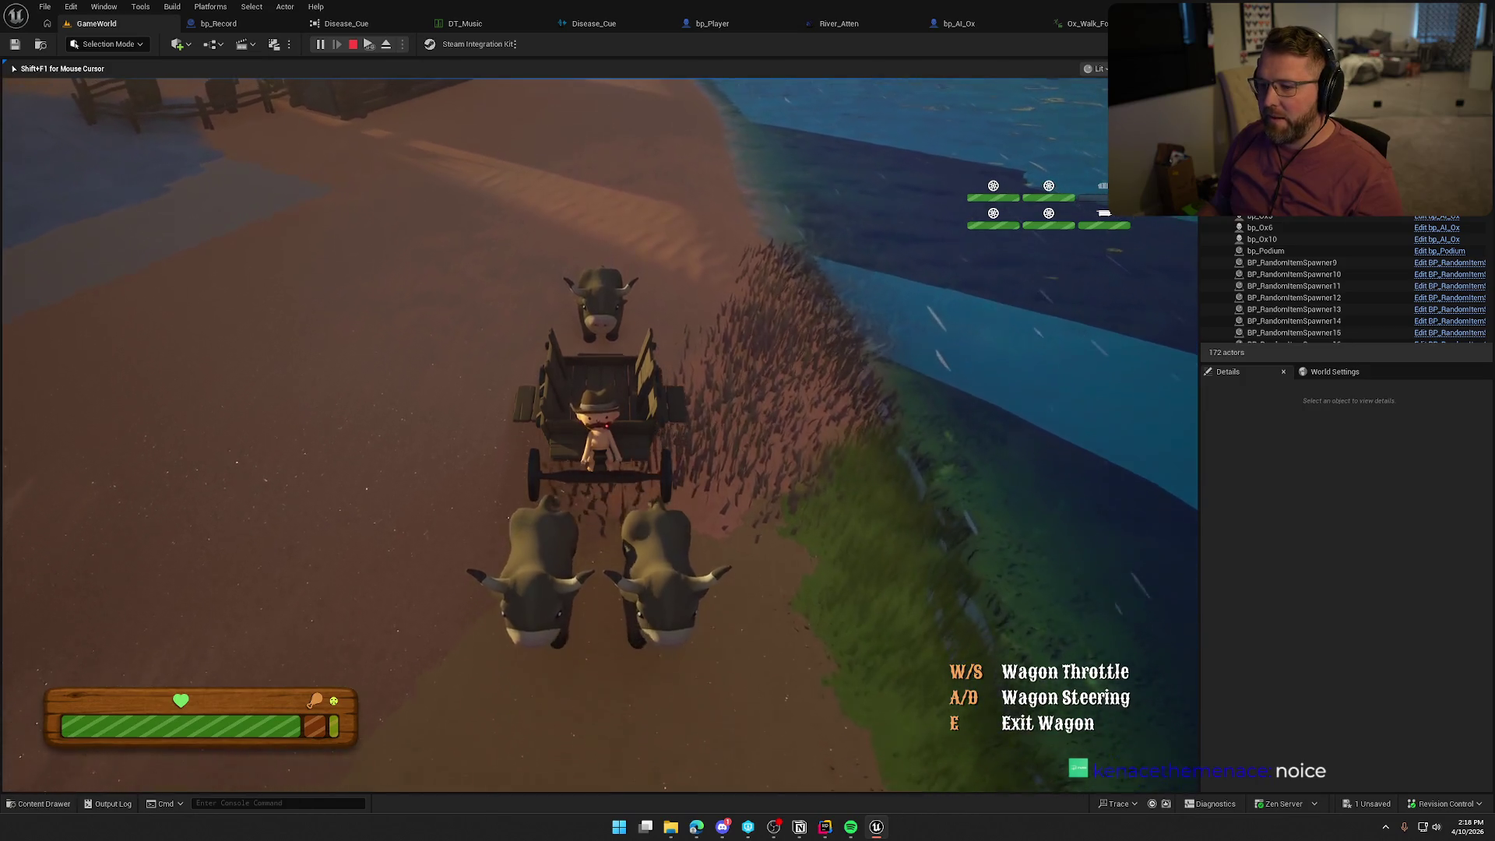
# Drive the wagon across the grass toward the sunset, then stop the play session.
pyautogui.press('d')
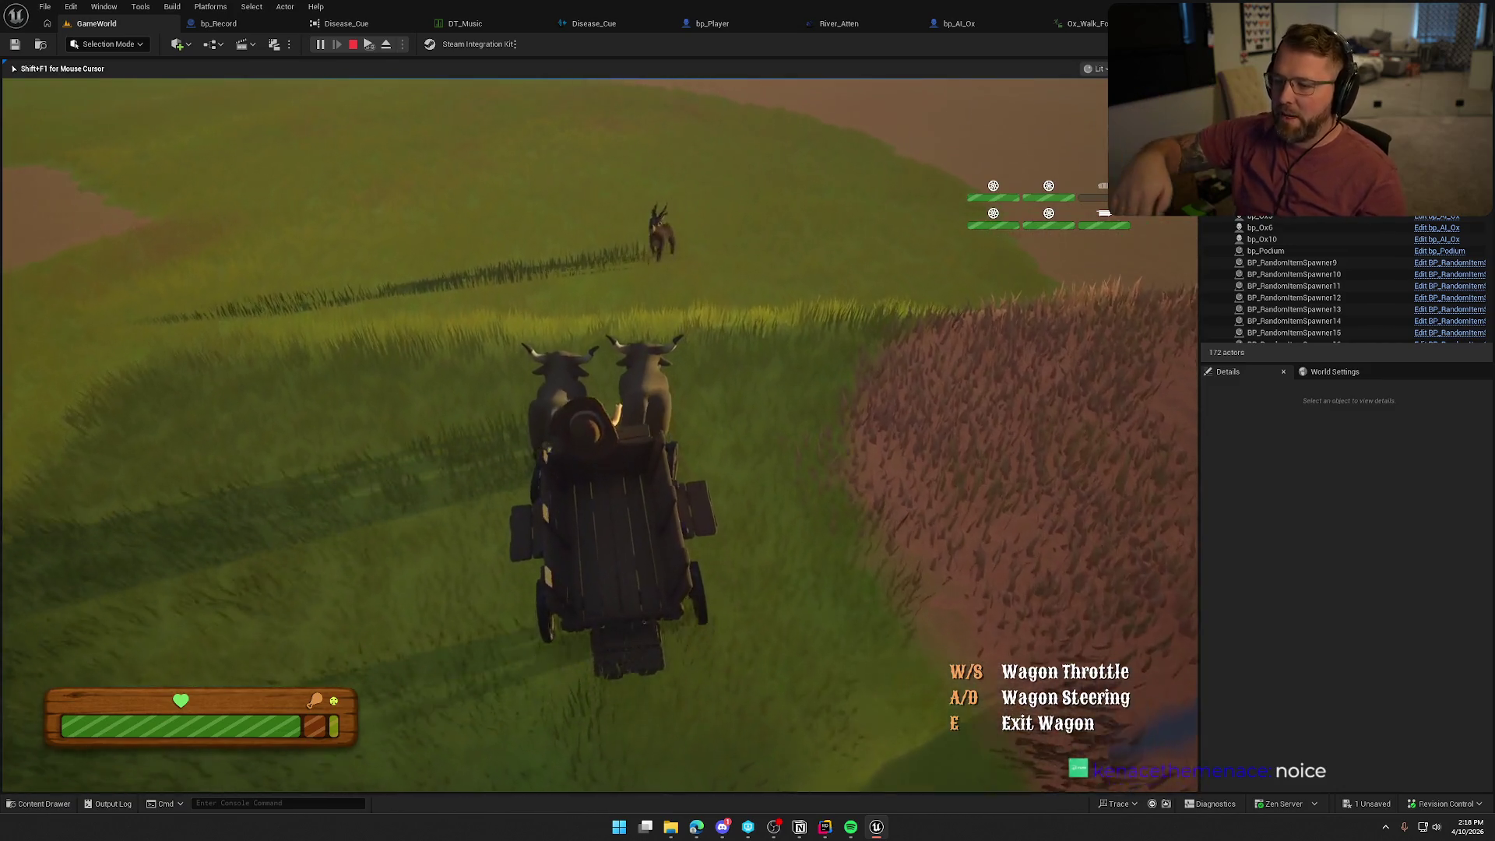
pyautogui.press('a')
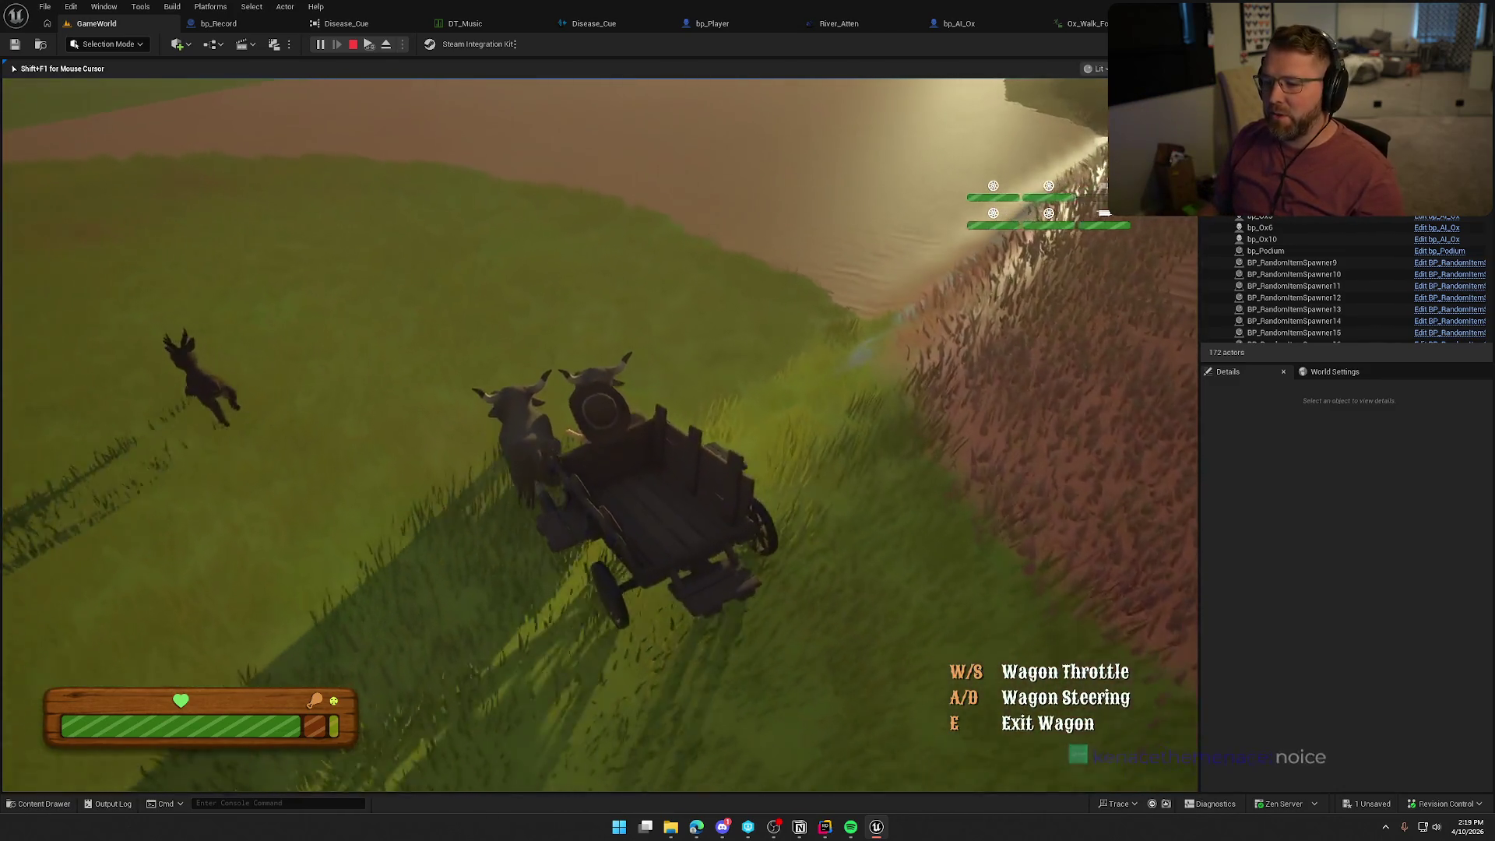
pyautogui.press('a')
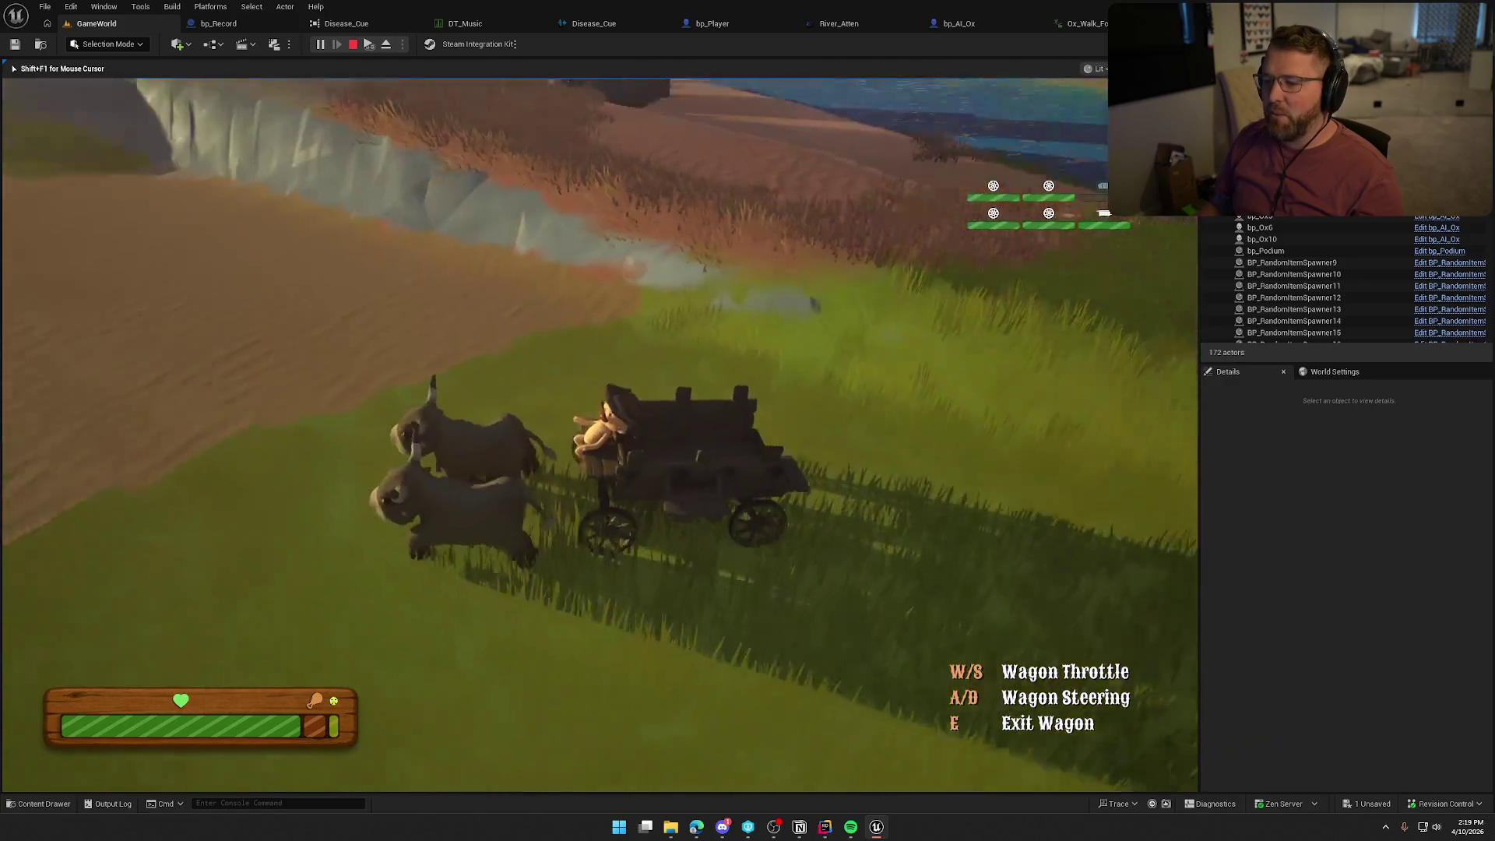
pyautogui.press('d')
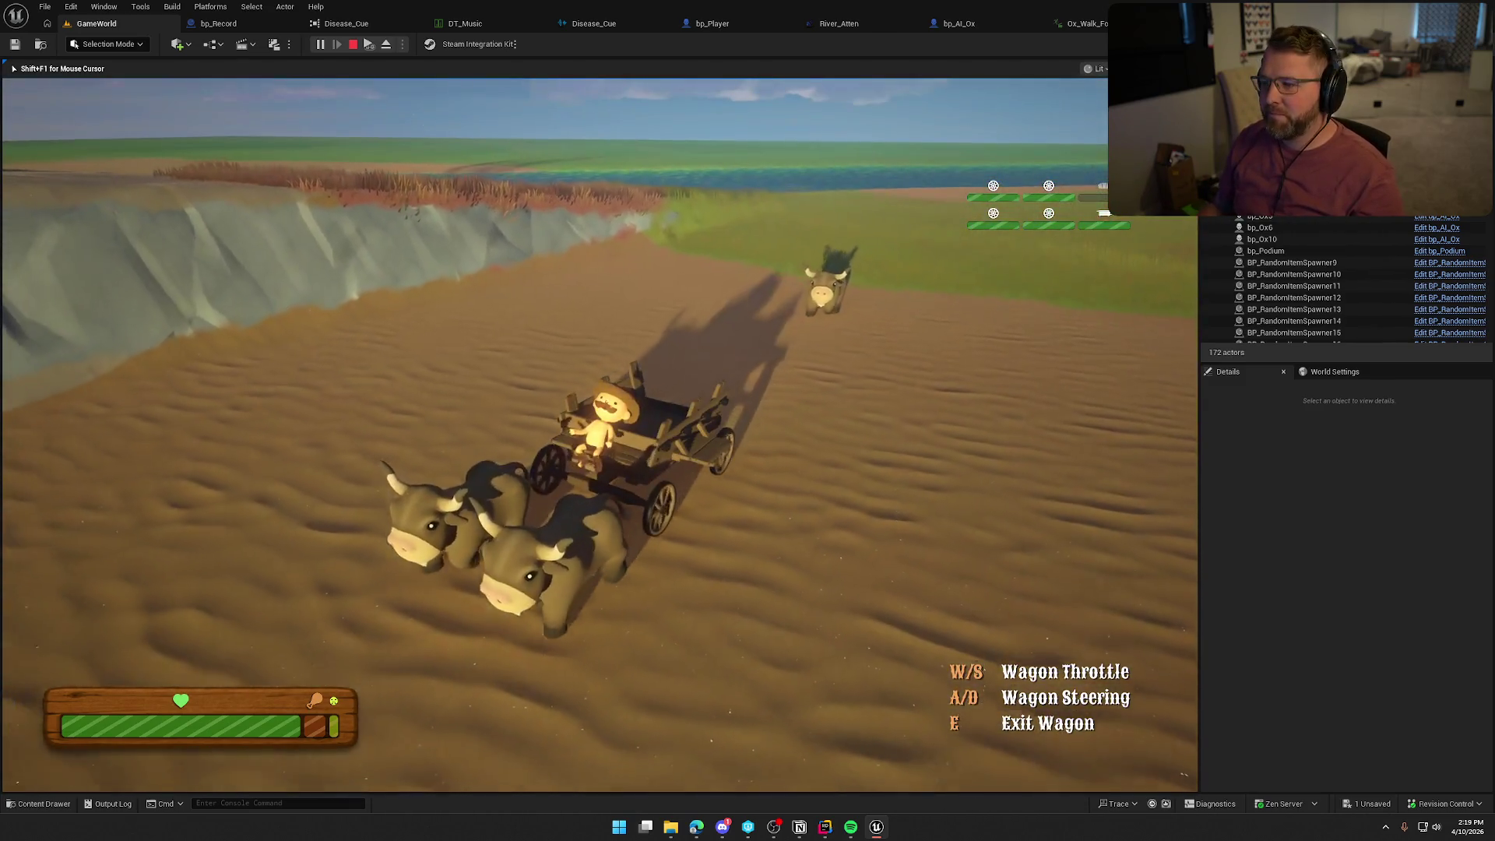
pyautogui.press('a')
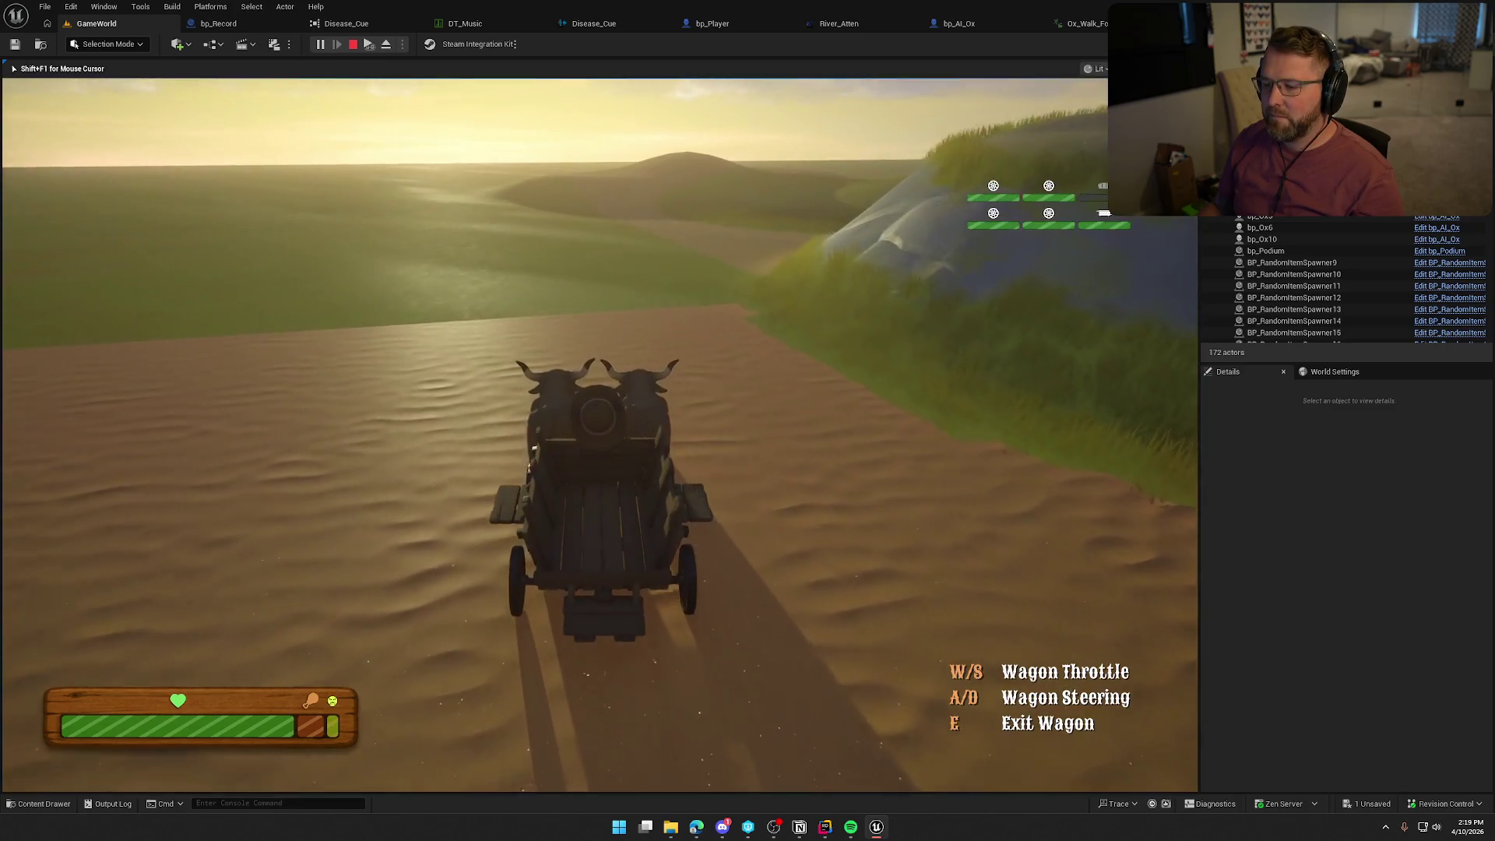
pyautogui.press('d')
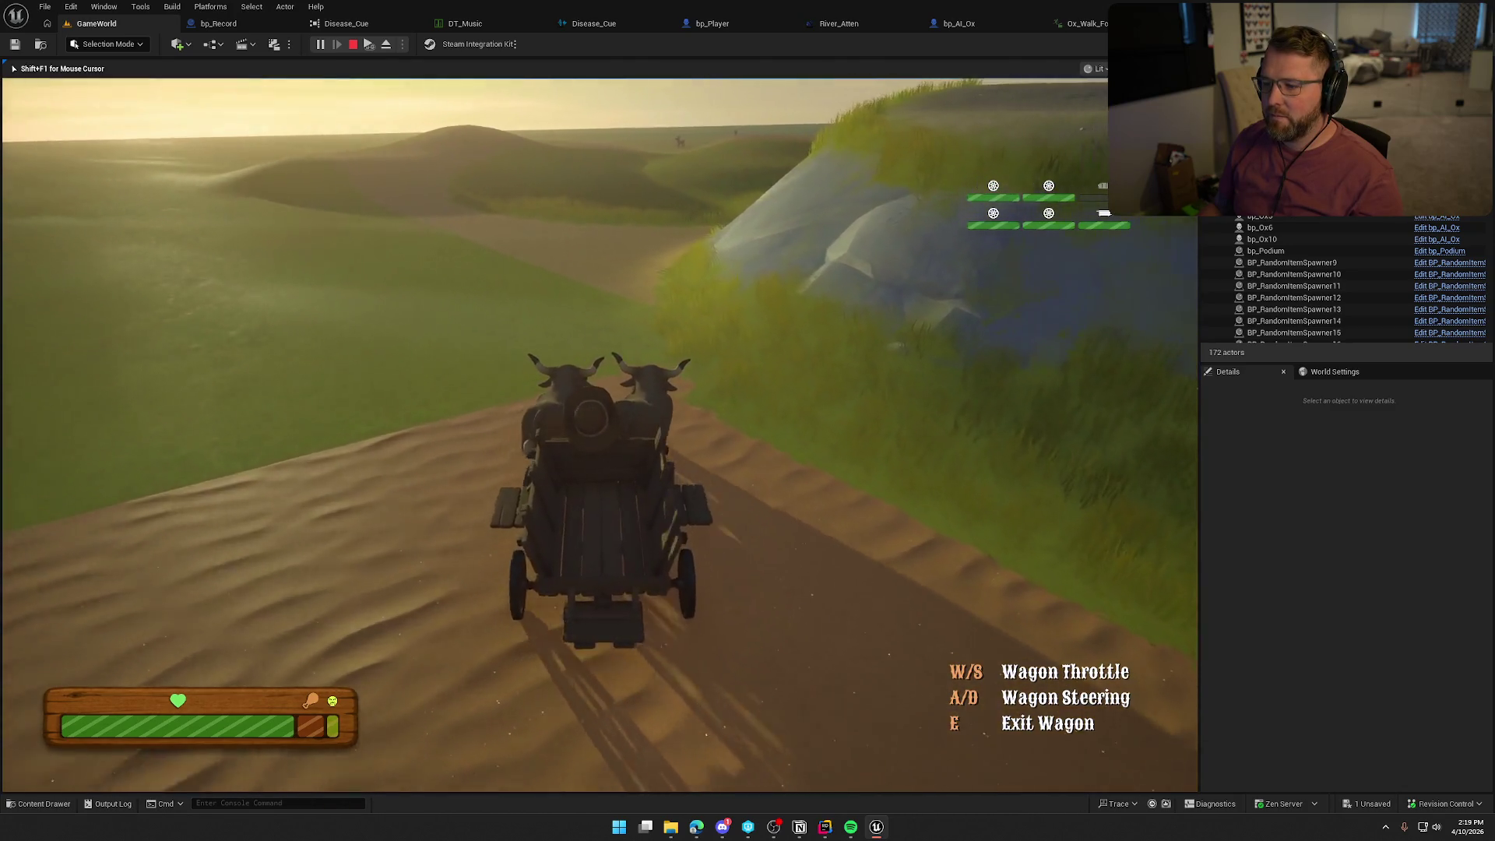
pyautogui.press('d')
pyautogui.press('a')
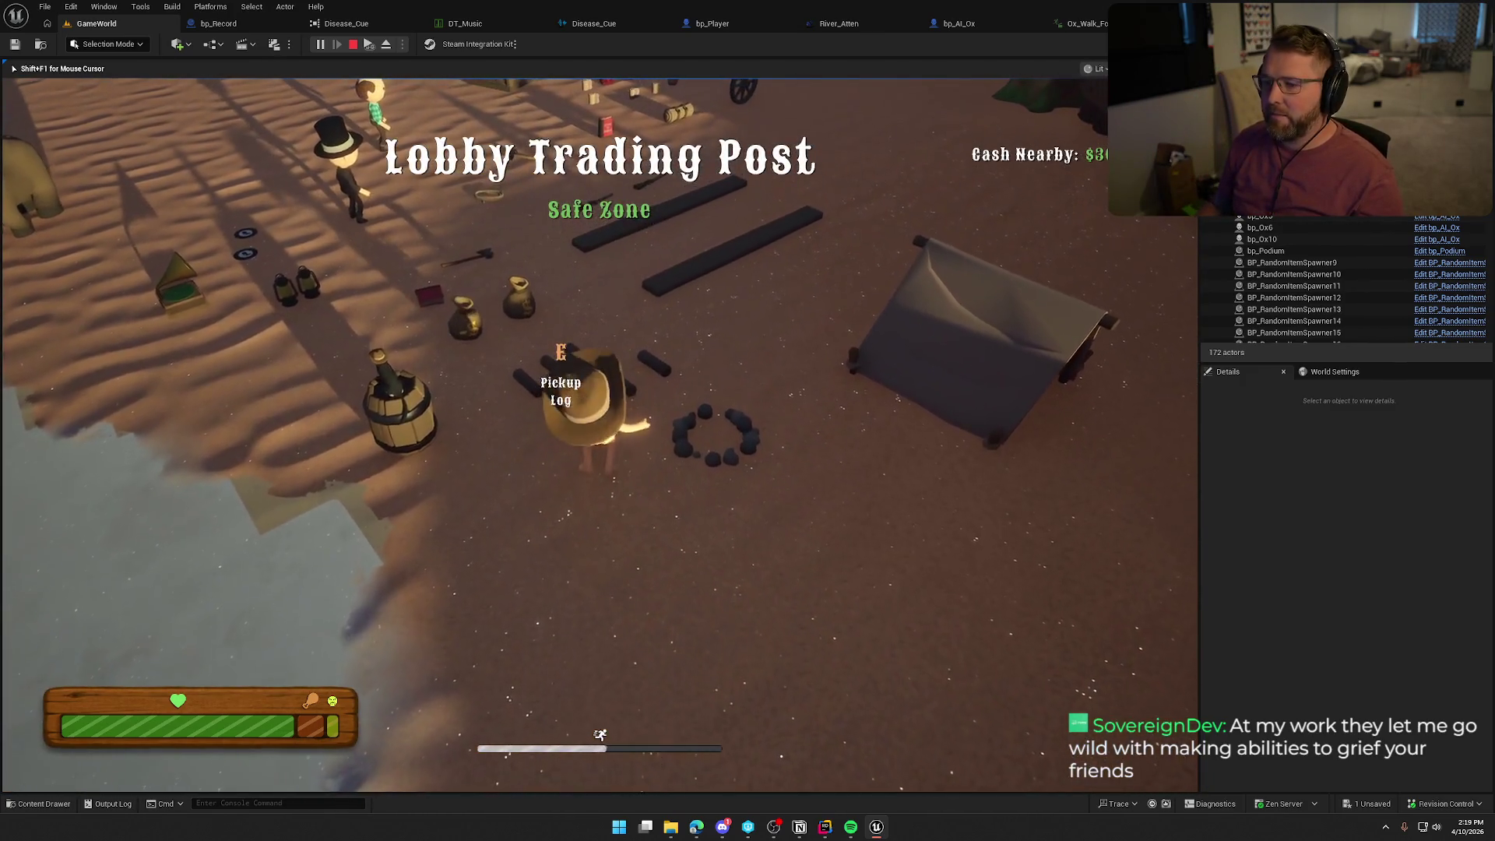
pyautogui.press('Escape')
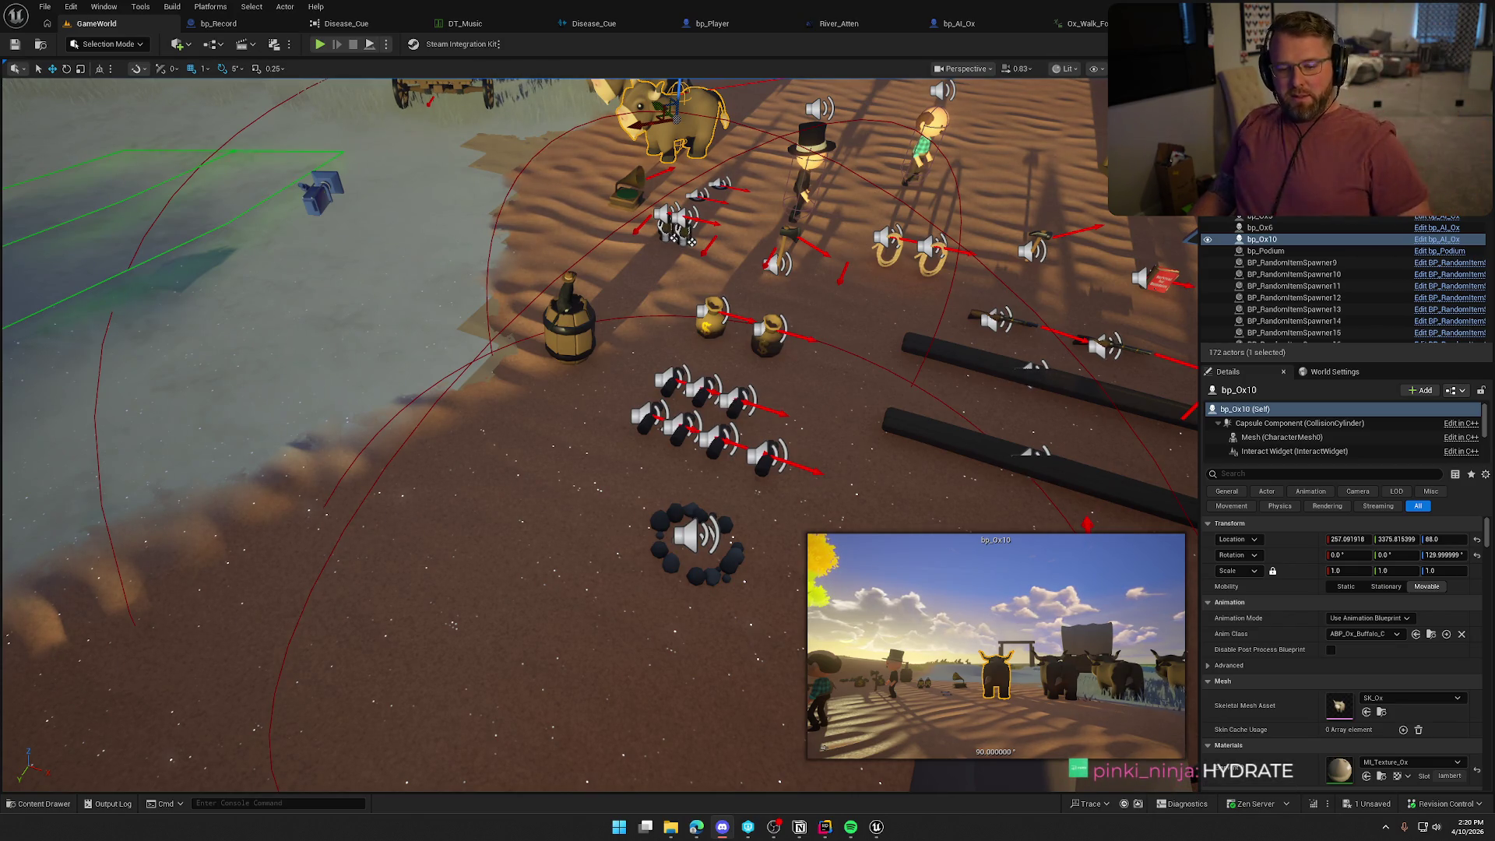
# Pan the level view over the farm, deselect bp_Ox10, and show the AN_Footstep_Walk Received Notify graph.
pyautogui.moveTo(721, 466); pyautogui.dragTo(702, 442)
pyautogui.press('Escape')
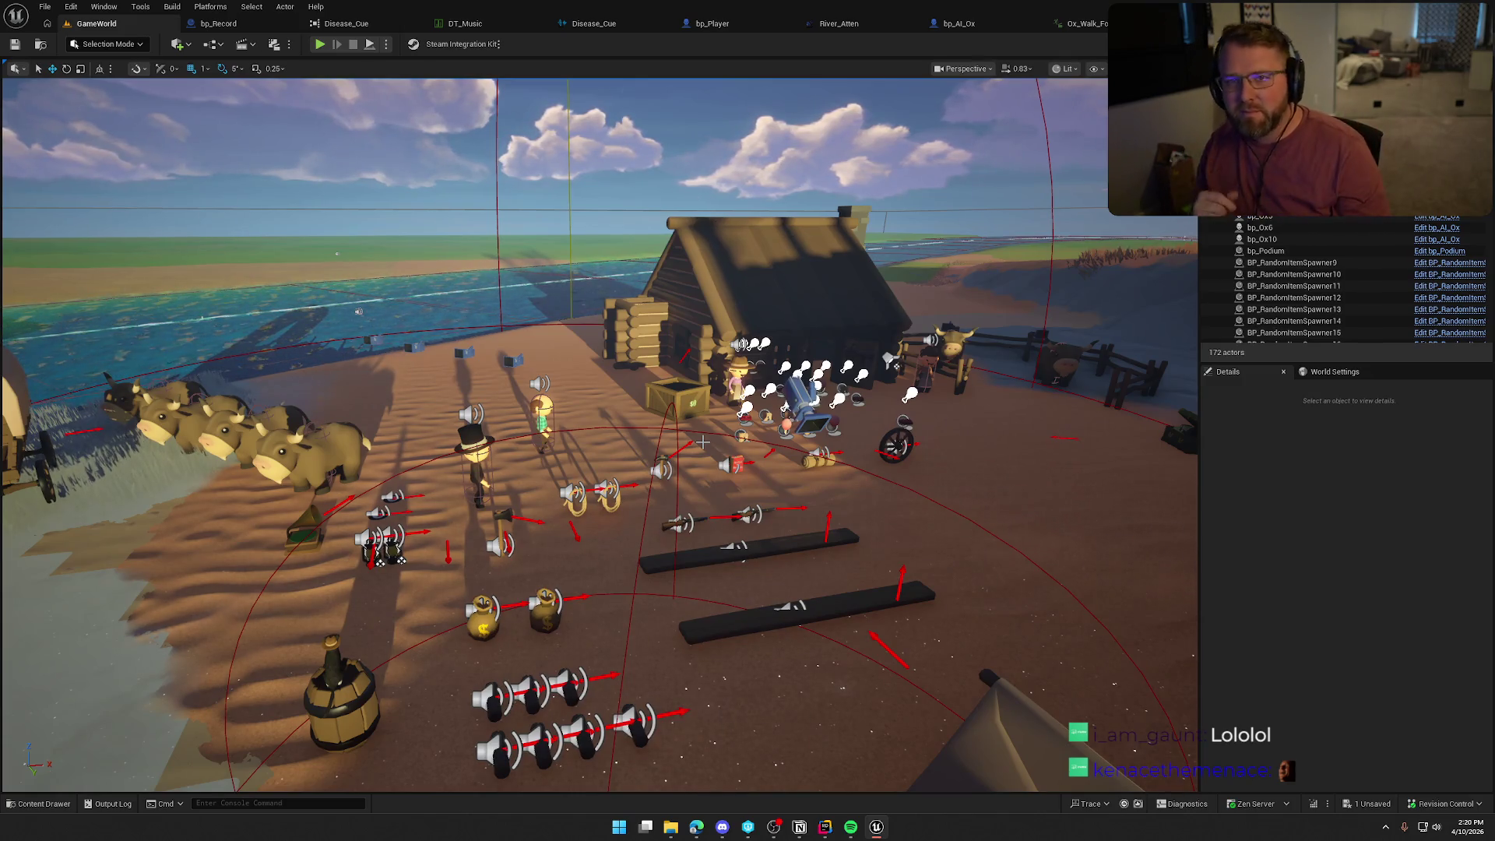
pyautogui.moveTo(702, 443)
pyautogui.mouseDown()
pyautogui.moveTo(887, 463)
pyautogui.moveTo(661, 290)
pyautogui.moveTo(661, 389)
pyautogui.moveTo(661, 342)
pyautogui.mouseUp()
pyautogui.press('g')
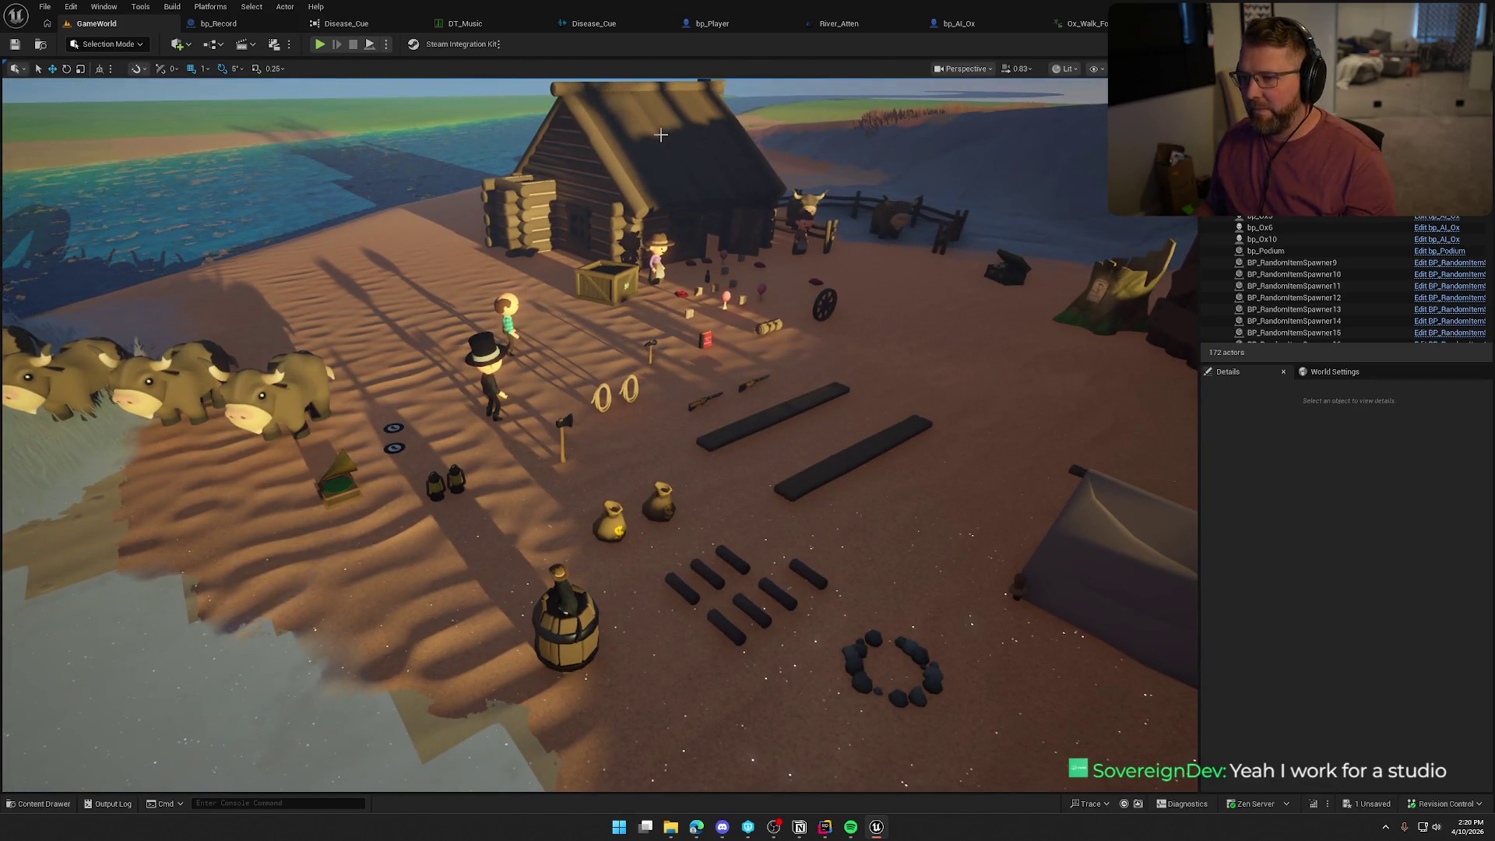
pyautogui.click(957, 24)
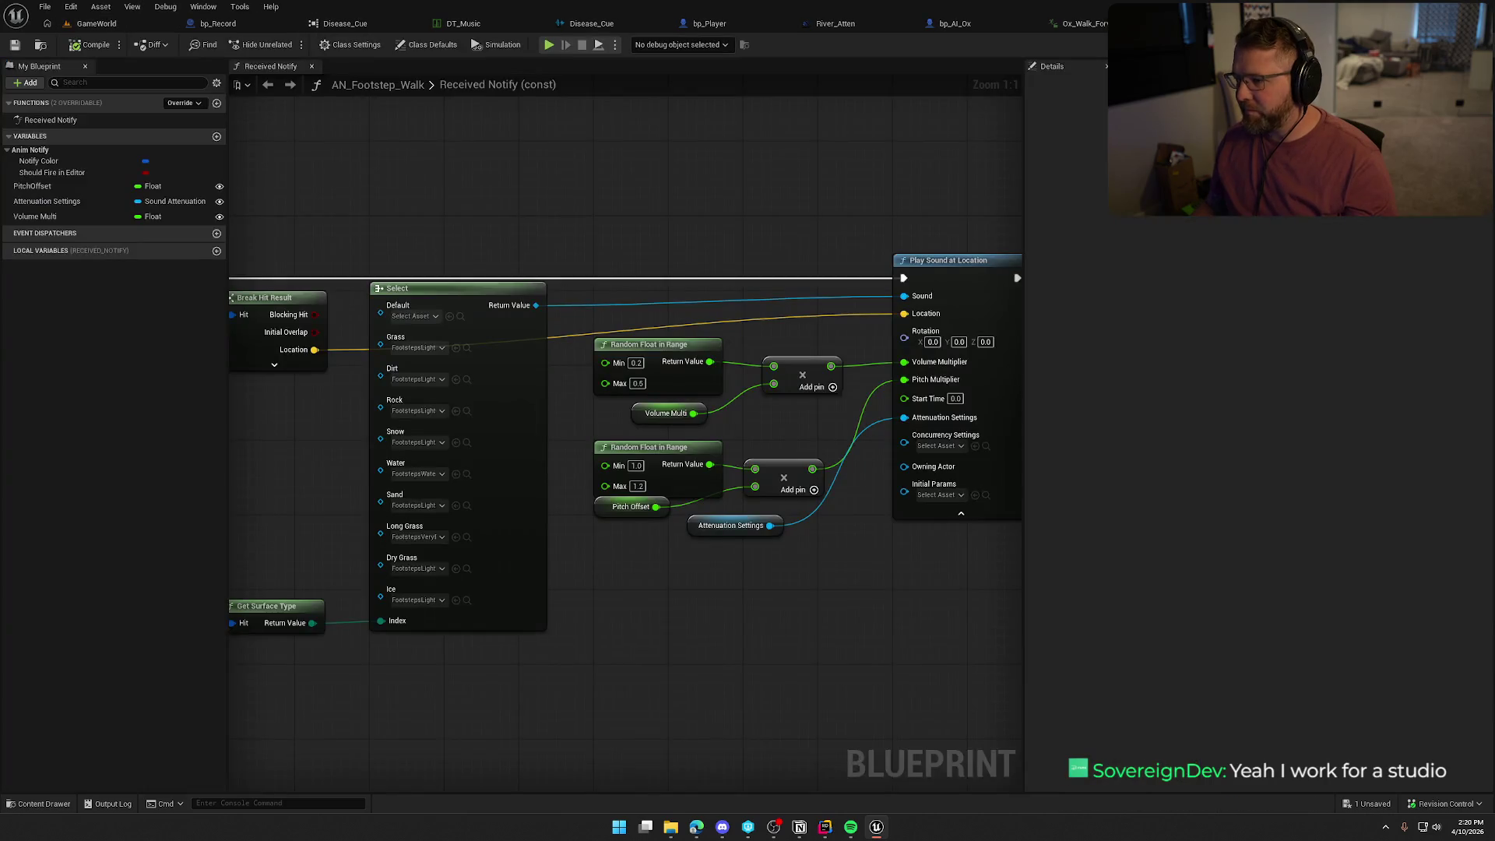
# Open Ox_Walk_Forward's notify attenuation asset and set its Inner Radius to 950.
pyautogui.click(1082, 24)
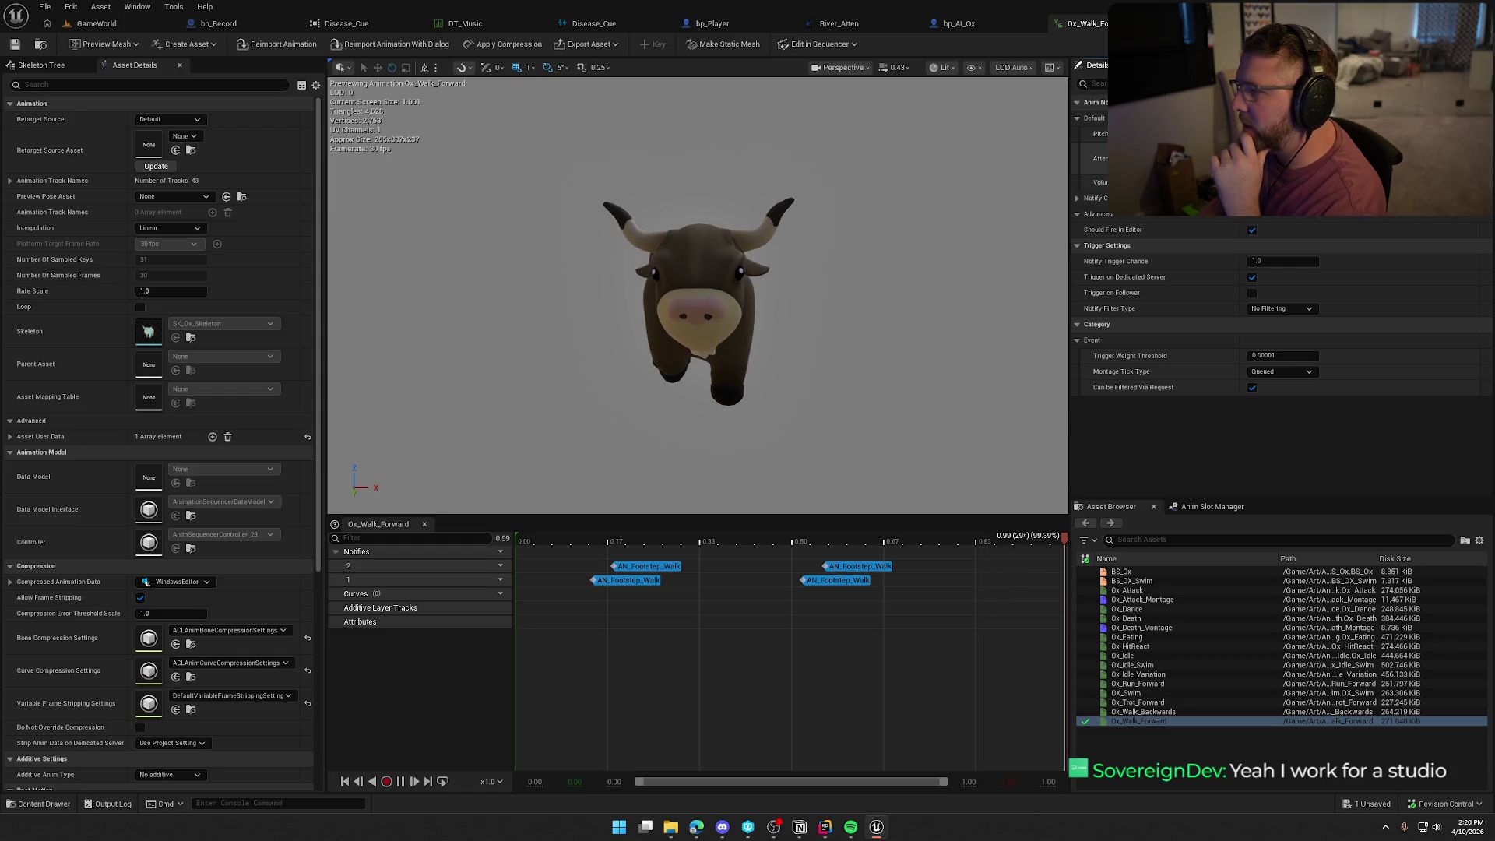
pyautogui.doubleClick(1261, 158)
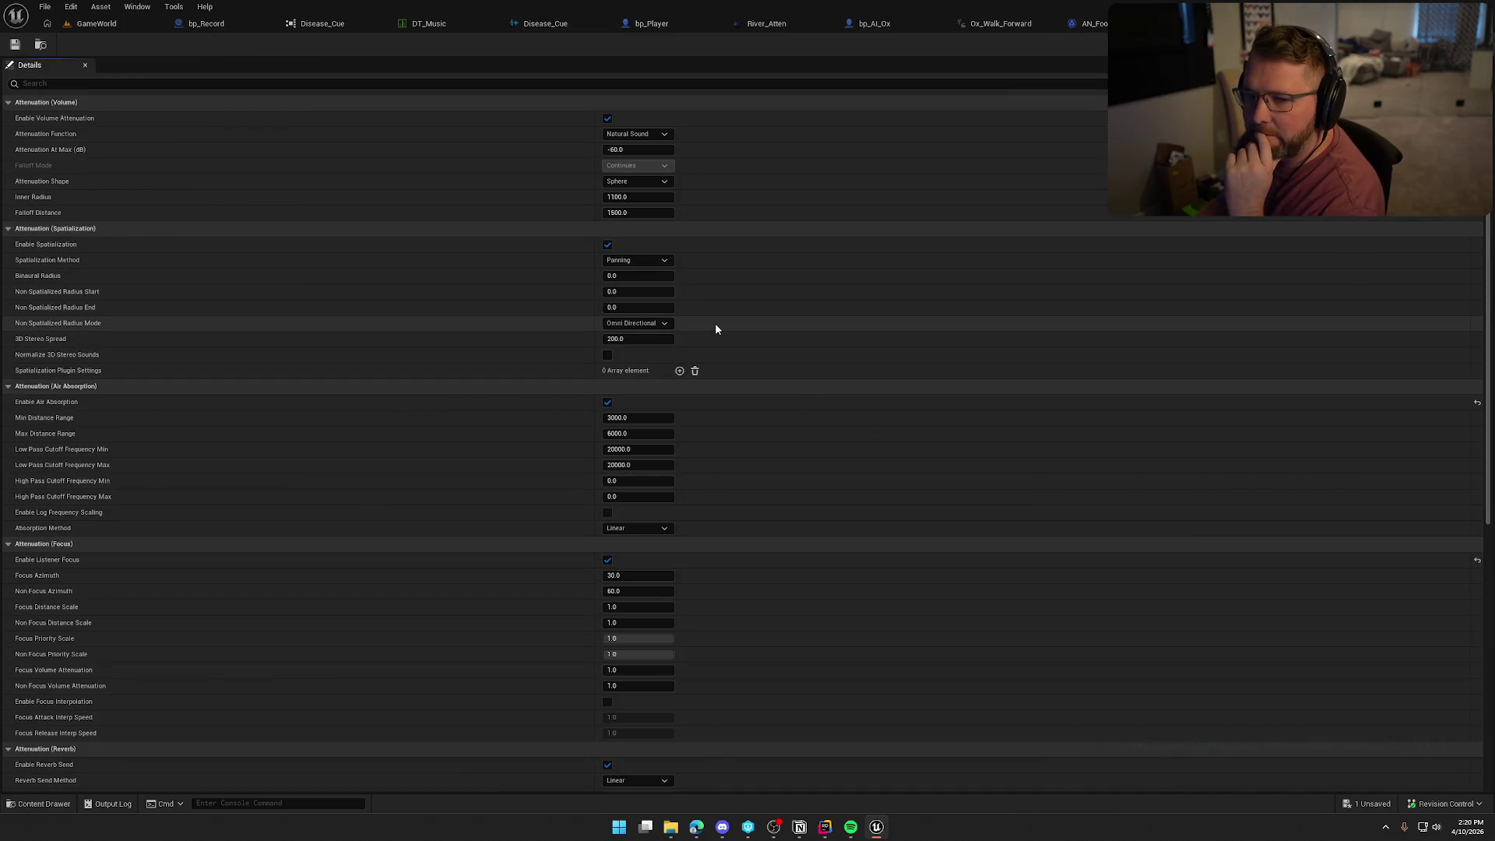
pyautogui.click(647, 198)
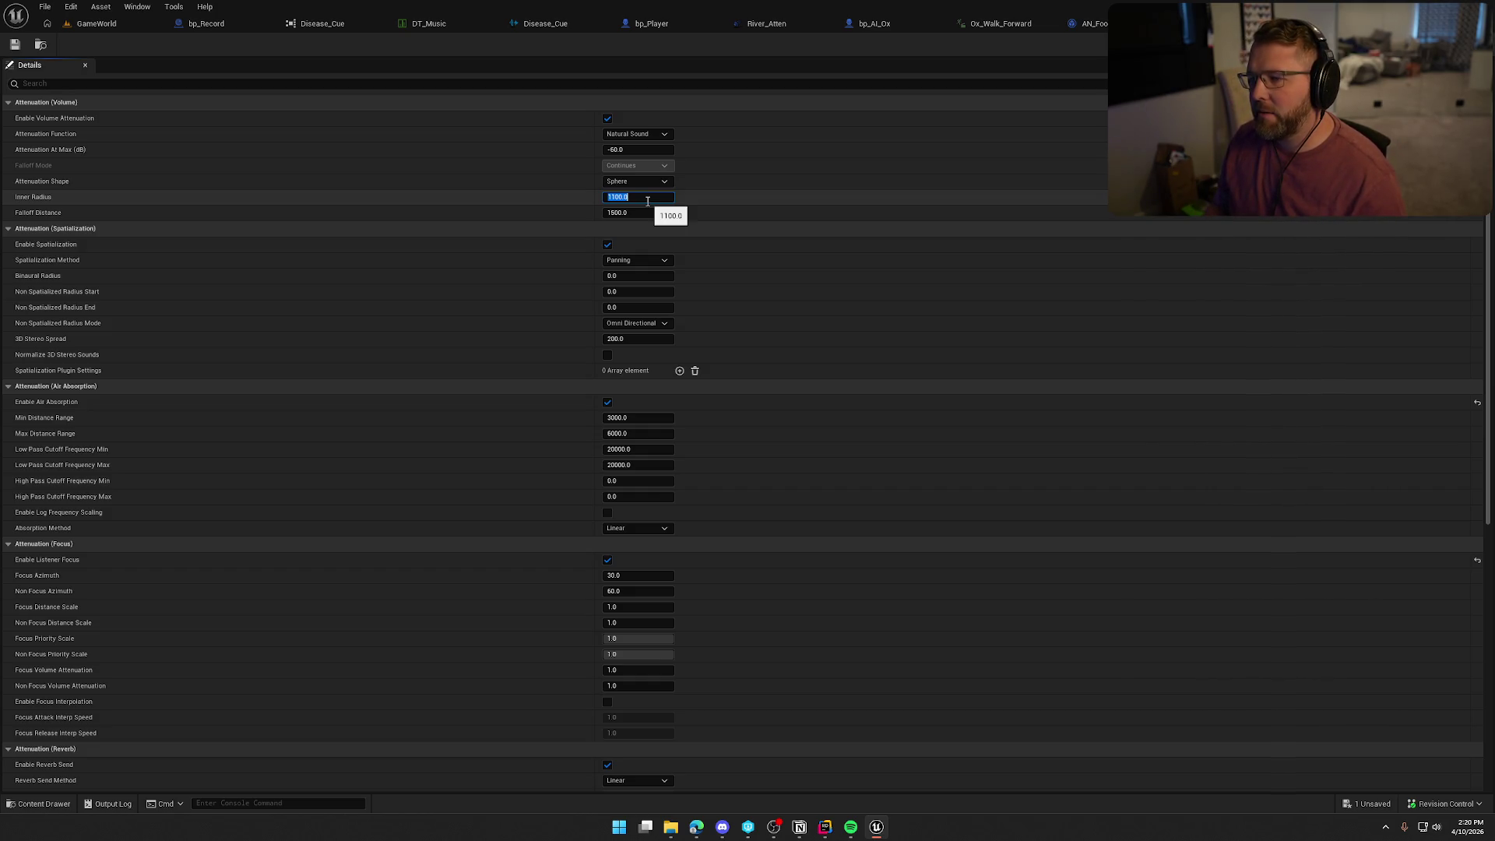
pyautogui.write('050')
pyautogui.press('Tab')
pyautogui.write('2500')
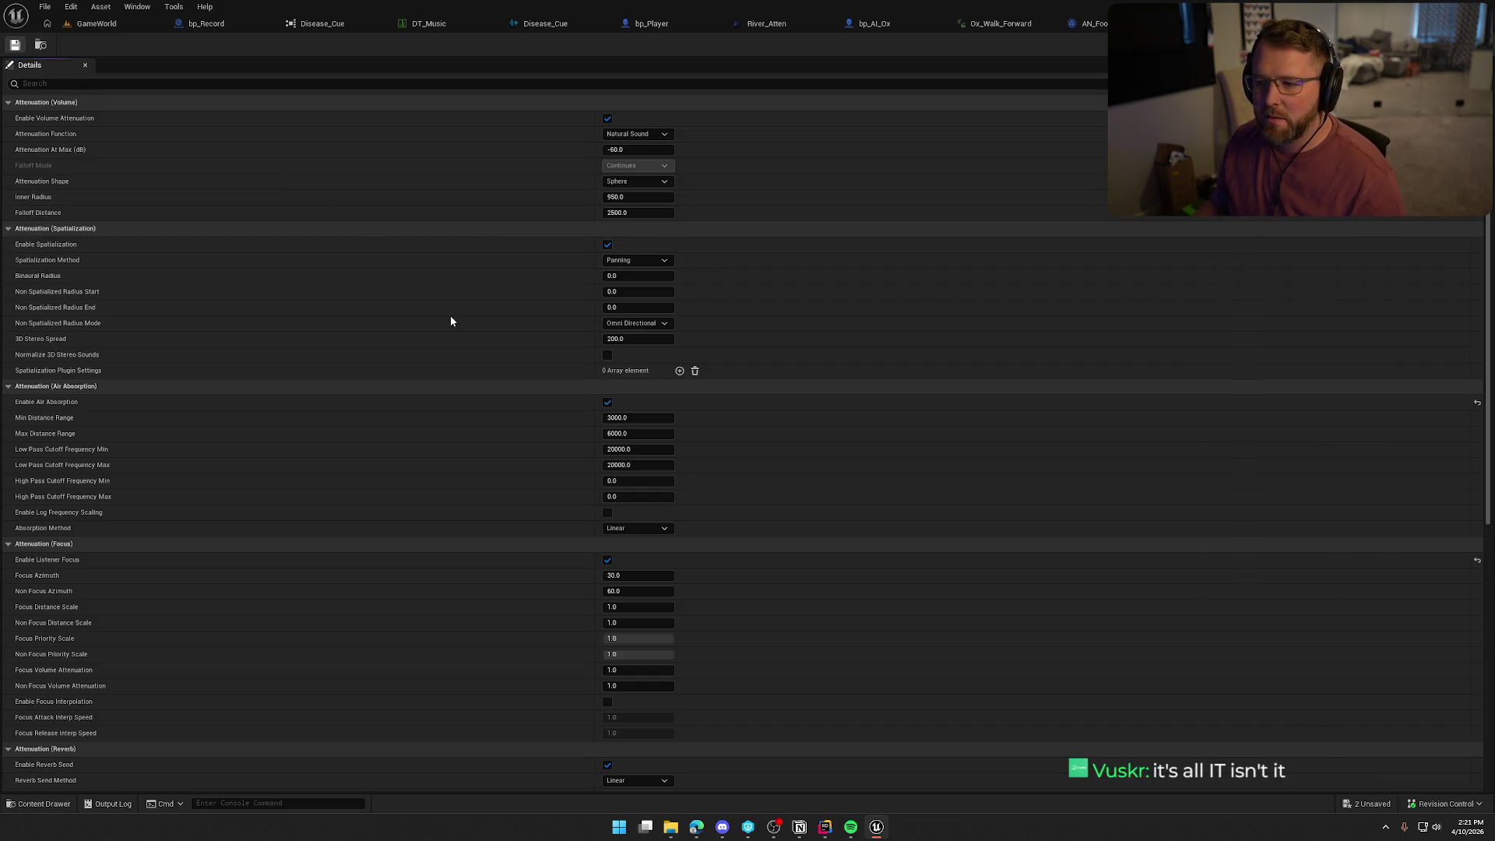
# Check out the changed attenuation asset and return to the GameWorld level.
pyautogui.click(762, 545)
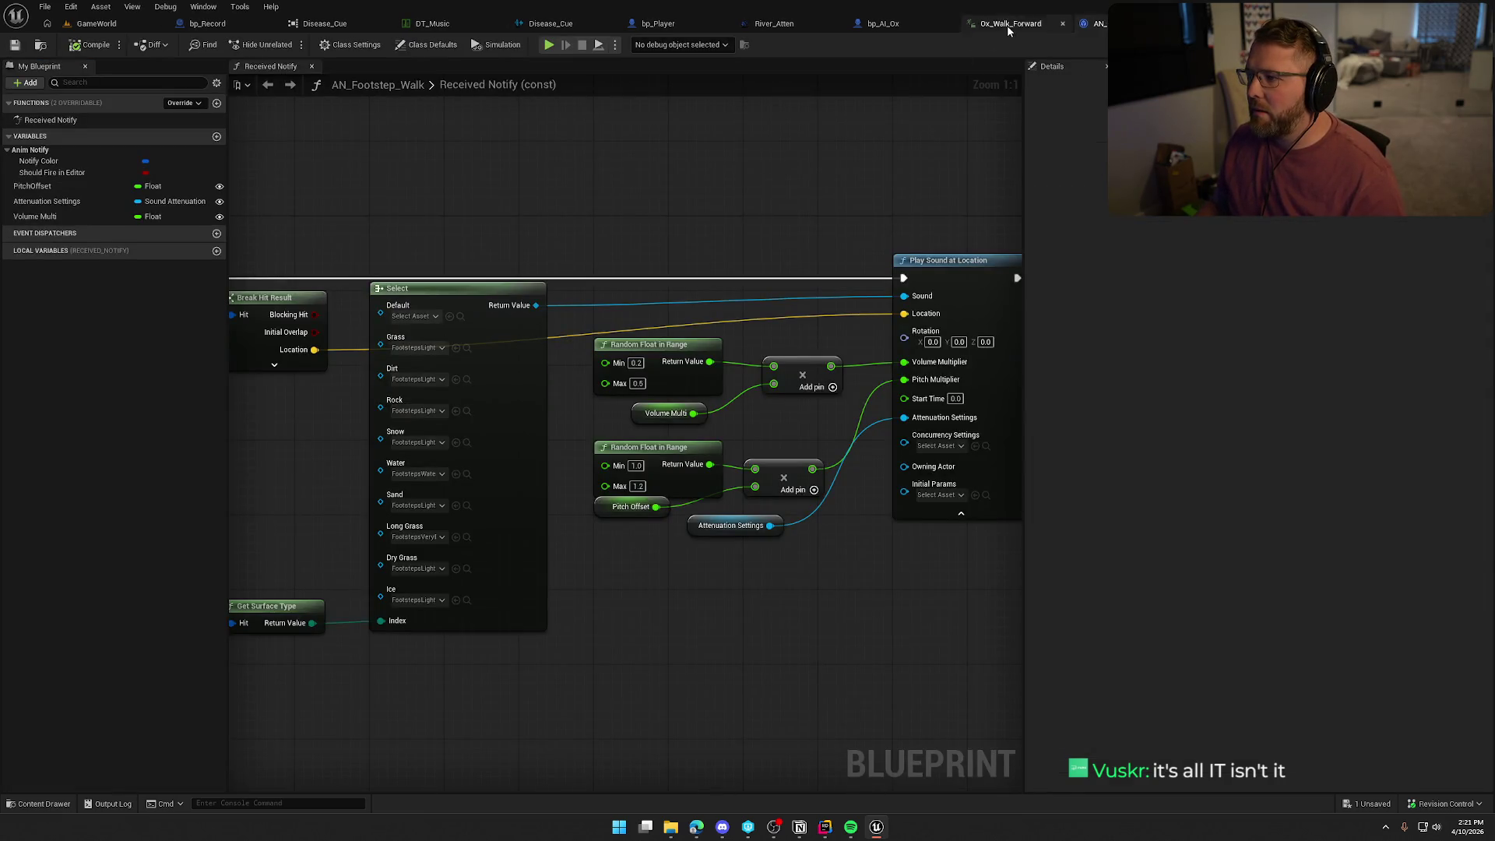
pyautogui.click(1007, 25)
pyautogui.click(97, 24)
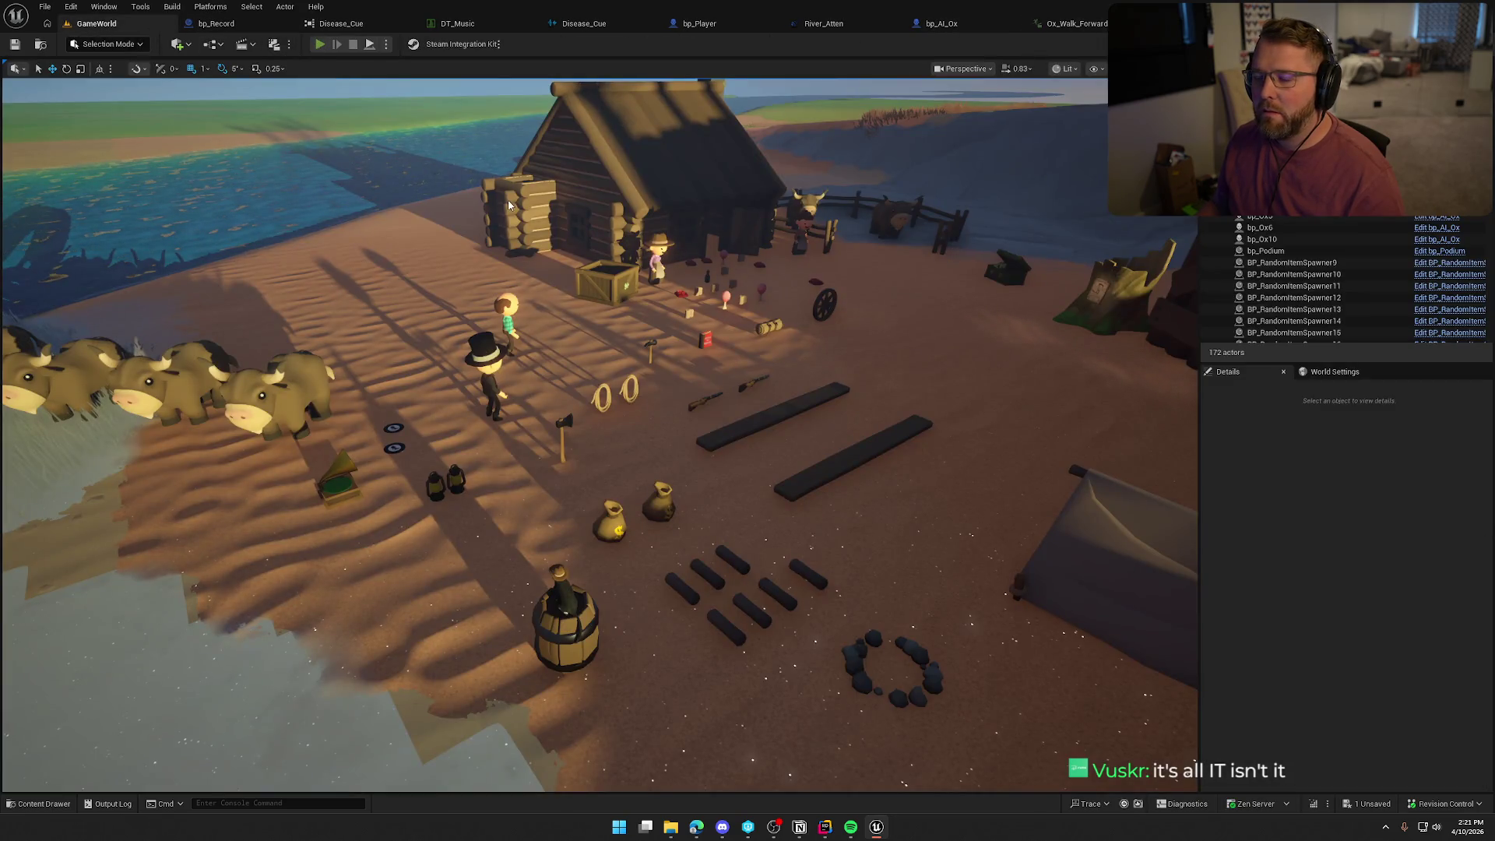
# Start a play test with Alt+P, hitch the ox to the wagon, and drive across the prairie.
pyautogui.hotkey('alt', 'p')
pyautogui.press('e')
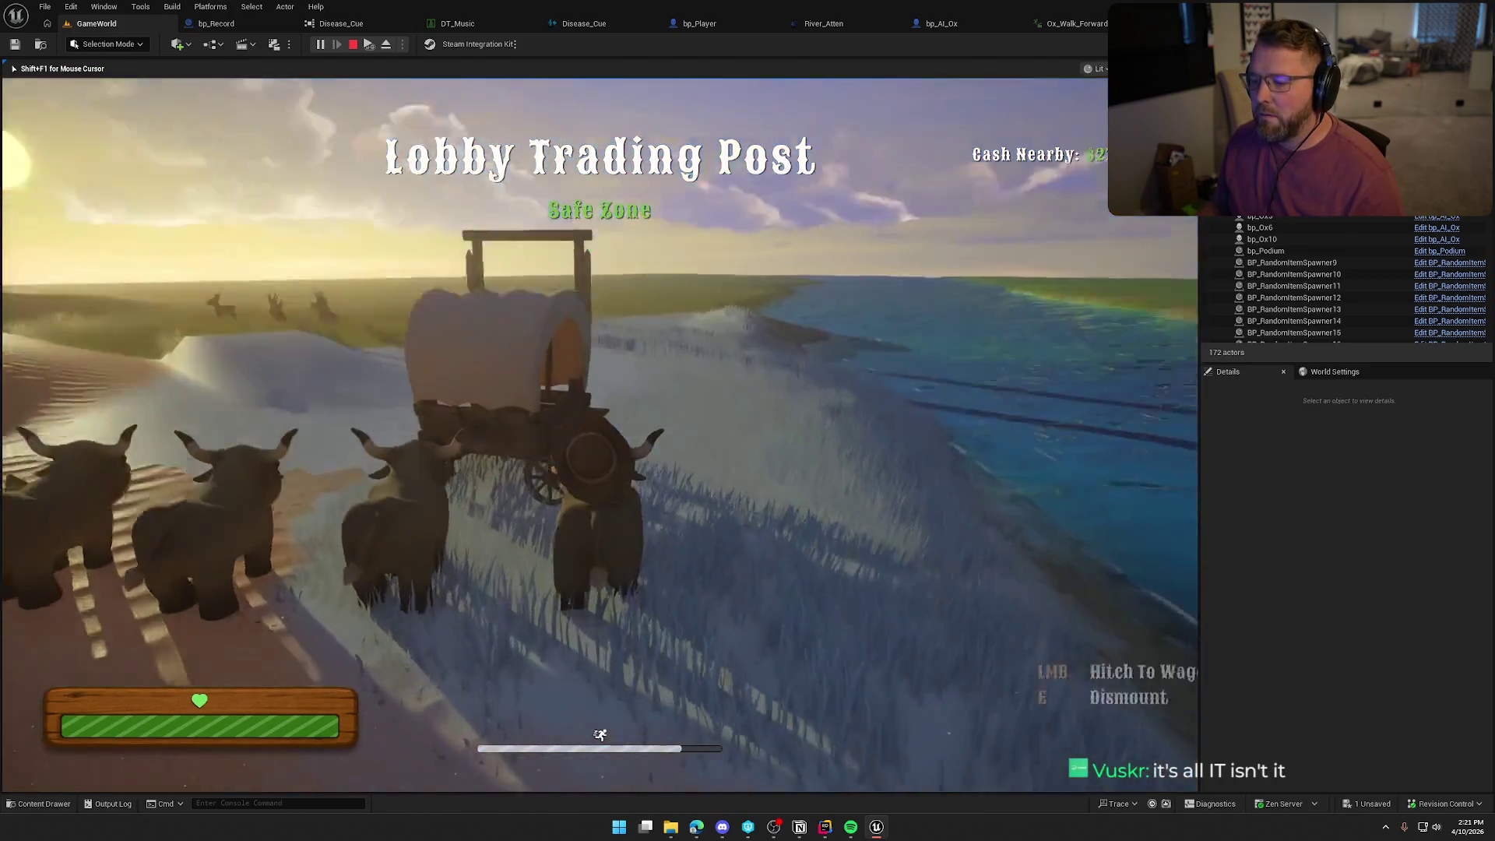
pyautogui.press('e')
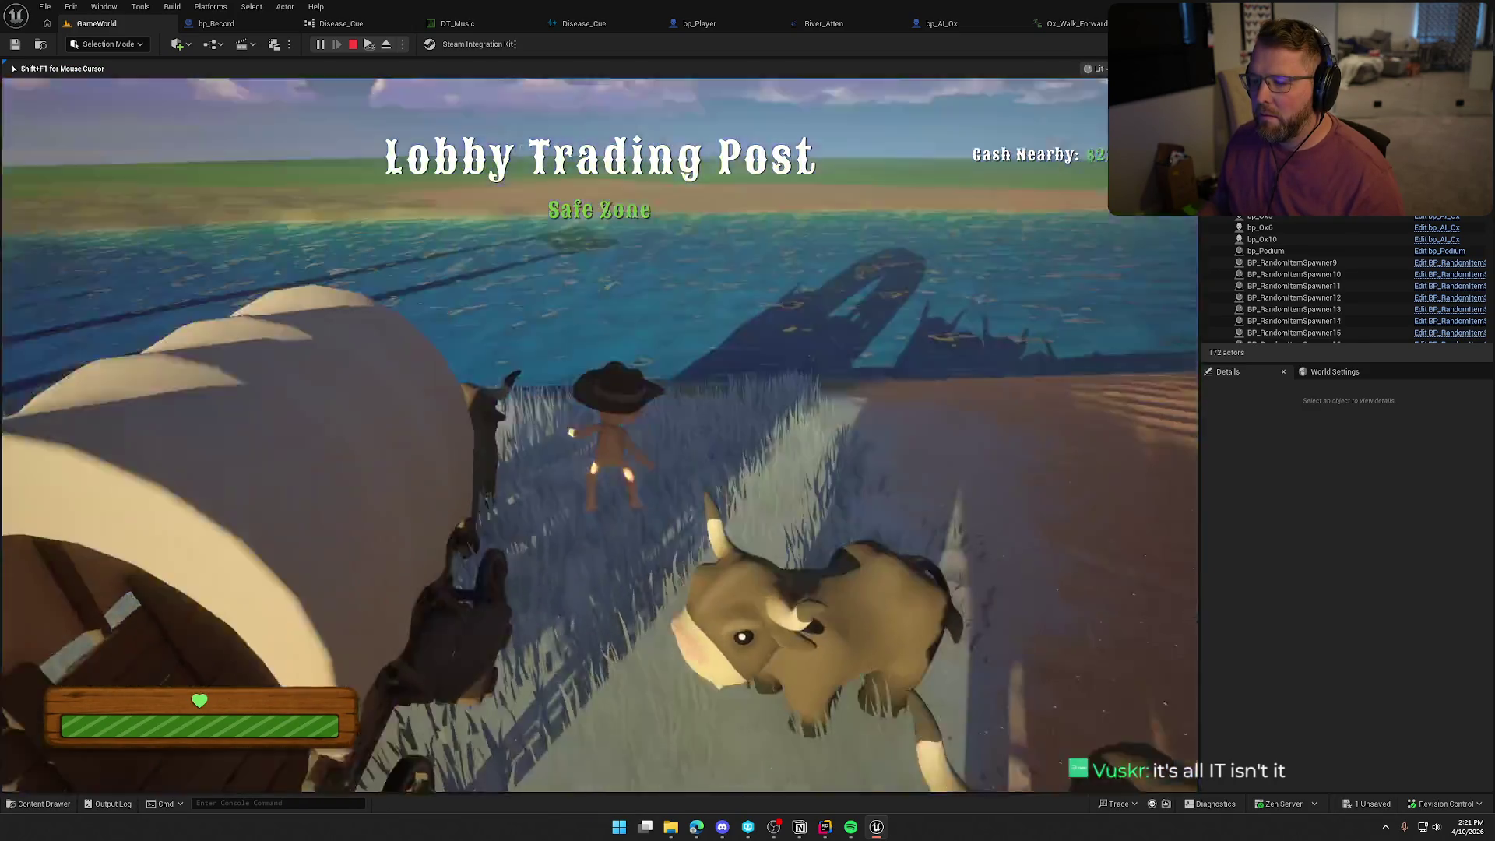
pyautogui.press('e')
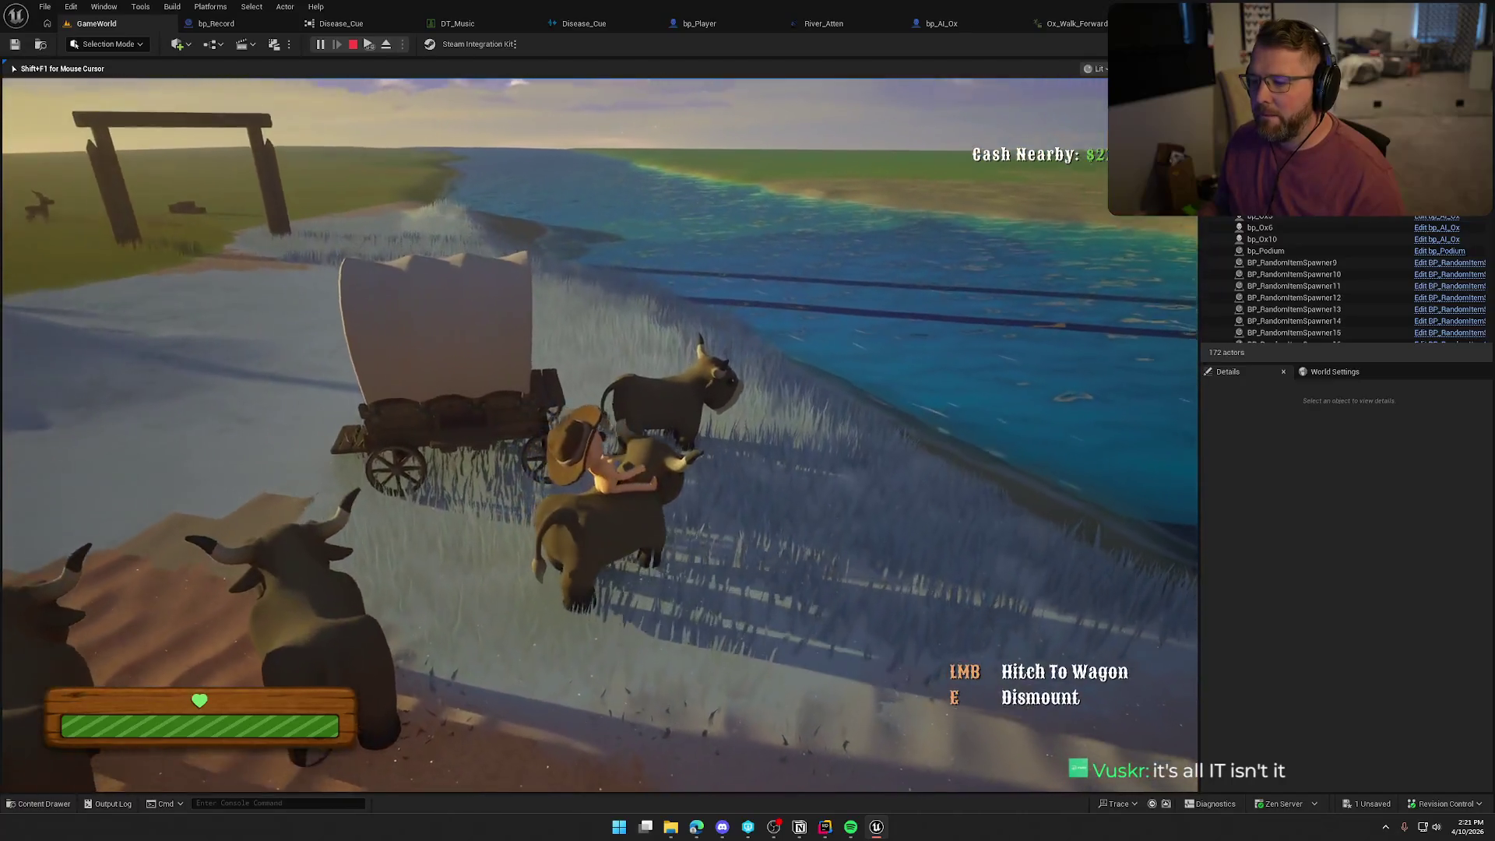
pyautogui.press('e')
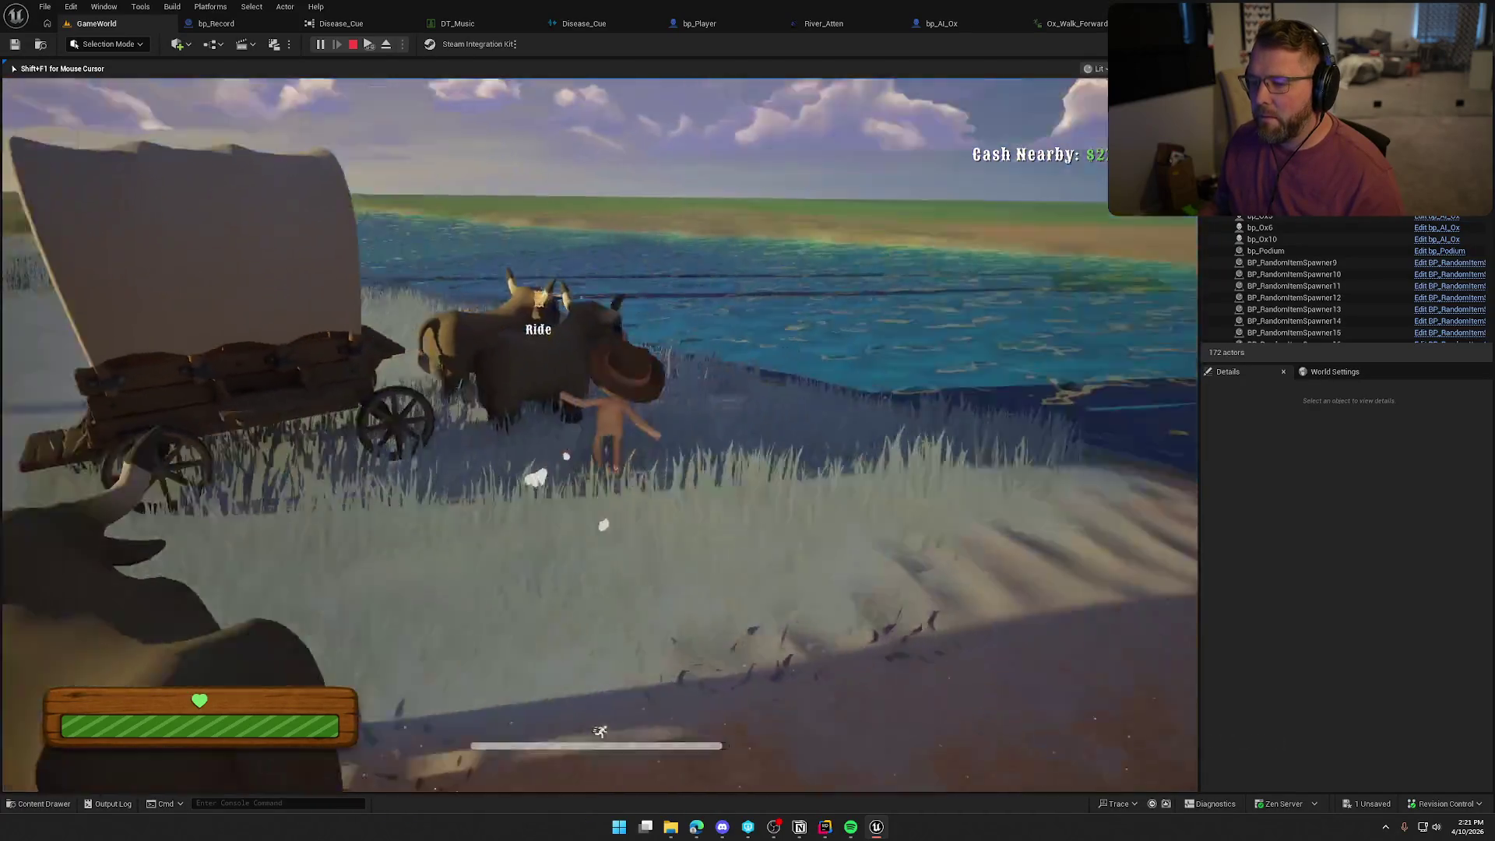
pyautogui.press('e')
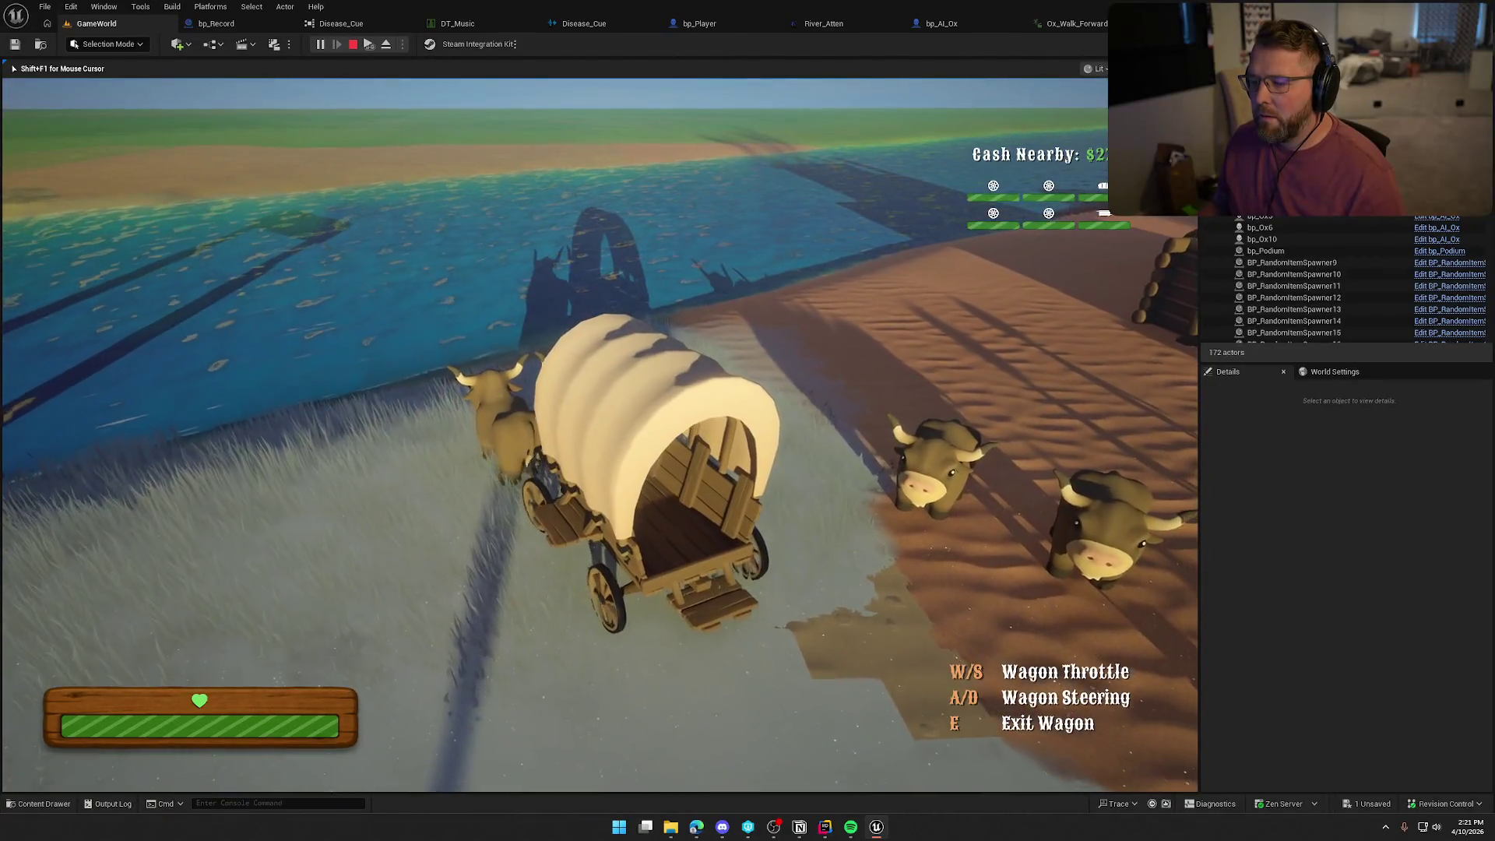
pyautogui.press('w')
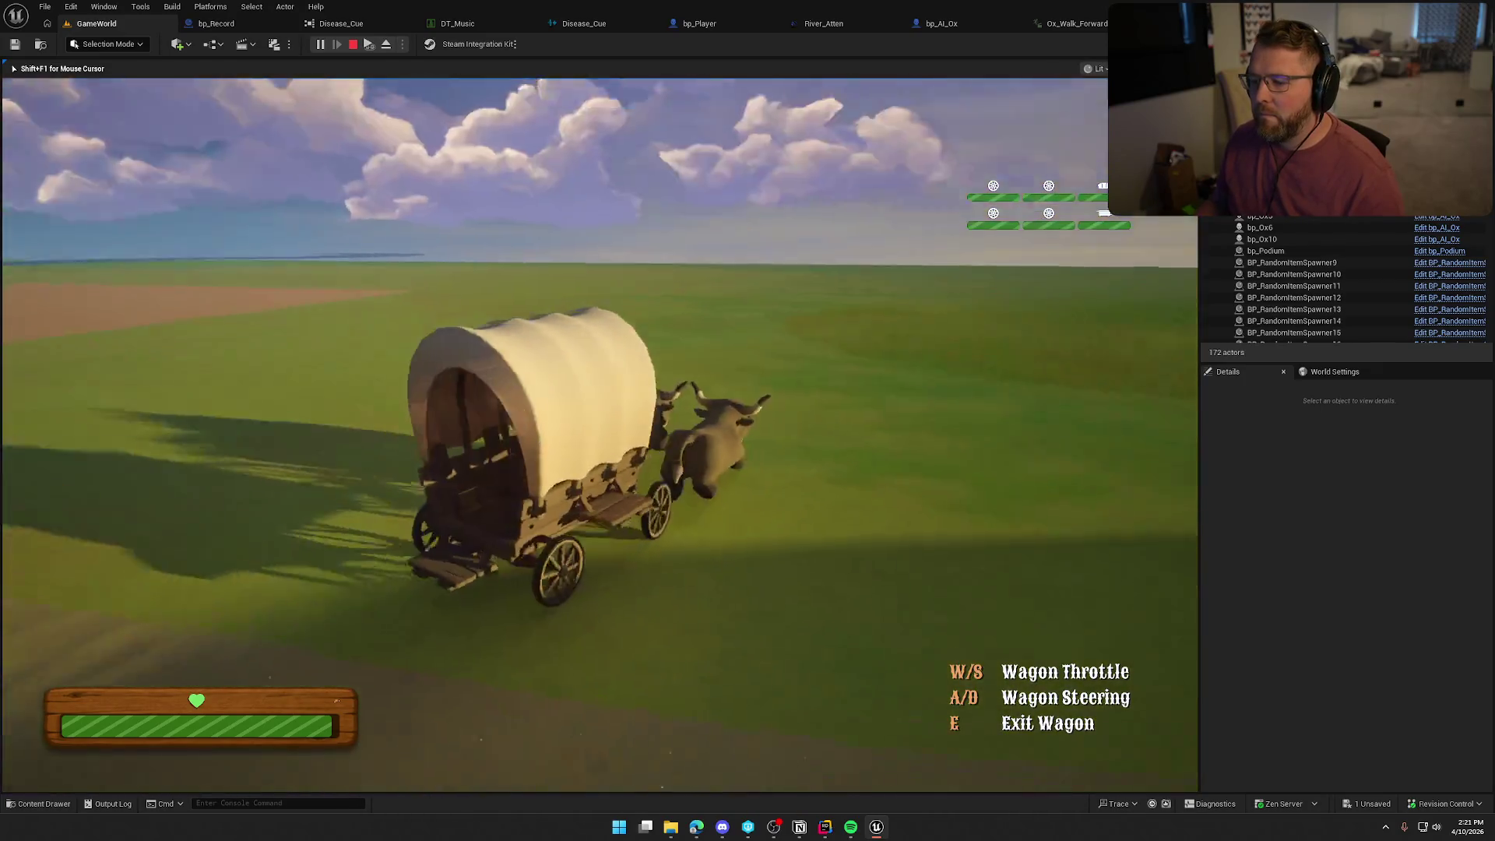
pyautogui.press('a')
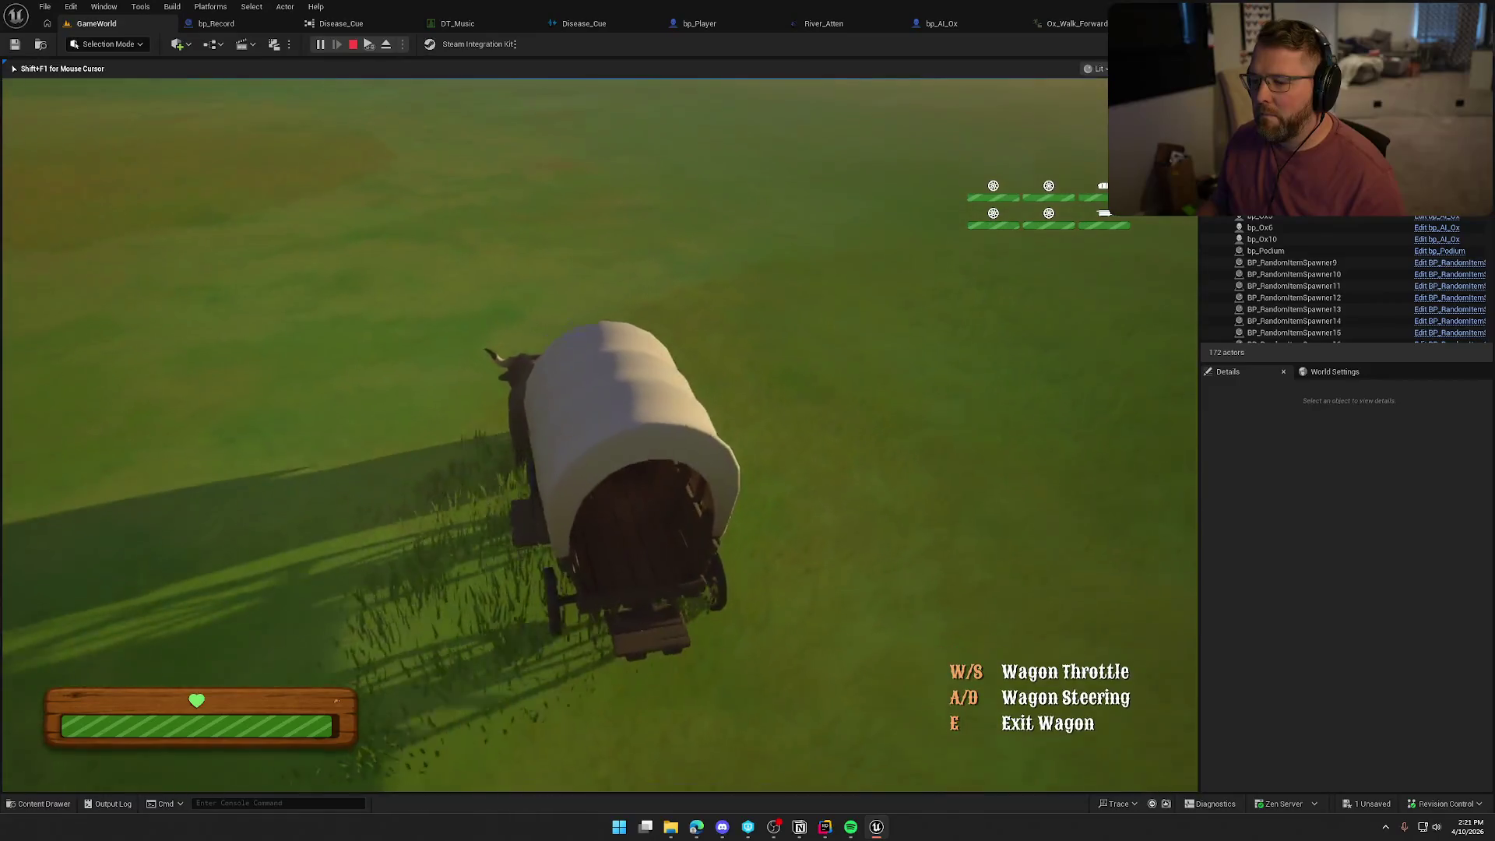
# Steer the wagon right across the prairie to Summit of Regret and step off on foot.
pyautogui.press('d')
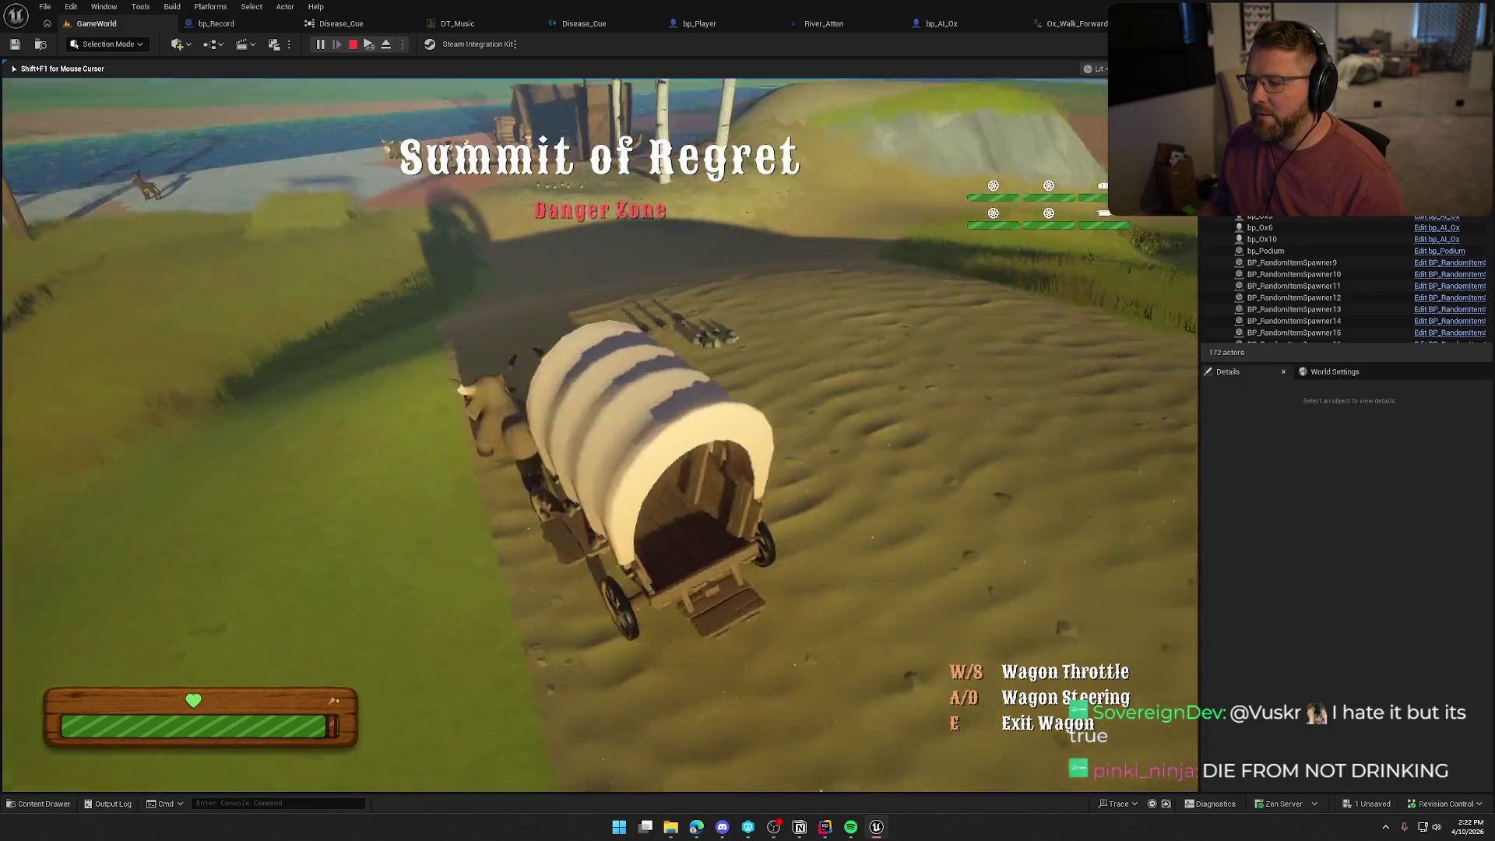
pyautogui.press('e')
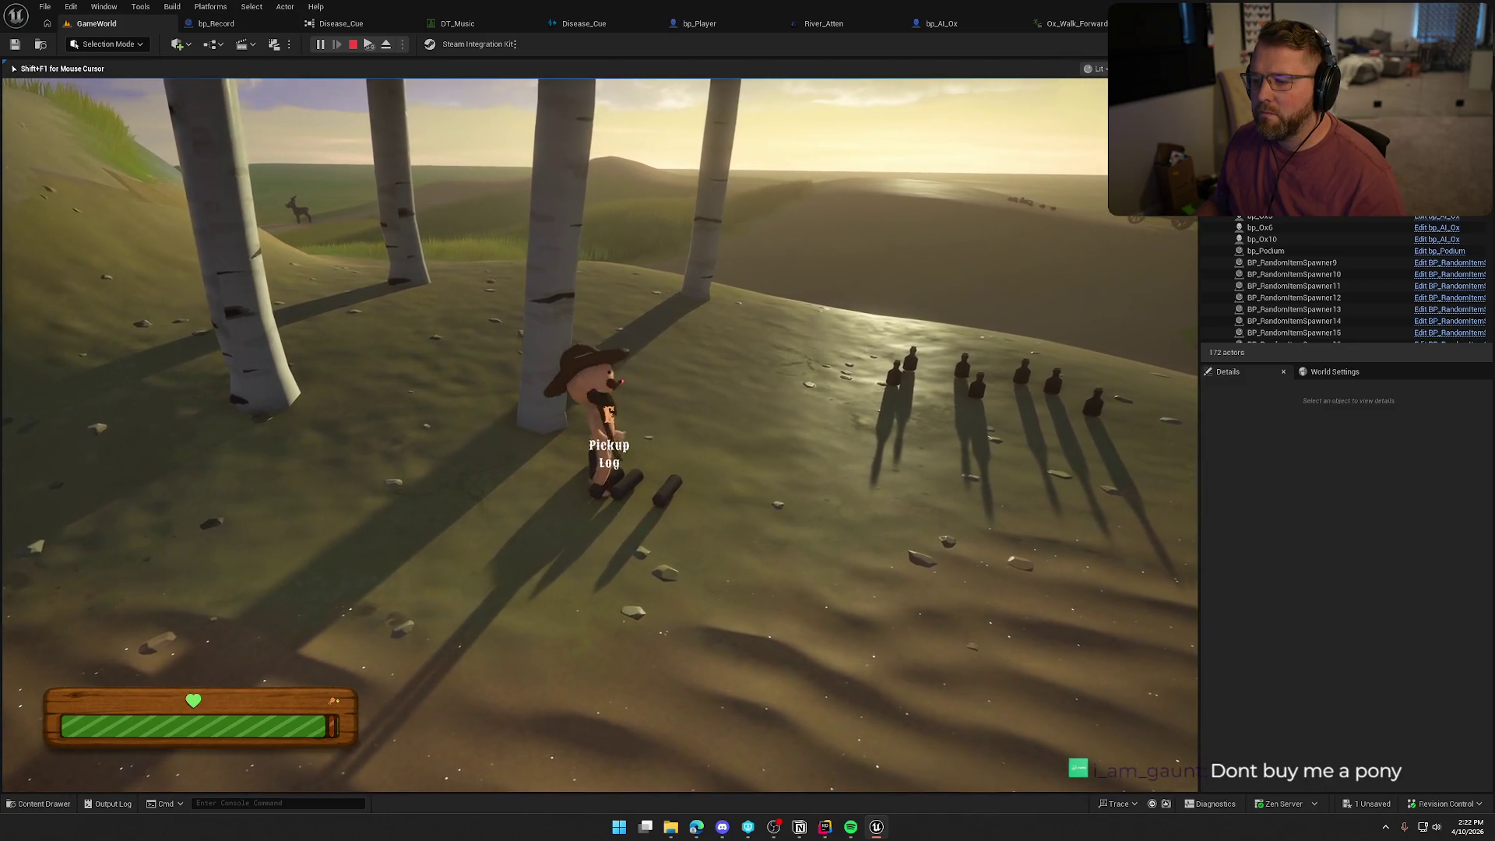
# Pick up and drop the axe, grab a log, and run to the Lobby Trading Post.
pyautogui.press('e')
pyautogui.rightClick(600, 434)
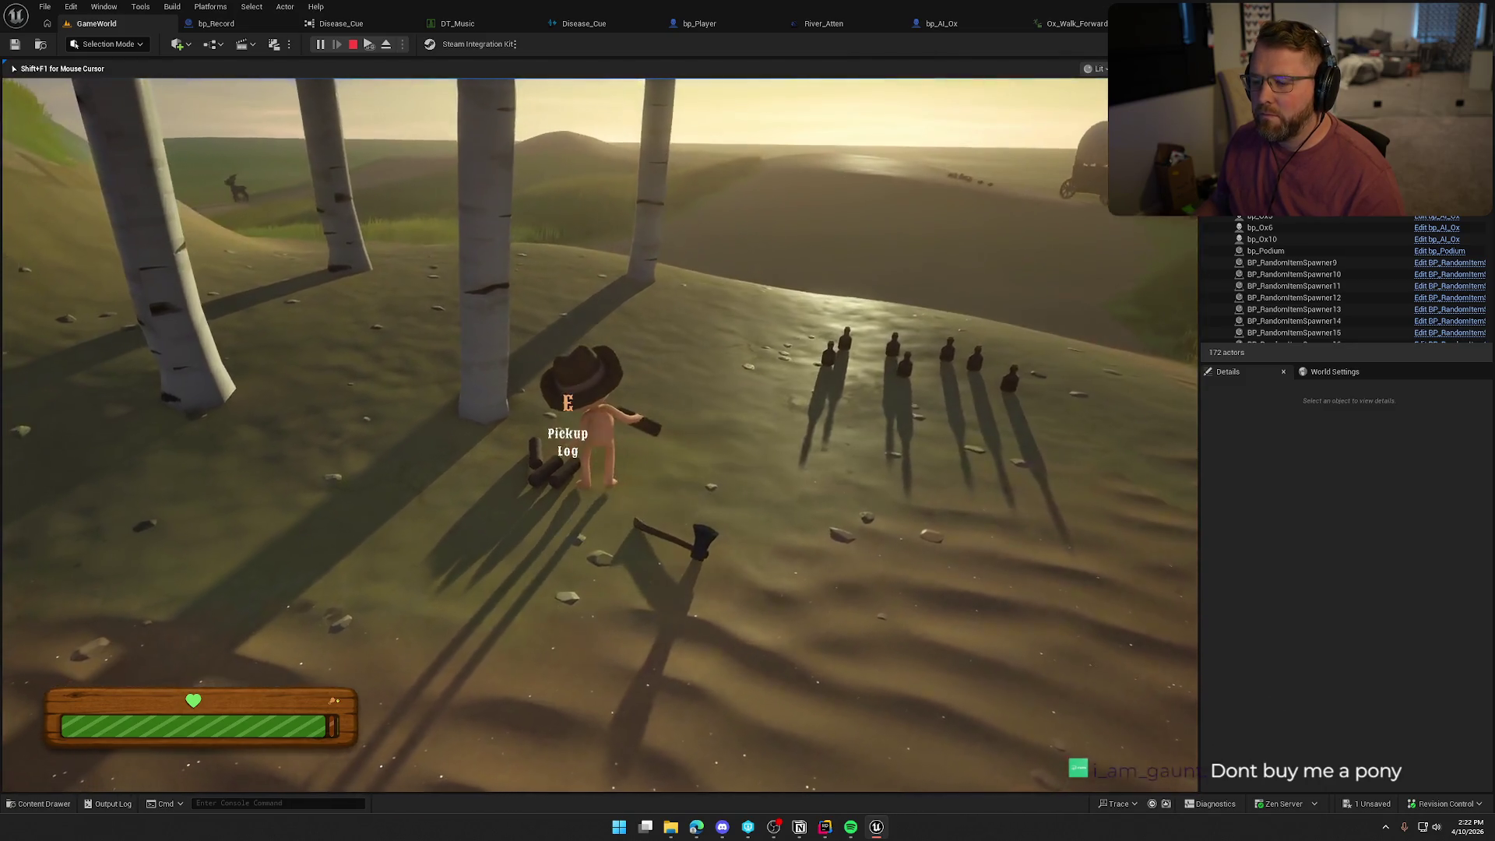
pyautogui.press('e')
pyautogui.hotkey('shift', 'w')
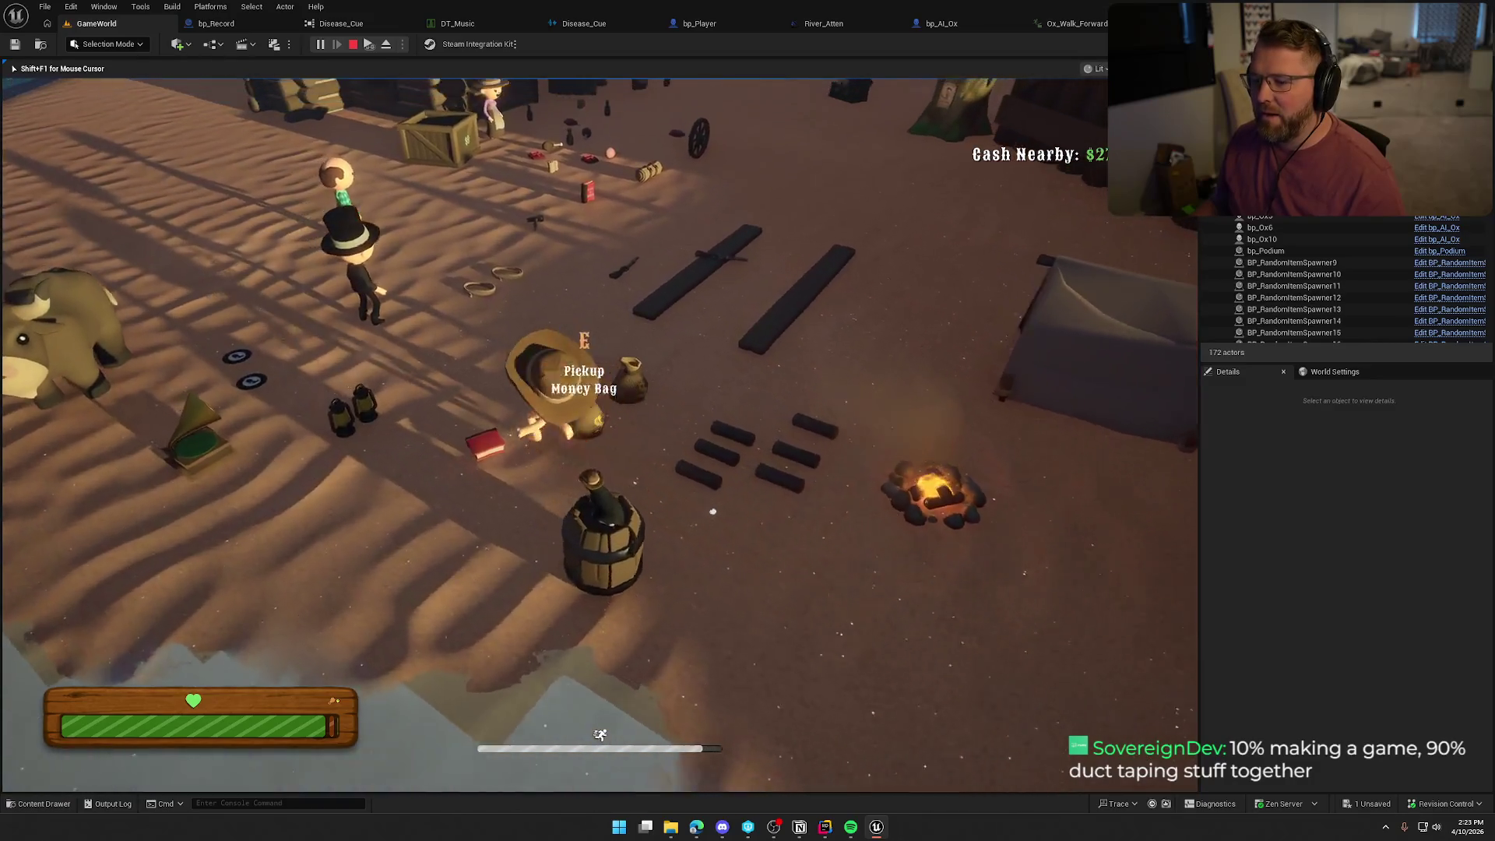
pyautogui.press('w')
pyautogui.press('w')
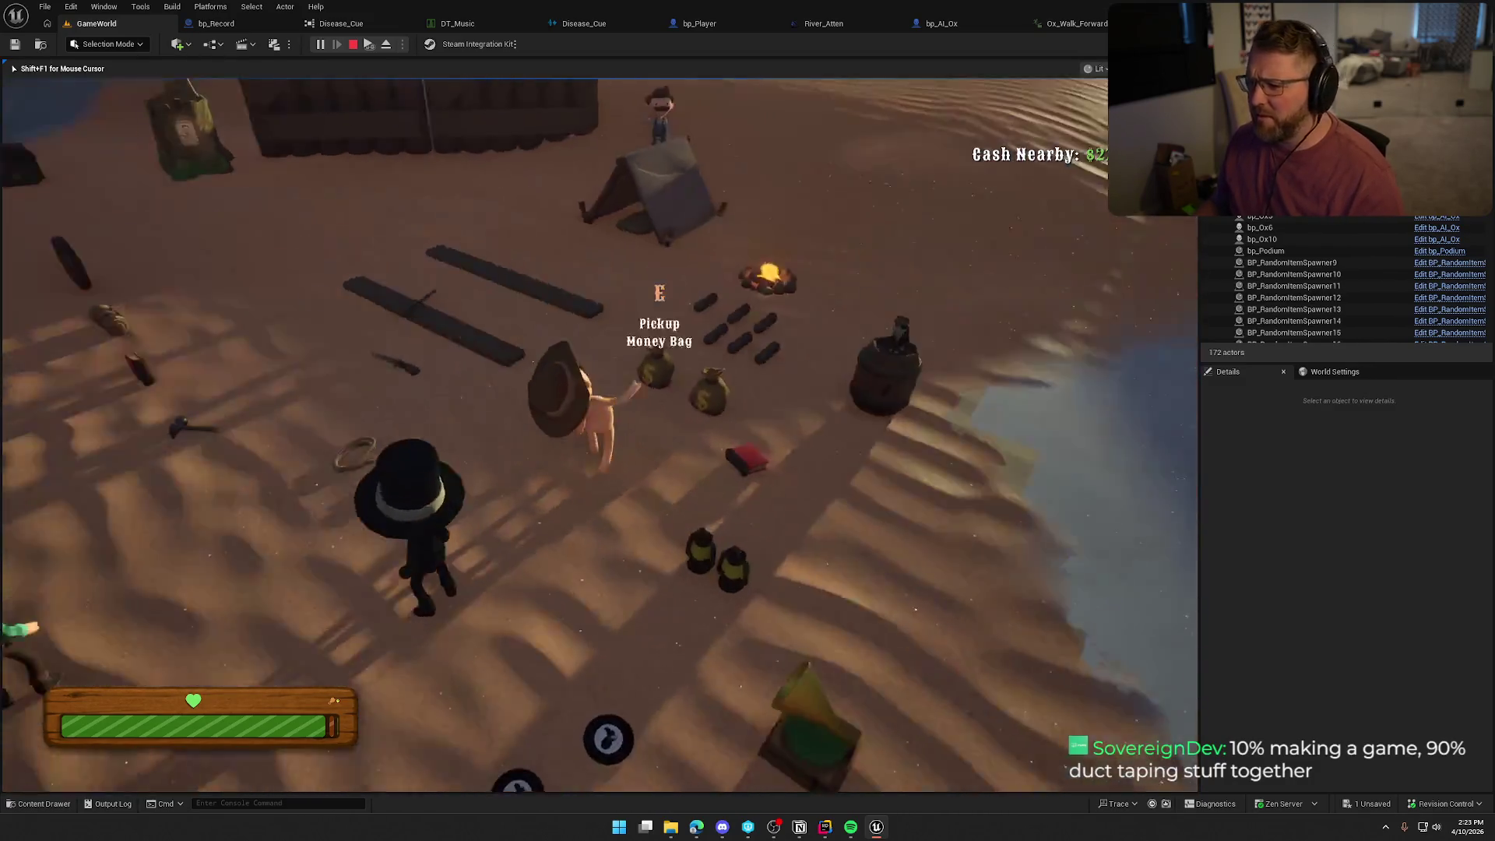
# Pick up and drop a money bag, run around the camp, and buy food.
pyautogui.press('e')
pyautogui.rightClick(599, 434)
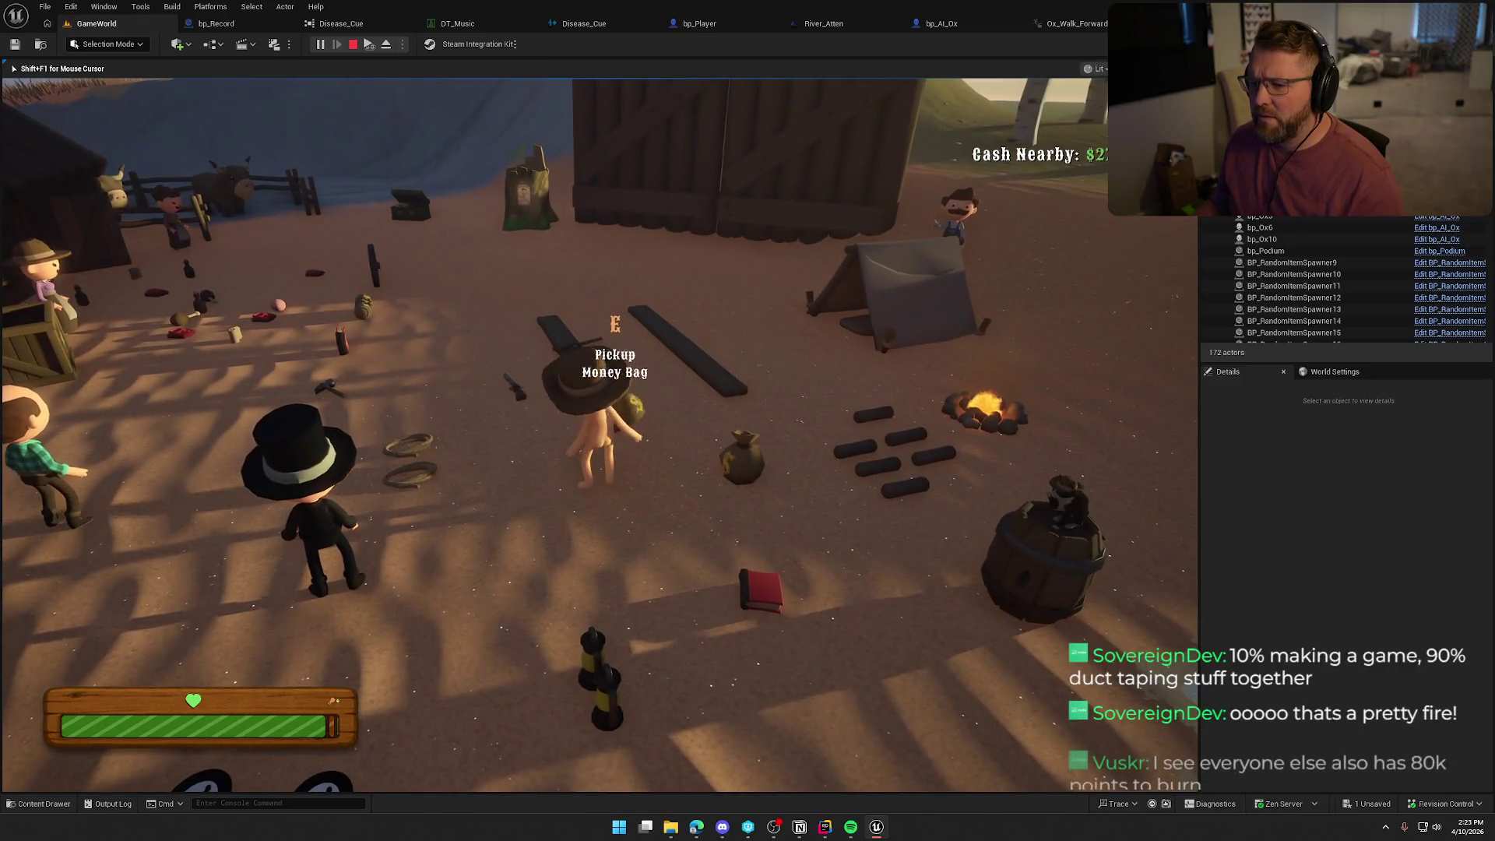
pyautogui.hotkey('shift', 'w')
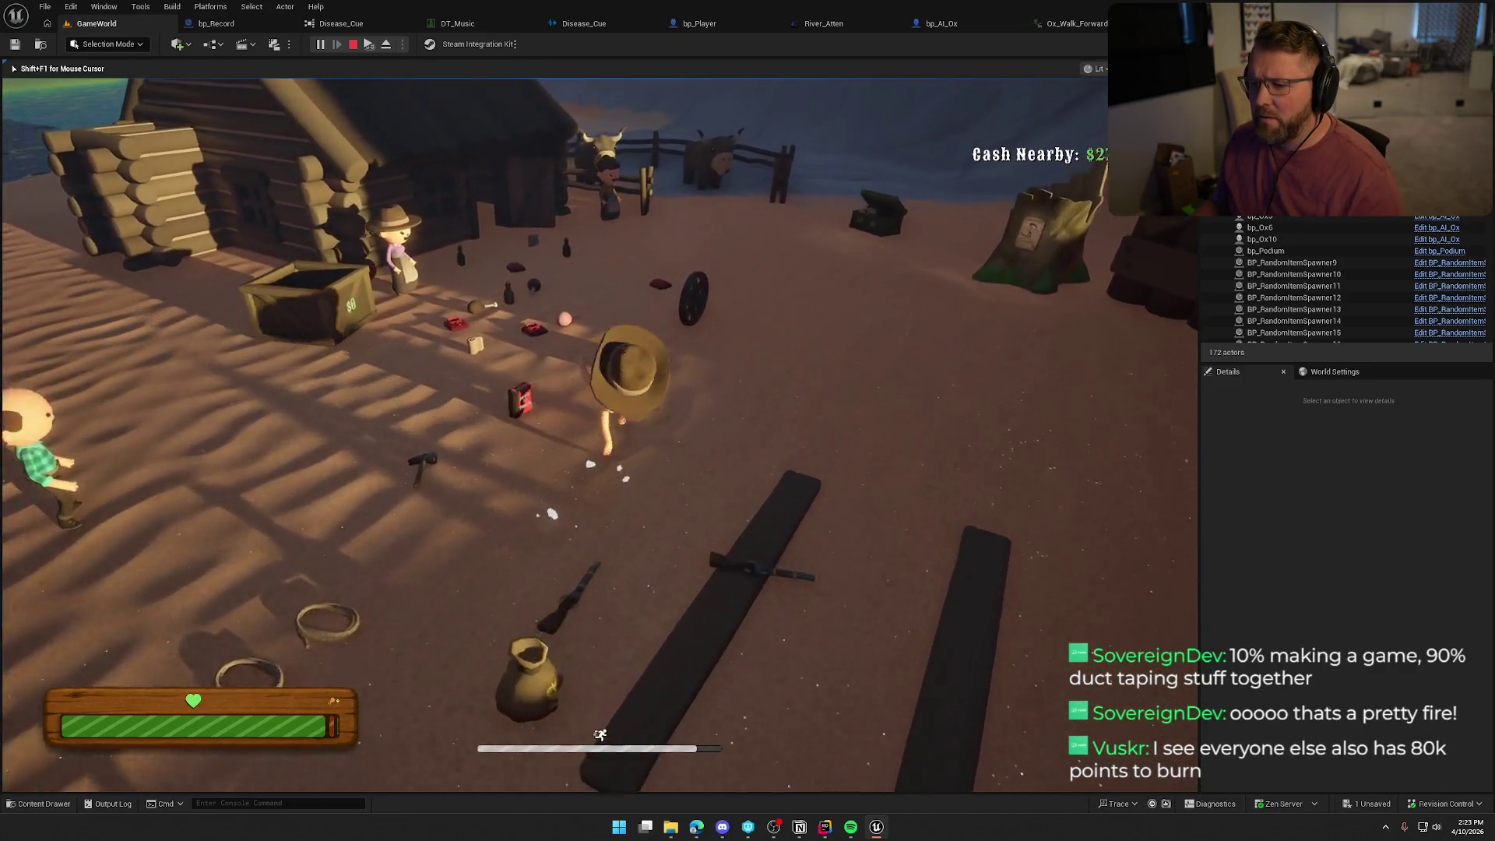
pyautogui.press('w')
pyautogui.press('a')
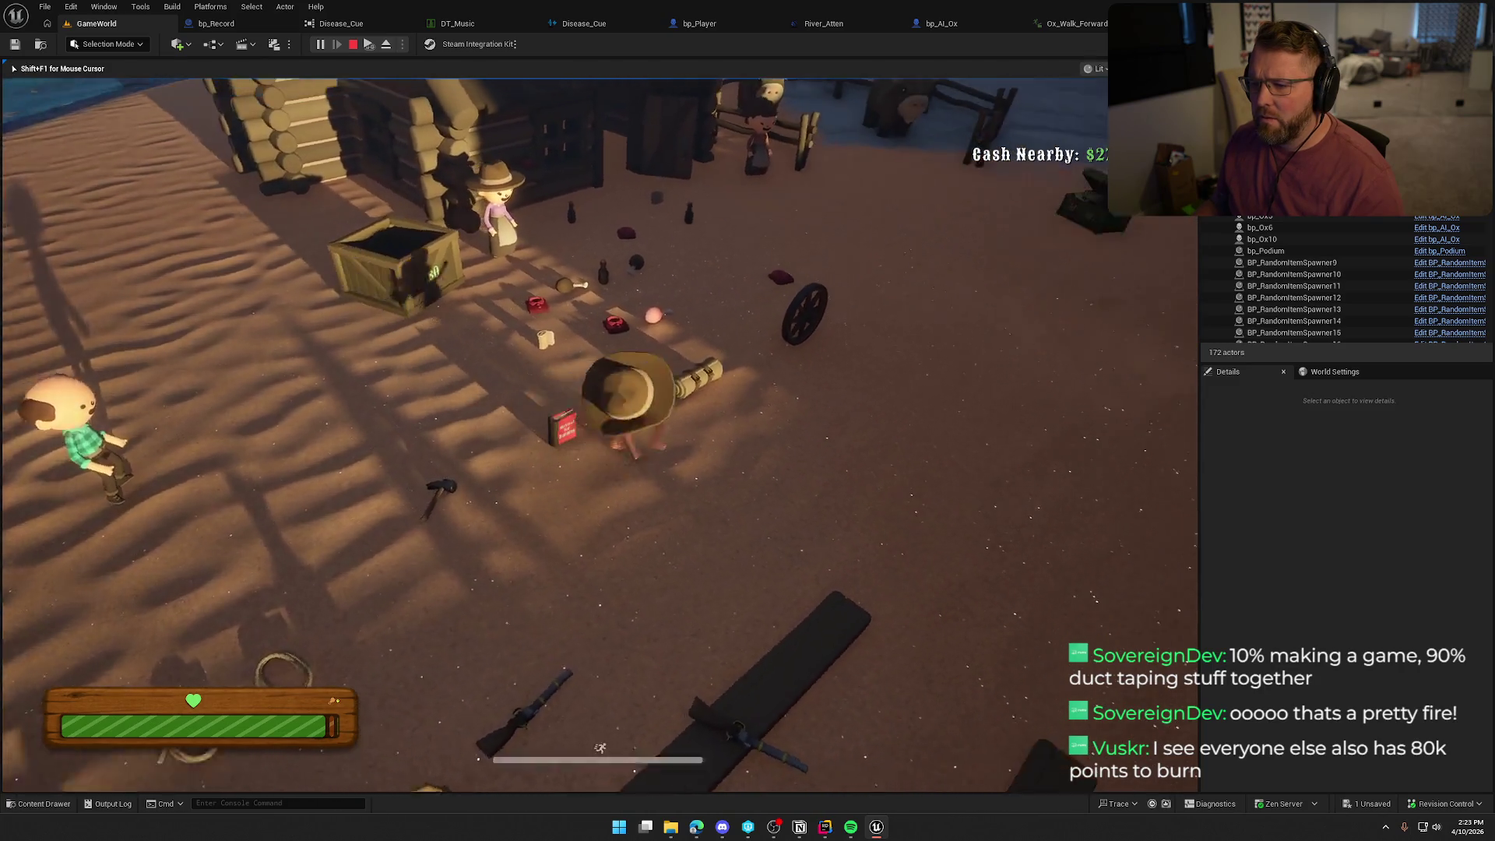
pyautogui.hotkey('shift', 'w')
pyautogui.hotkey('shift', 'w')
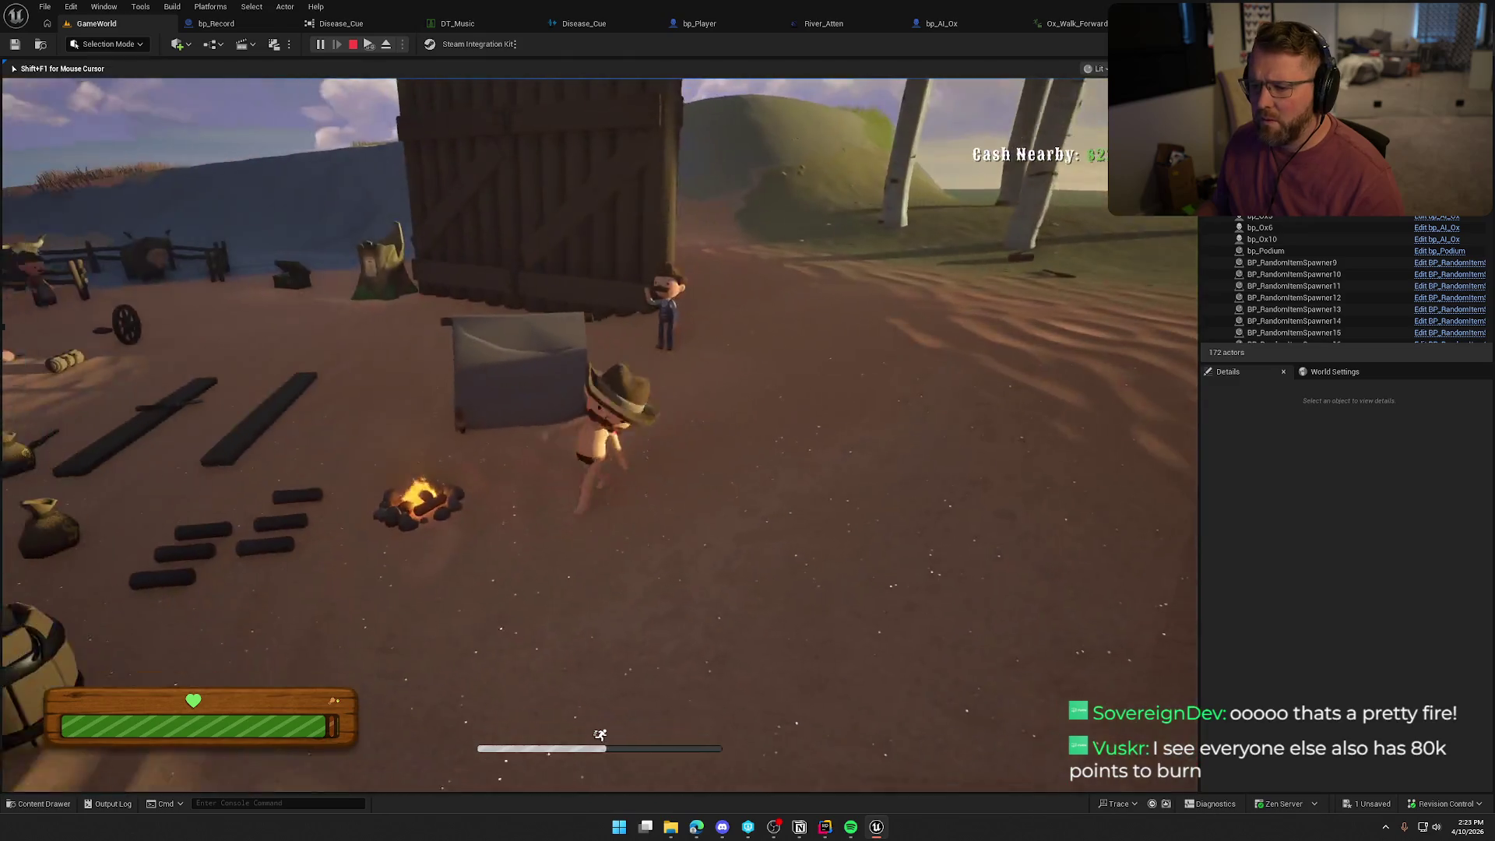
pyautogui.hotkey('shift', 'w')
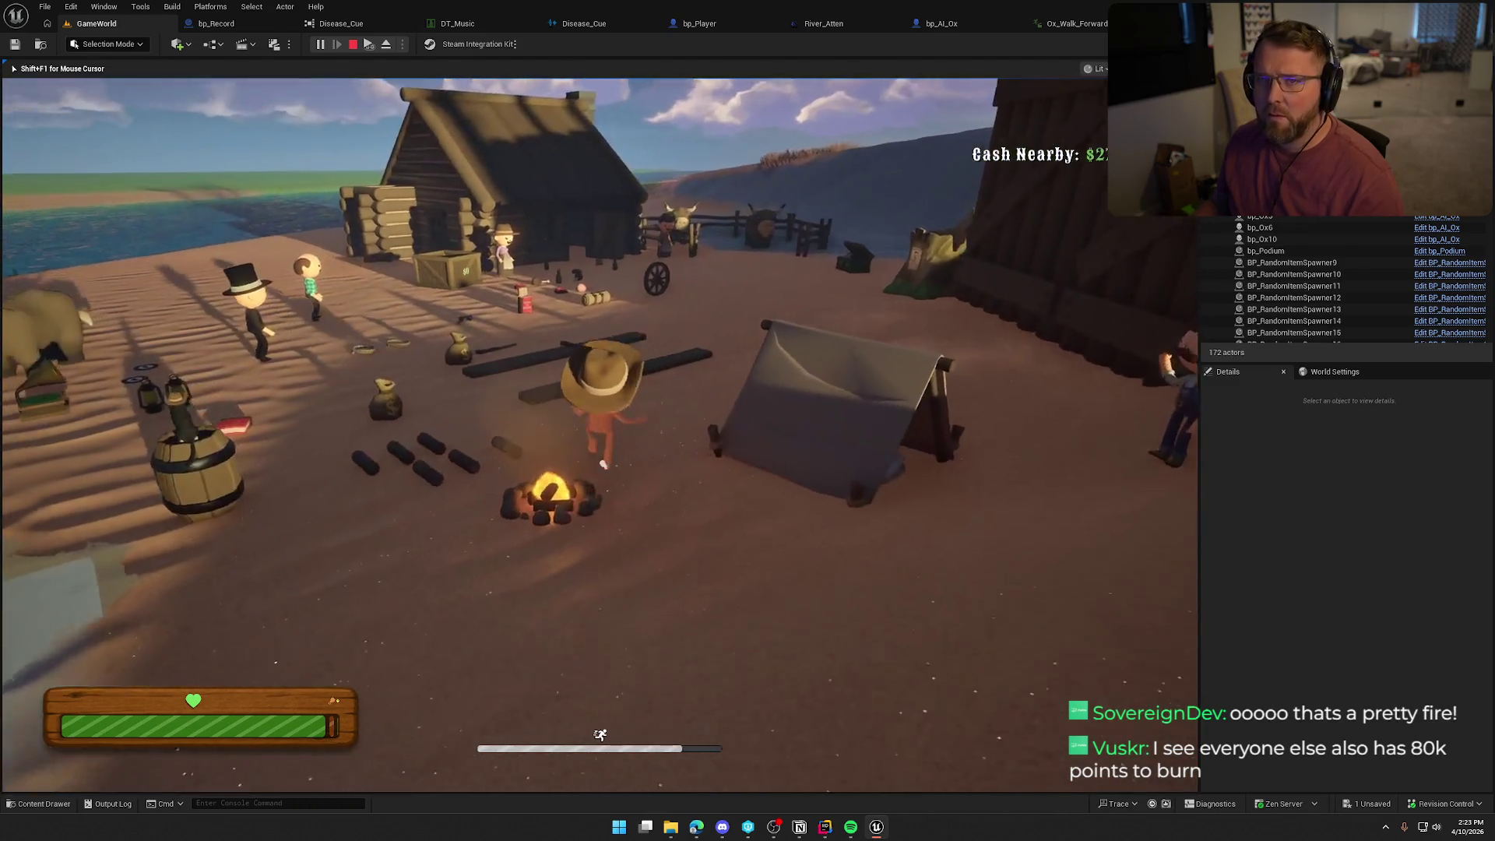
pyautogui.hotkey('shift', 'w')
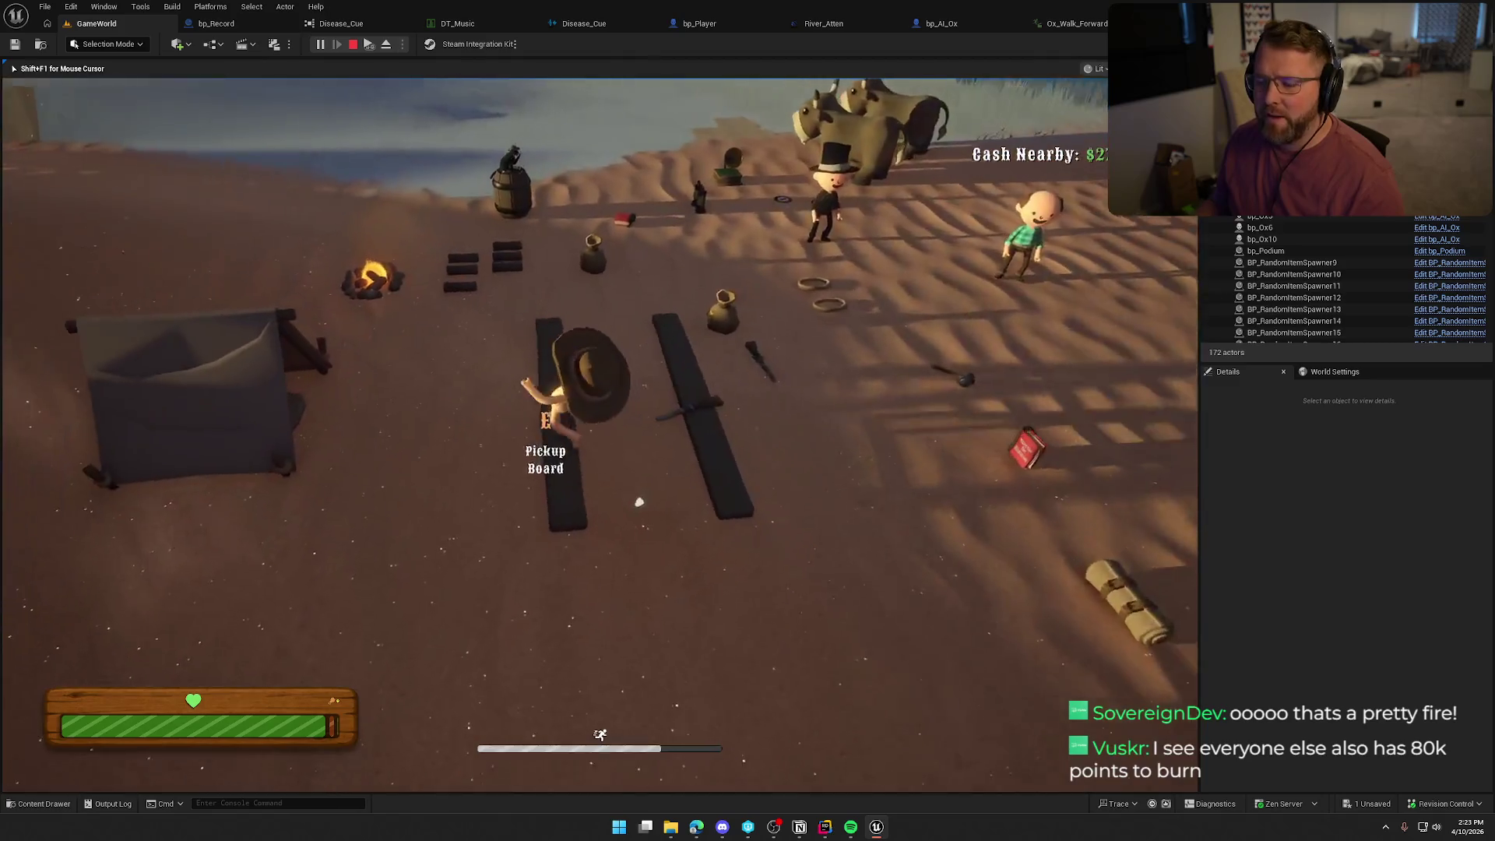
pyautogui.hotkey('shift', 'w')
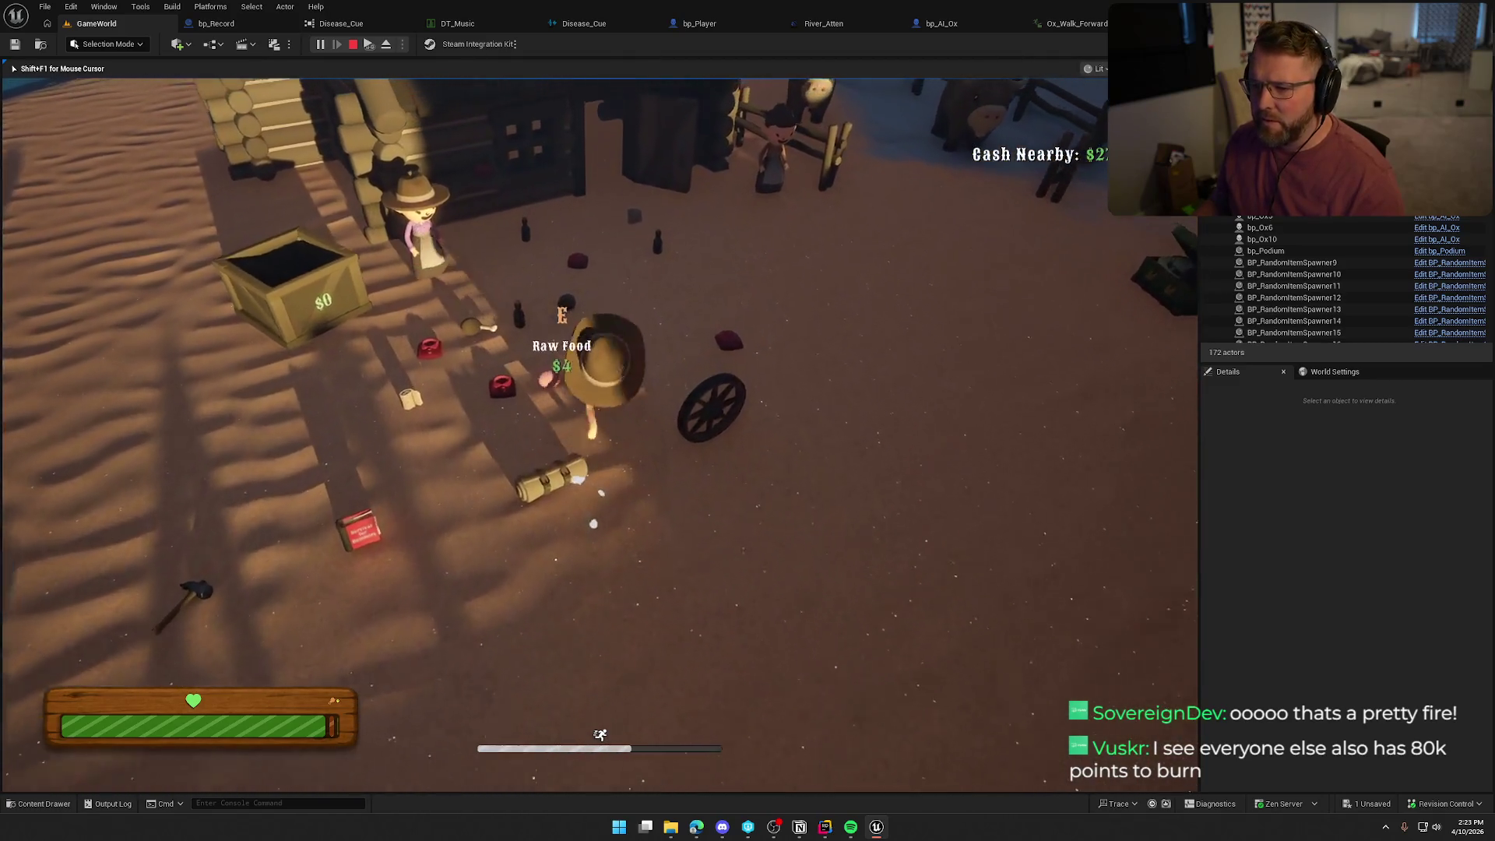
pyautogui.hotkey('shift', 'w')
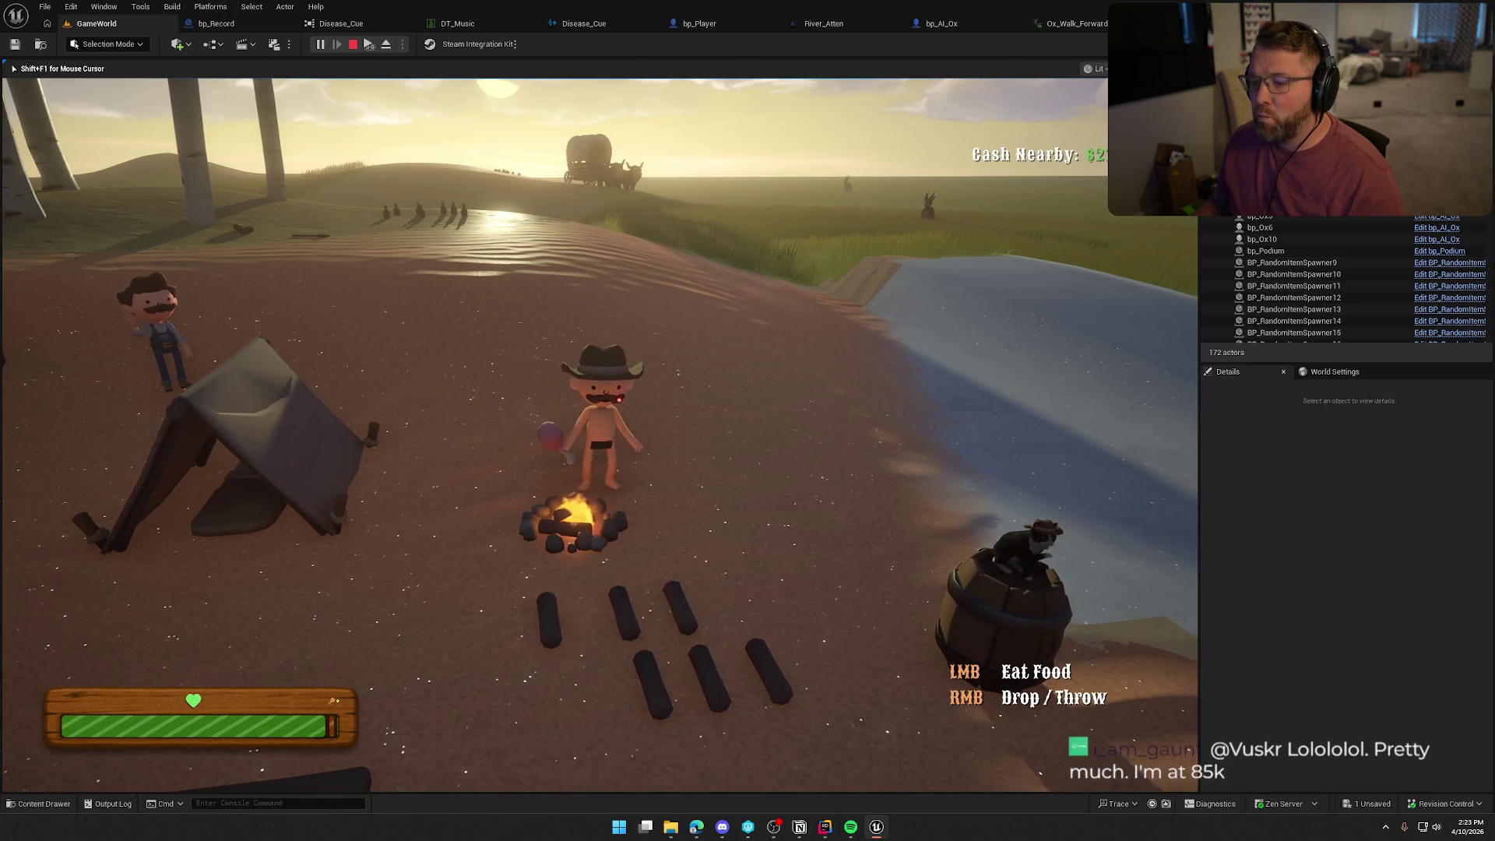
pyautogui.hotkey('shift', 'w')
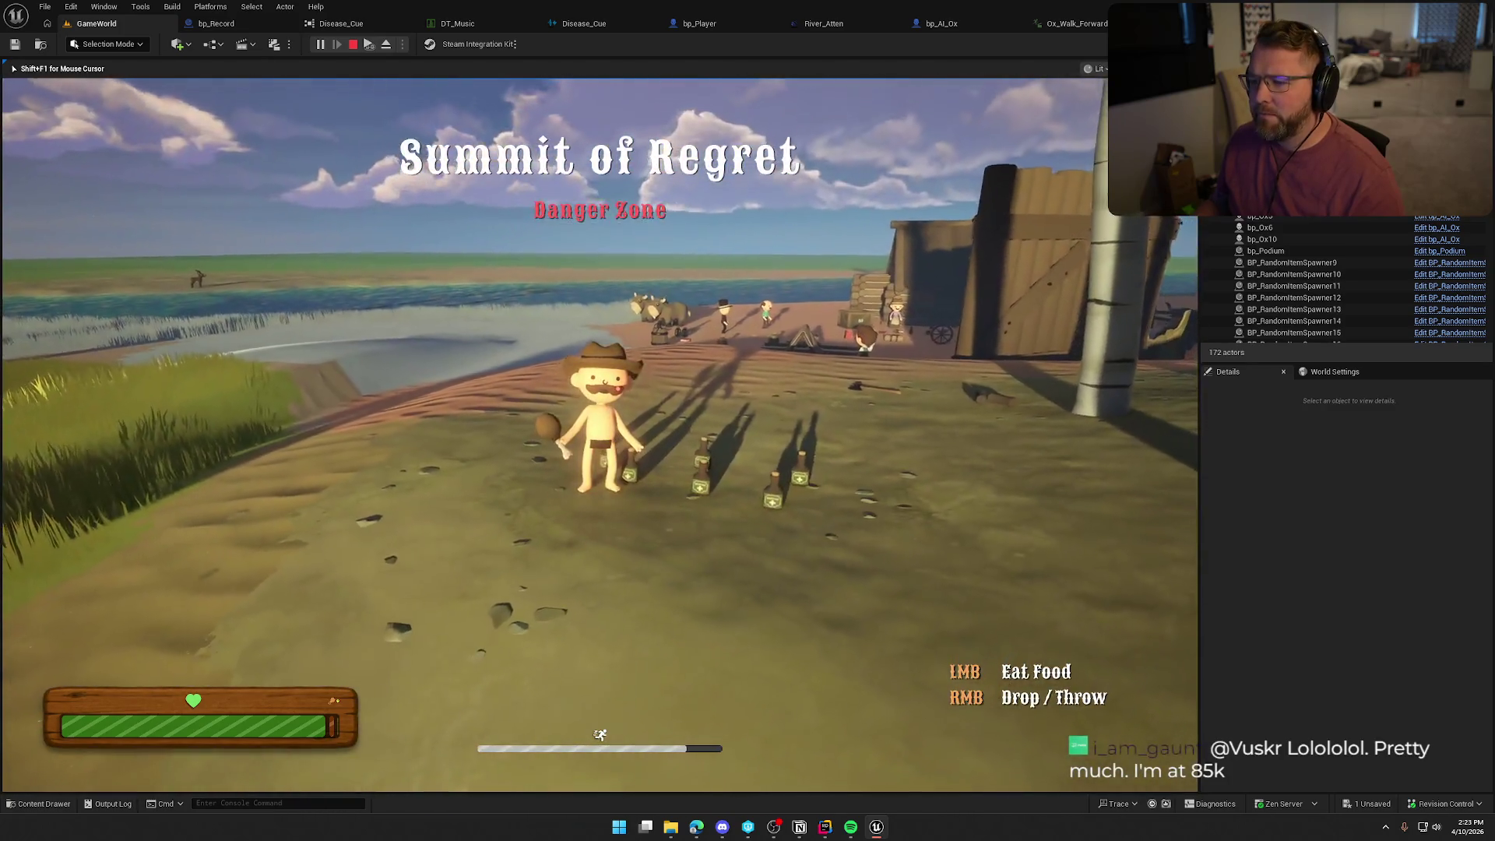
pyautogui.hotkey('shift', 'w')
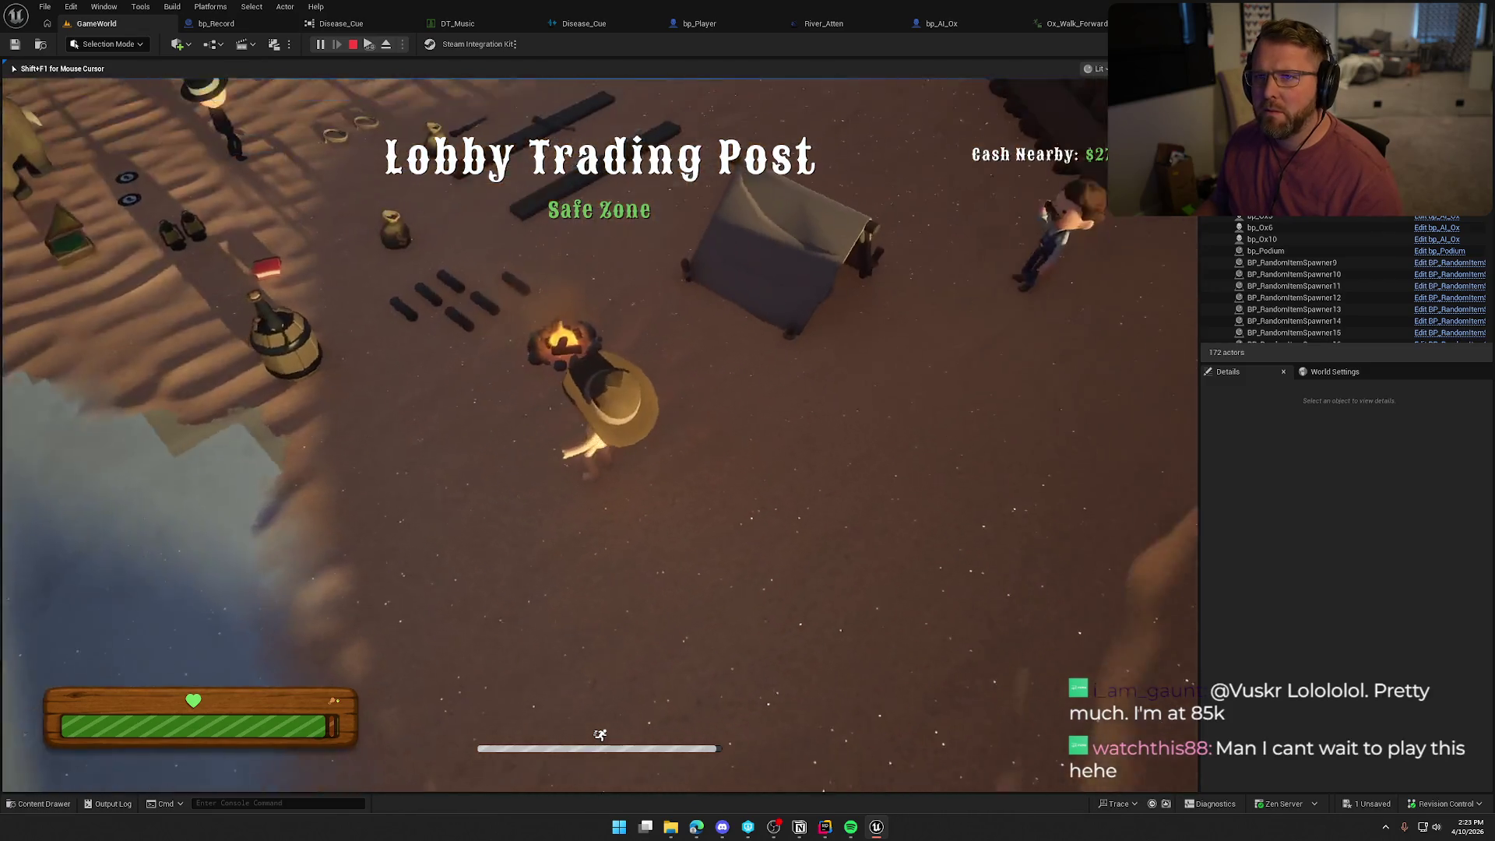
# Stop the play test, open the bp_FirePitBase blueprint, and select its FireSound component.
pyautogui.press('Escape')
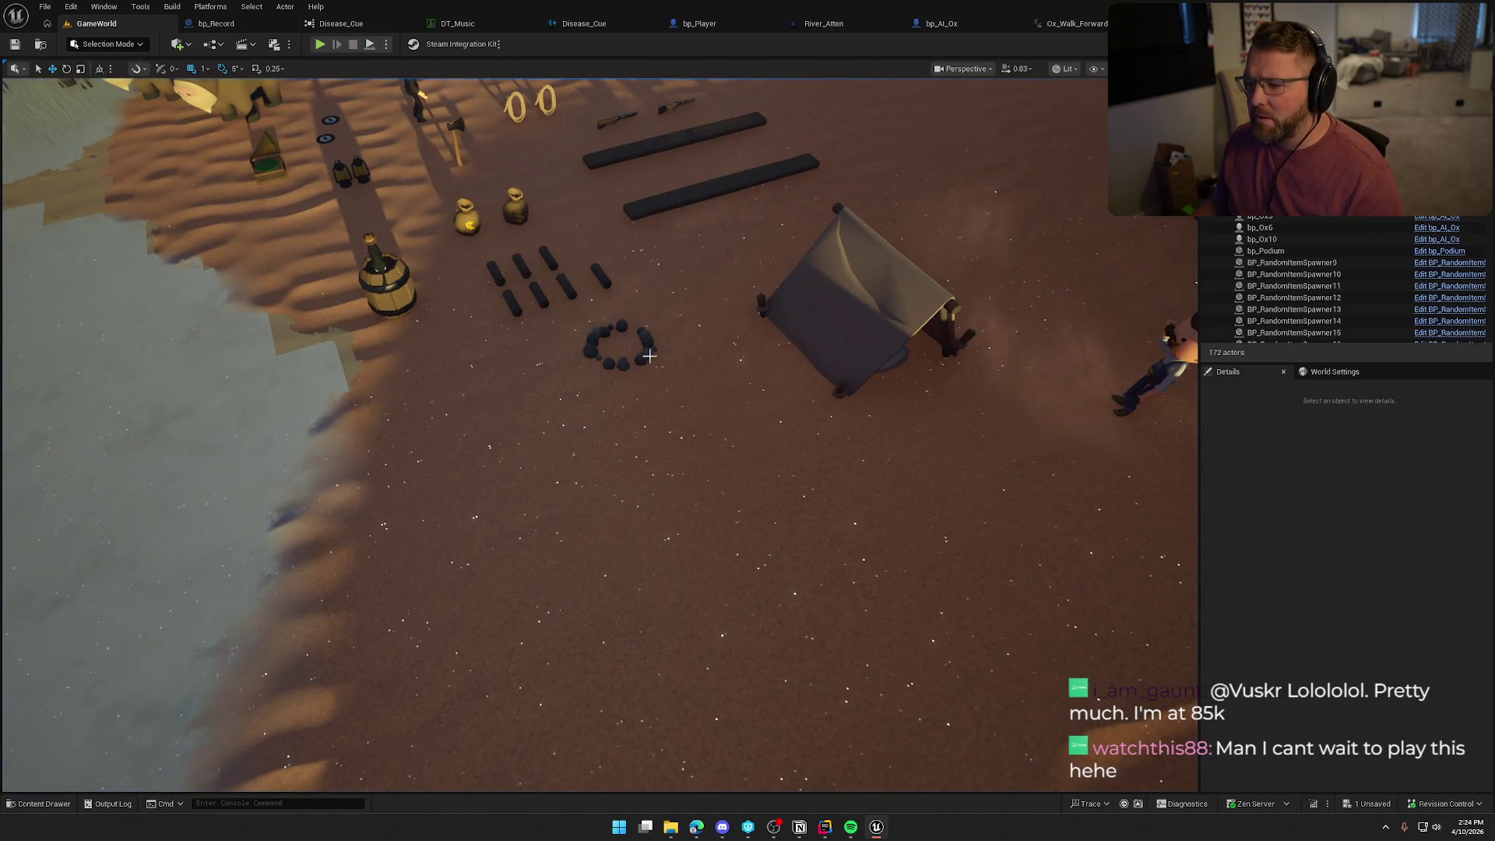
pyautogui.click(620, 342)
pyautogui.click(1455, 239)
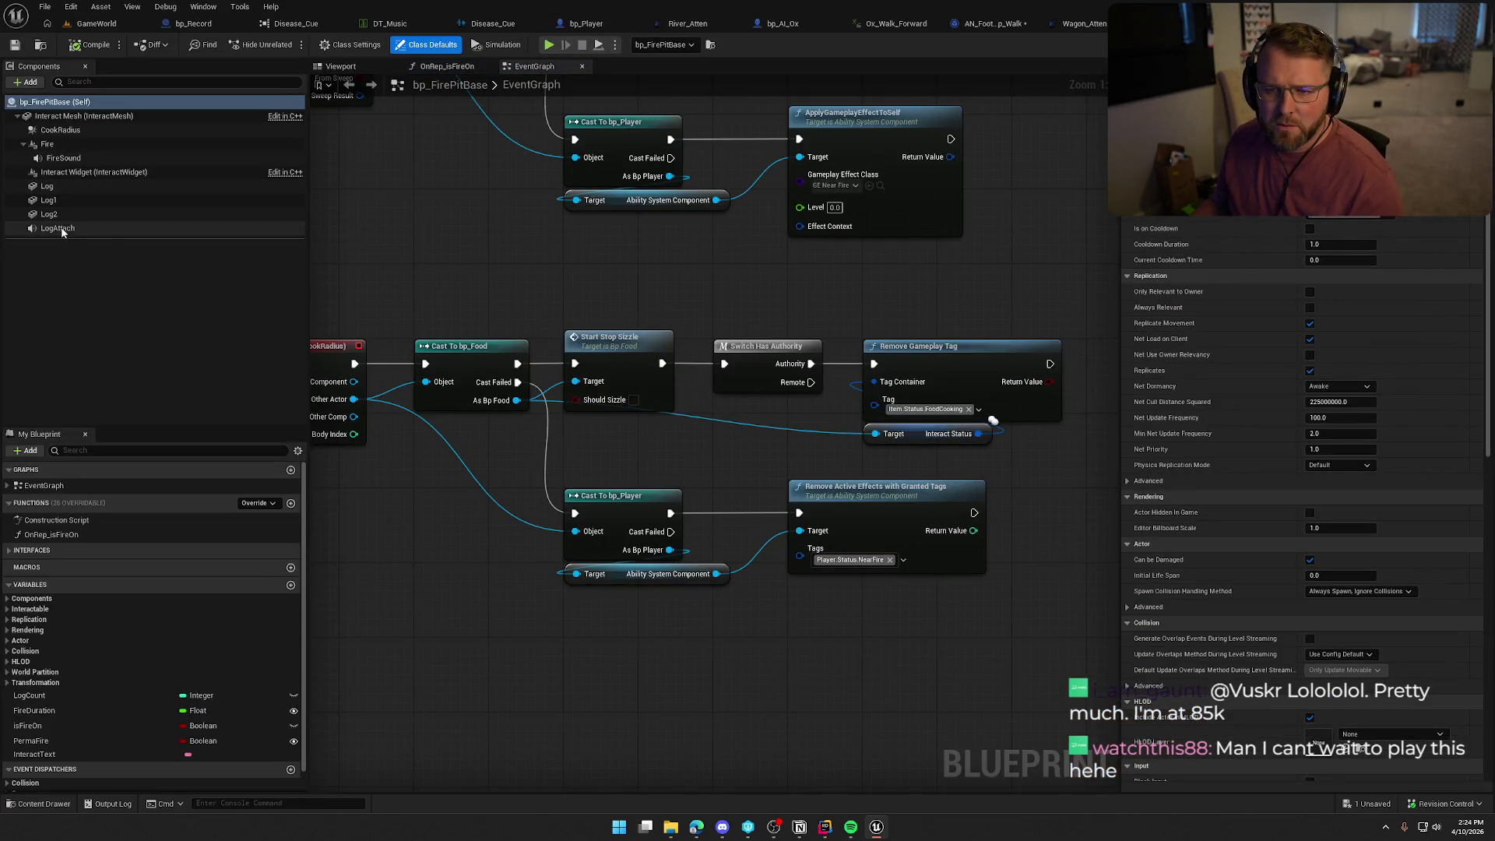
pyautogui.click(64, 158)
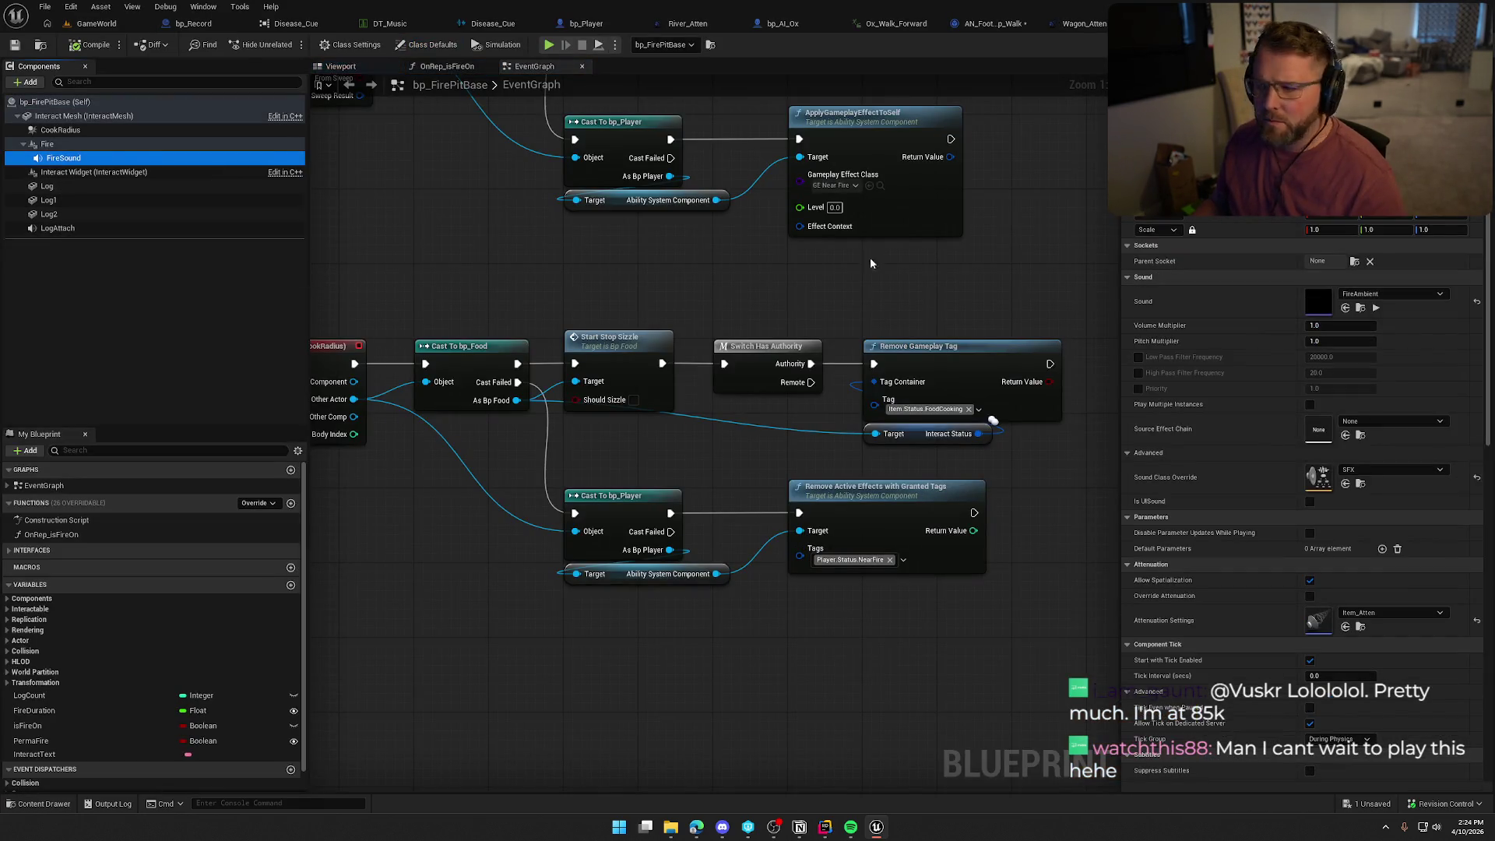
# Set Item_Atten's inner radius to 950 and falloff distance to 2500, then check it out and save.
pyautogui.doubleClick(1314, 616)
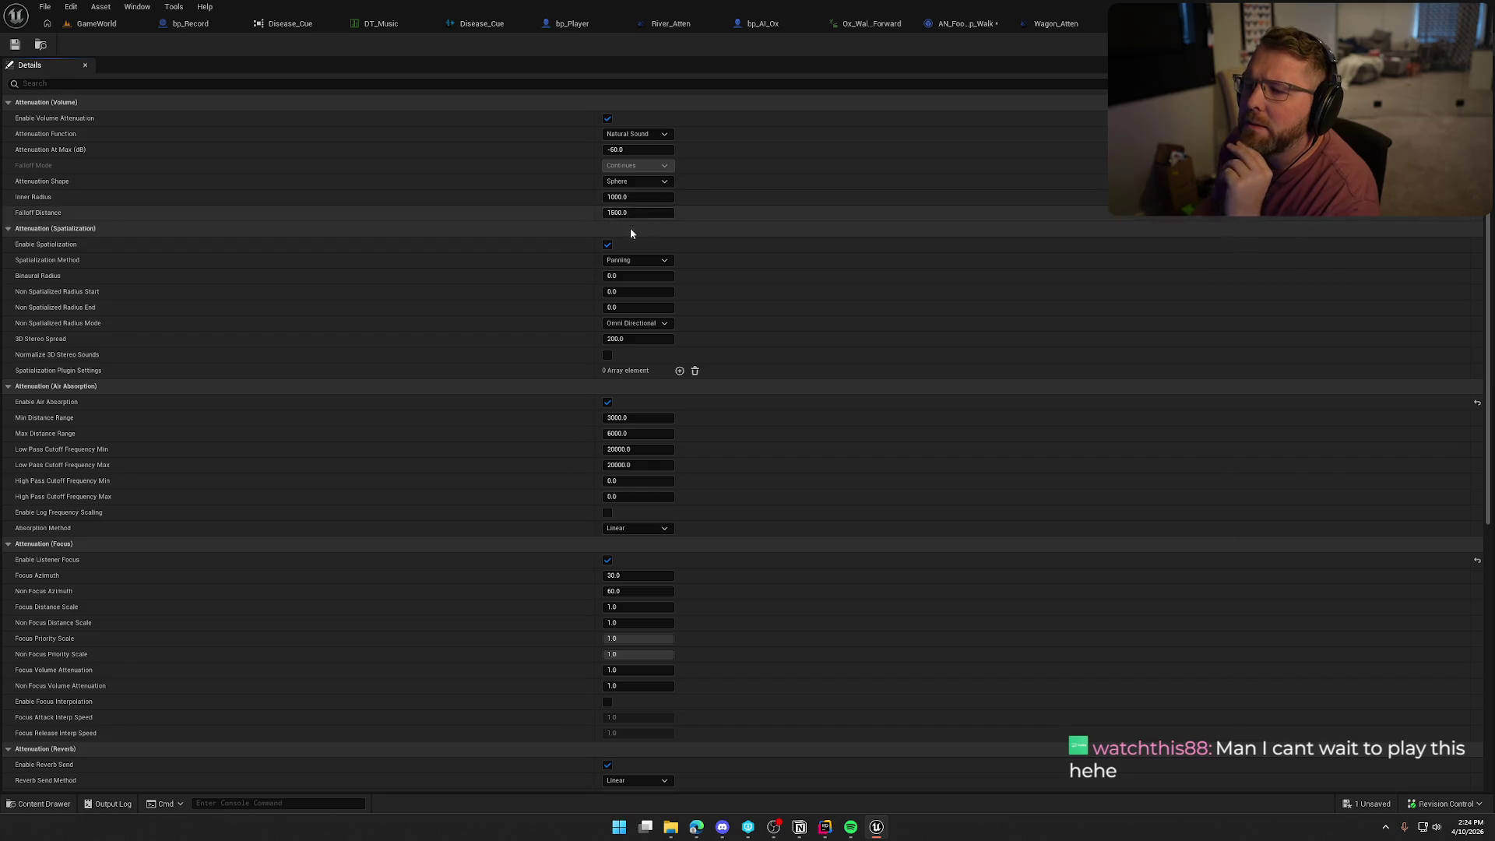
pyautogui.click(636, 198)
pyautogui.write('950')
pyautogui.press('Tab')
pyautogui.write('2500')
pyautogui.press('Return')
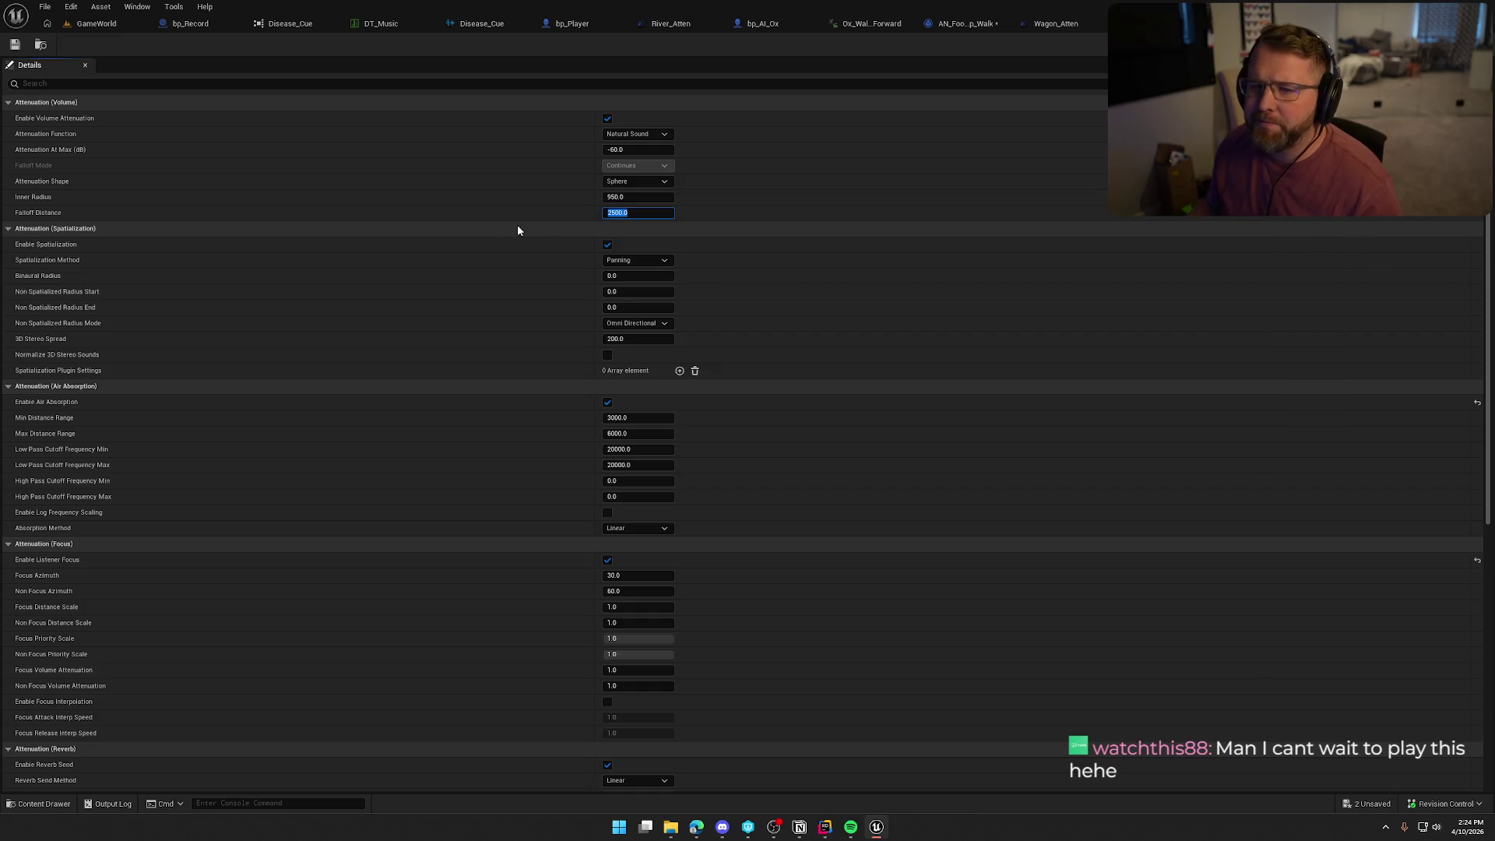
pyautogui.click(14, 48)
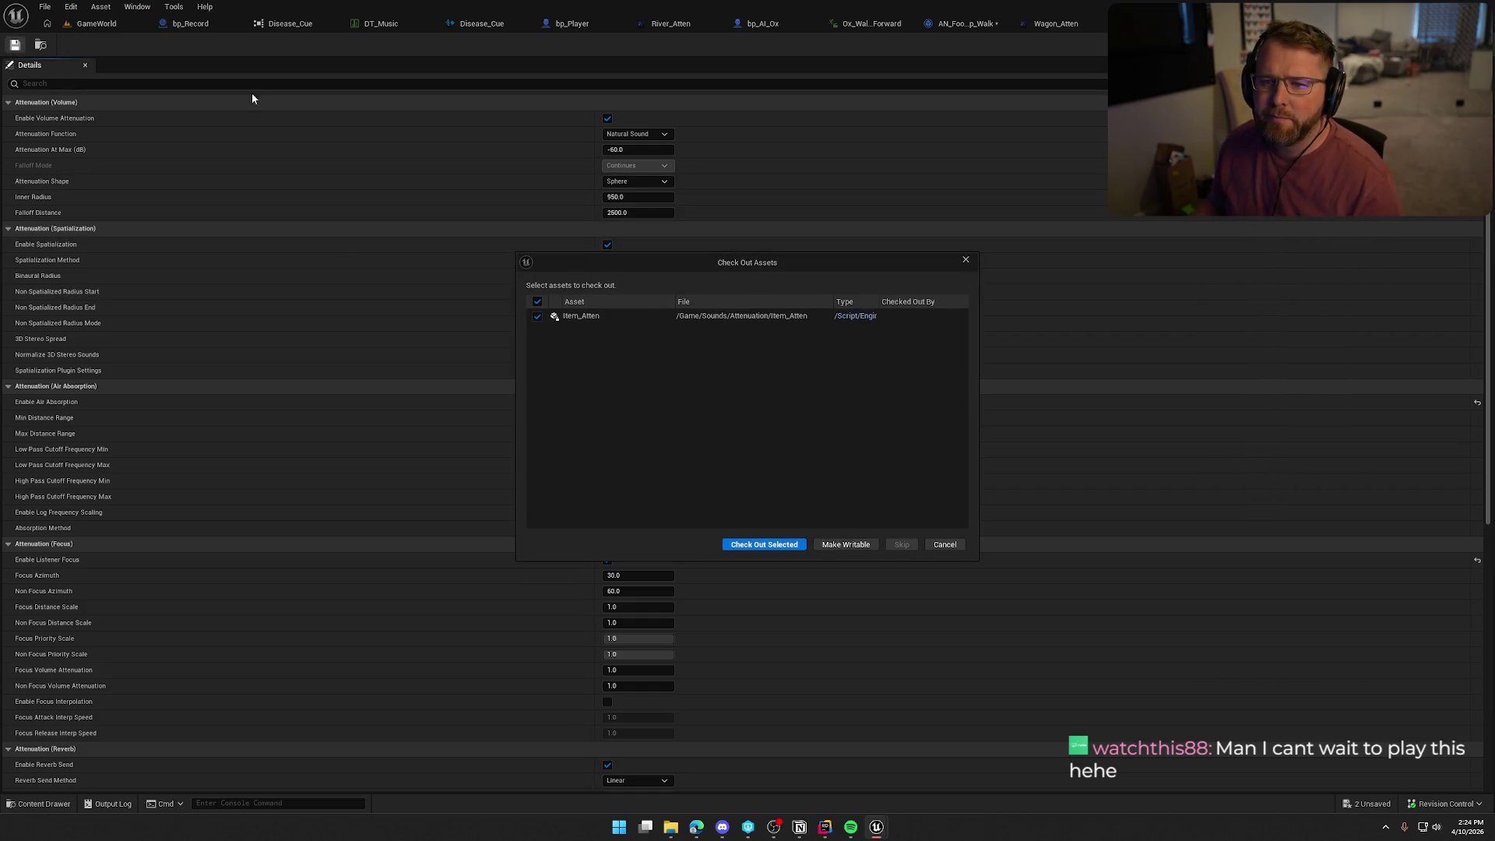
pyautogui.click(771, 548)
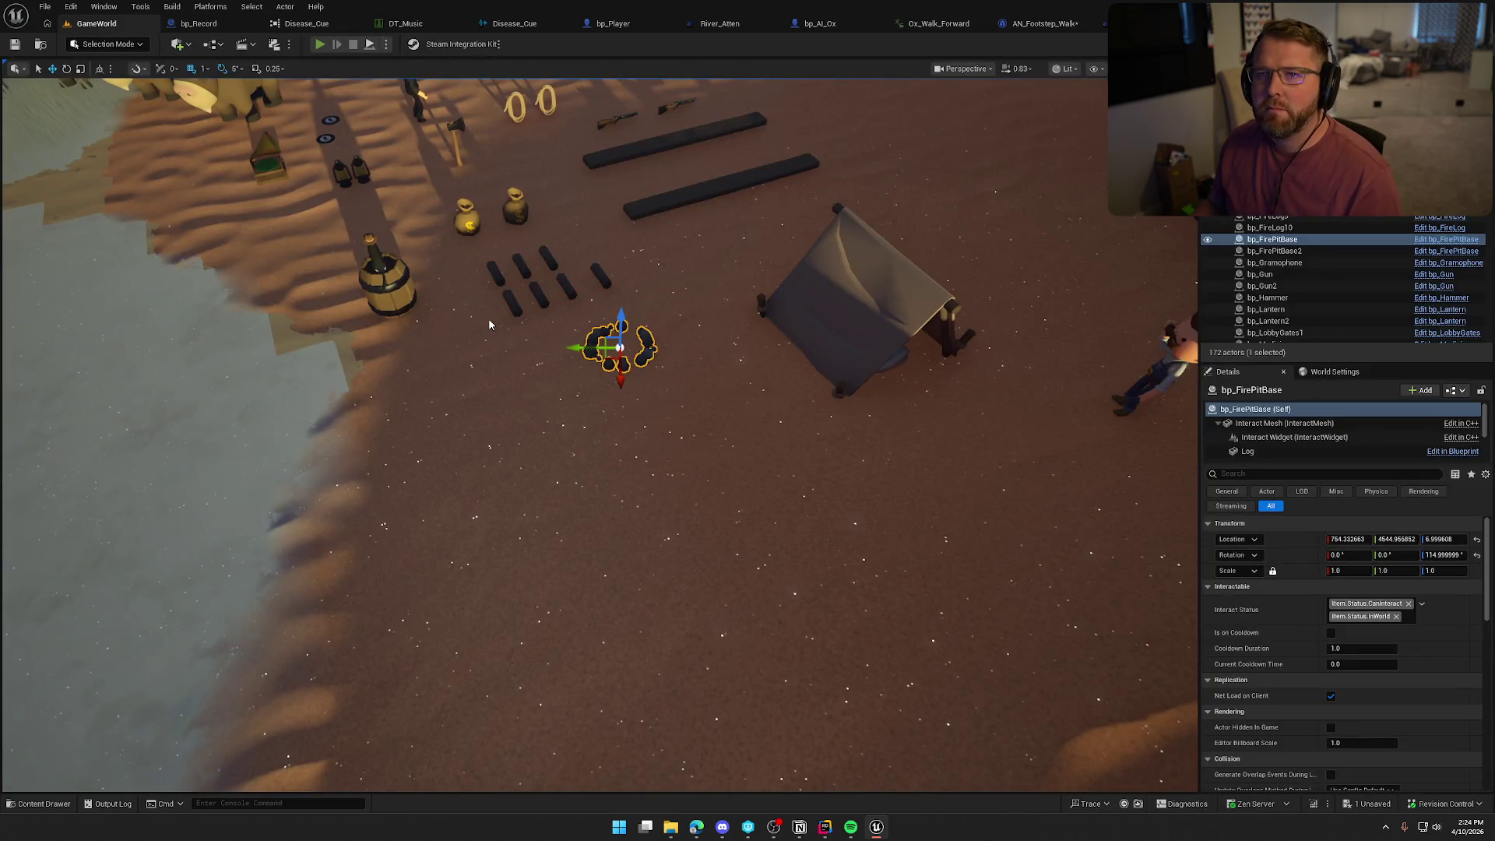
# Start a play test, buy and use the medicine, then buy and wear the red plaid clothing.
pyautogui.hotkey('alt', 'p')
pyautogui.press('w')
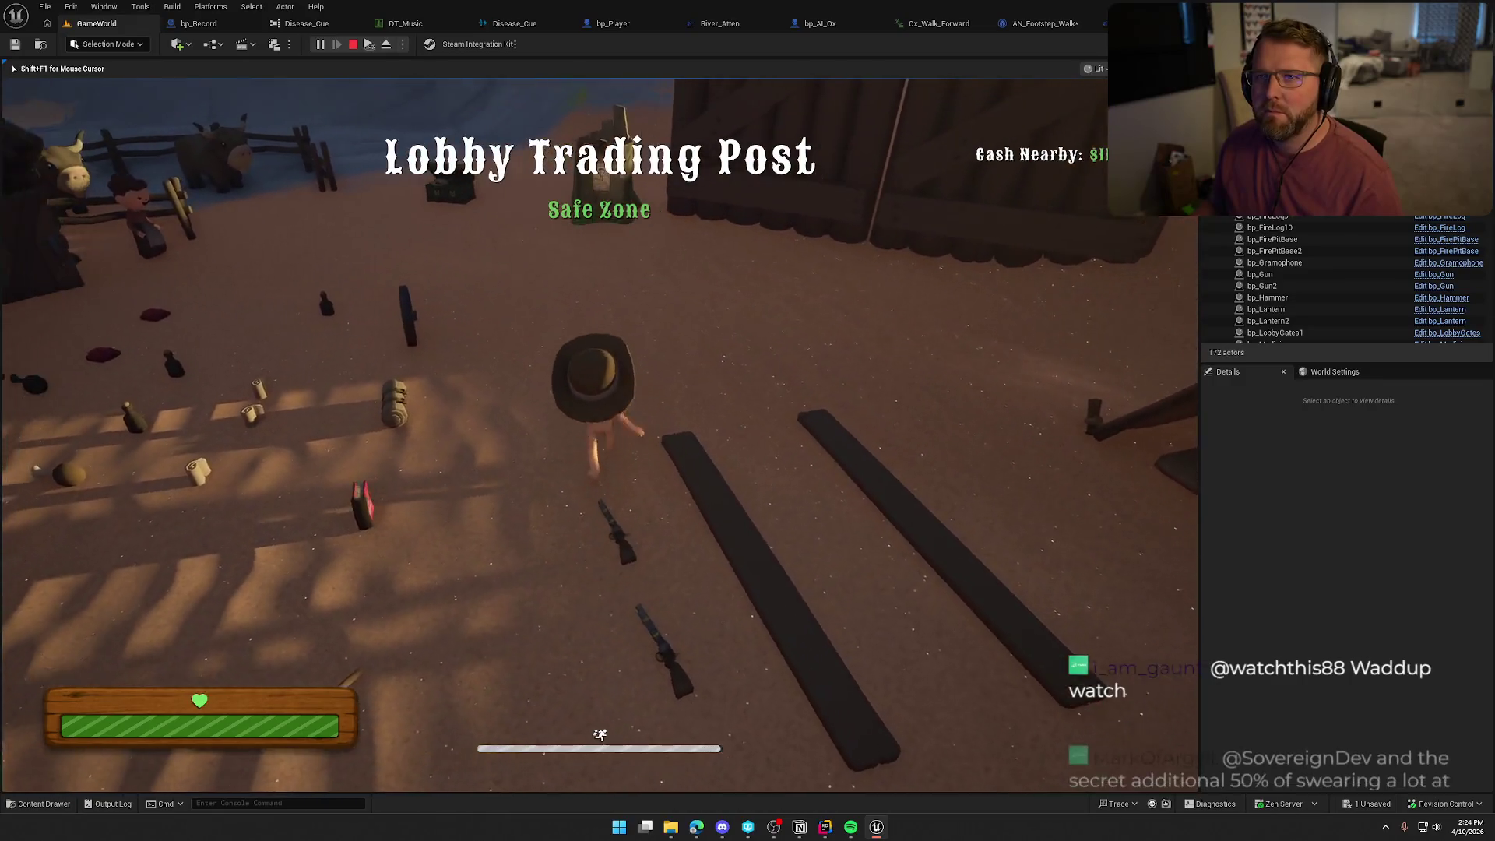
pyautogui.press('w')
pyautogui.press('e')
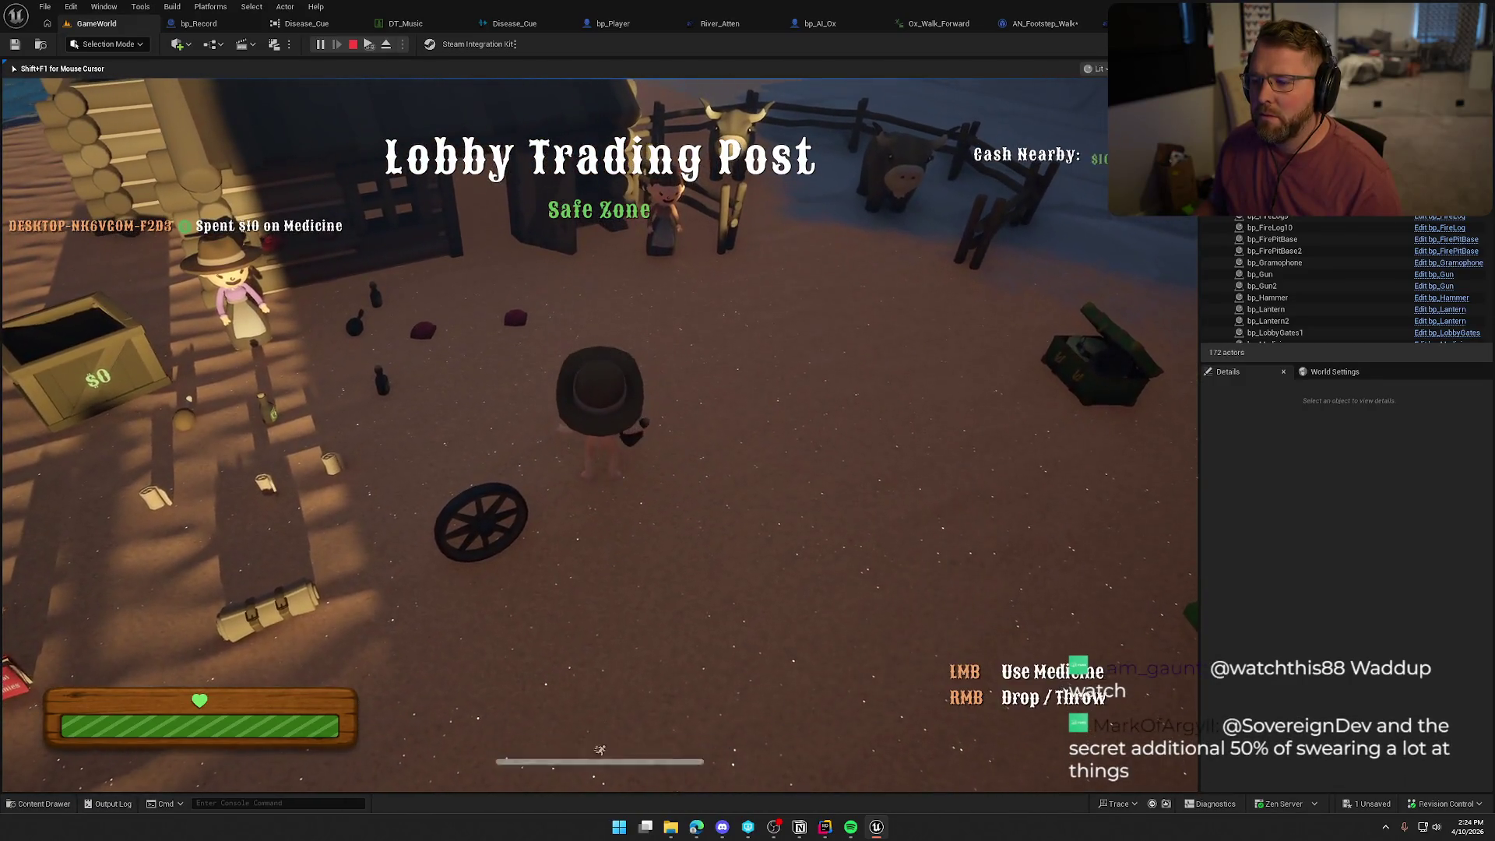
pyautogui.press('w')
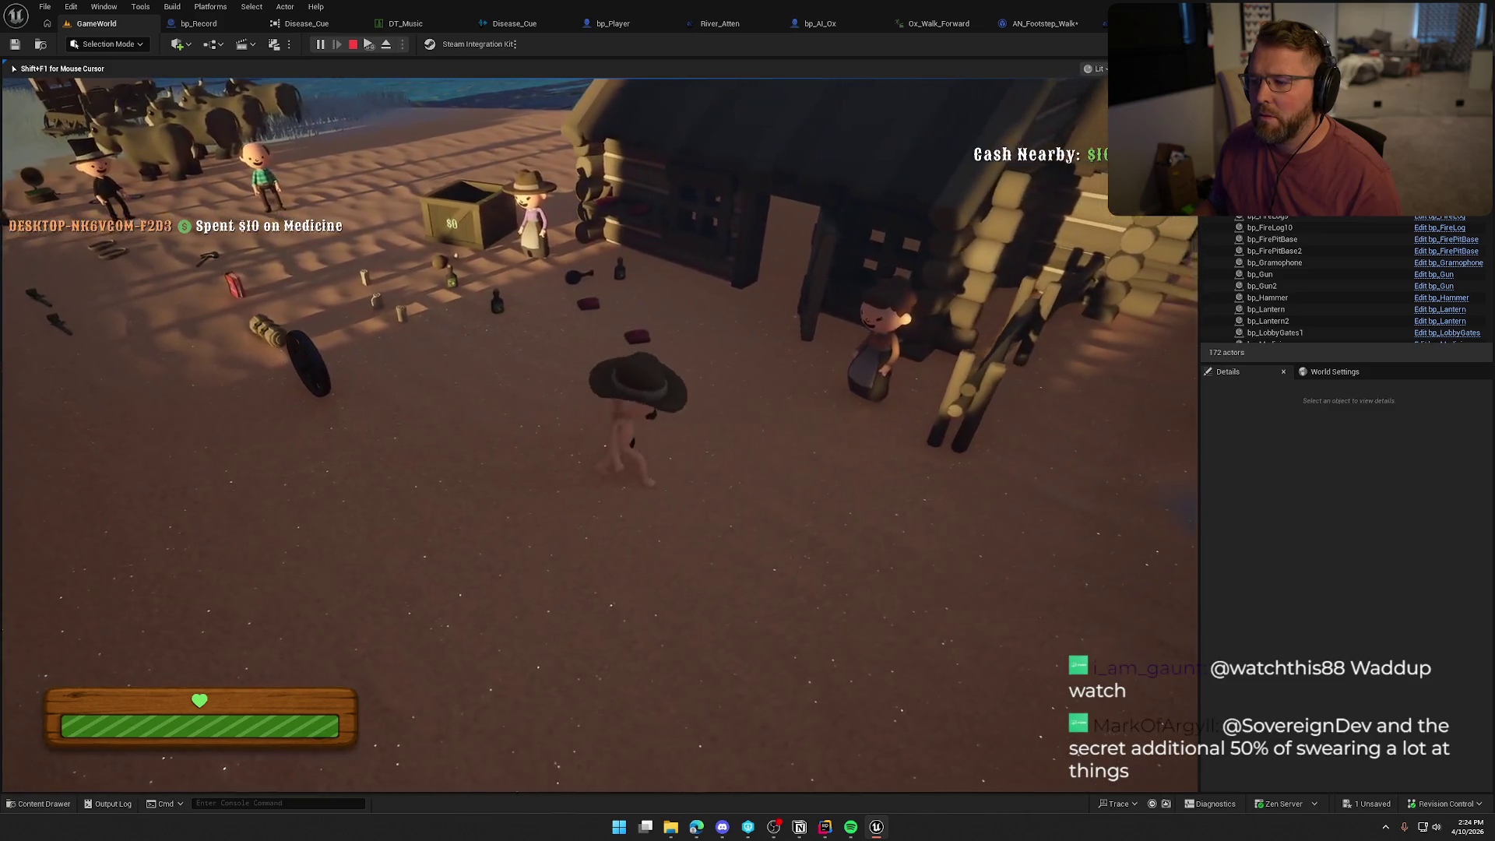
pyautogui.press('w')
pyautogui.press('e')
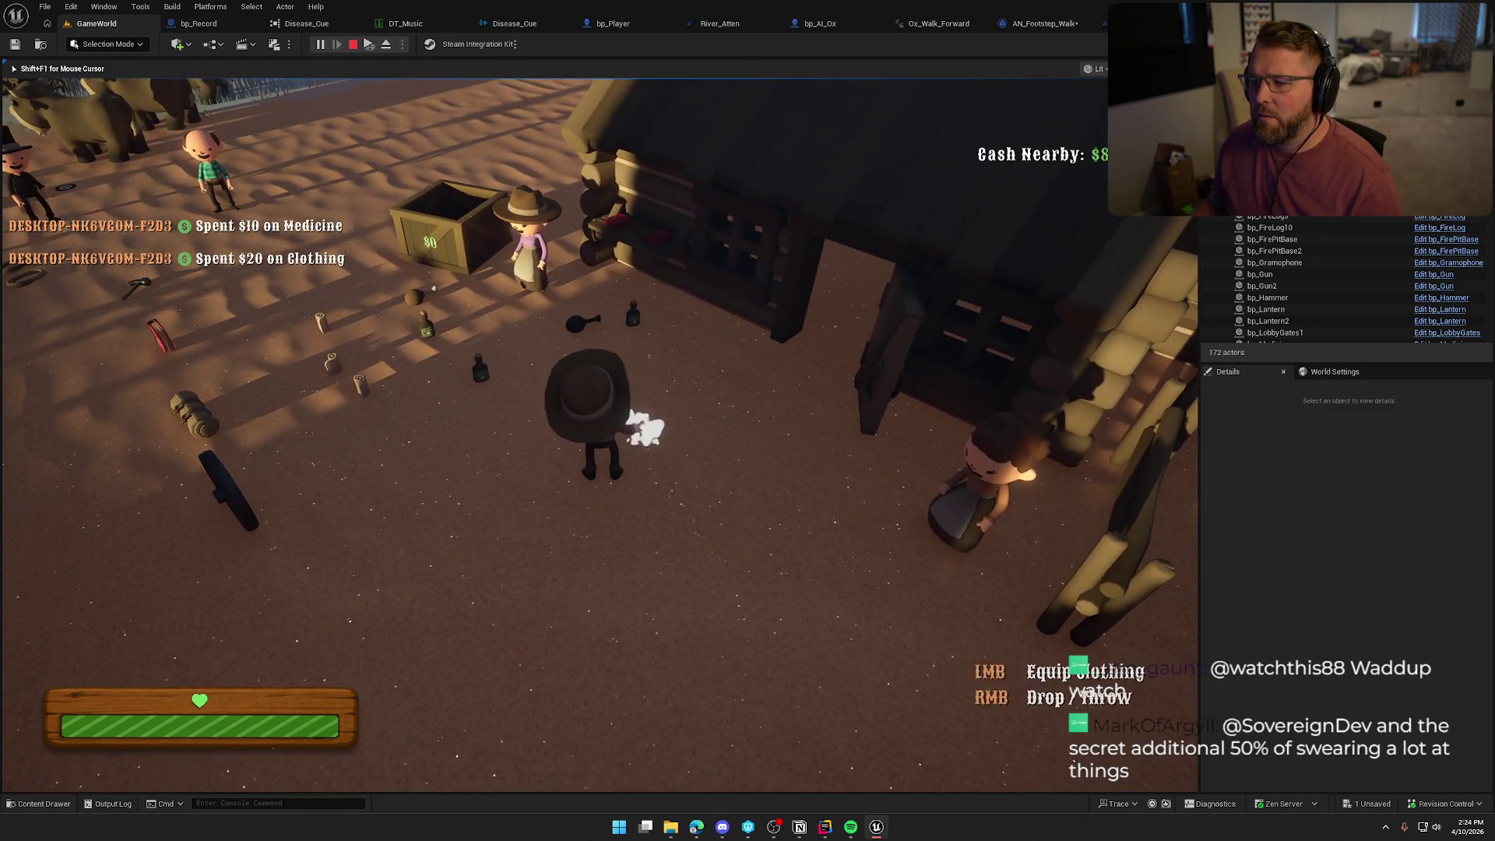
pyautogui.press('e')
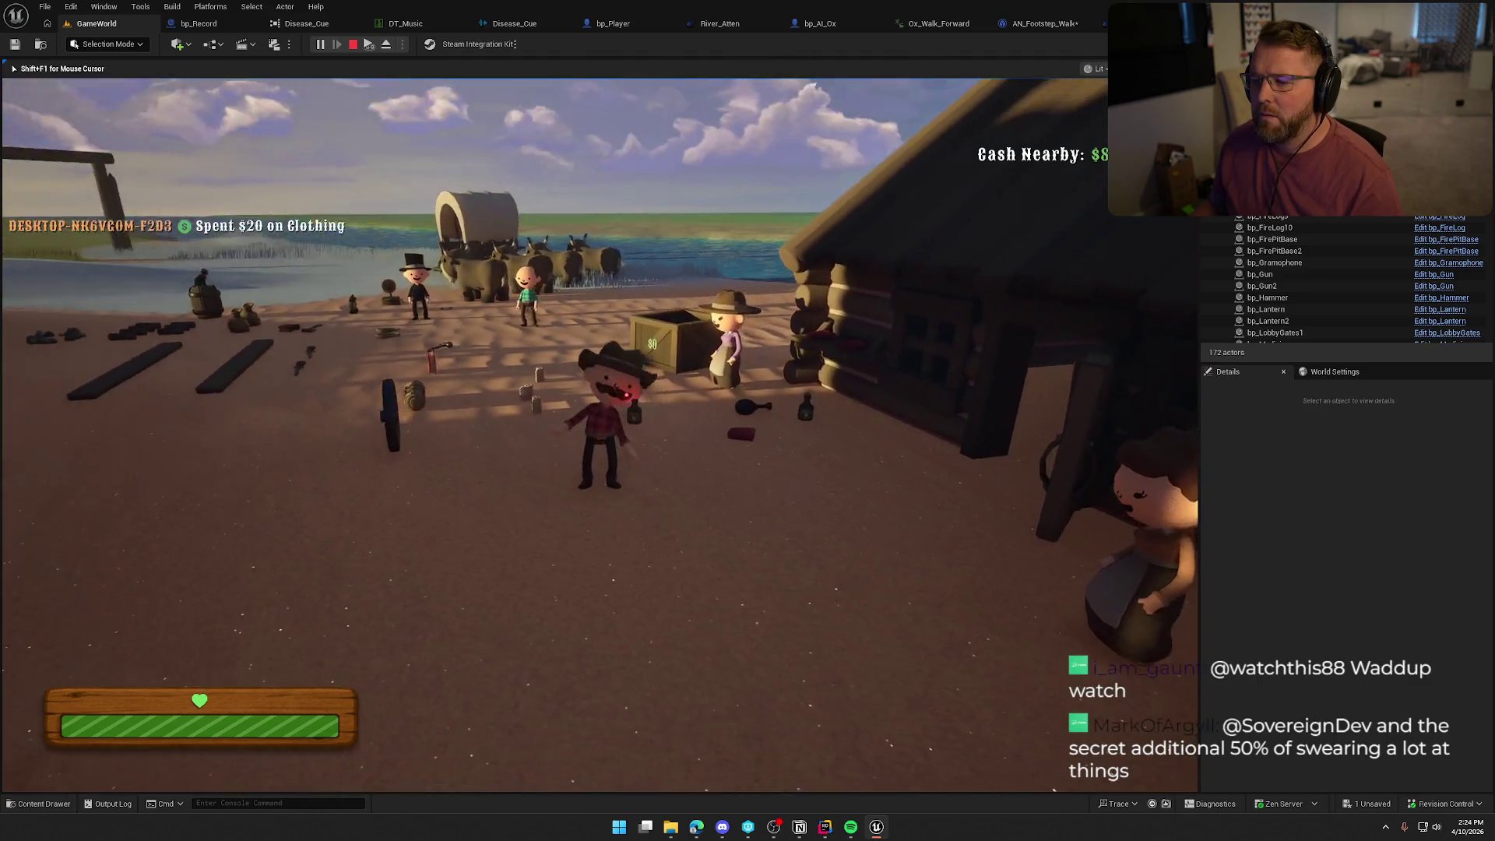
# Buy the bandage near the wagon wheel and food from the crate, then head toward the tent.
pyautogui.press('w')
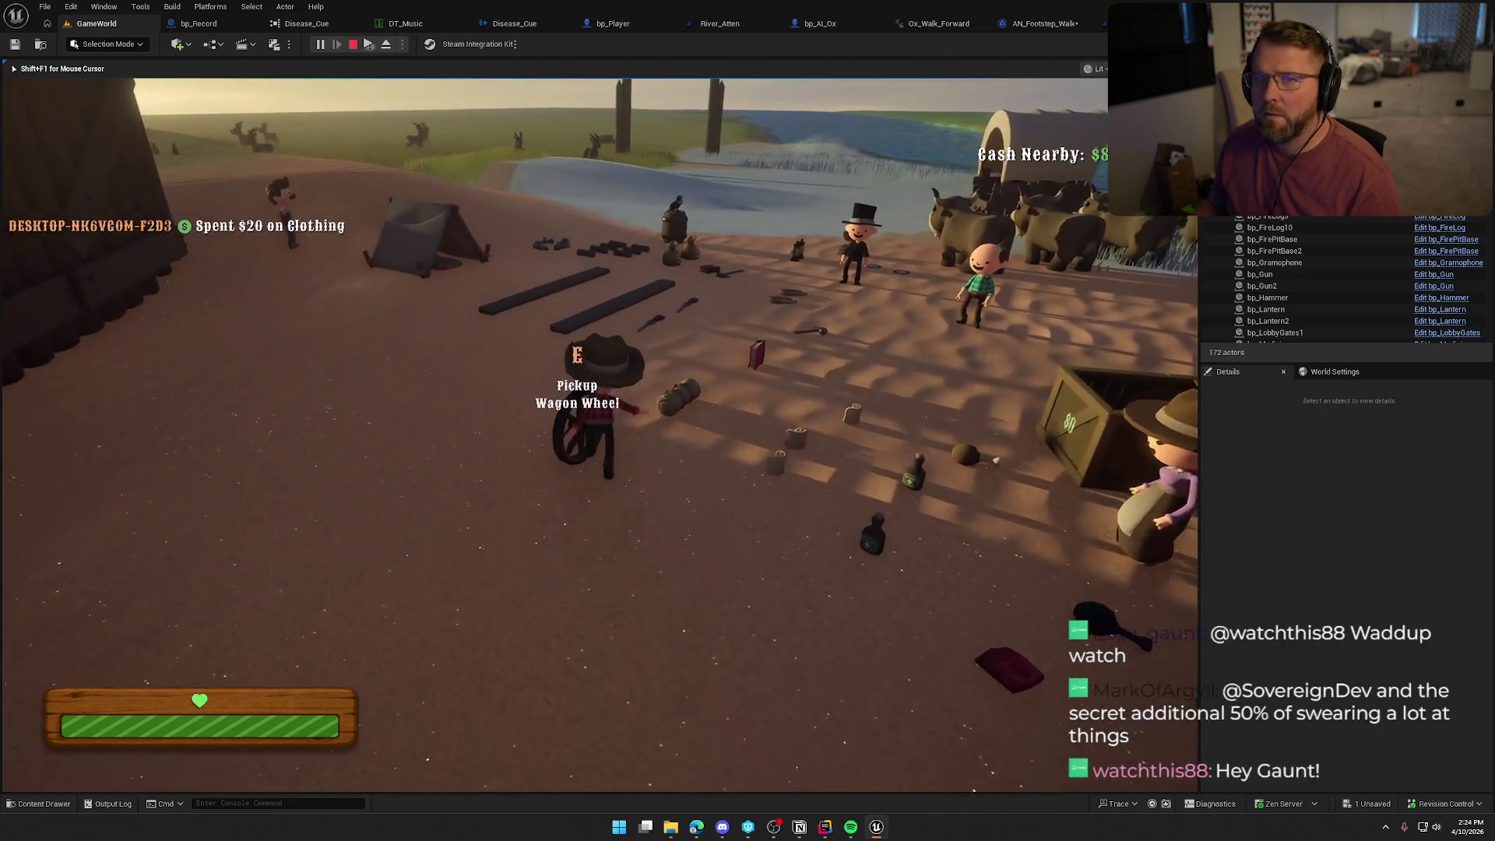
pyautogui.press('w')
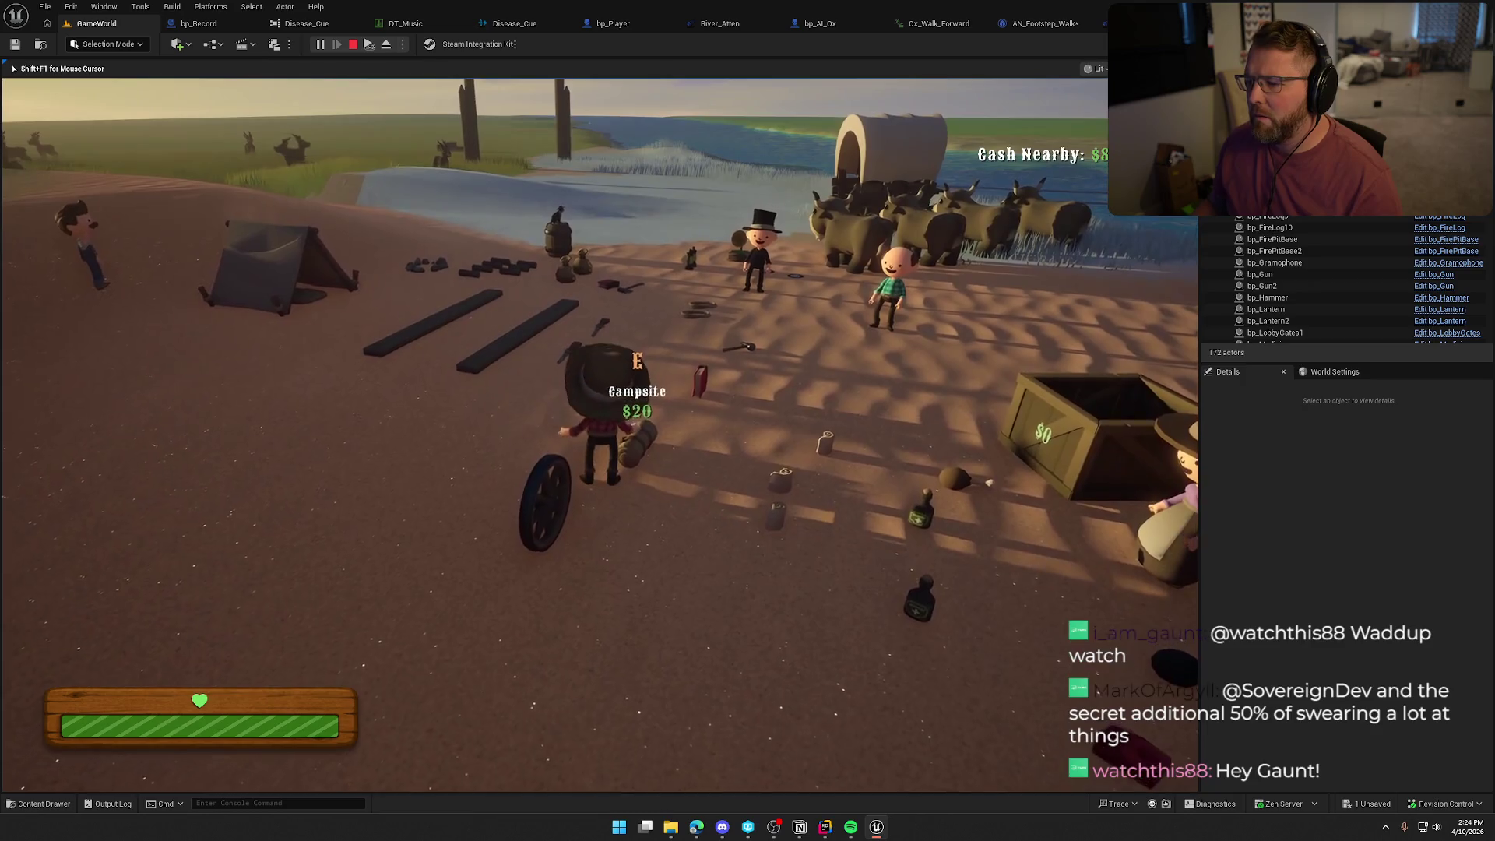
pyautogui.press('e')
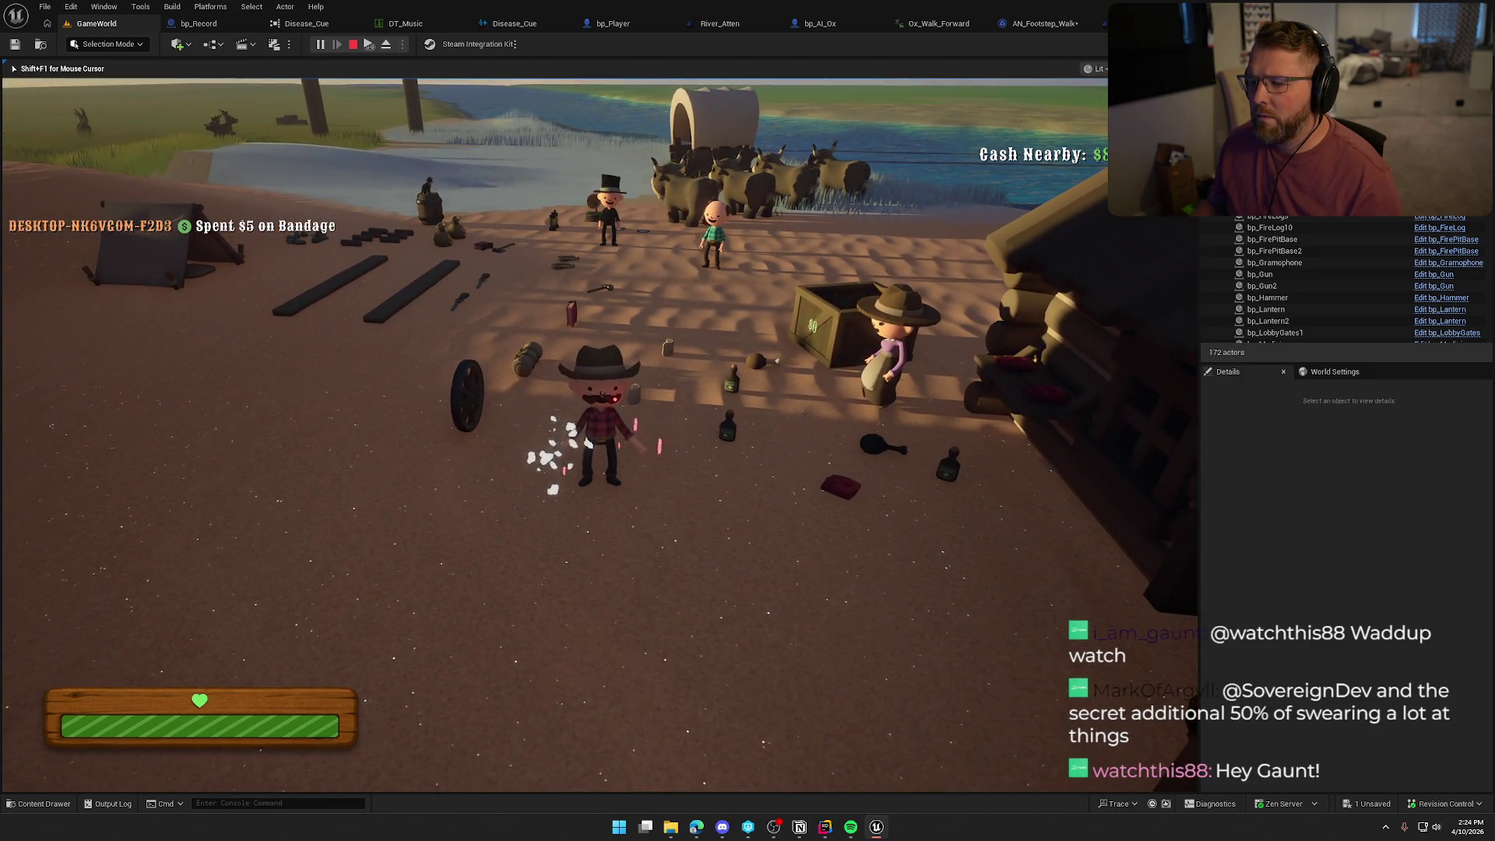
pyautogui.press('w')
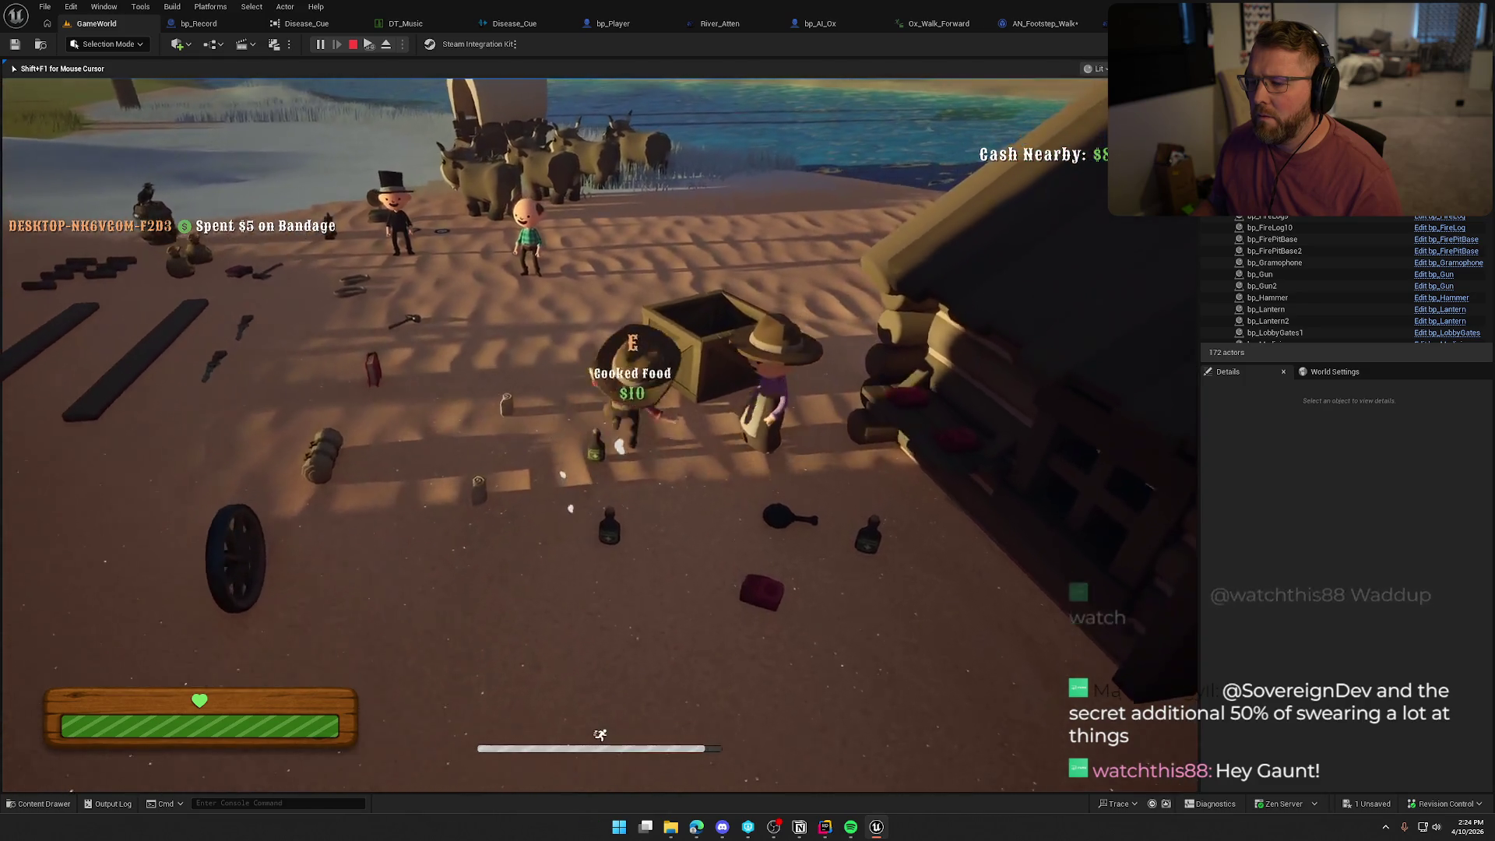
pyautogui.press('e')
pyautogui.press('s')
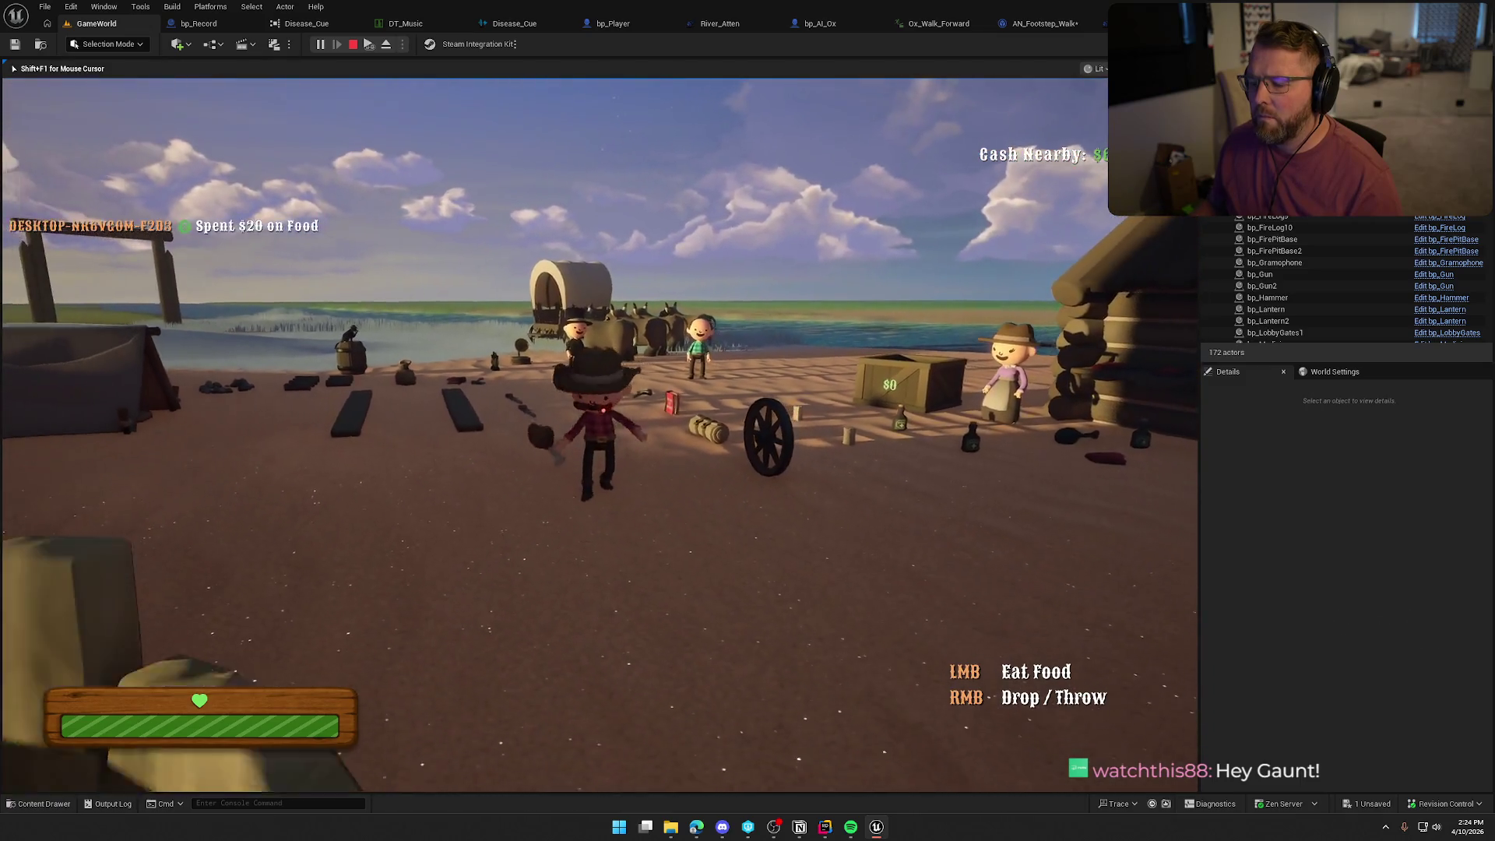
pyautogui.press('w')
pyautogui.press('w')
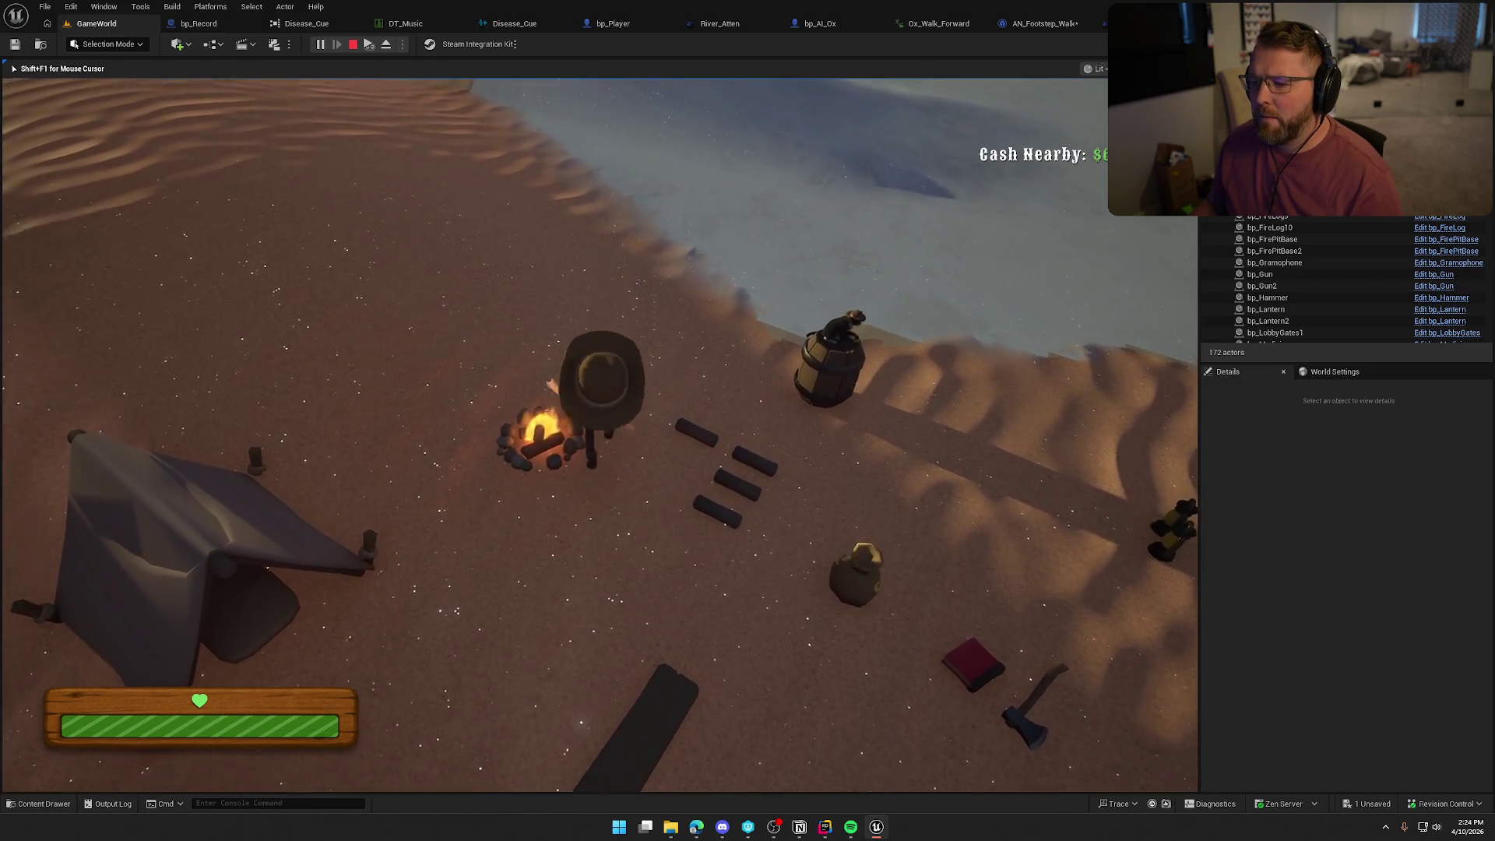
# Walk past the campfire, pick up the hammer, and run to the wagon beside the oxen.
pyautogui.press('w')
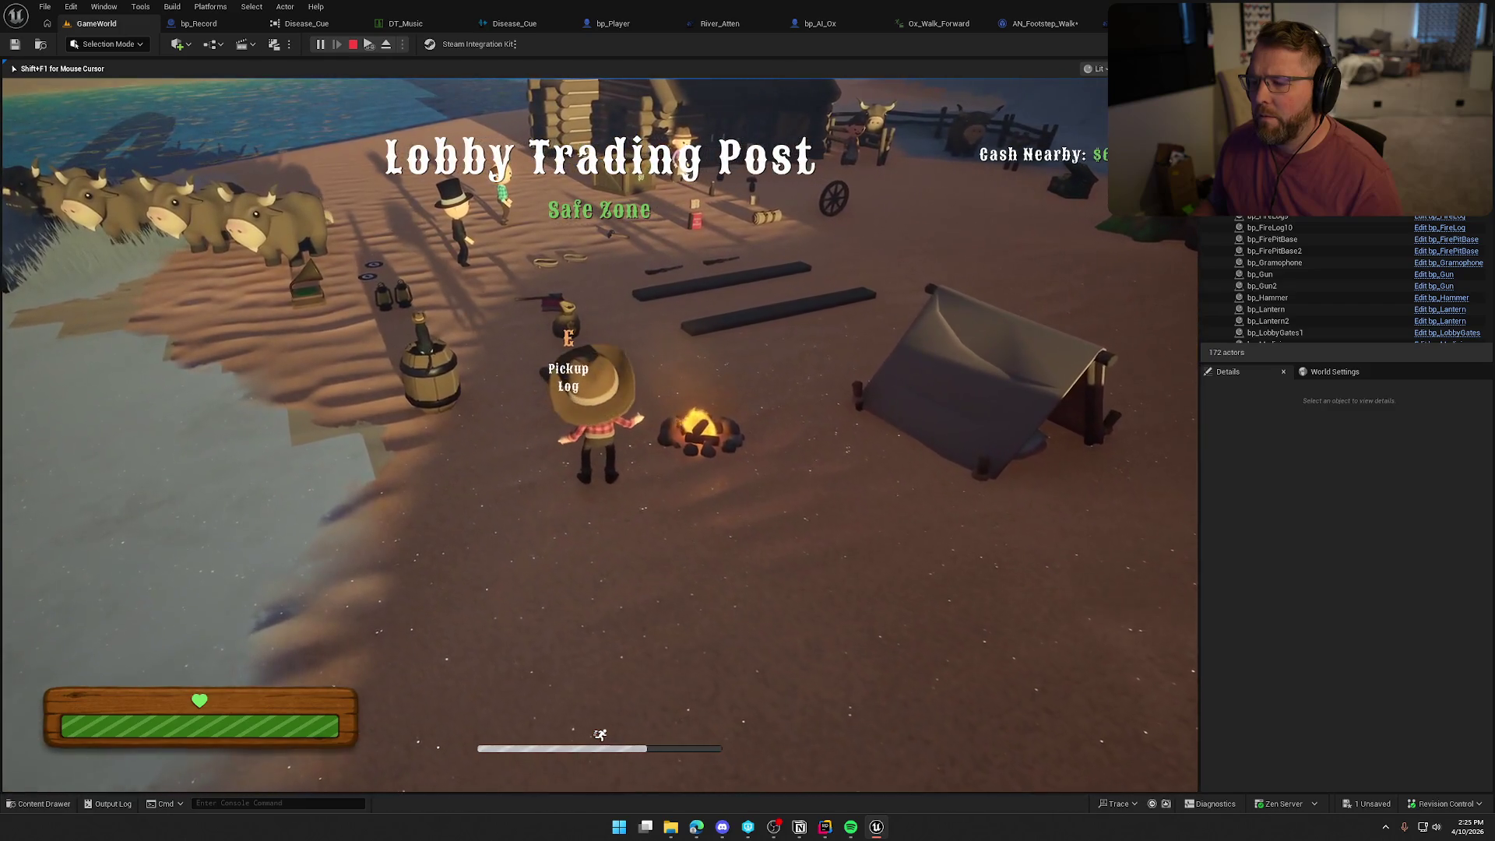
pyautogui.press('w')
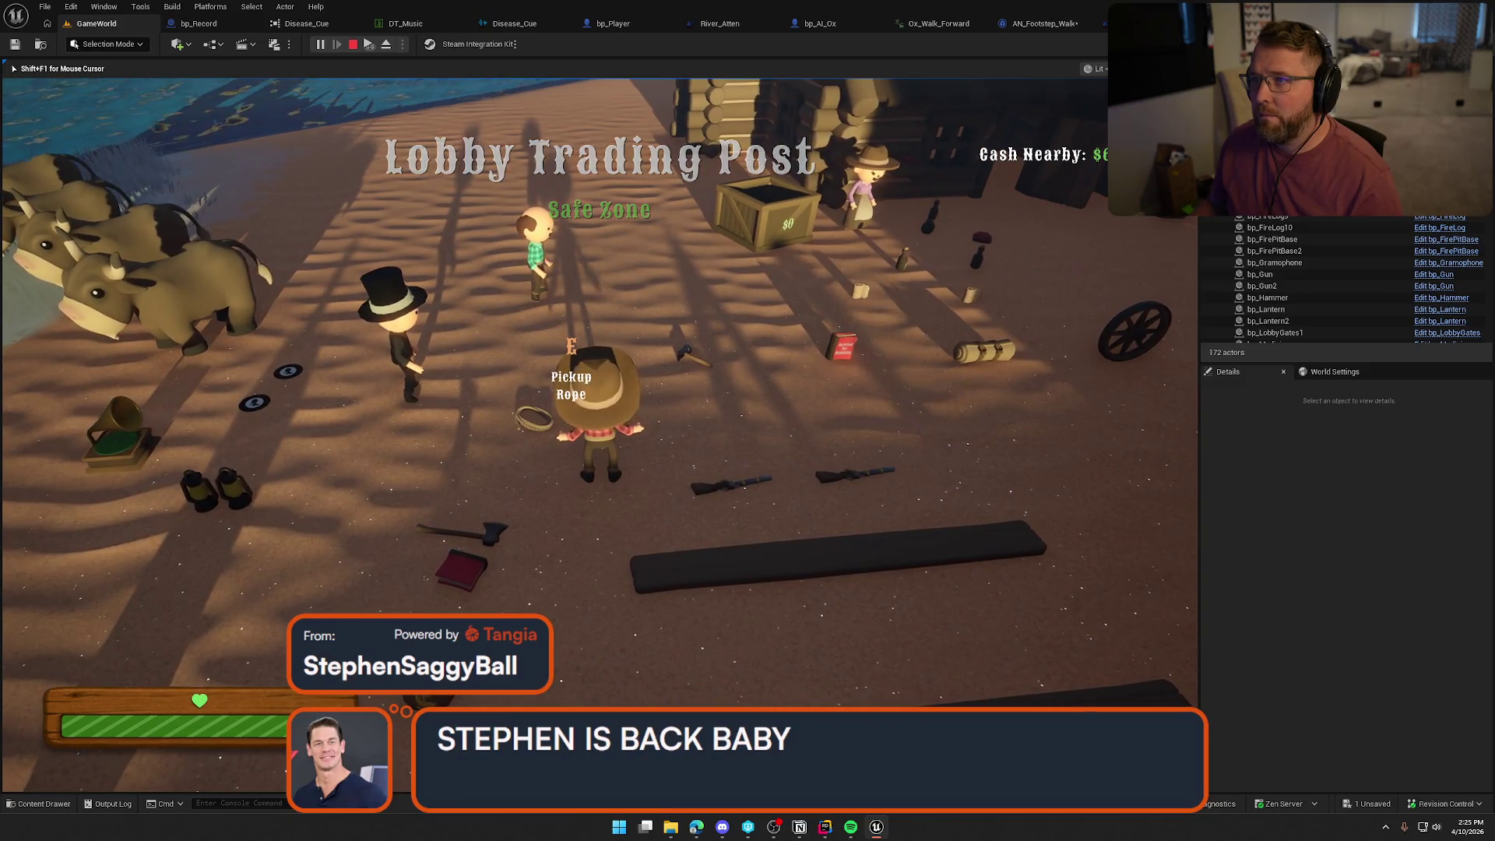
pyautogui.press('w')
pyautogui.press('e')
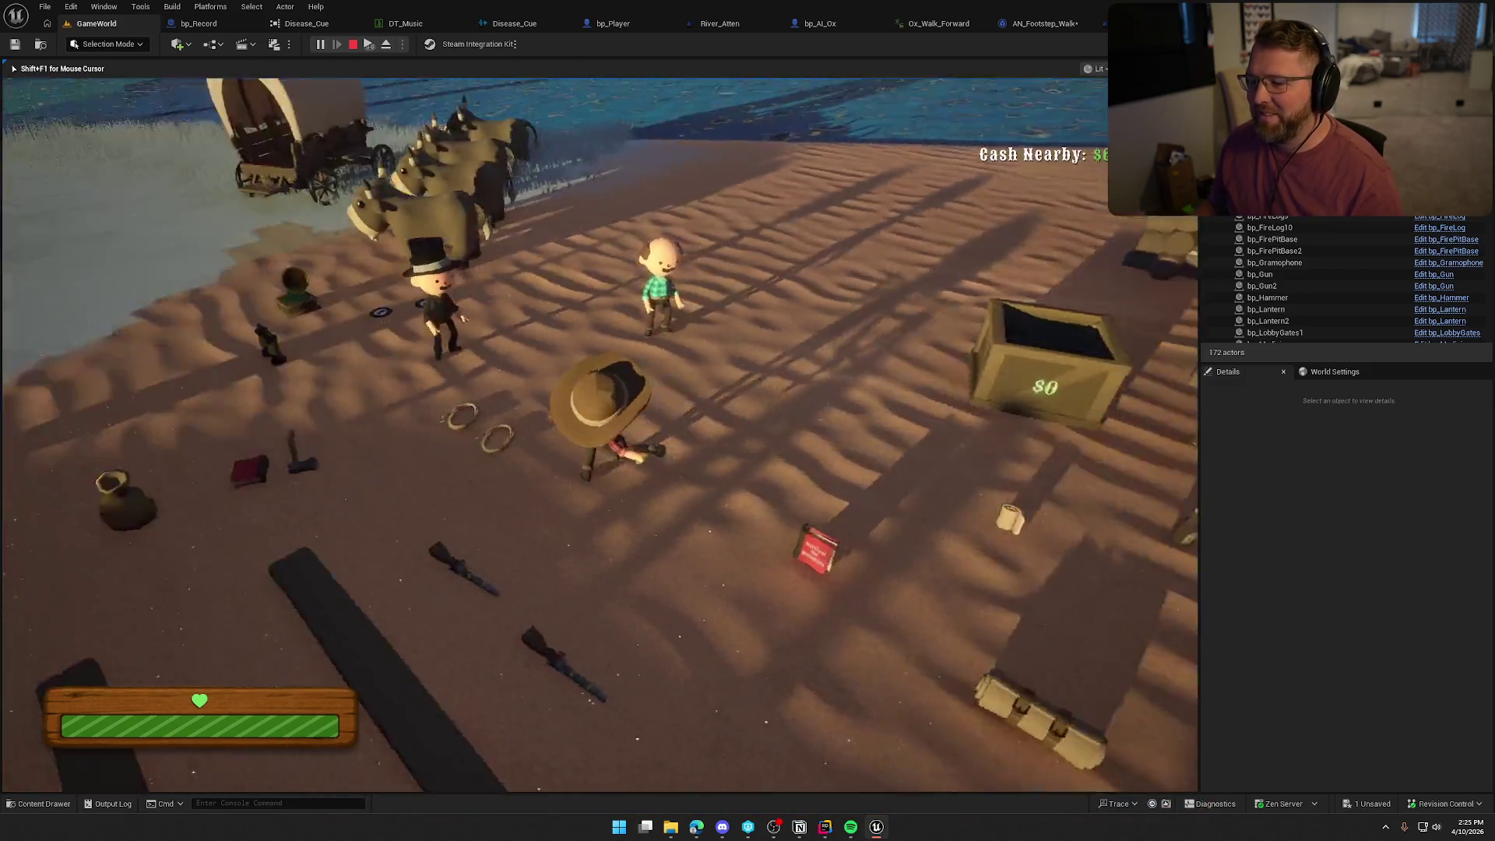
pyautogui.press('w')
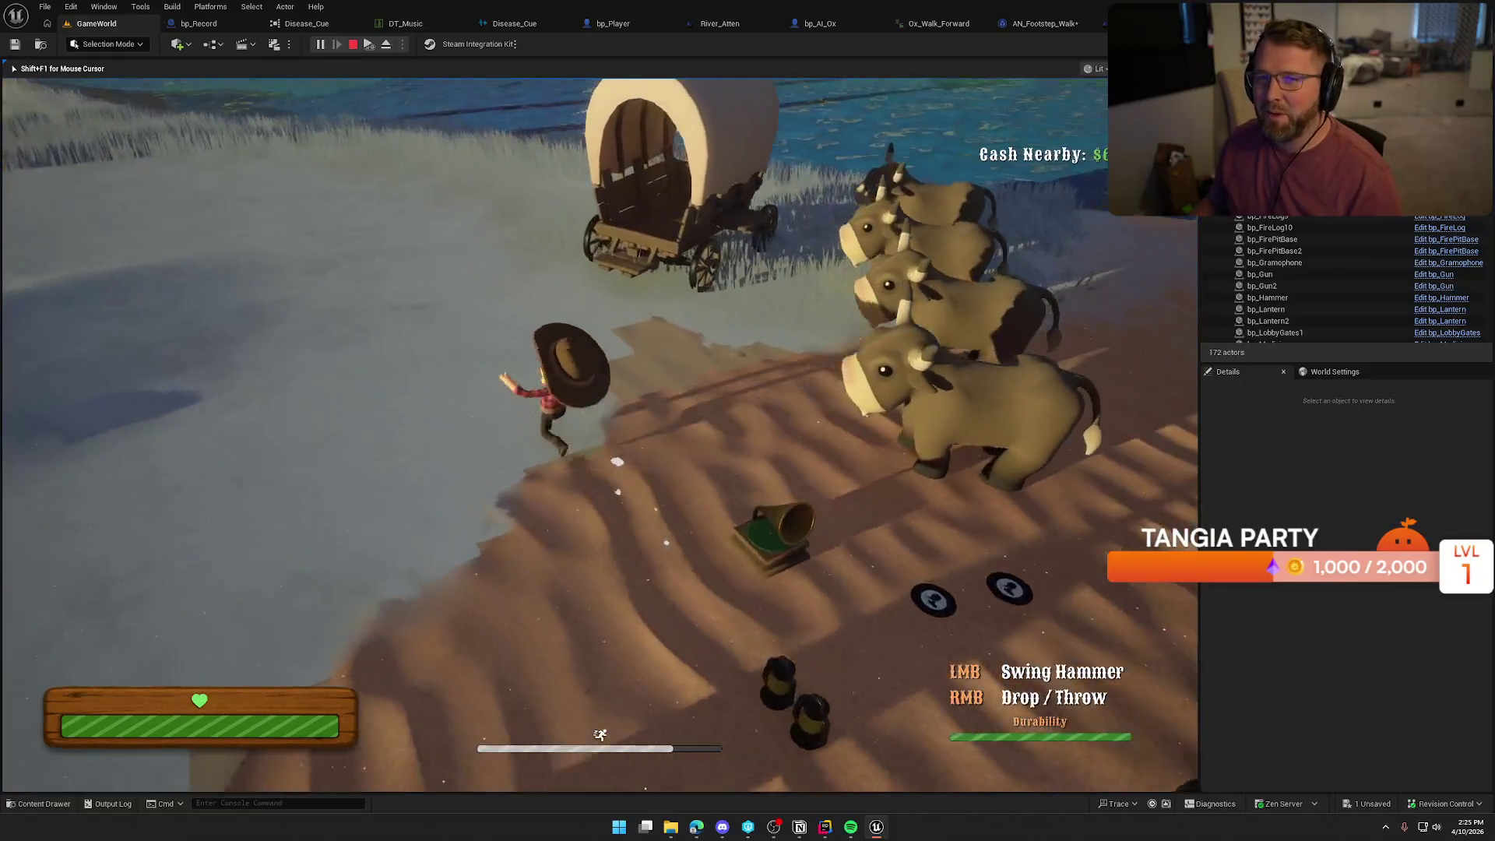
pyautogui.press('w')
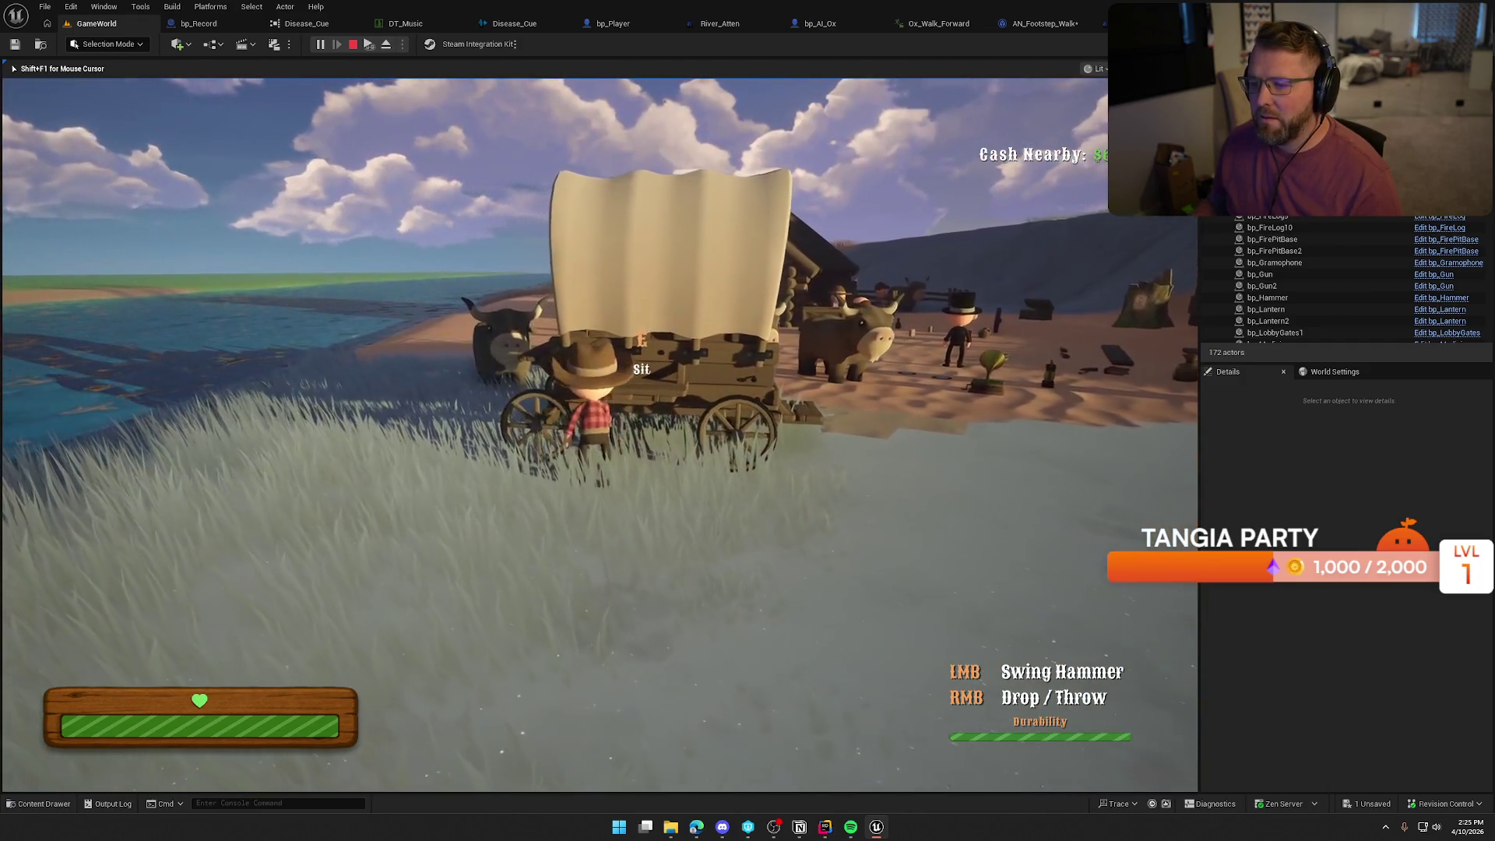
# Sprint back to camp, pick up the lantern, and carry it to the water's edge and back.
pyautogui.hotkey('shift', 'w')
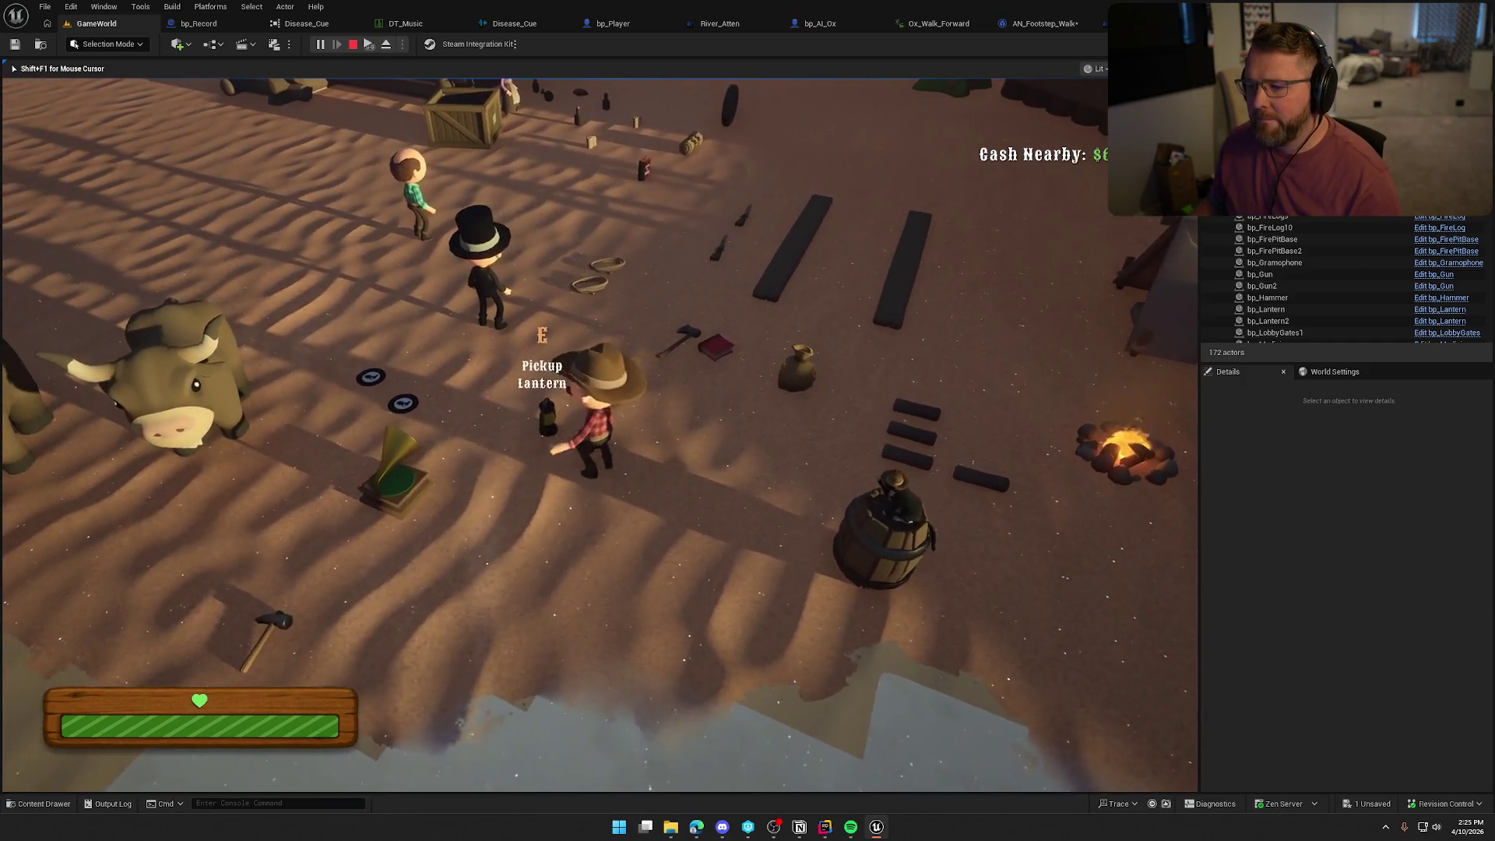
pyautogui.press('e')
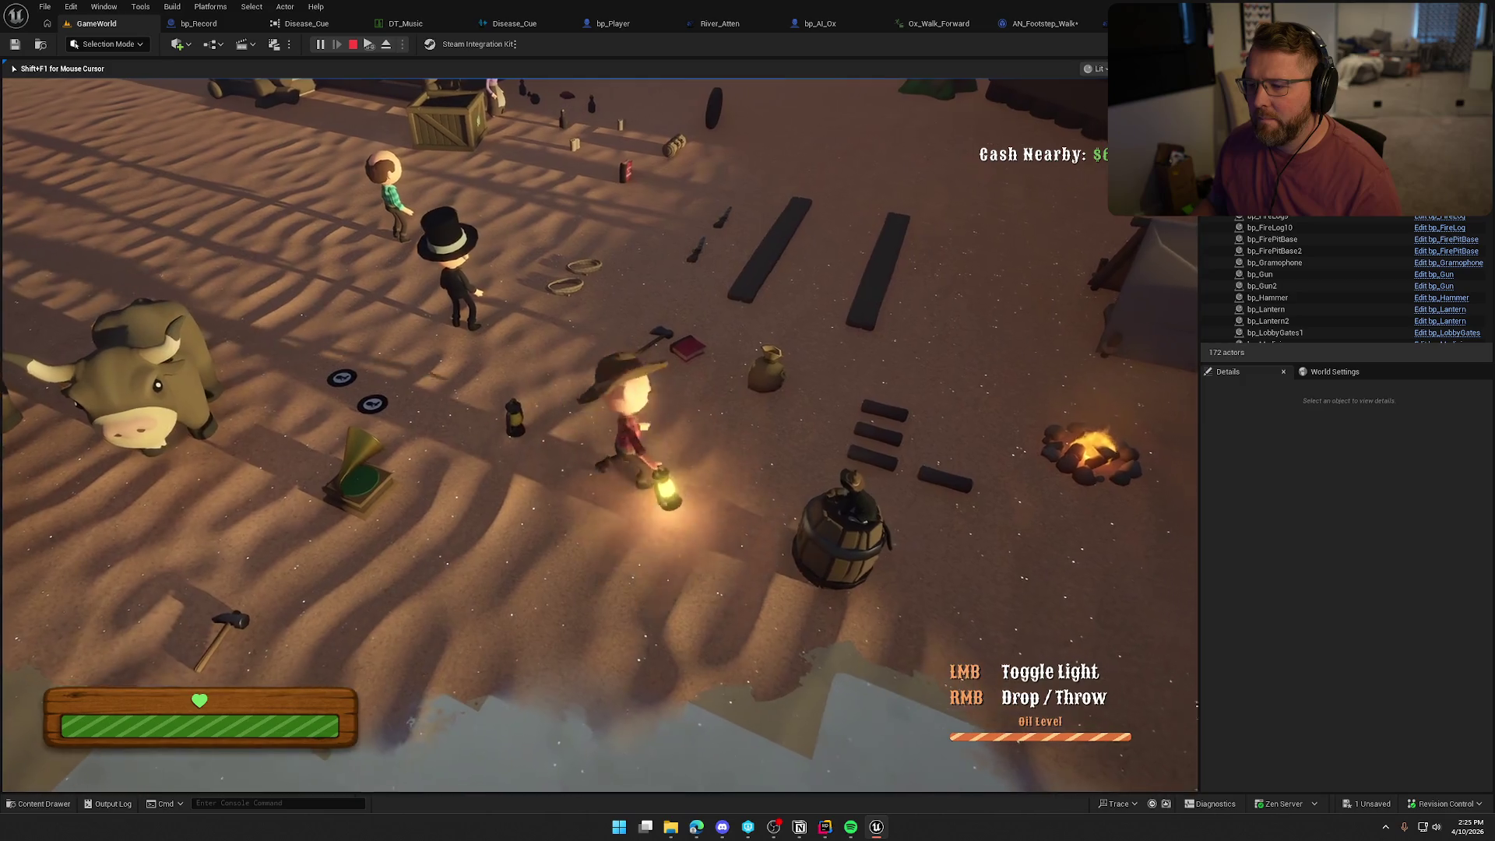
pyautogui.press('s')
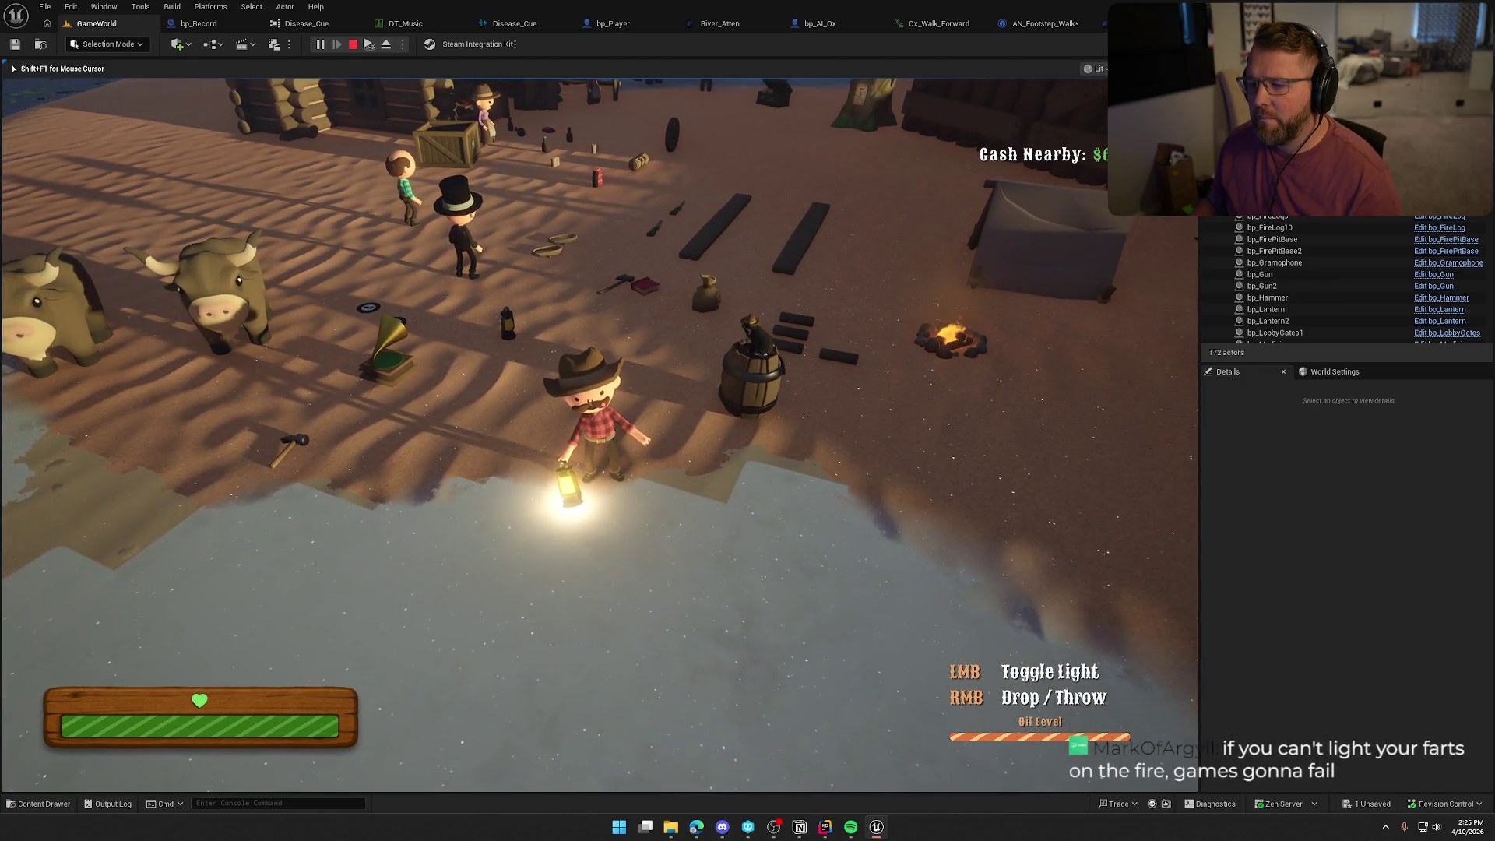
pyautogui.press('w')
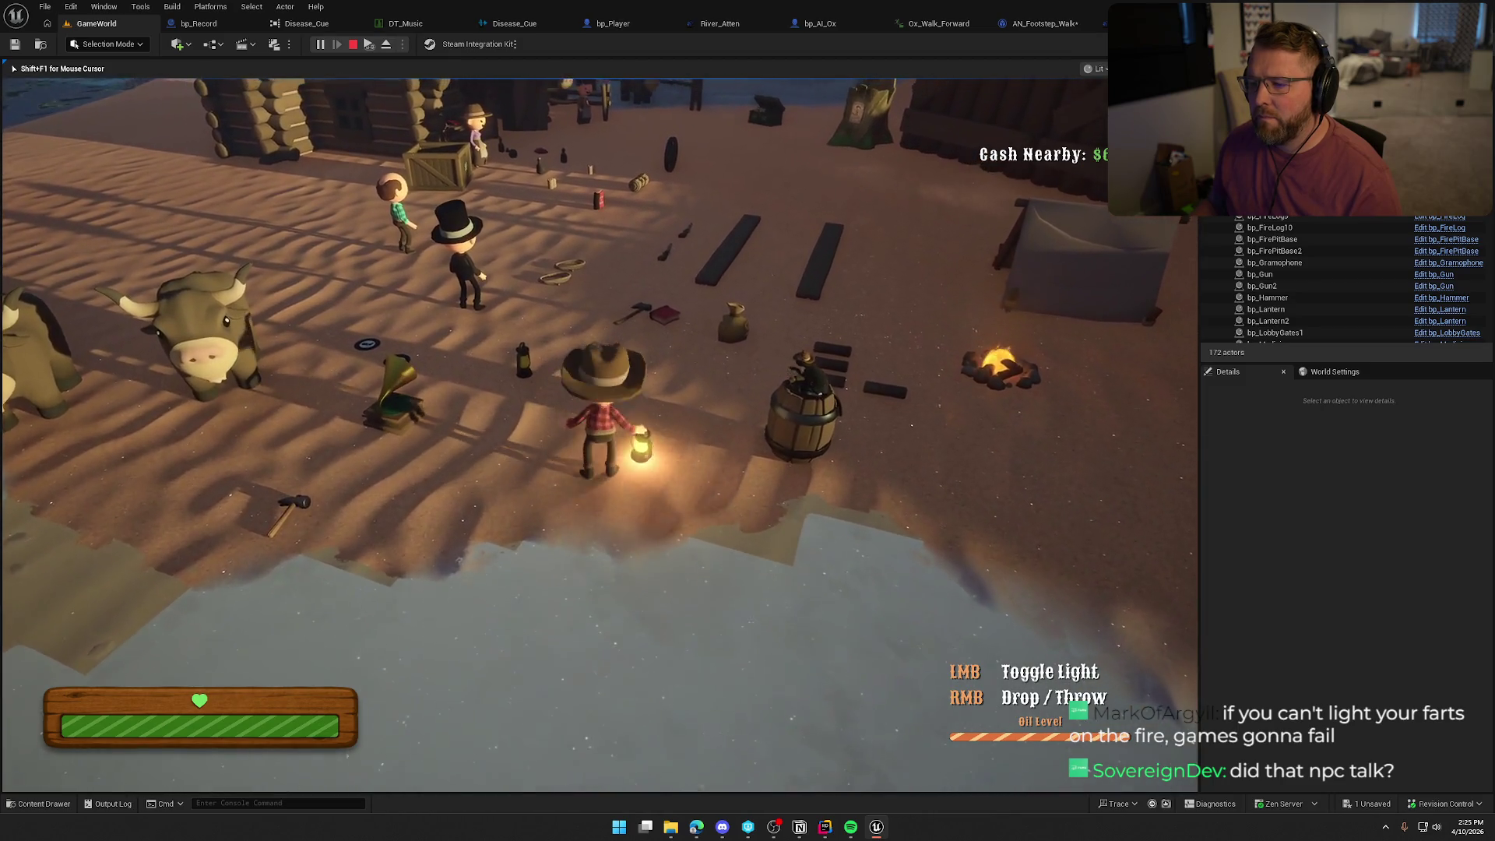
# Walk over to the rope, then pick up and open the red book.
pyautogui.press('w')
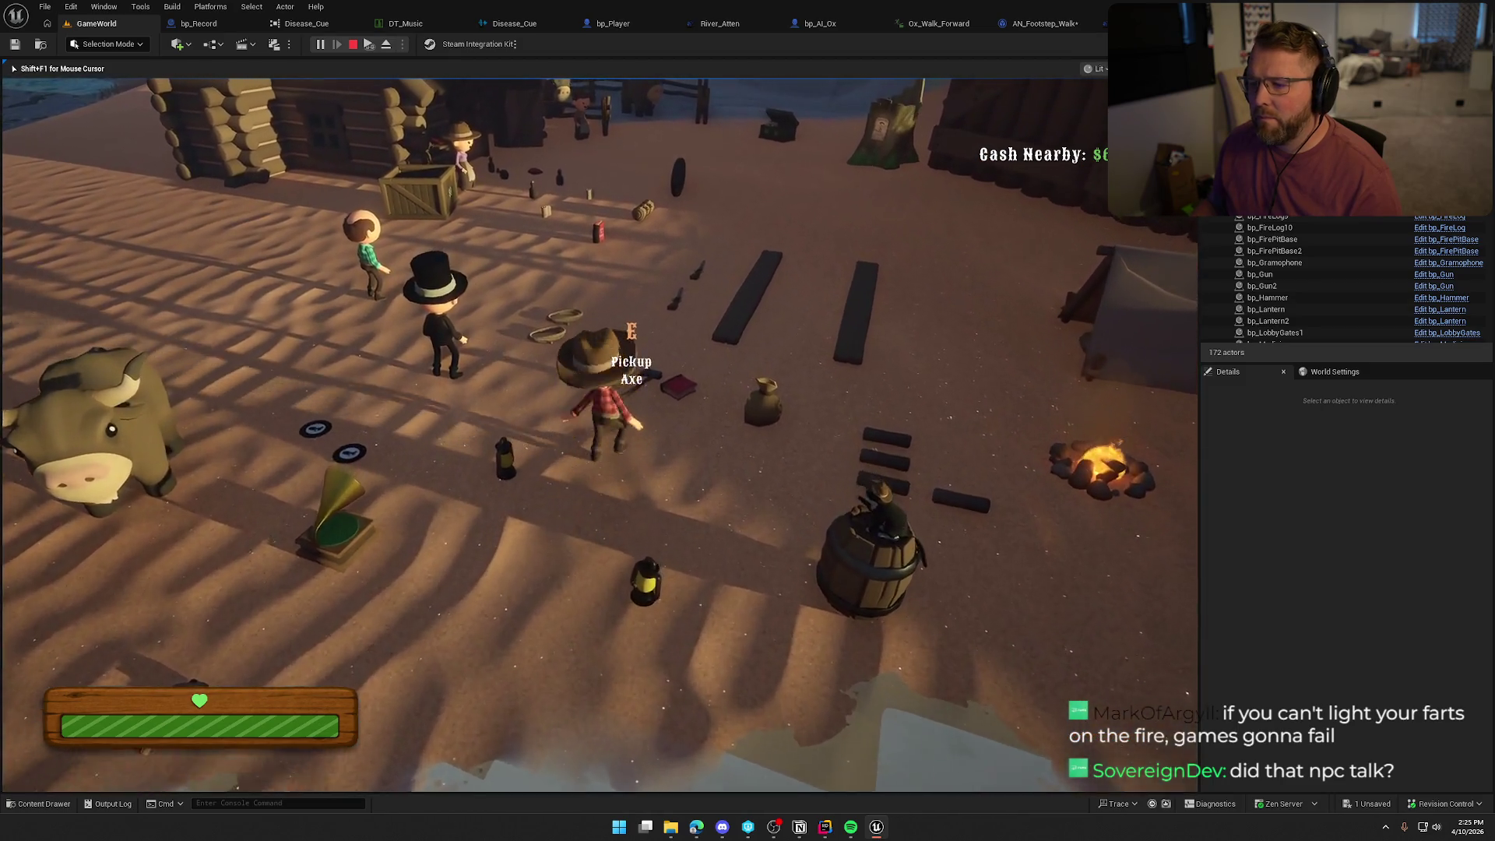
pyautogui.press('s')
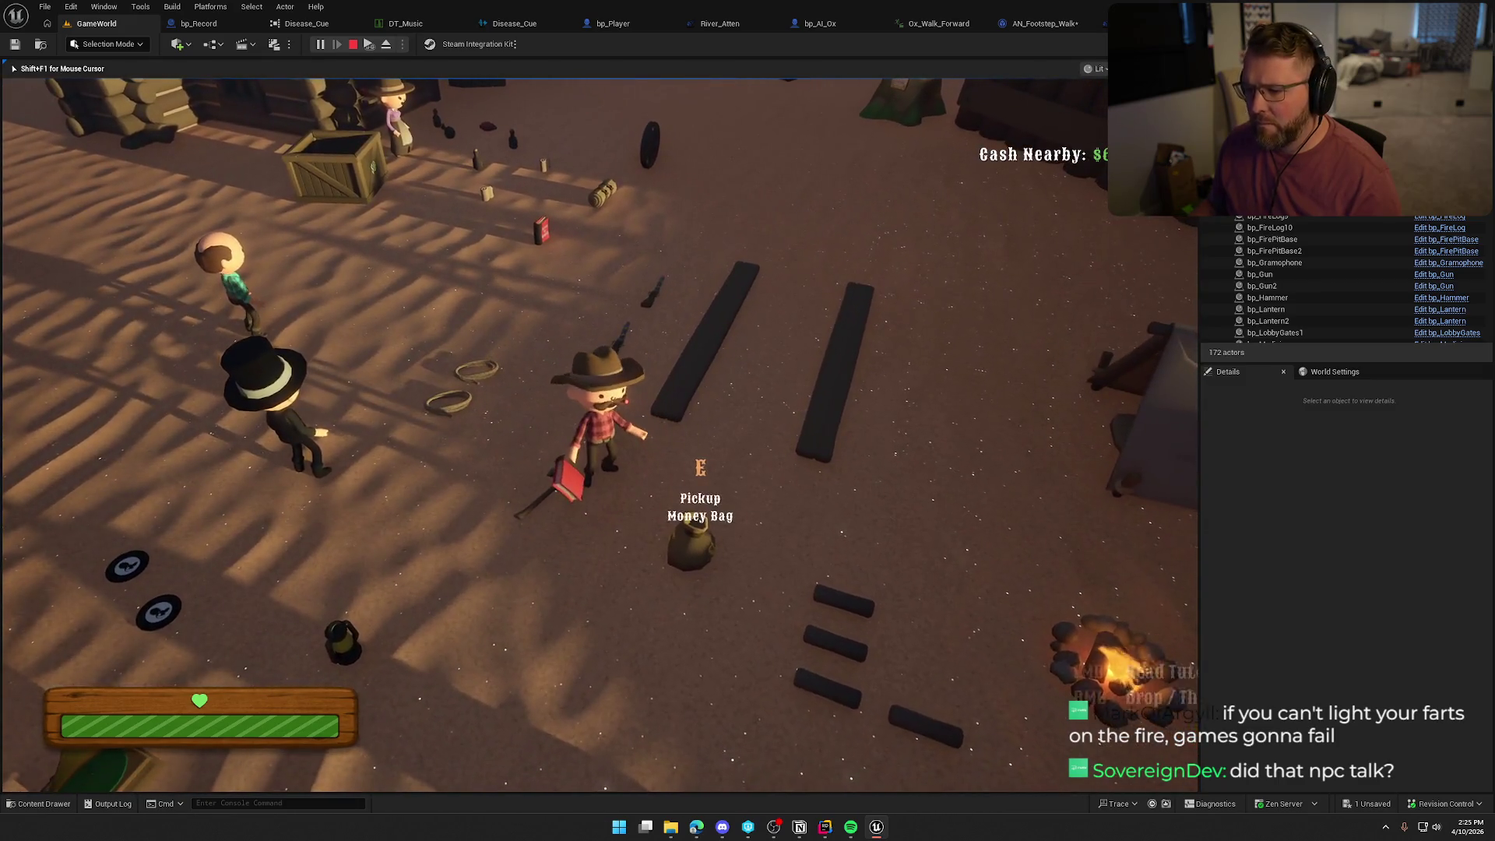
pyautogui.press('e')
# Flip through the guide pages from Objectives/Zones to River Crossings/Cold Weather, then close the book.
pyautogui.click(1145, 437)
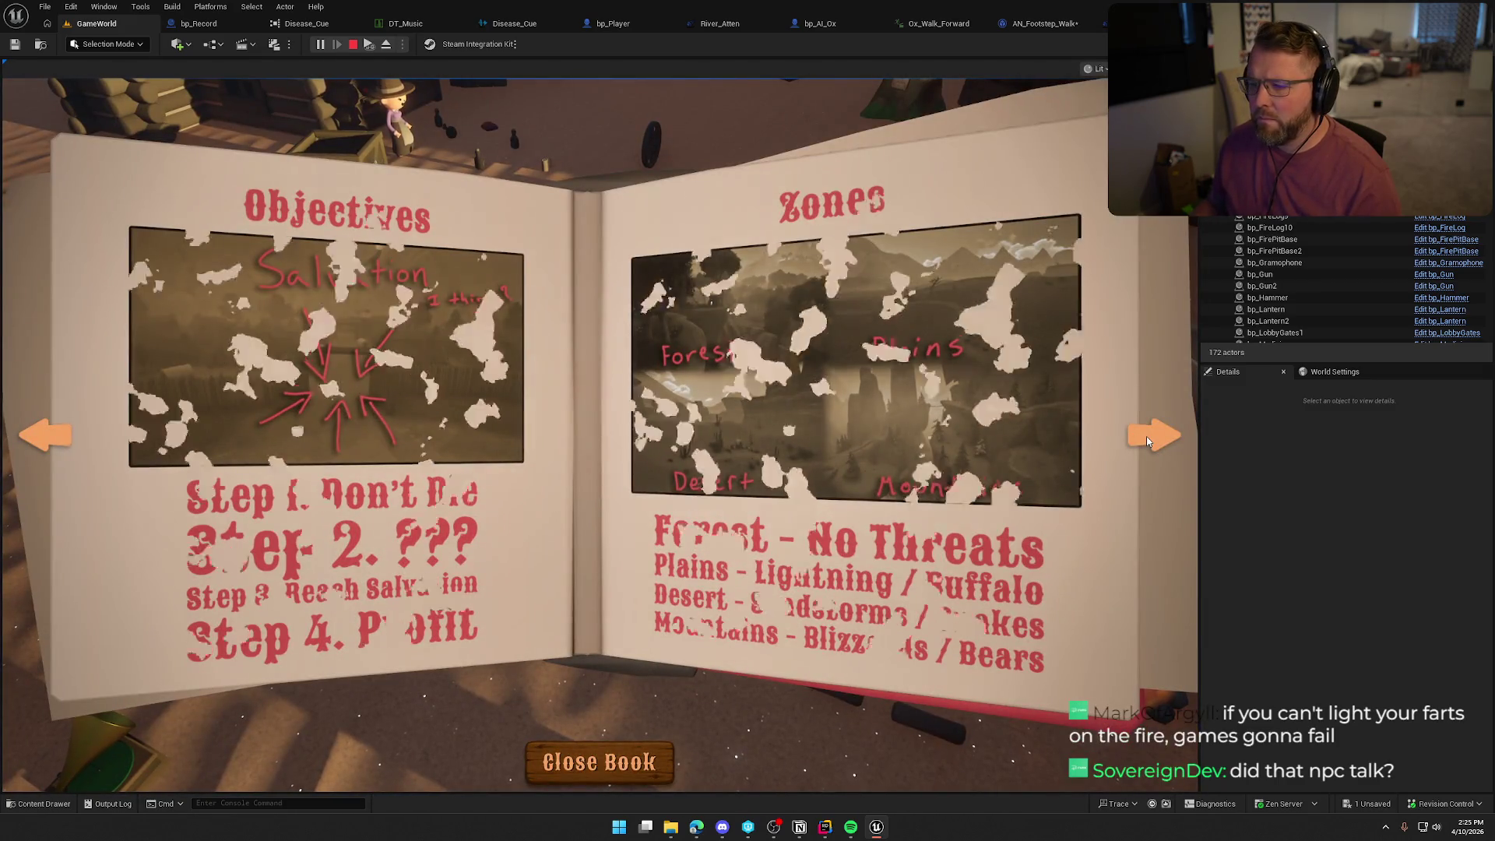
pyautogui.click(1147, 438)
pyautogui.click(1147, 438)
pyautogui.click(1145, 437)
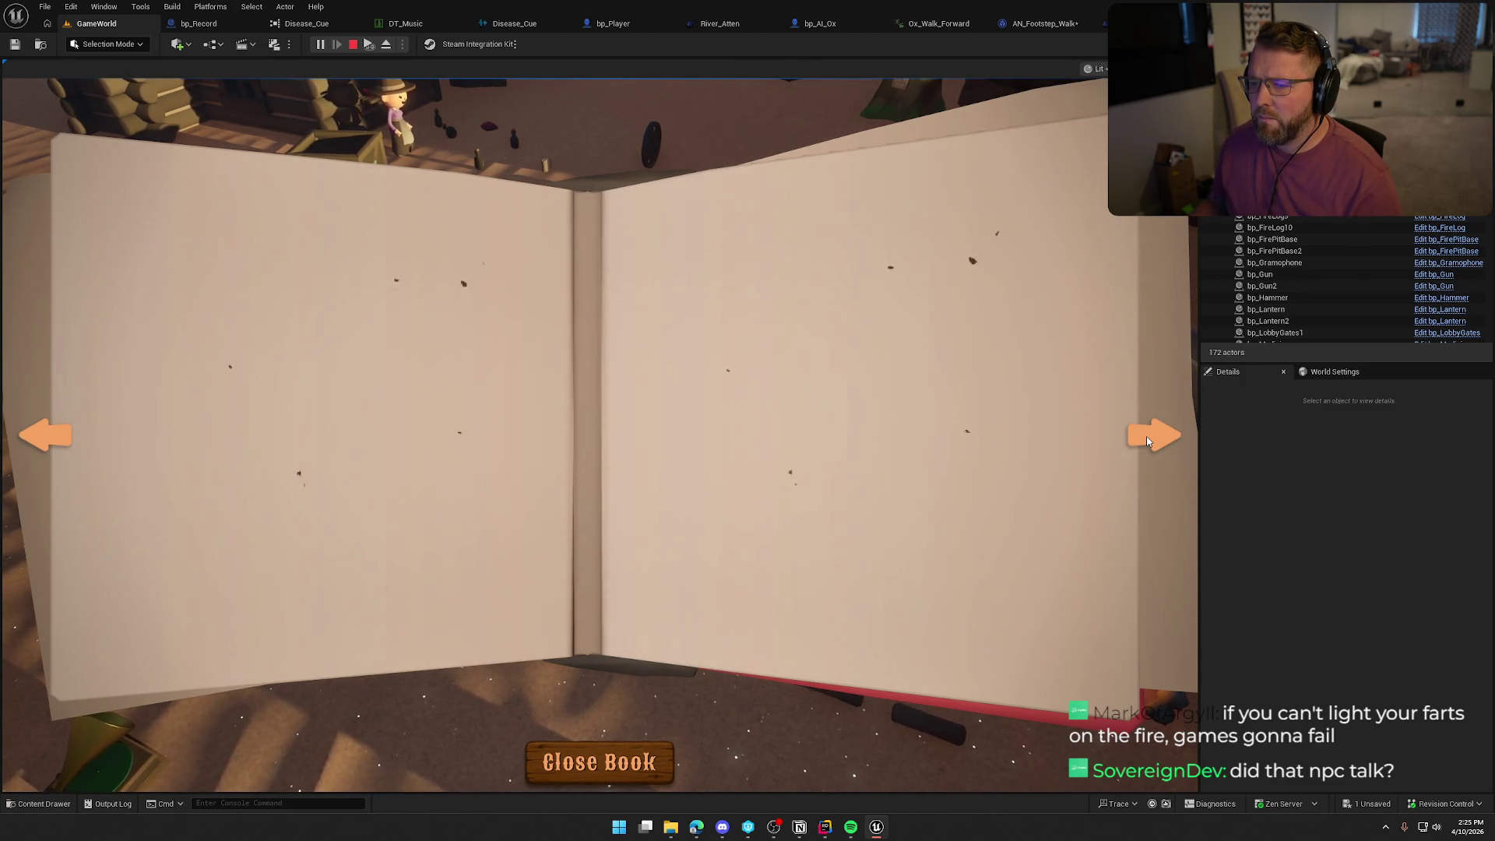
pyautogui.click(1146, 437)
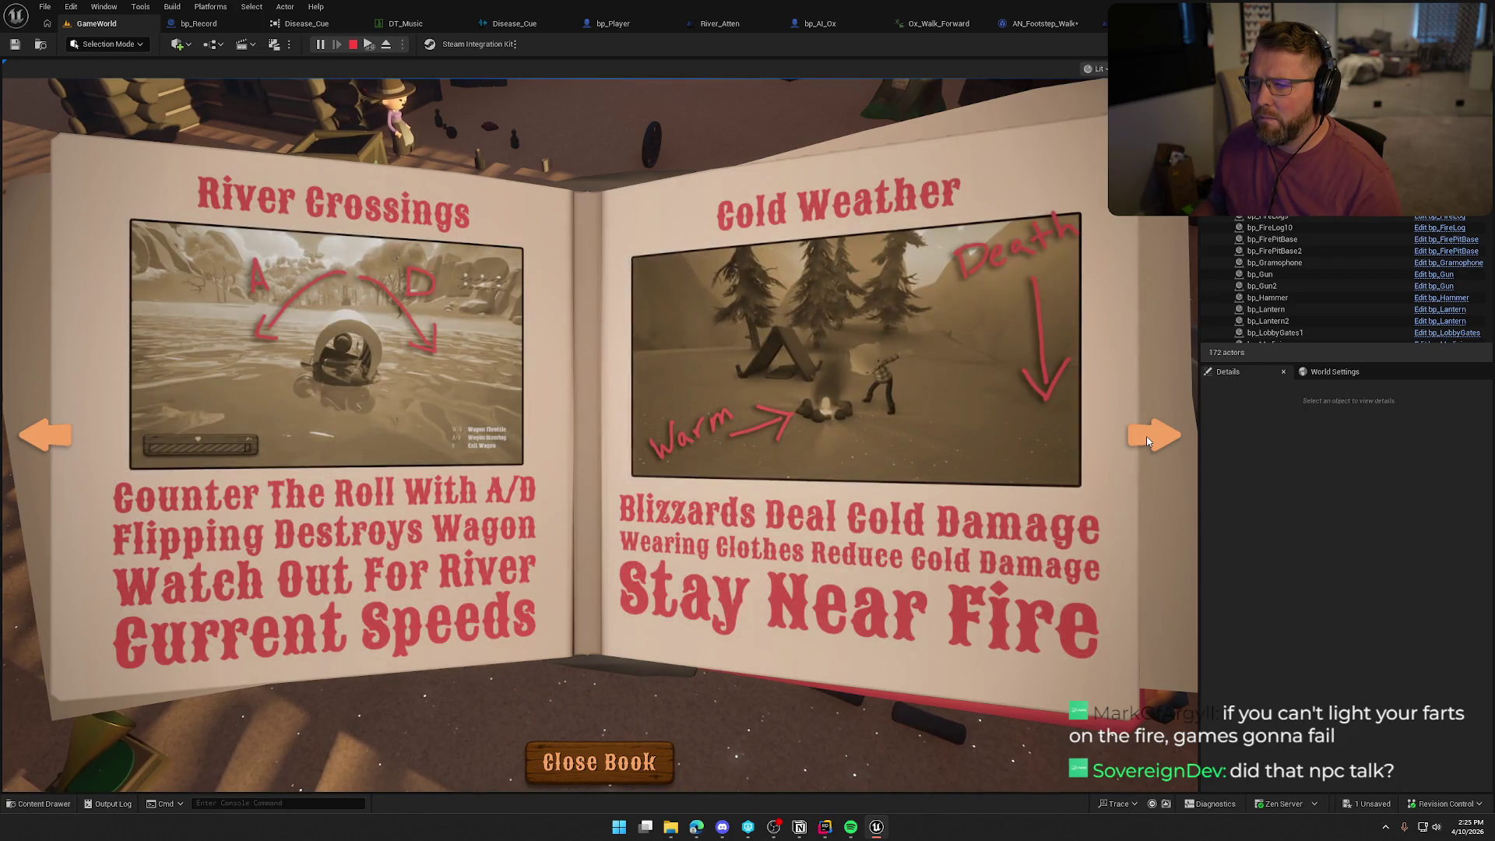
pyautogui.click(1146, 436)
pyautogui.click(620, 769)
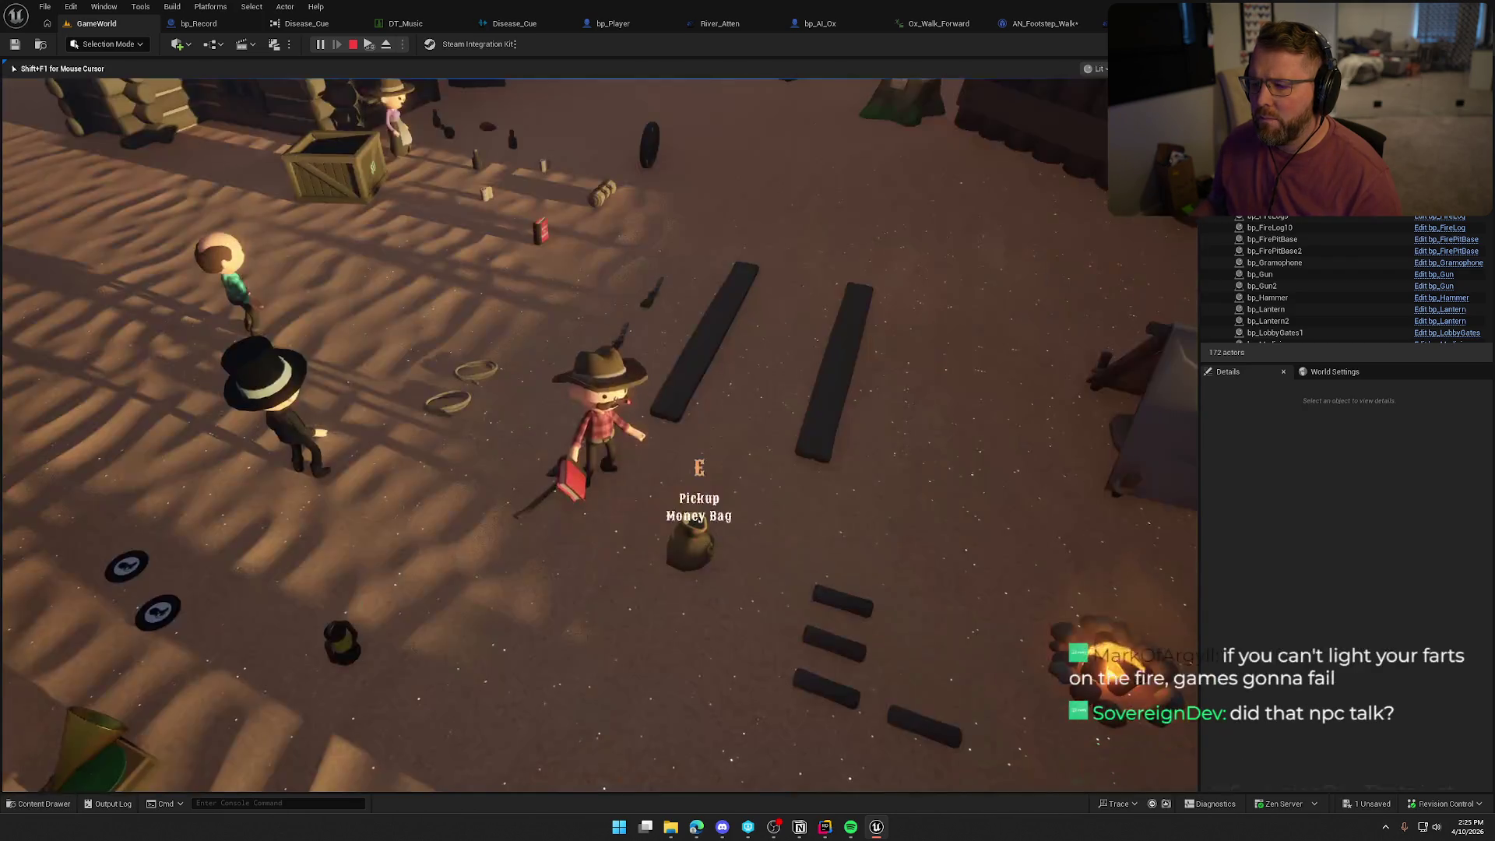
# Pick up the wagon wheel and drop it on the ground elsewhere.
pyautogui.press('w')
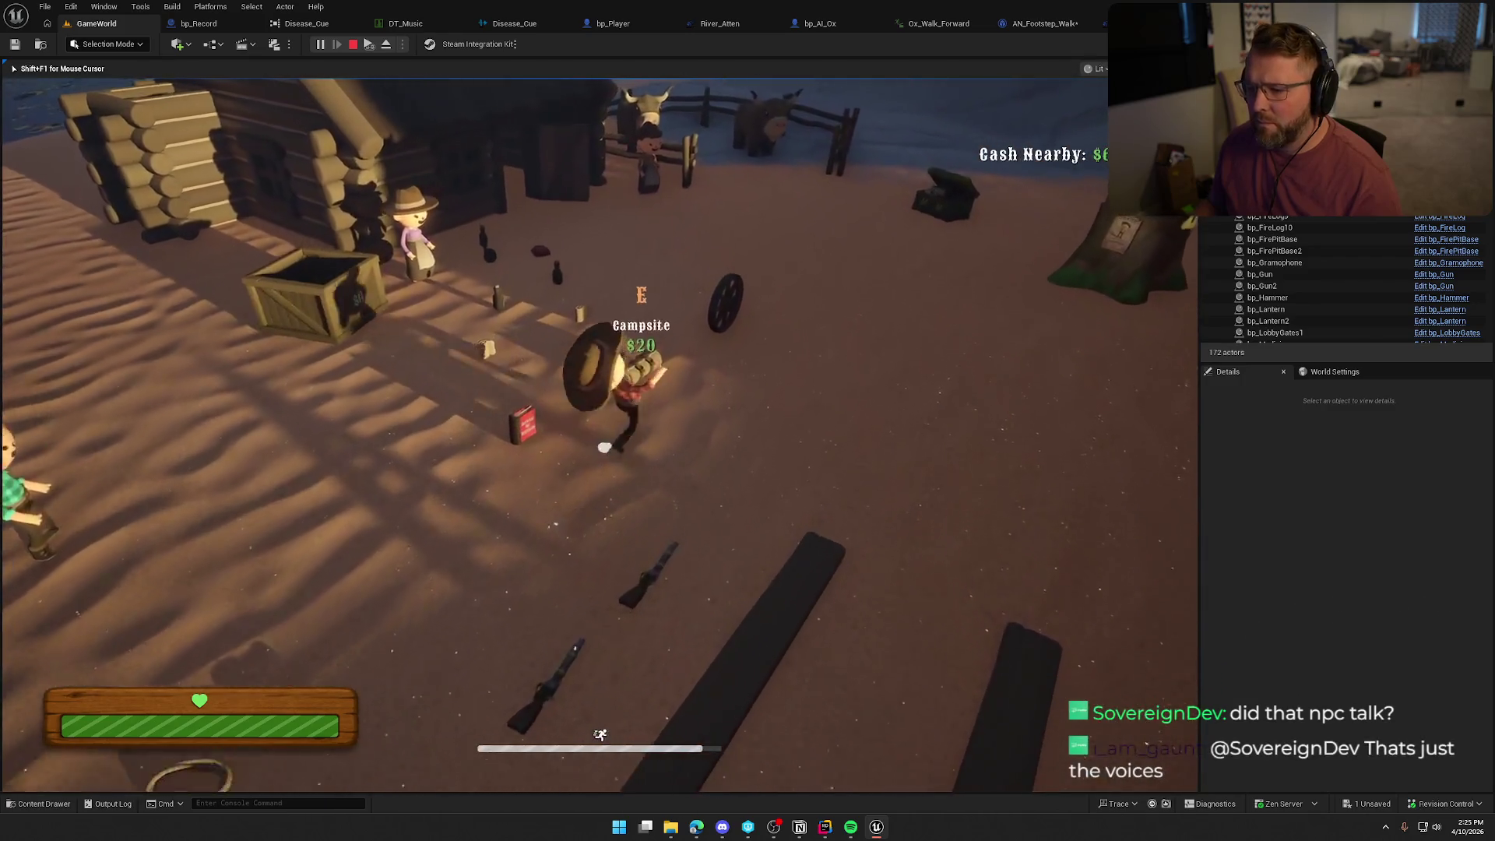
pyautogui.press('e')
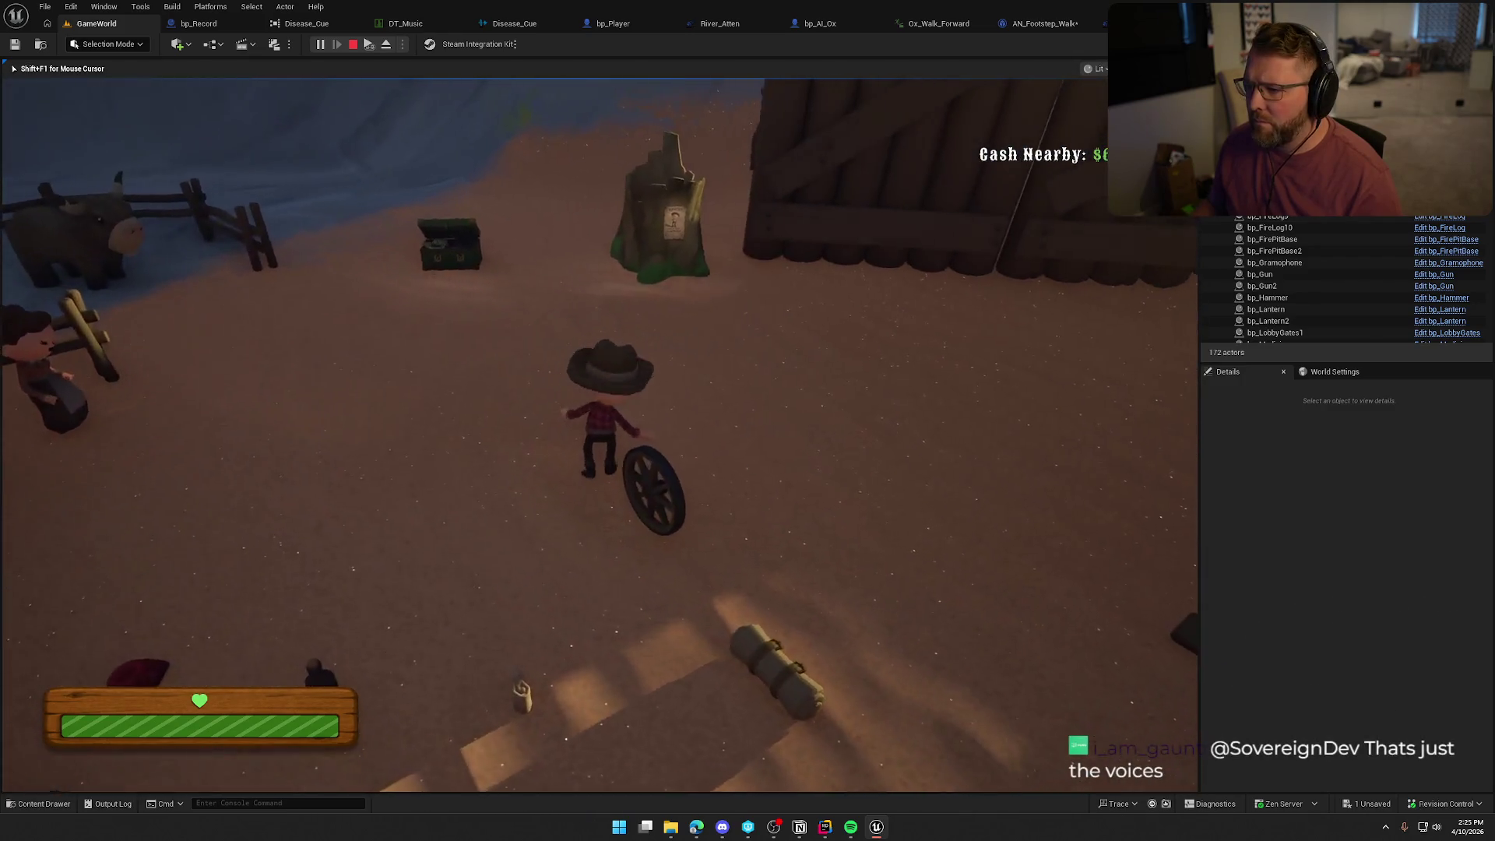
pyautogui.press('e')
# Visit the fence NPC, the sell crate and the top-hat NPC, then sprint back toward the cabin.
pyautogui.press('w')
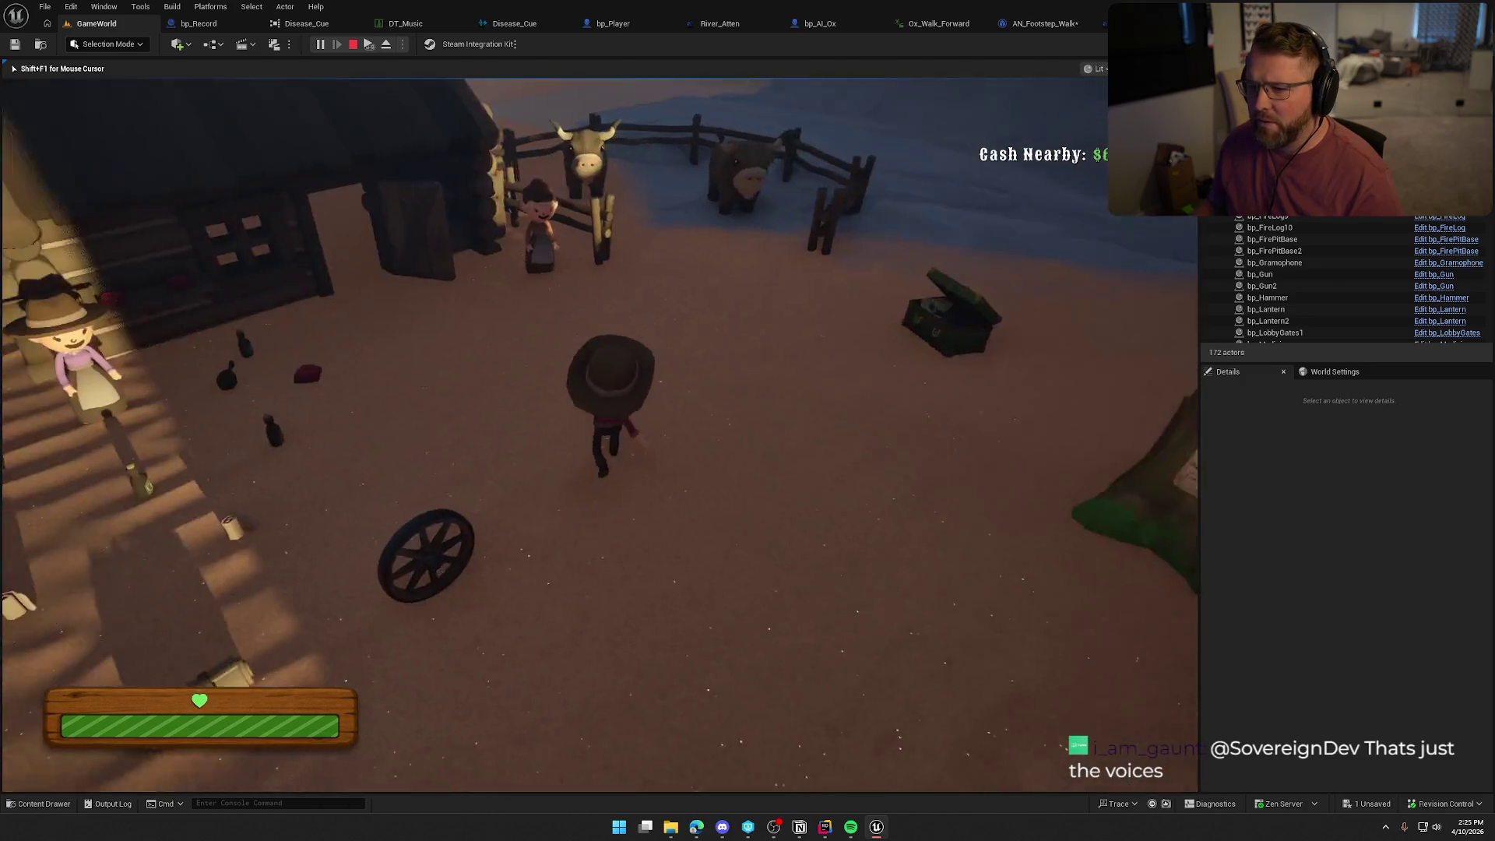
pyautogui.press('w')
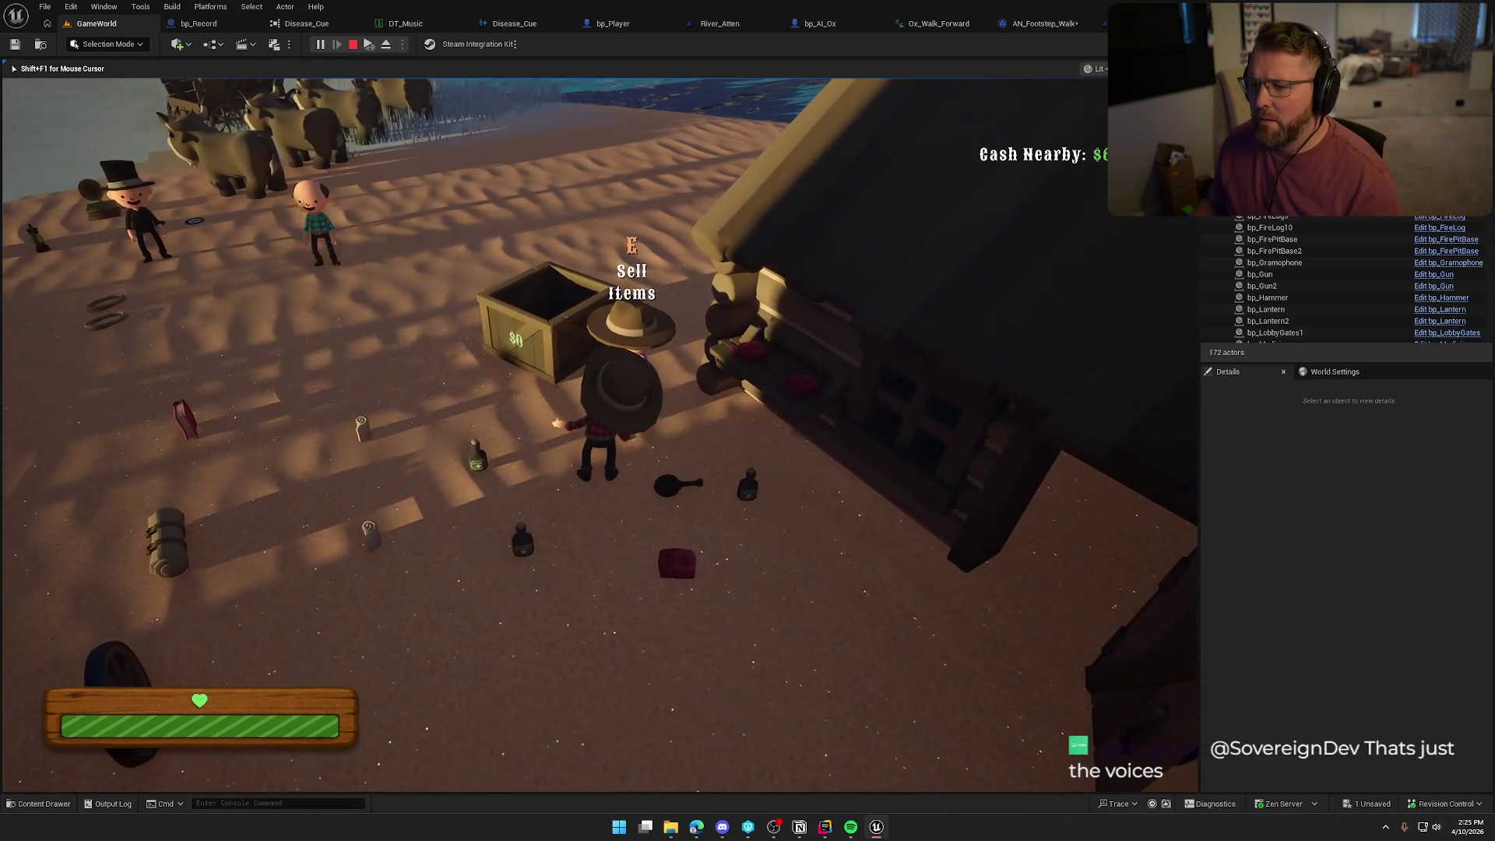
pyautogui.press('w')
pyautogui.press('w')
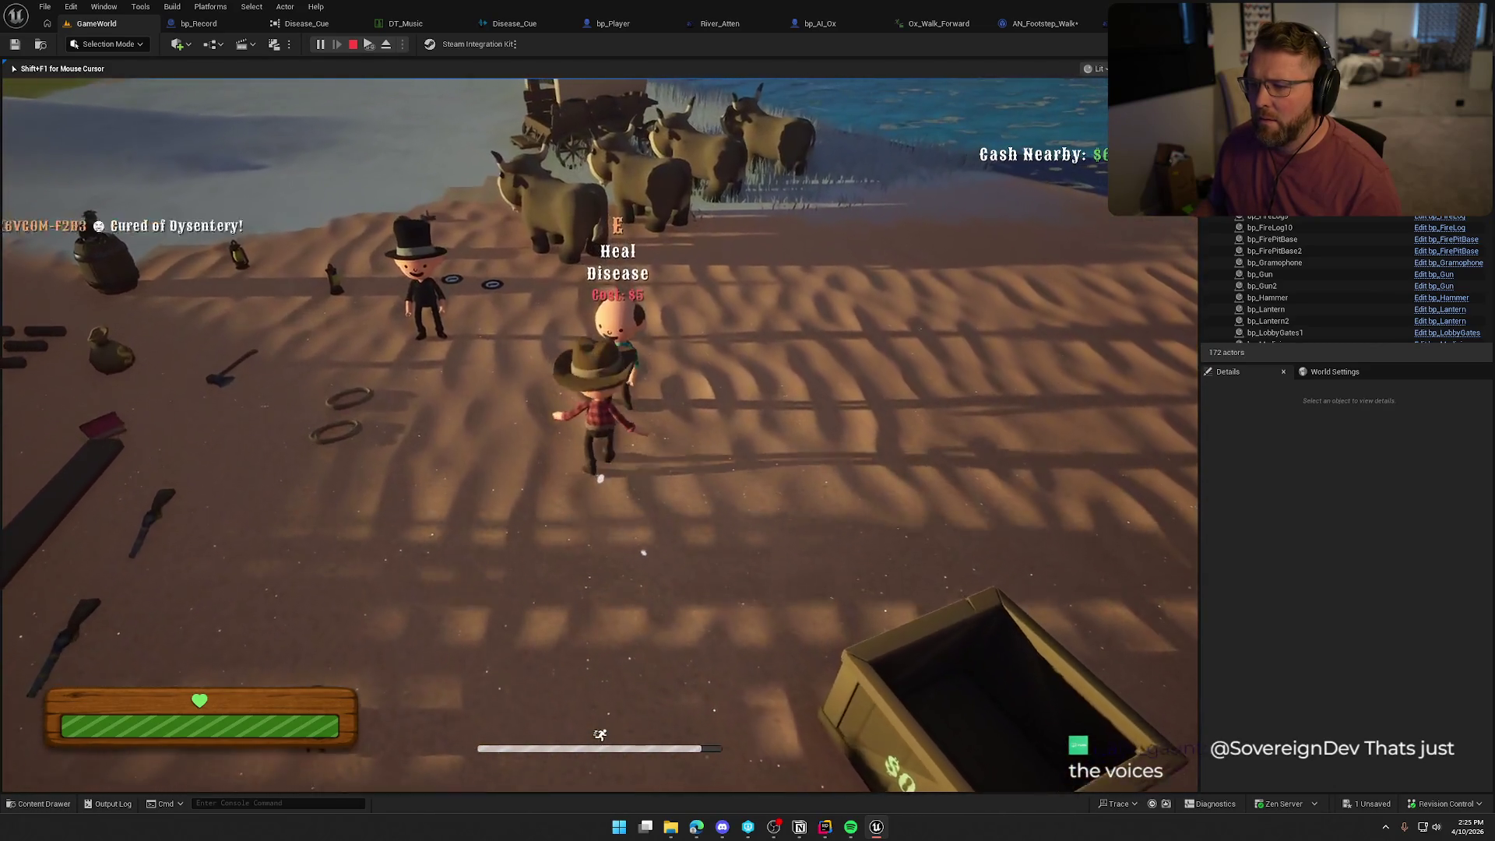
pyautogui.press('w')
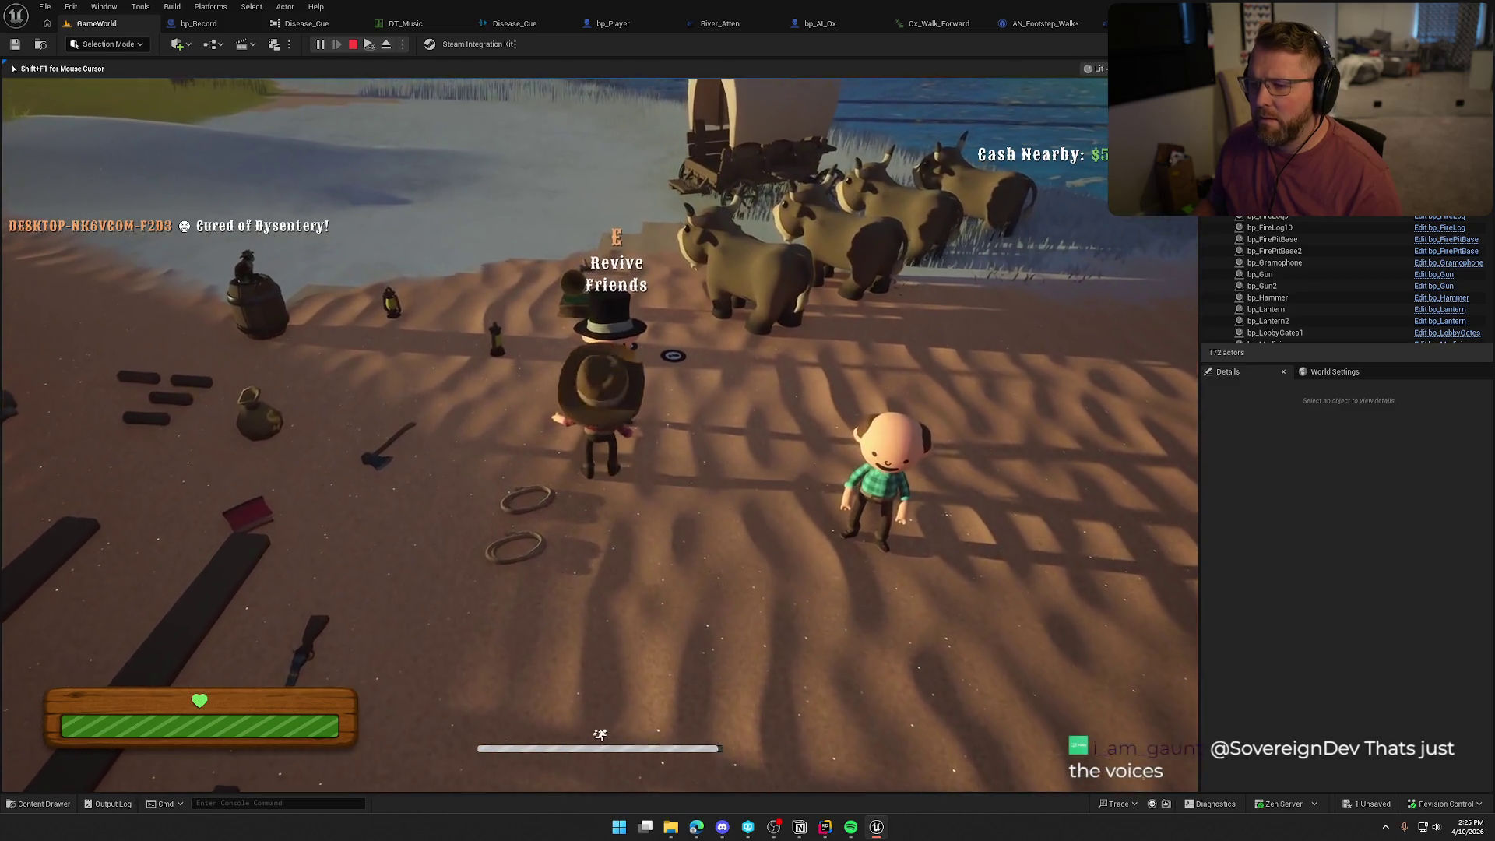
pyautogui.press('s')
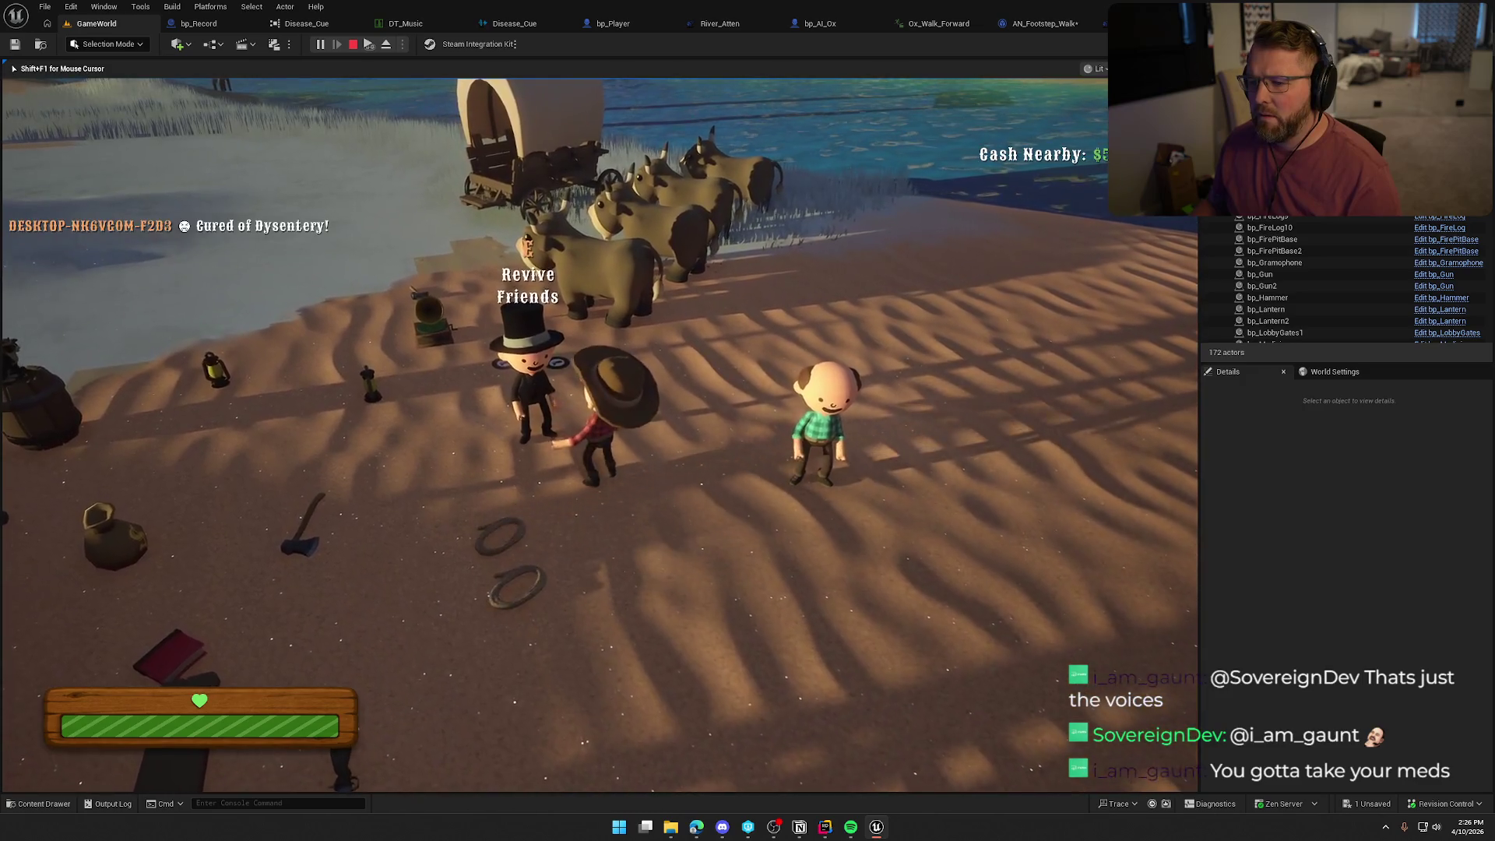
pyautogui.hotkey('shift', 'w')
pyautogui.hotkey('shift', 'w')
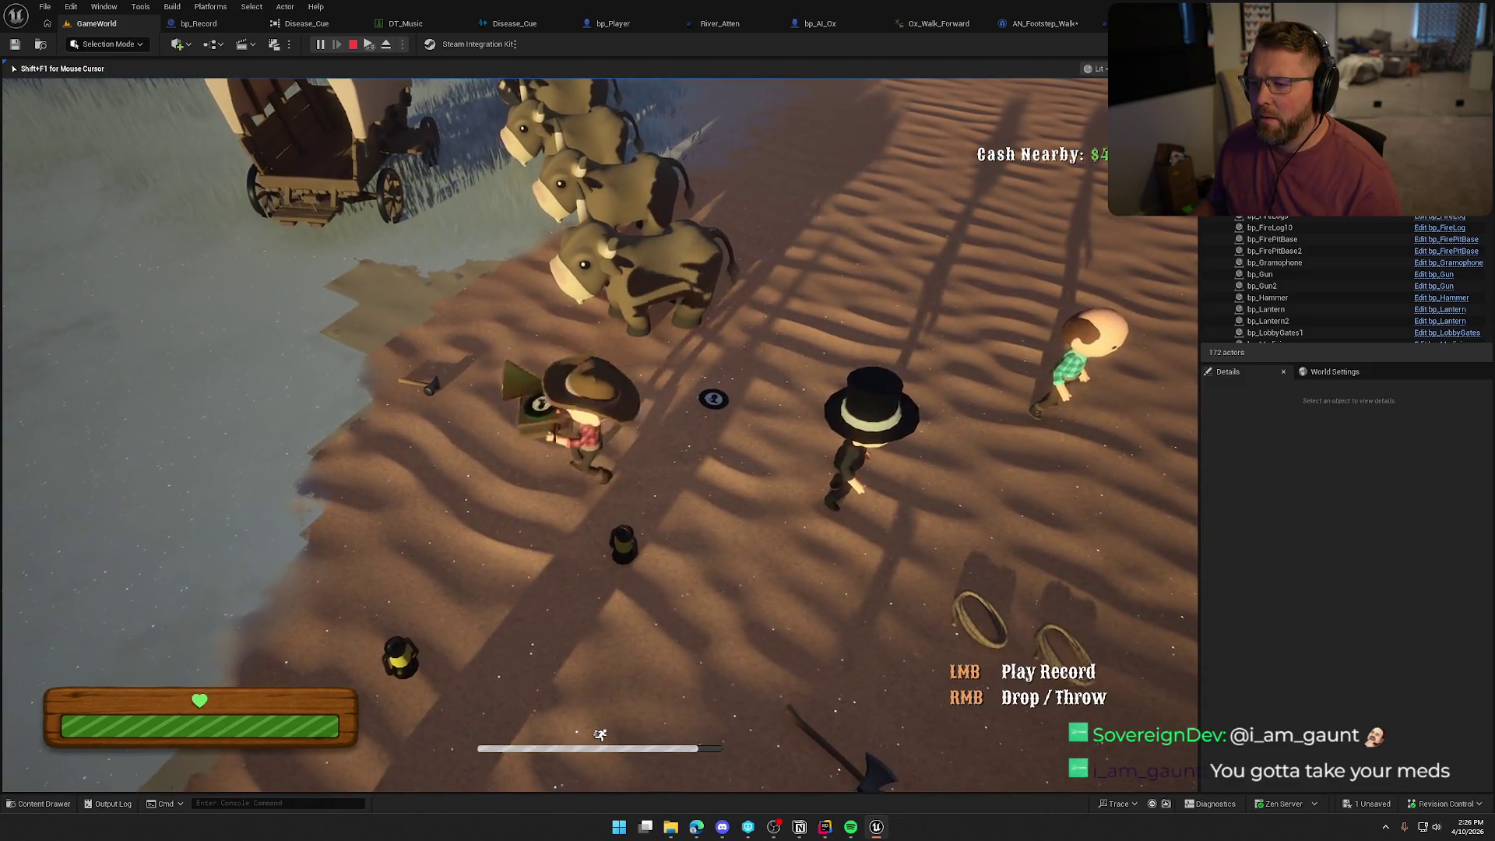
# Run over the snowy slope and Summit of Regret ridge toward camp, then stop the play session.
pyautogui.press('w')
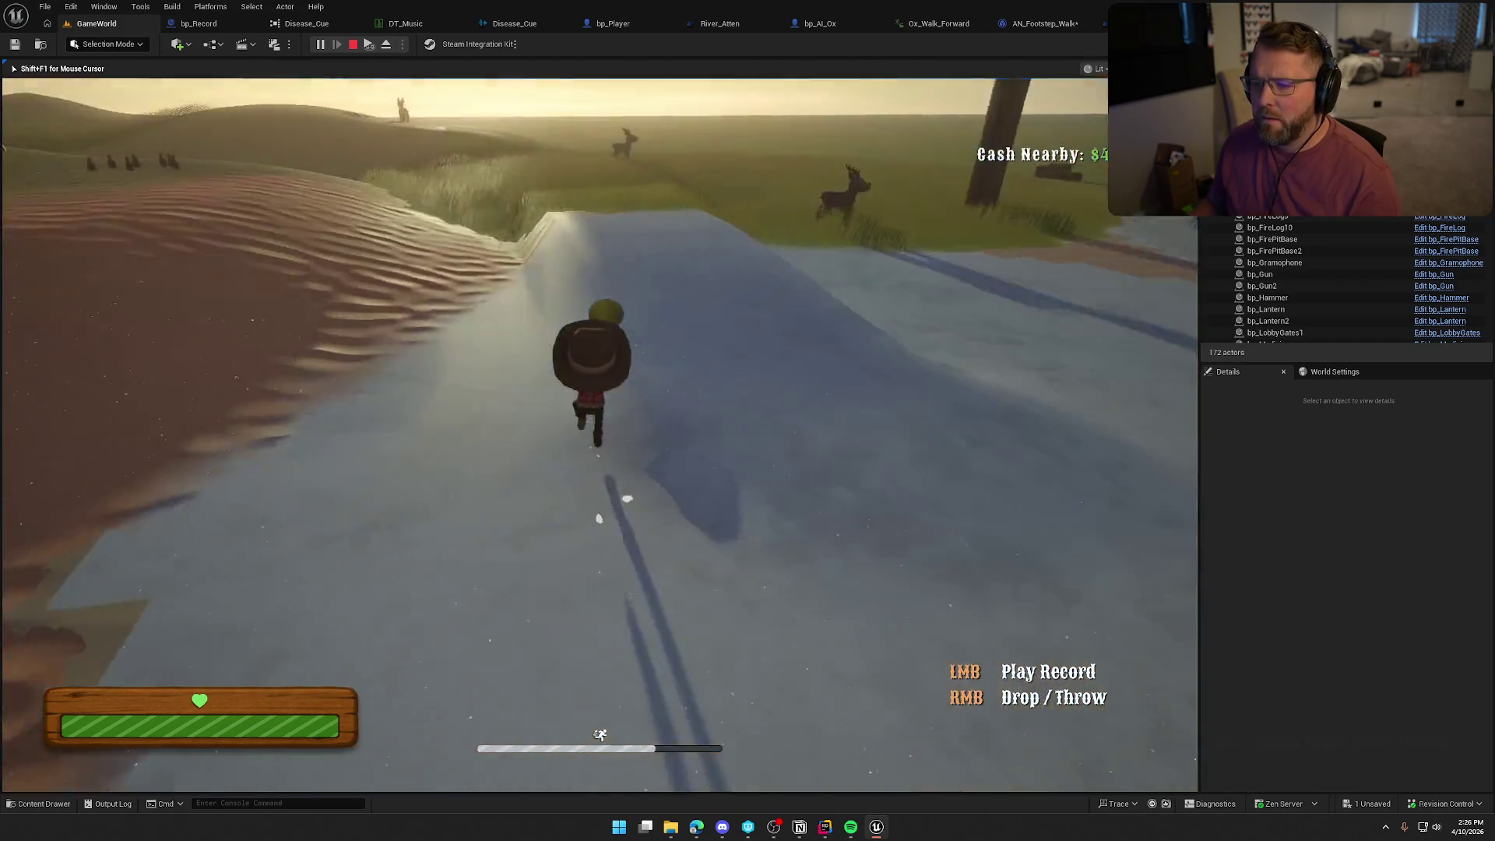
pyautogui.press('w')
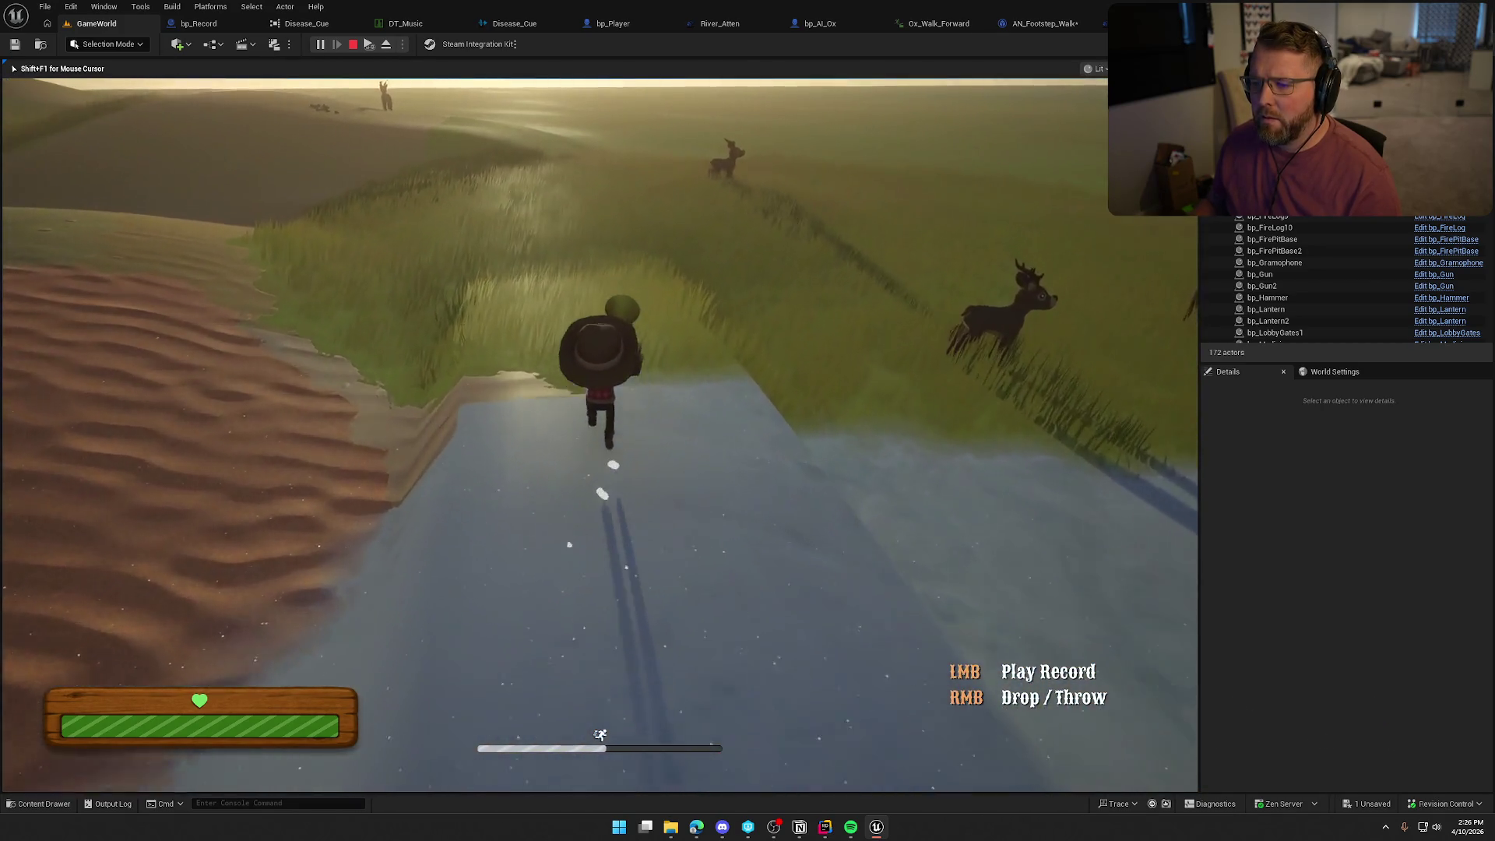
pyautogui.press('w')
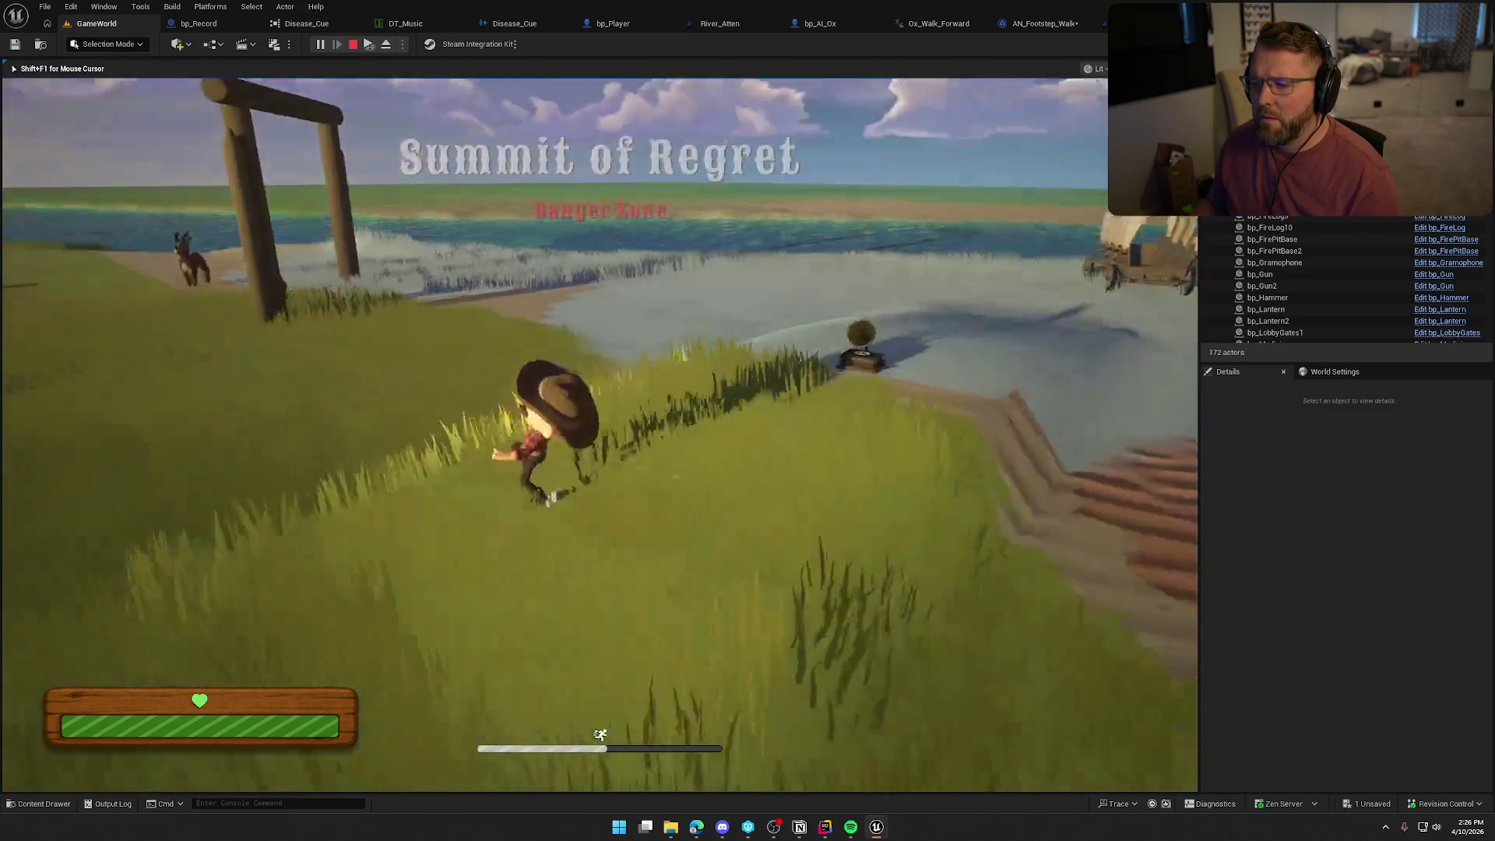
pyautogui.press('w')
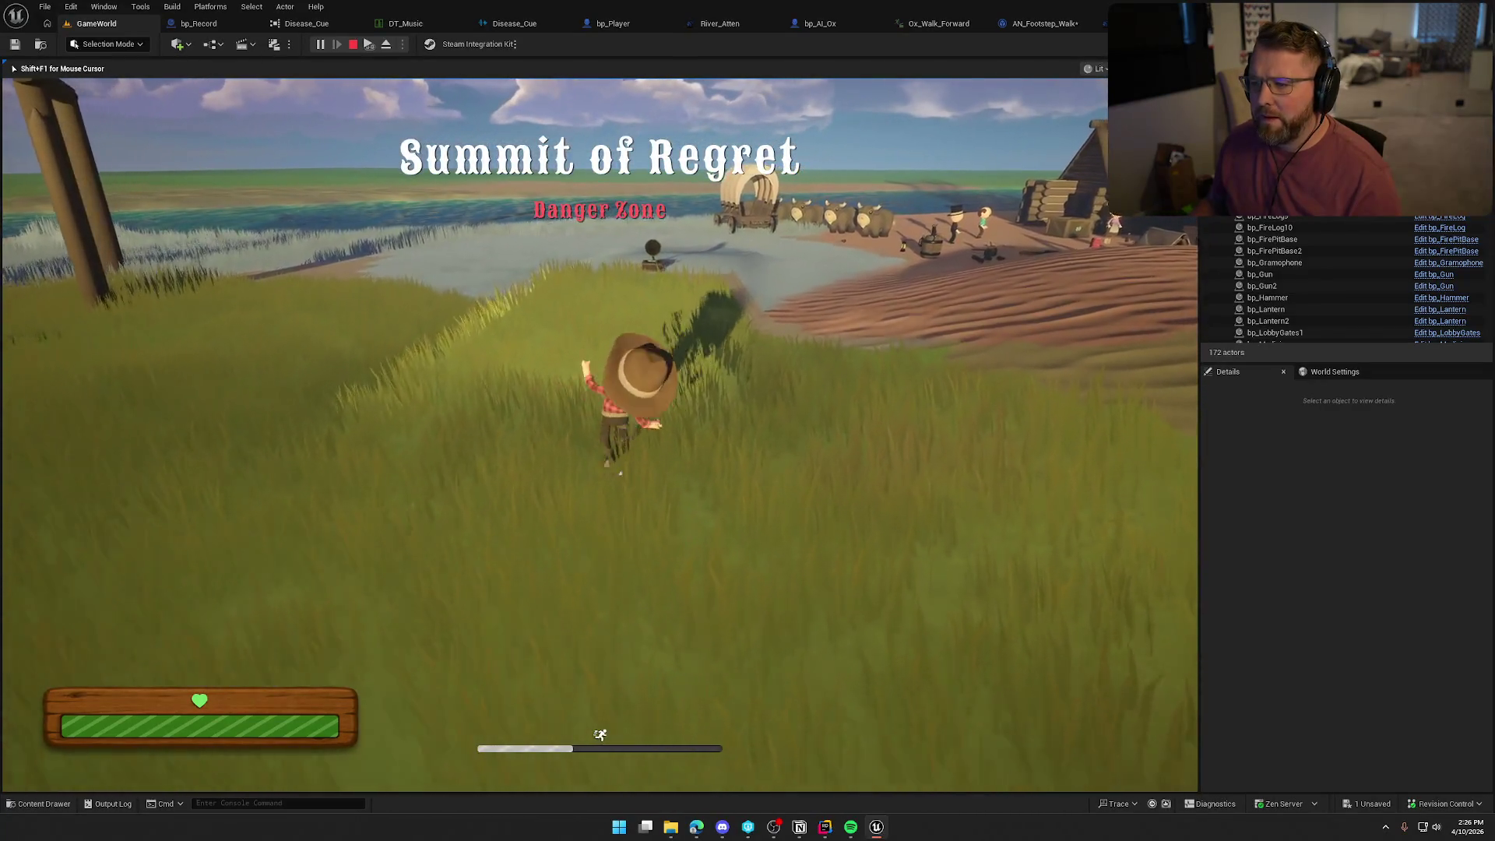
pyautogui.press('w')
pyautogui.press('Escape')
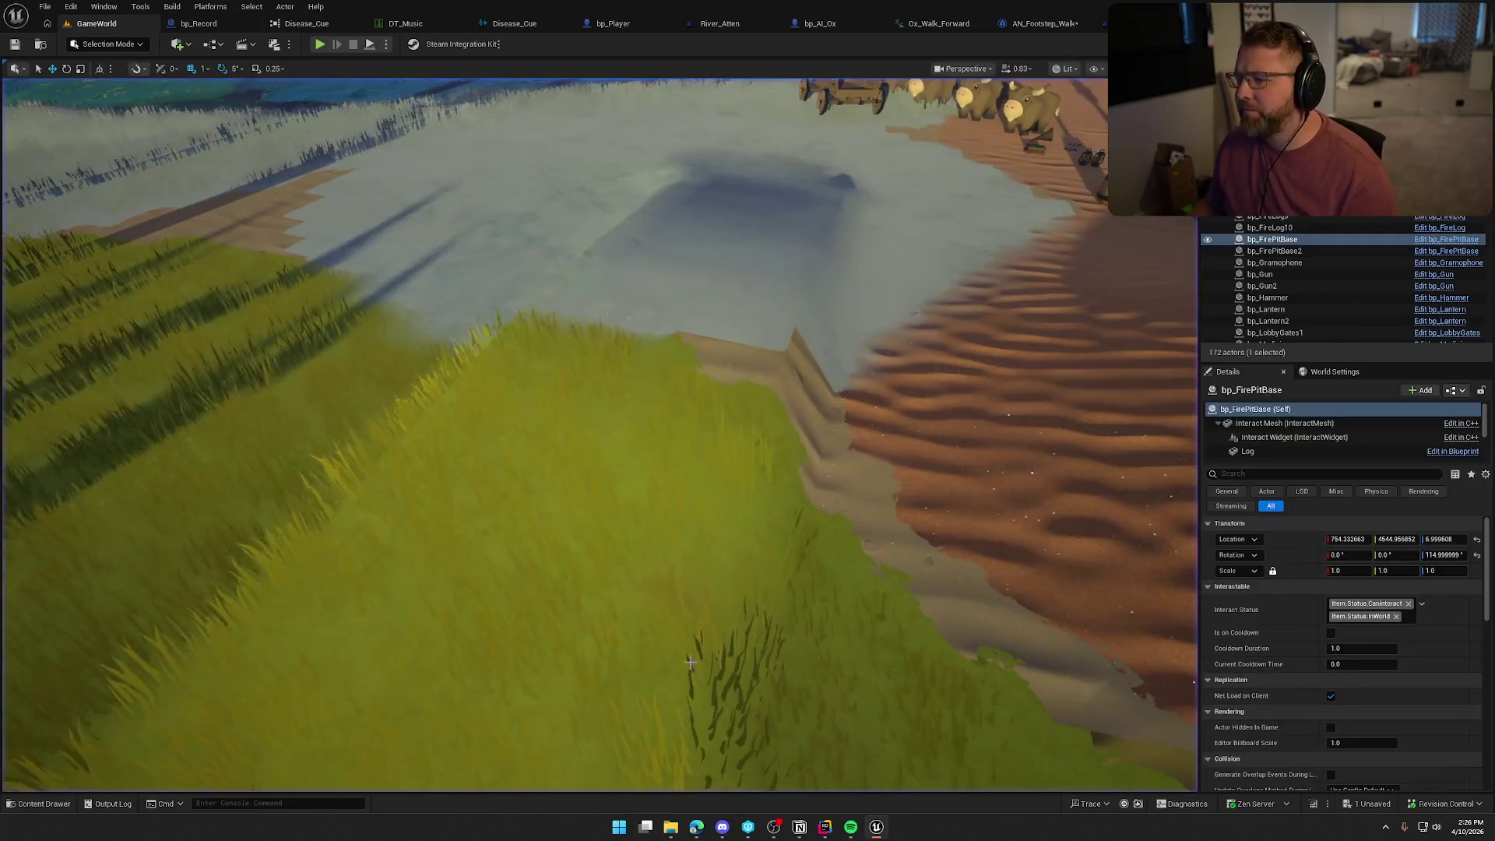
# Open the gramophone's blueprint and close the Disease_Cue and DT_Music tabs.
pyautogui.press('s')
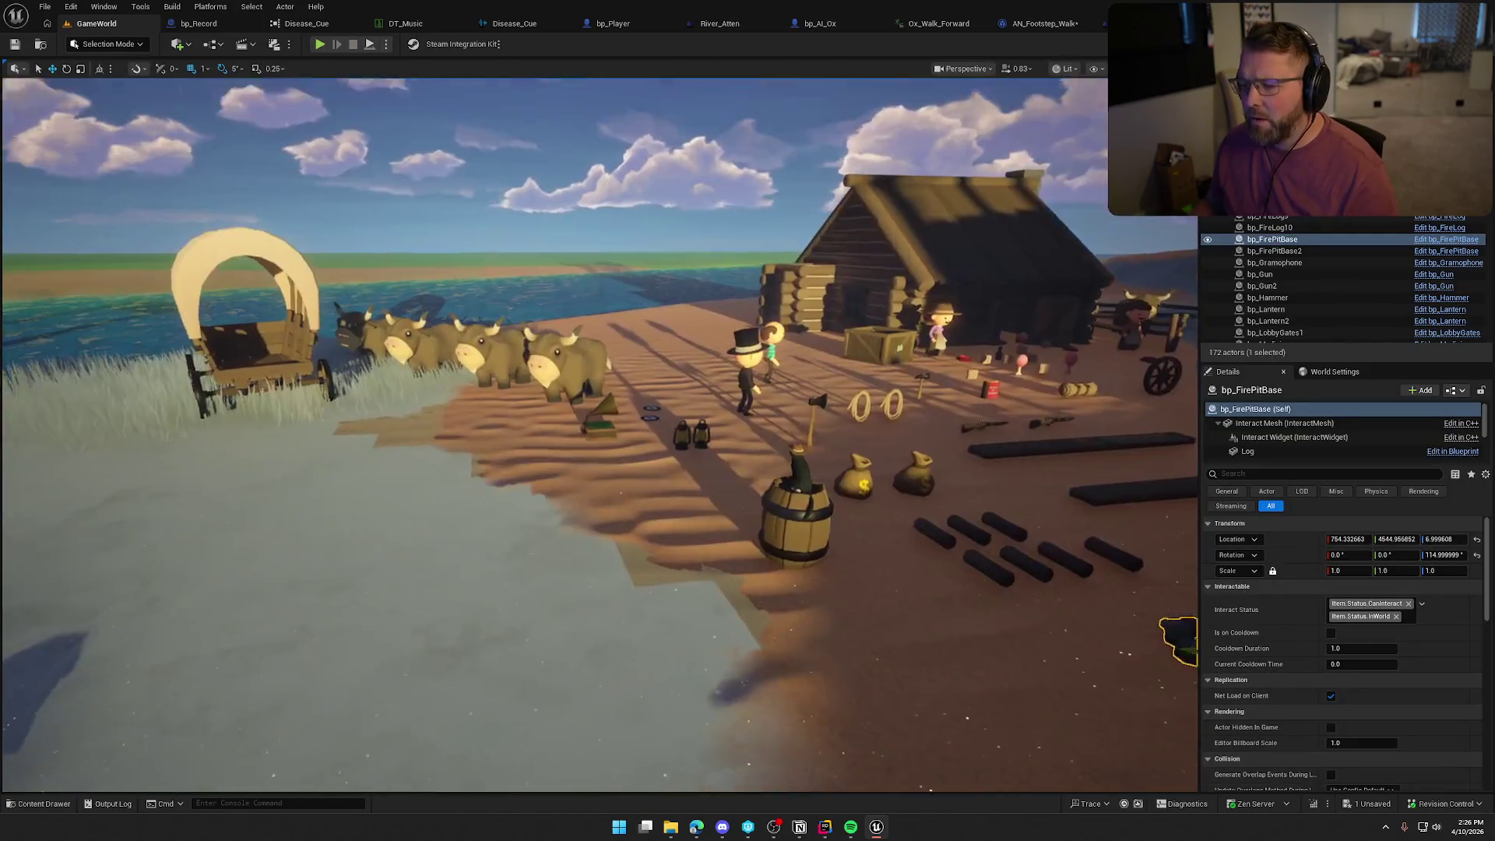
pyautogui.click(605, 414)
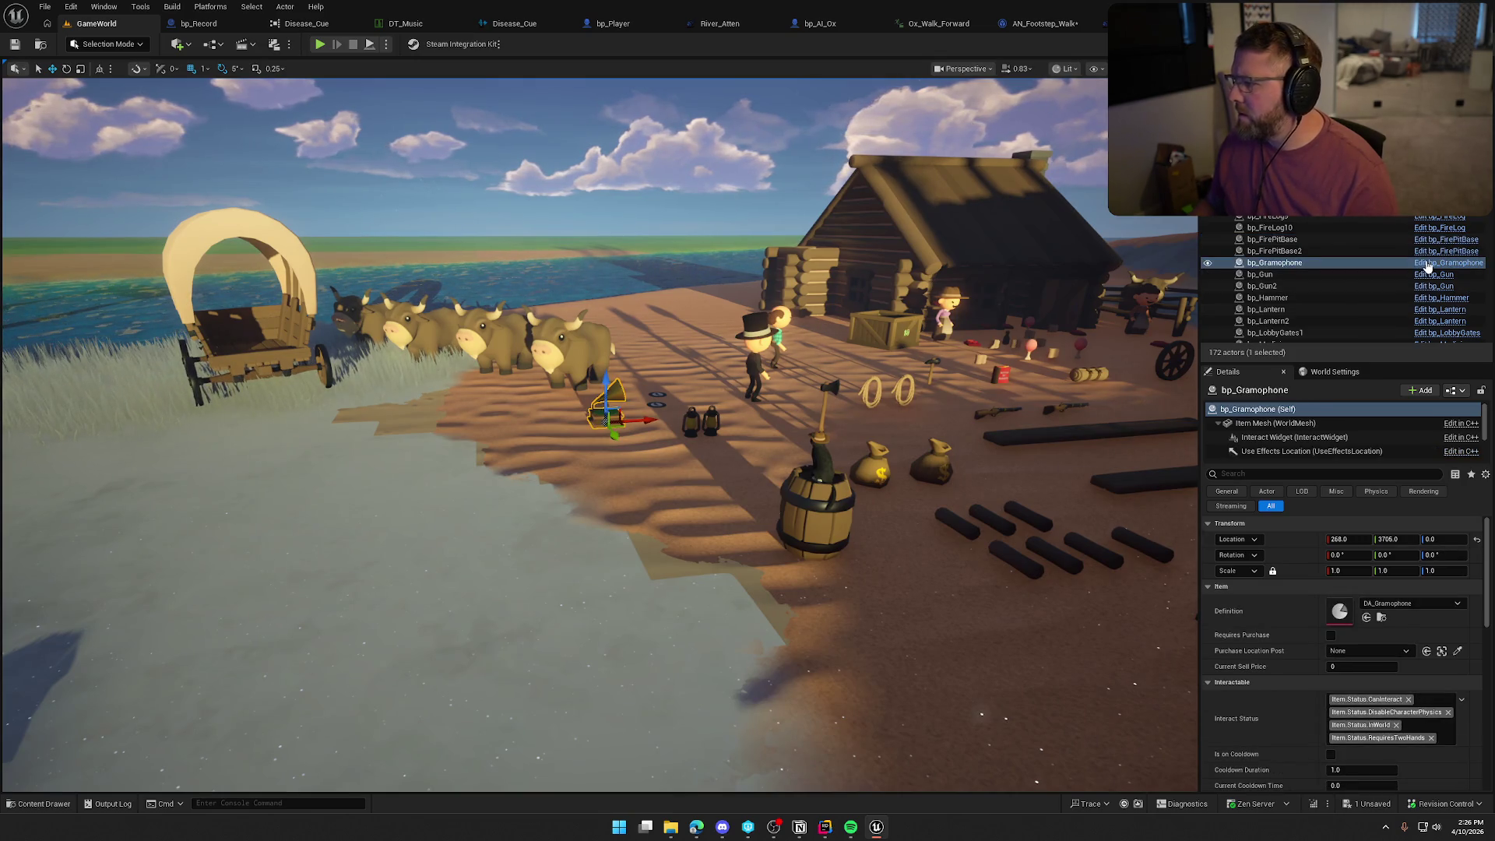
pyautogui.hotkey('ctrl', 'e')
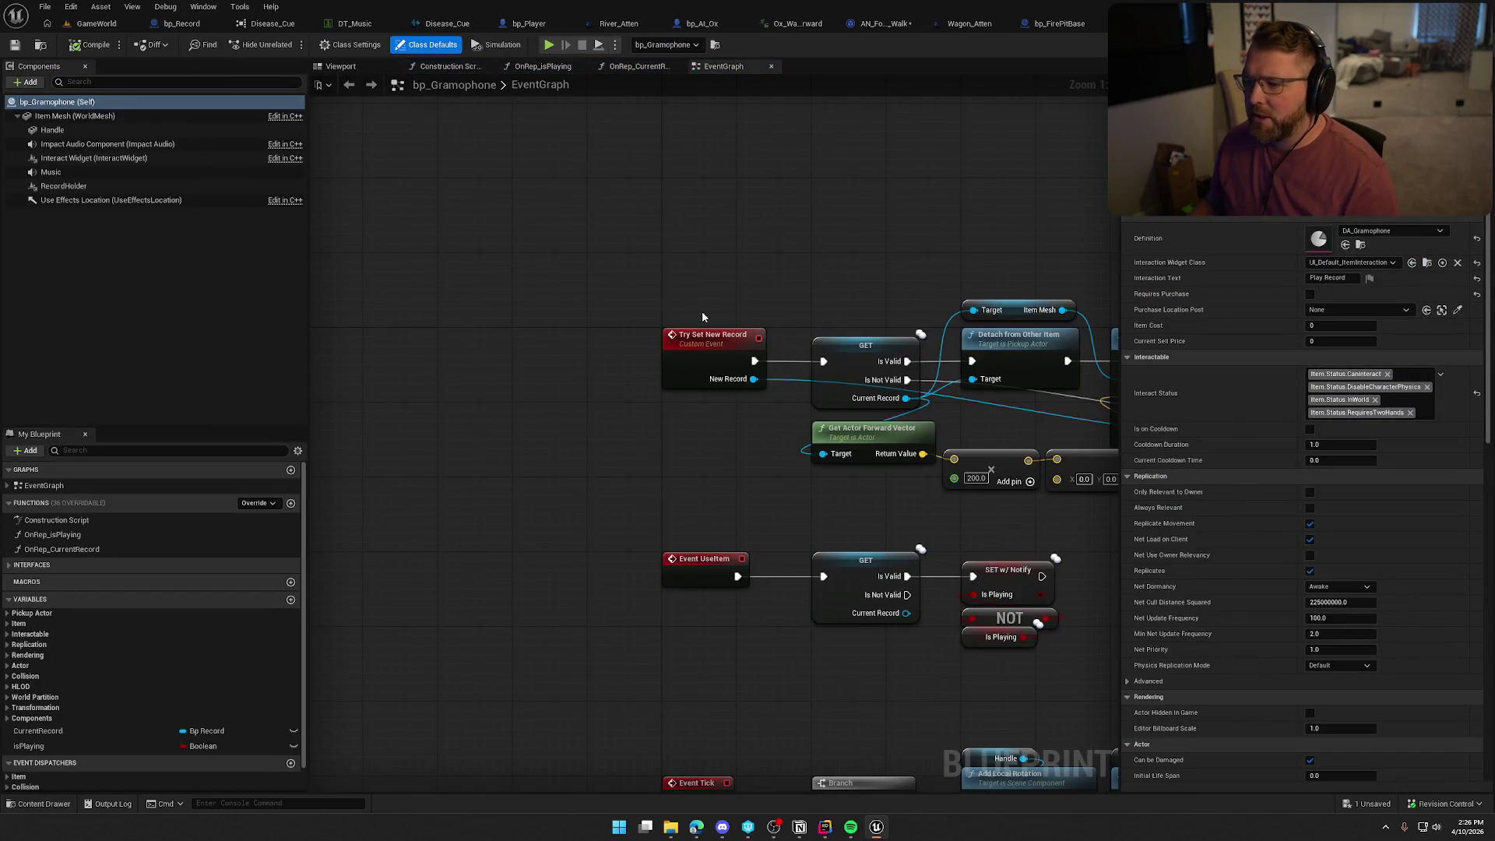
pyautogui.click(273, 26)
pyautogui.middleClick(300, 31)
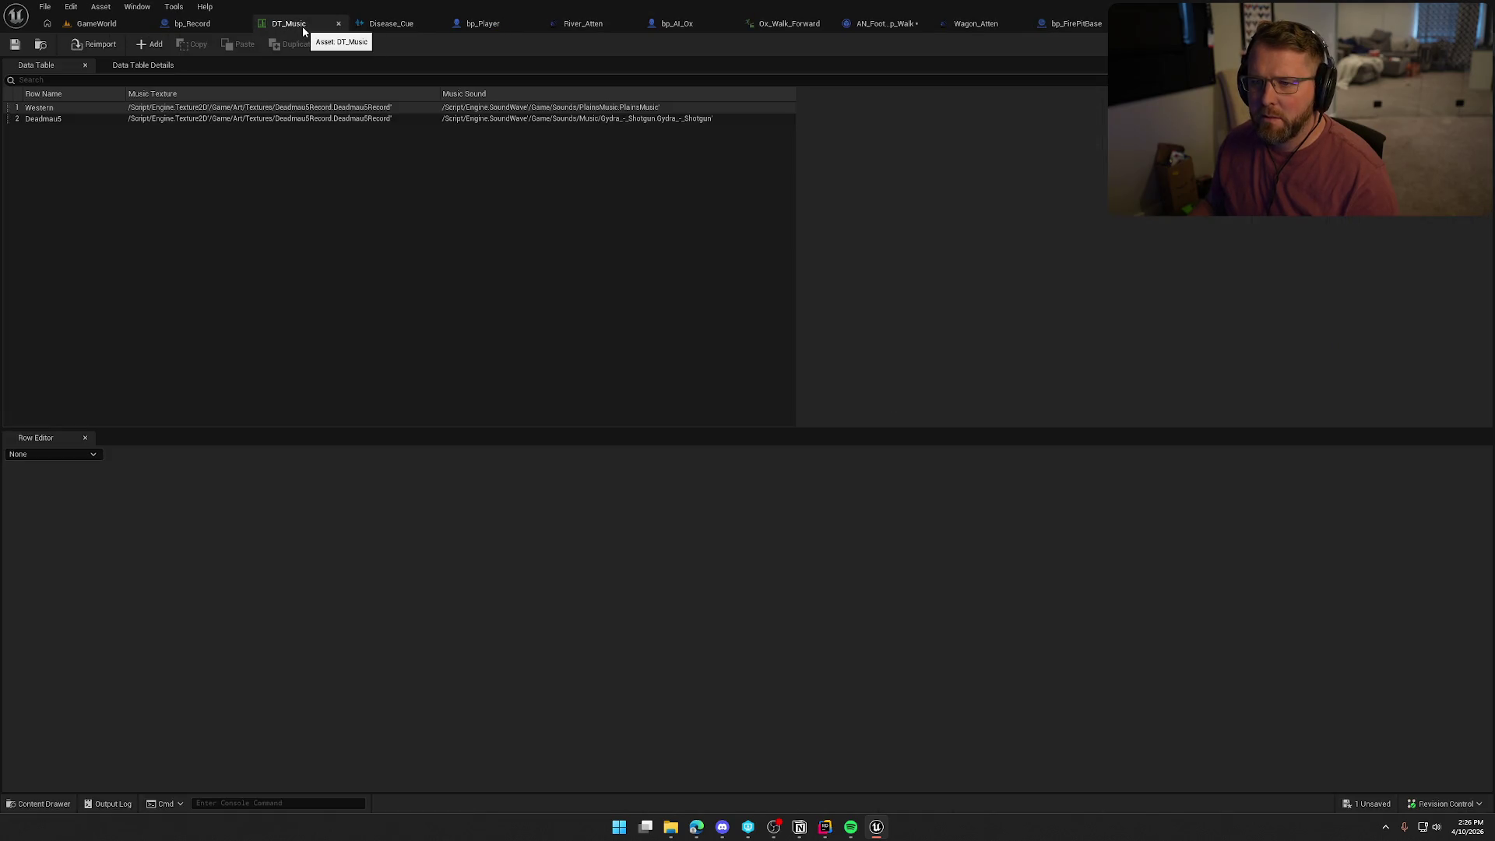
pyautogui.middleClick(302, 32)
# Close the bp_Record, Disease_Cue, bp_Player, River_Atten, bp_AI_Ox and Ox_Walk_Forward tabs, then check out and save AN_Footstep_Walk.
pyautogui.middleClick(233, 27)
pyautogui.middleClick(234, 30)
pyautogui.middleClick(234, 29)
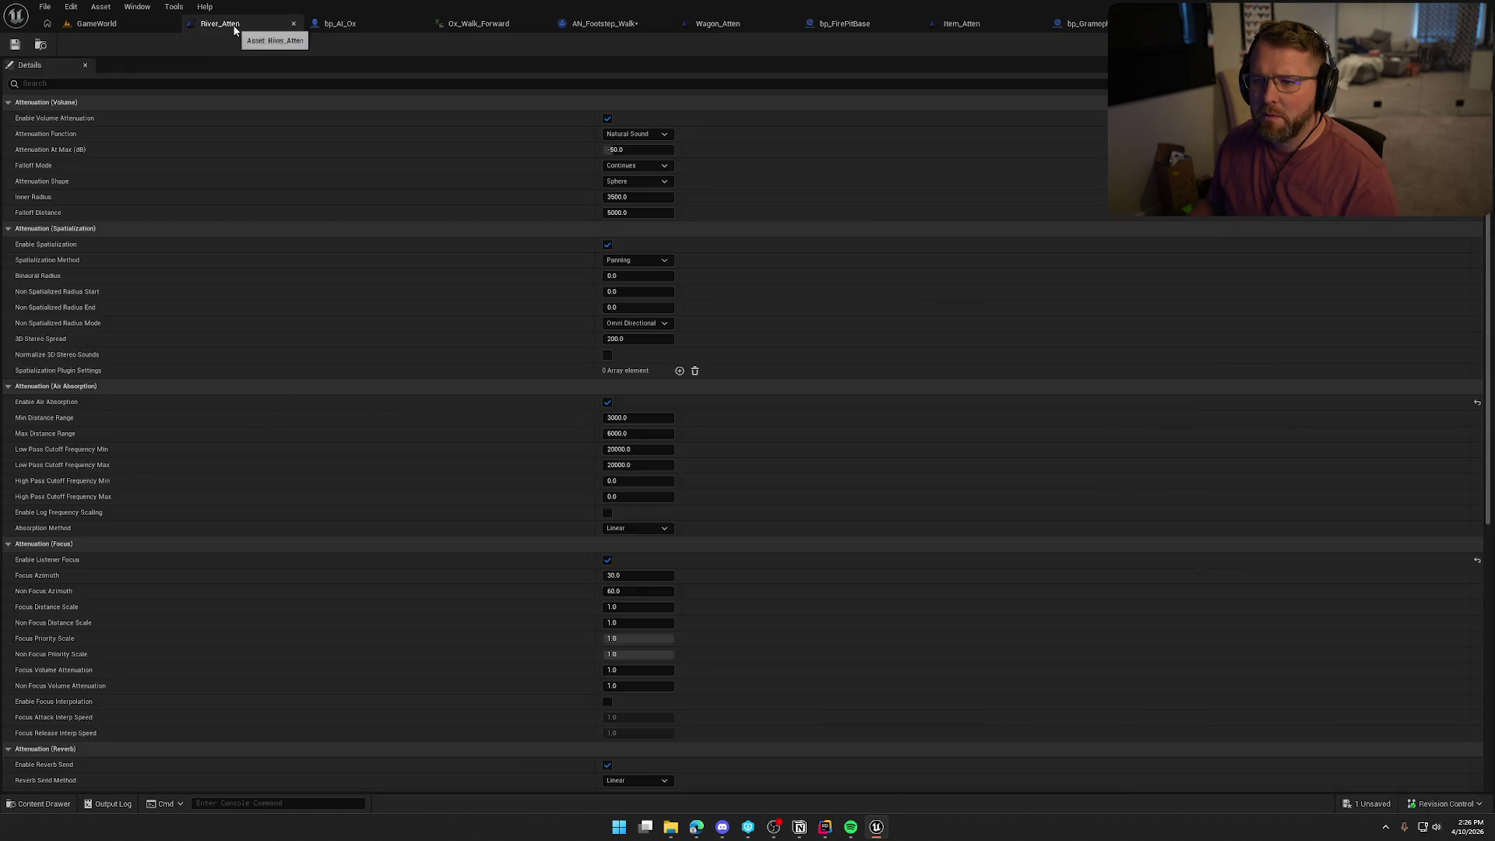
pyautogui.middleClick(235, 30)
pyautogui.middleClick(234, 29)
pyautogui.middleClick(234, 30)
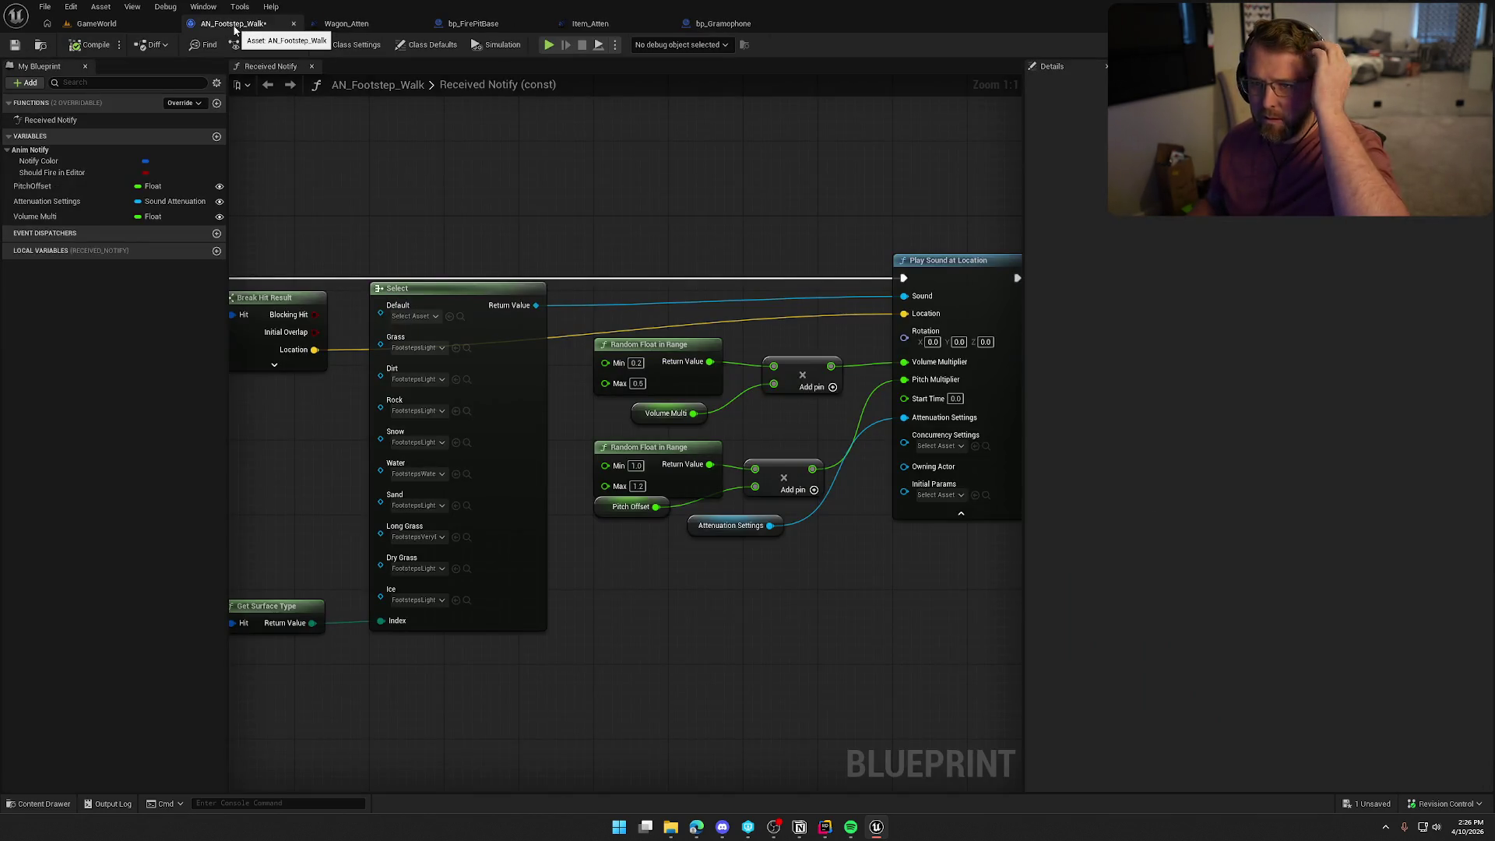
pyautogui.hotkey('ctrl', 's')
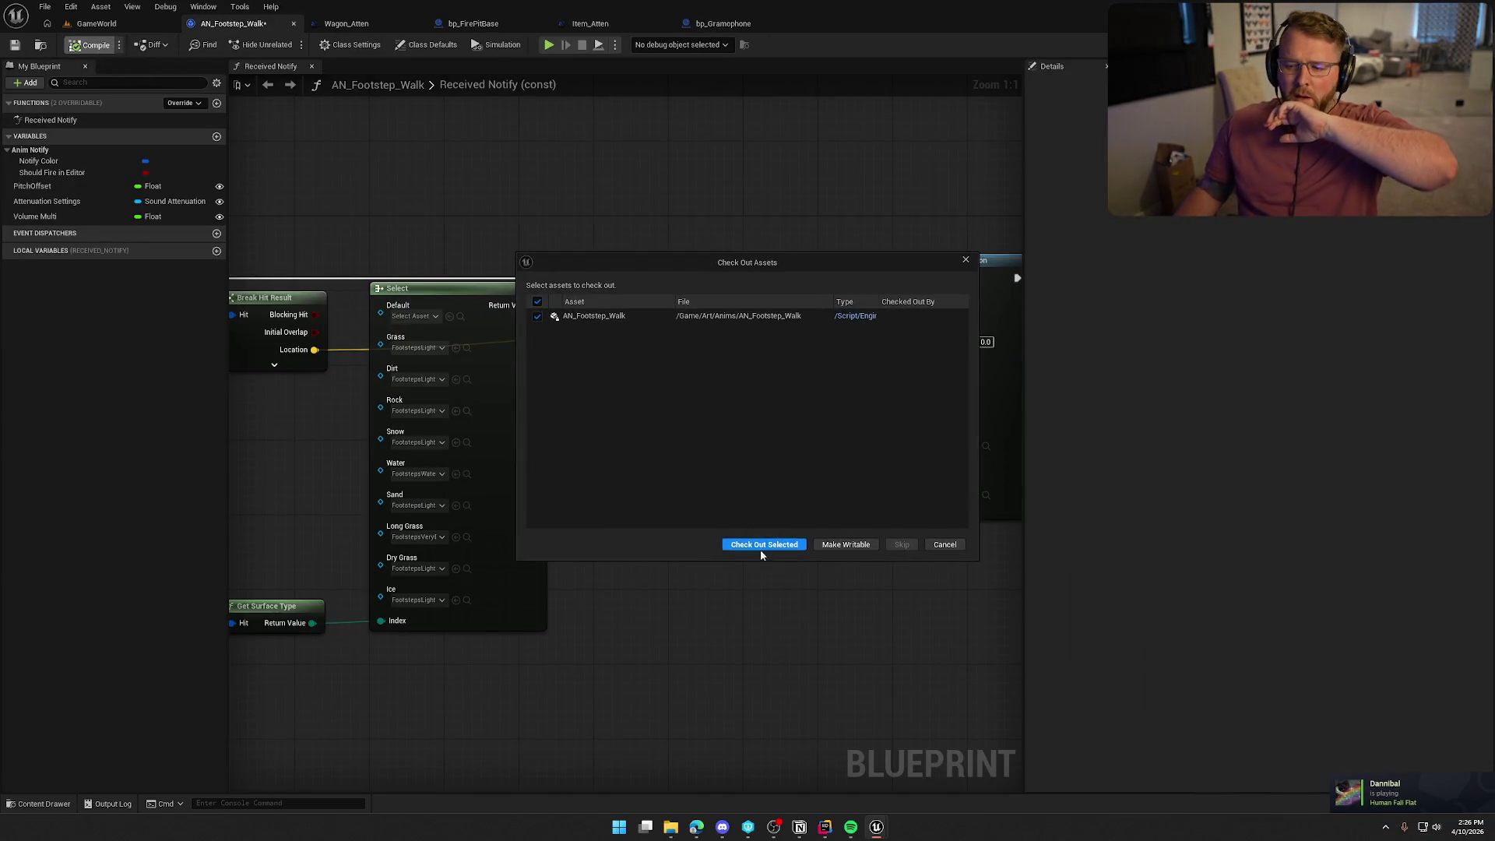
pyautogui.click(762, 546)
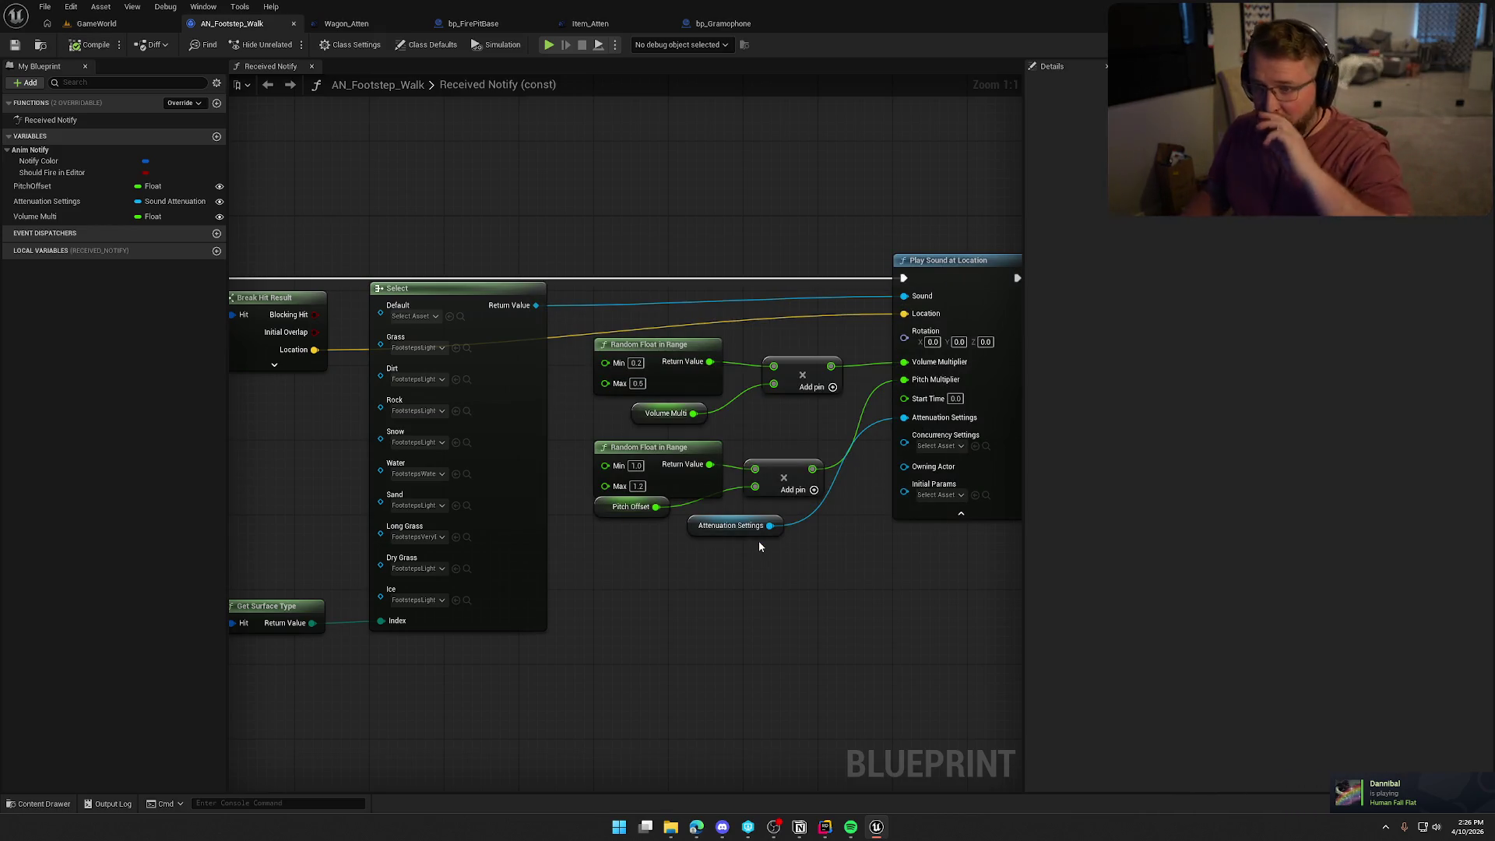
# Close the remaining asset tabs and select bp_Gramophone's Music component.
pyautogui.middleClick(242, 30)
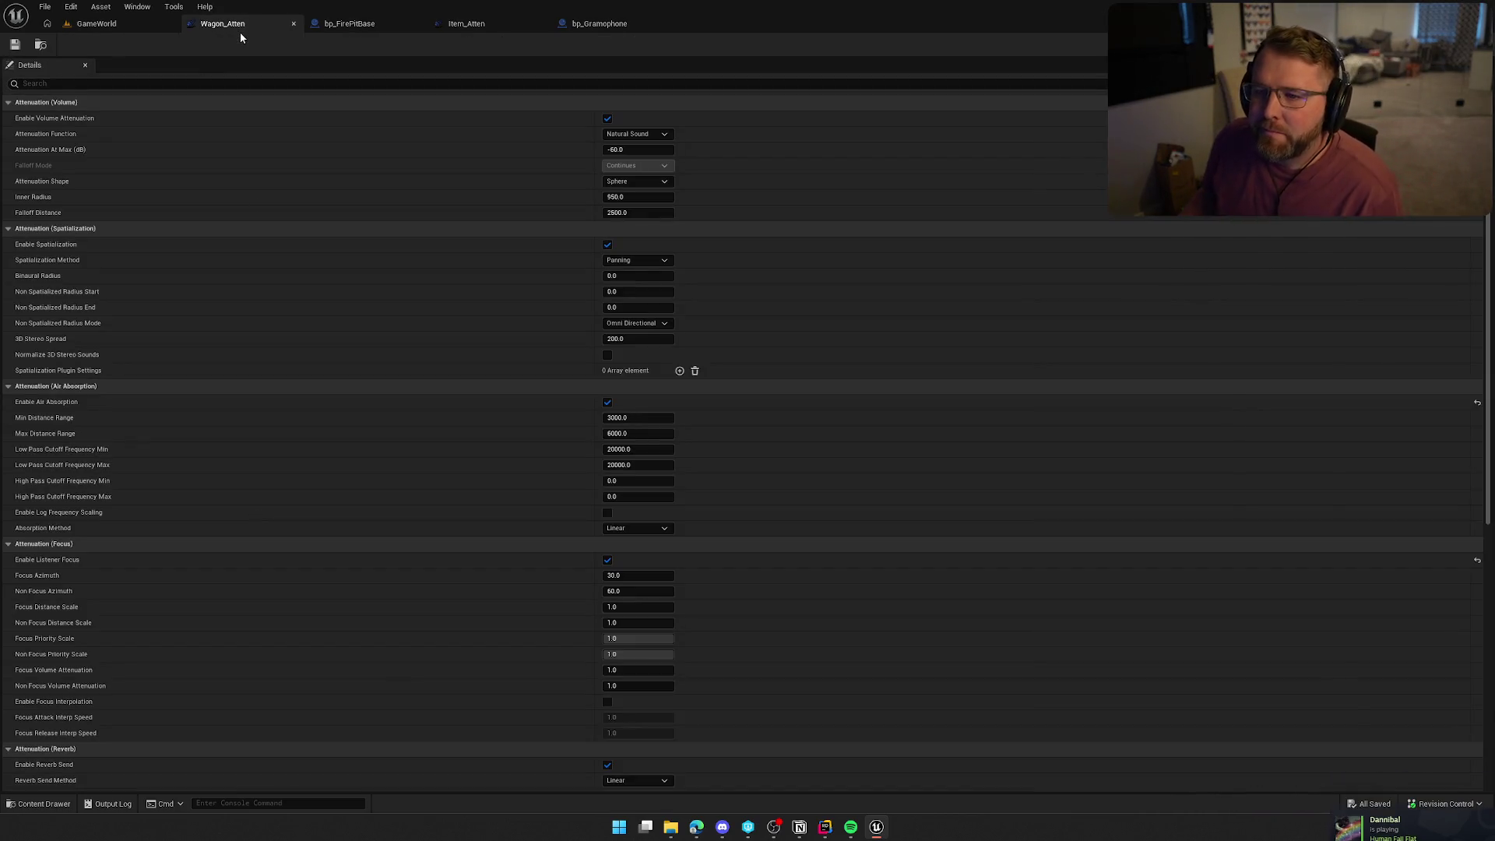
pyautogui.middleClick(240, 28)
pyautogui.middleClick(240, 27)
pyautogui.middleClick(239, 27)
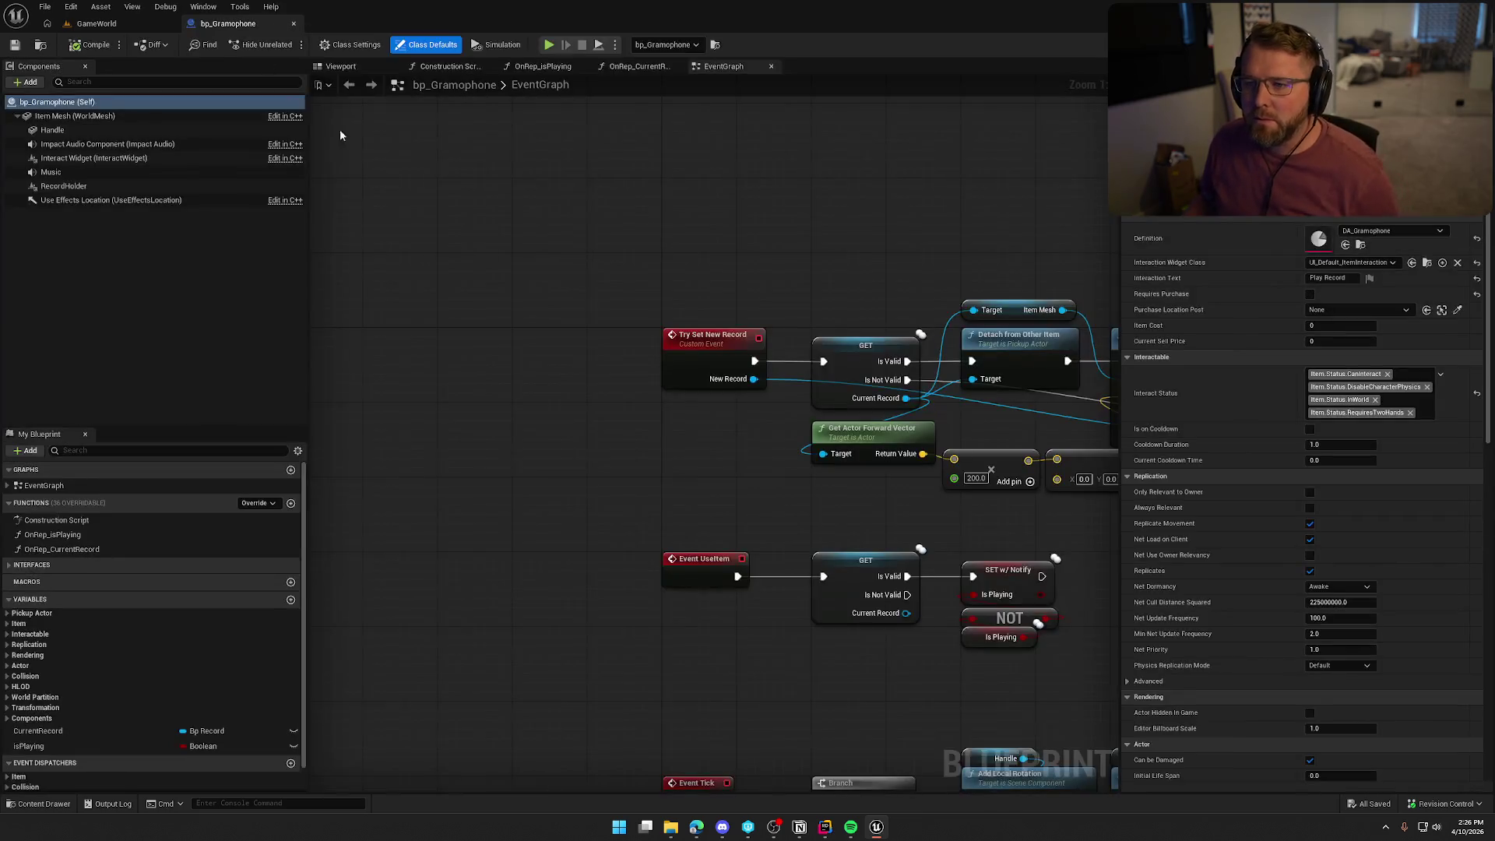
pyautogui.click(54, 172)
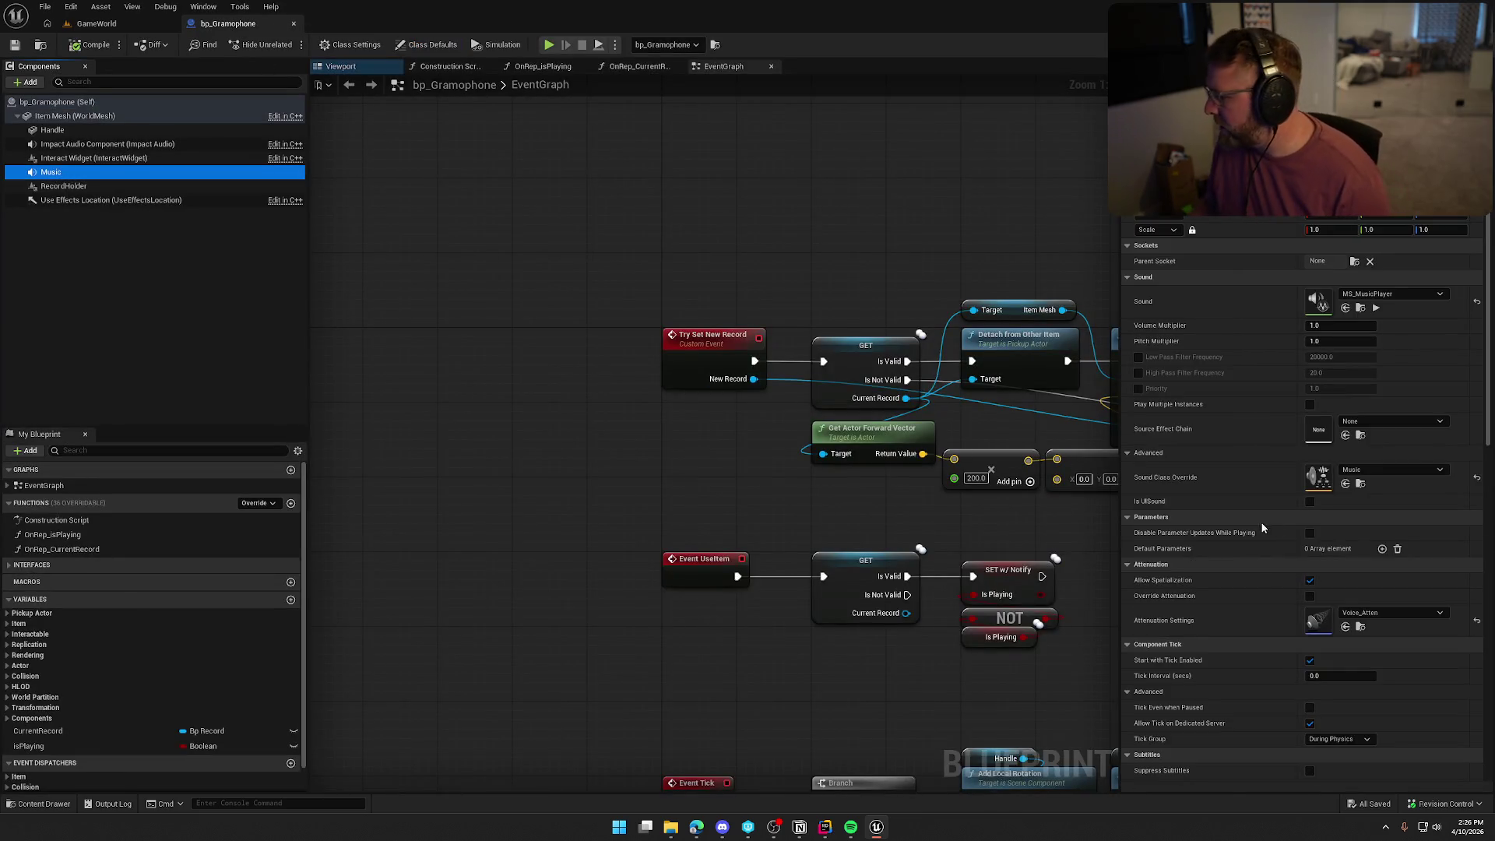
# Set Voice_Atten's inner radius to 2000 and falloff distance to 5000, then check it out and save.
pyautogui.doubleClick(1317, 620)
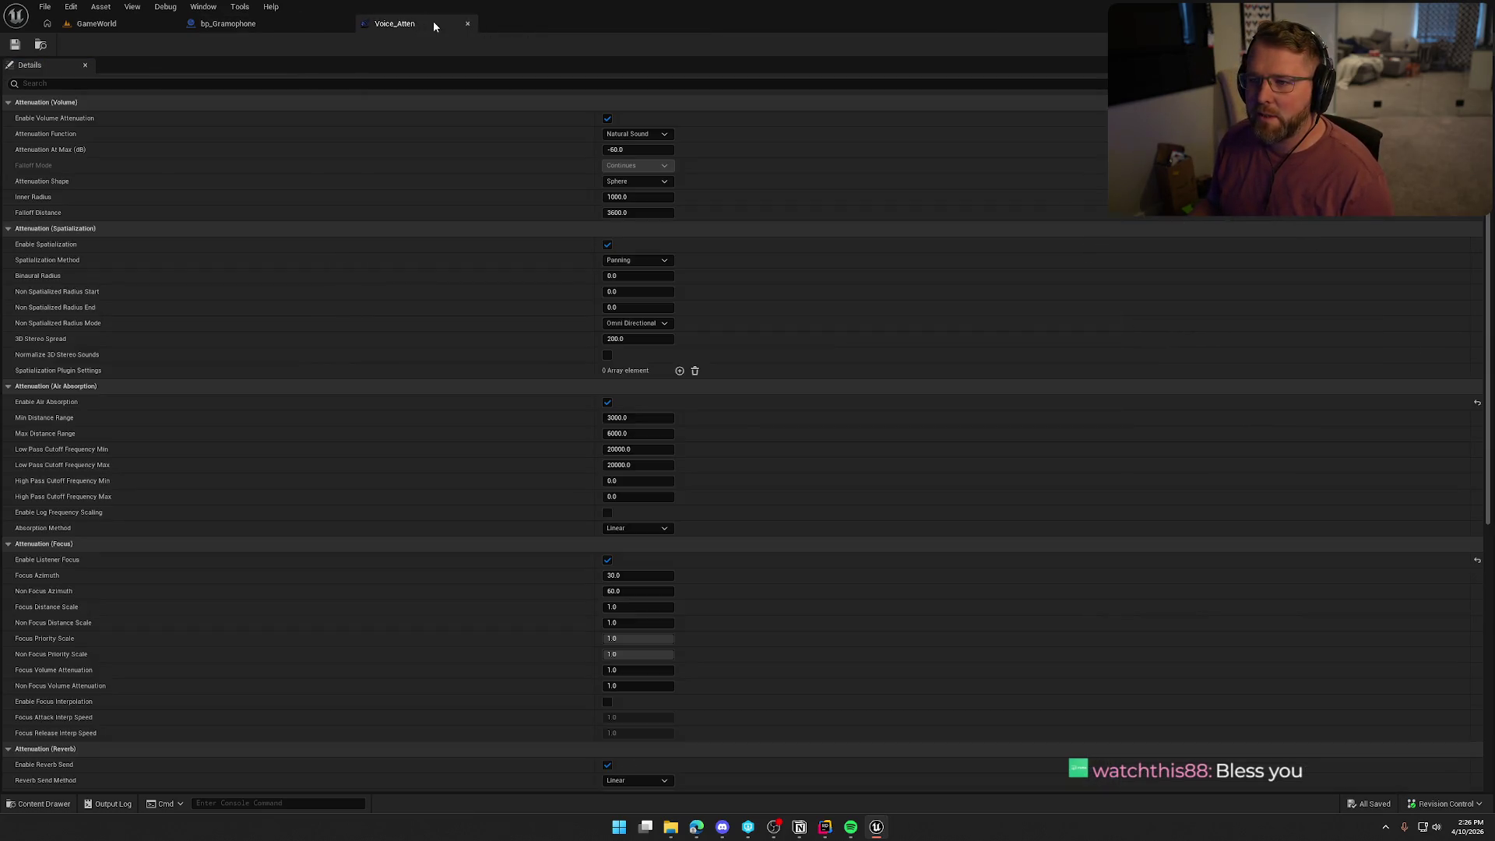
pyautogui.click(638, 197)
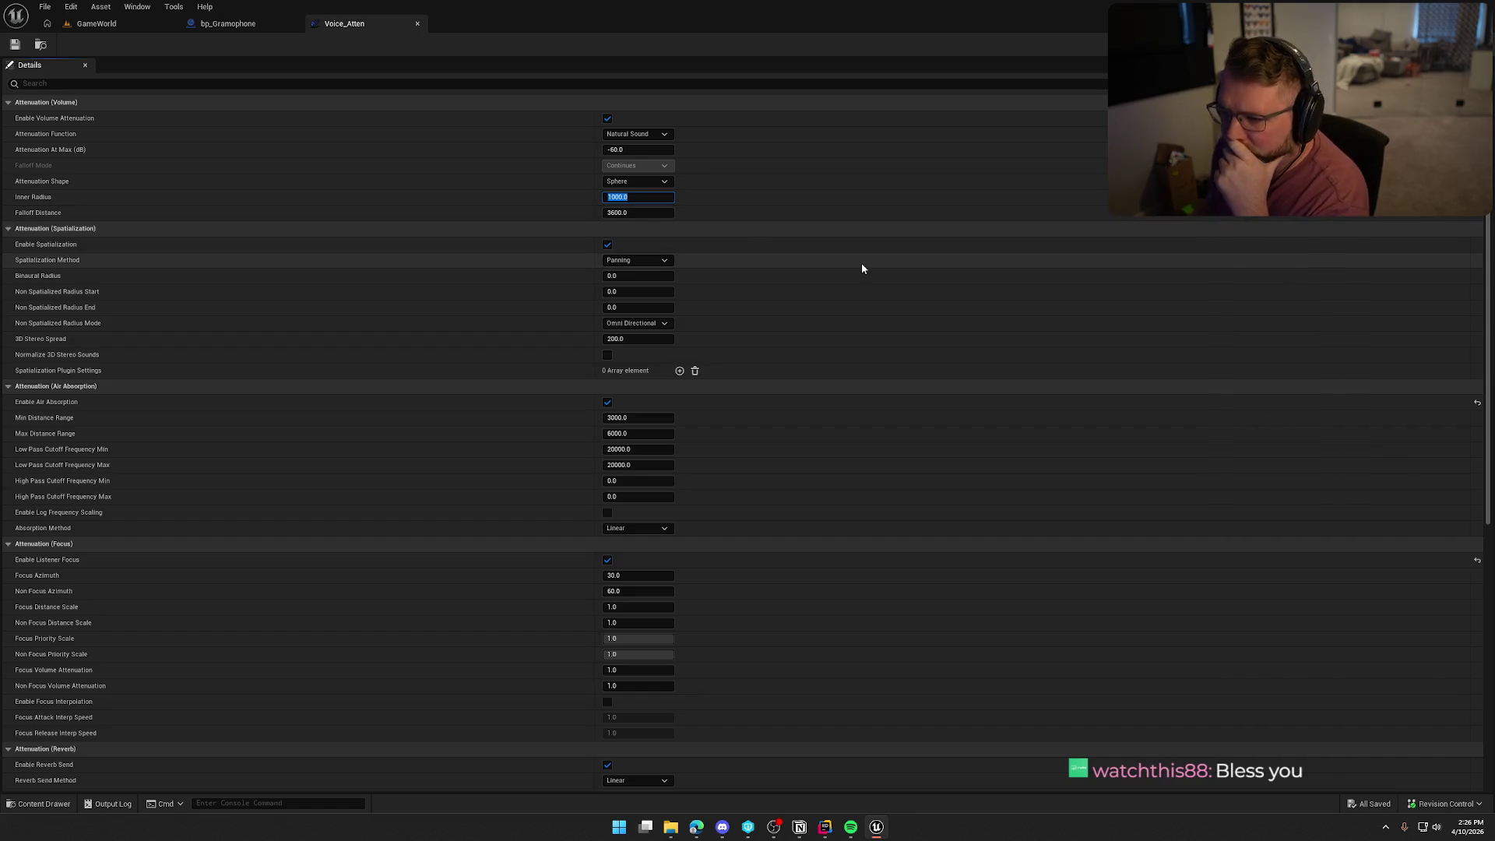
pyautogui.write('2000')
pyautogui.press('Tab')
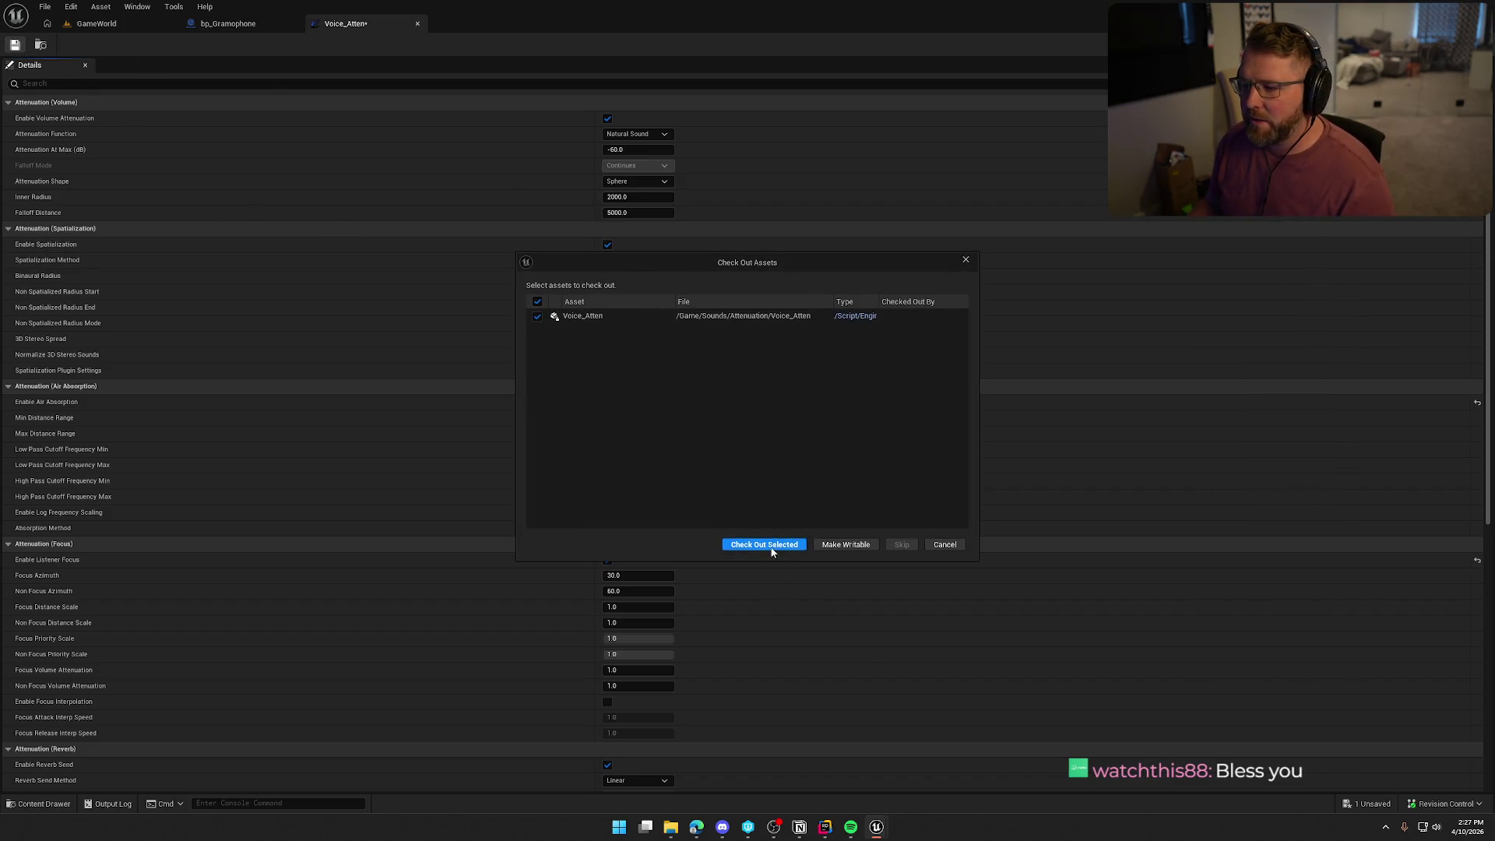
pyautogui.click(763, 545)
pyautogui.click(96, 23)
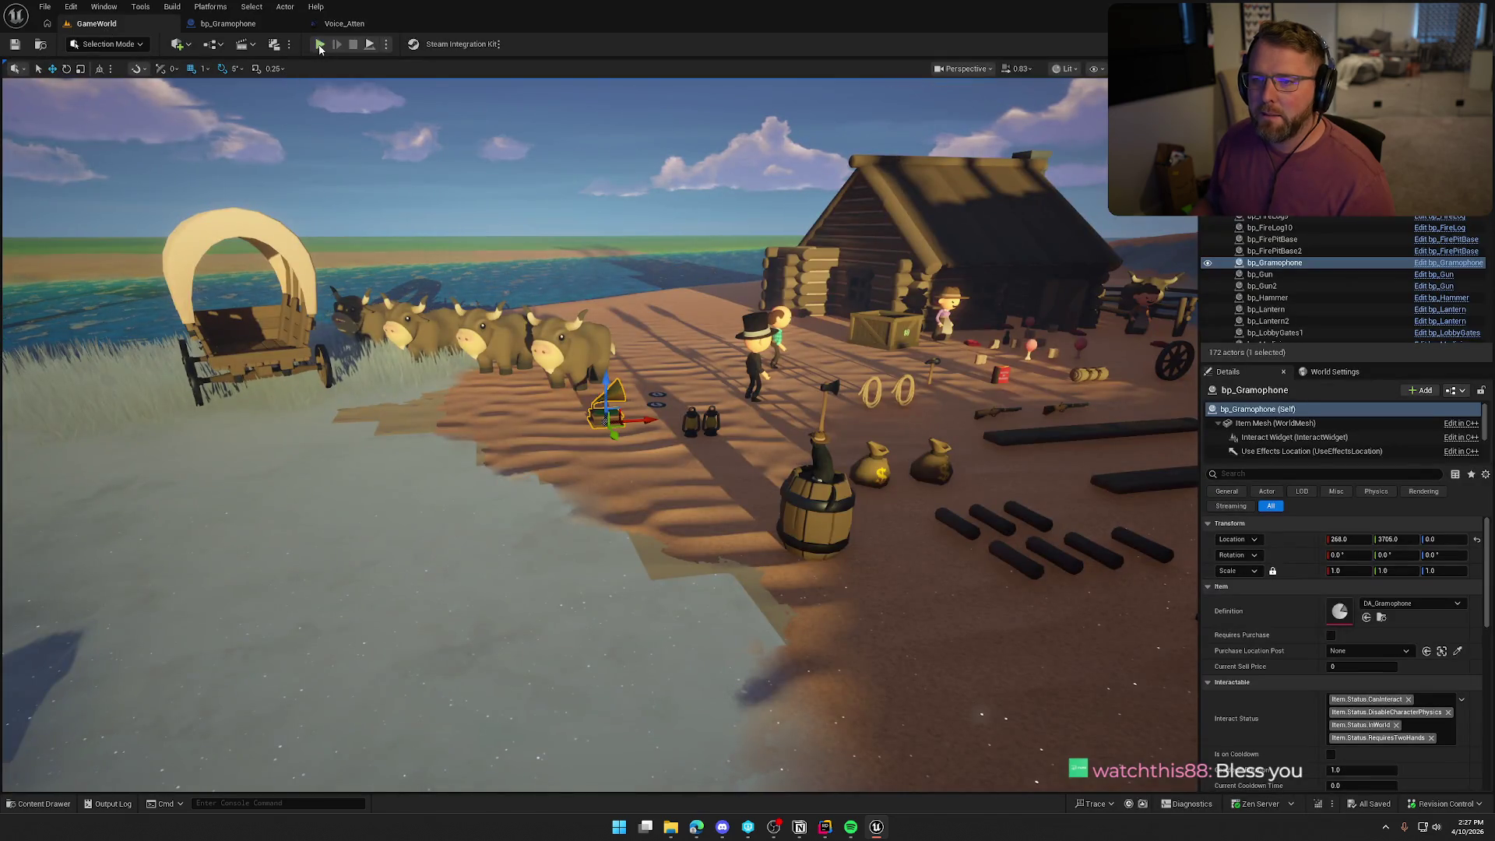
# Start a play test, pick up the gramophone, then drop it and run off.
pyautogui.click(319, 44)
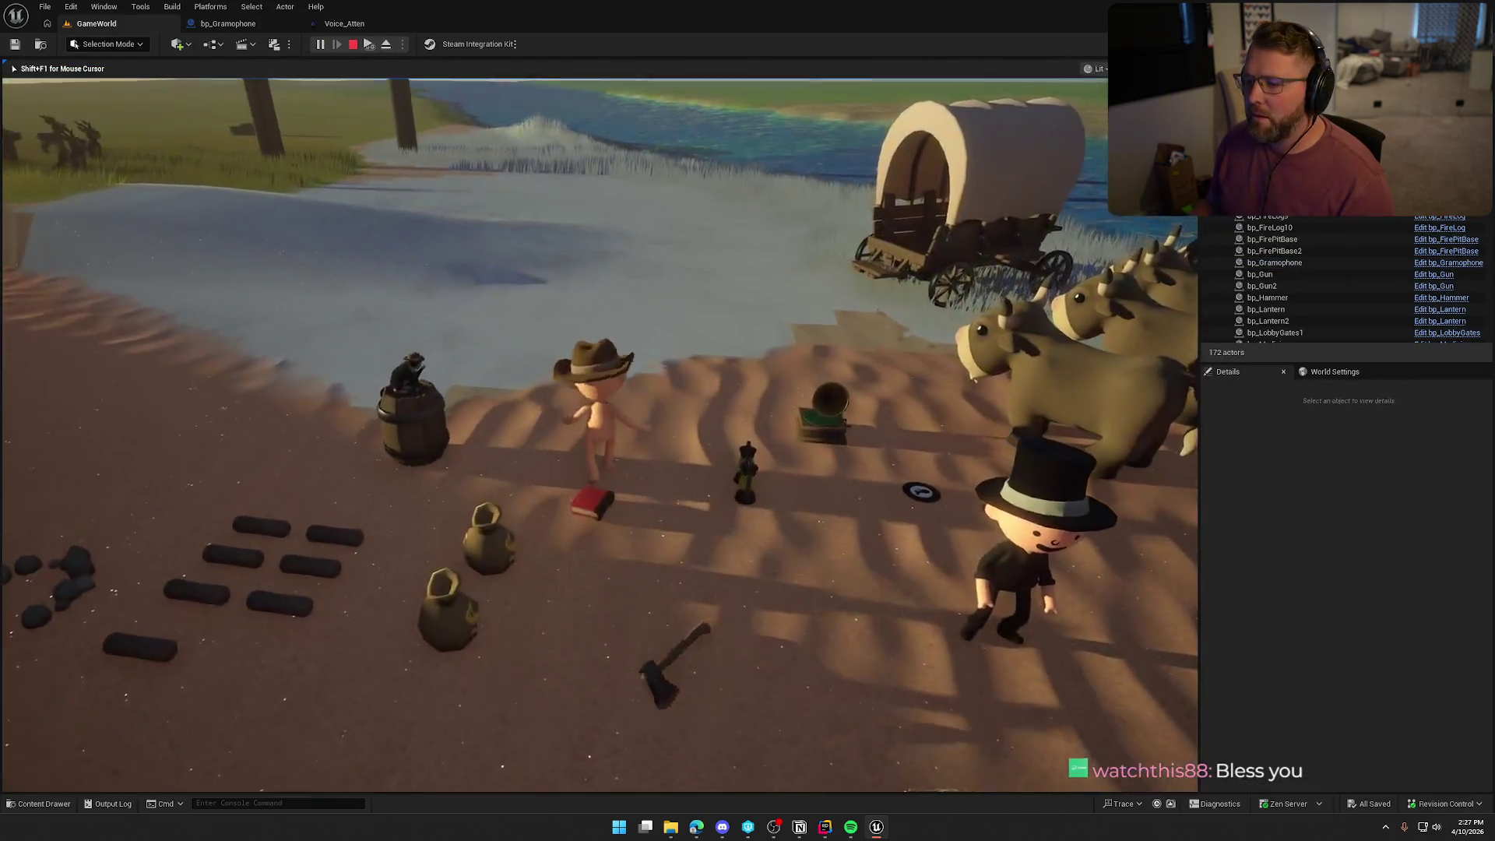
pyautogui.press('w')
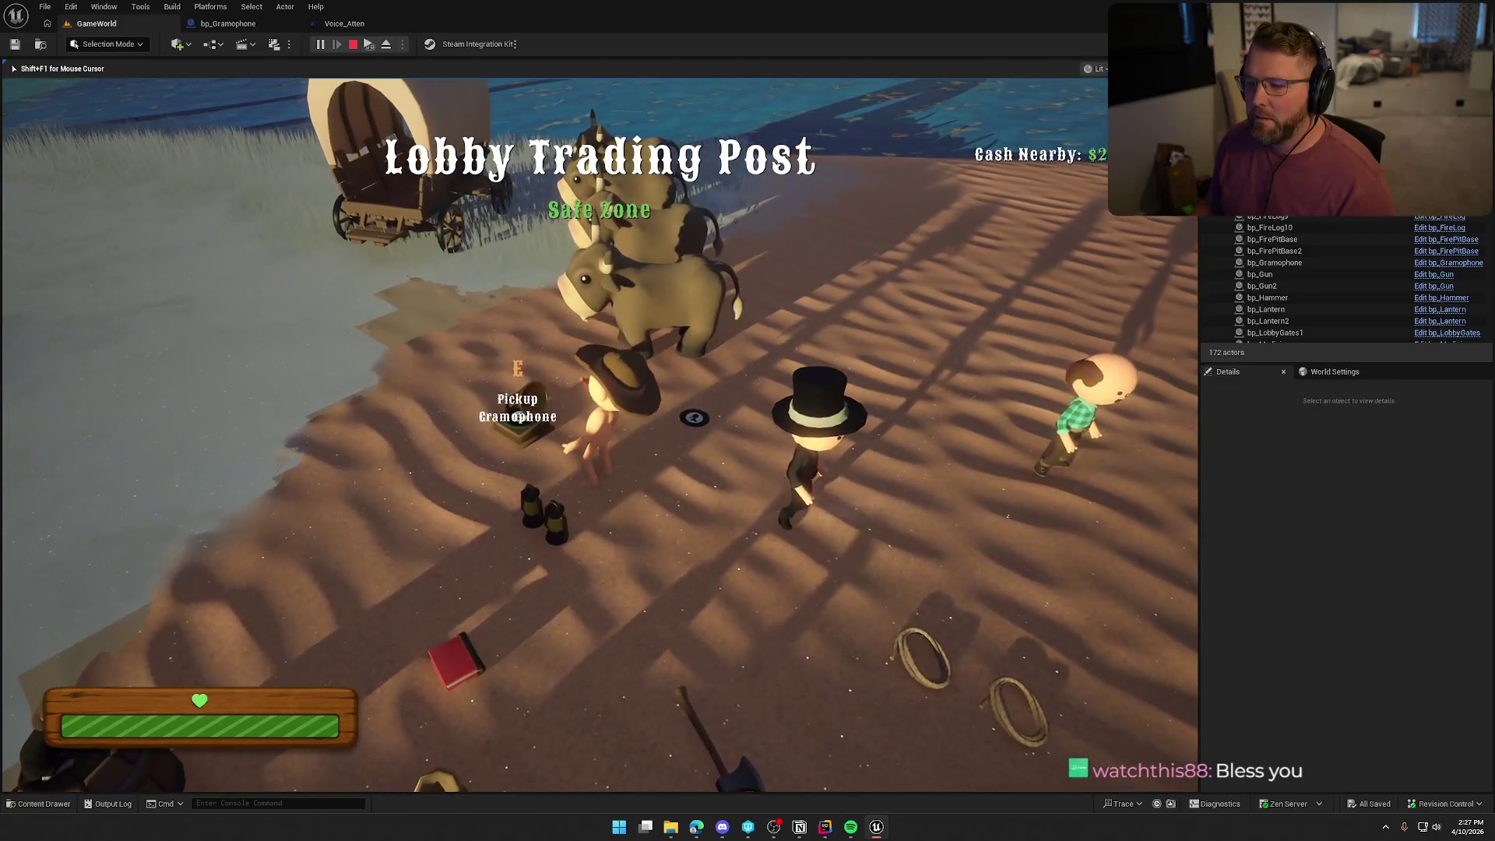
pyautogui.press('e')
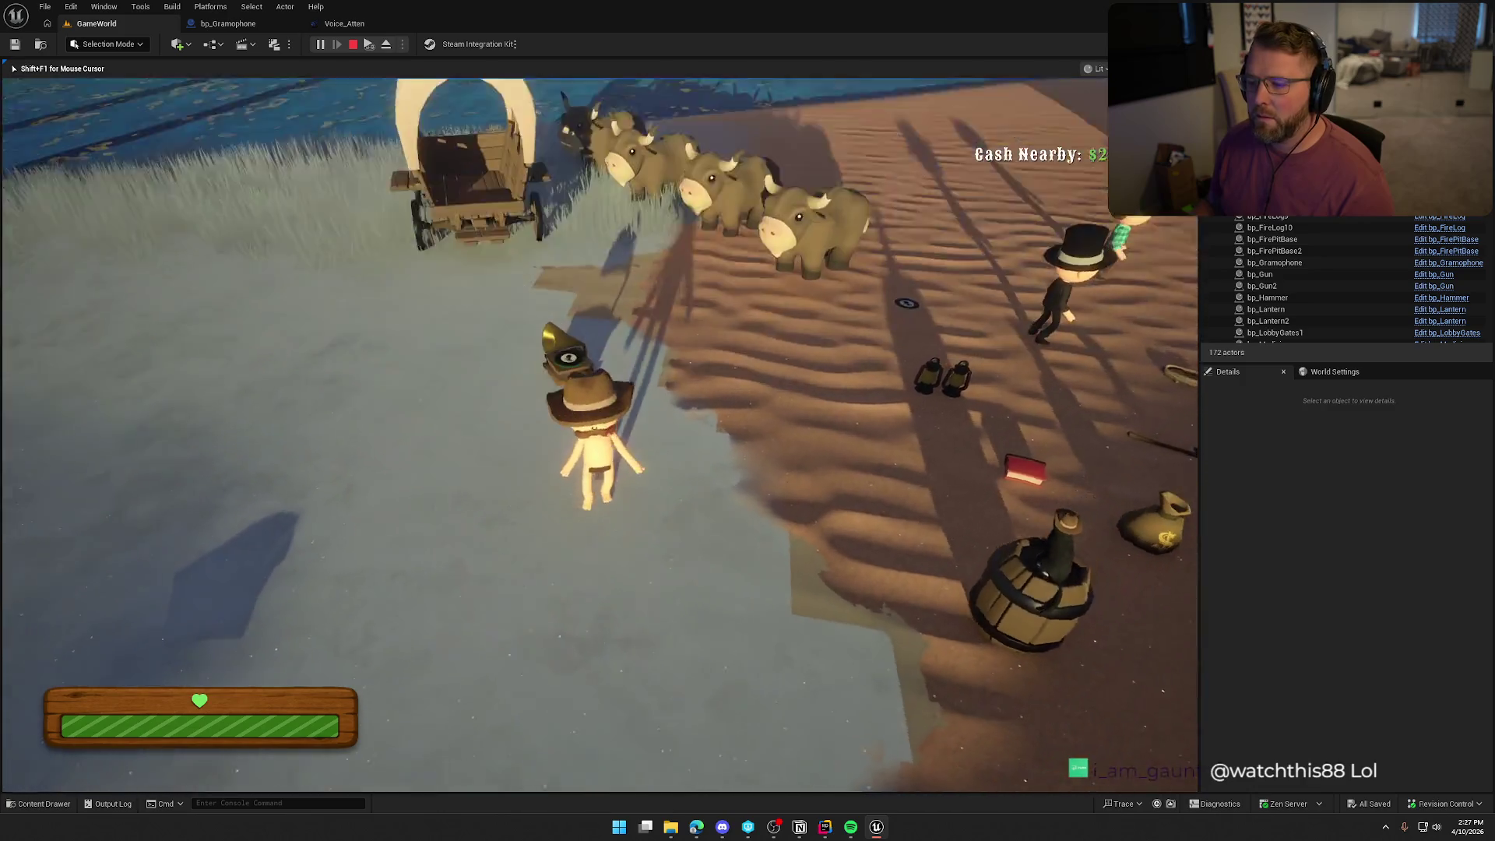
pyautogui.hotkey('shift', 's')
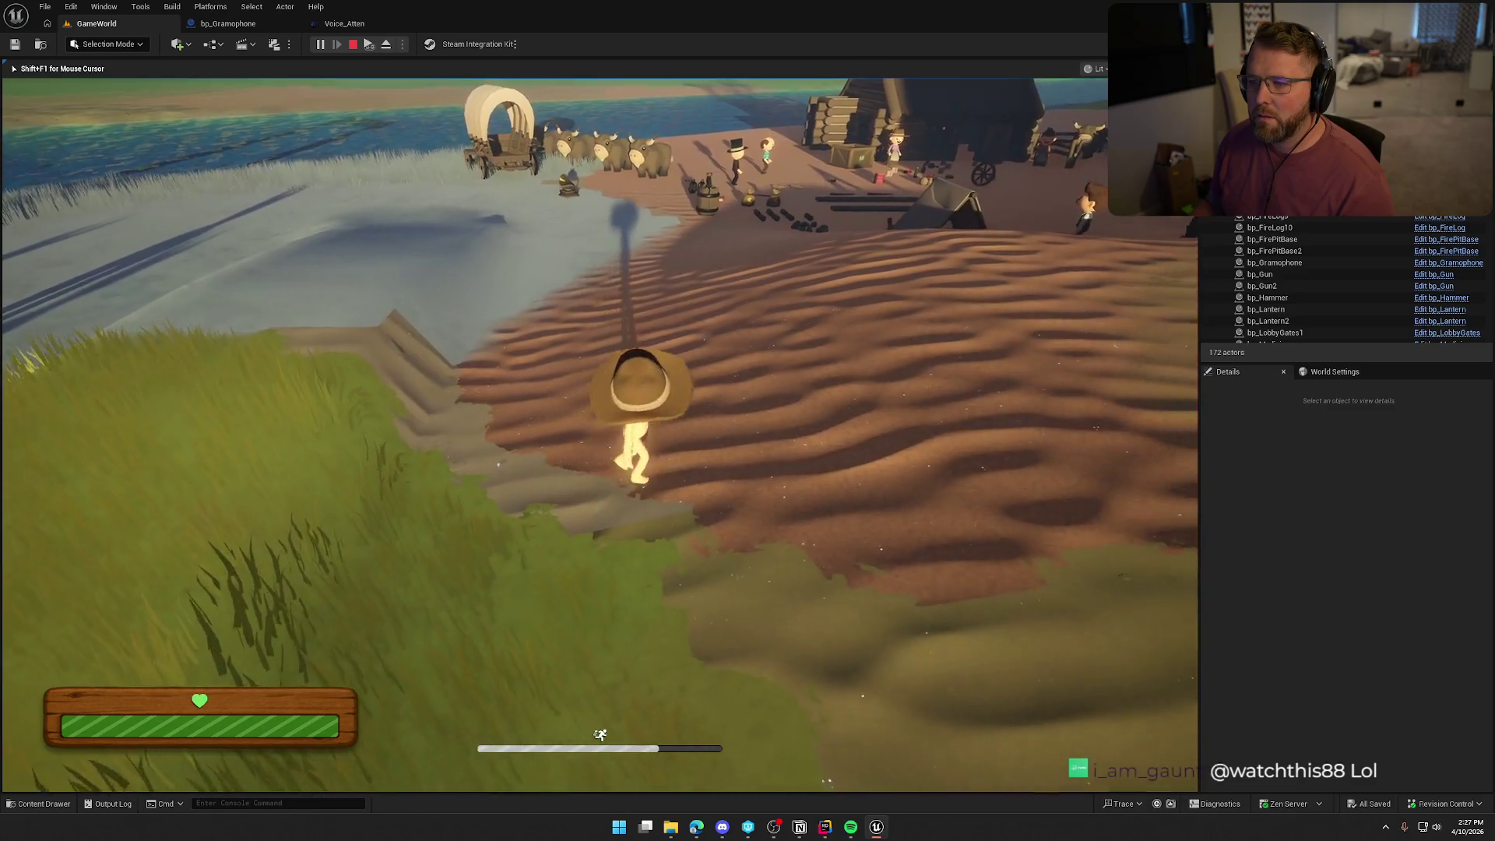
# Run back across the field and sand toward camp, then stop the test.
pyautogui.press('w')
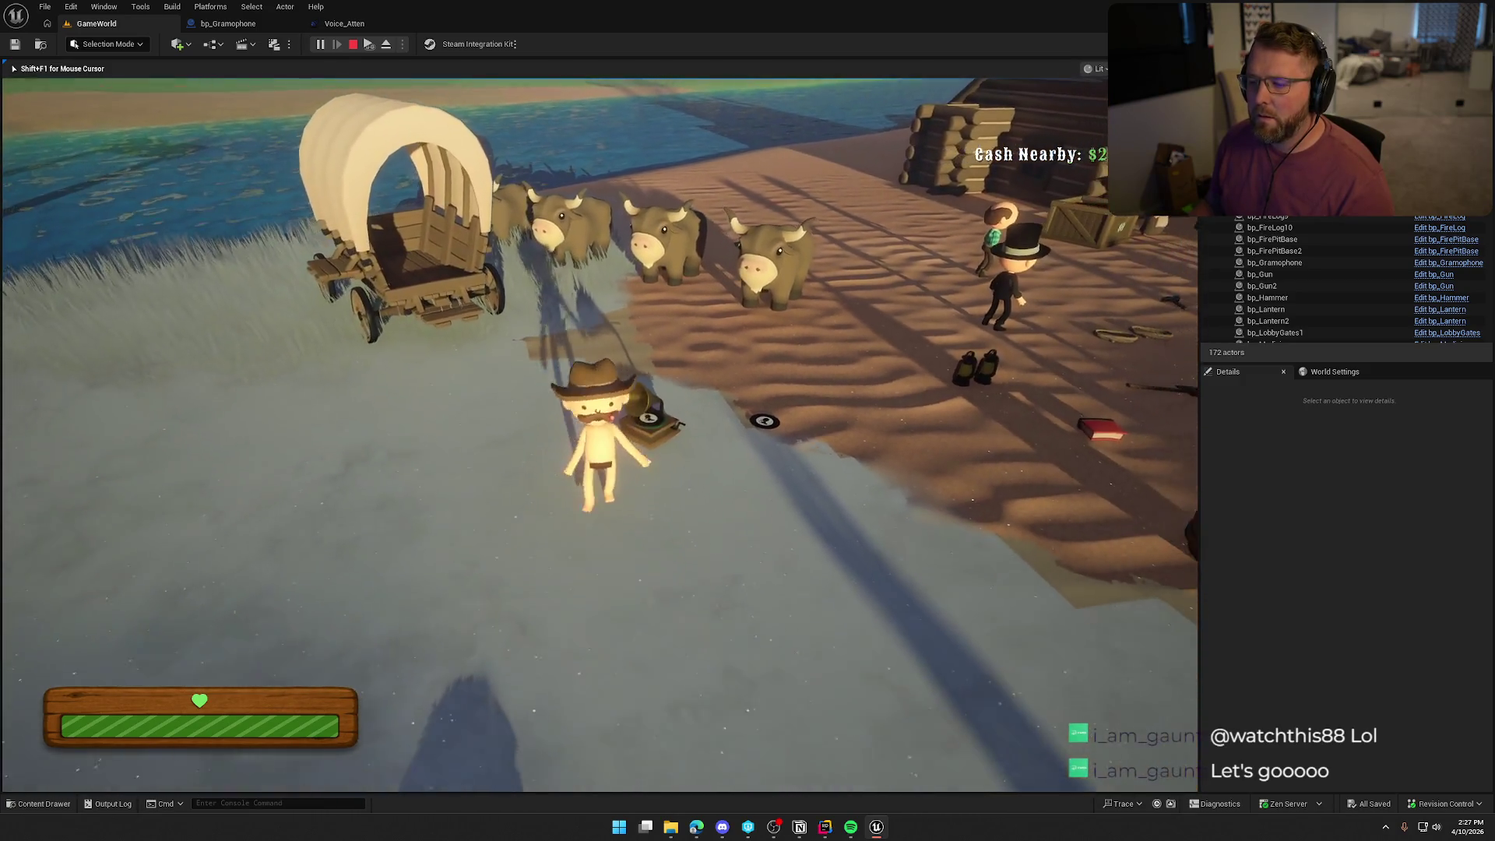
pyautogui.press('shift')
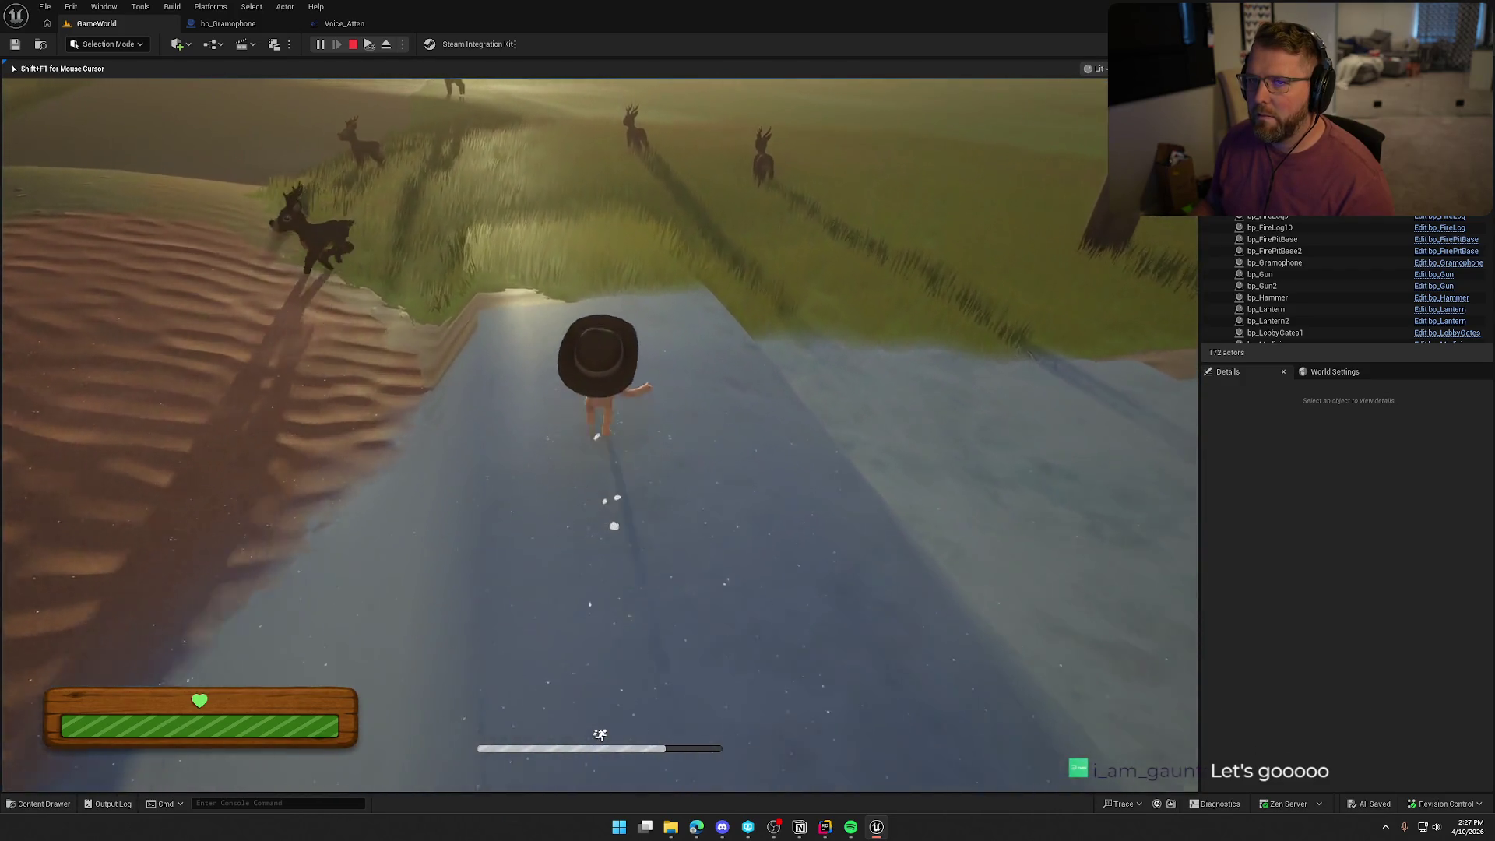
pyautogui.press('w')
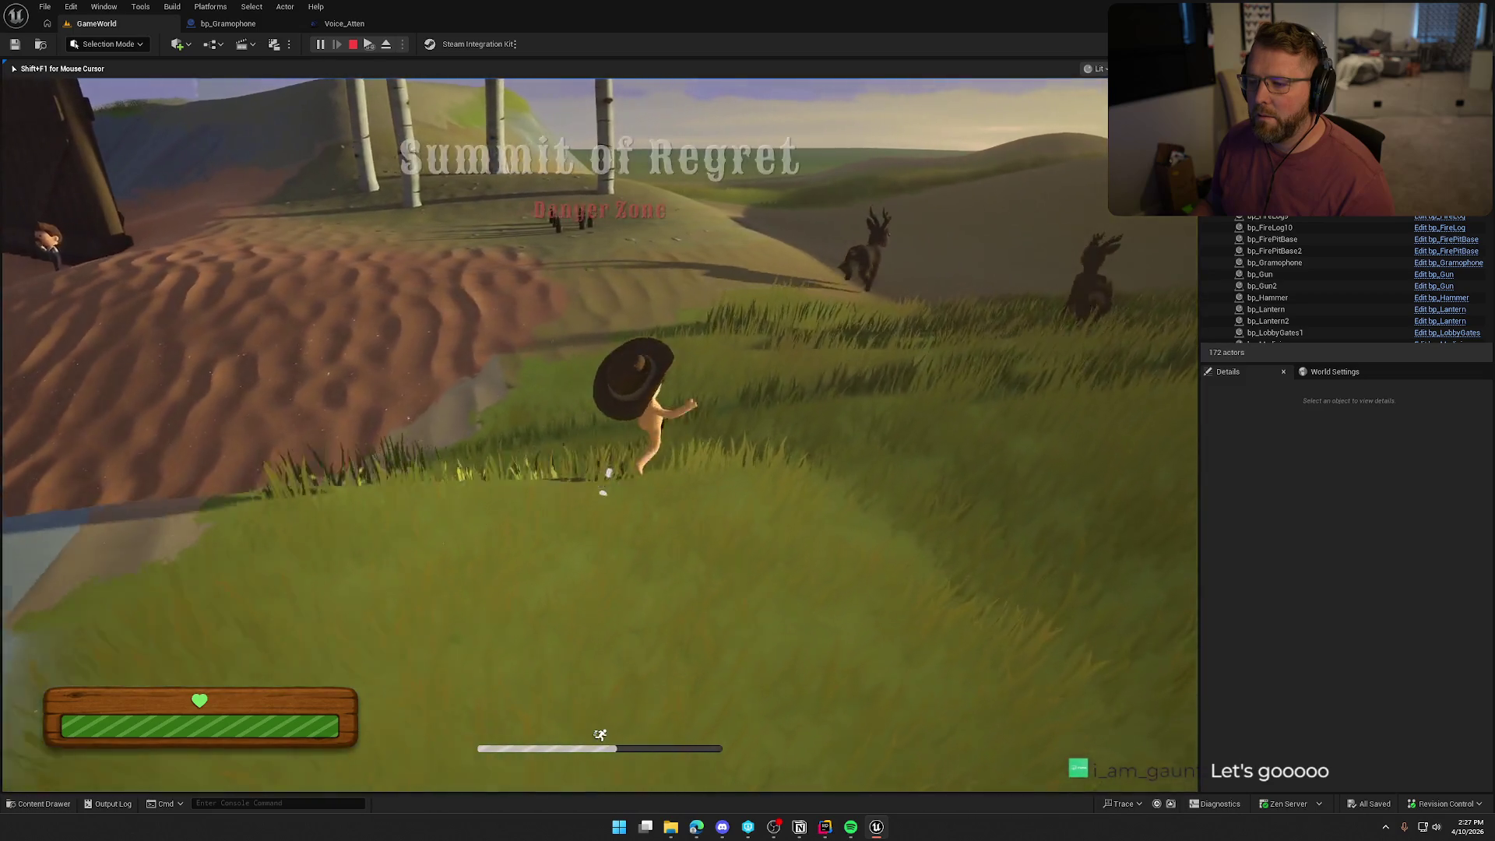
pyautogui.press('w')
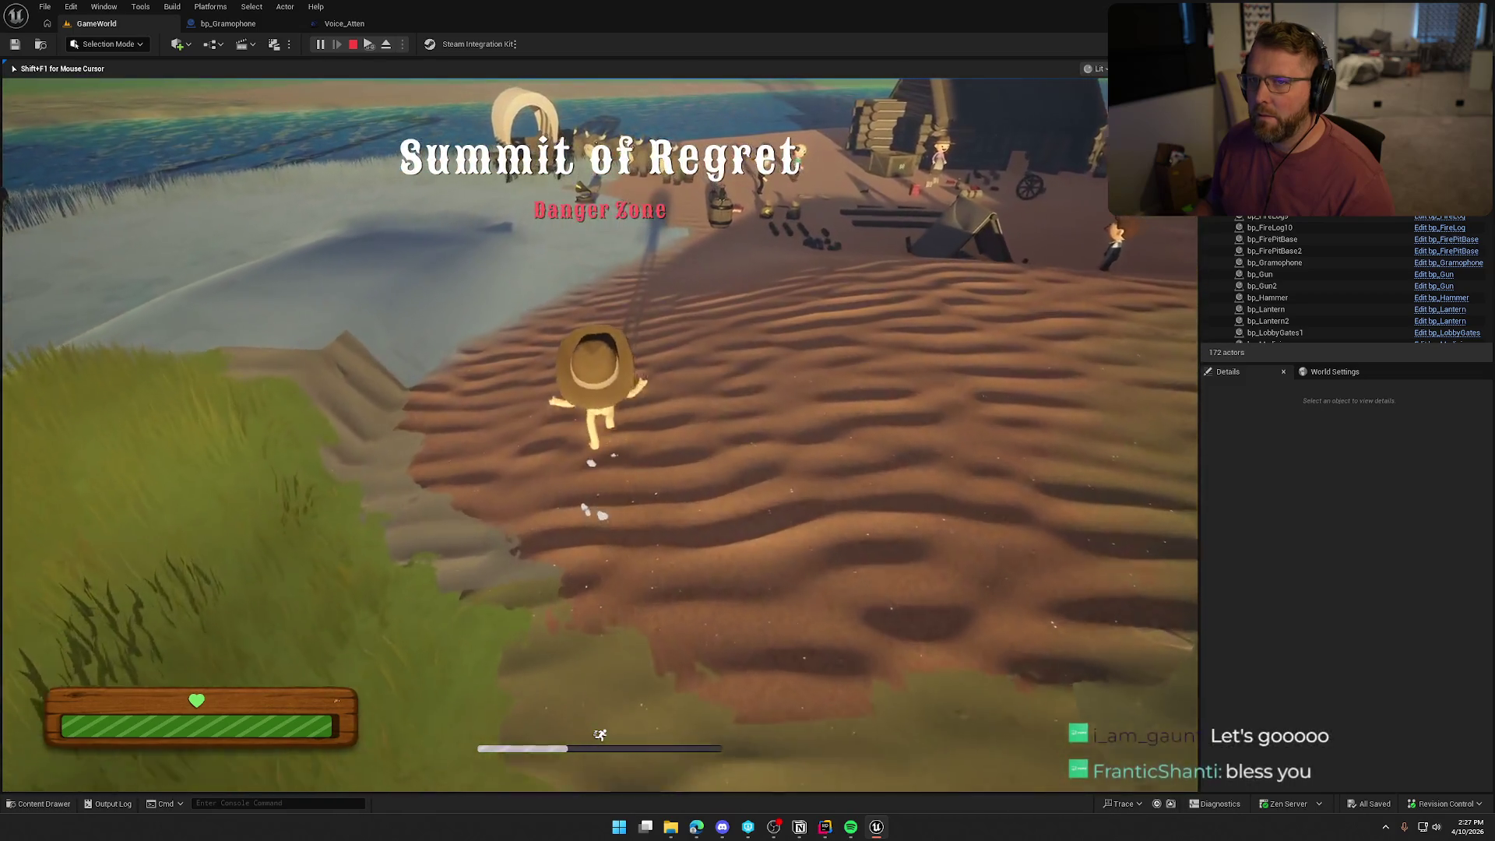
pyautogui.press('Escape')
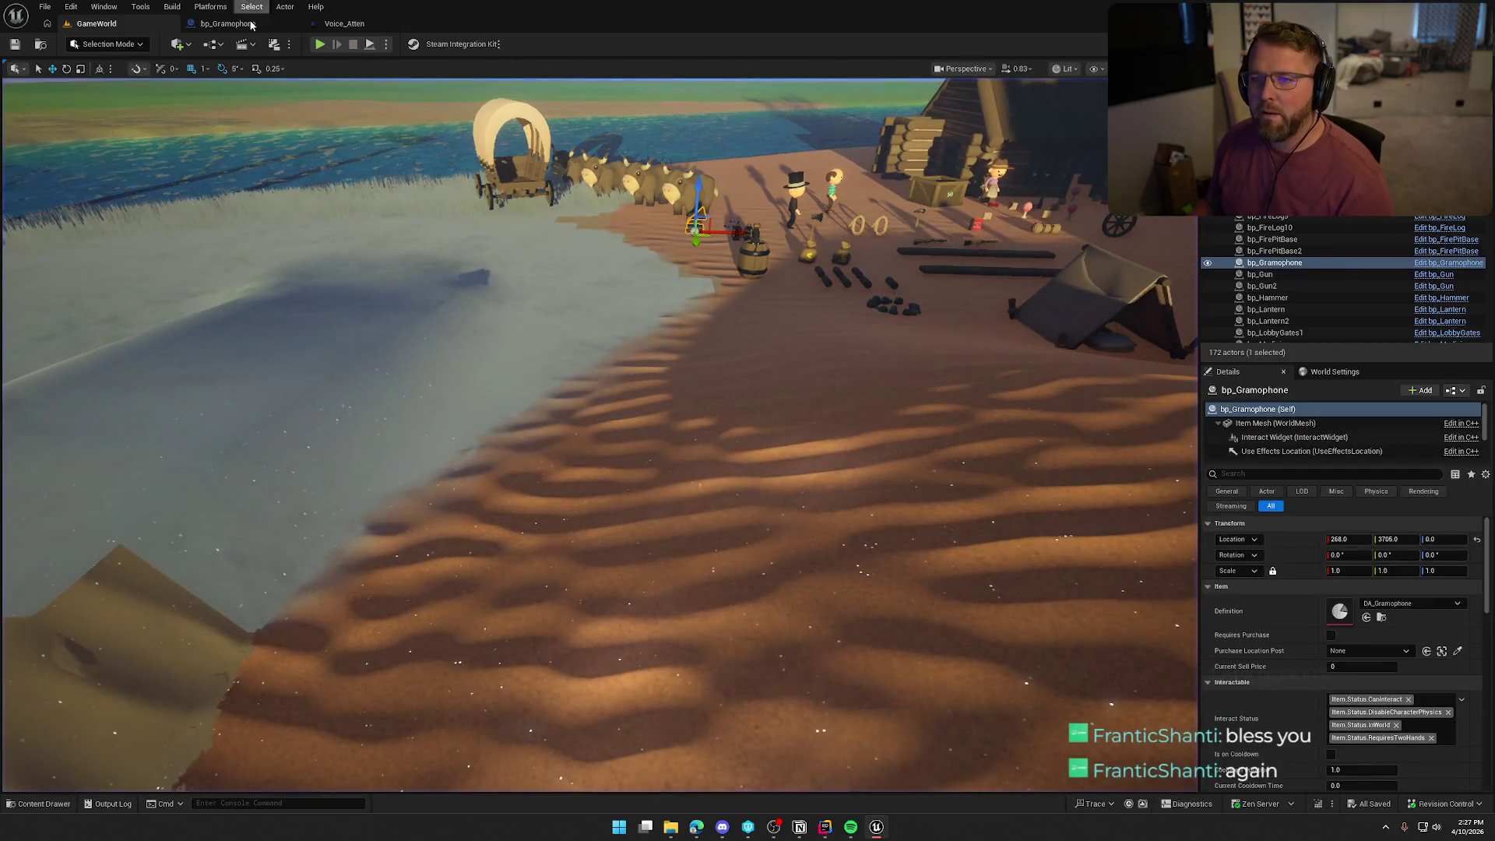
# Review bp_Gramophone's sound settings, then start another play test from the GameWorld level.
pyautogui.click(249, 22)
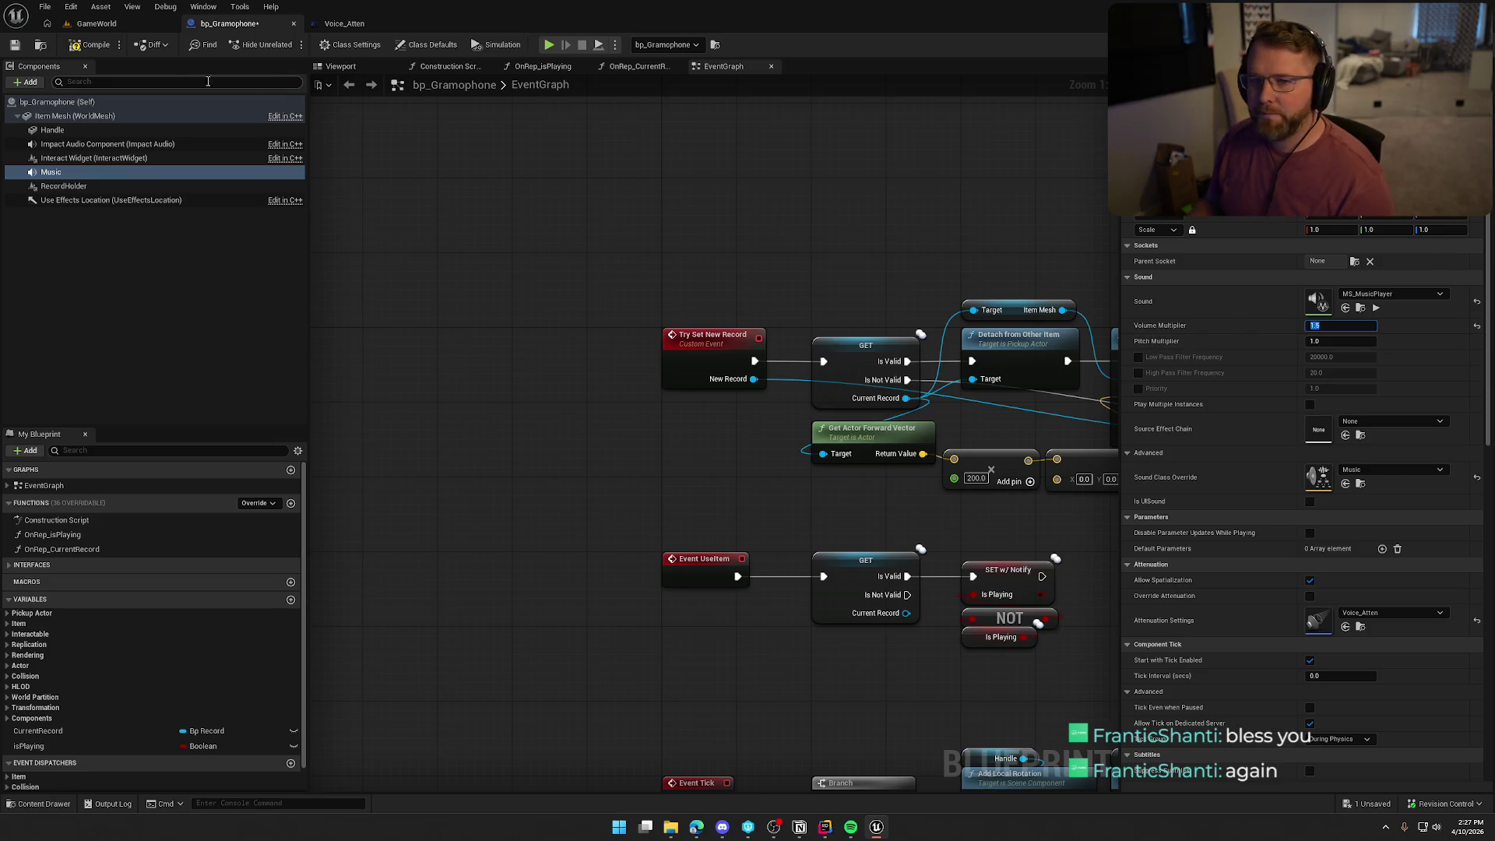
pyautogui.click(97, 23)
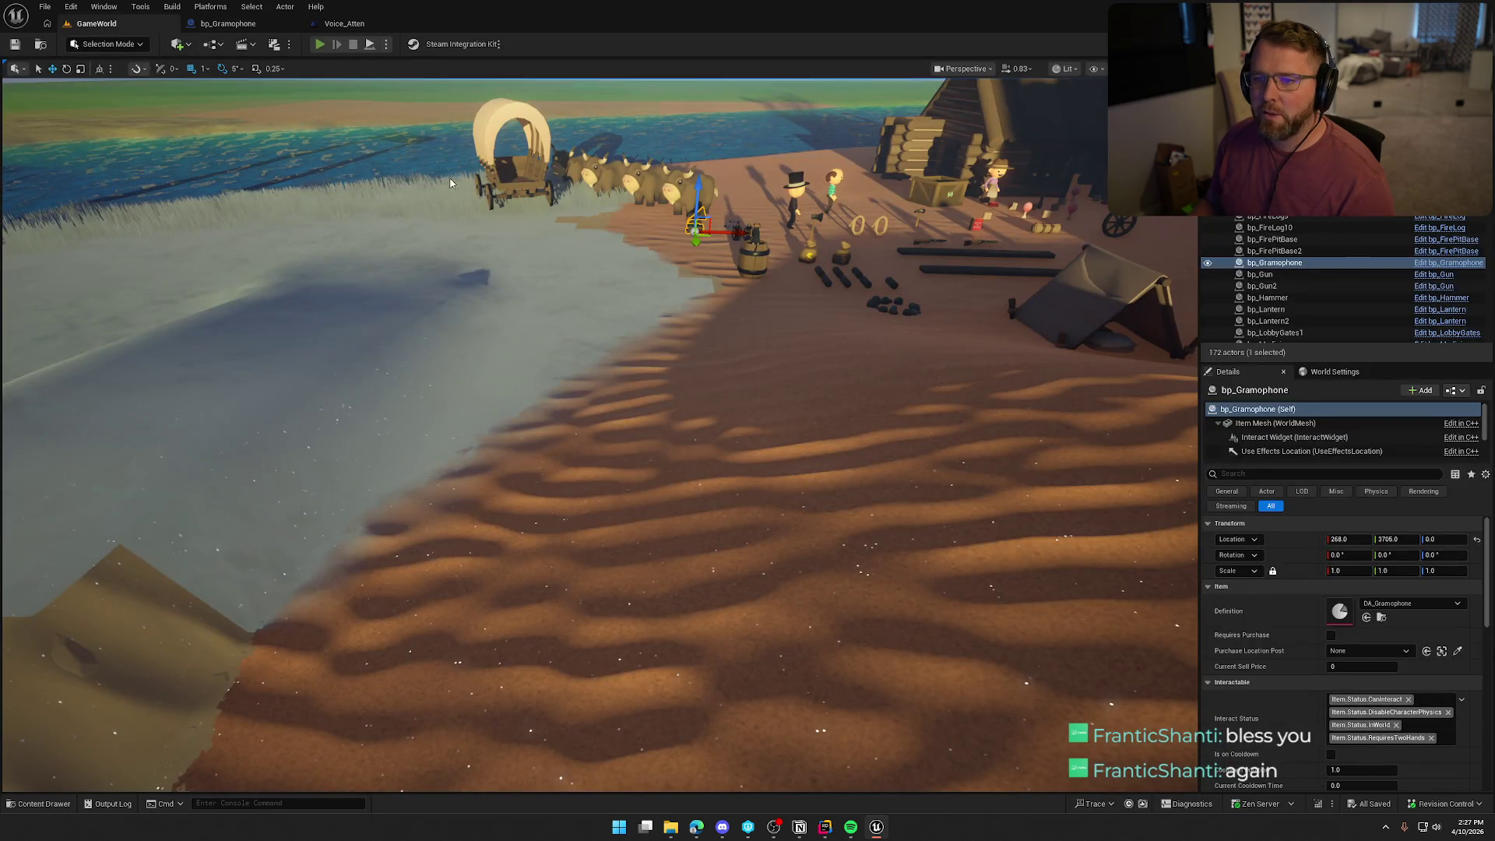
pyautogui.hotkey('alt', 'p')
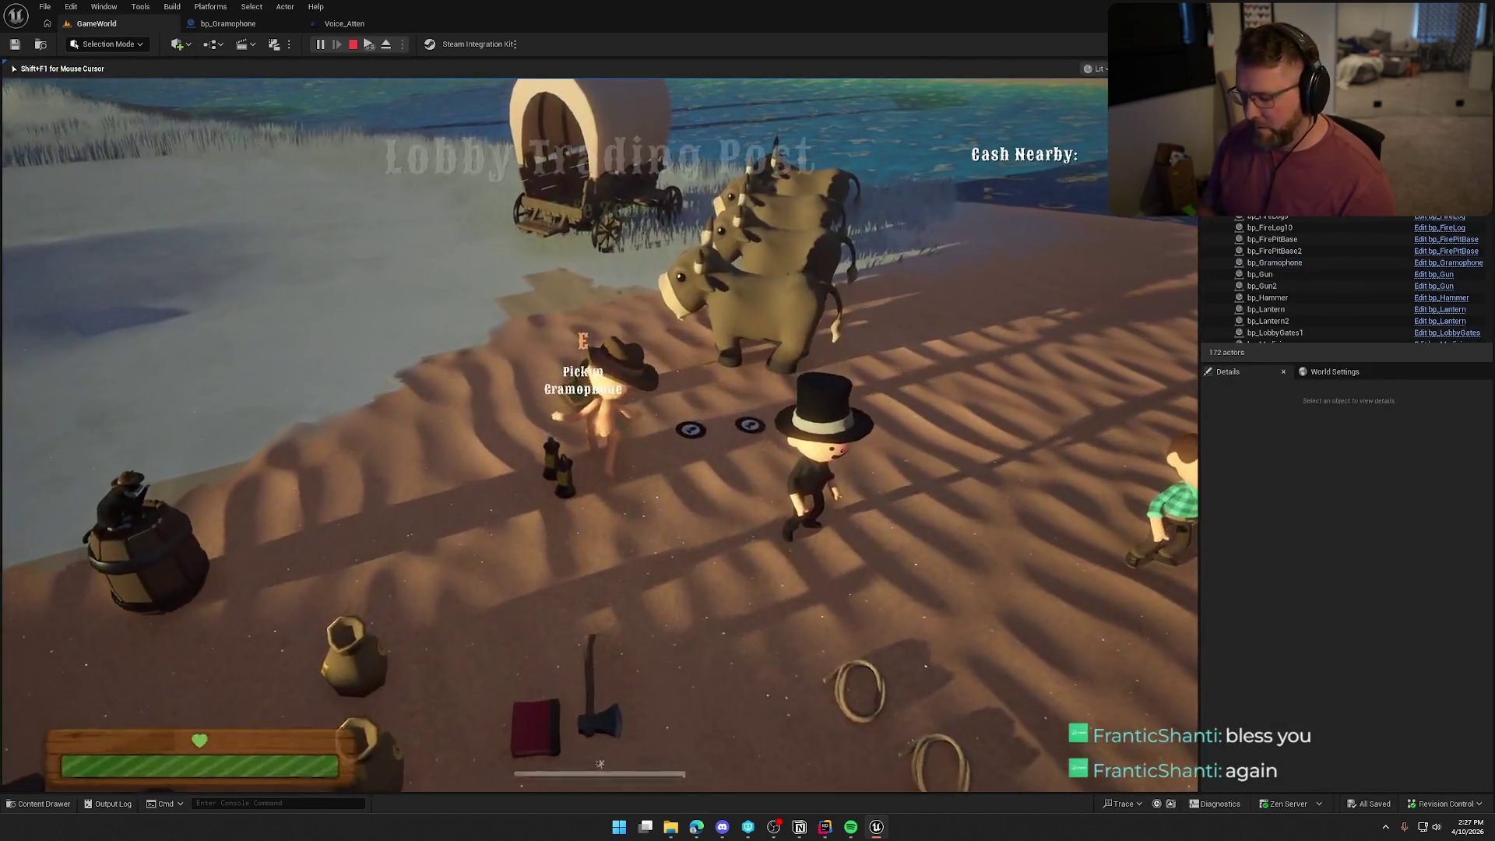
pyautogui.press('Escape')
pyautogui.click(594, 358)
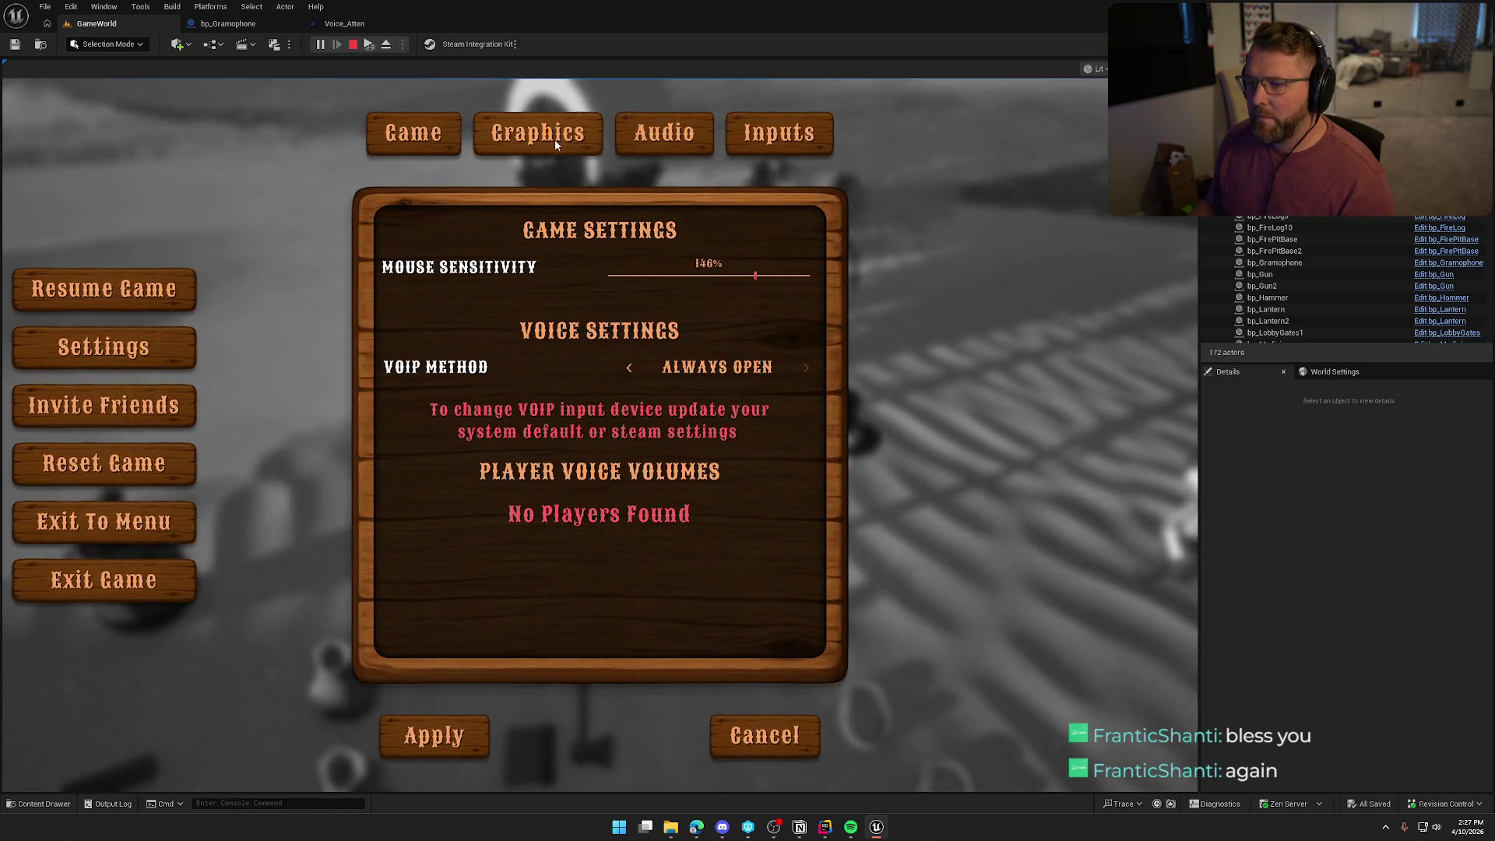
pyautogui.click(664, 133)
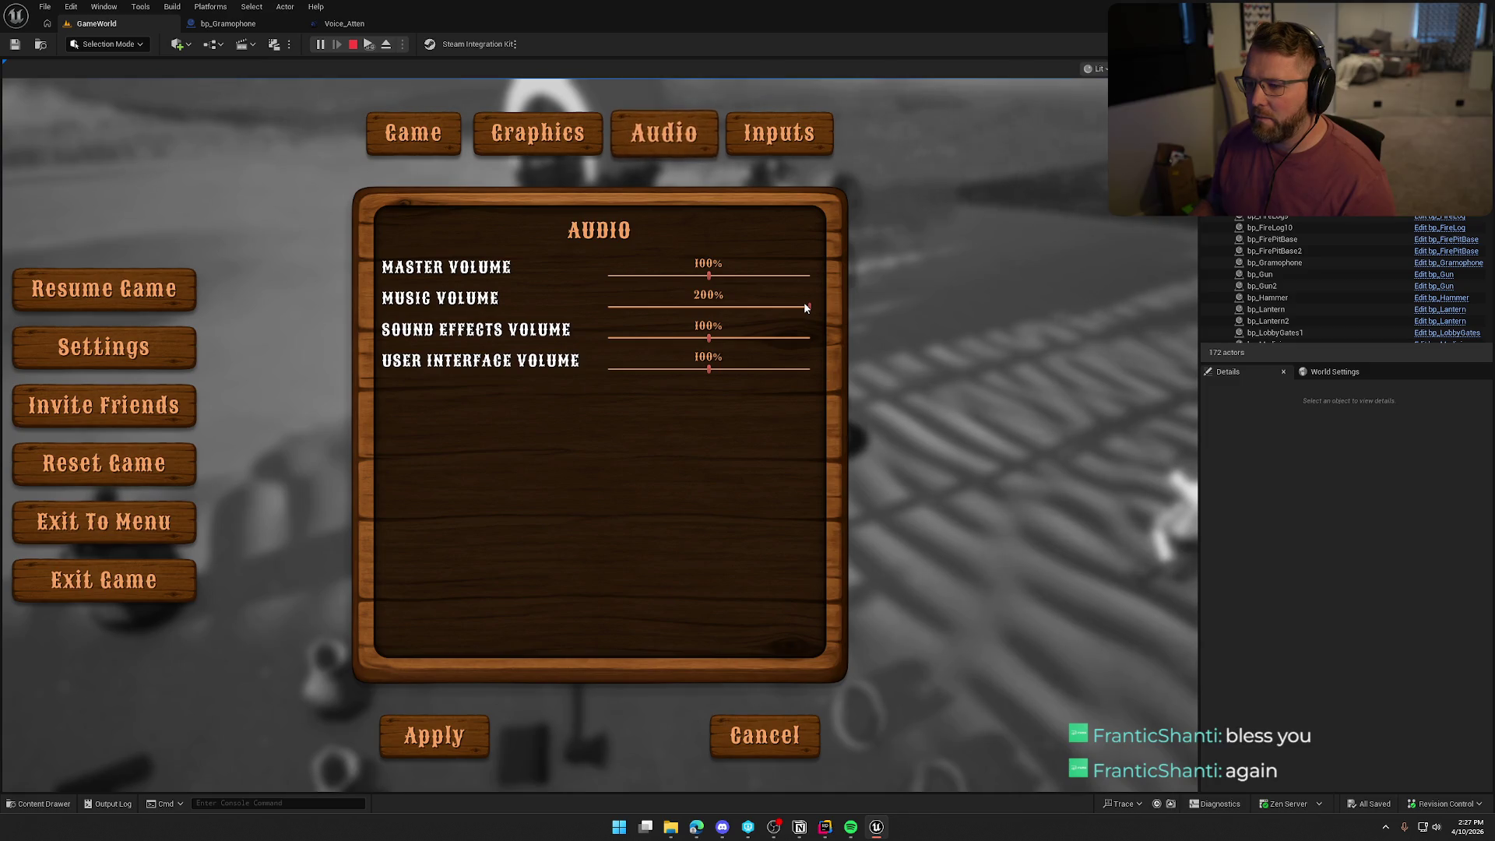
pyautogui.click(738, 735)
pyautogui.press('Escape')
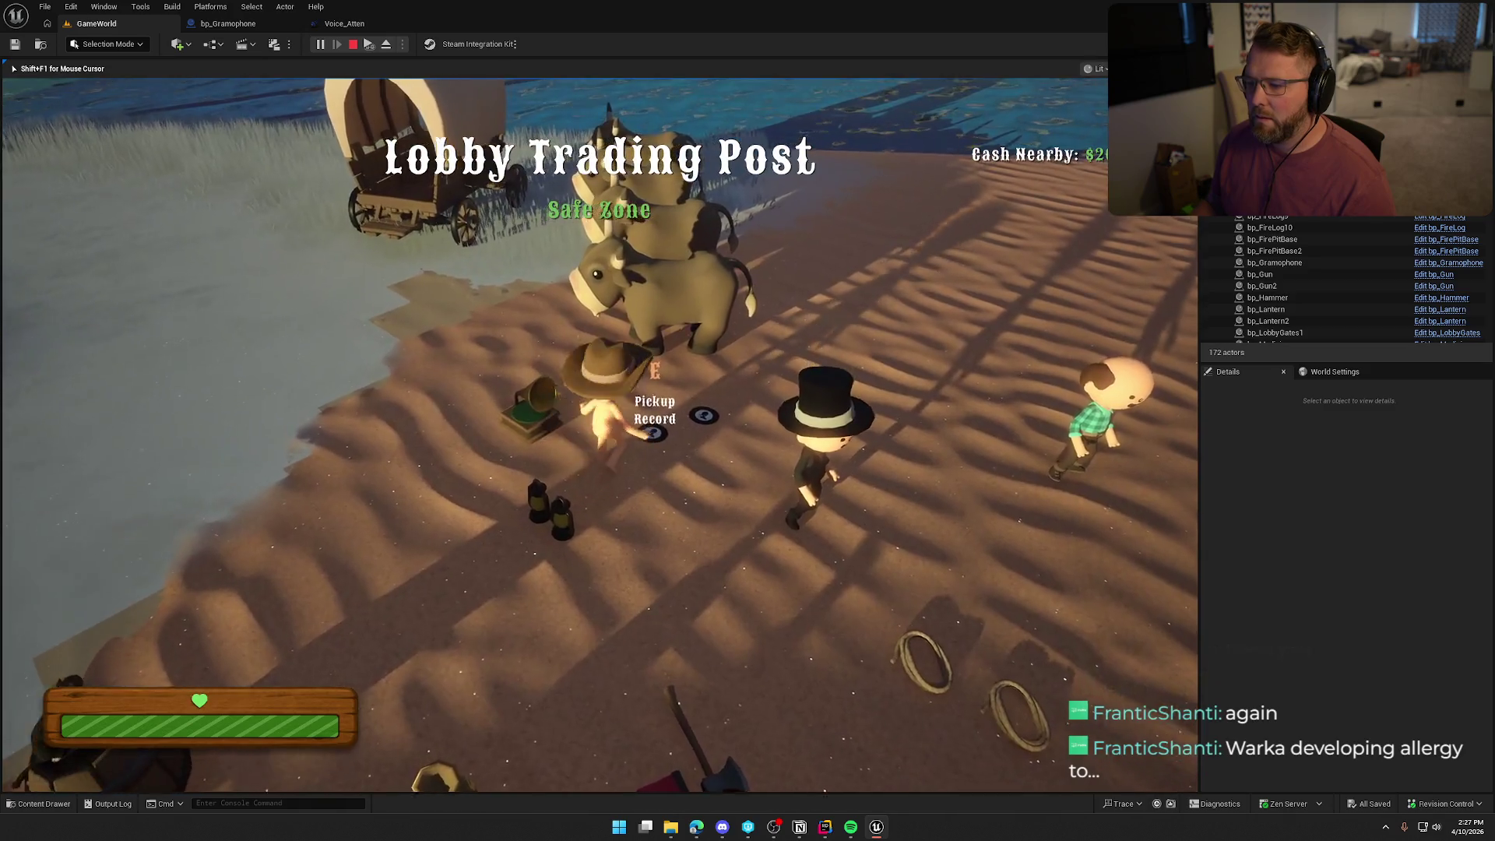
# Pick up the gramophone and carry it from the trading post to the grassy hill.
pyautogui.press('e')
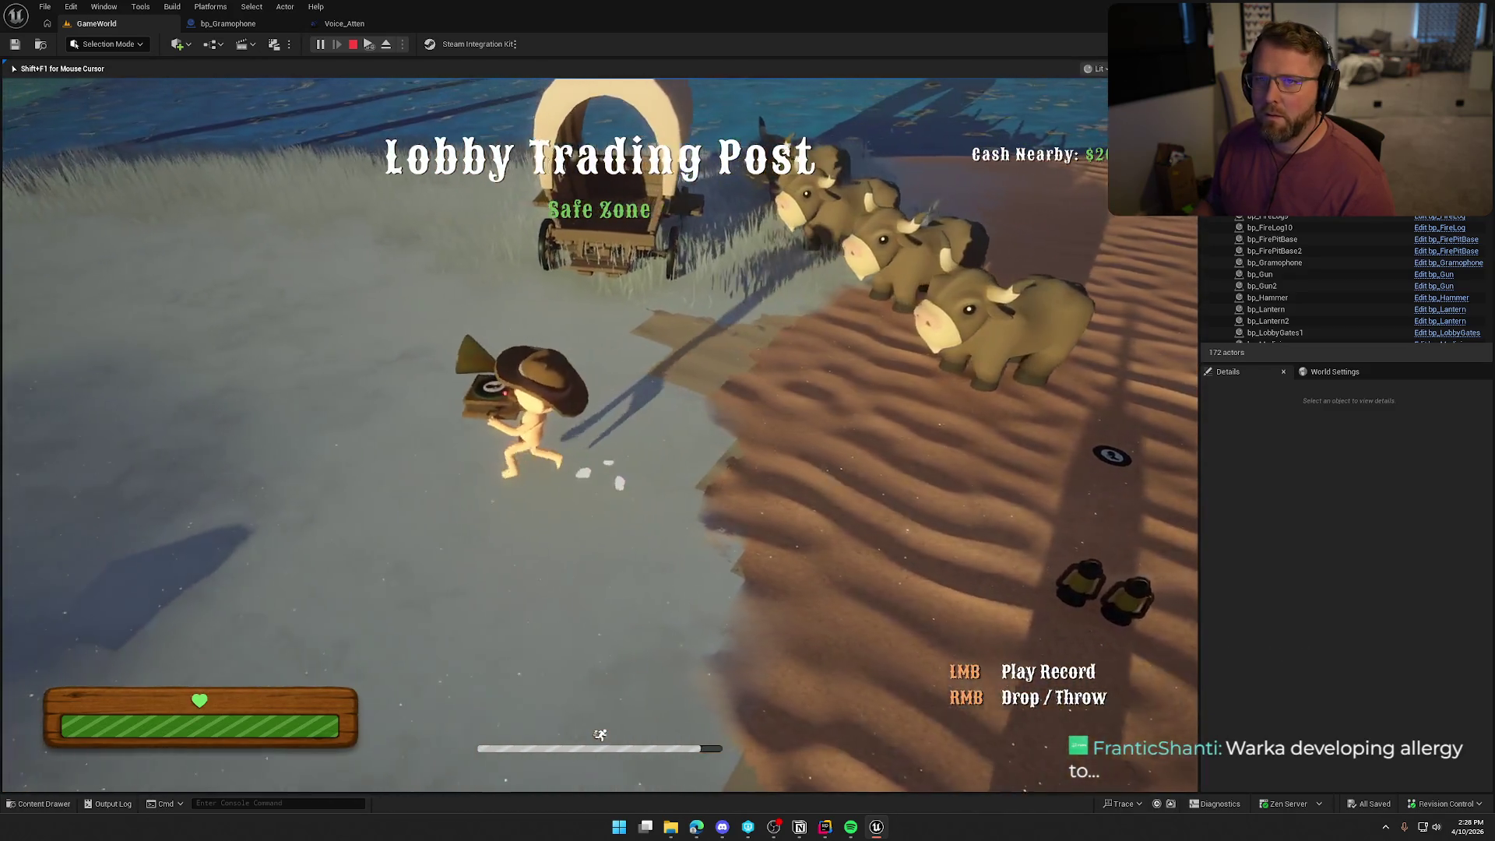
pyautogui.rightClick(600, 435)
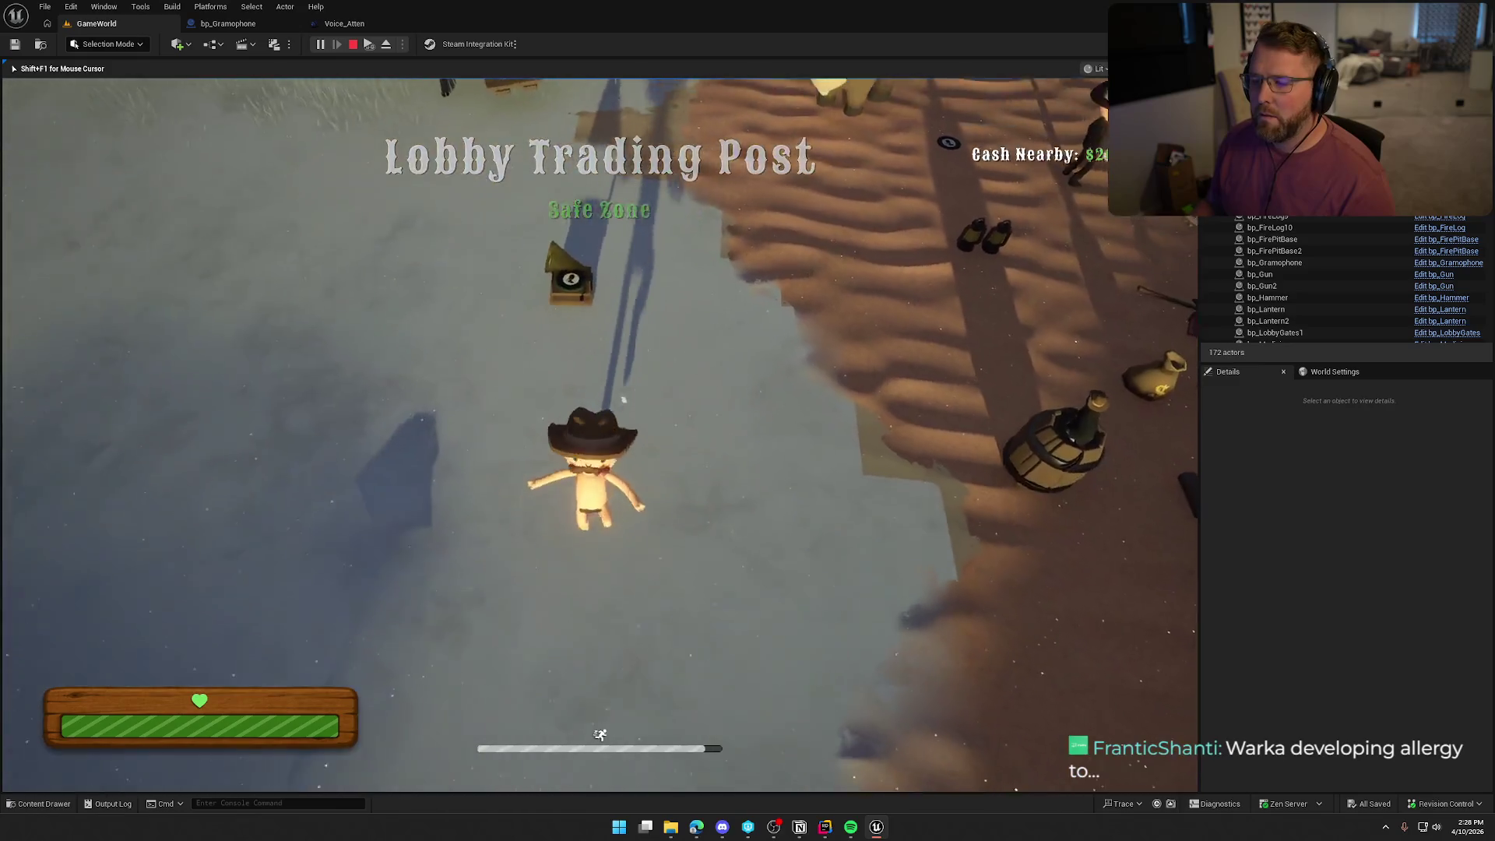
pyautogui.hotkey('shift', 'w')
pyautogui.press('w')
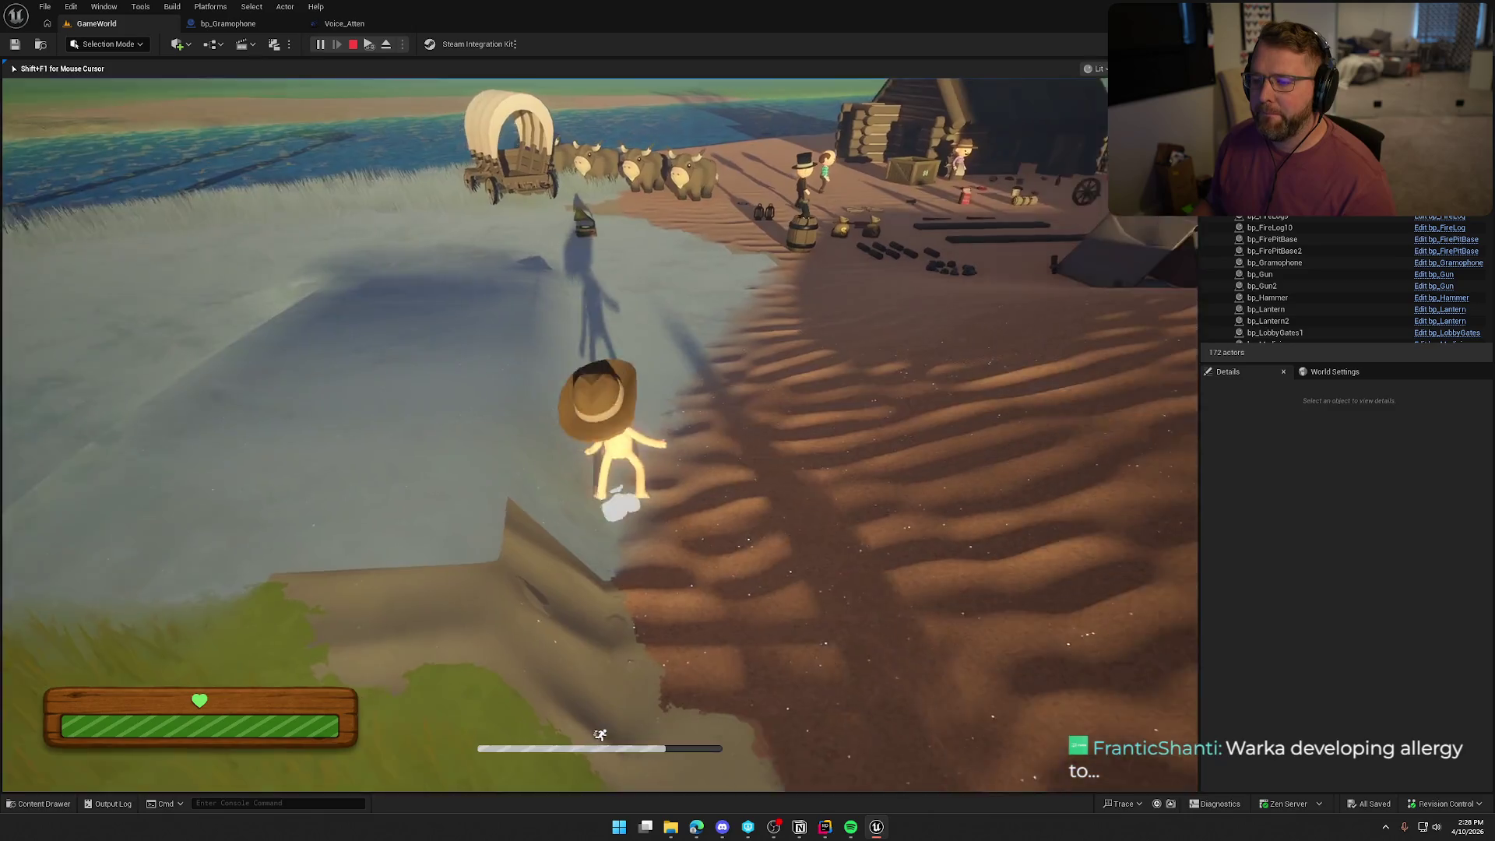
pyautogui.hotkey('shift', 'w')
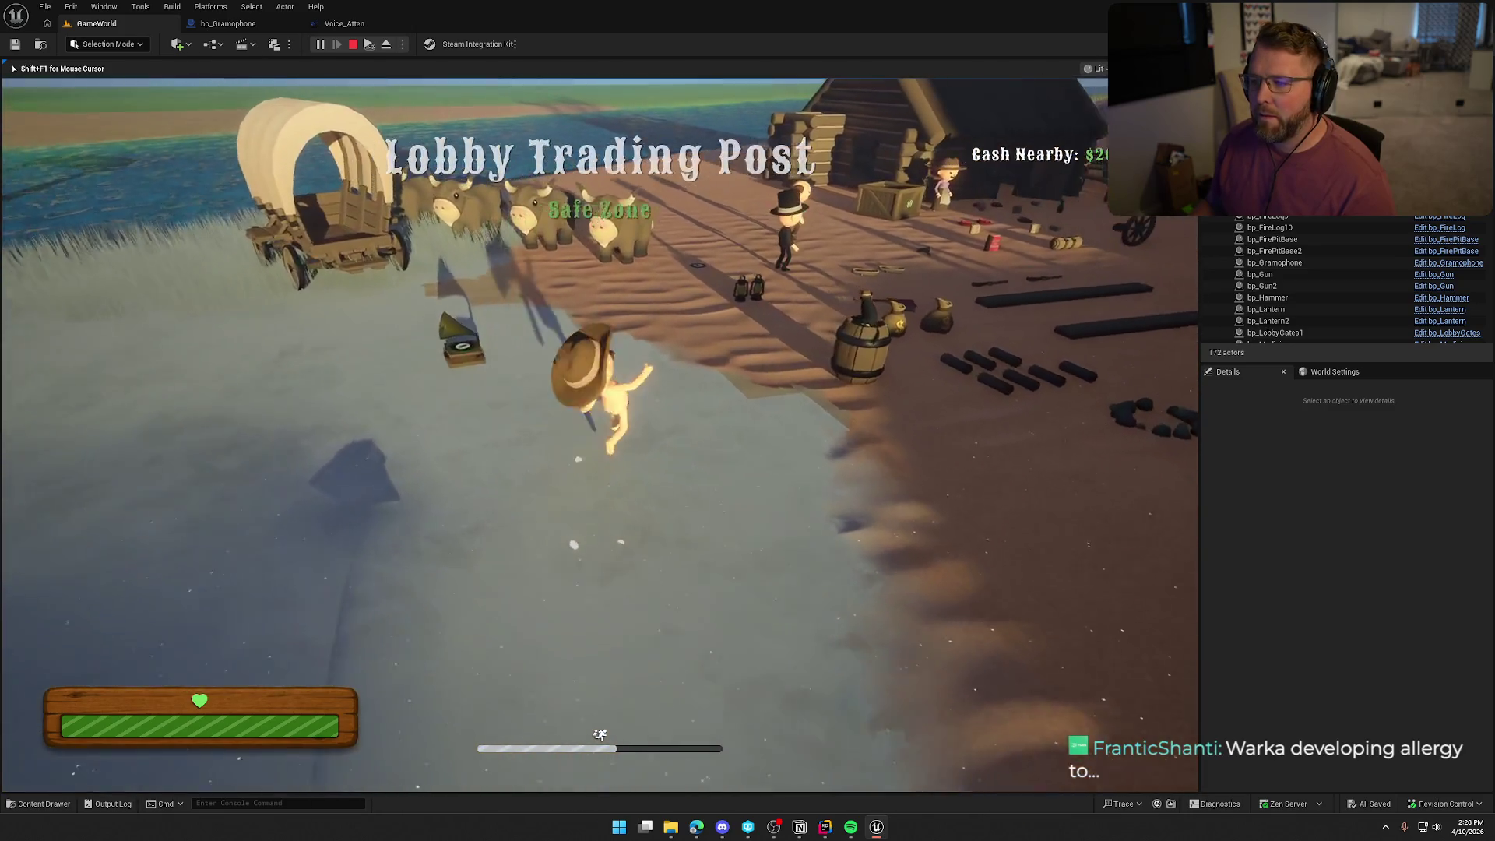
pyautogui.hotkey('shift', 'w')
pyautogui.hotkey('shift', 'w')
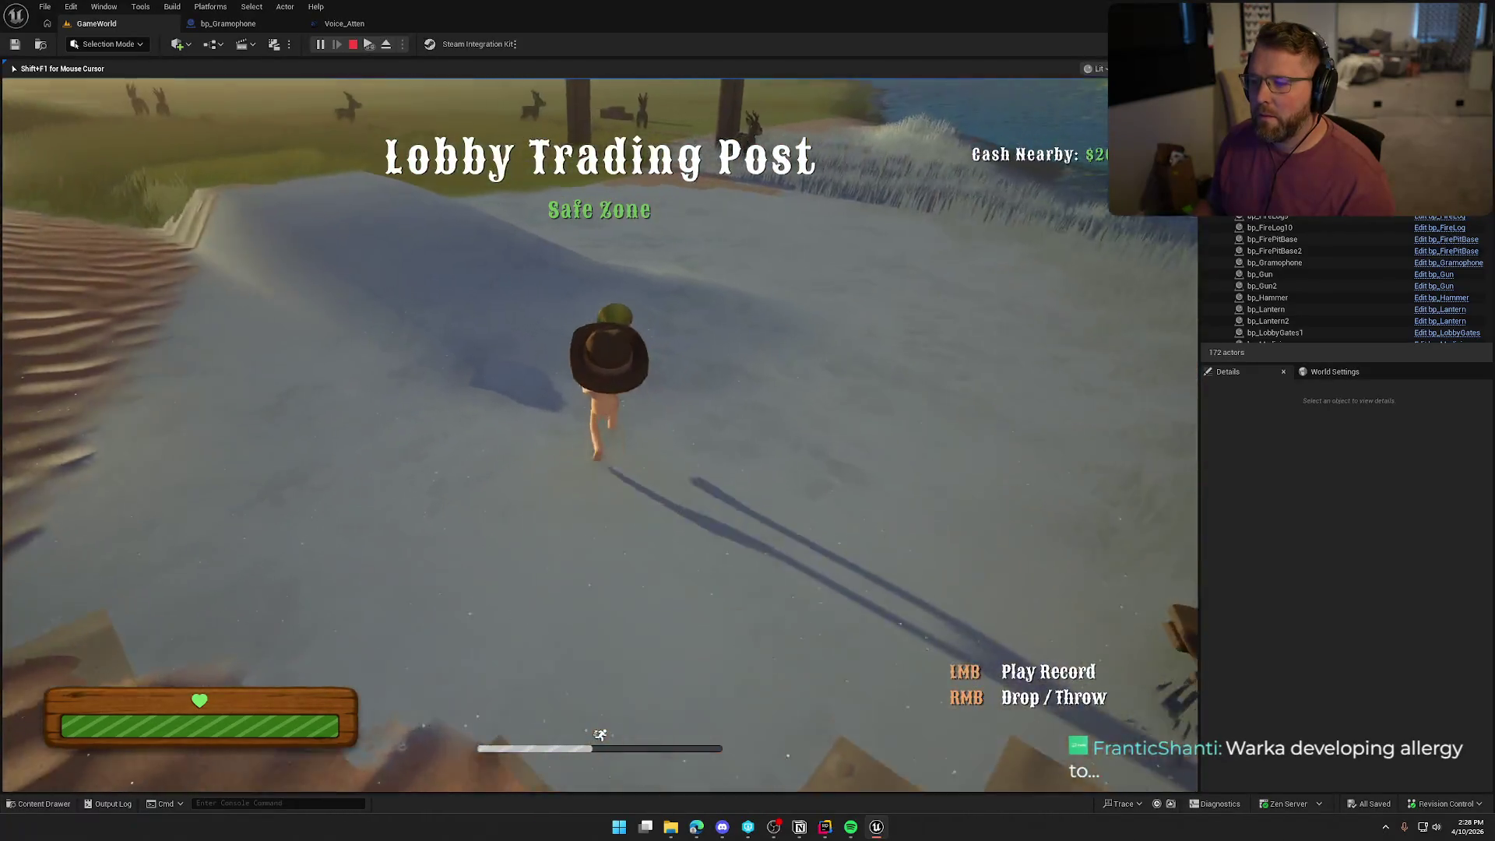
pyautogui.hotkey('shift', 'w')
pyautogui.hotkey('shift', 'w')
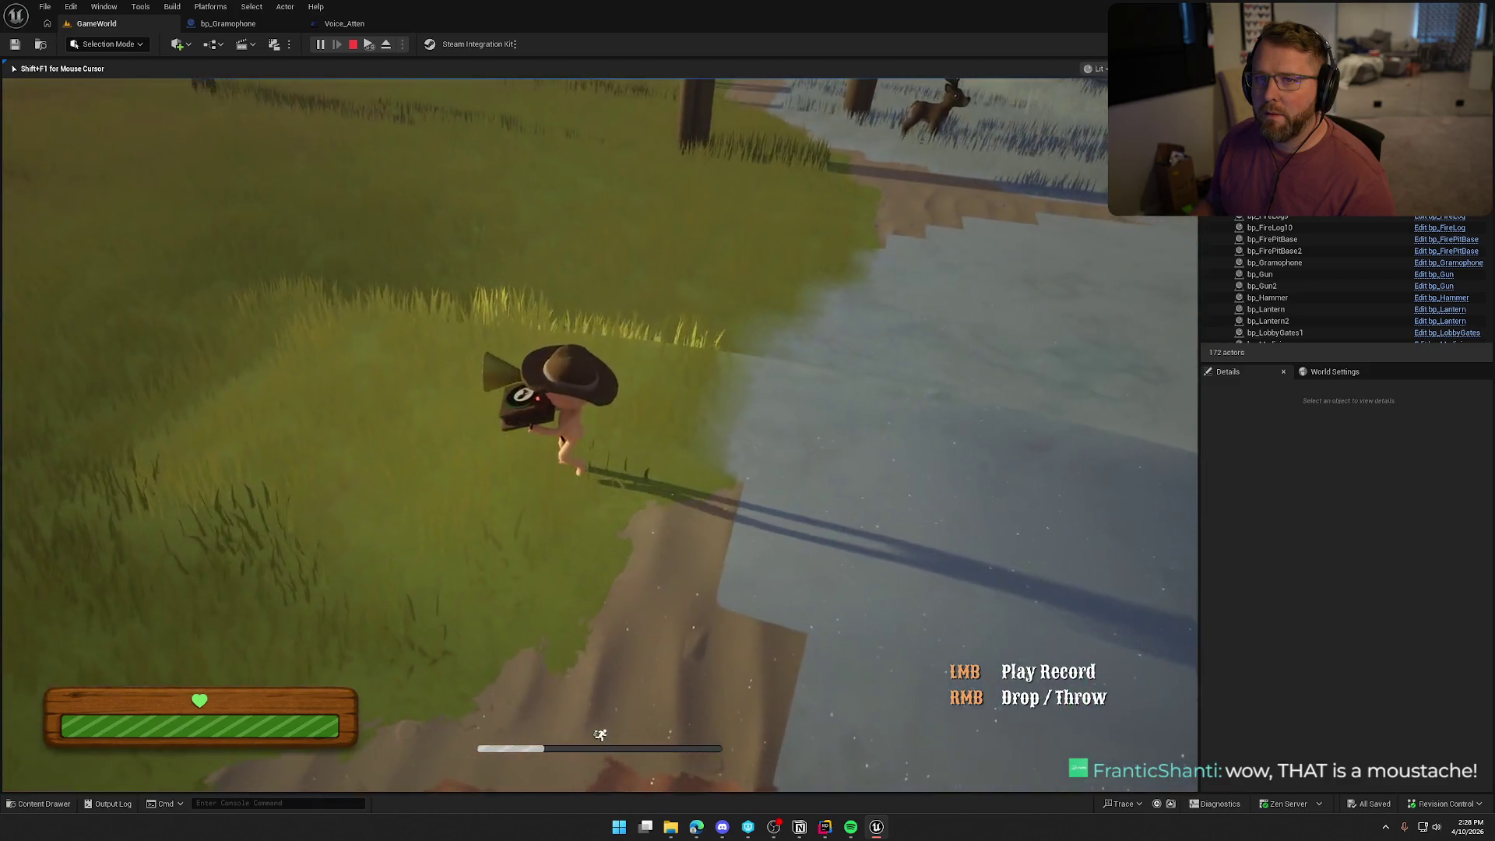
pyautogui.rightClick(599, 434)
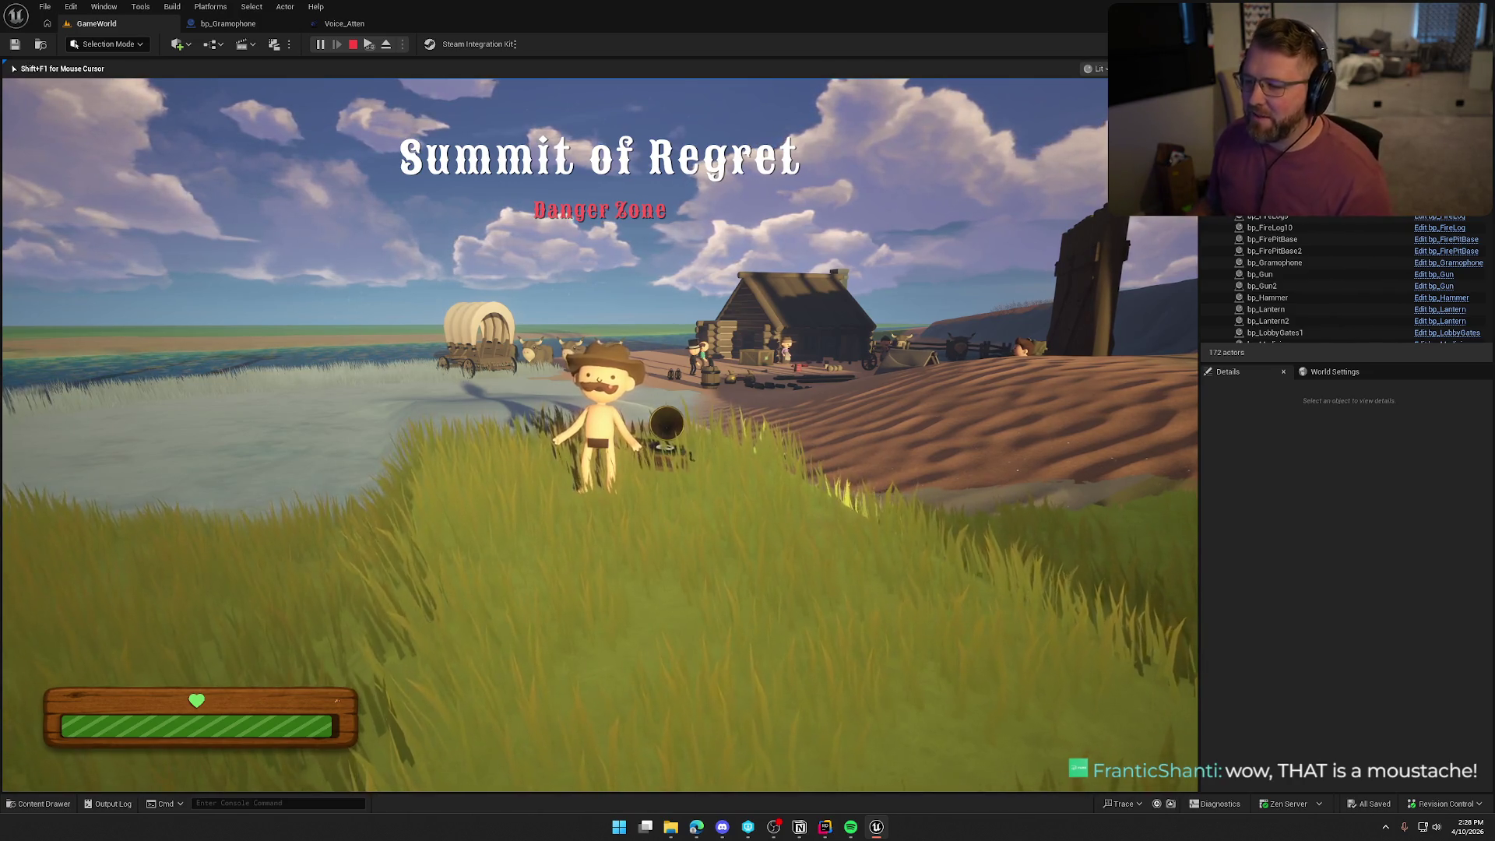
# Walk back through the field to the gramophone on the hill and pause the game.
pyautogui.press('s')
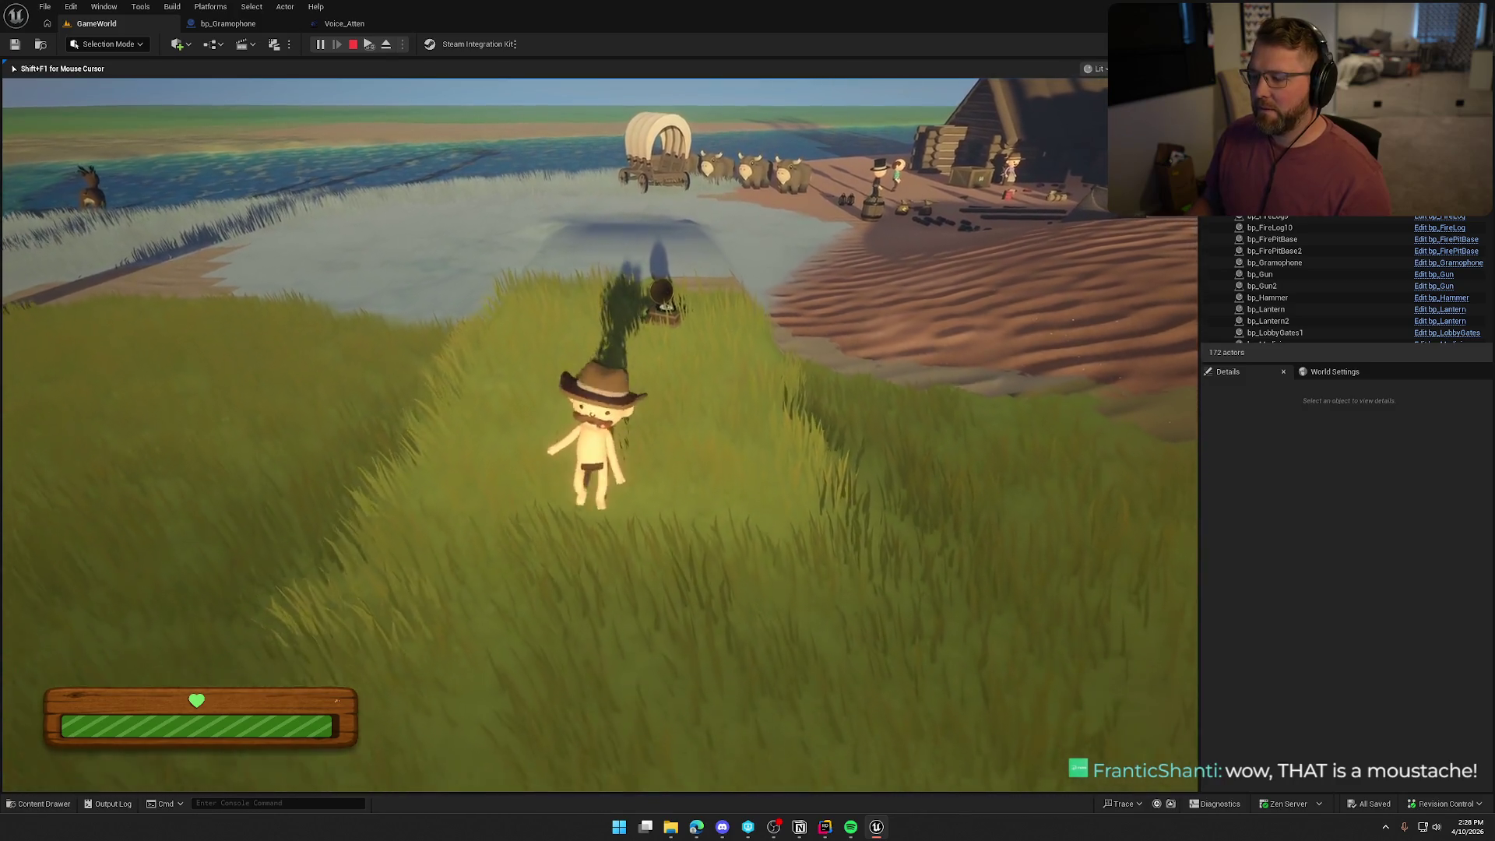
pyautogui.press('shift')
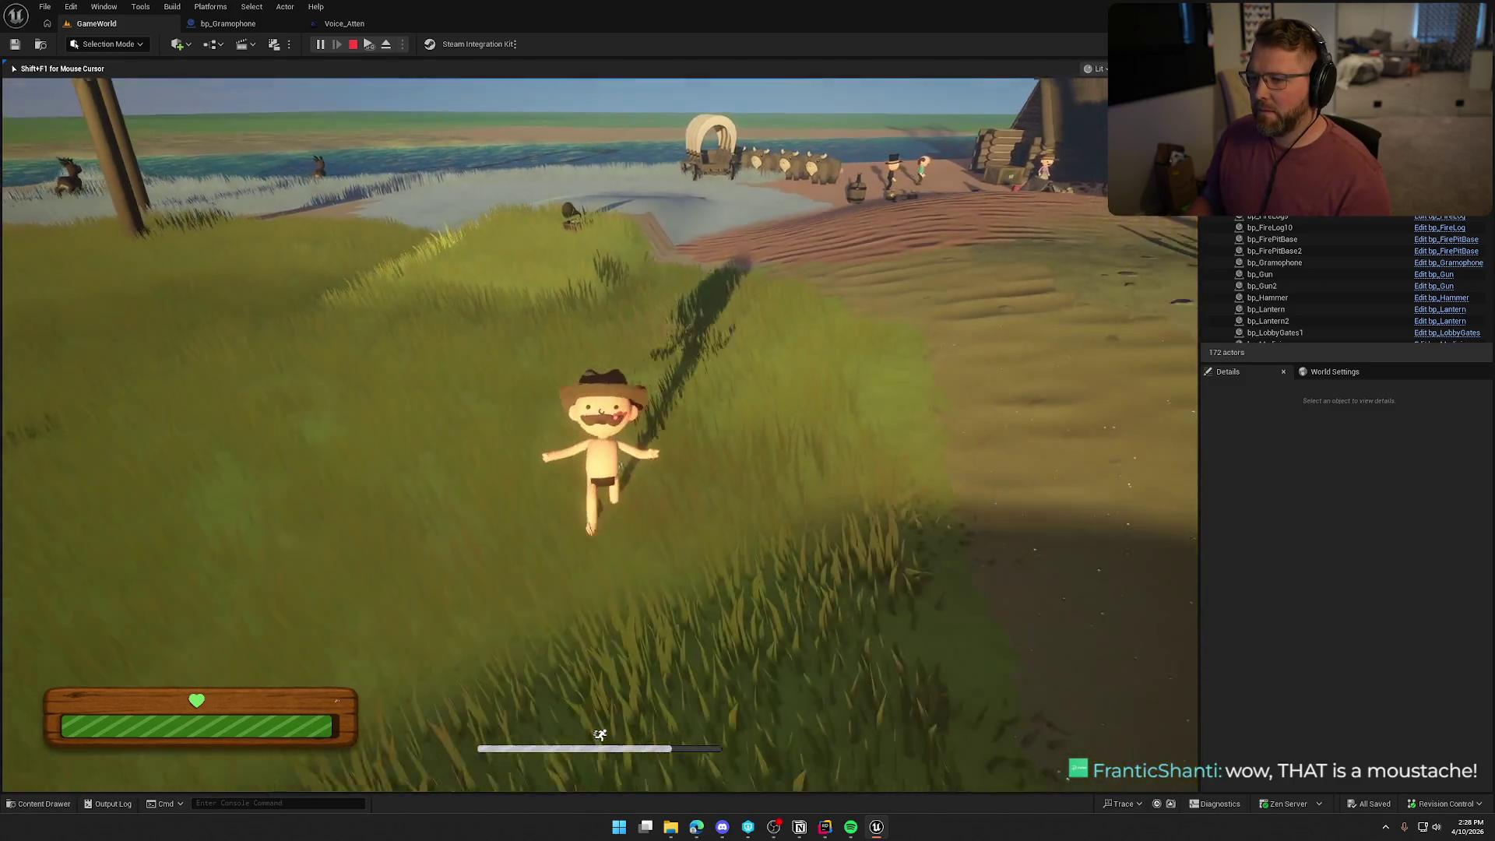
pyautogui.press('w')
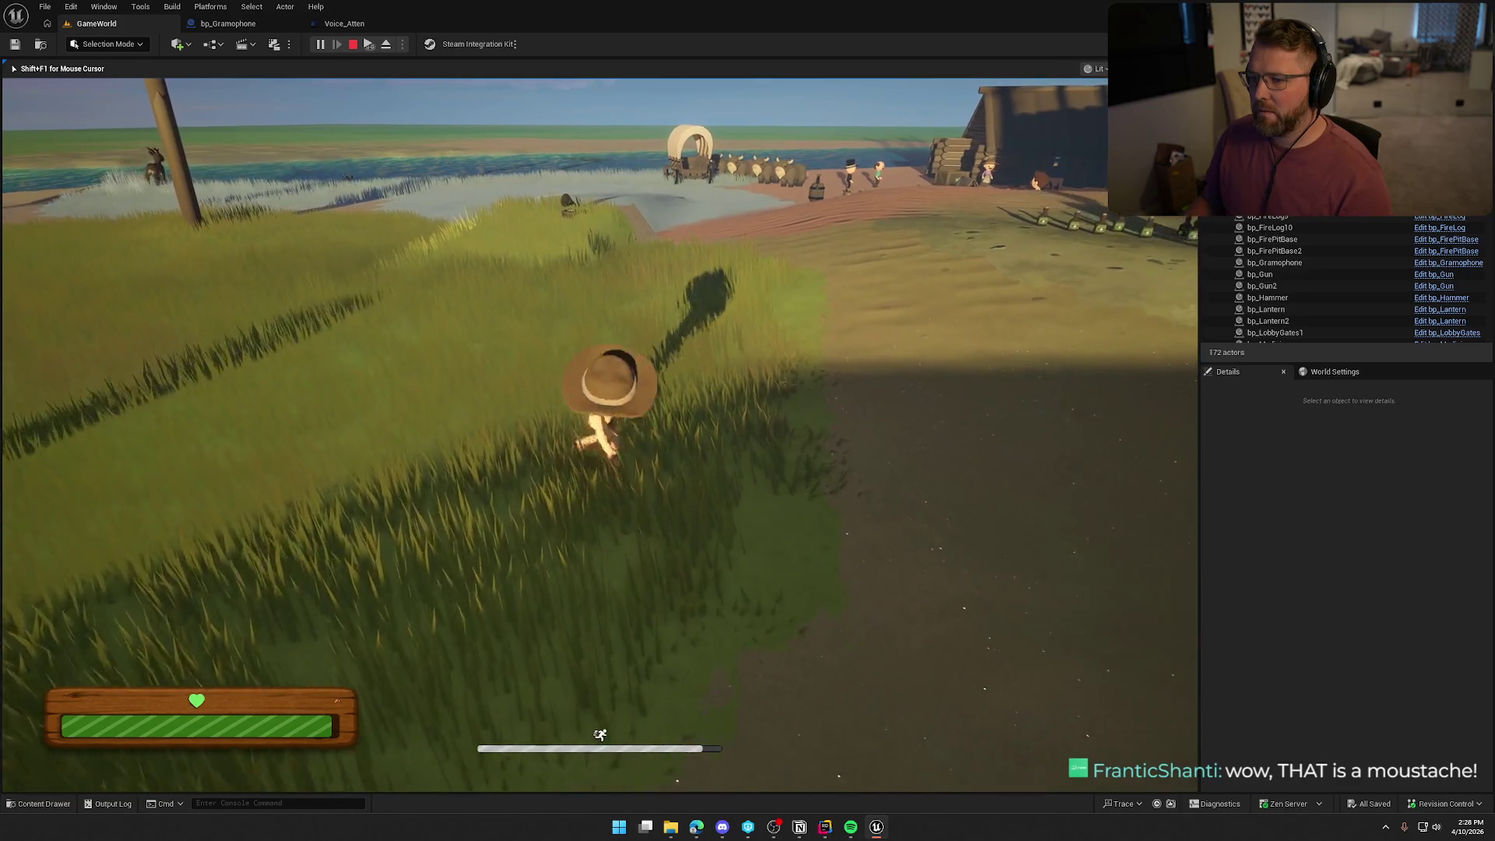
pyautogui.press('shift')
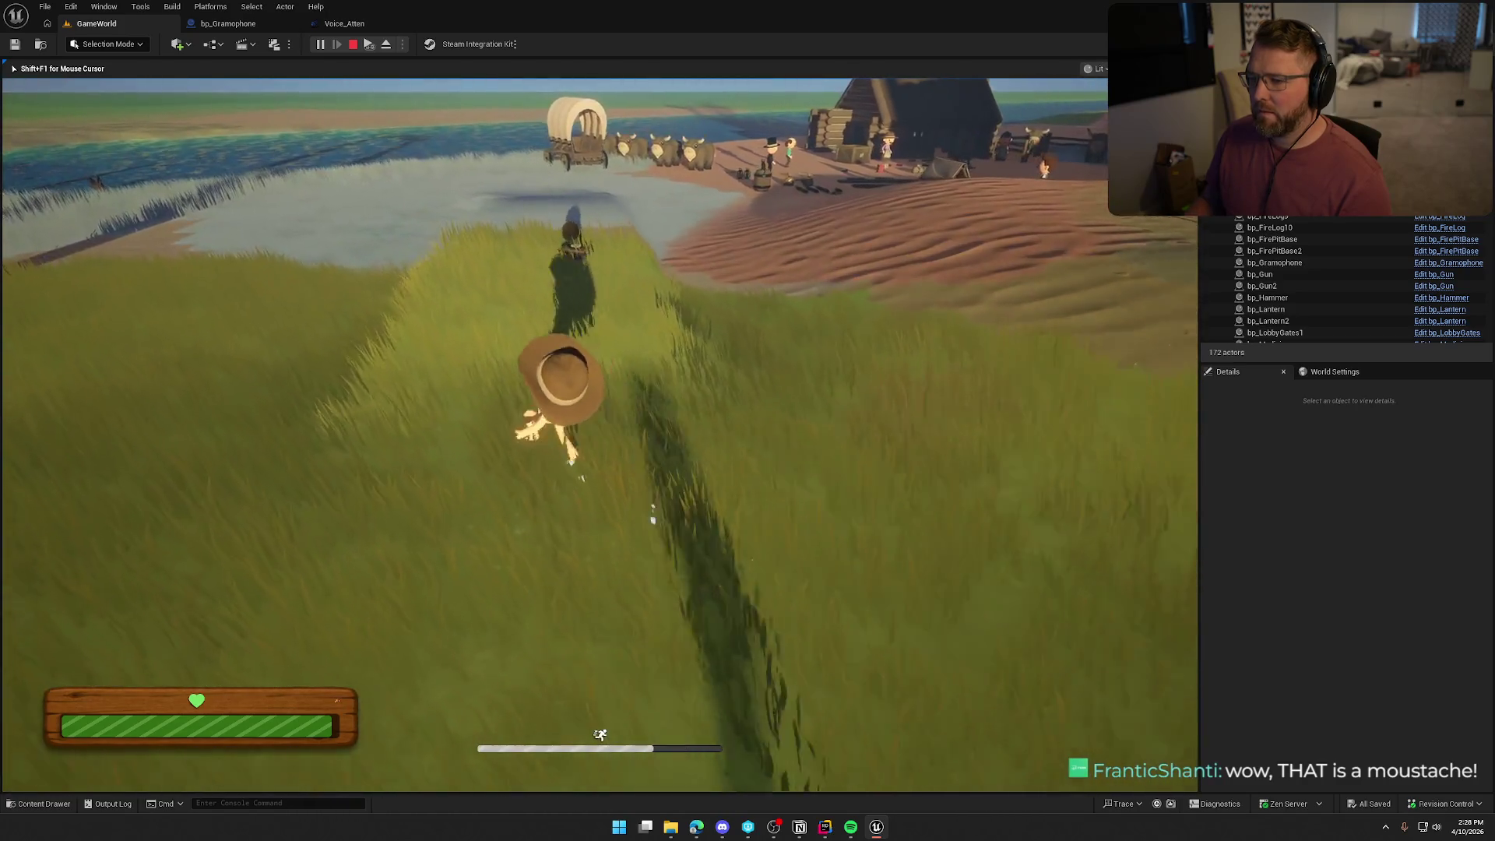
pyautogui.press('w')
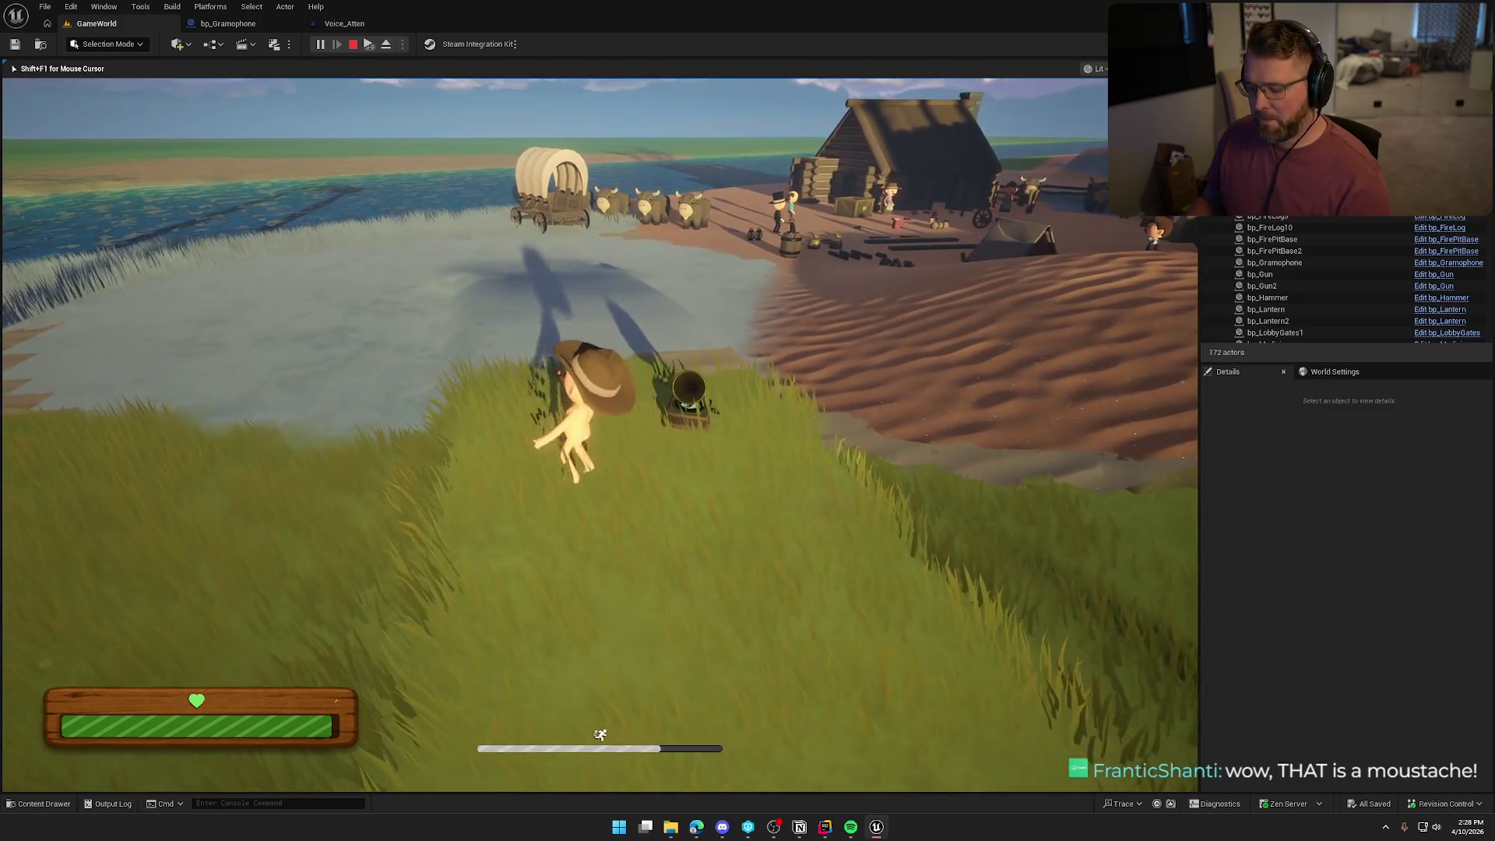
pyautogui.press('w')
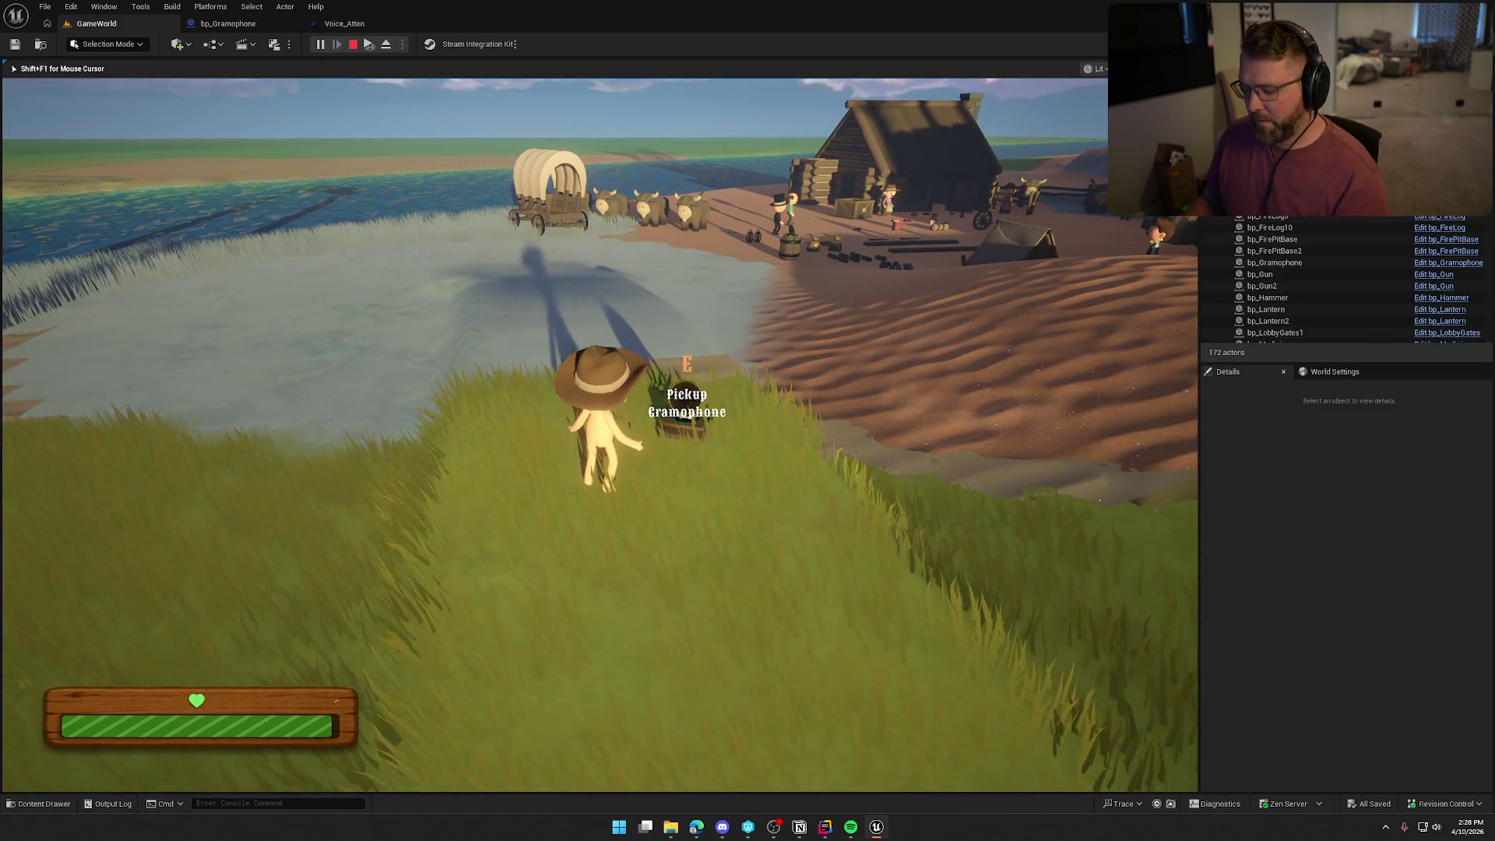
pyautogui.press('Escape')
# Lower the music volume from 200% to 99%, close the audio settings and resume.
pyautogui.click(637, 352)
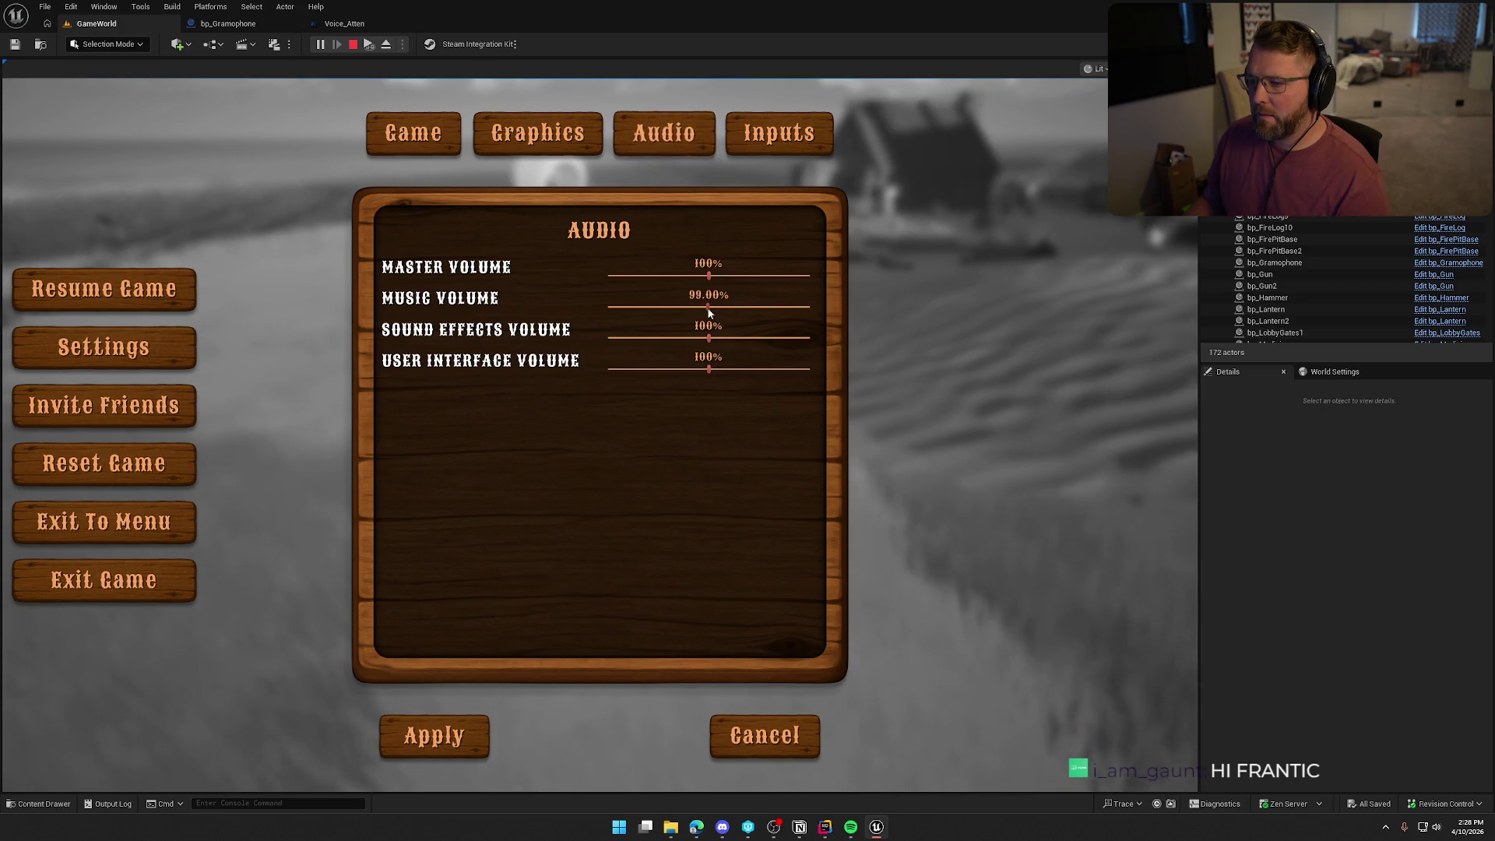
pyautogui.click(468, 746)
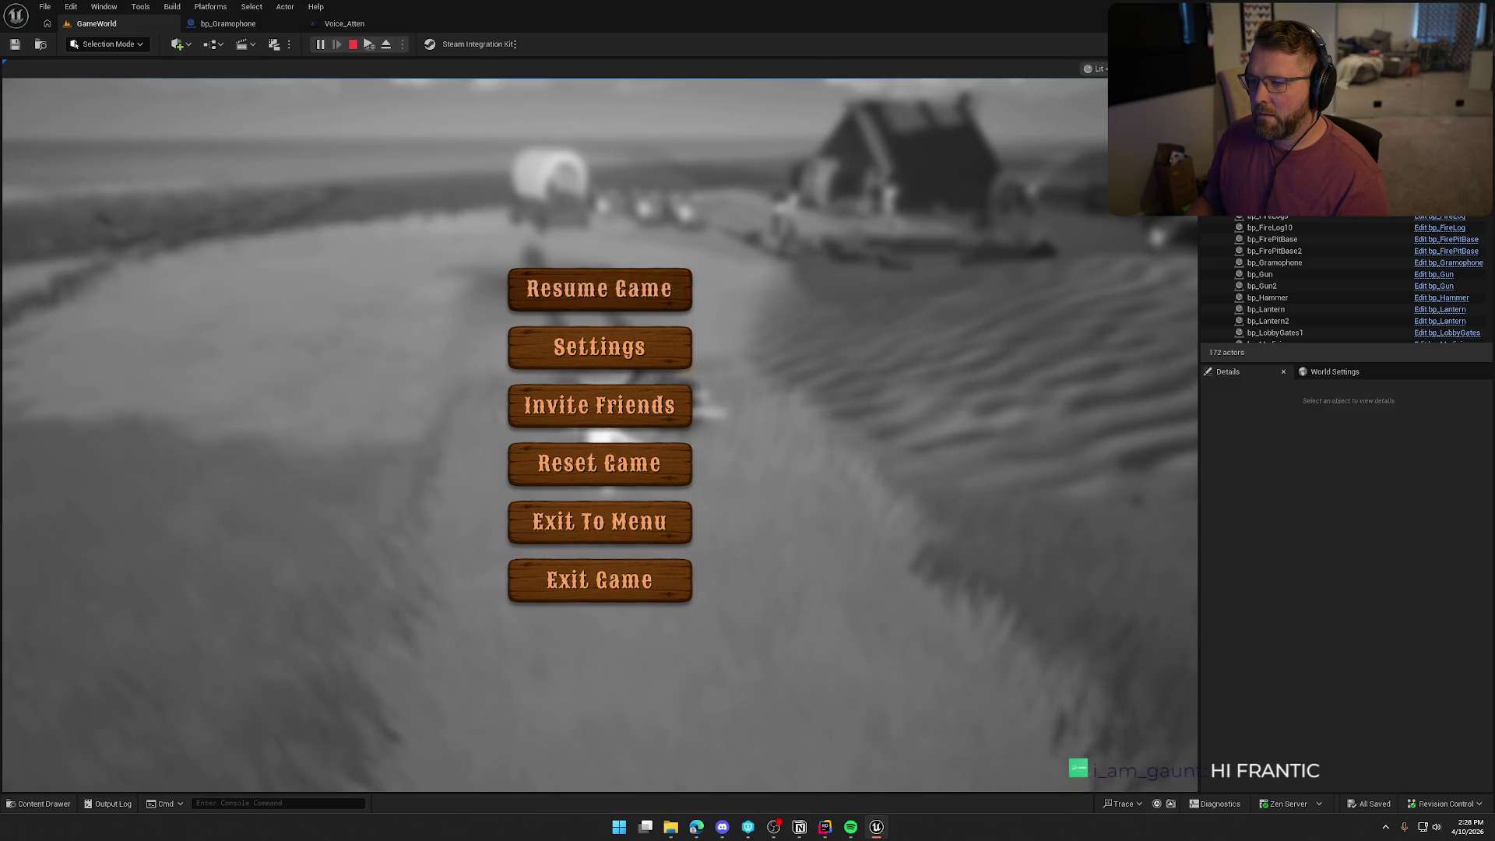
pyautogui.press('Escape')
# Pick up the gramophone and set it down on the ground by the pond.
pyautogui.press('w')
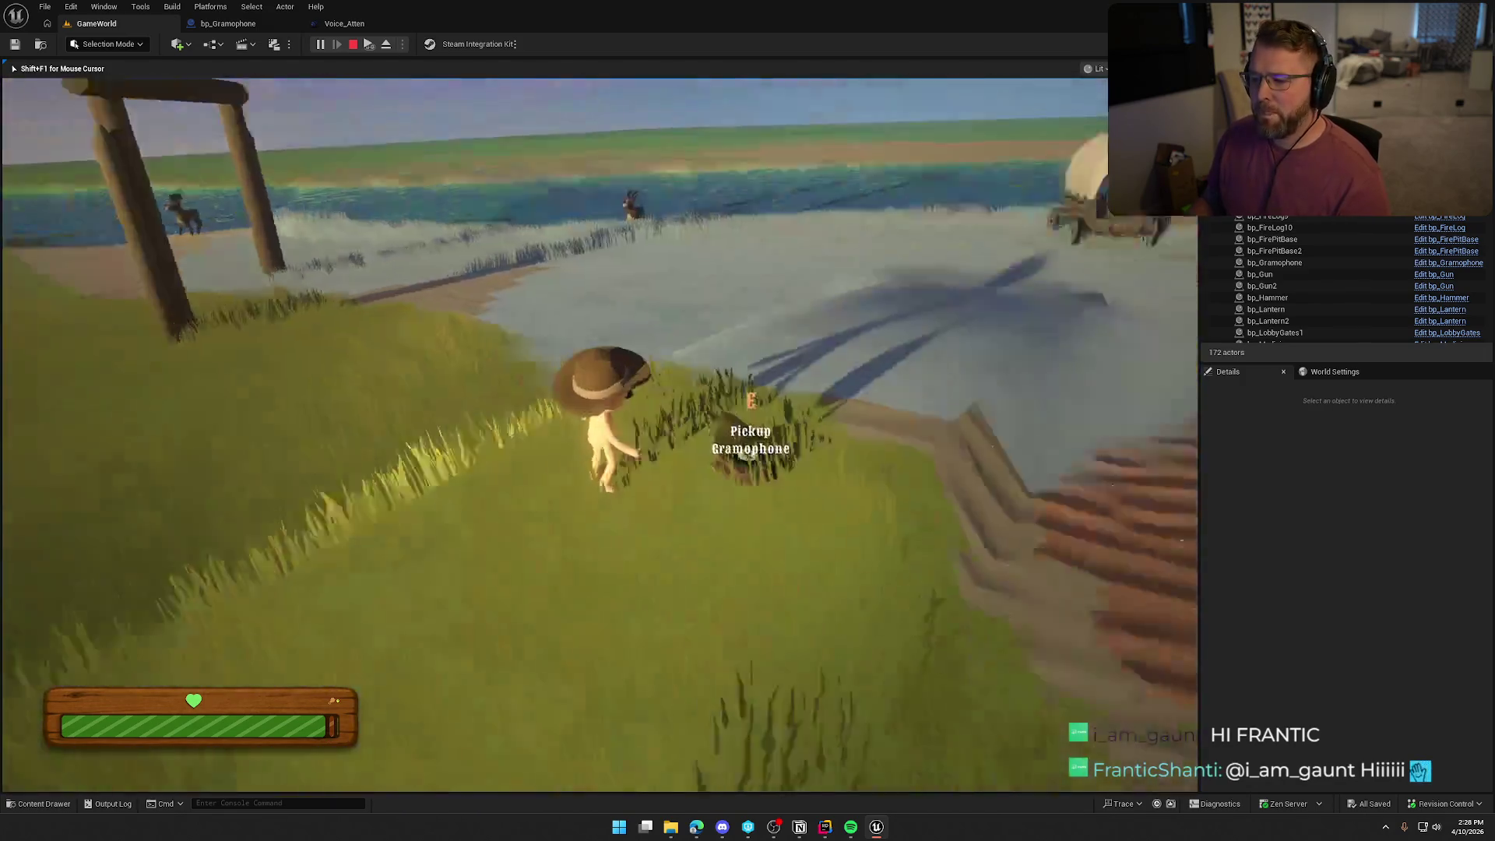
pyautogui.press('e')
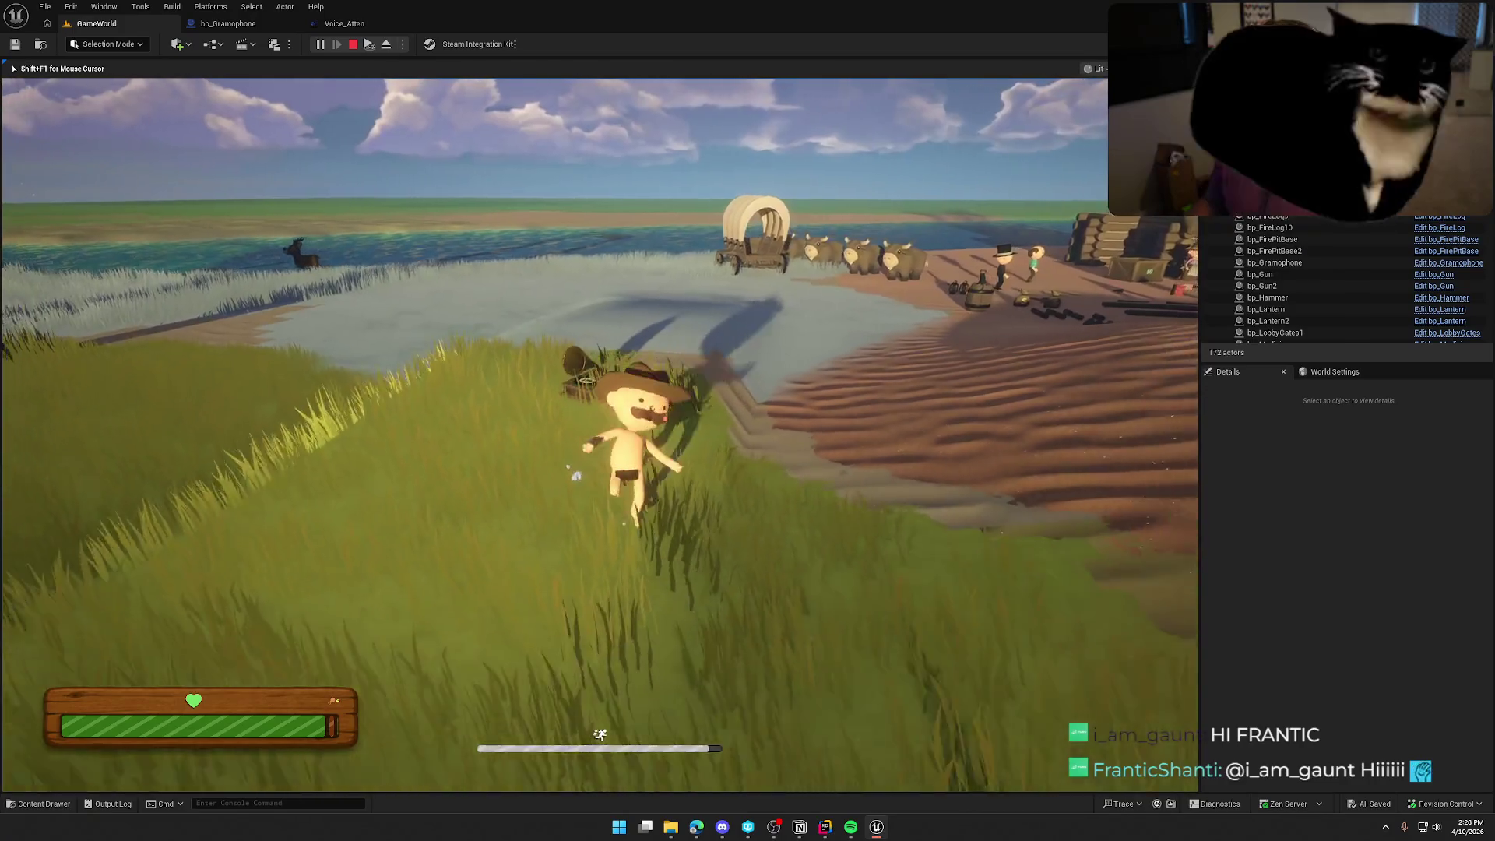
pyautogui.press('w')
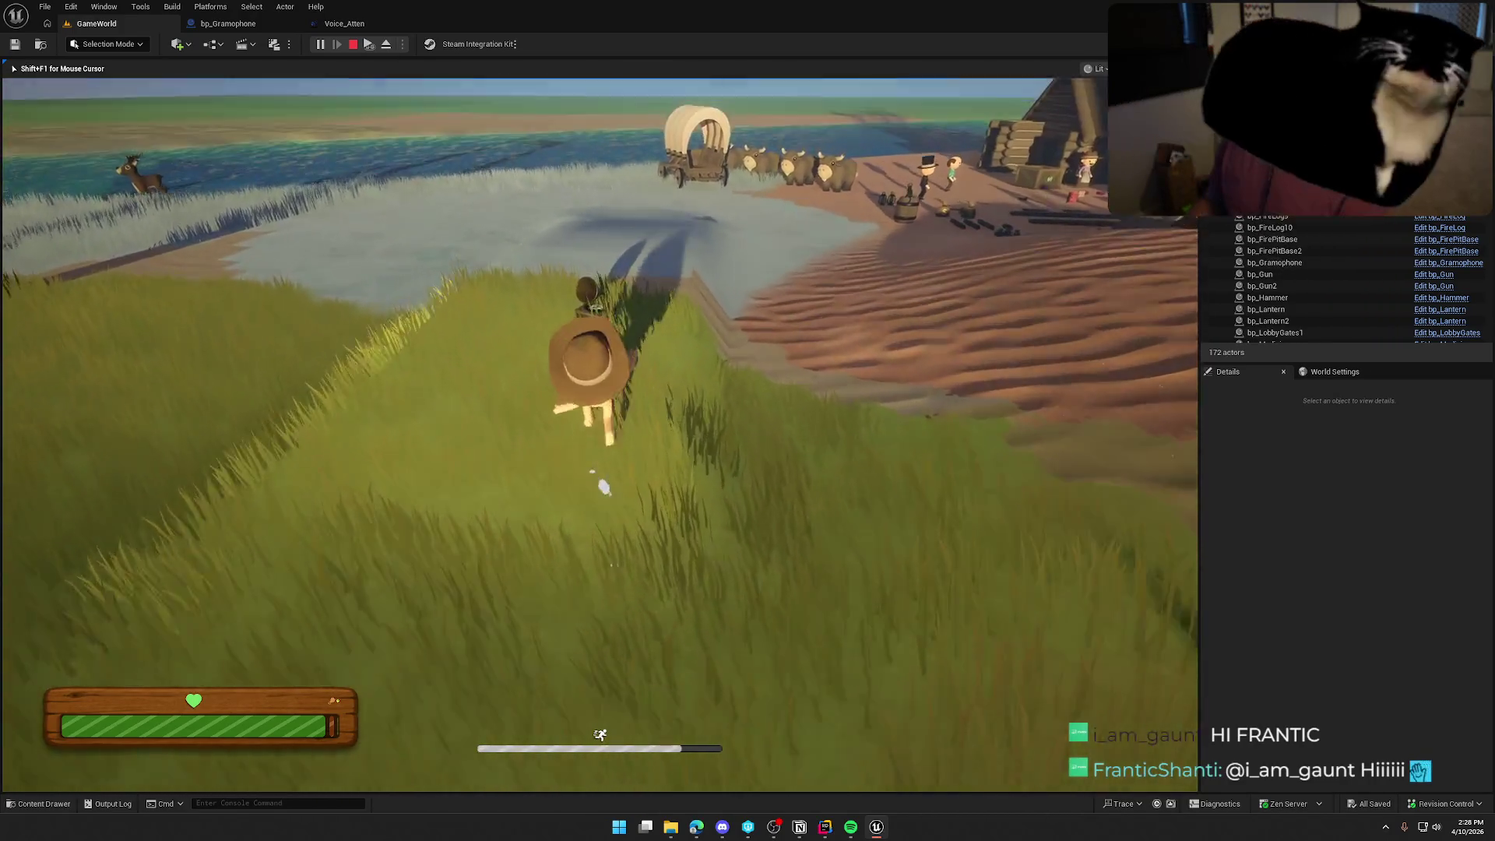
pyautogui.press('e')
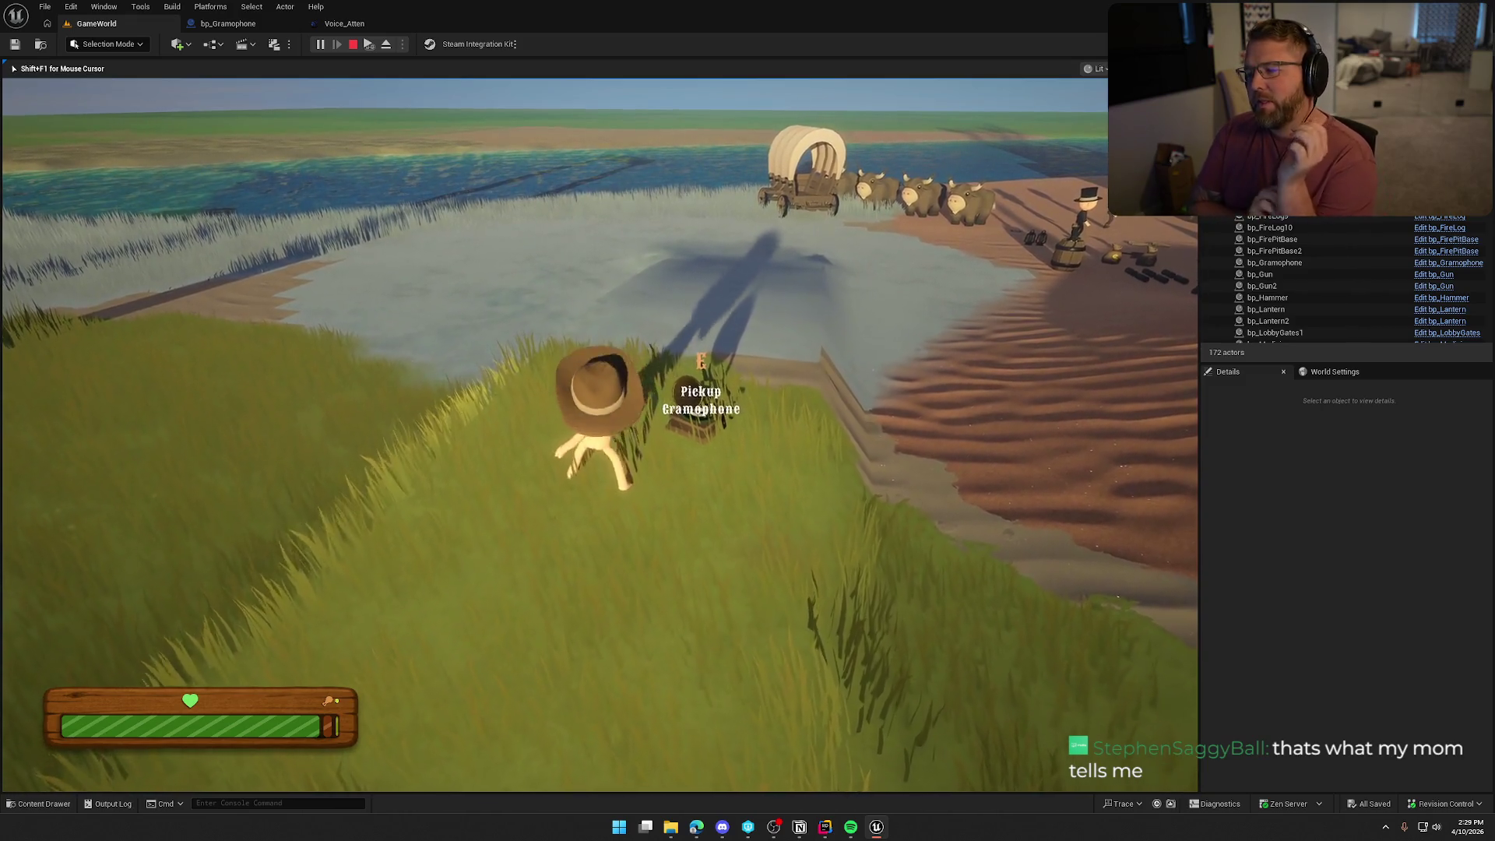
# Sprint past the trading post up the grassy Summit of Regret, then pause the game.
pyautogui.hotkey('shift', 'w')
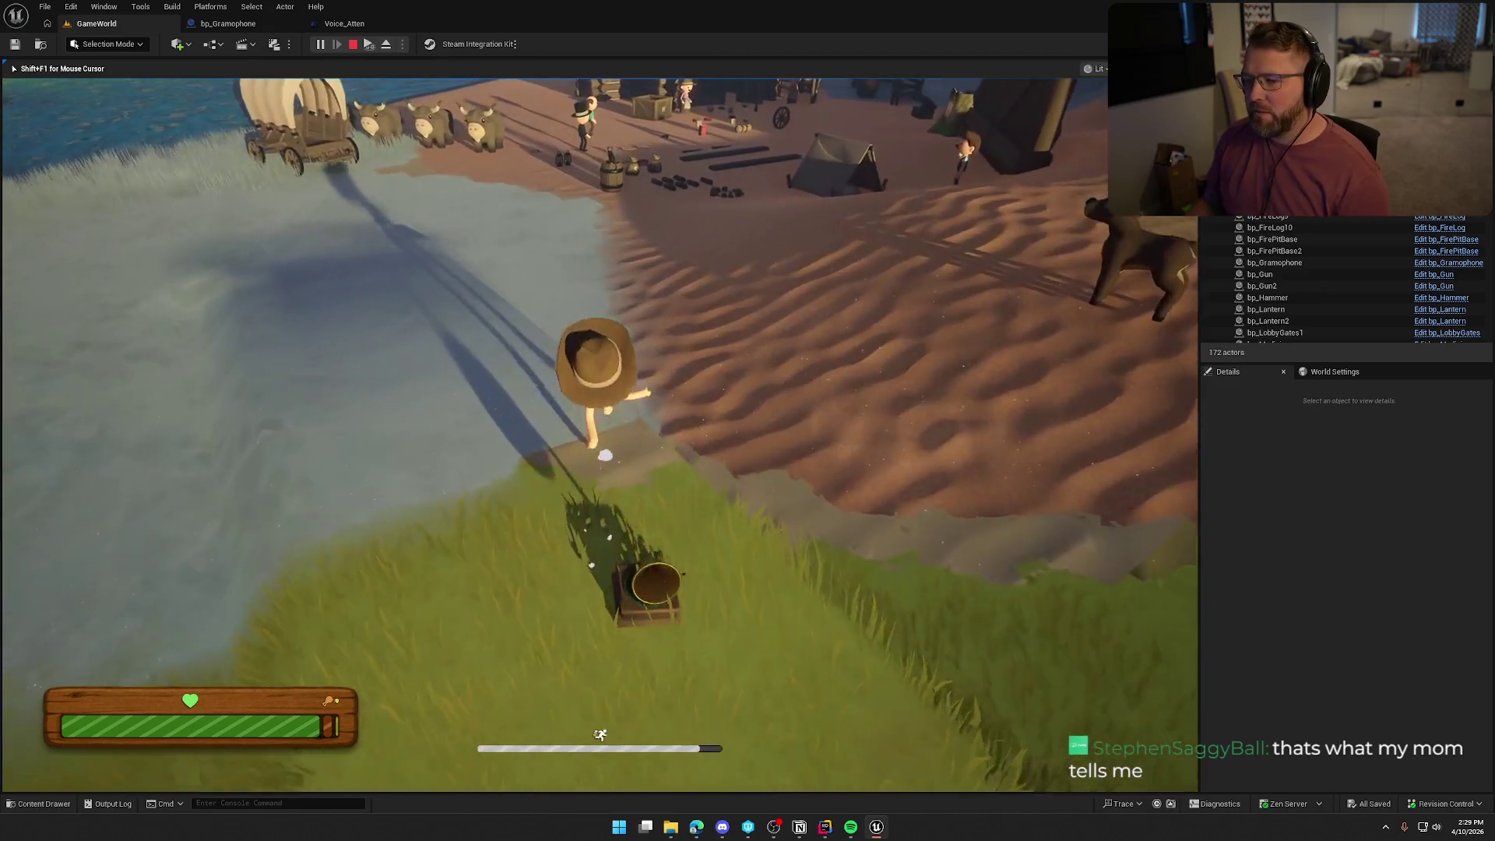
pyautogui.hotkey('shift', 'w')
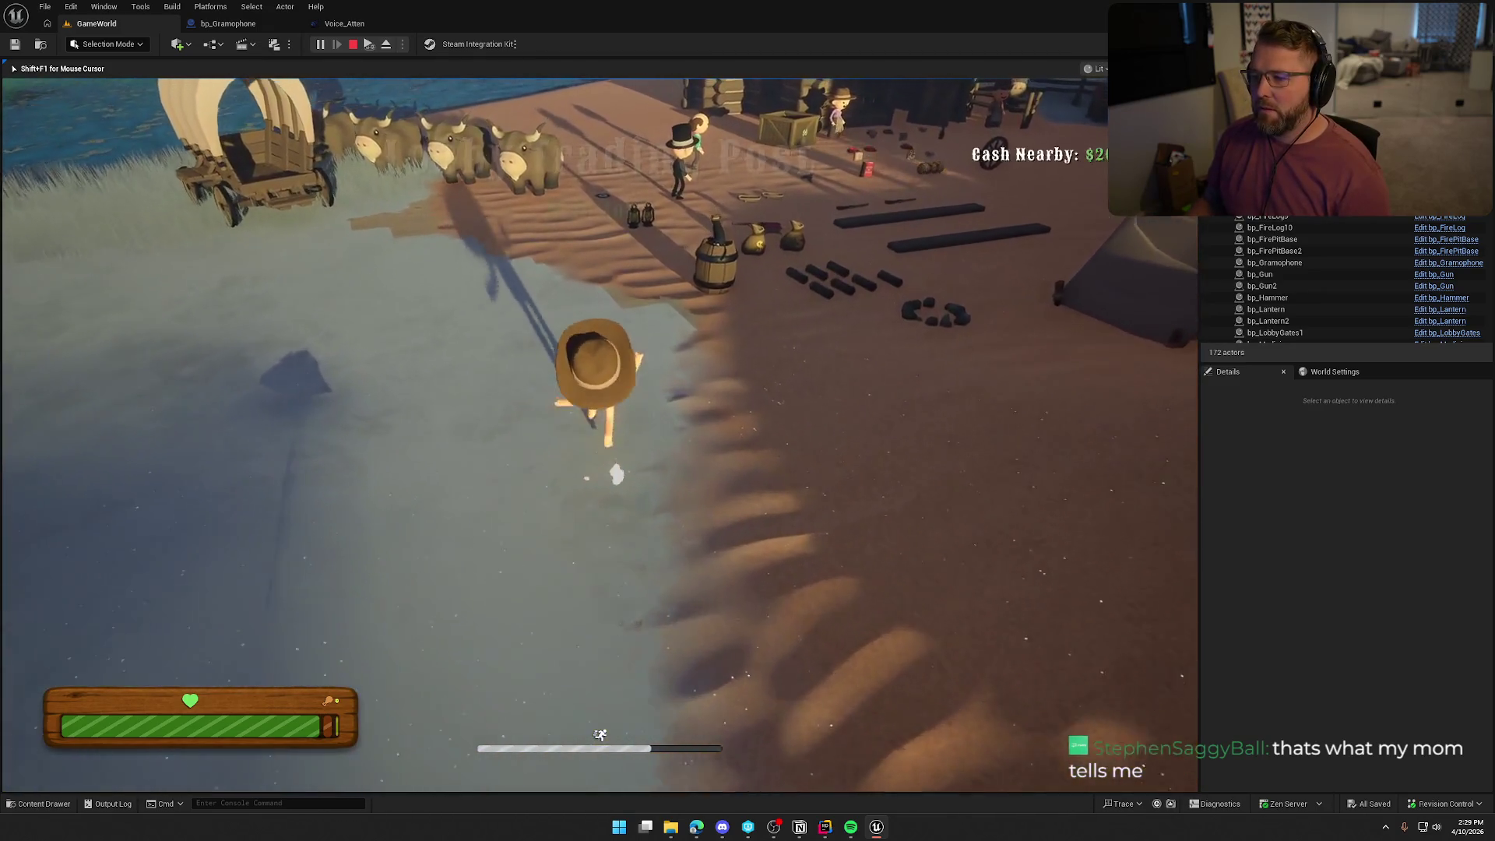
pyautogui.hotkey('shift', 'w')
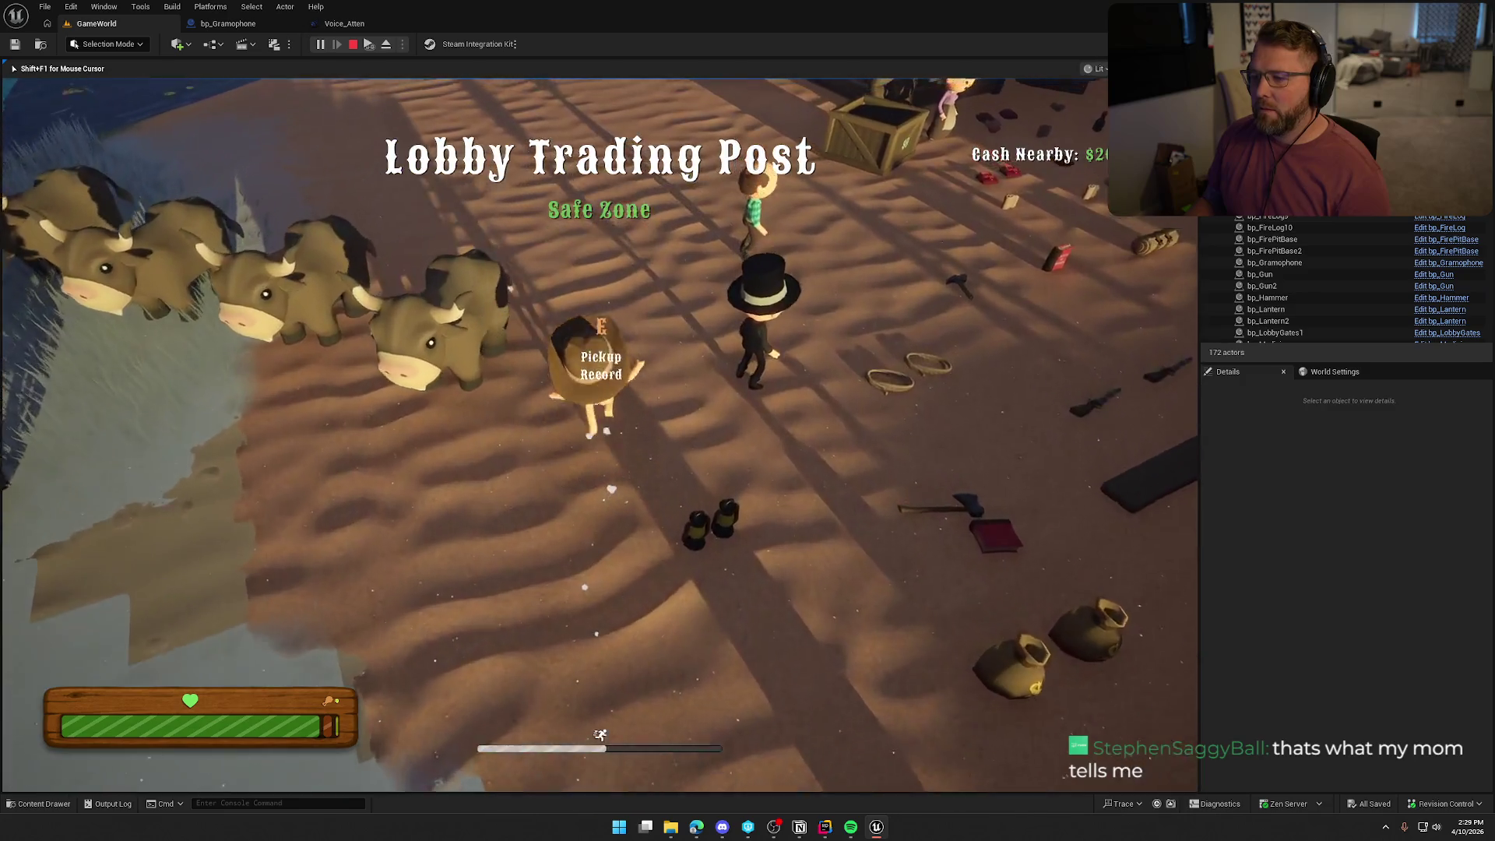
pyautogui.hotkey('shift', 'w')
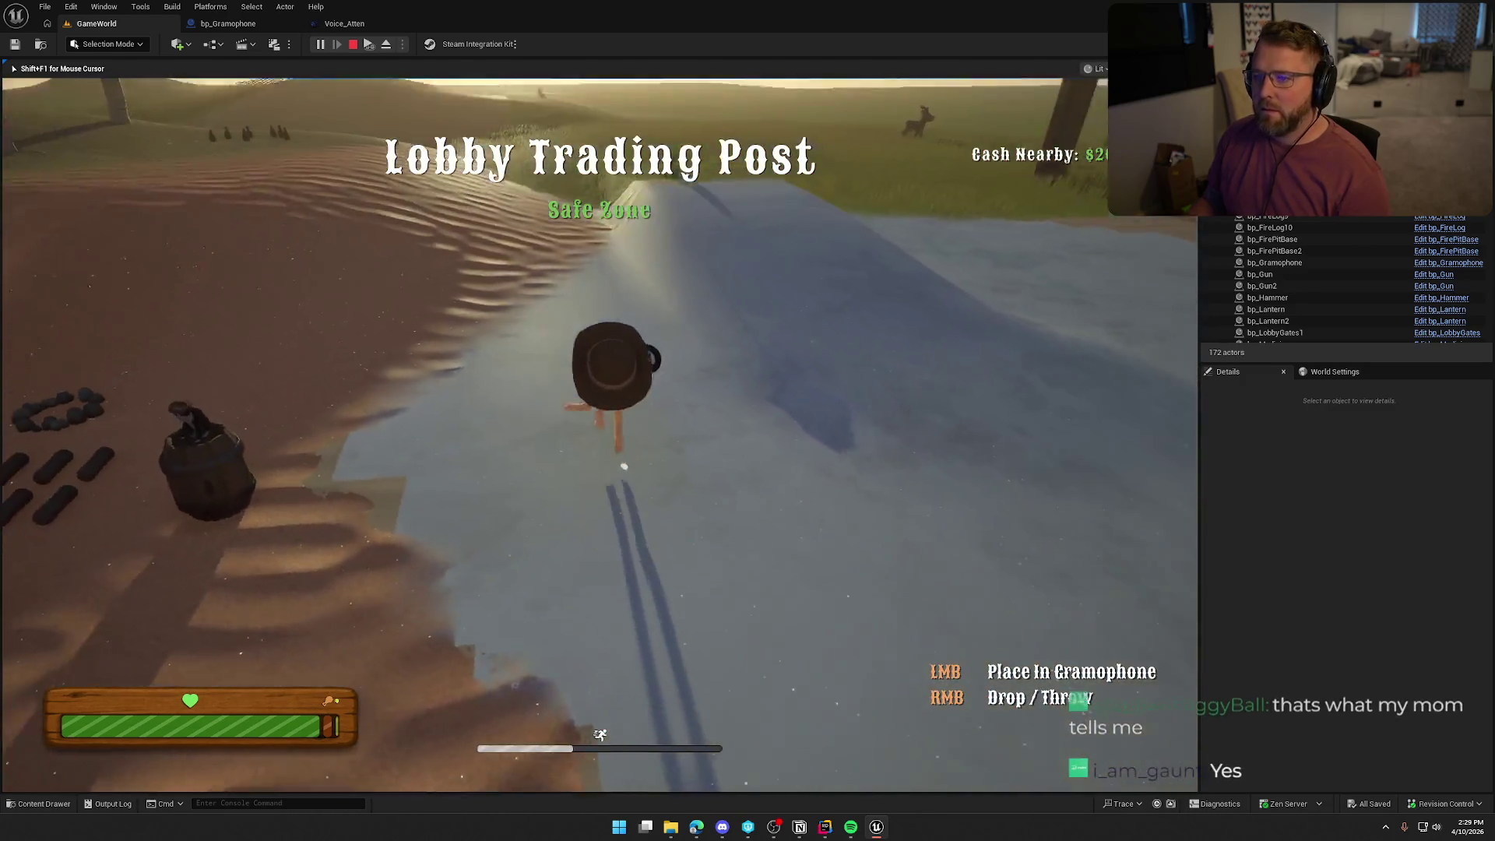
pyautogui.hotkey('shift', 'w')
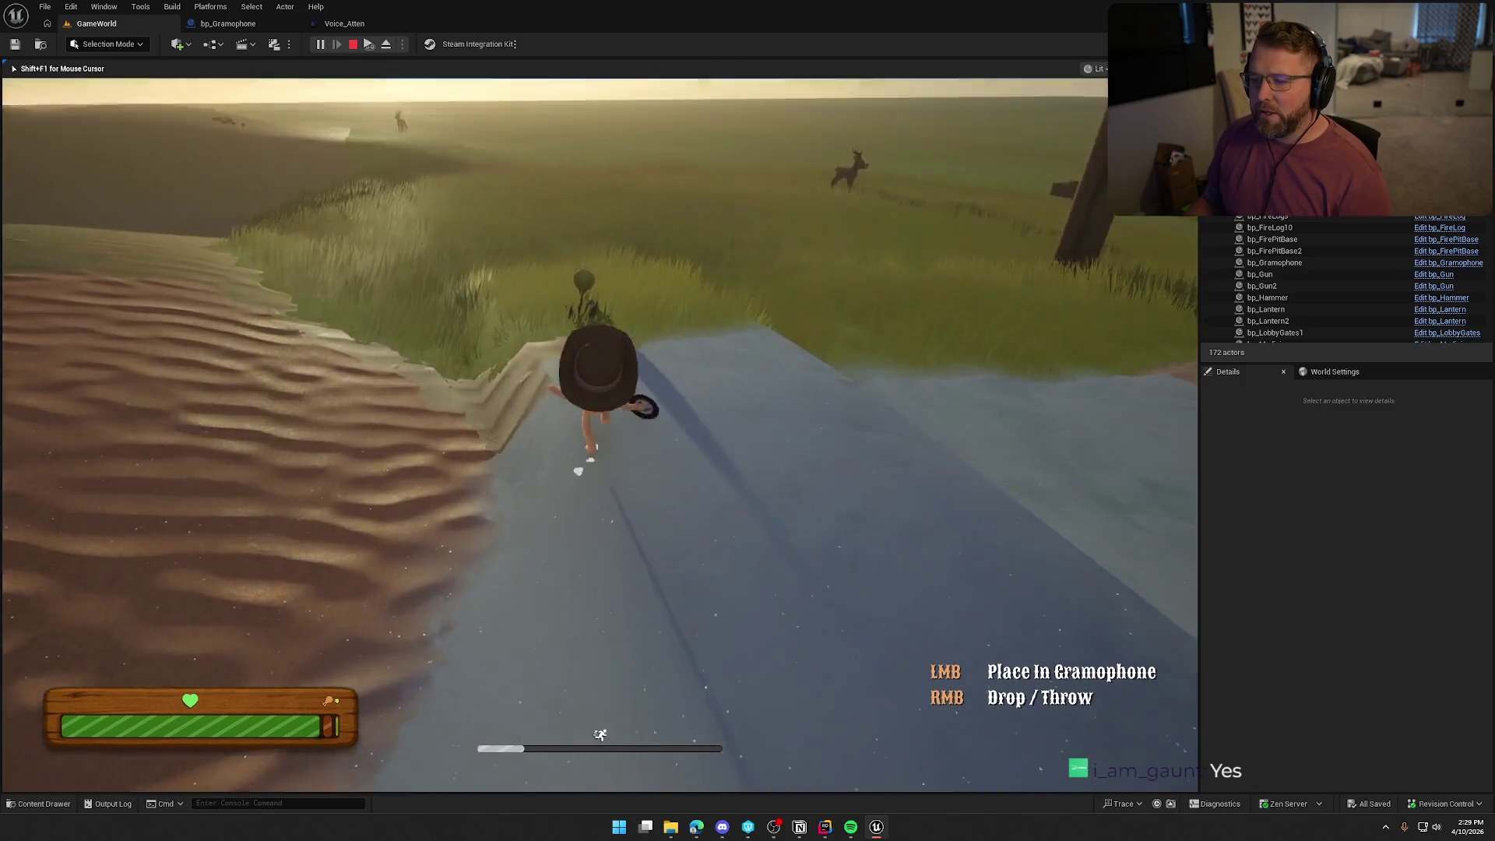
pyautogui.press('w')
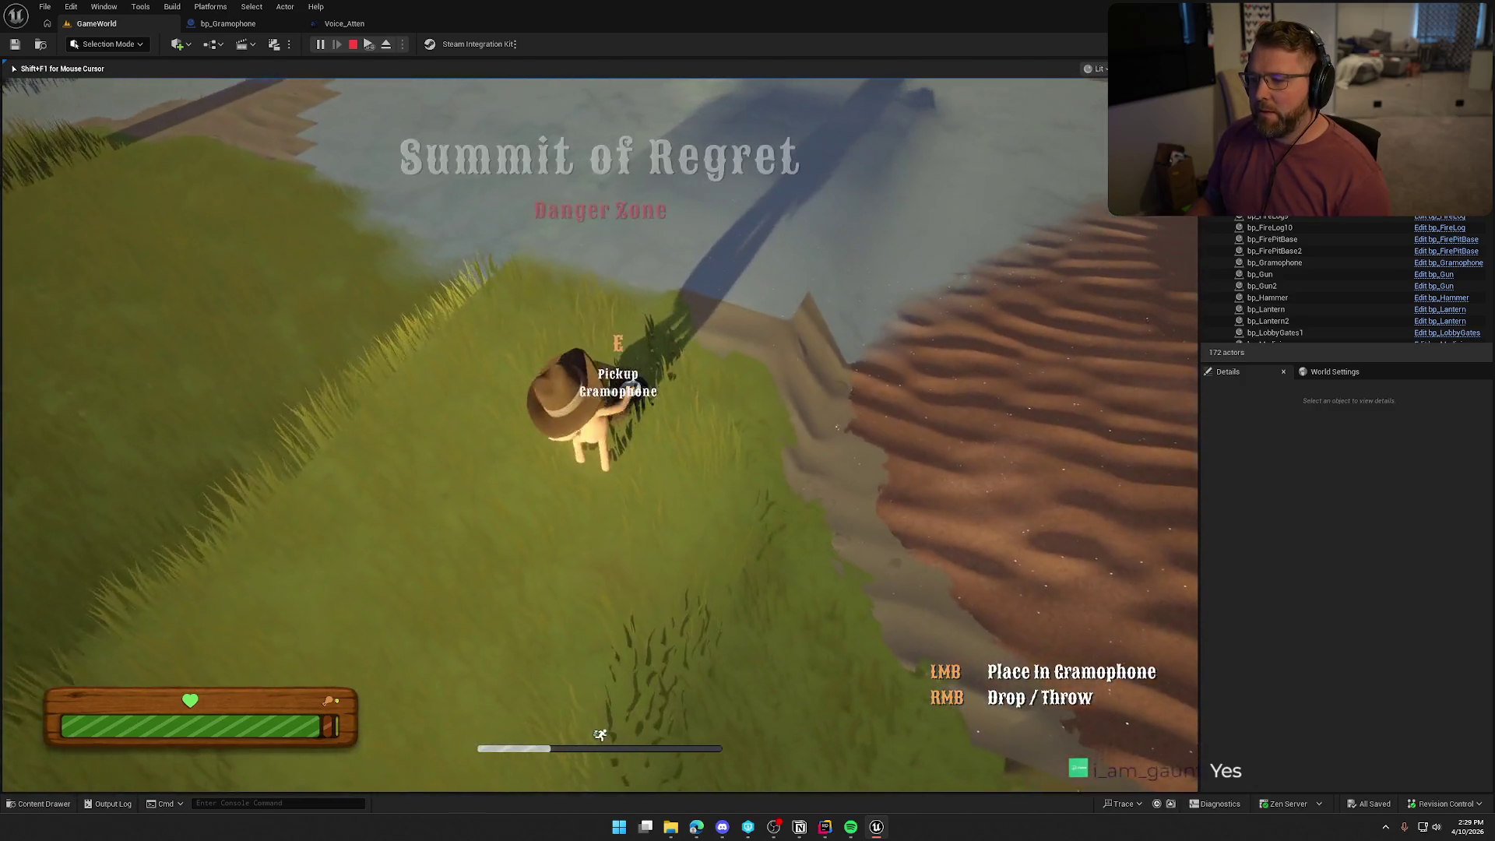
pyautogui.press('w')
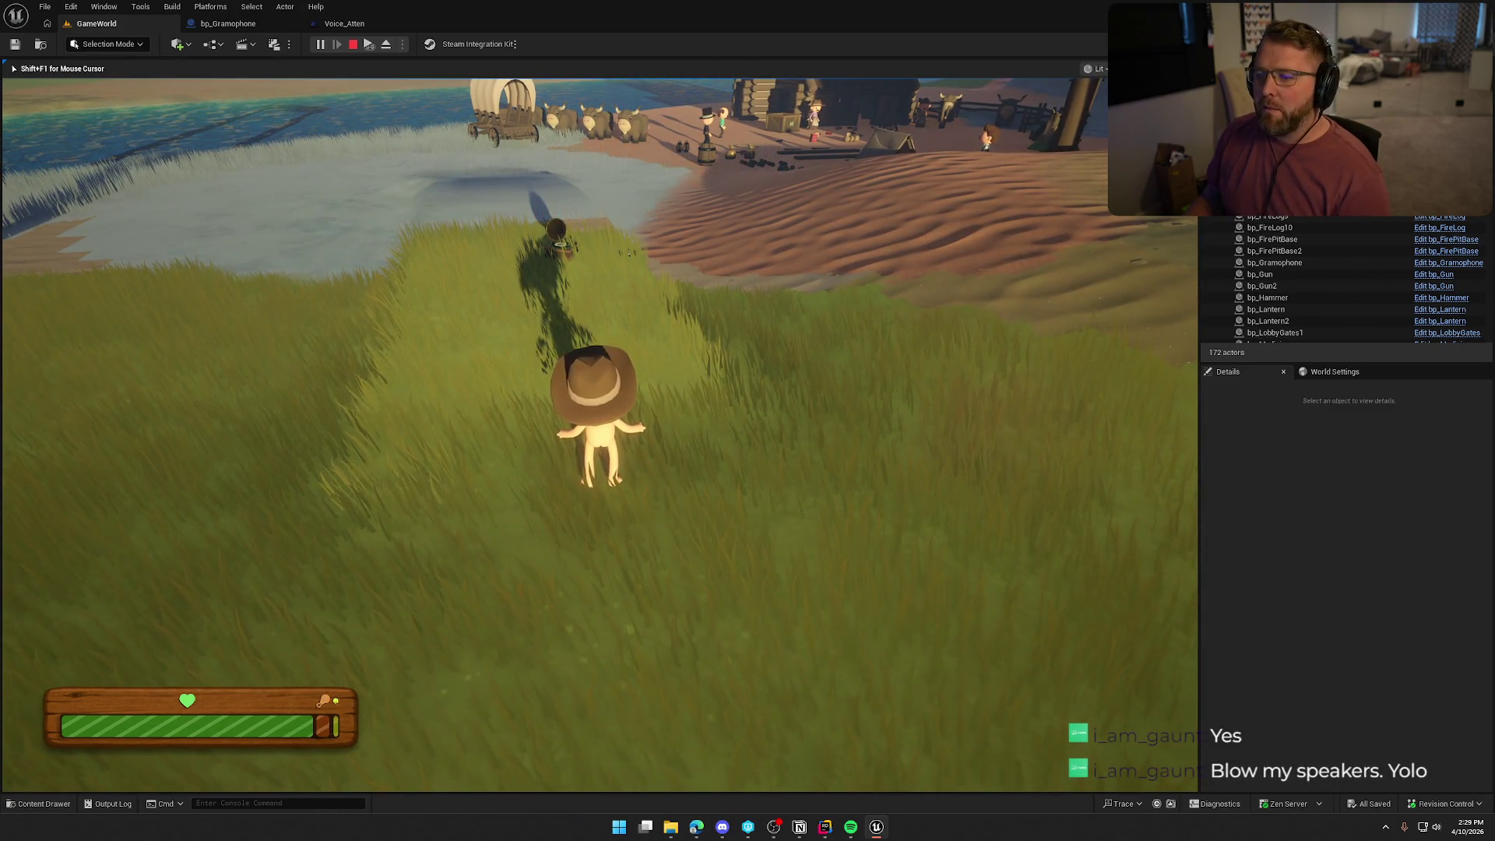
pyautogui.press('Escape')
pyautogui.click(629, 350)
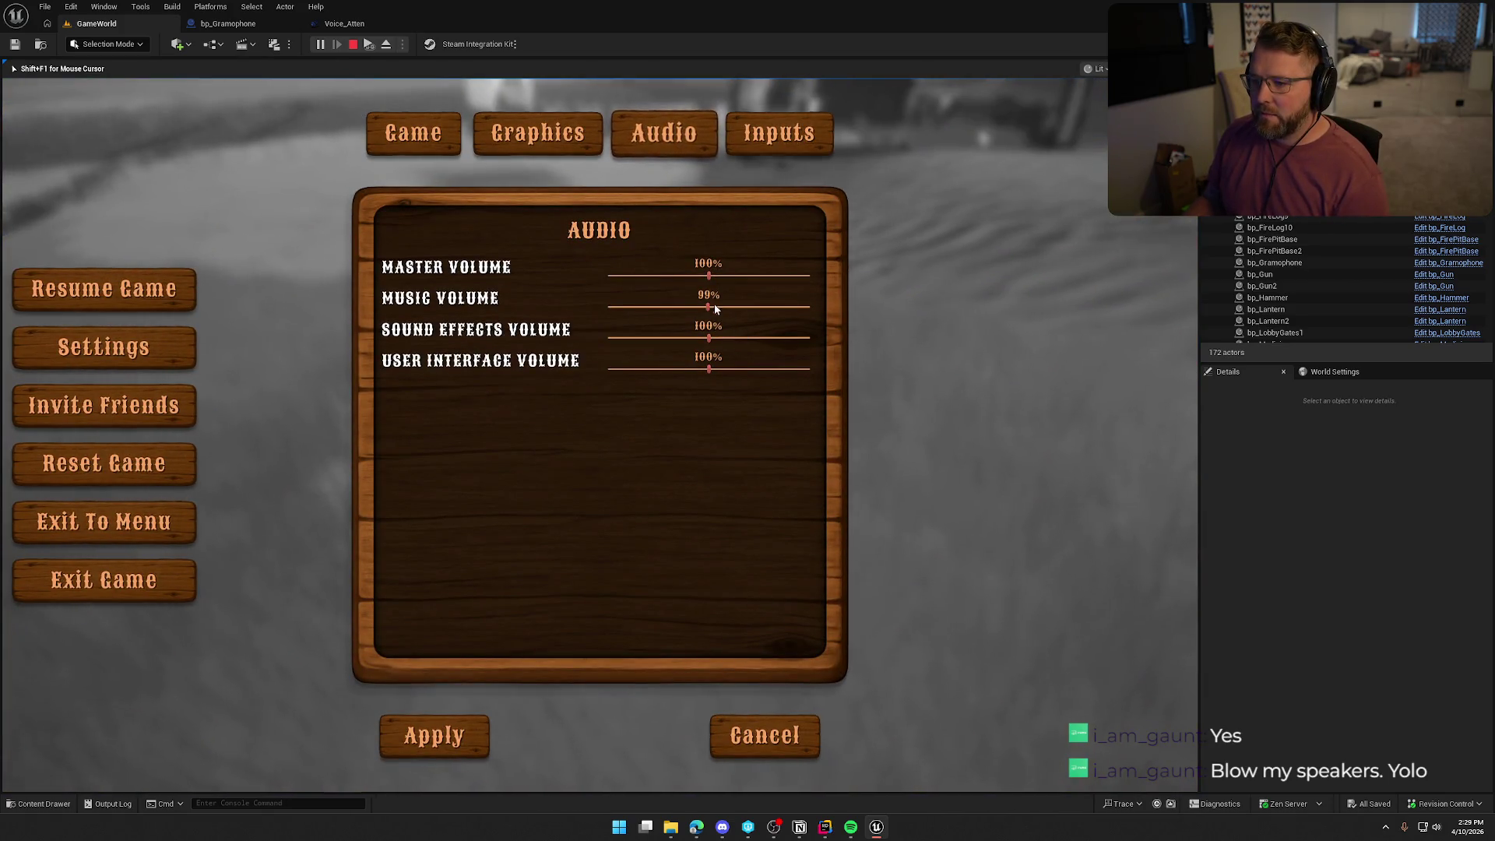
# Set the in-game music volume back to 100%, apply it, and stop the play test.
pyautogui.click(780, 307)
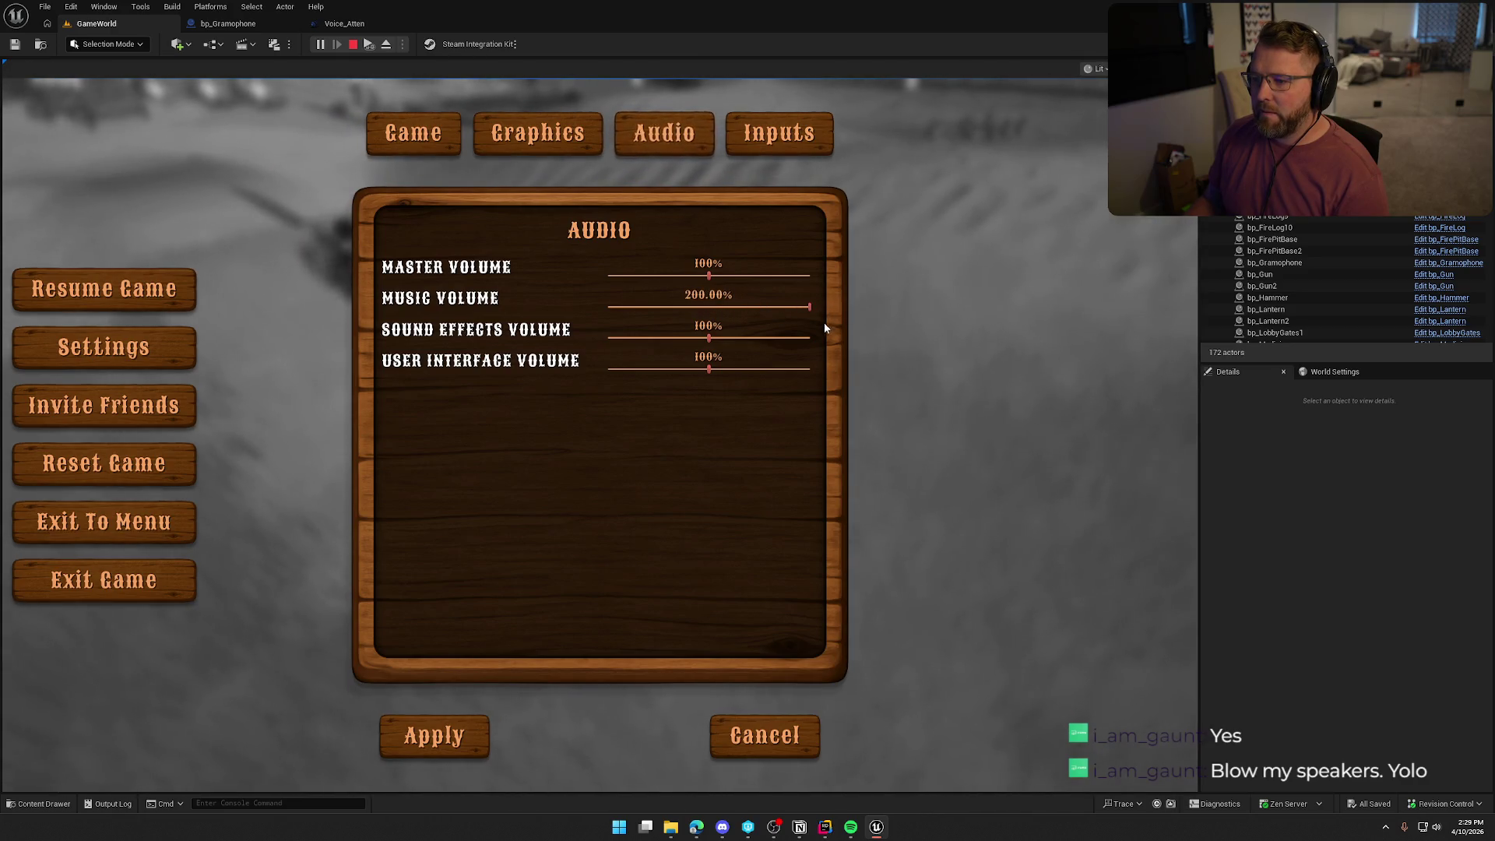
pyautogui.click(707, 306)
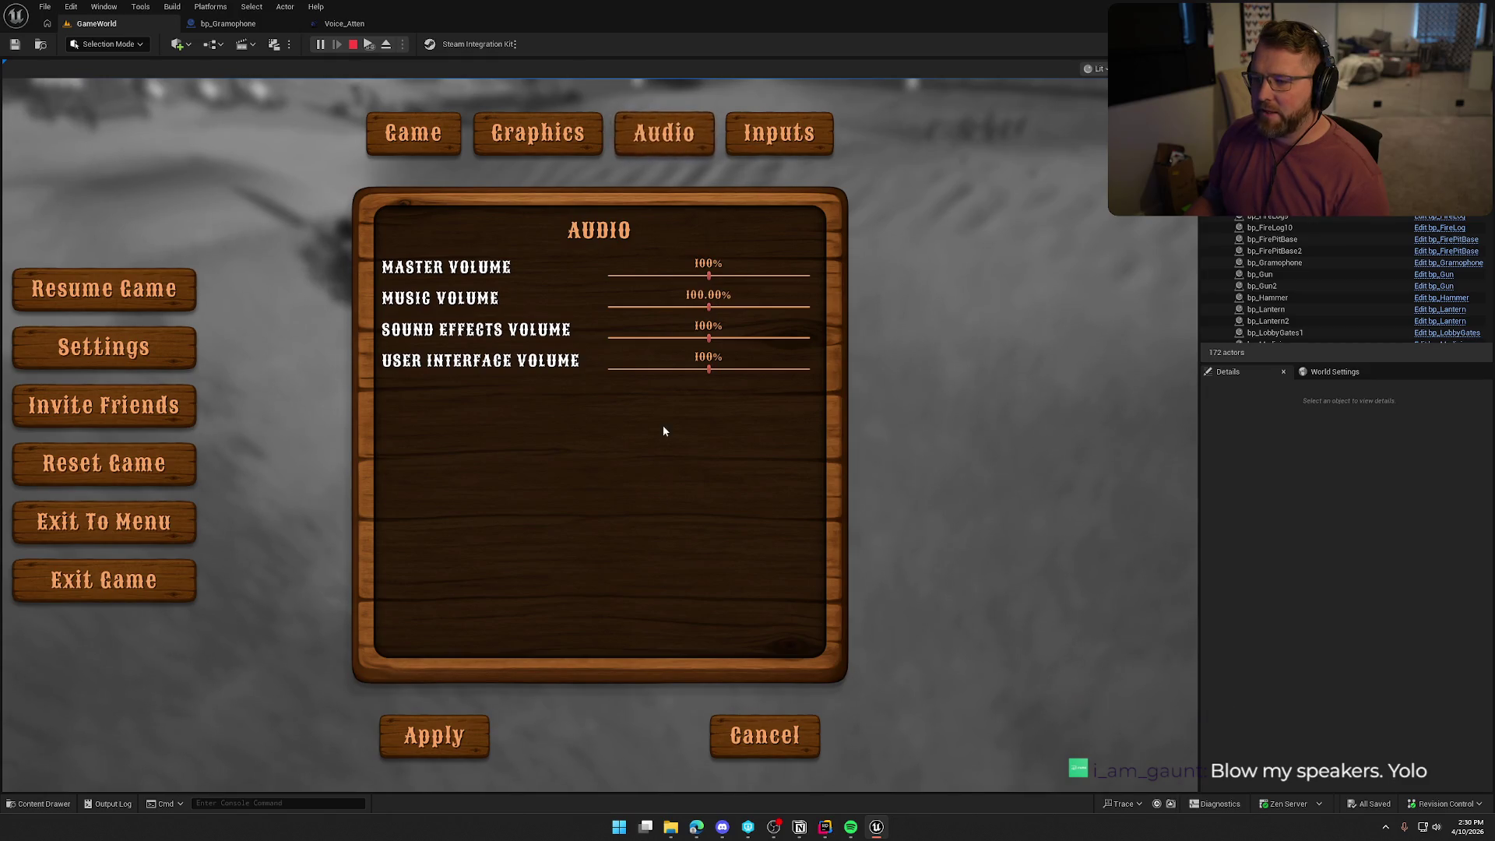
pyautogui.click(455, 745)
pyautogui.press('Escape')
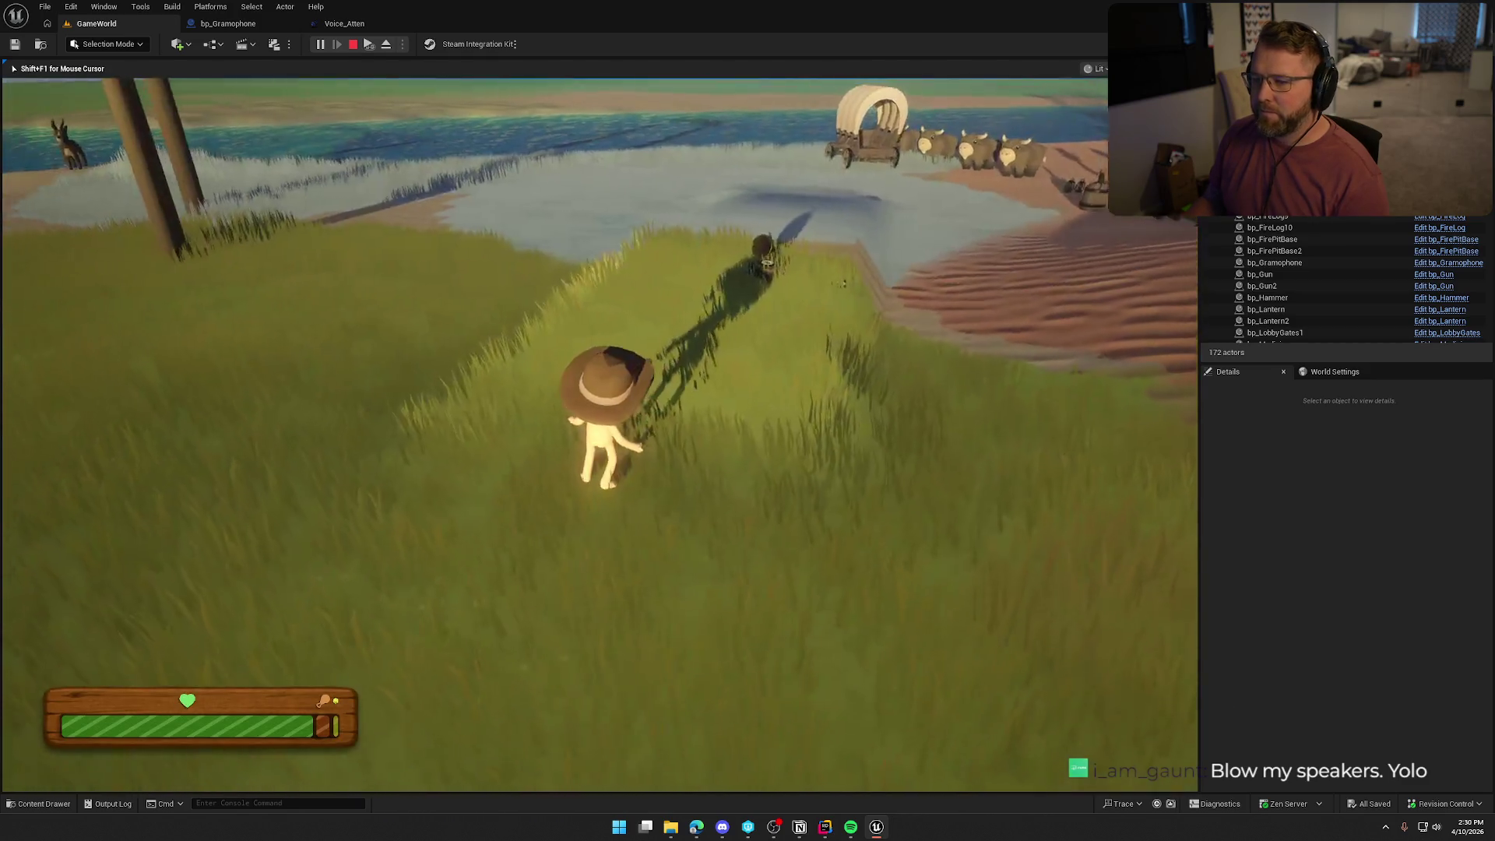
pyautogui.press('Escape')
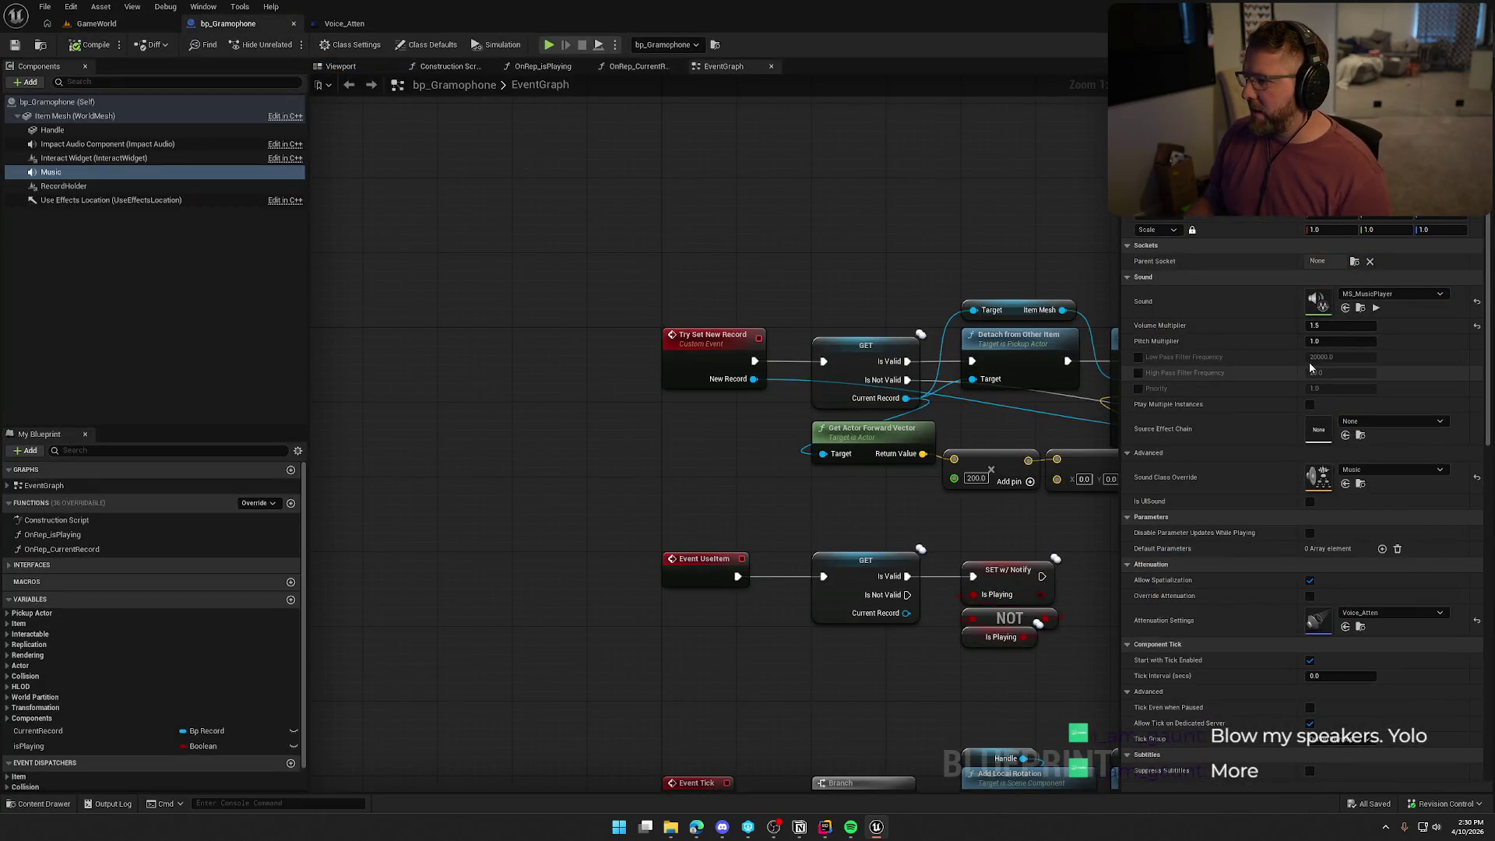
# Set bp_Gramophone's Music Volume Multiplier to 2.0 and start a new play test from GameWorld.
pyautogui.click(1336, 325)
pyautogui.write('2')
pyautogui.press('Return')
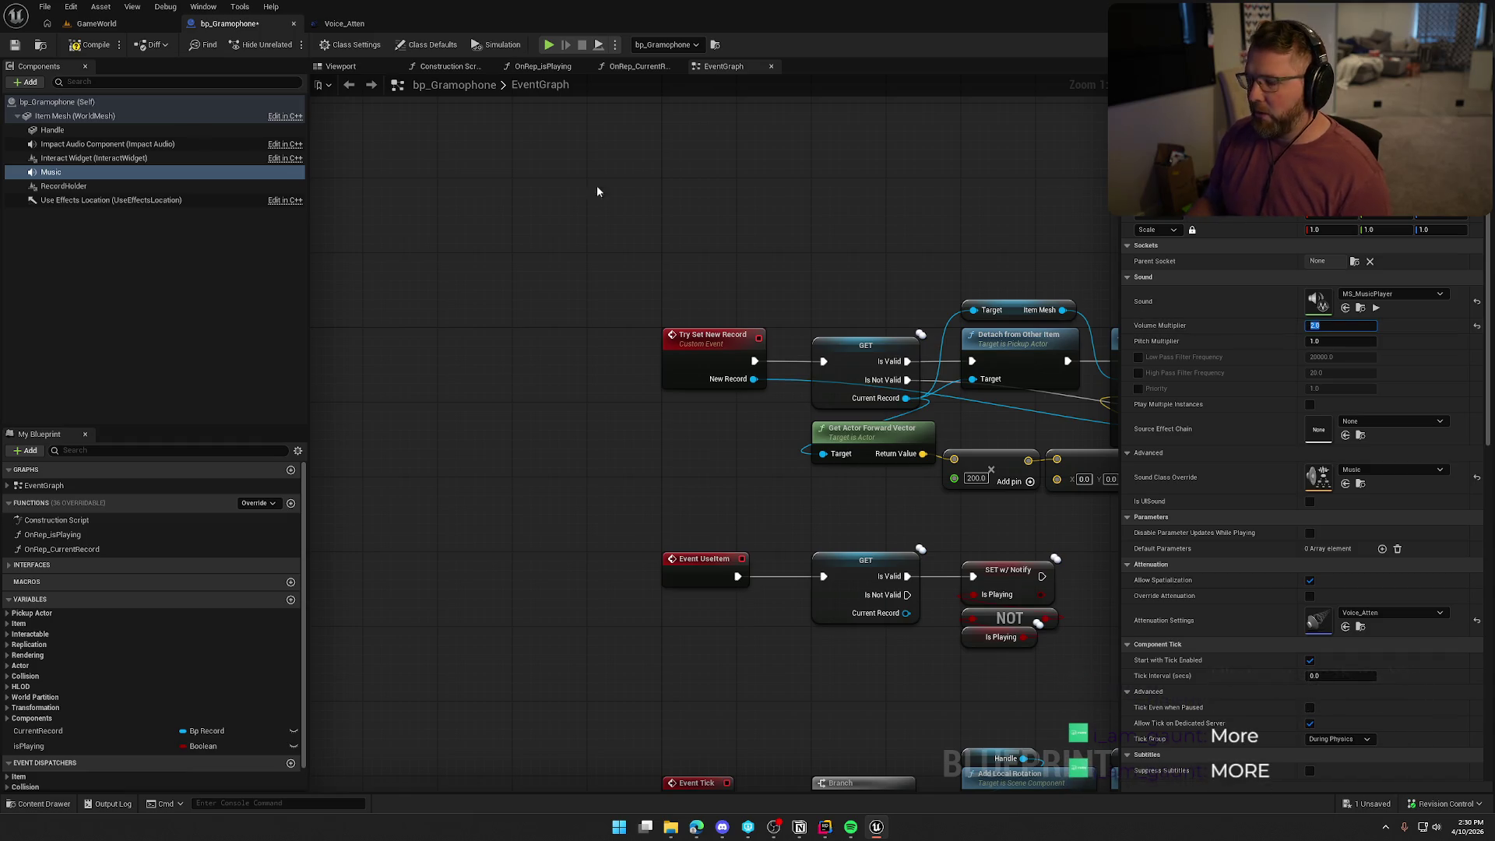
pyautogui.click(100, 24)
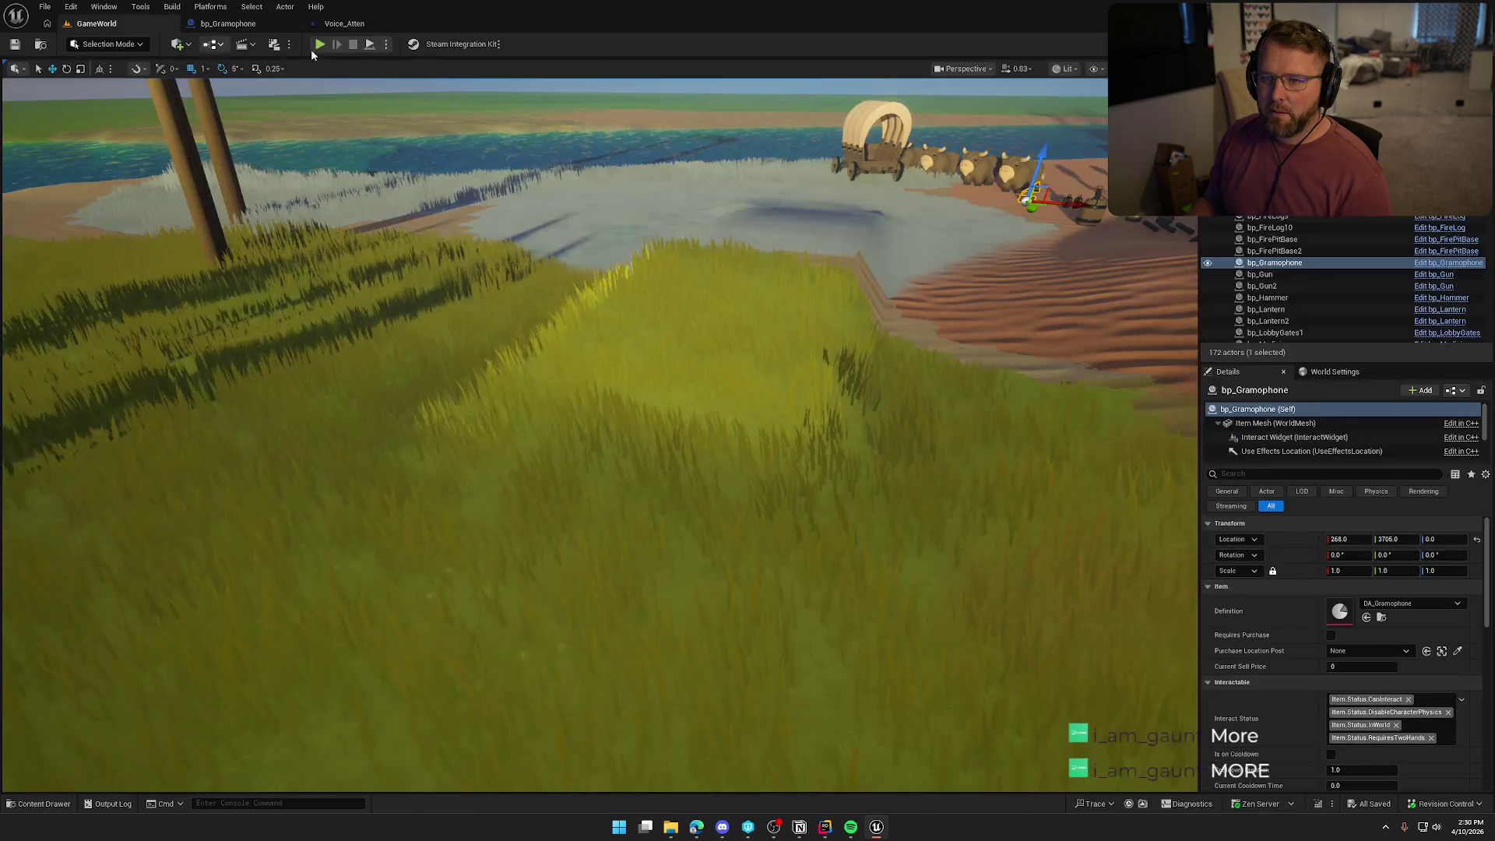
pyautogui.click(320, 44)
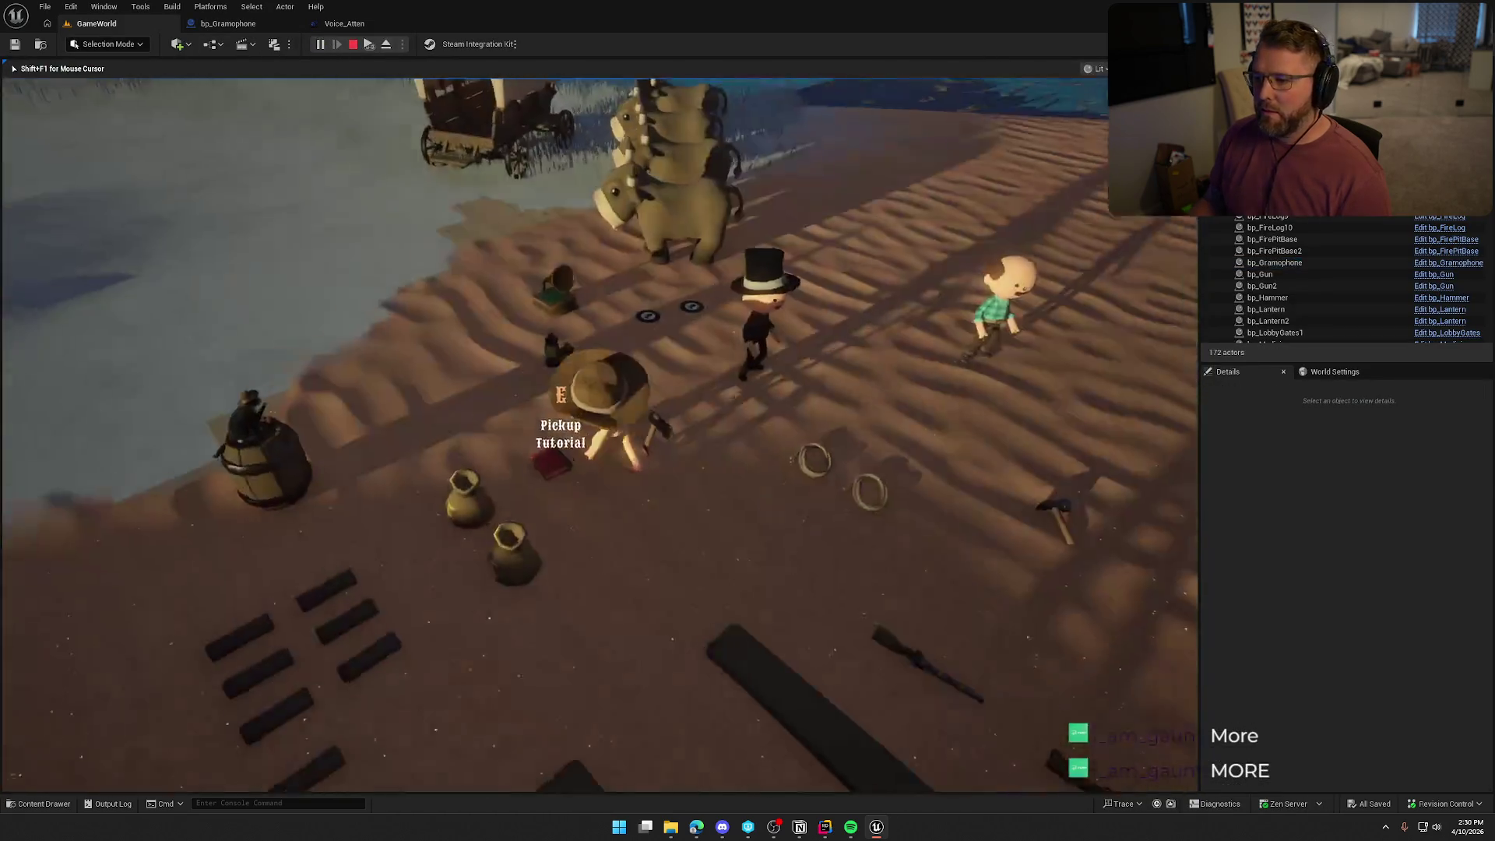
# Carry the gramophone across the field, drop it on the hillside, walk back to it, and pause.
pyautogui.press('e')
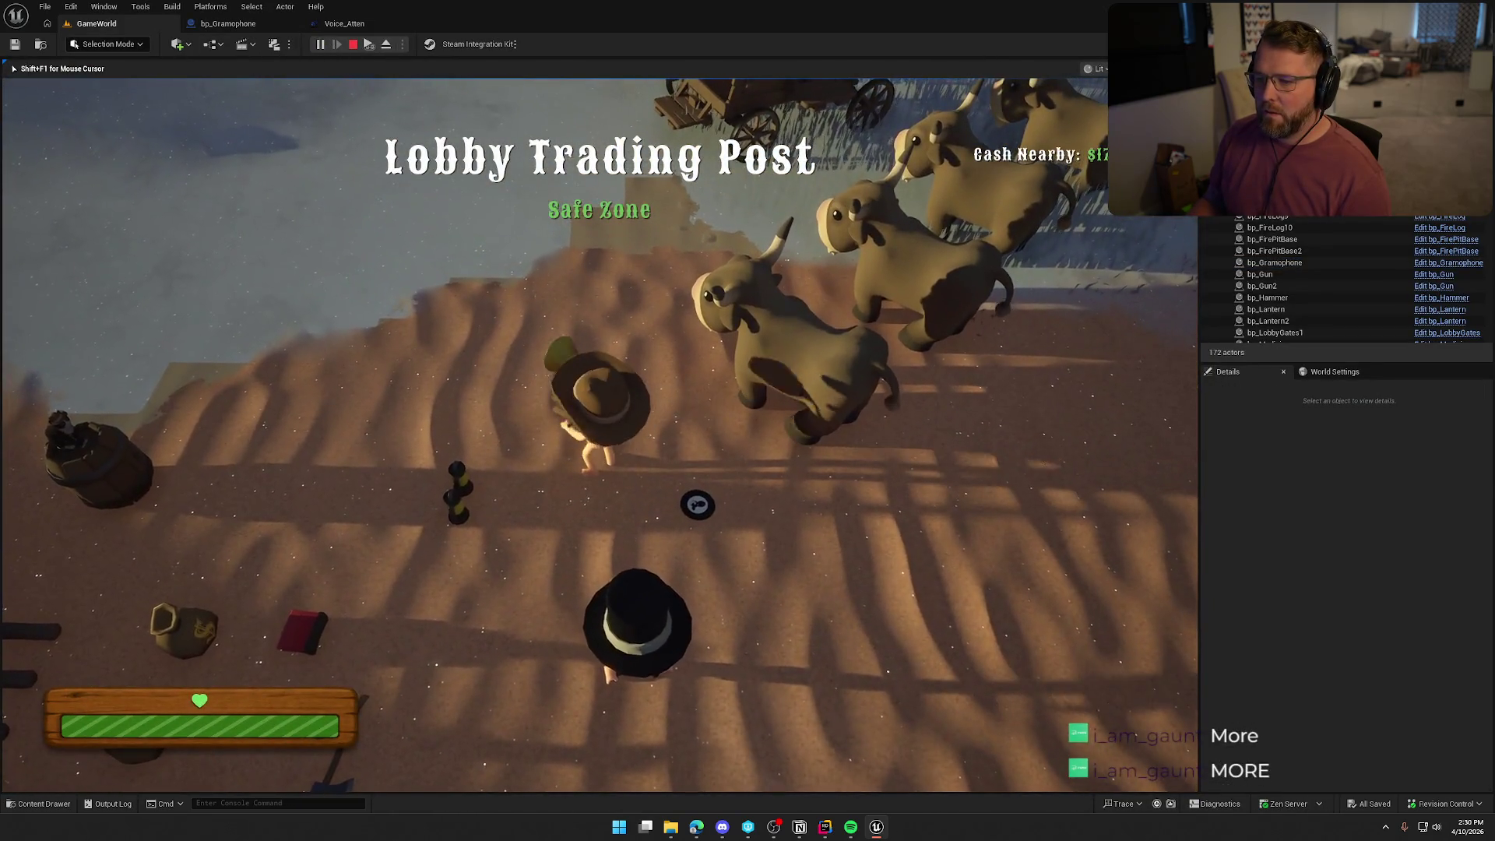
pyautogui.hotkey('shift', 'w')
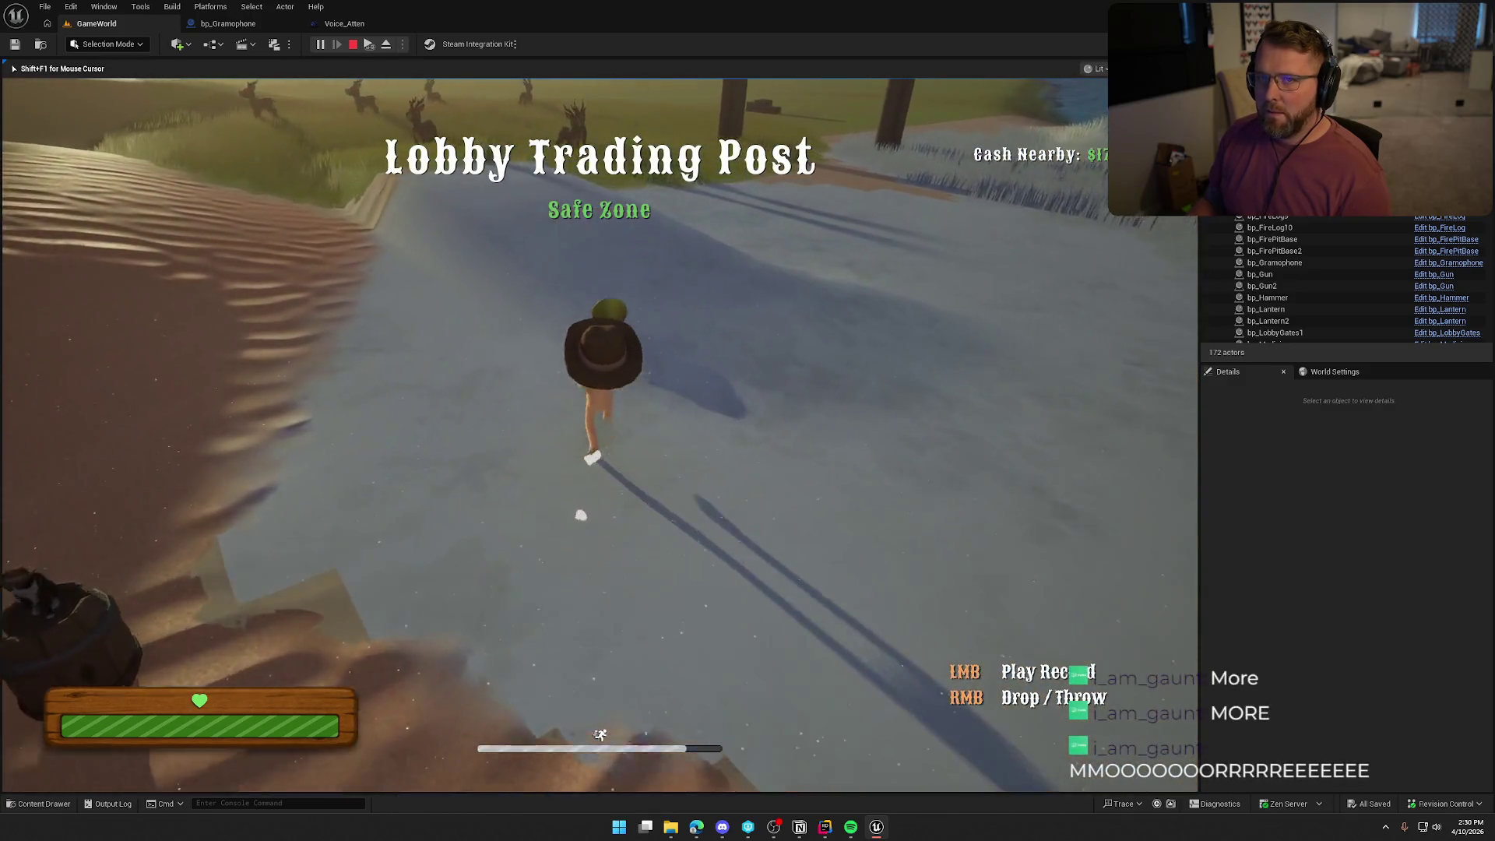
pyautogui.hotkey('shift', 'w')
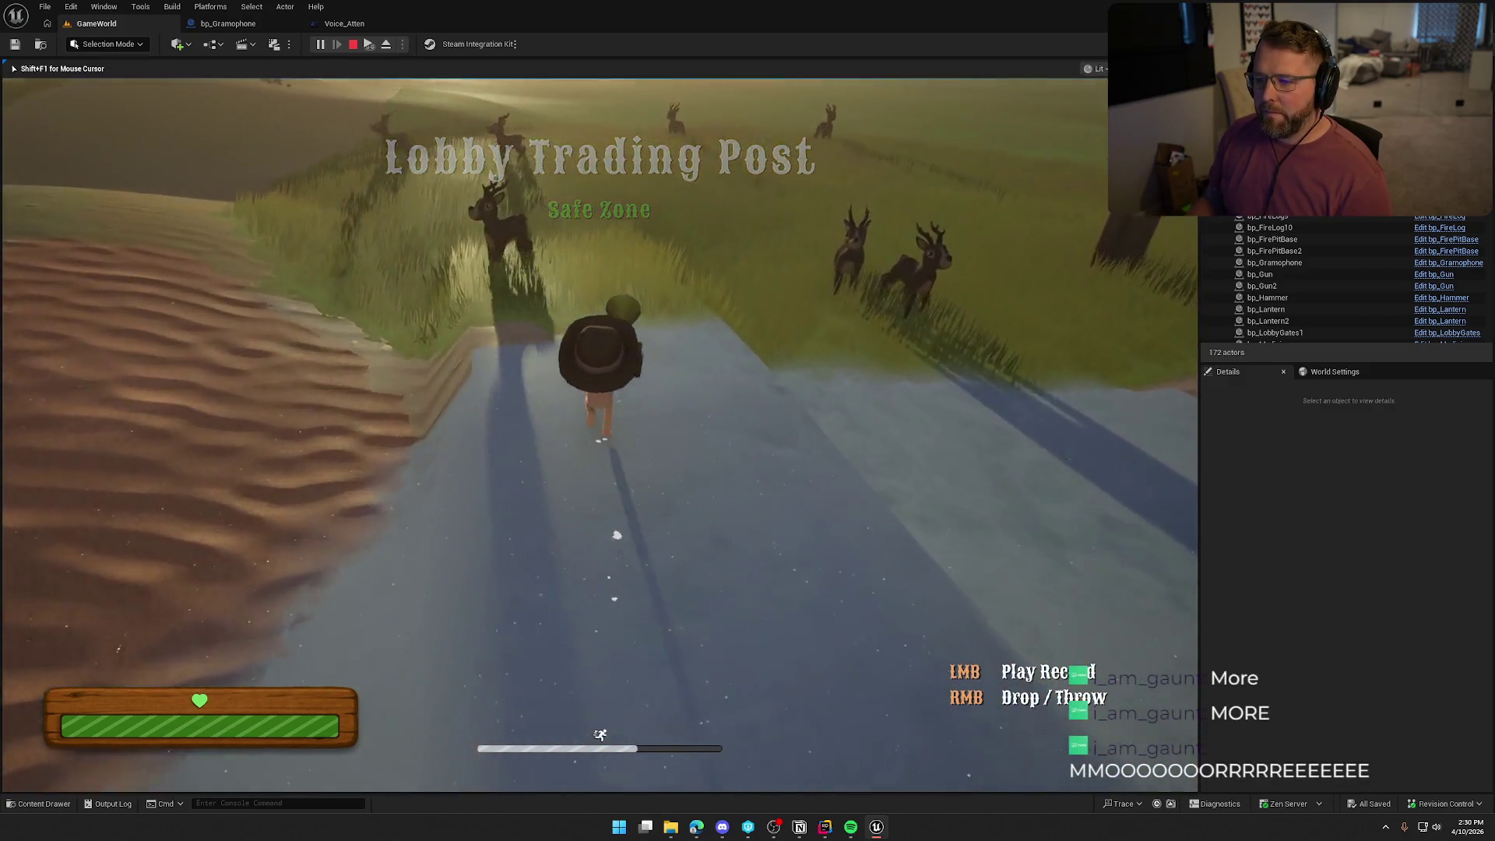
pyautogui.hotkey('shift', 'w')
pyautogui.press('e')
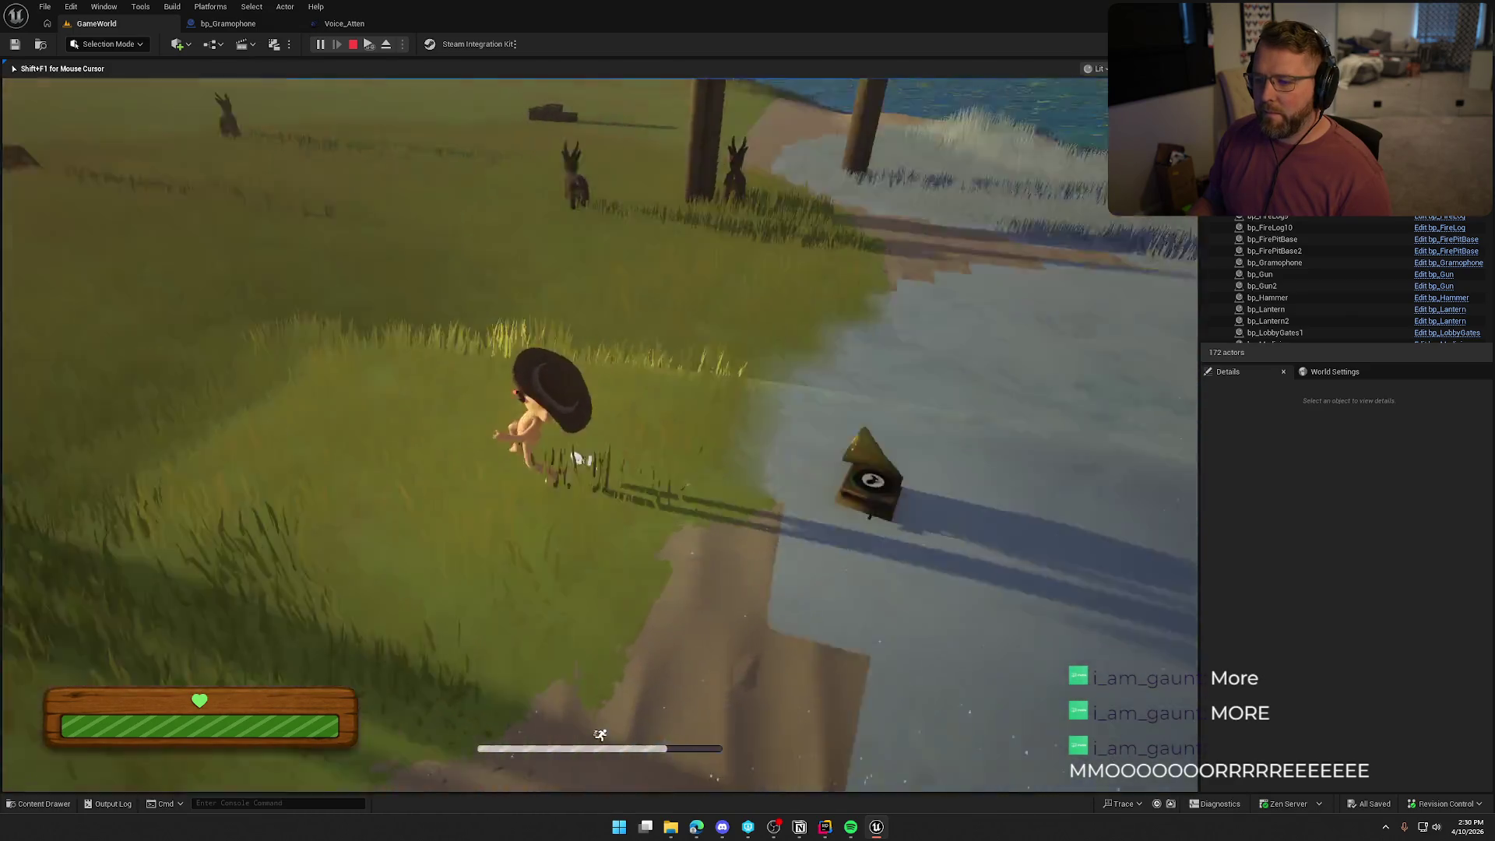
pyautogui.hotkey('shift', 'w')
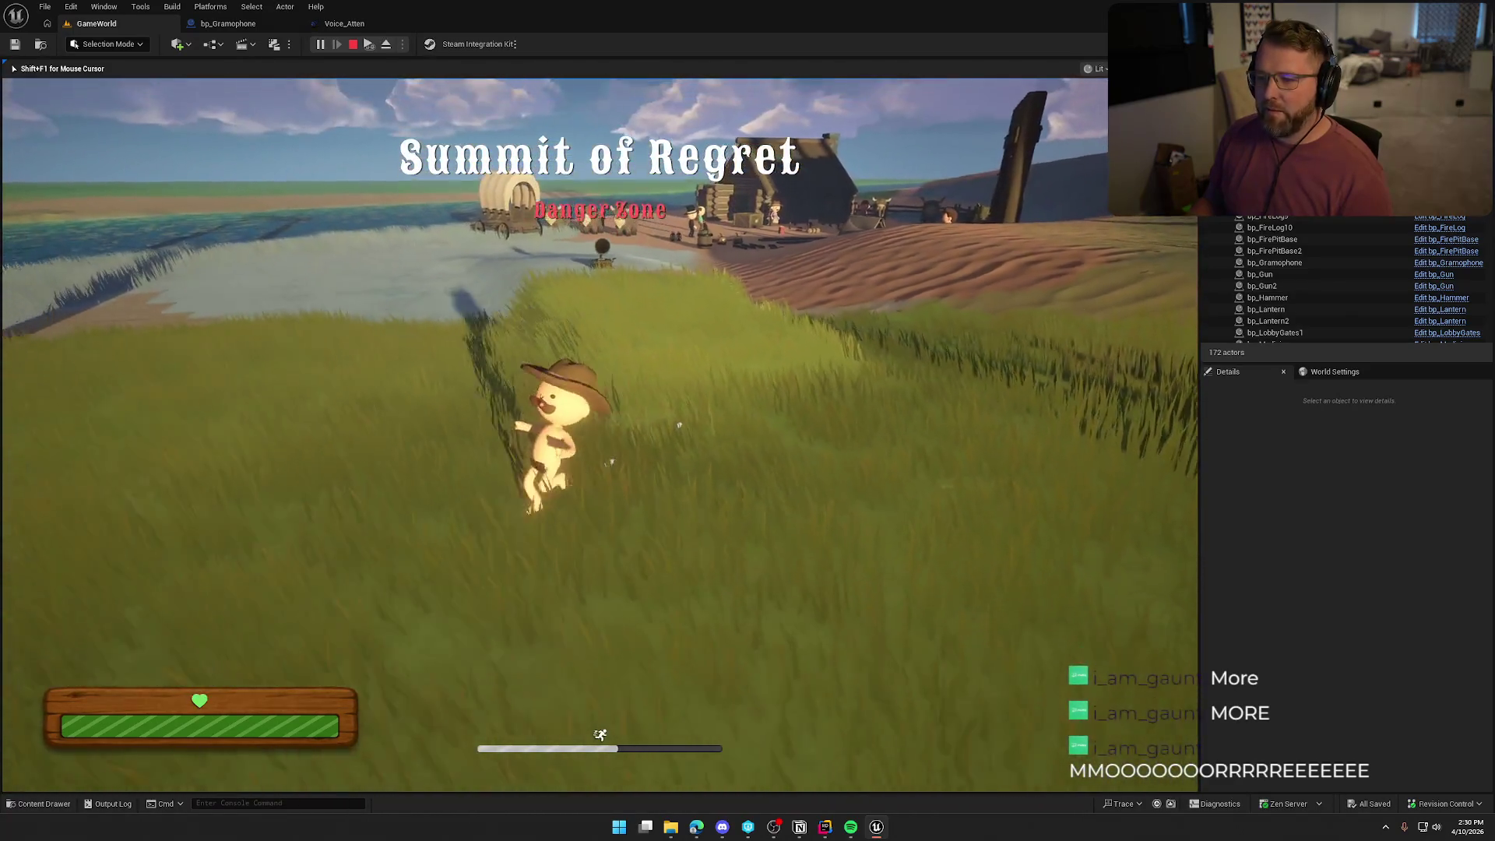
pyautogui.hotkey('shift', 'w')
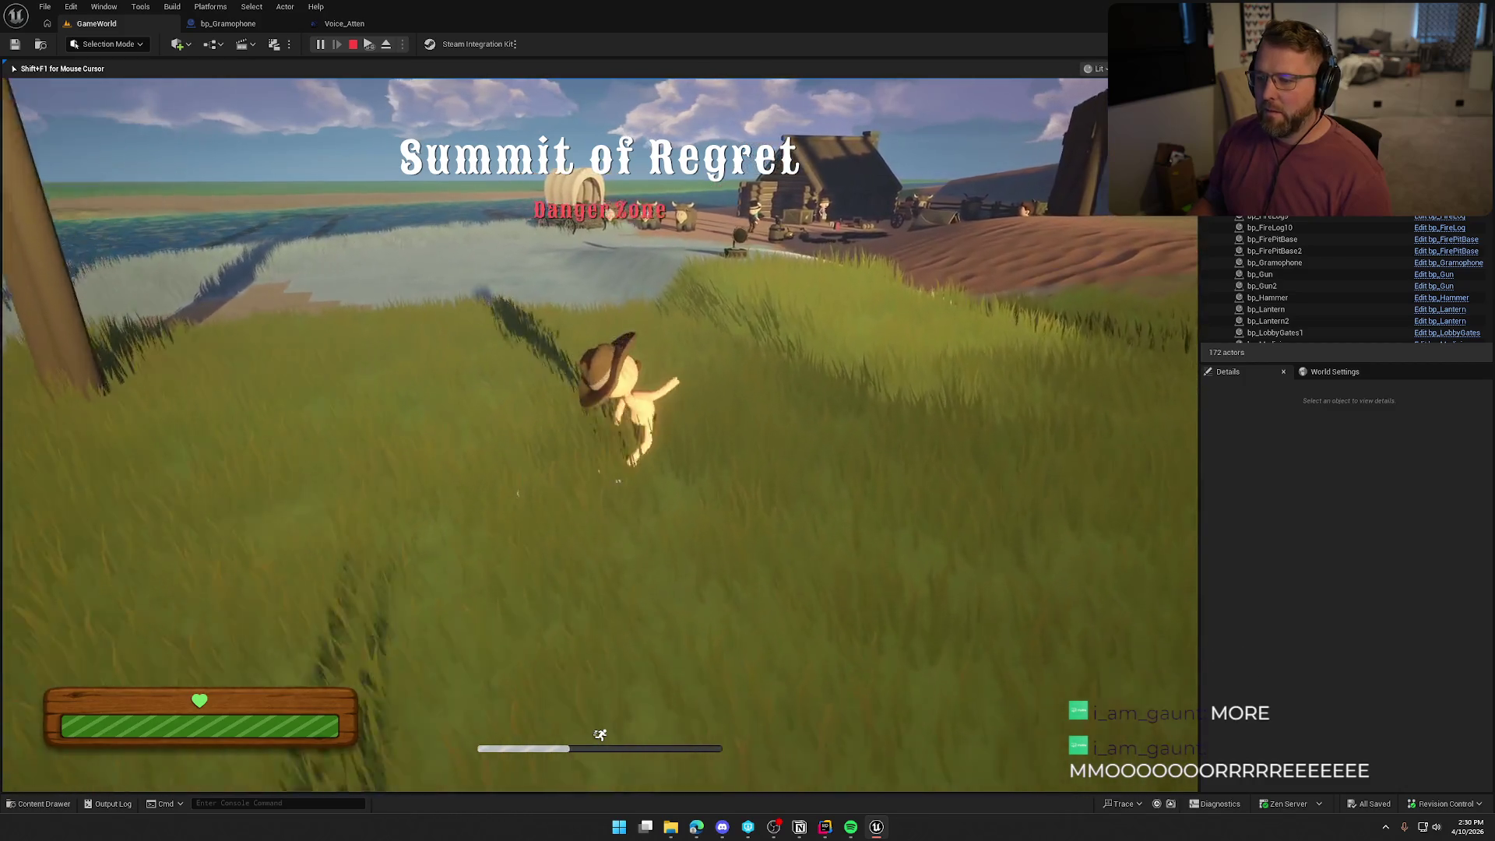
pyautogui.press('w')
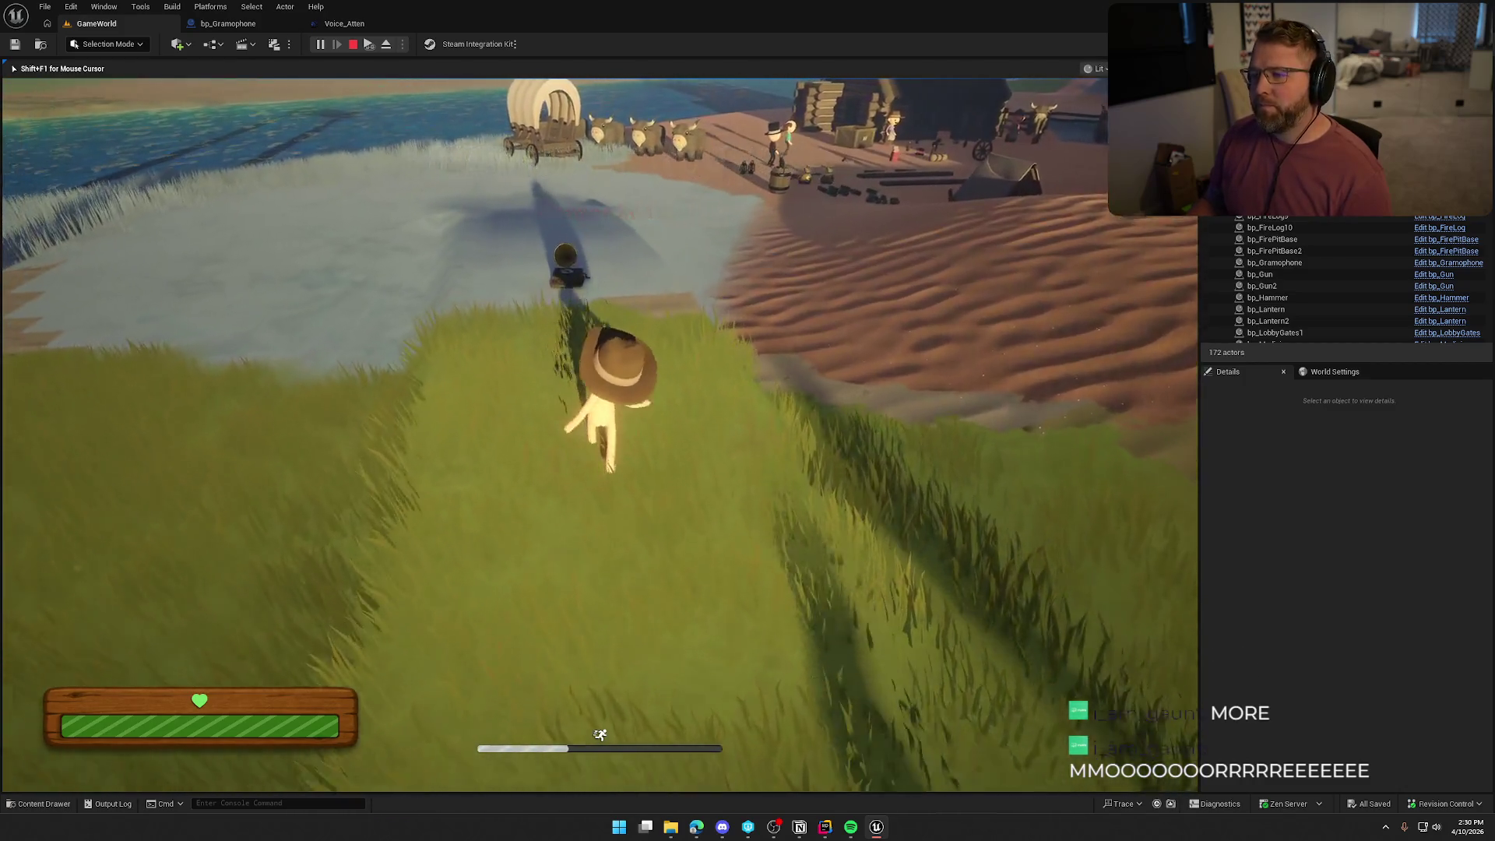
pyautogui.press('w')
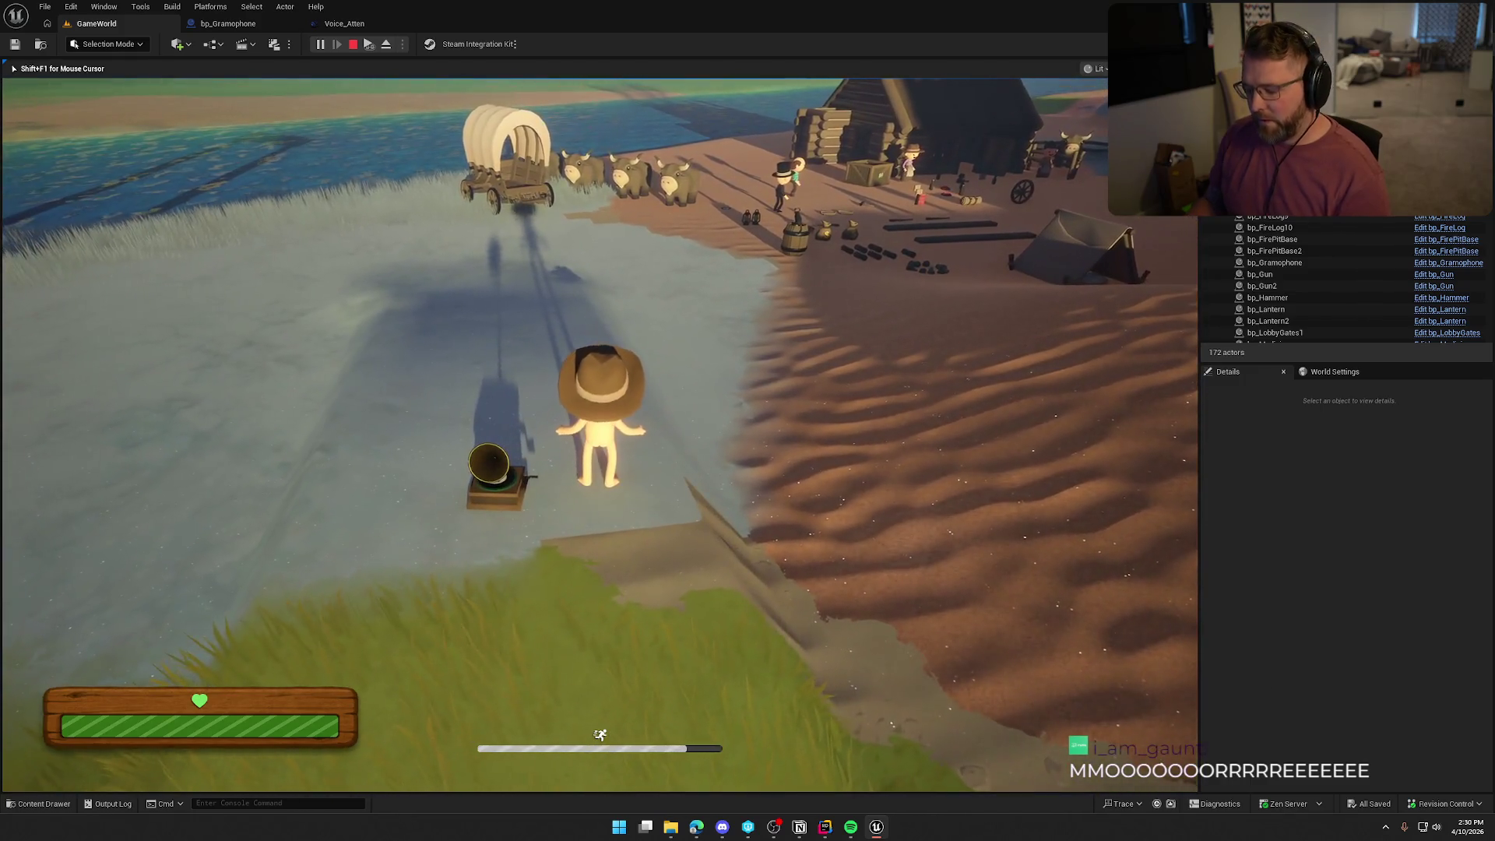
pyautogui.press('Escape')
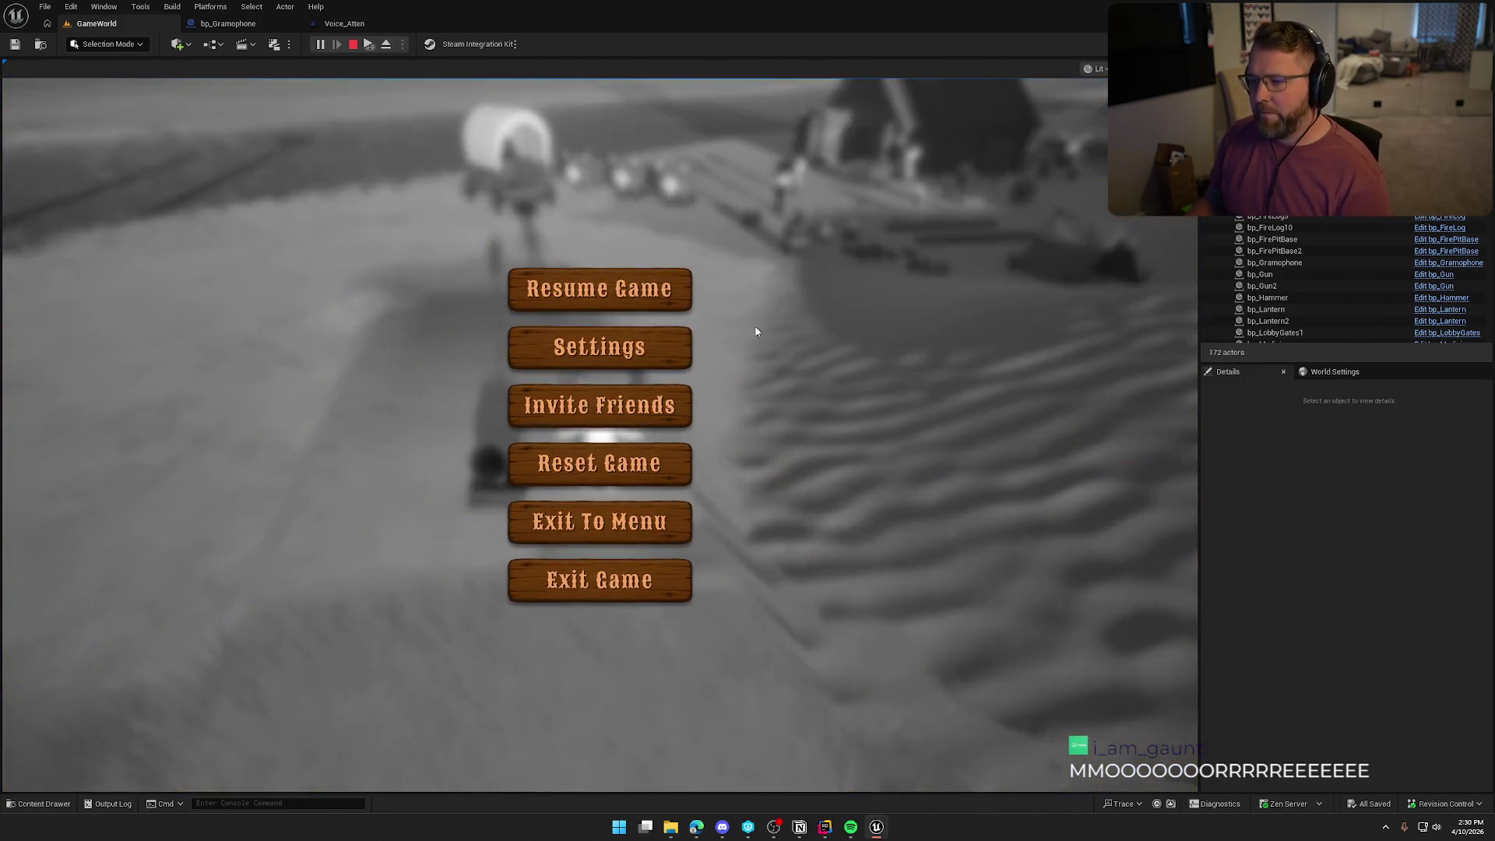
# Raise the in-game music volume to 200% and apply it.
pyautogui.click(705, 149)
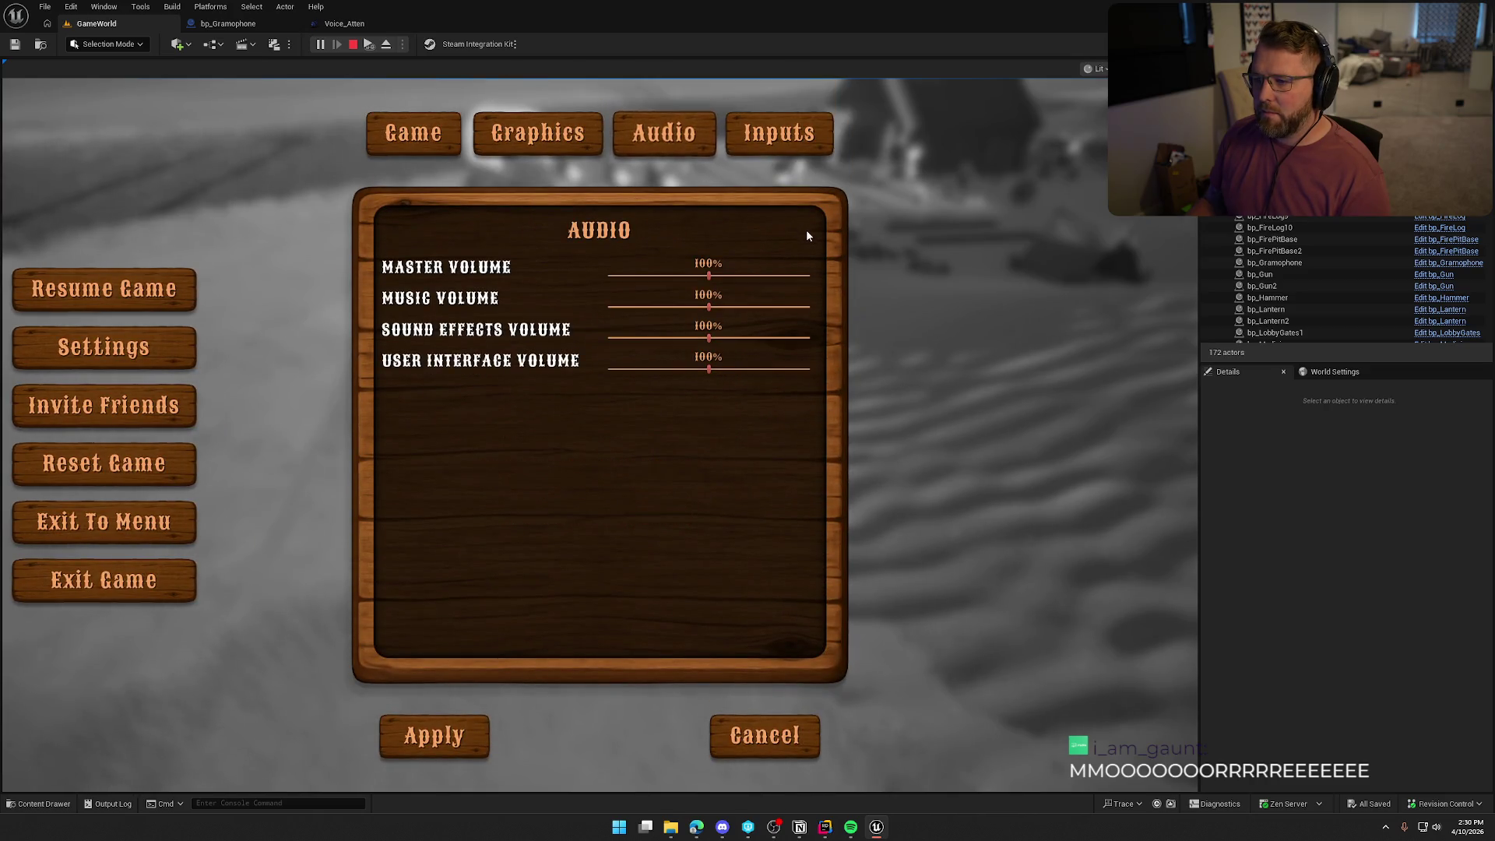
pyautogui.moveTo(708, 307); pyautogui.dragTo(810, 307)
pyautogui.click(440, 739)
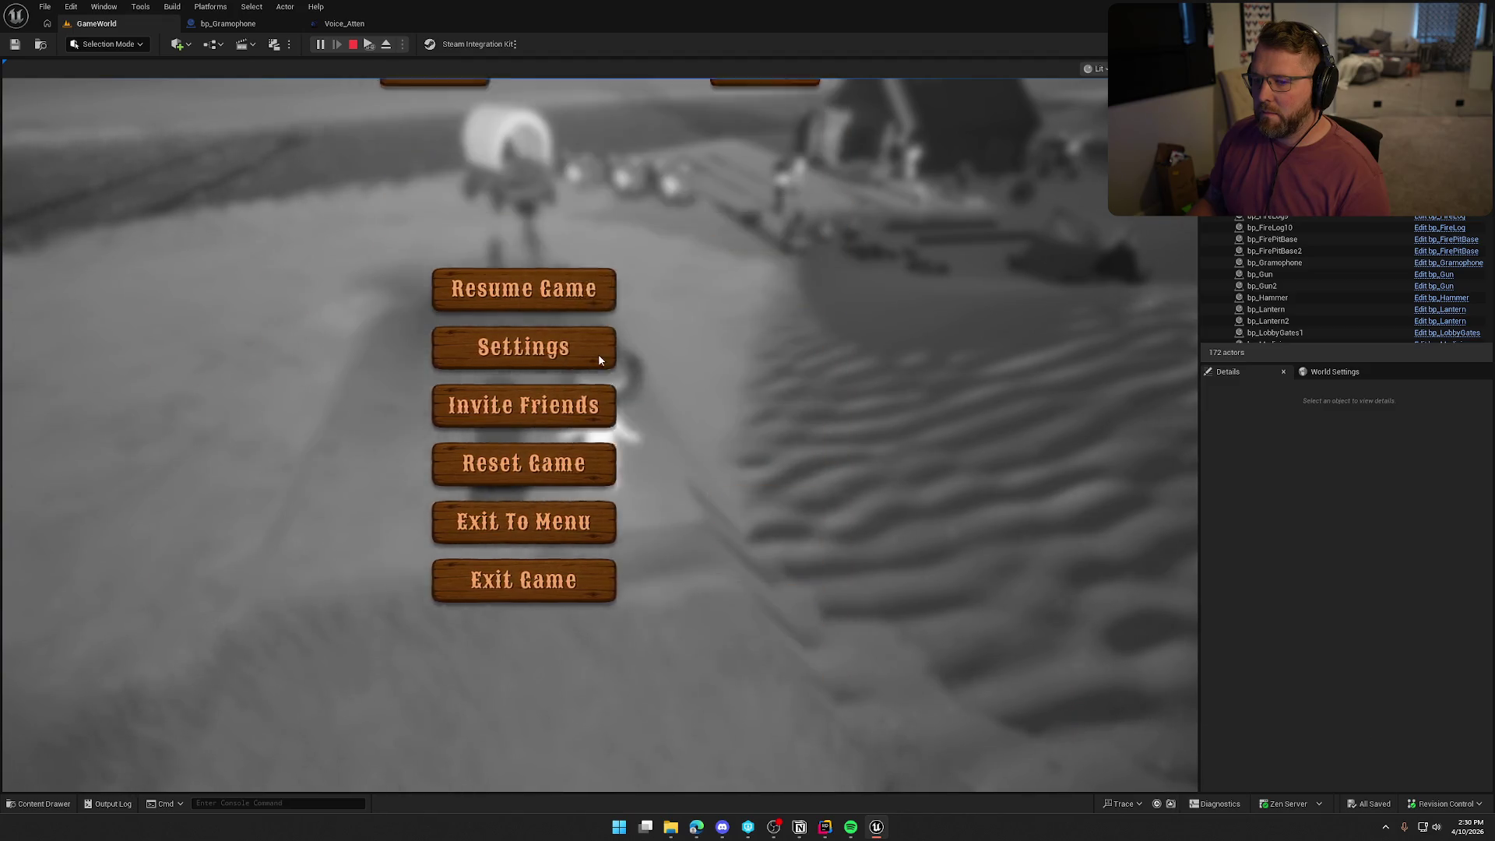
pyautogui.press('Escape')
# Walk toward the gramophone to listen, then reset music volume to 100%, apply, and resume.
pyautogui.hotkey('shift', 's')
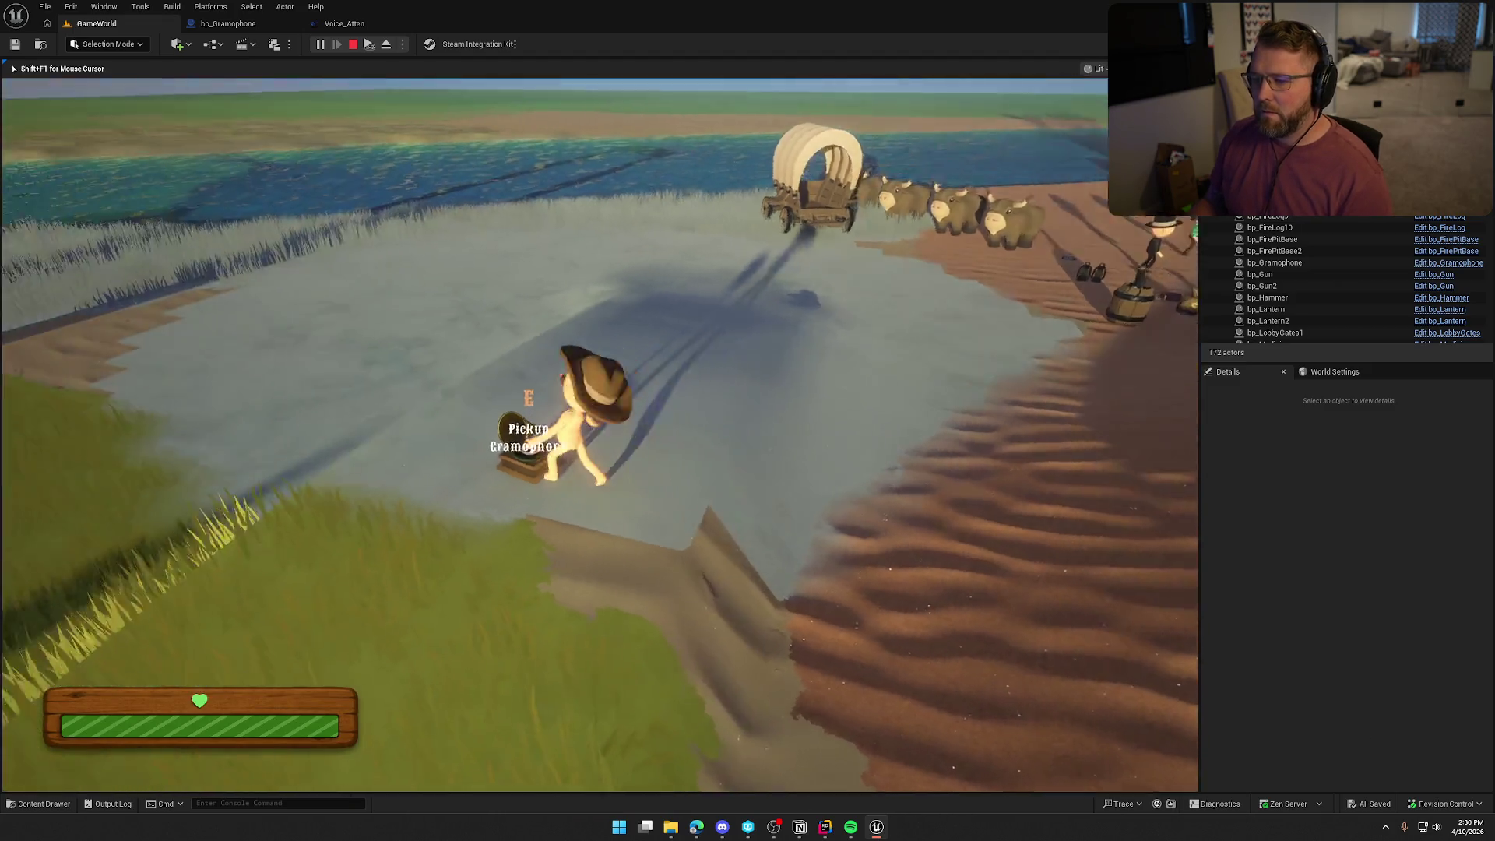
pyautogui.hotkey('shift', 'w')
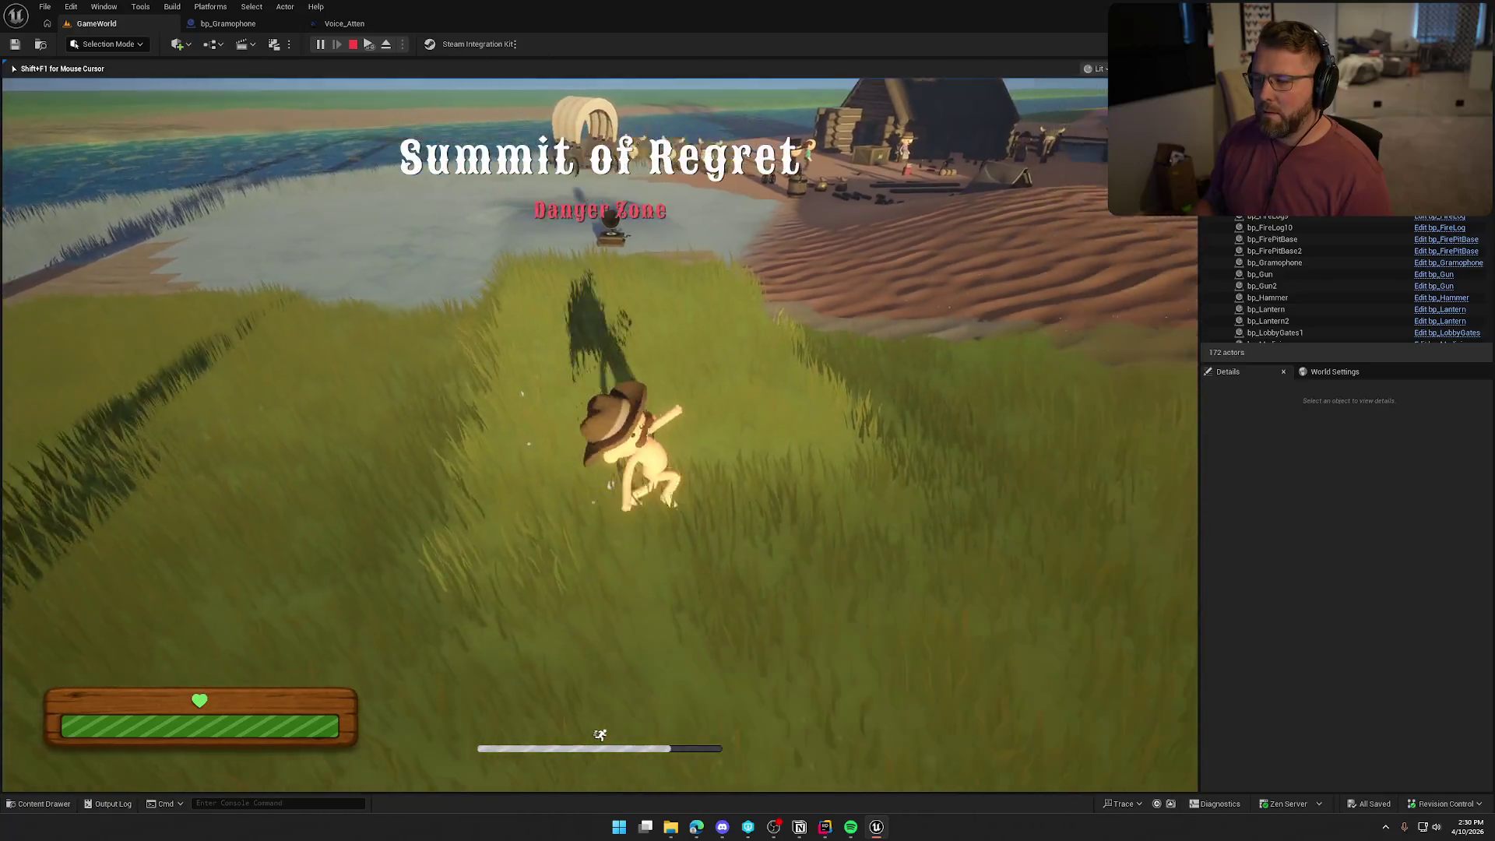
pyautogui.press('w')
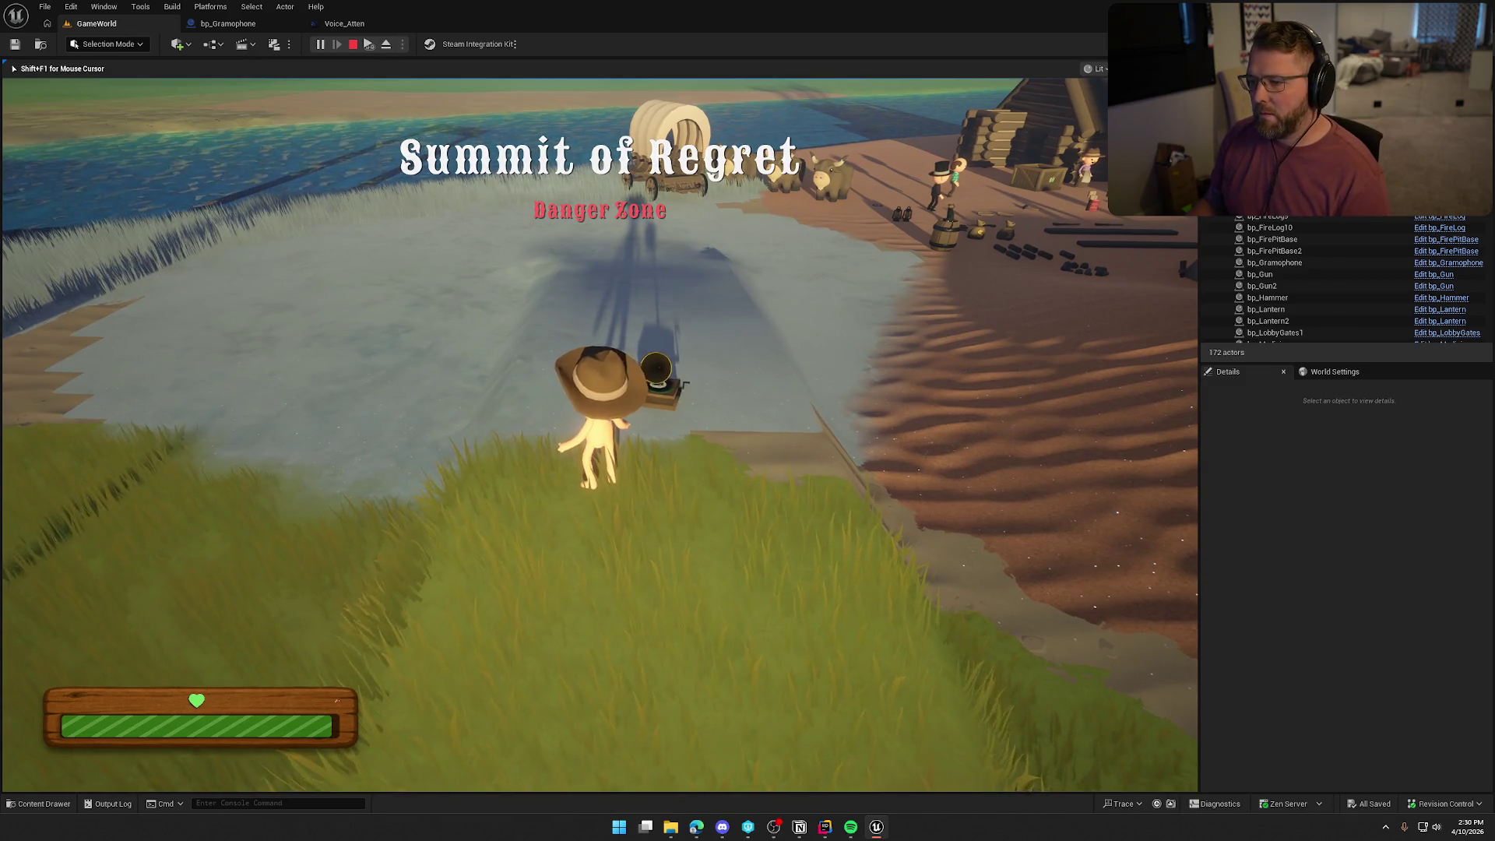
pyautogui.press('Escape')
pyautogui.click(658, 349)
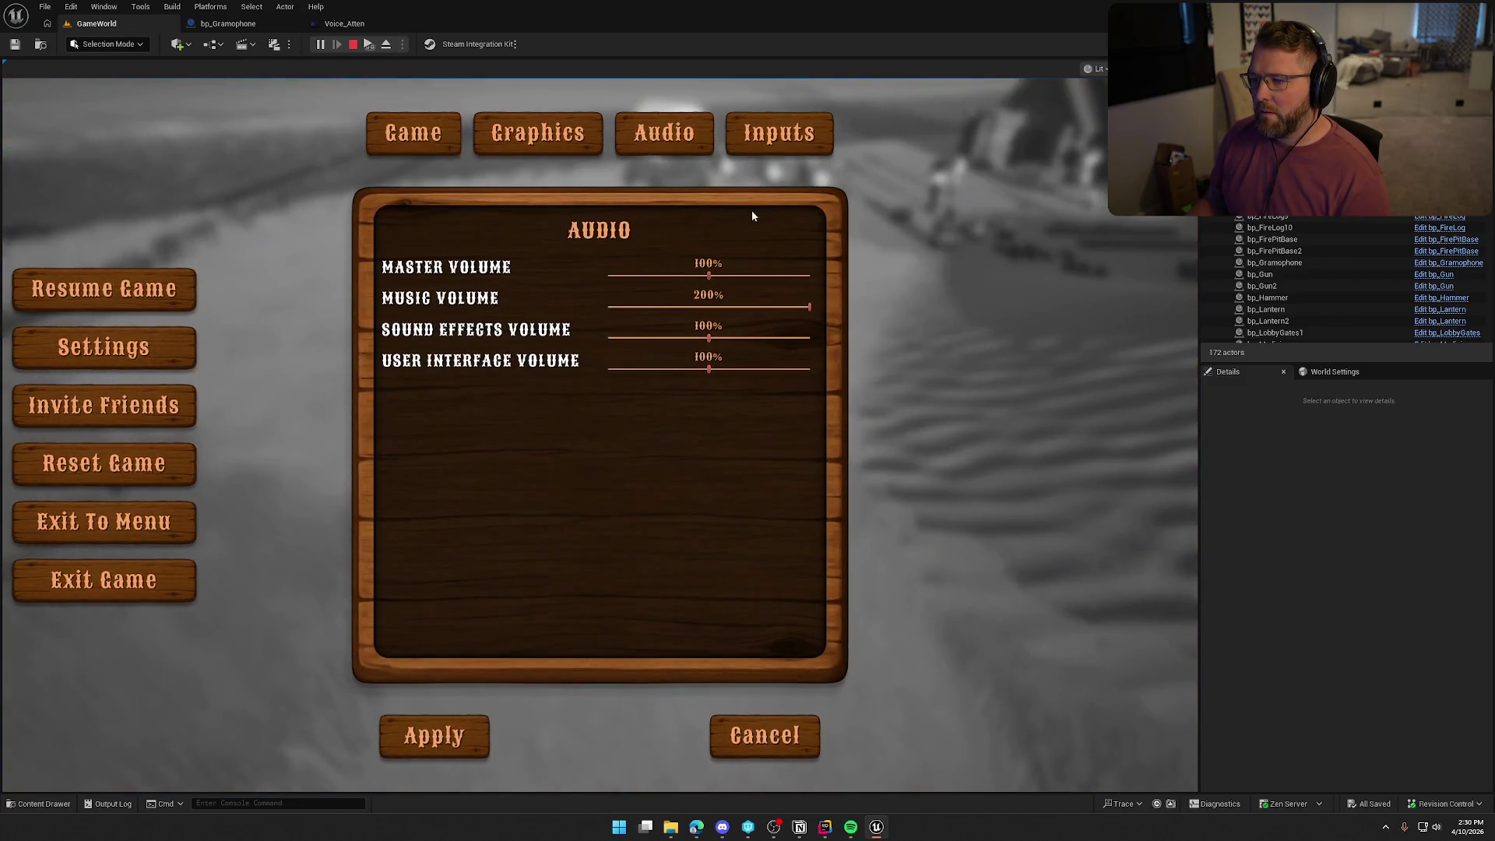
pyautogui.click(708, 307)
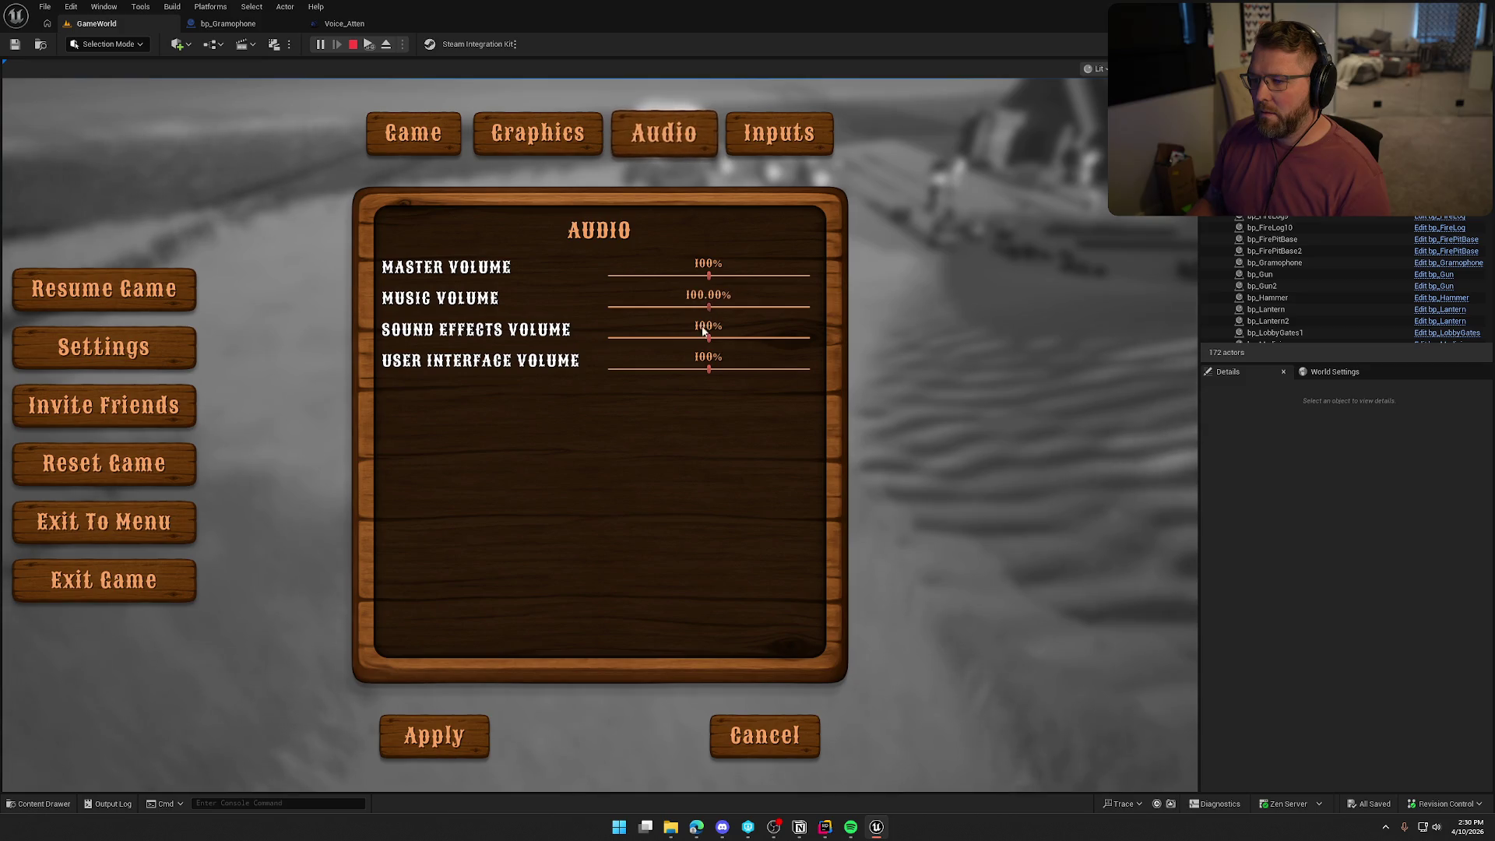
pyautogui.click(460, 745)
pyautogui.press('Escape')
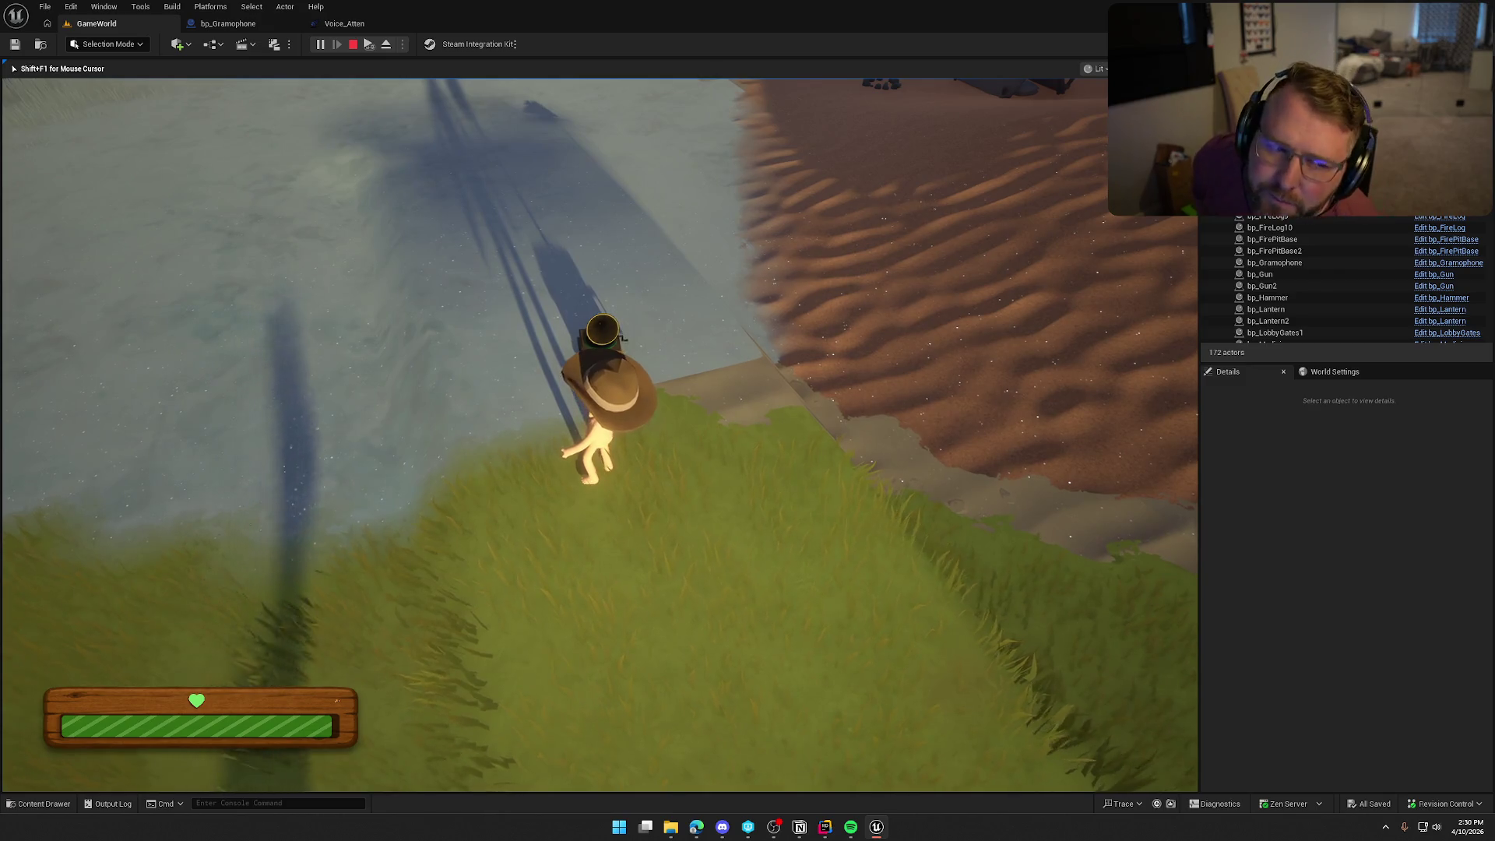
# Set the gramophone down on the pale ledge above the river.
pyautogui.press('e')
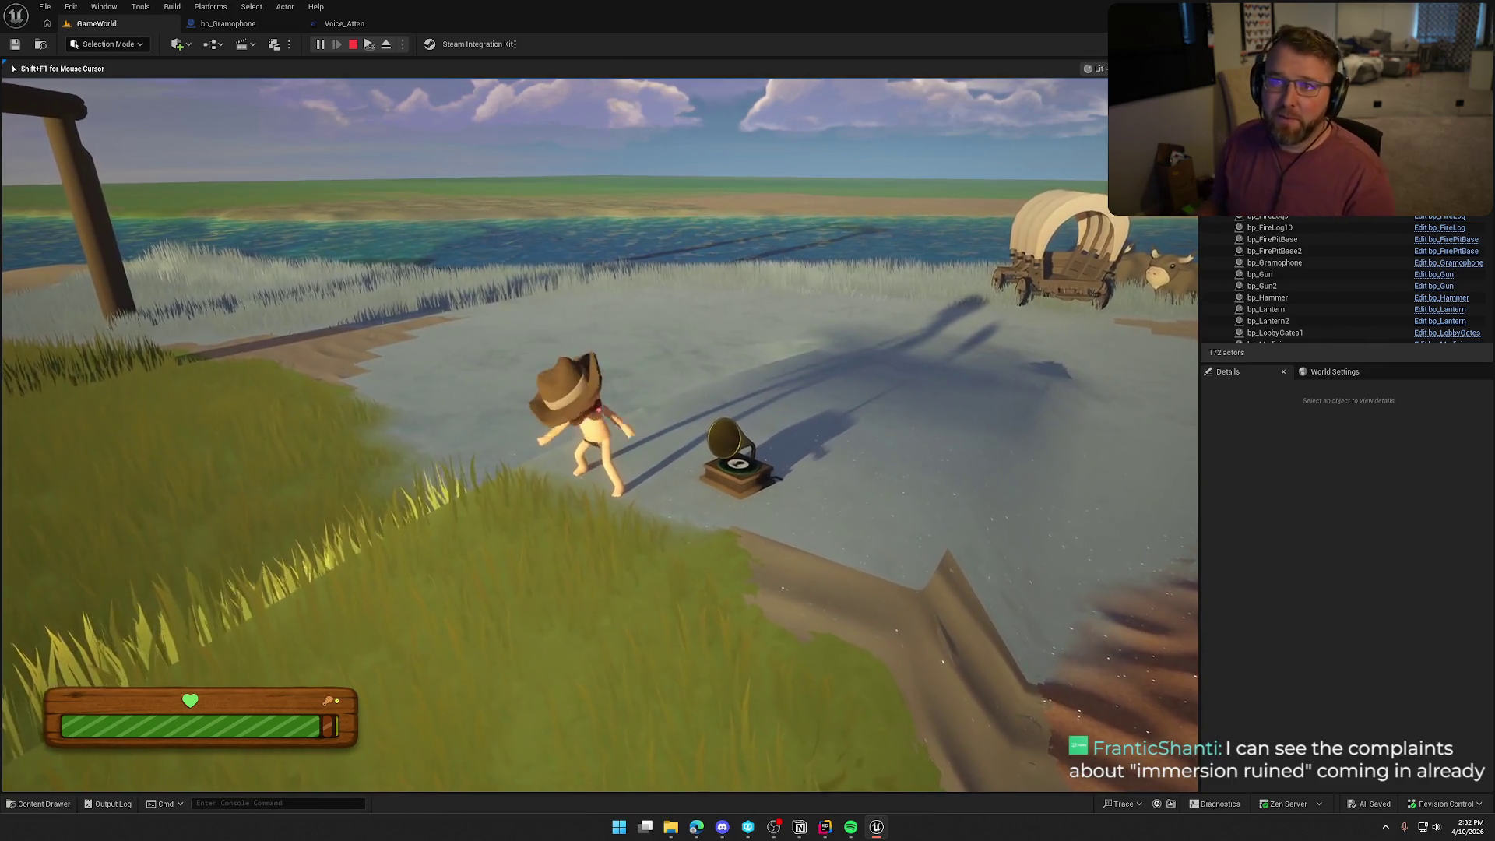
# Stop the play test, frame the gramophone, and select it in the level.
pyautogui.press('Escape')
pyautogui.press('f')
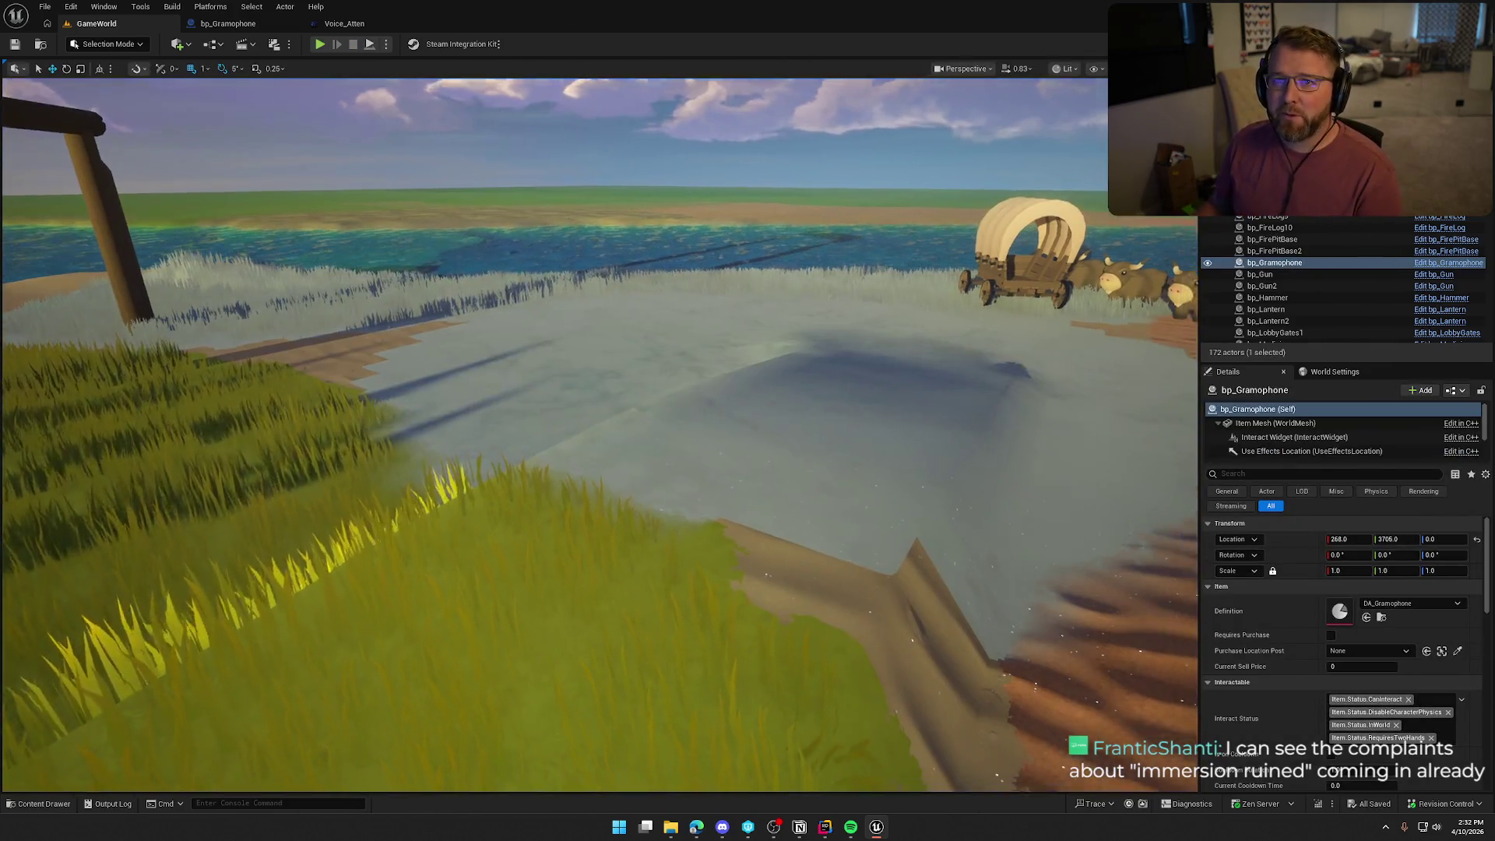
pyautogui.scroll(10, 535, 258)
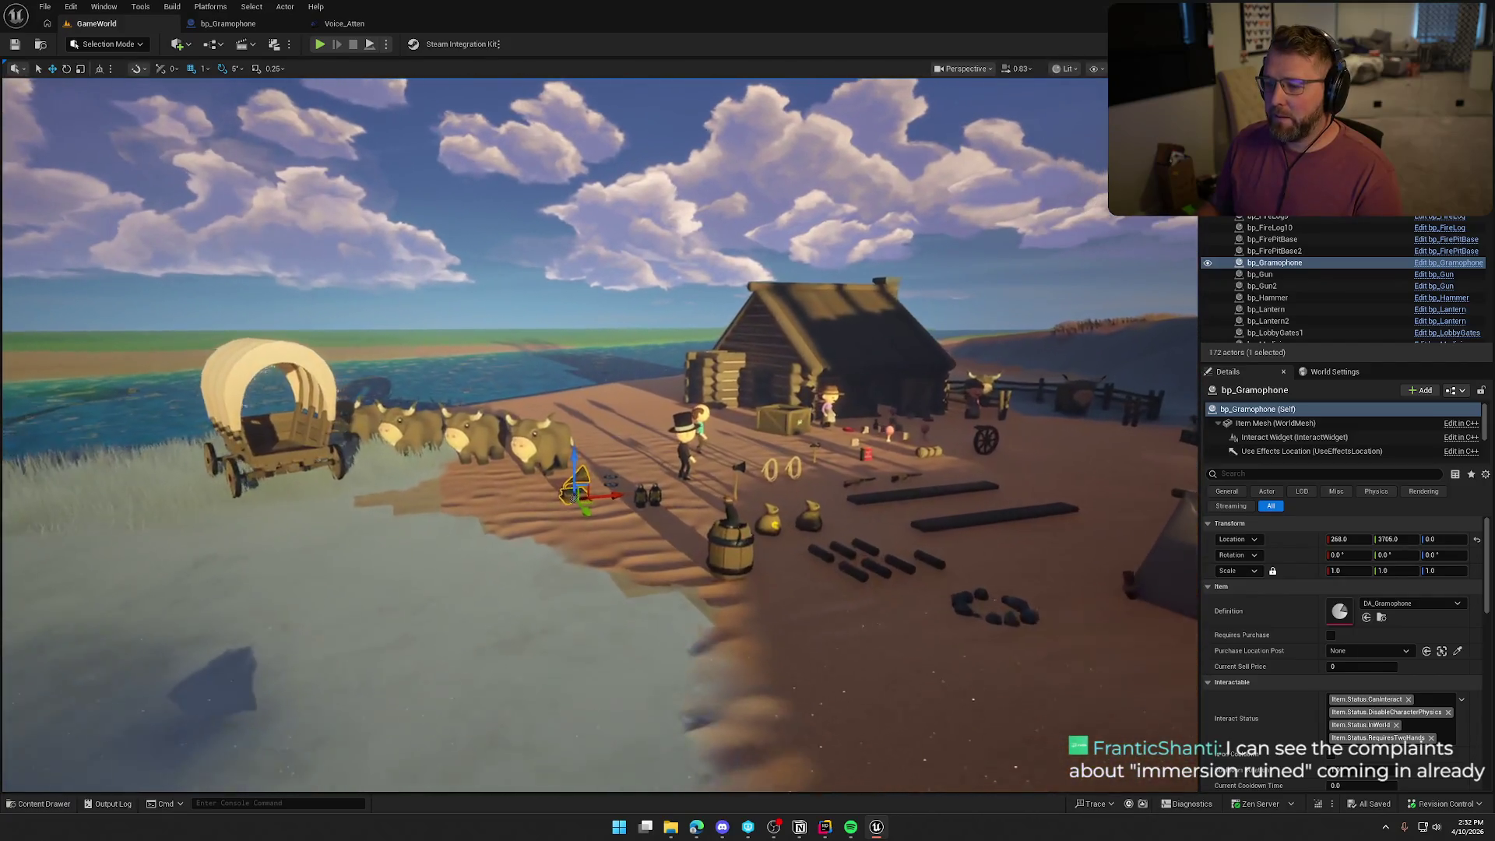
pyautogui.press('Escape')
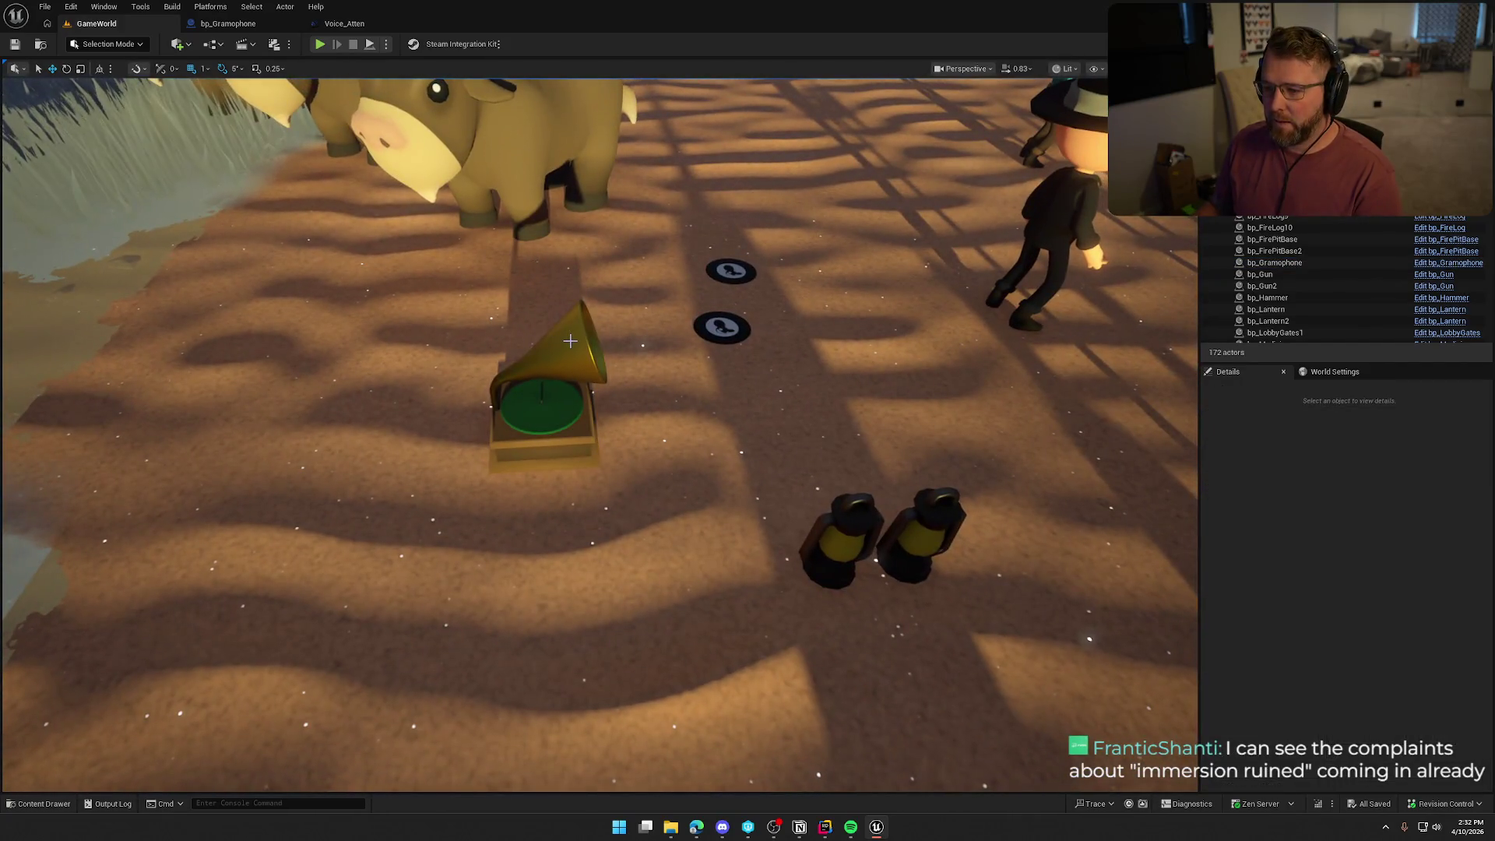
pyautogui.click(542, 389)
# Open the Item Mesh's SM_Gramophone static mesh and orbit and zoom to inspect the model.
pyautogui.click(1265, 423)
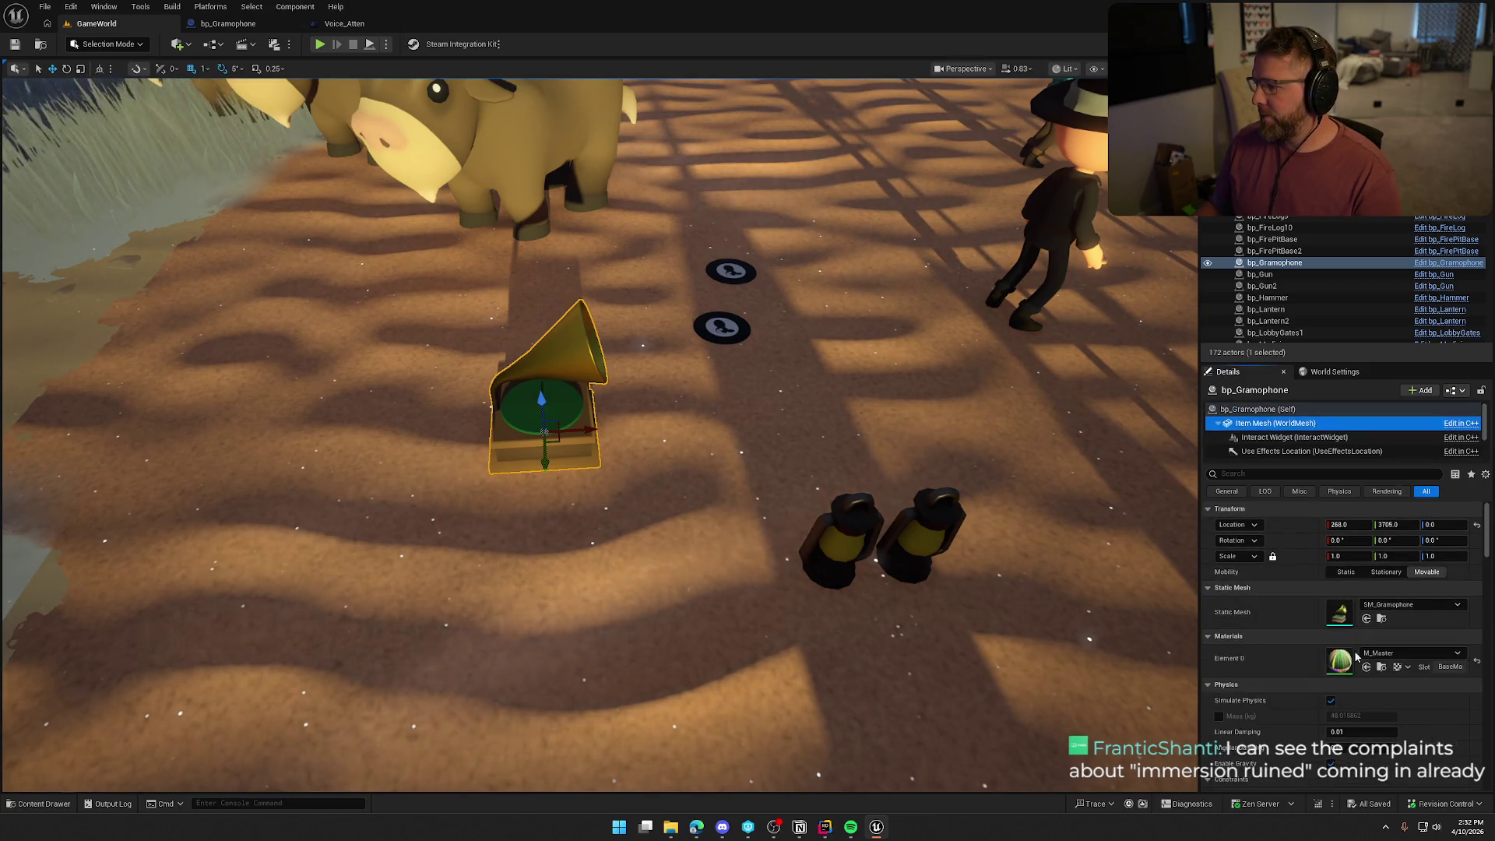
pyautogui.doubleClick(1338, 615)
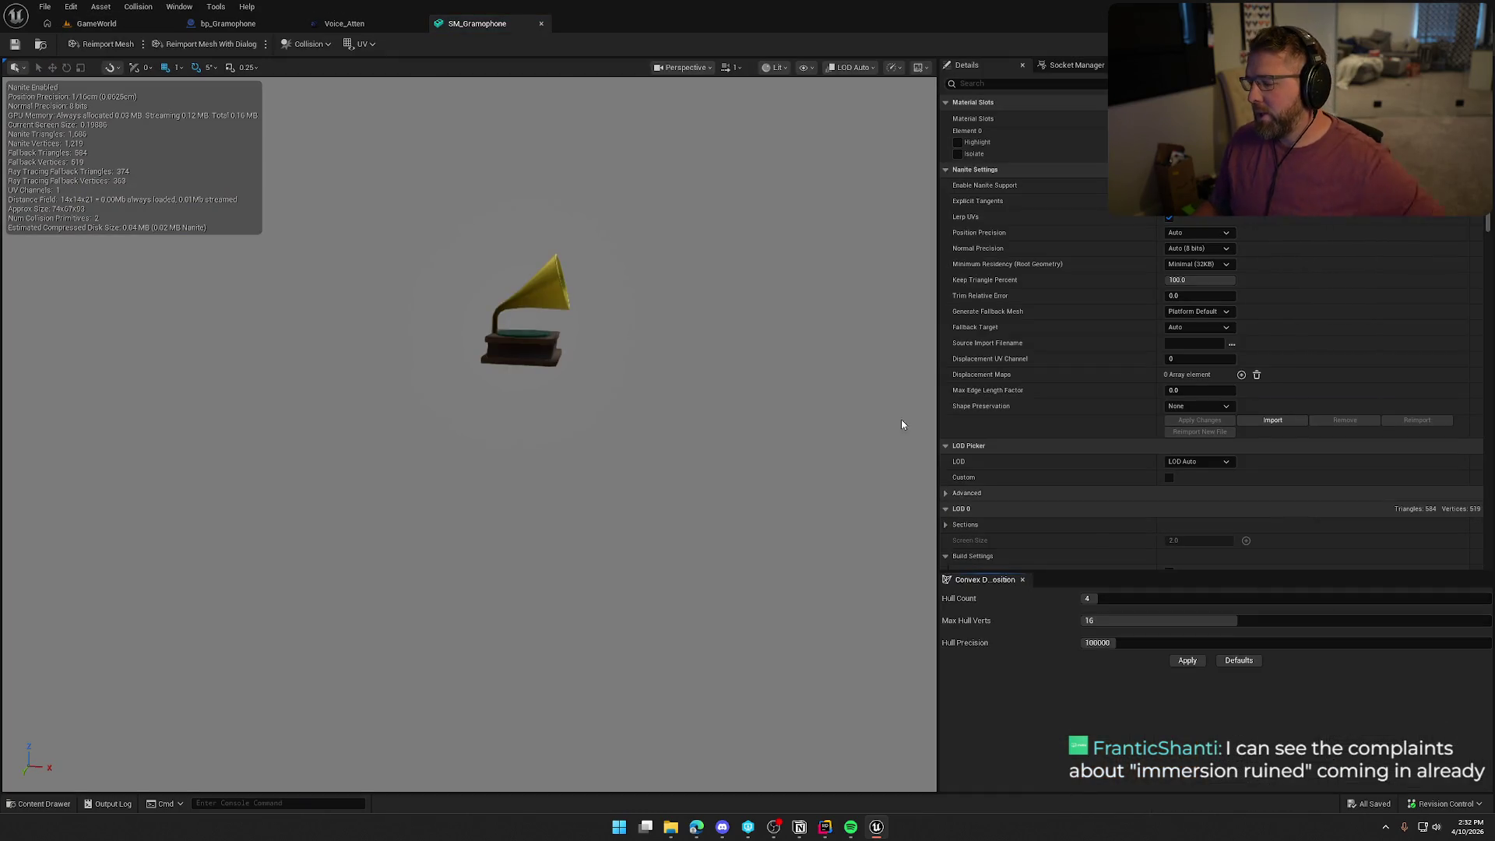
pyautogui.moveTo(716, 431); pyautogui.dragTo(720, 506)
pyautogui.scroll(10, 467, 436)
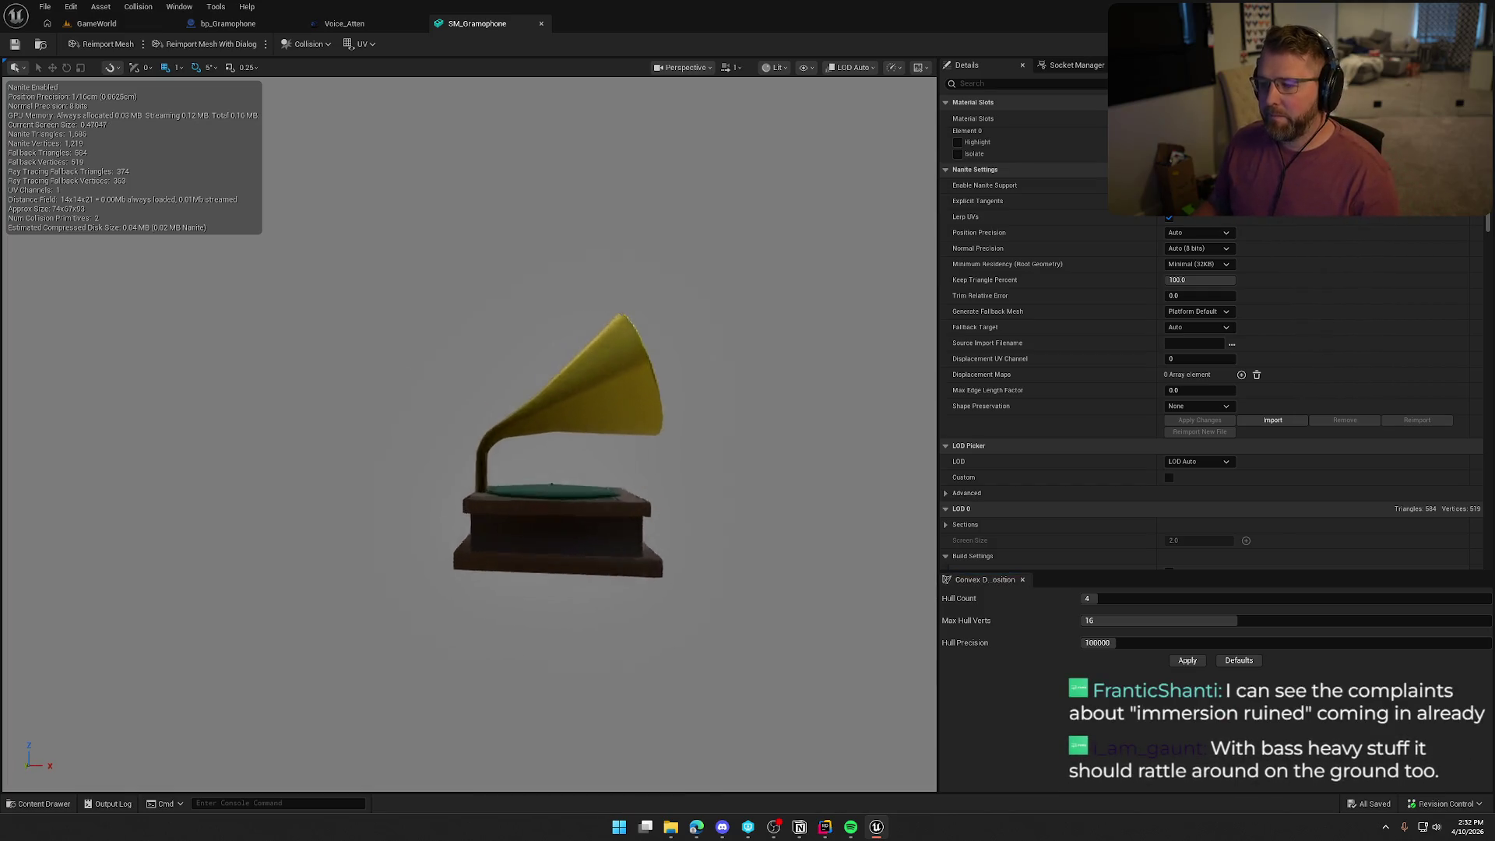
pyautogui.scroll(-10, 608, 409)
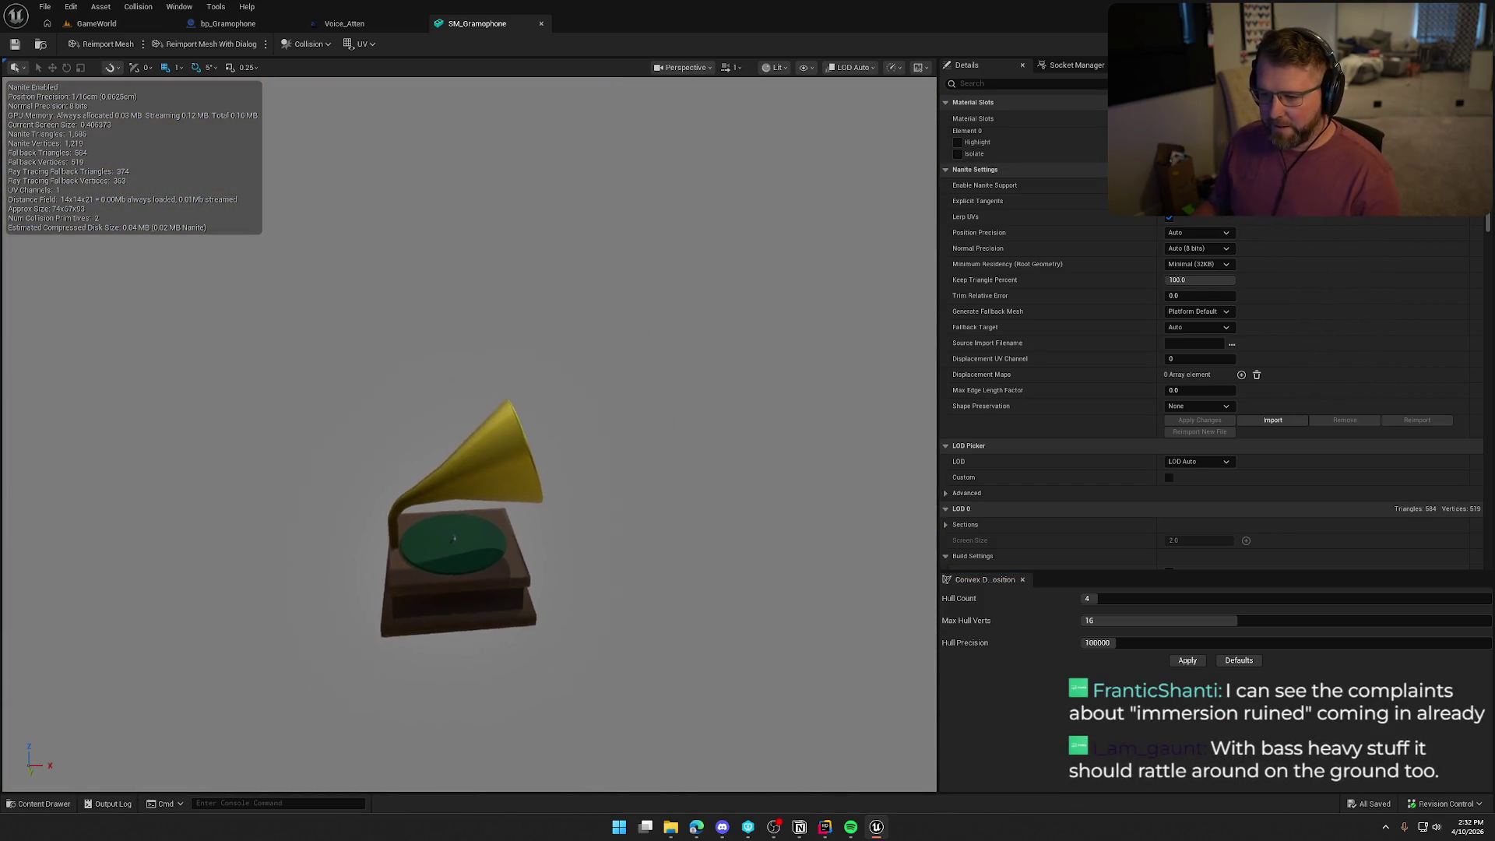
pyautogui.scroll(5, 609, 409)
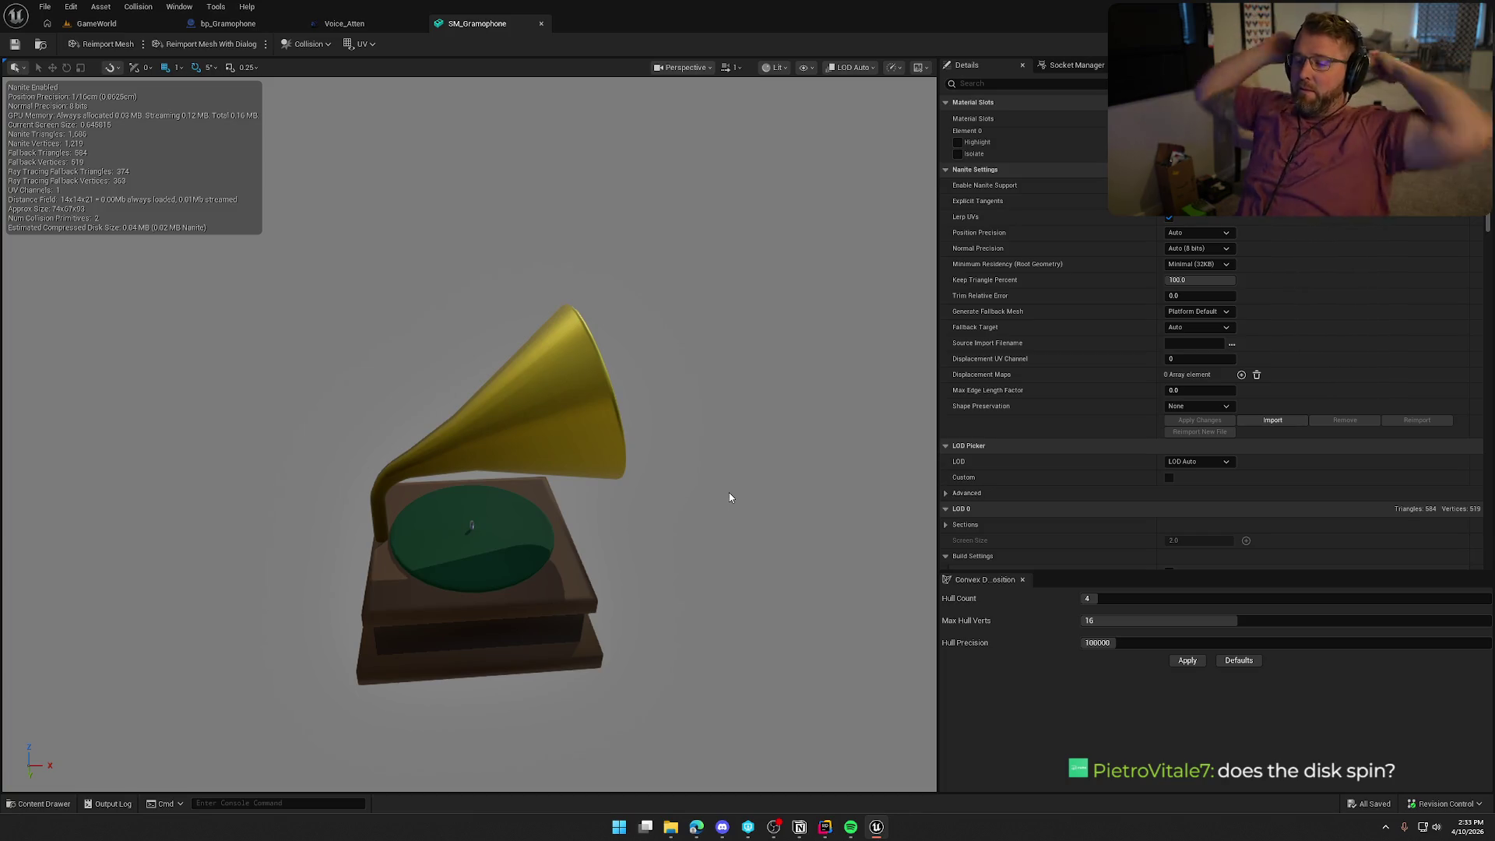
pyautogui.click(96, 24)
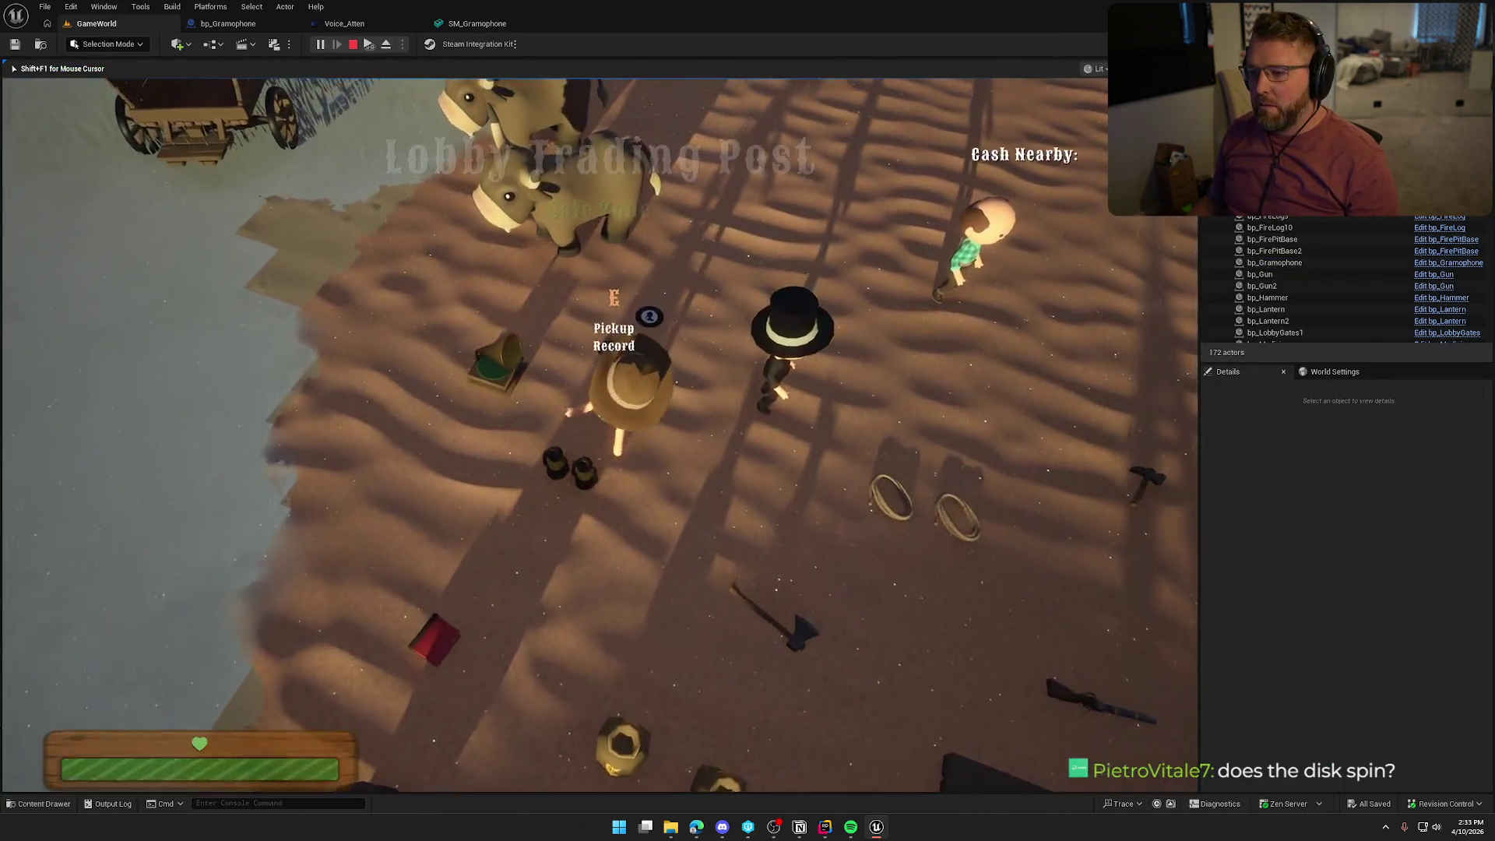
# Pick up the gramophone, drop it on the ground, then walk over and pick it up again.
pyautogui.press('e')
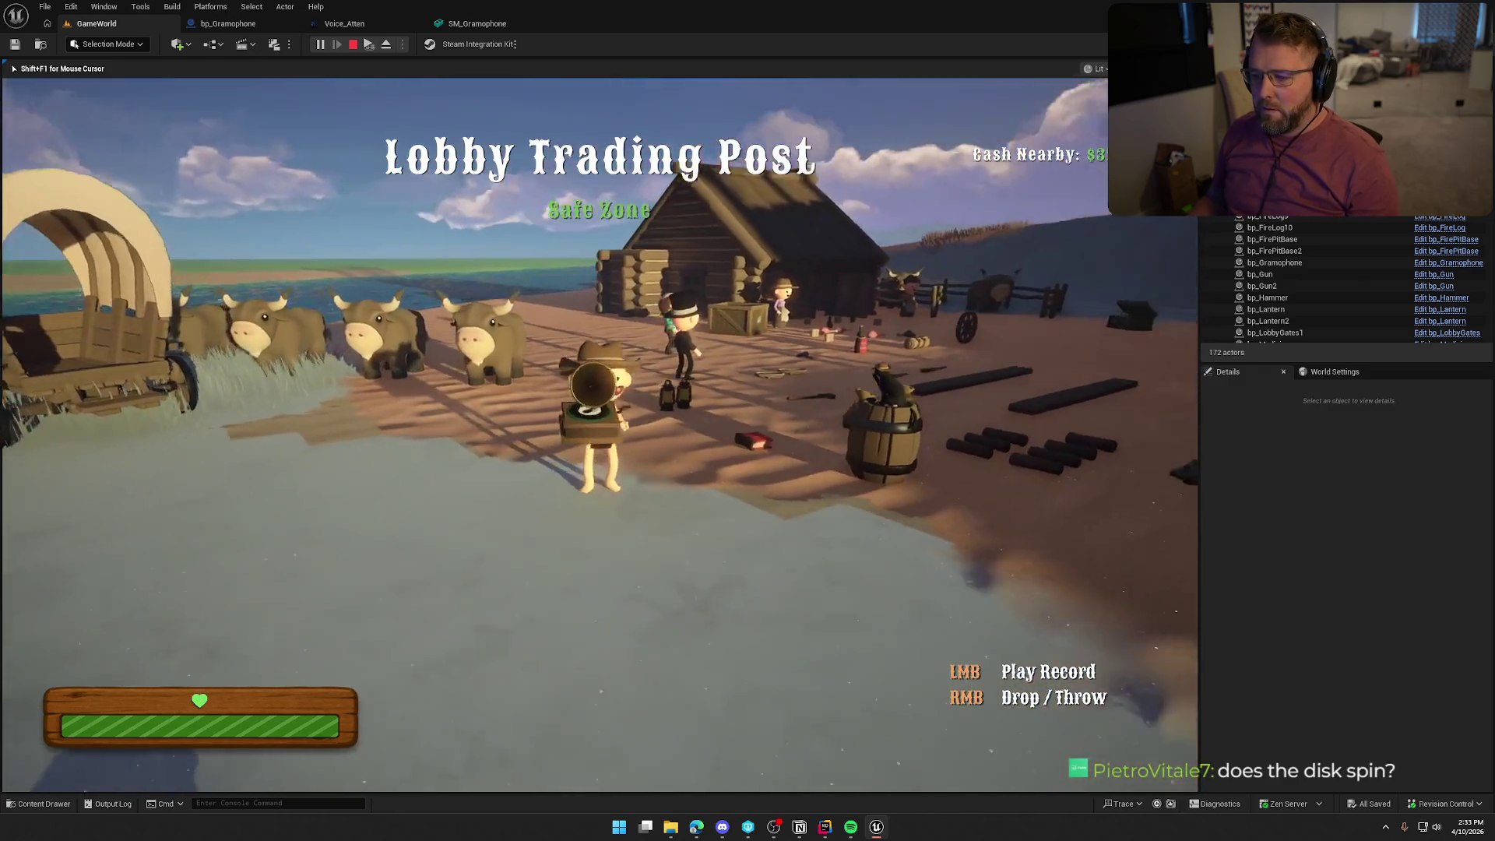
pyautogui.rightClick(600, 435)
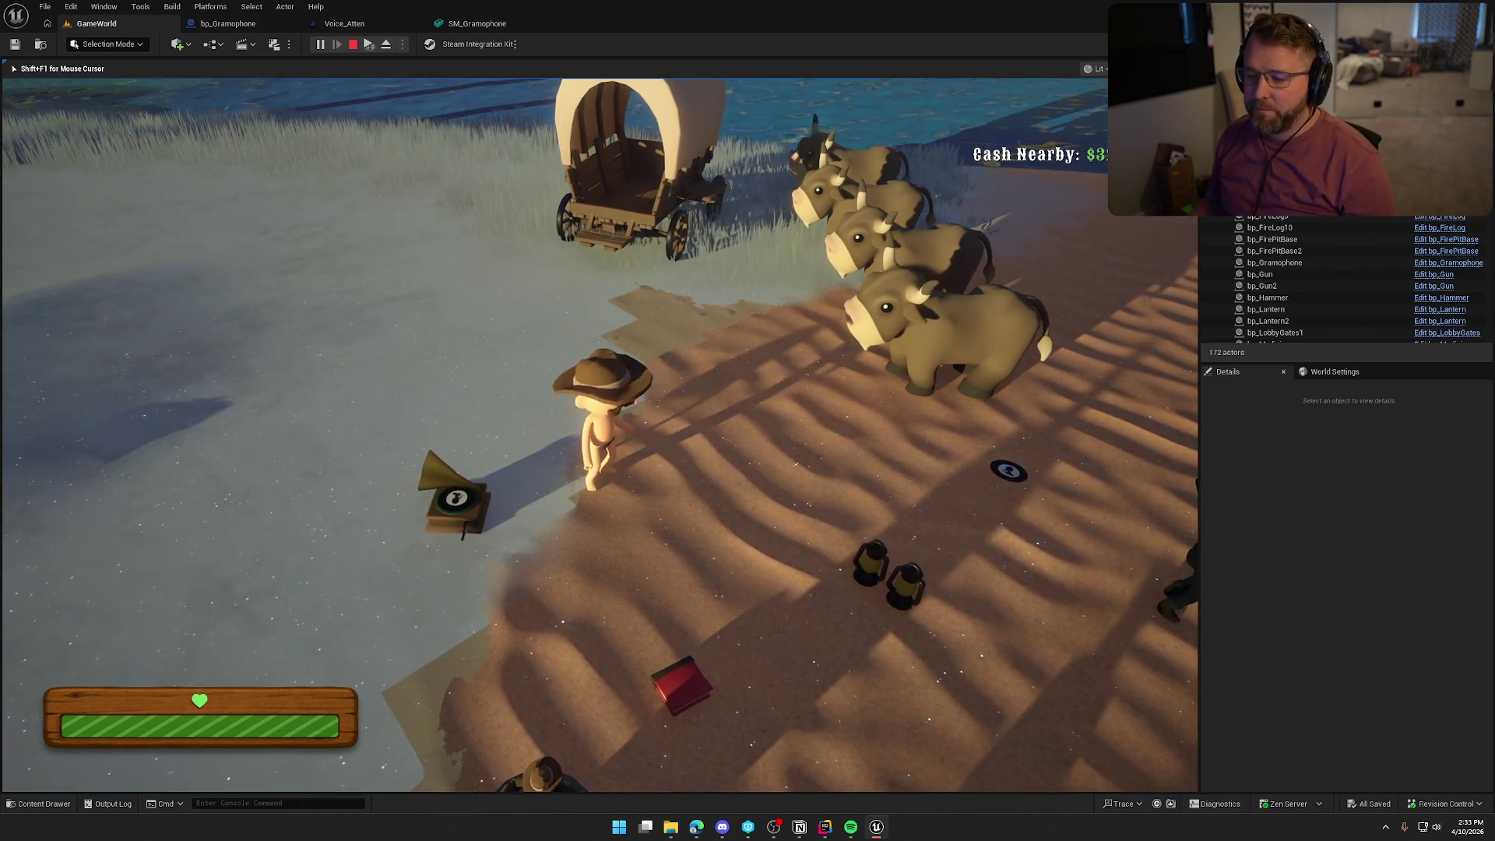
pyautogui.press('a')
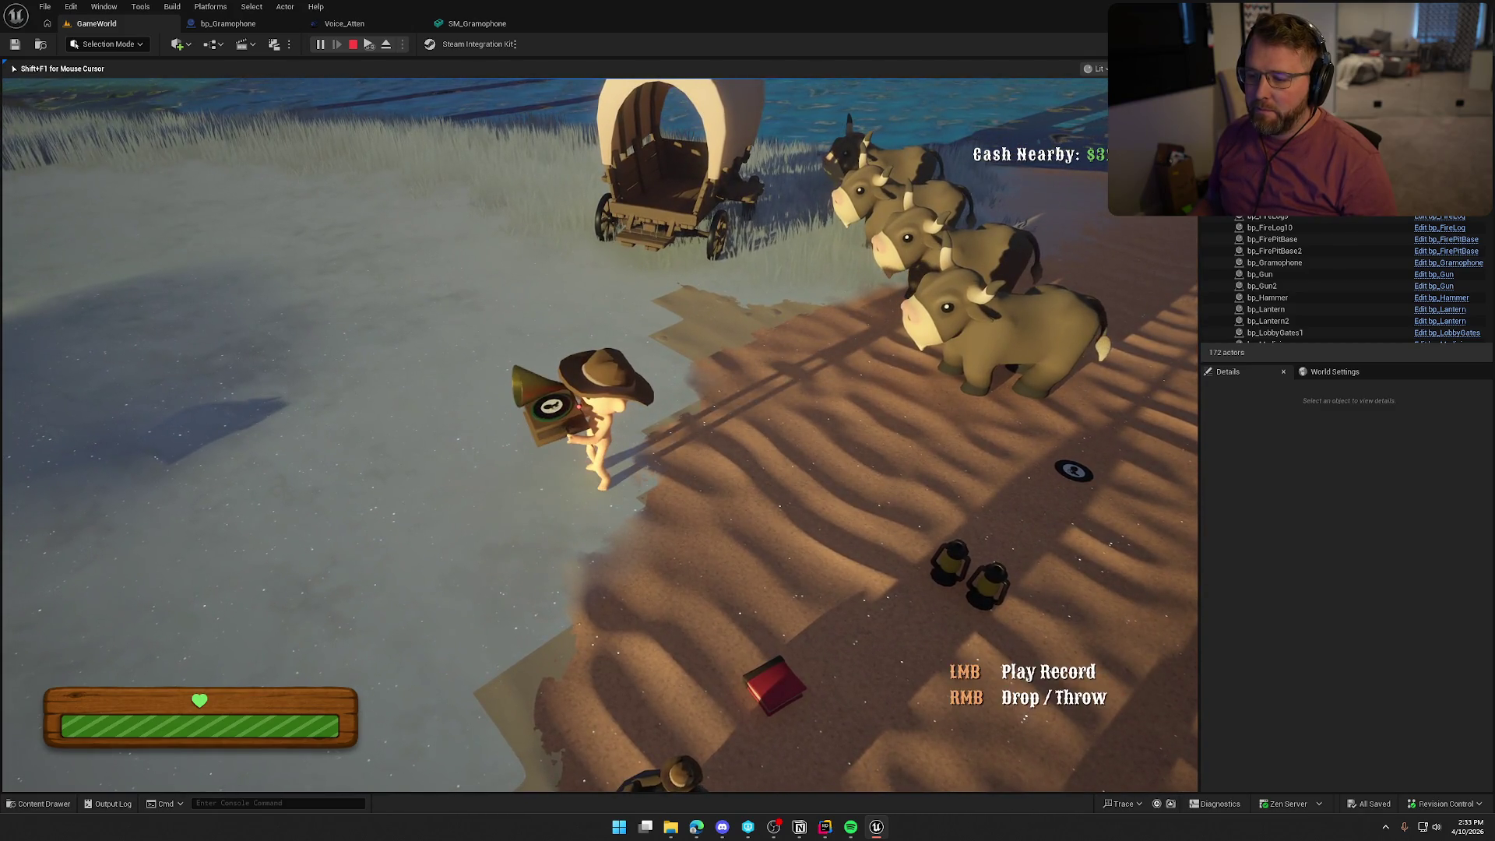
pyautogui.press('d')
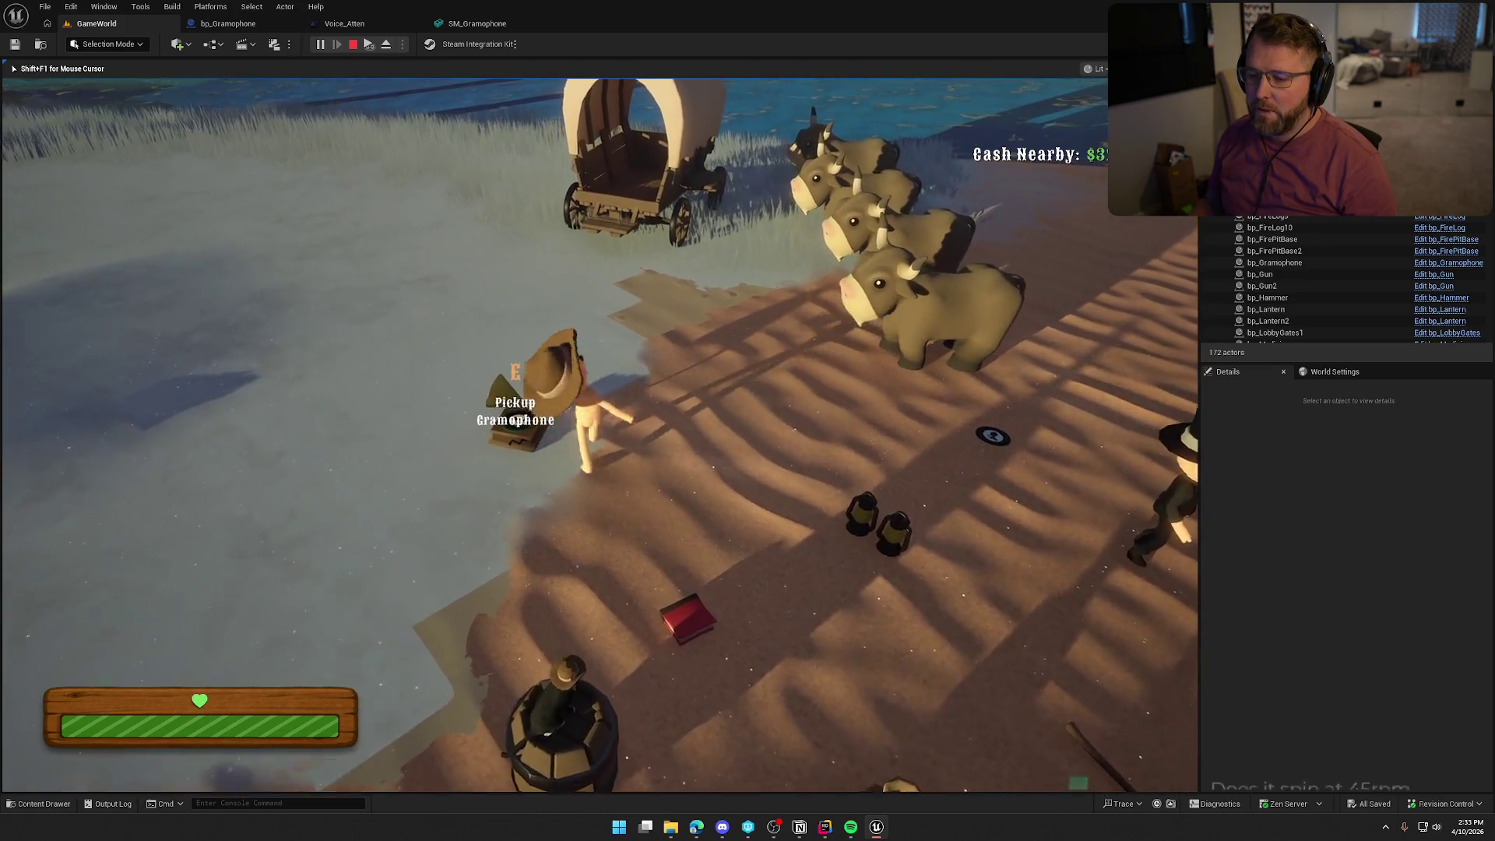
pyautogui.press('e')
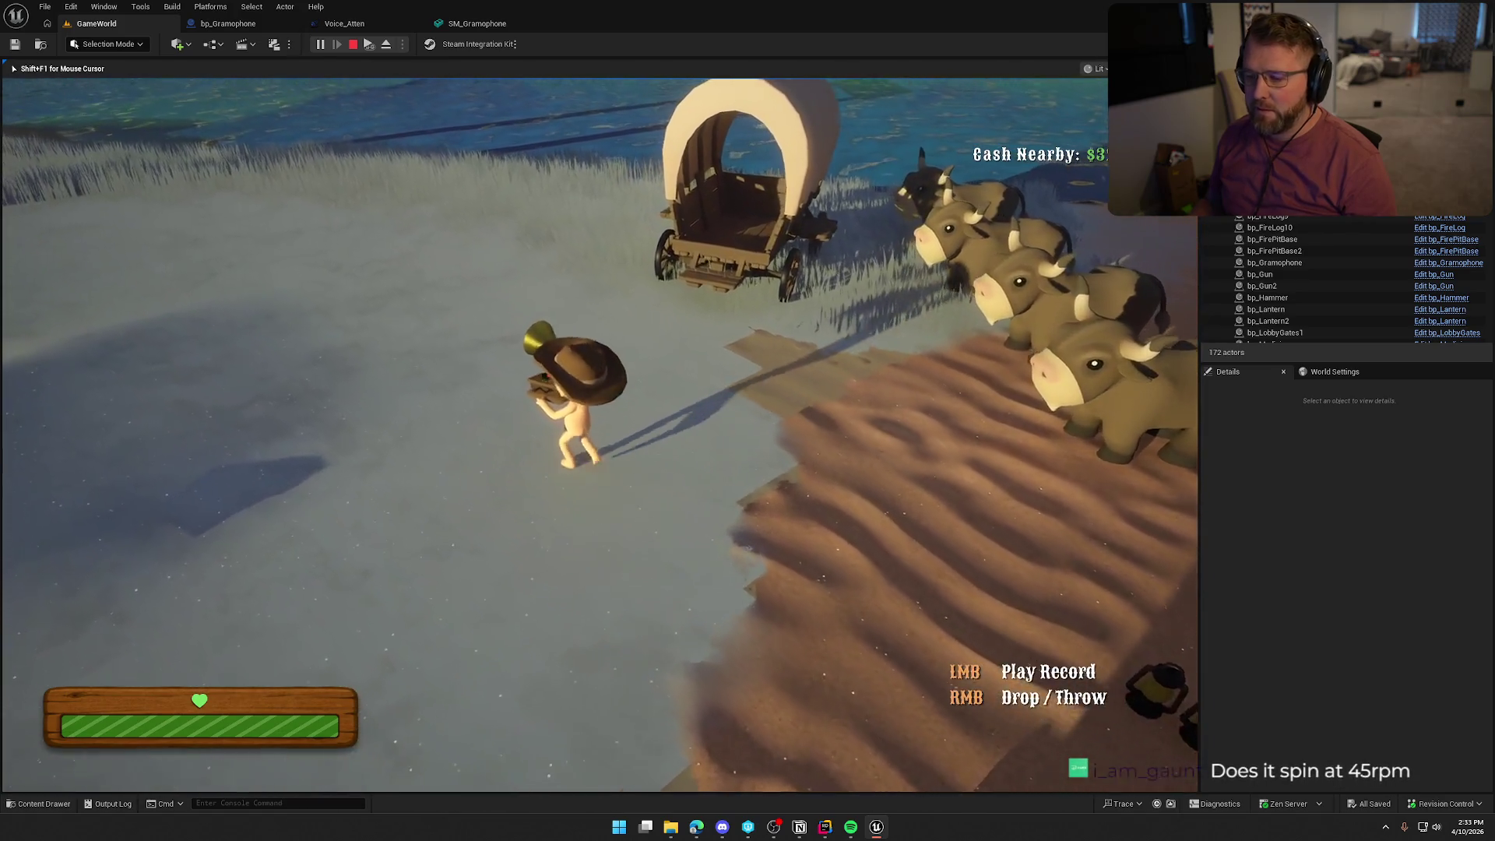
# Walk to the money bags, pick one up, and throw it.
pyautogui.press('d')
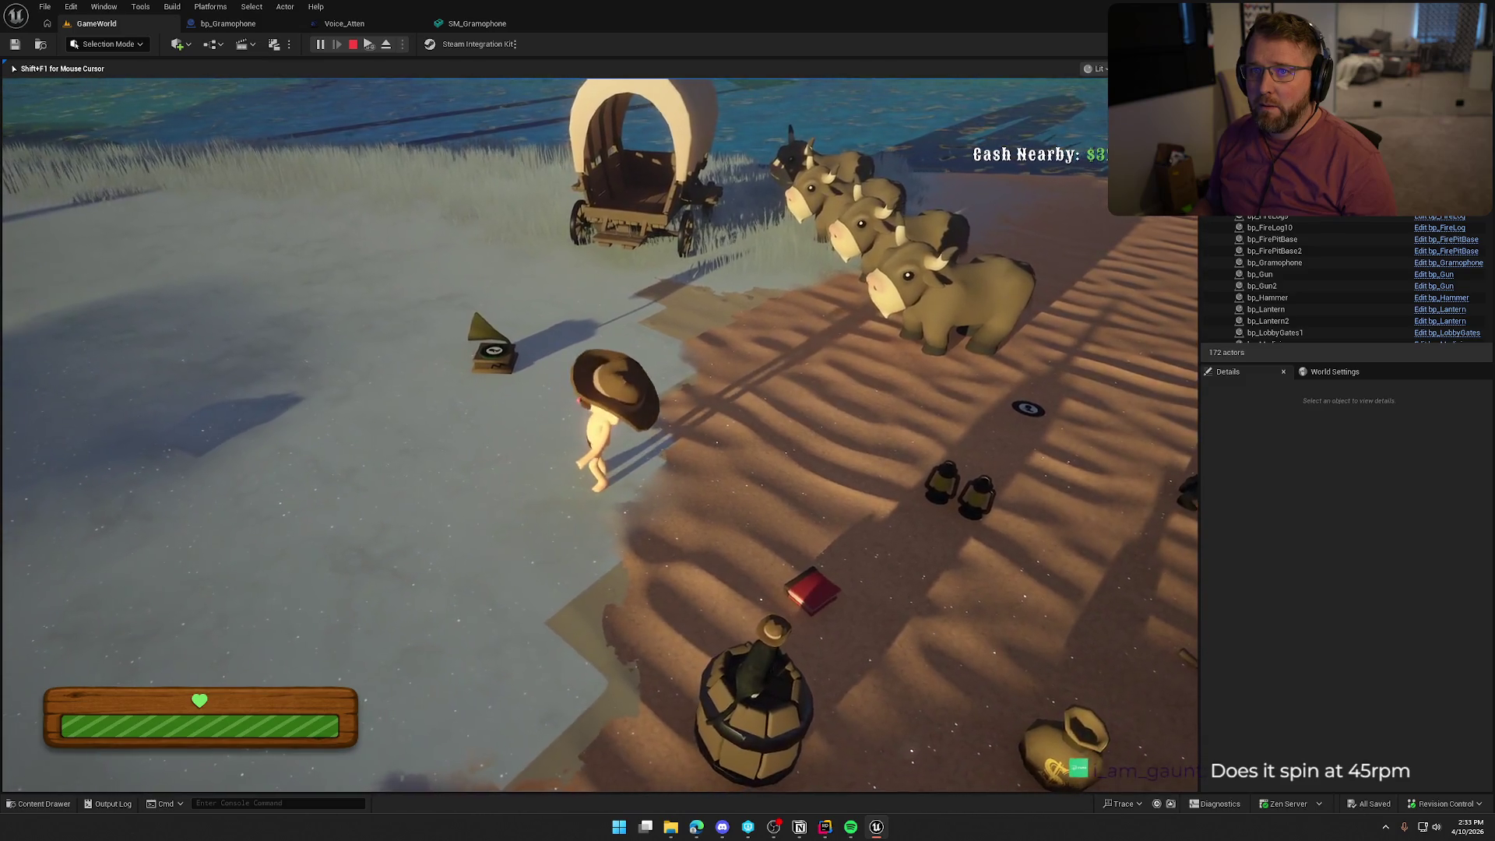
pyautogui.press('d')
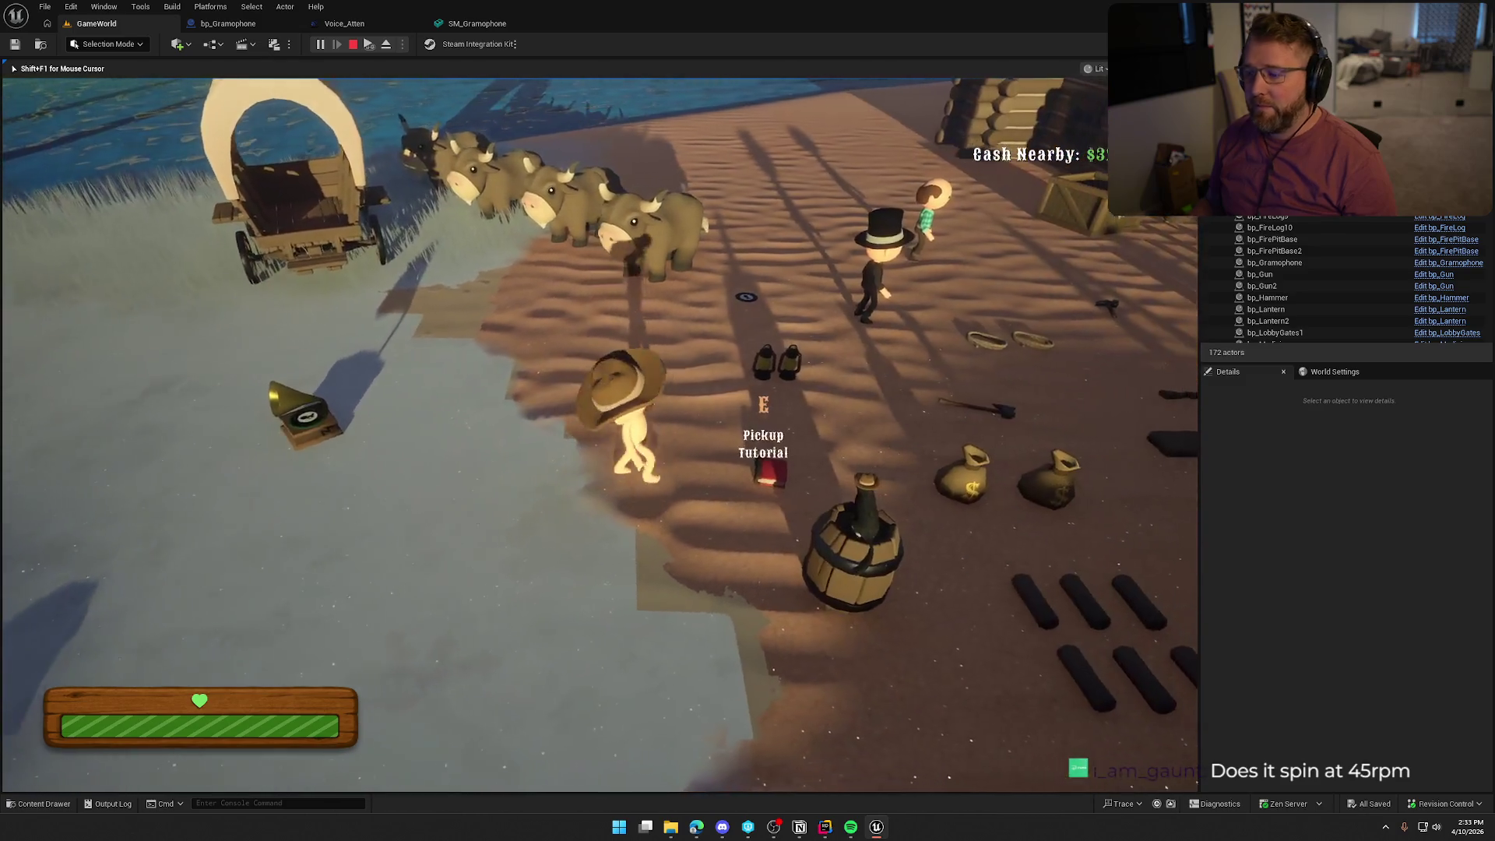
pyautogui.press('e')
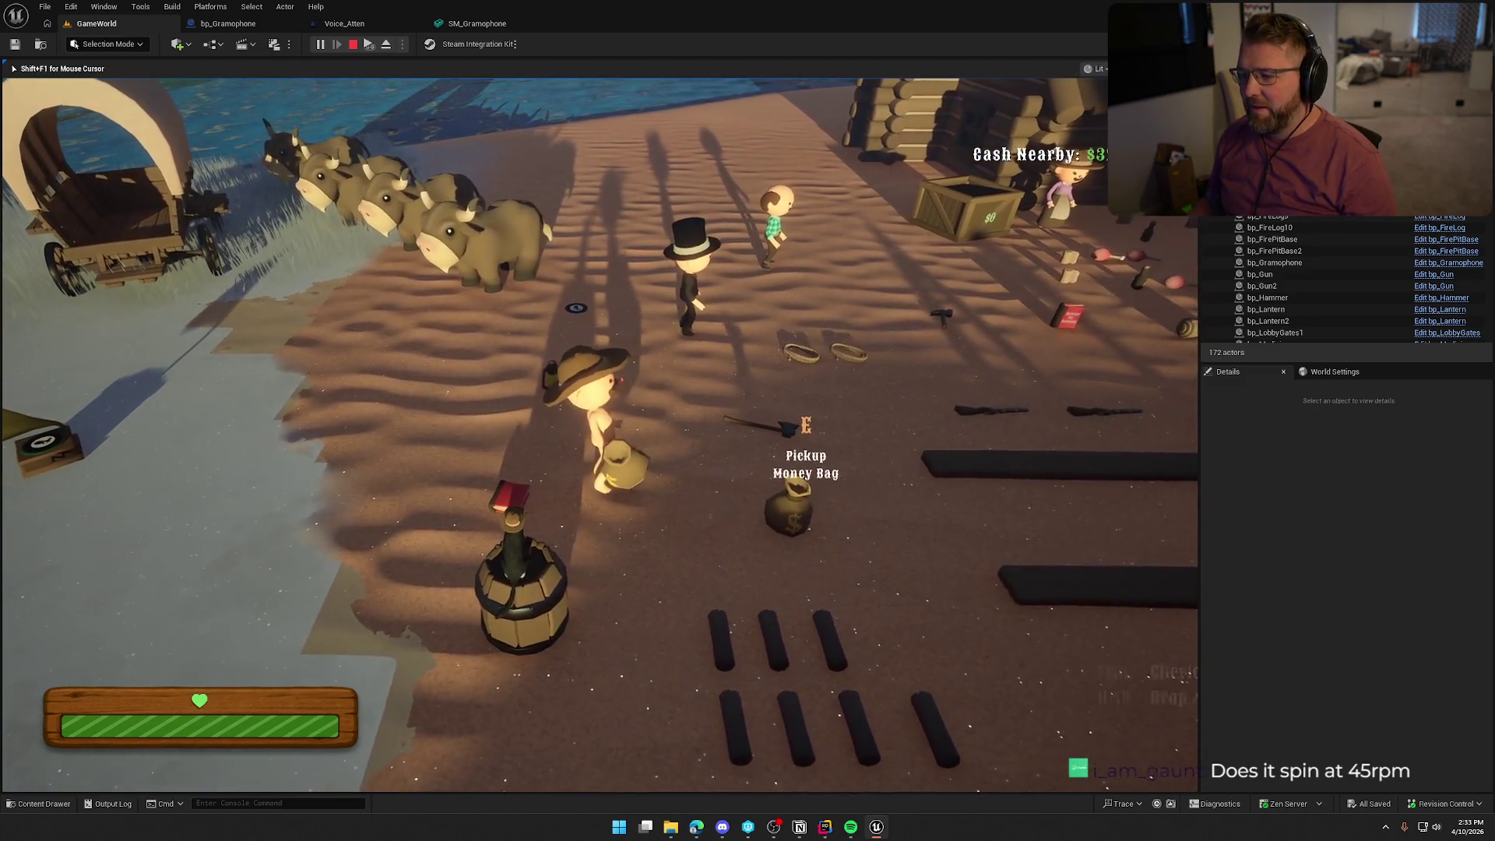
pyautogui.press('w')
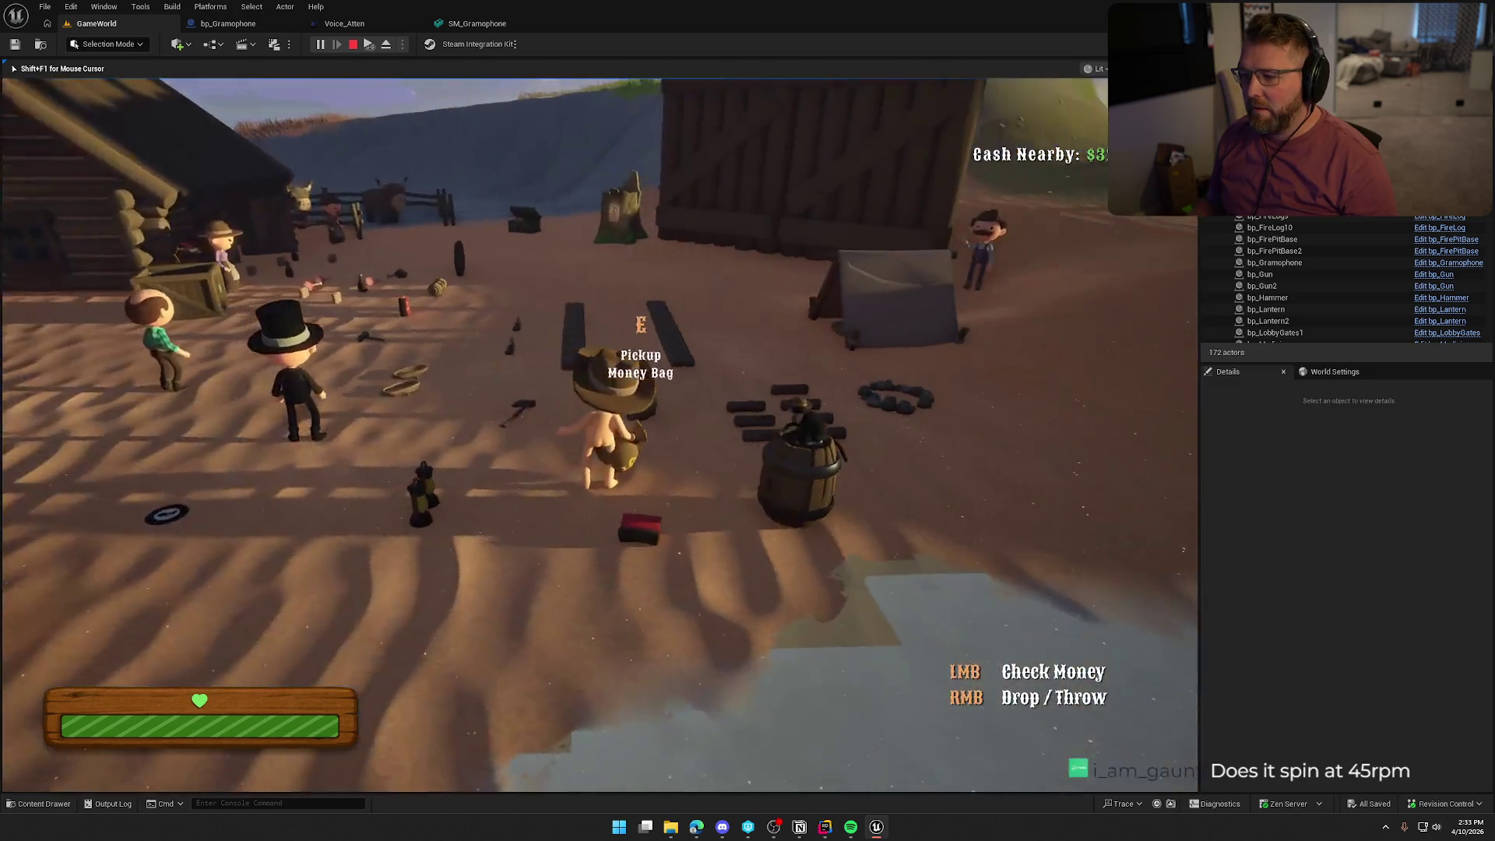
pyautogui.rightClick(599, 428)
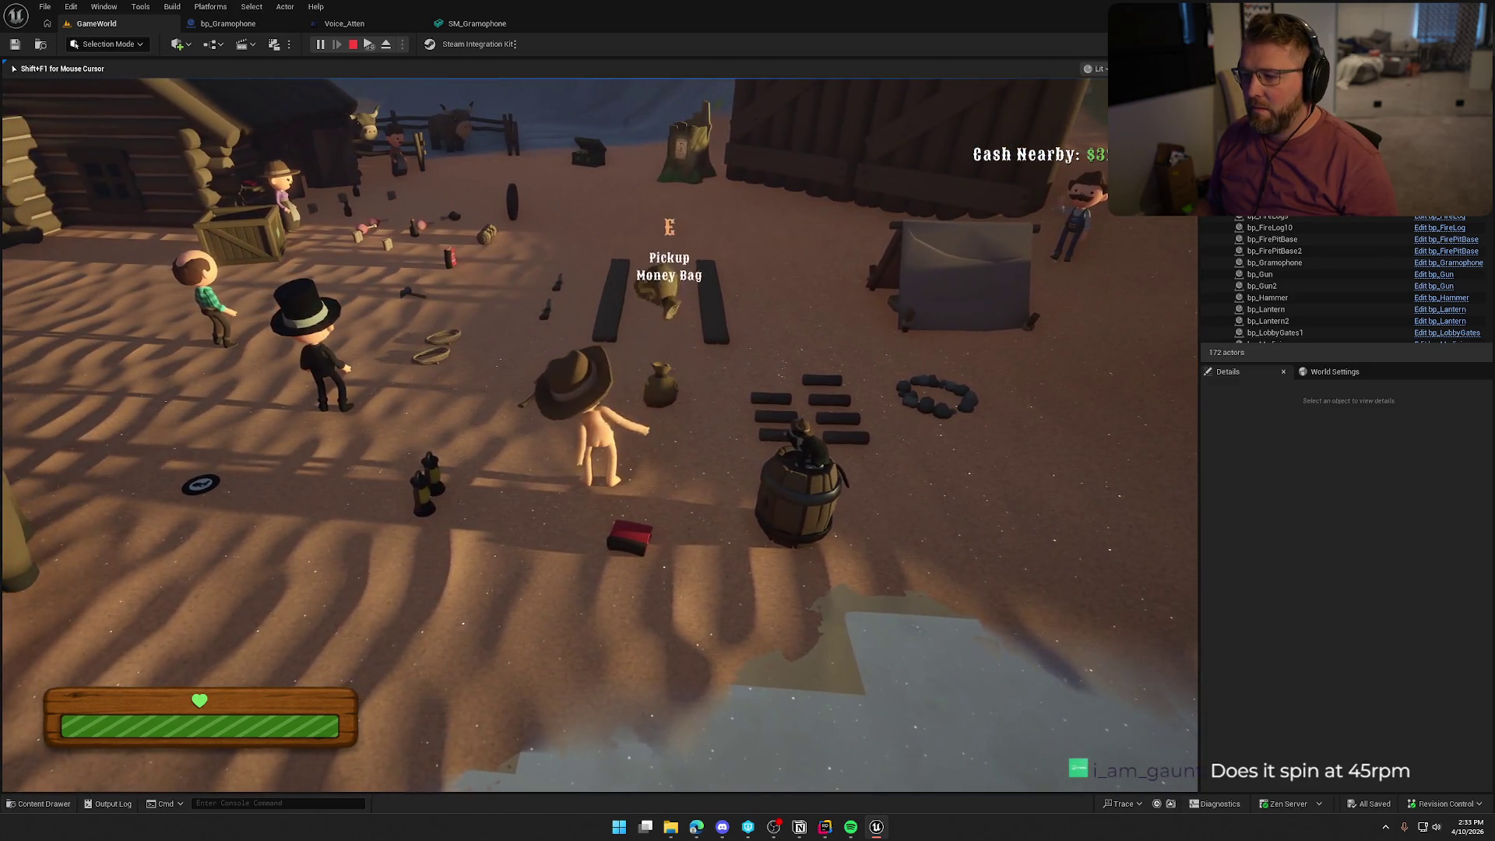
# Pick up and drop the wagon wheel, then run over to the vendor and crate.
pyautogui.press('w')
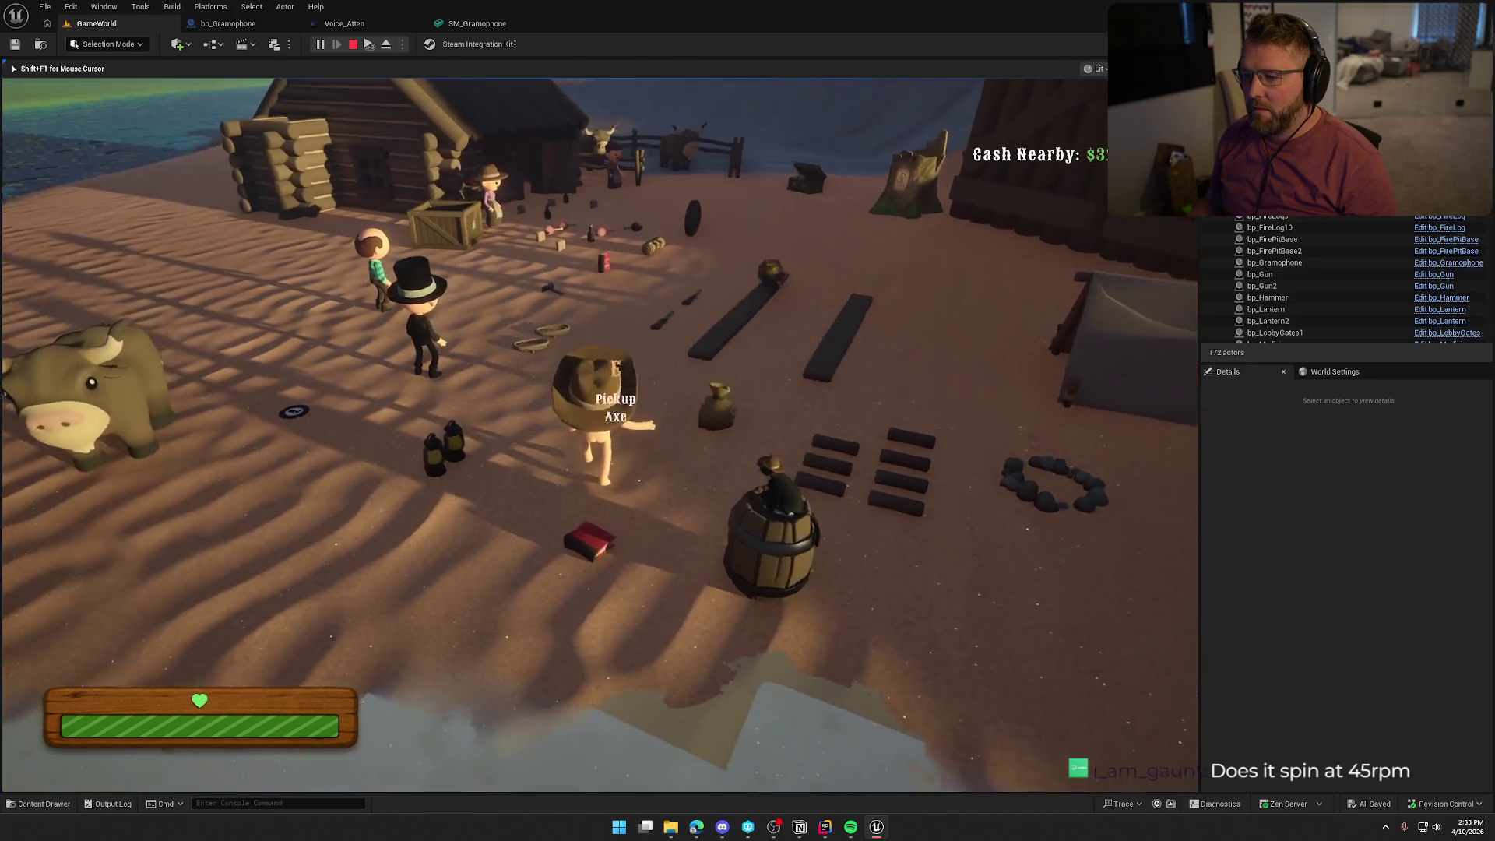
pyautogui.press('w')
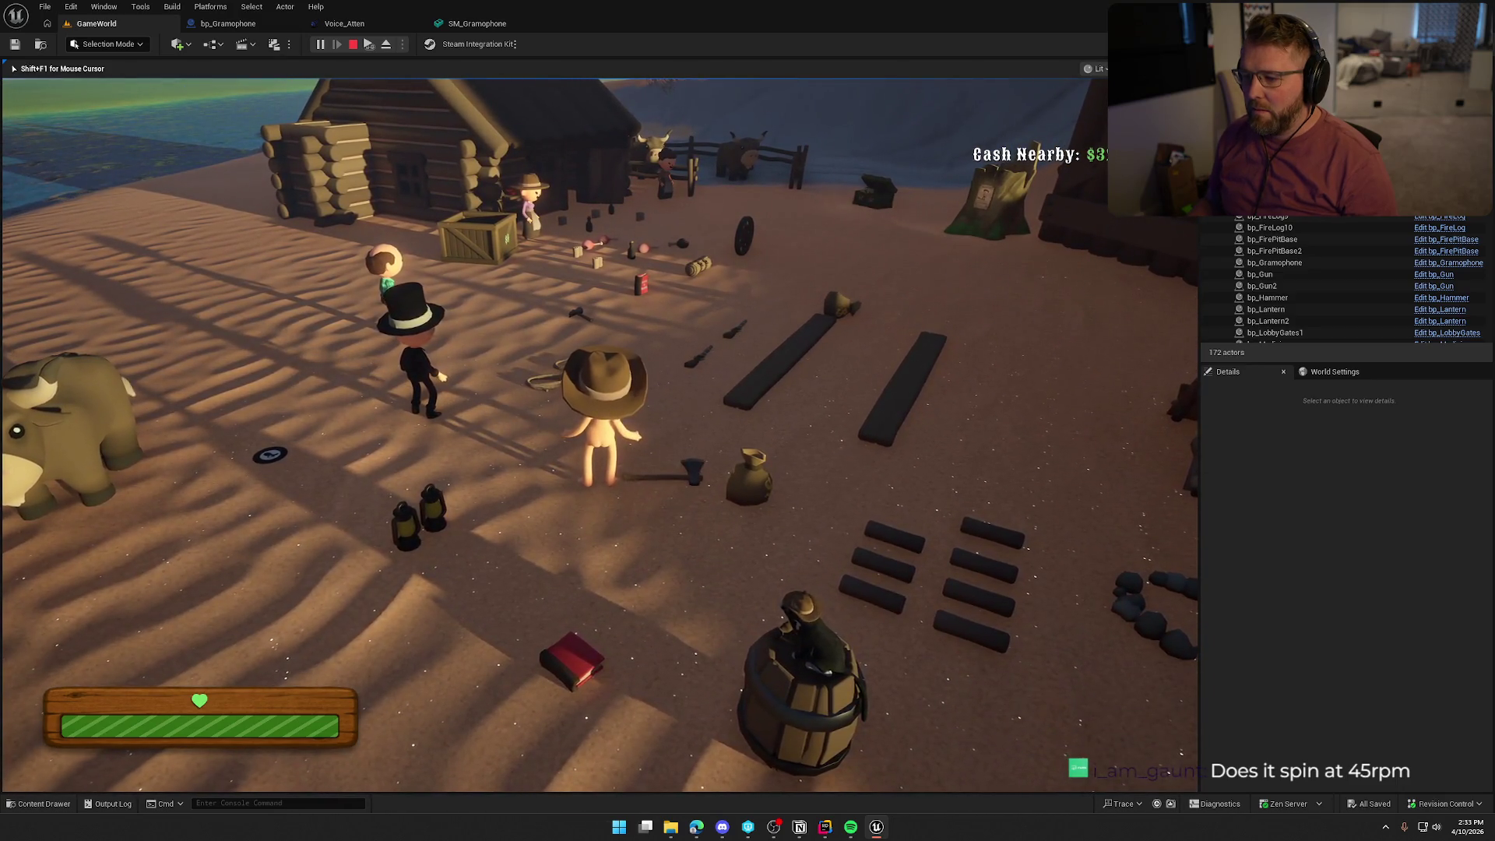
pyautogui.press('w')
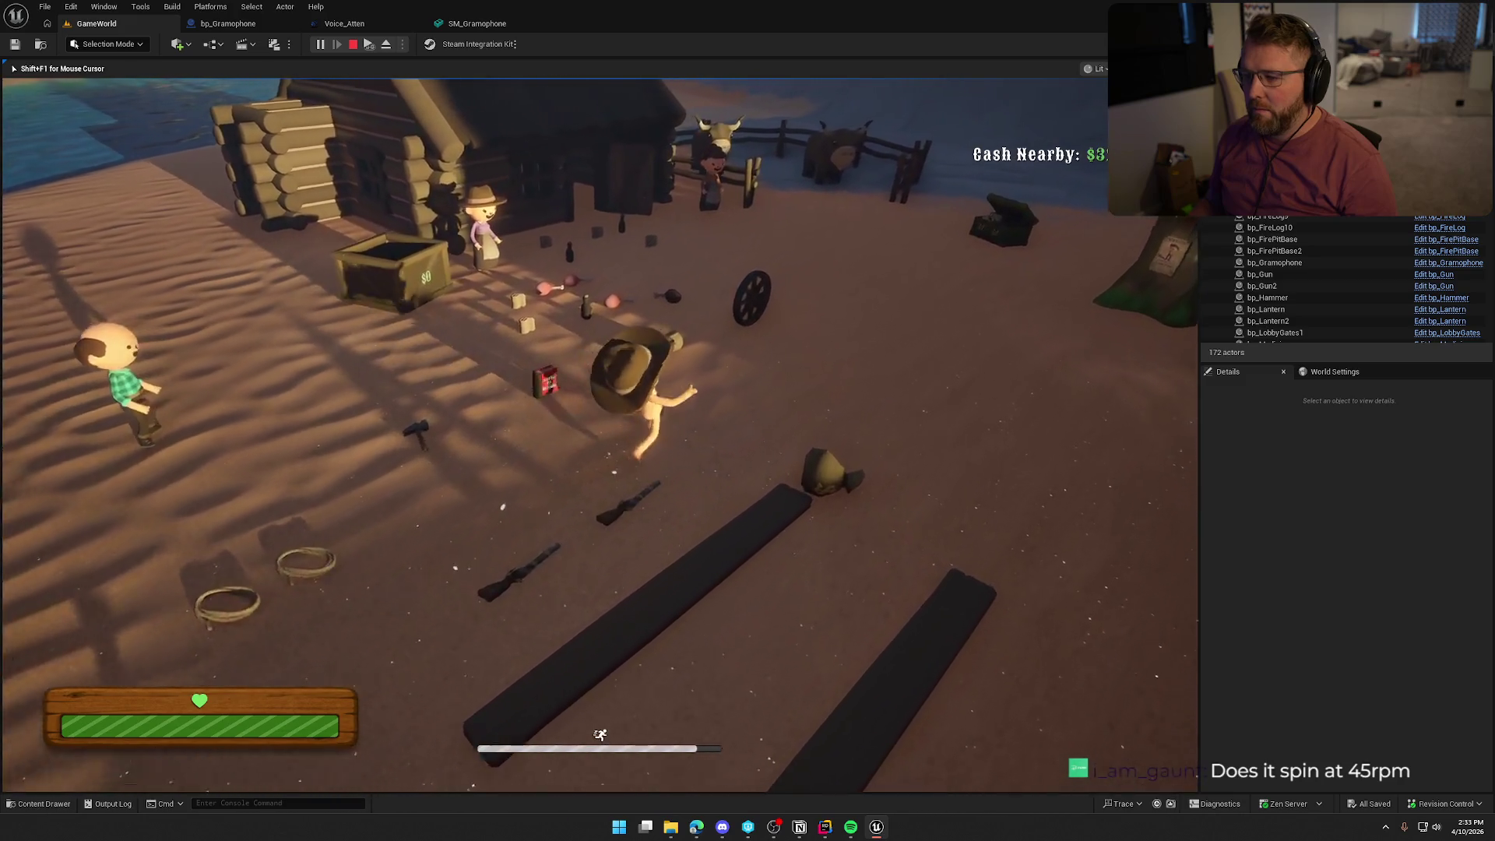
pyautogui.press('e')
pyautogui.rightClick(598, 434)
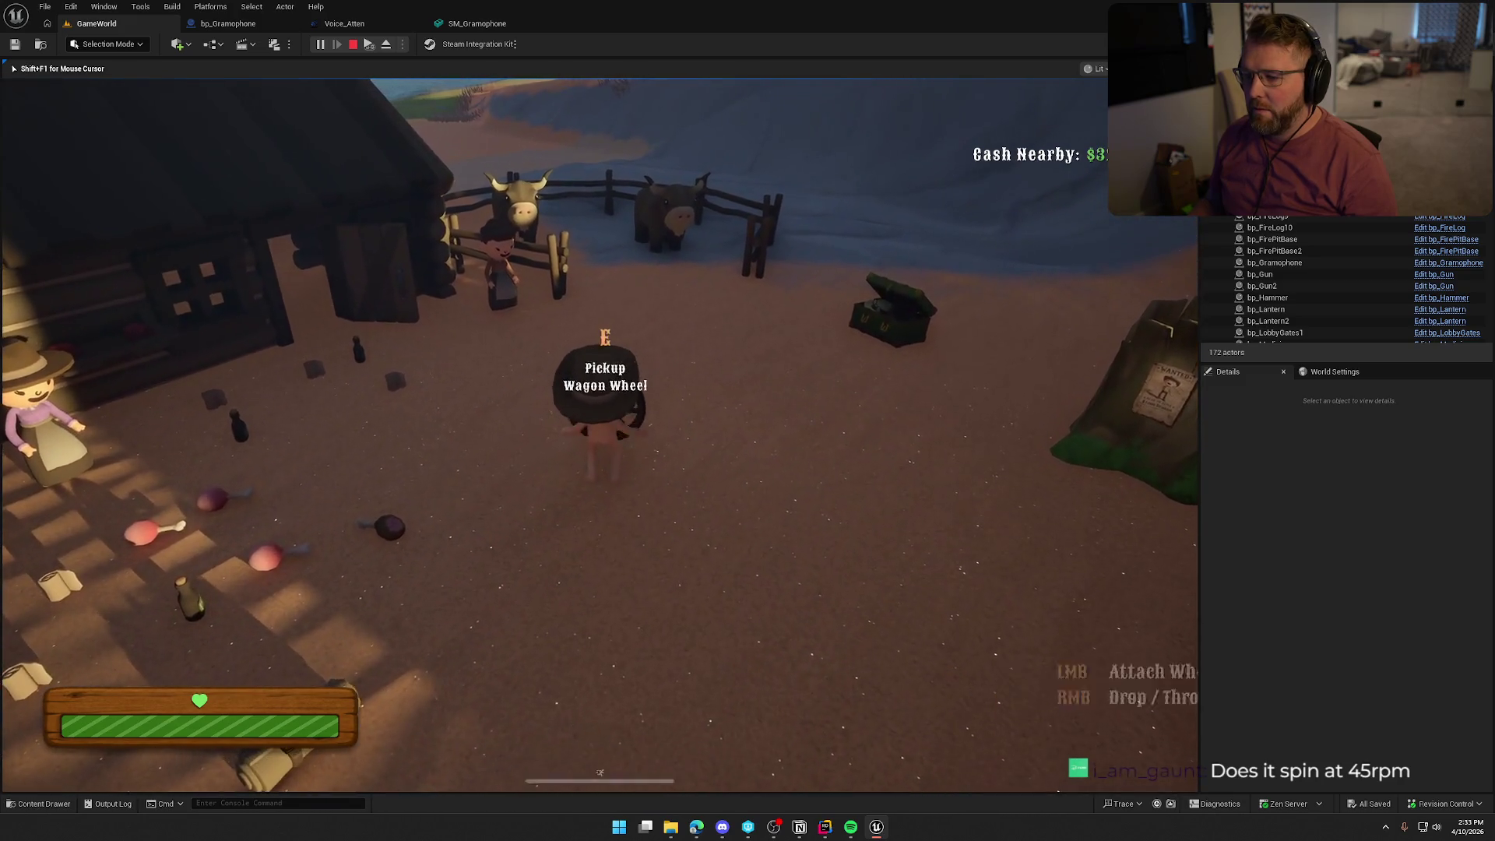
pyautogui.press('w')
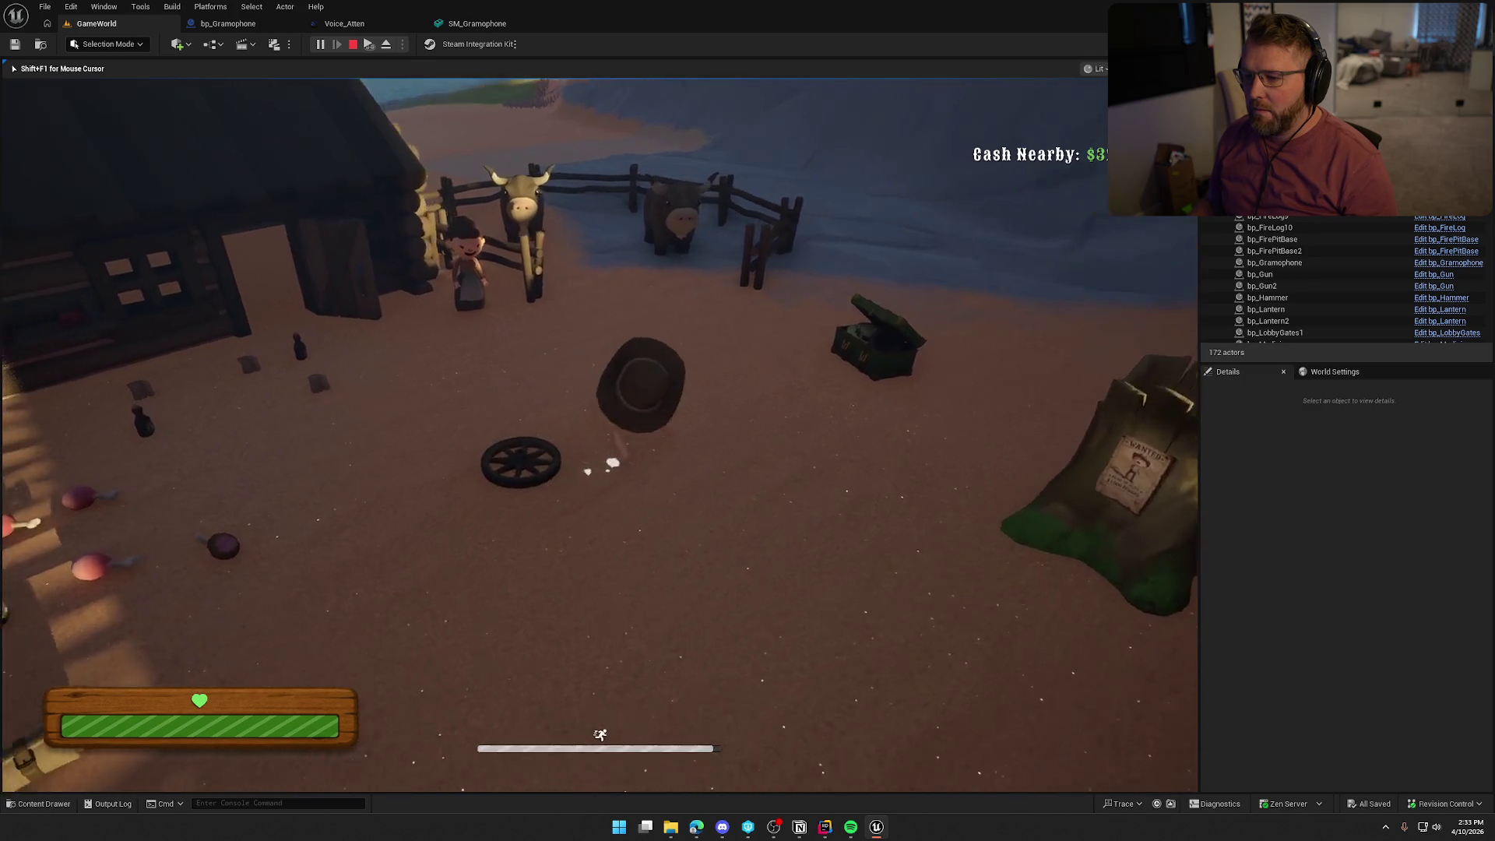
pyautogui.press('w')
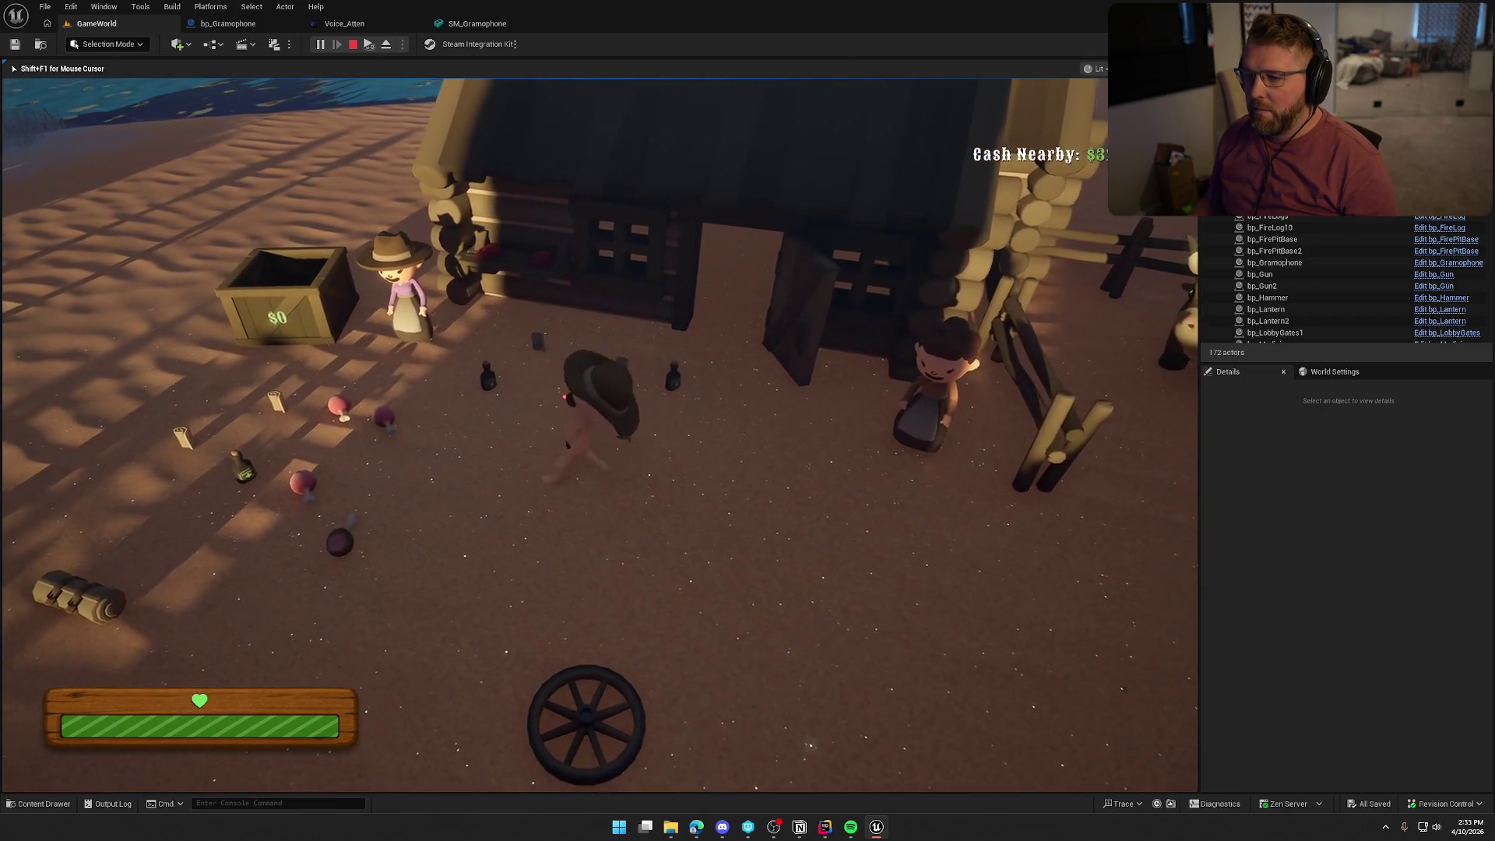
pyautogui.hotkey('shift', 'w')
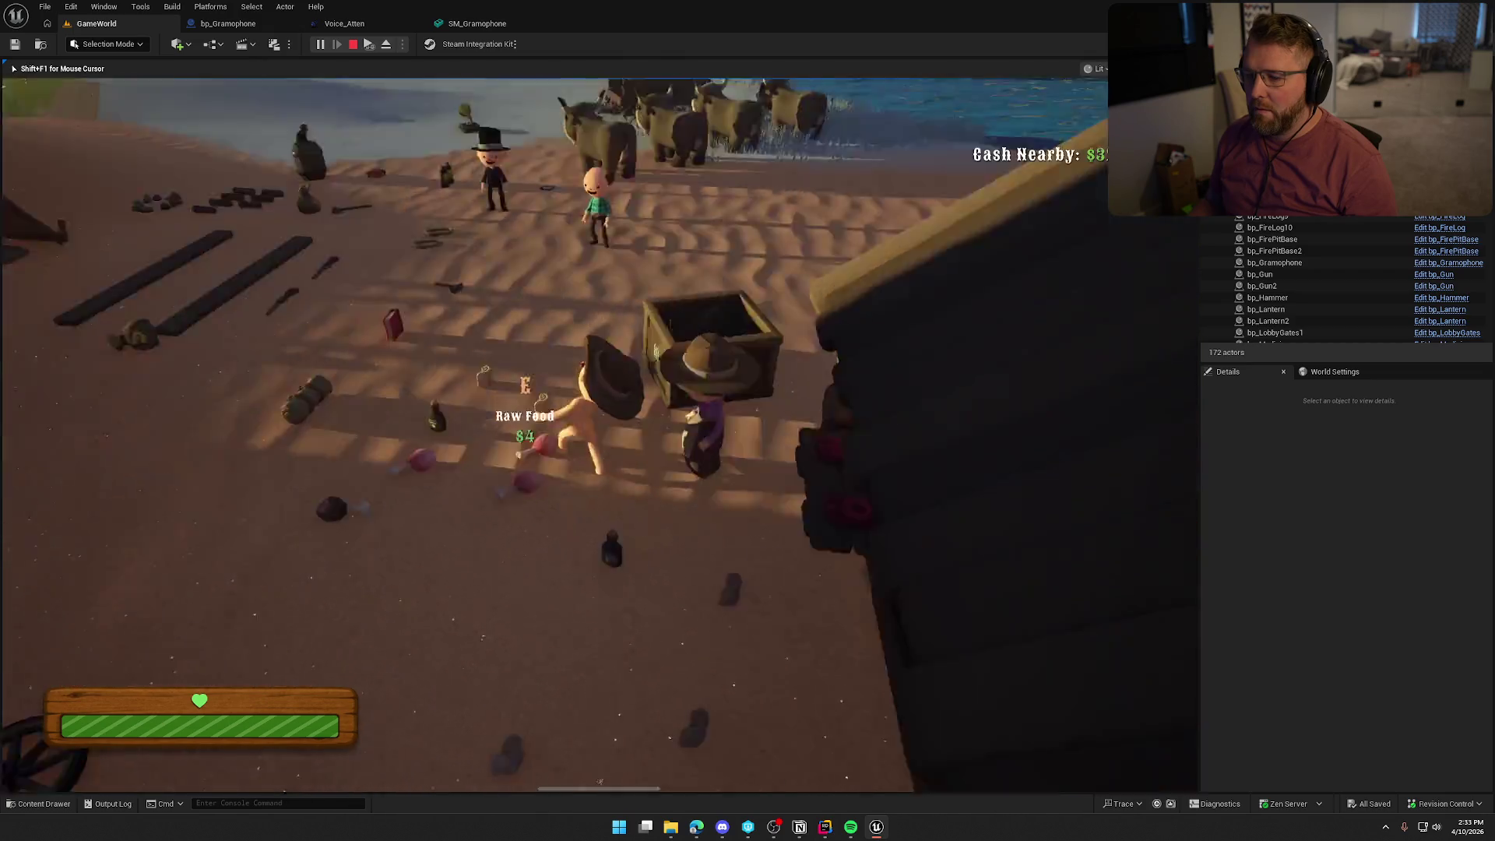
# Buy raw food and a bandage from the vendor and drop them into the sell crate.
pyautogui.press('e')
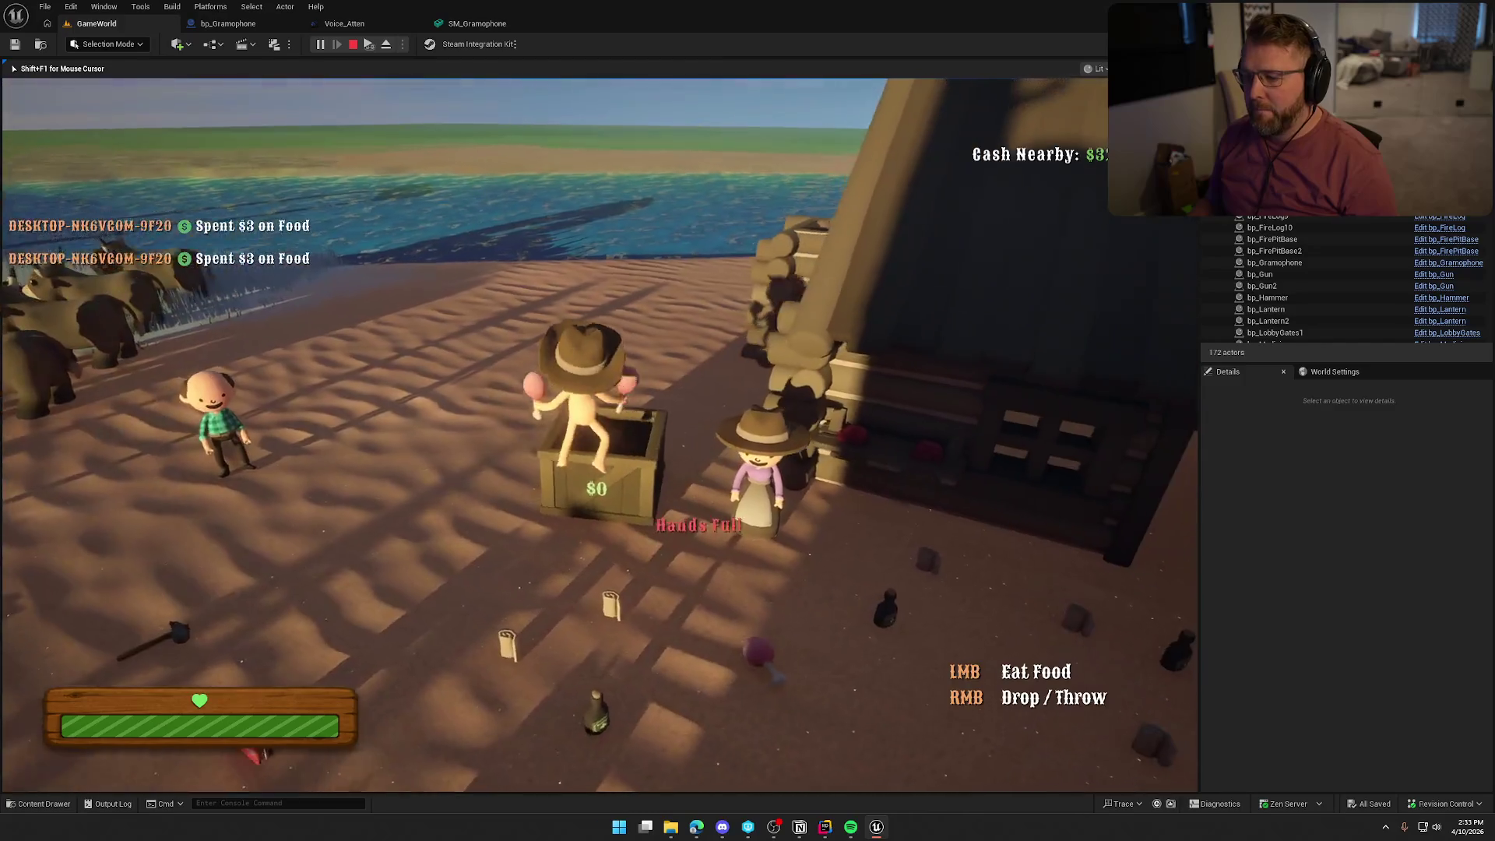
pyautogui.rightClick(598, 435)
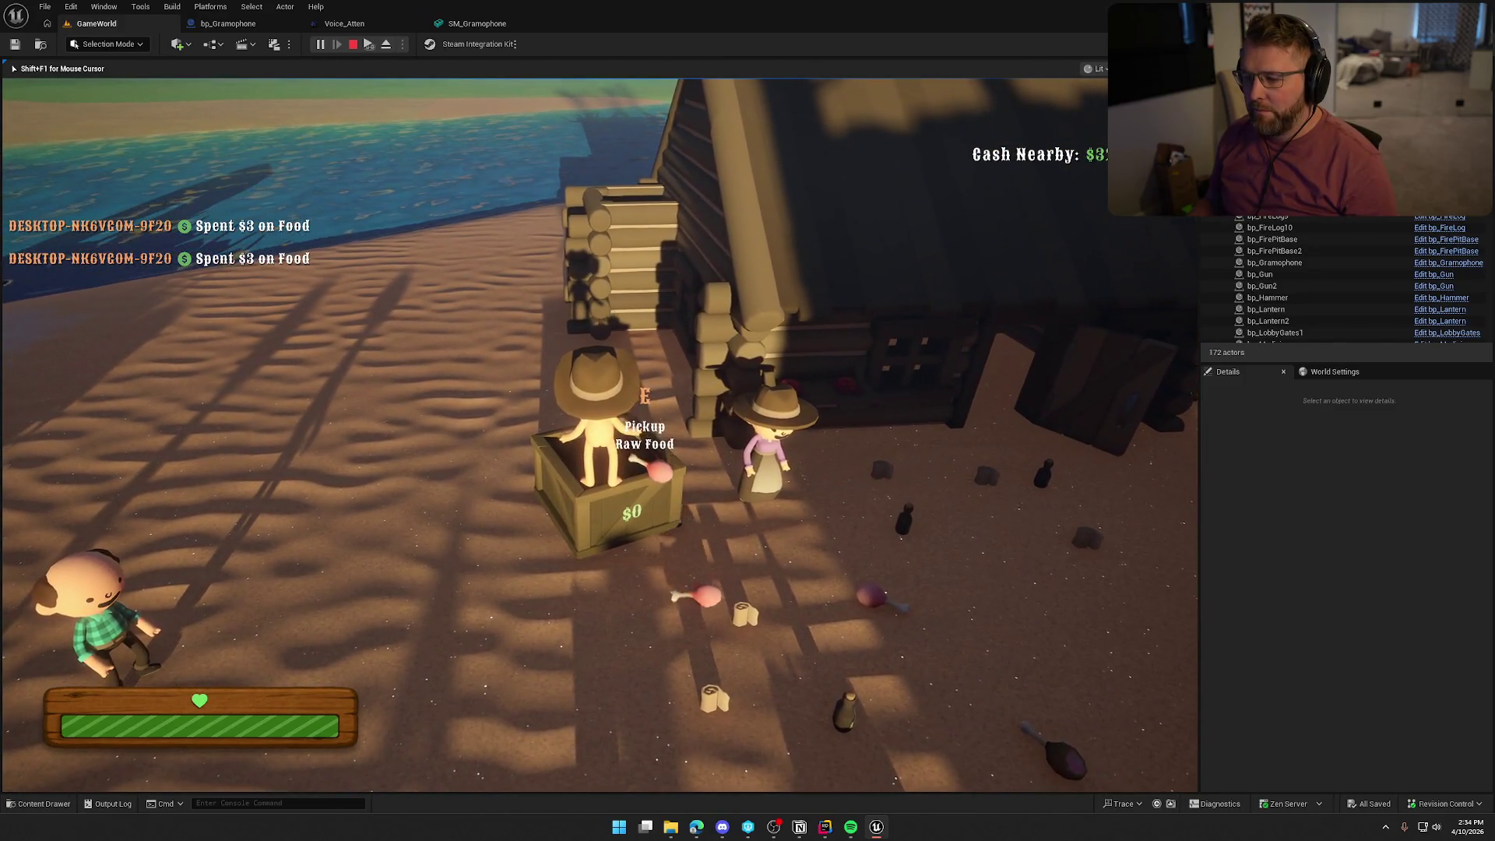
pyautogui.press('e')
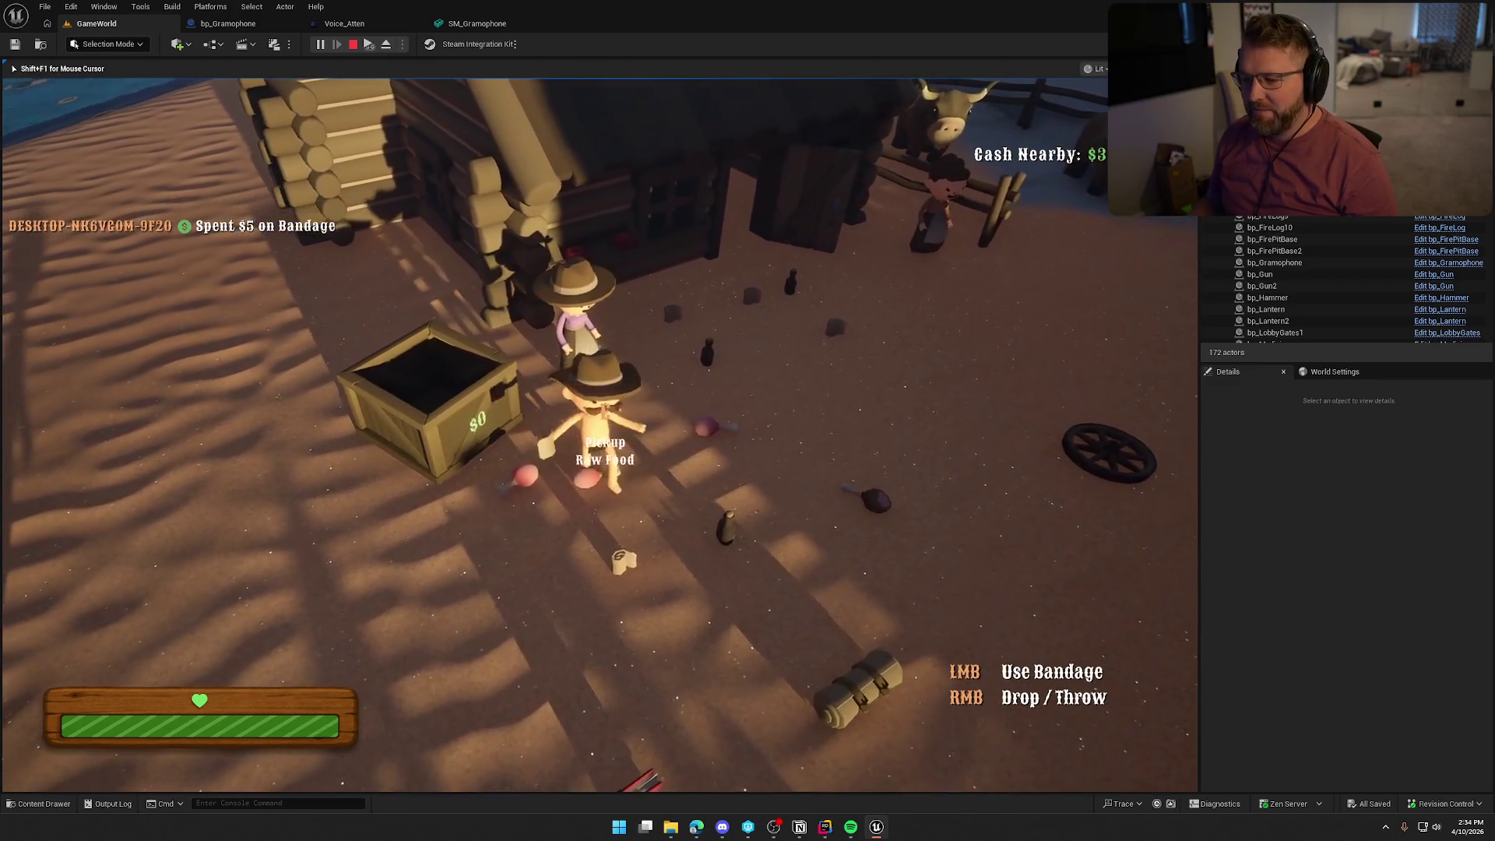
pyautogui.press('e')
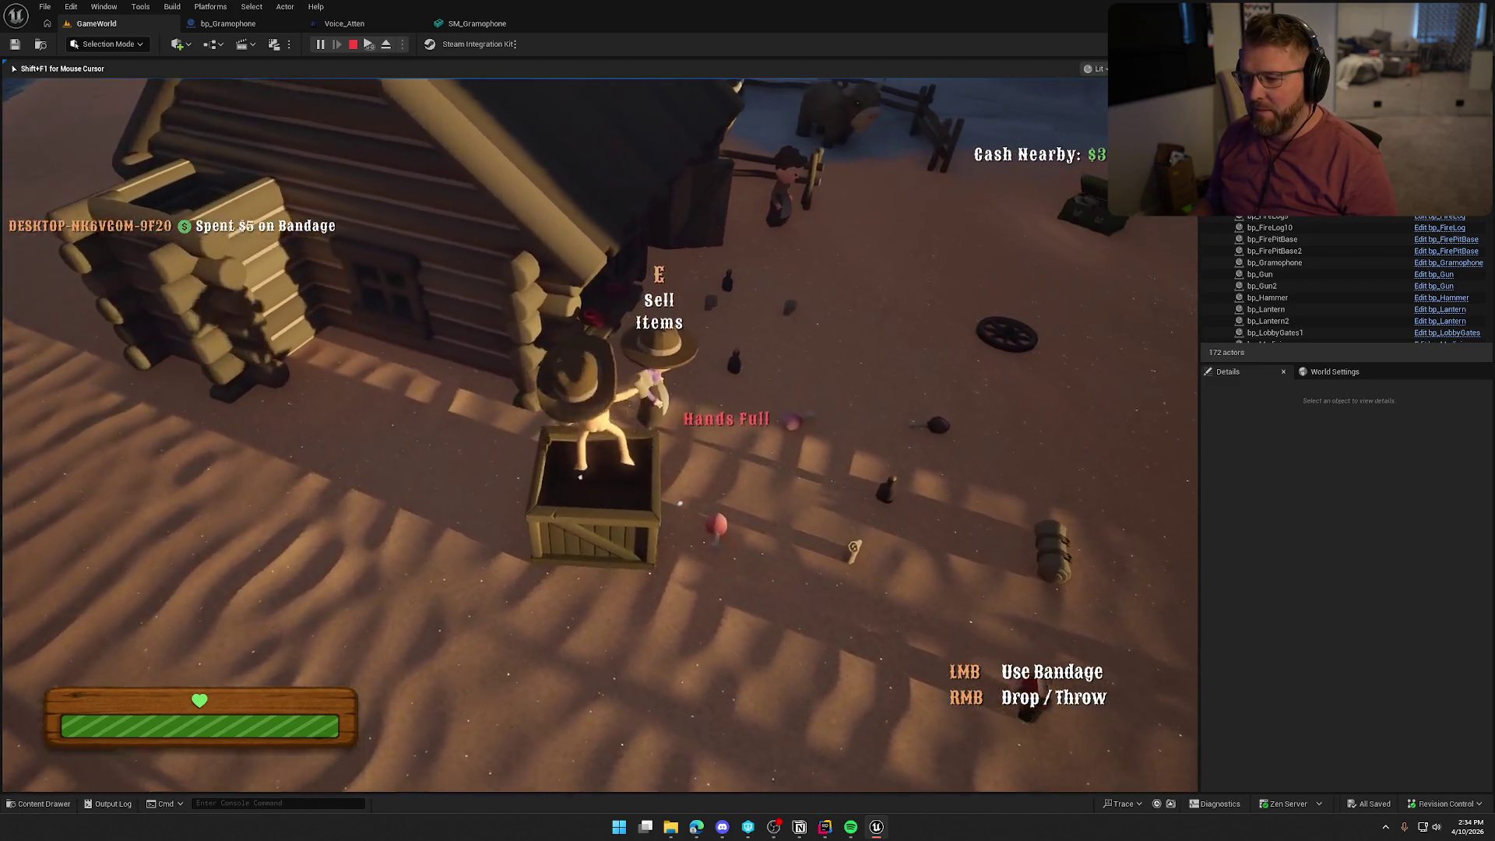
pyautogui.scroll(-1, 599, 434)
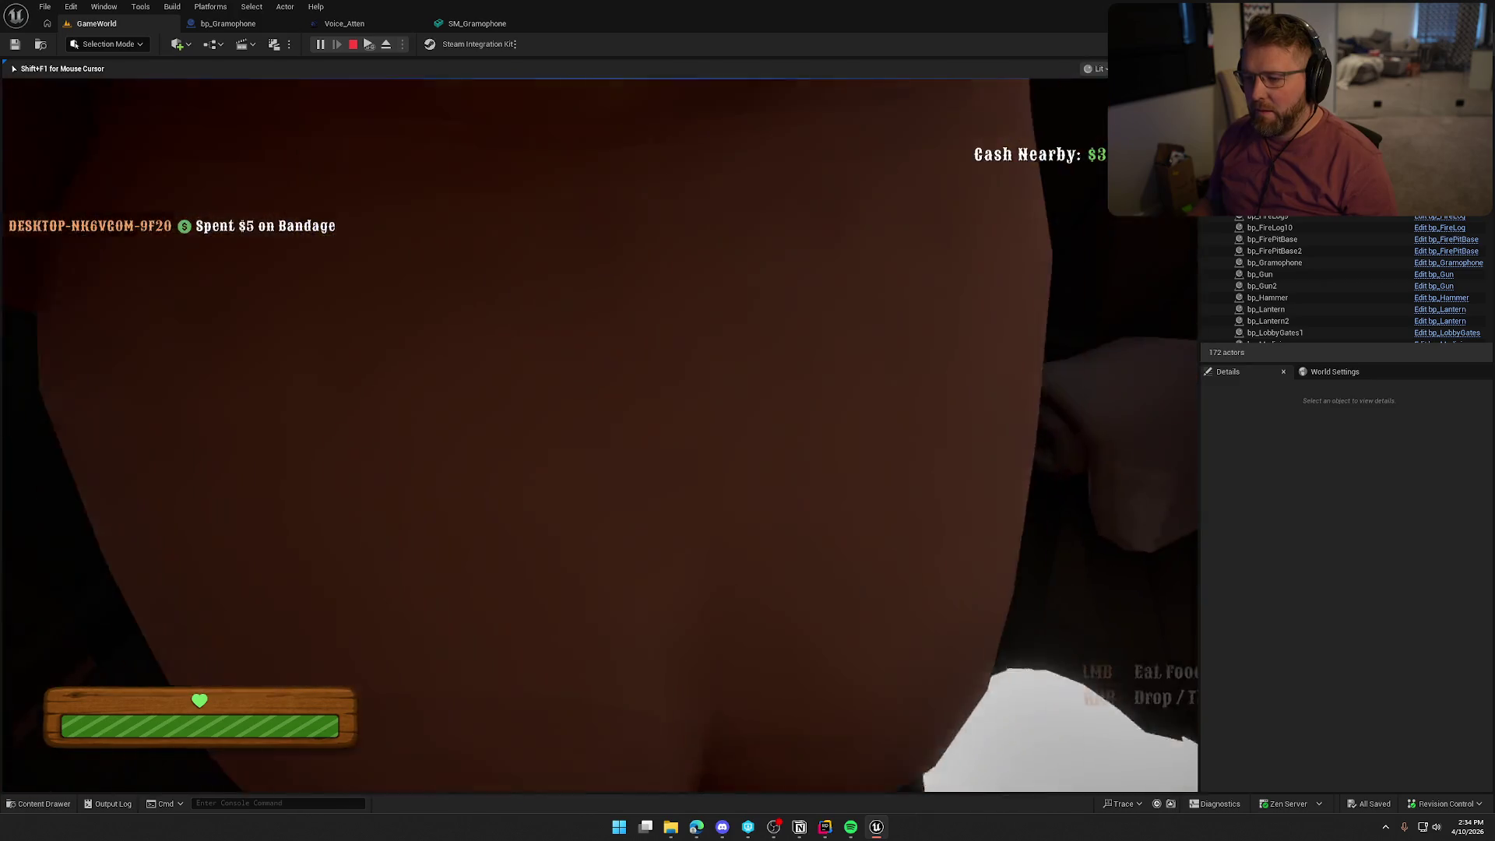
pyautogui.click(599, 434)
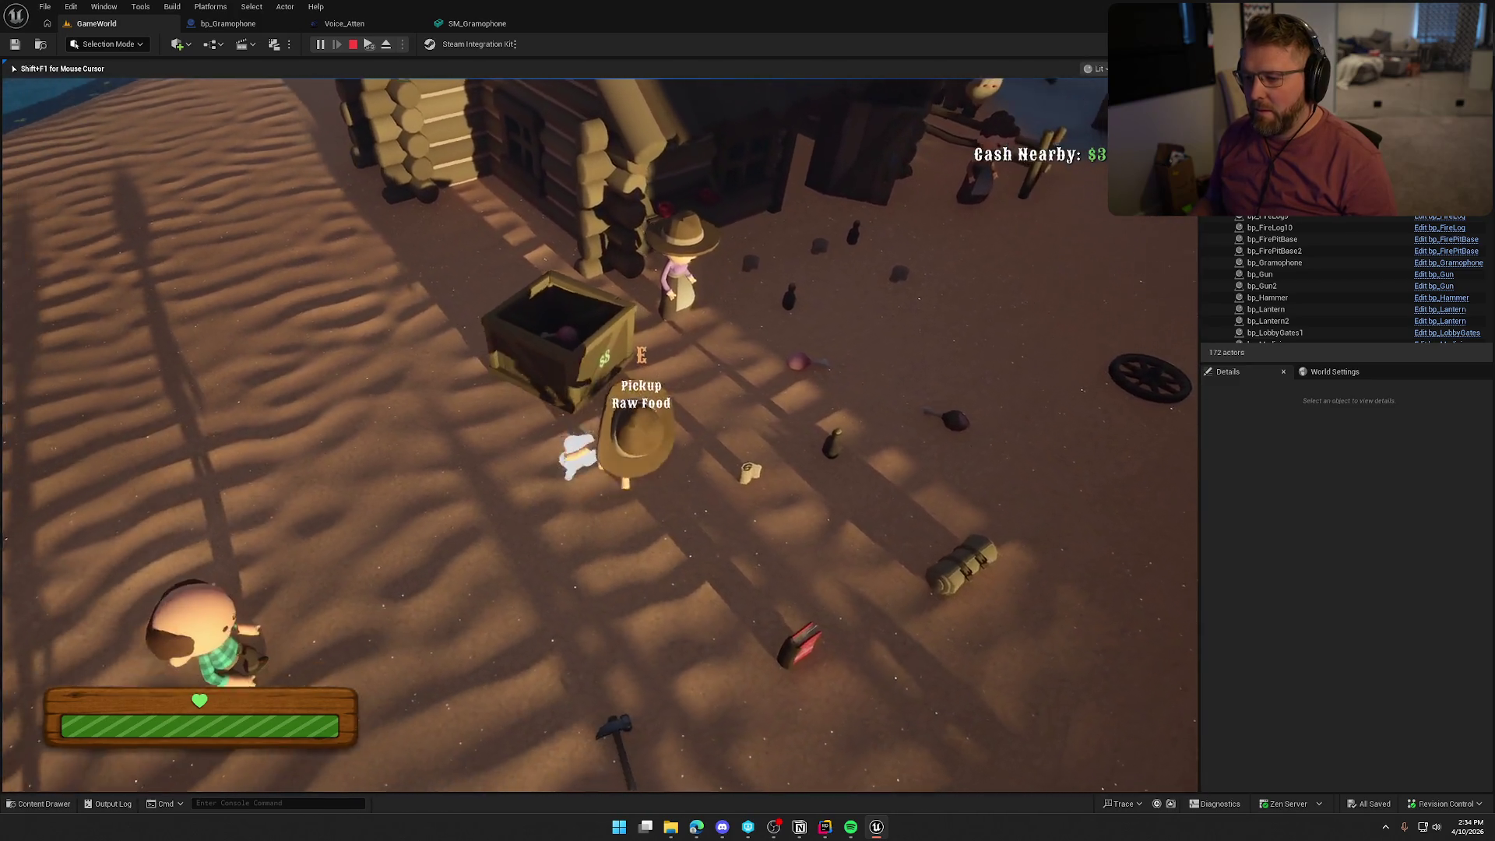
pyautogui.press('e')
pyautogui.rightClick(600, 434)
# Take food back from the crate, then walk to the money bag and check its amount.
pyautogui.press('s')
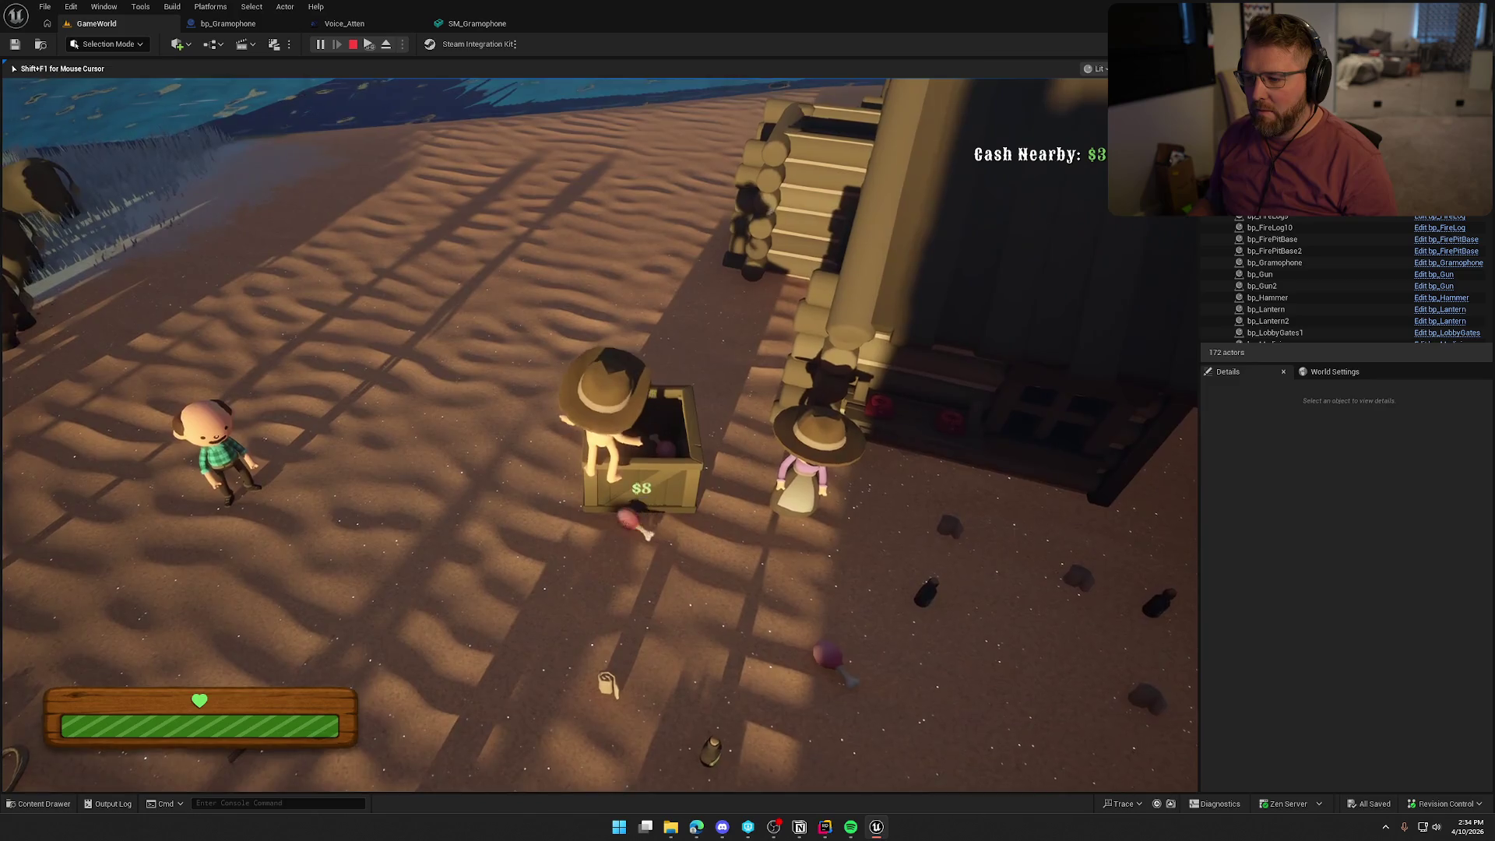
pyautogui.press('w')
pyautogui.press('e')
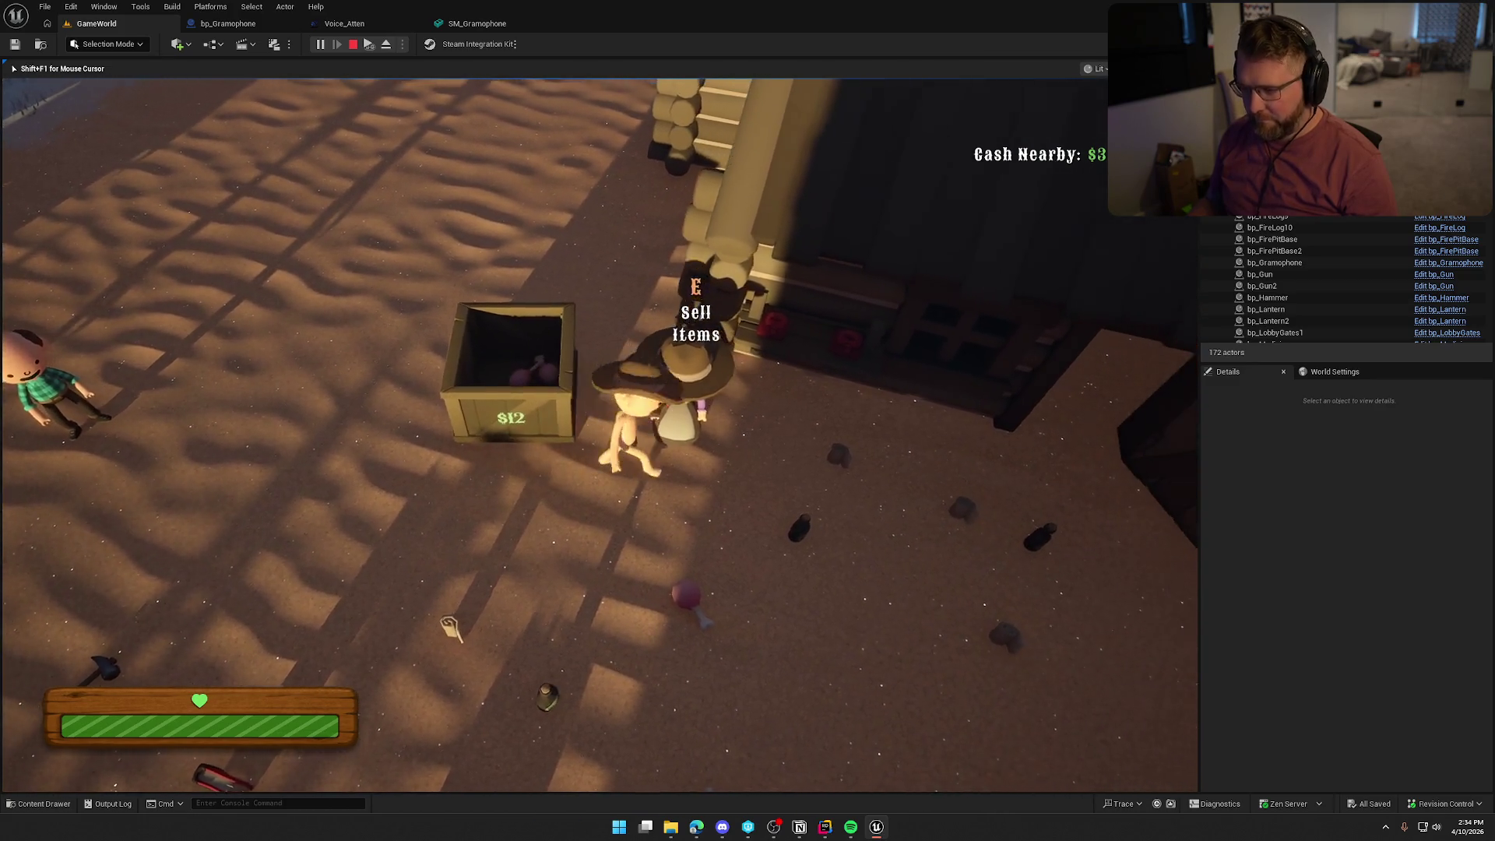
pyautogui.press('s')
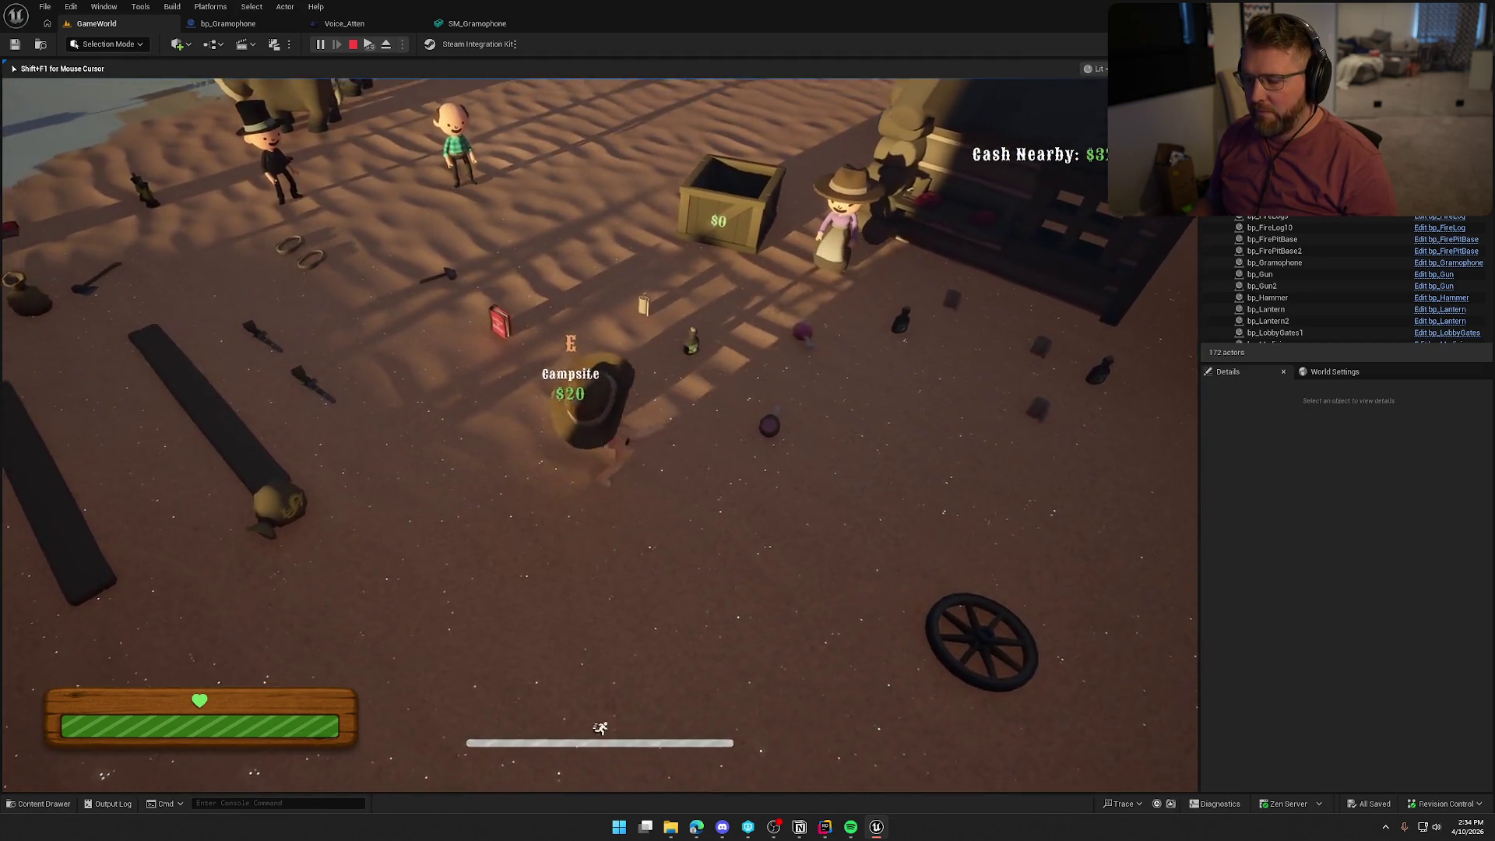
pyautogui.press('w')
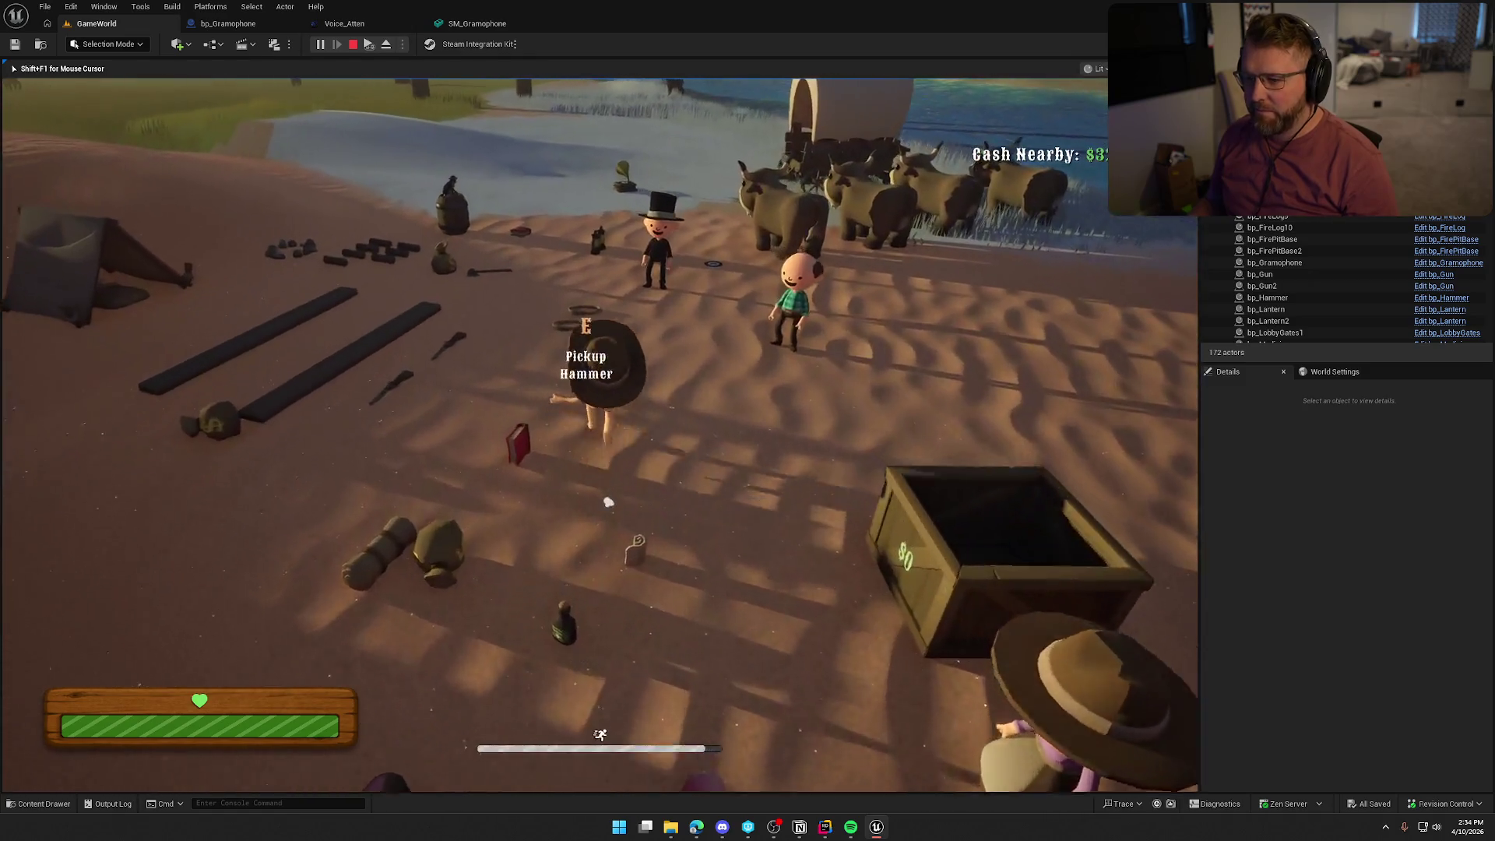
pyautogui.press('s')
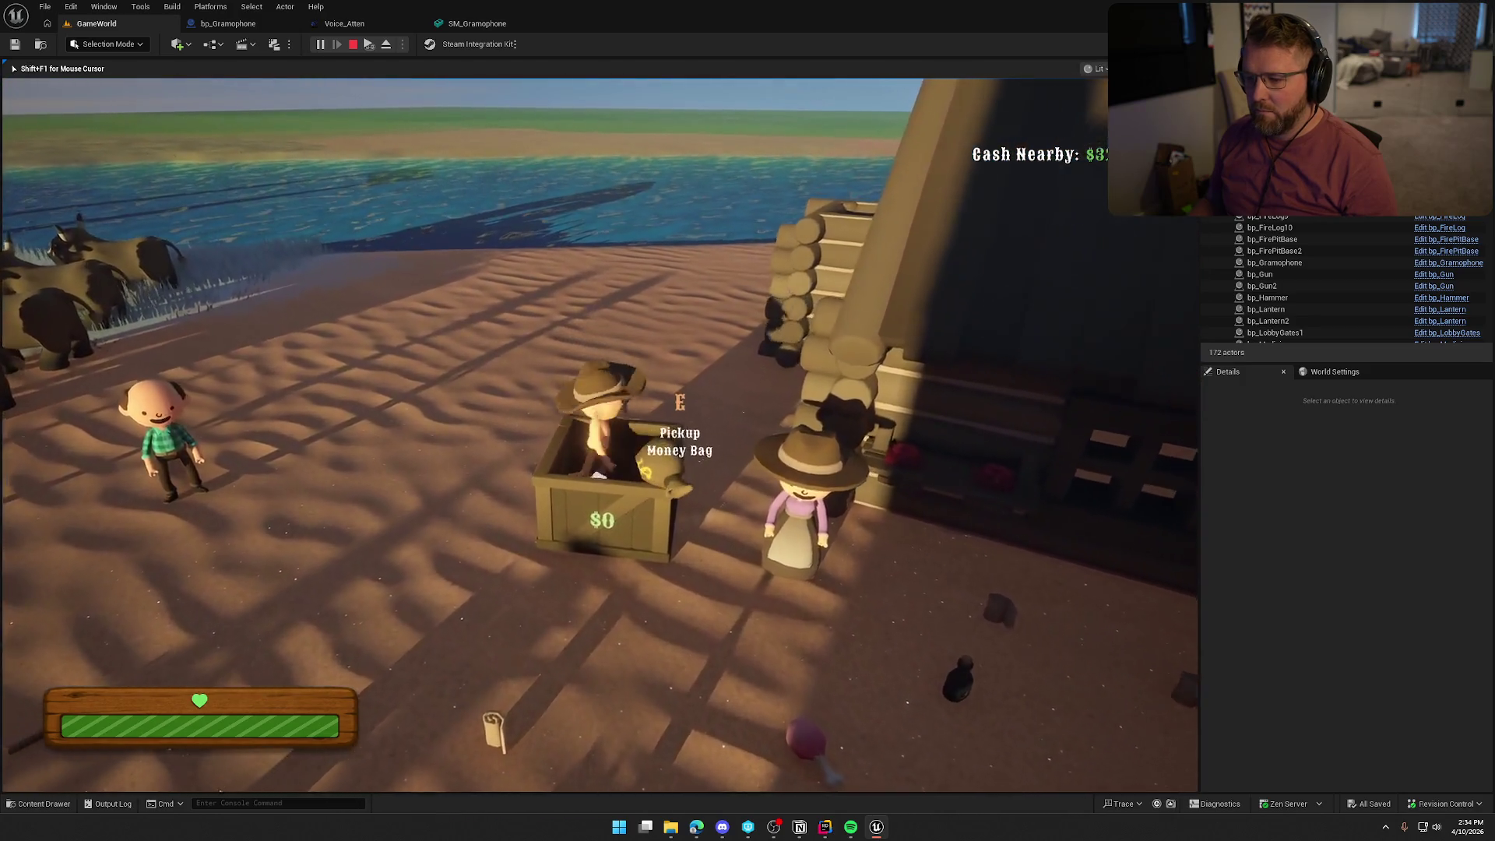
pyautogui.click(600, 436)
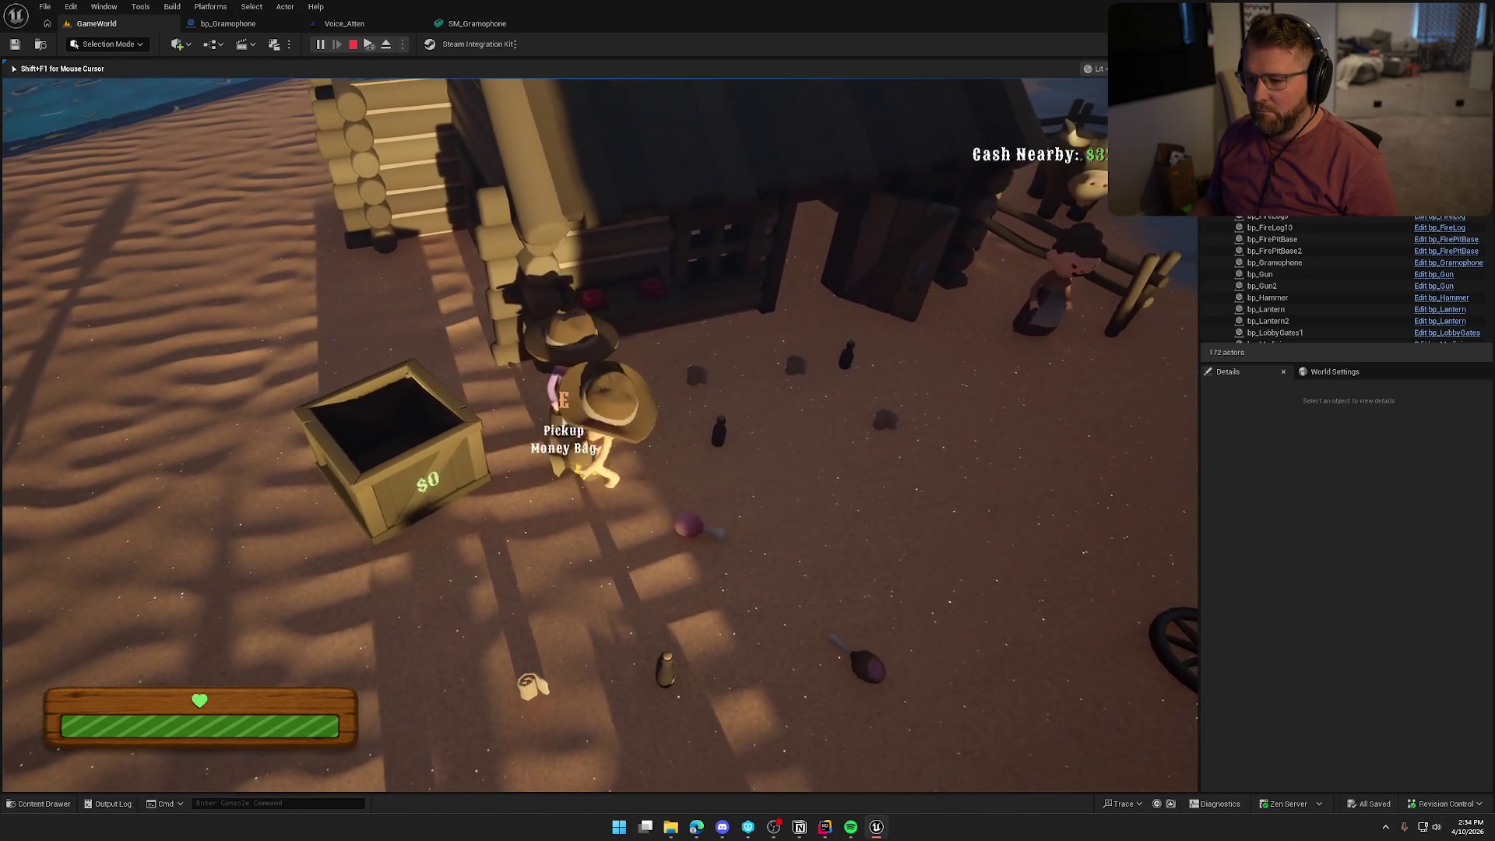
# Drop the money bag into the crate to sell it, walk away, and stop the play test.
pyautogui.press('e')
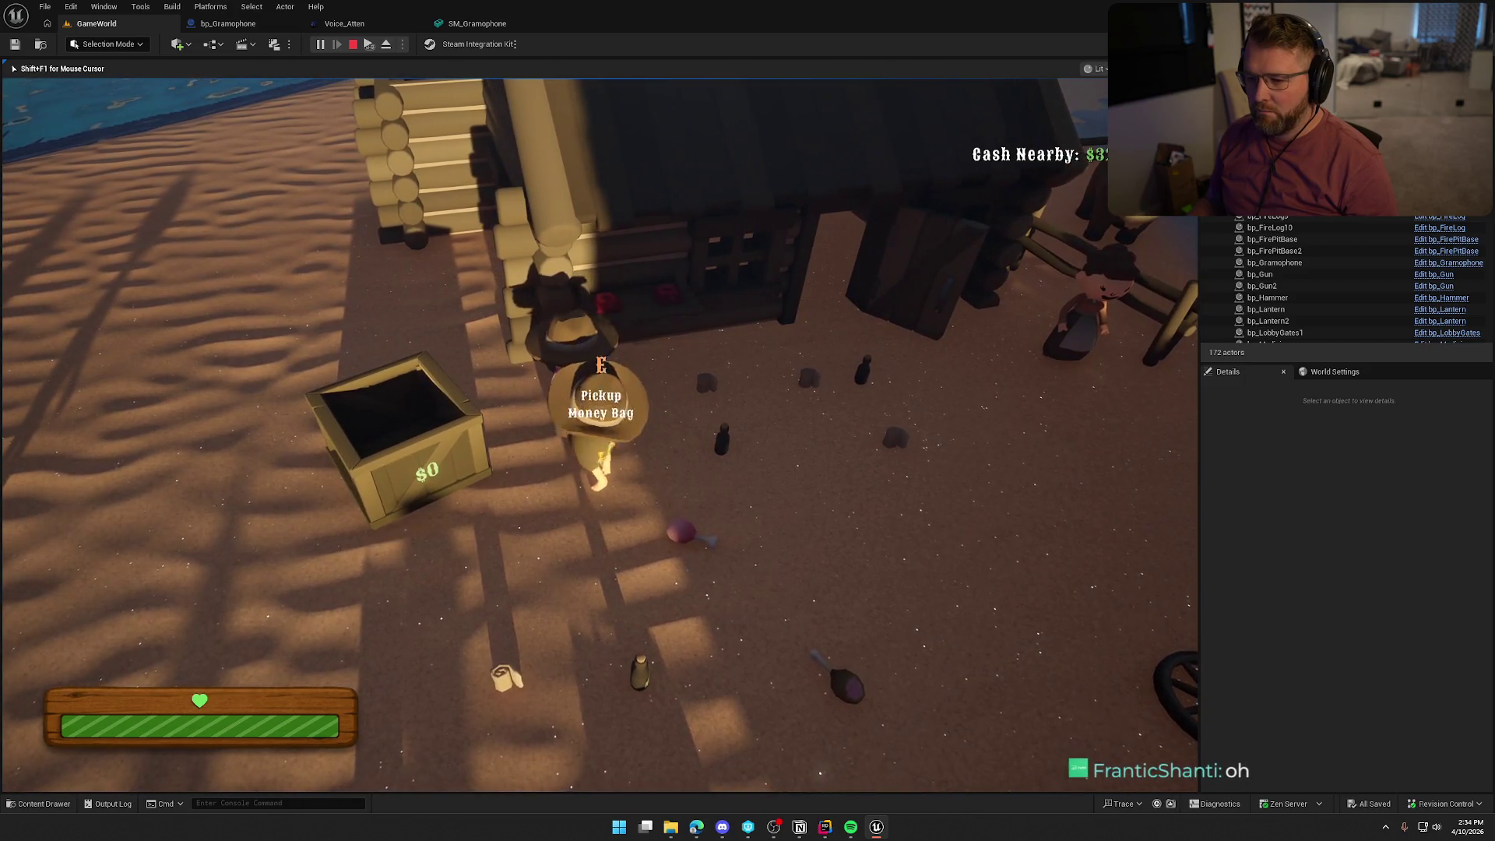
pyautogui.press('e')
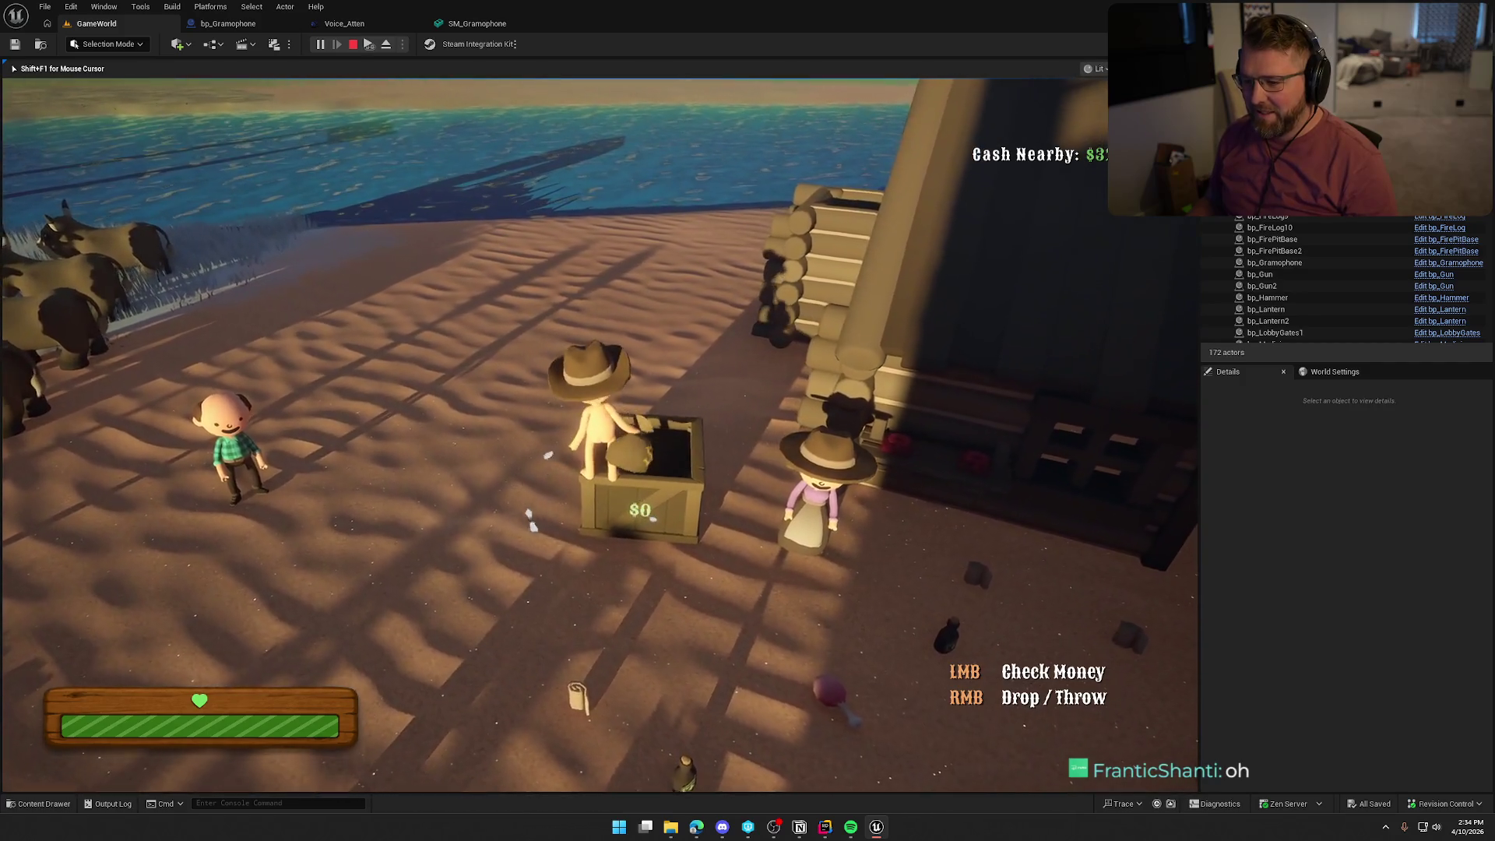
pyautogui.press('e')
pyautogui.press('e')
pyautogui.press('e')
pyautogui.press('s')
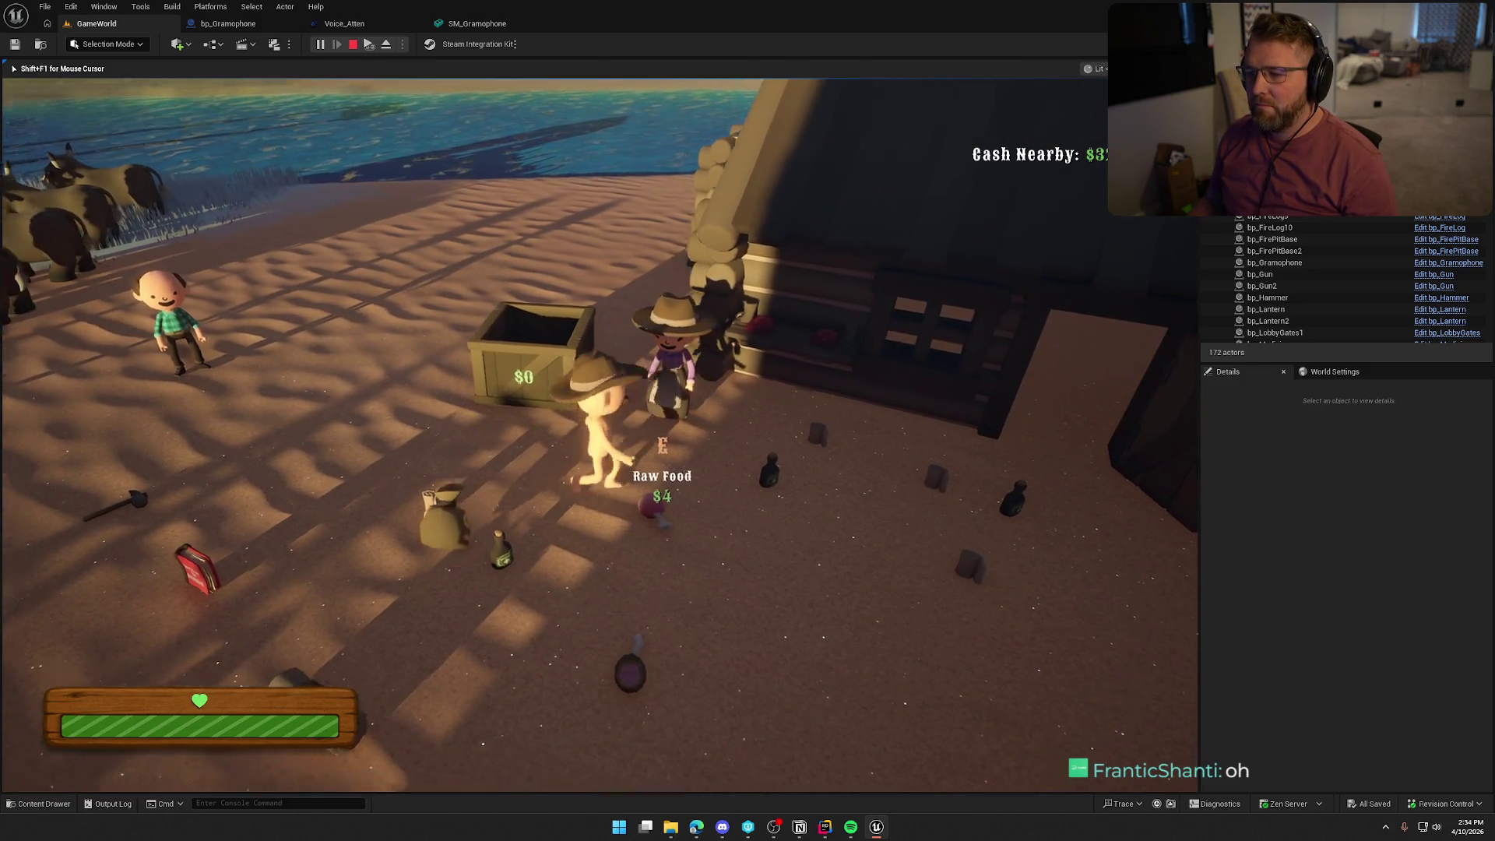
pyautogui.press('s')
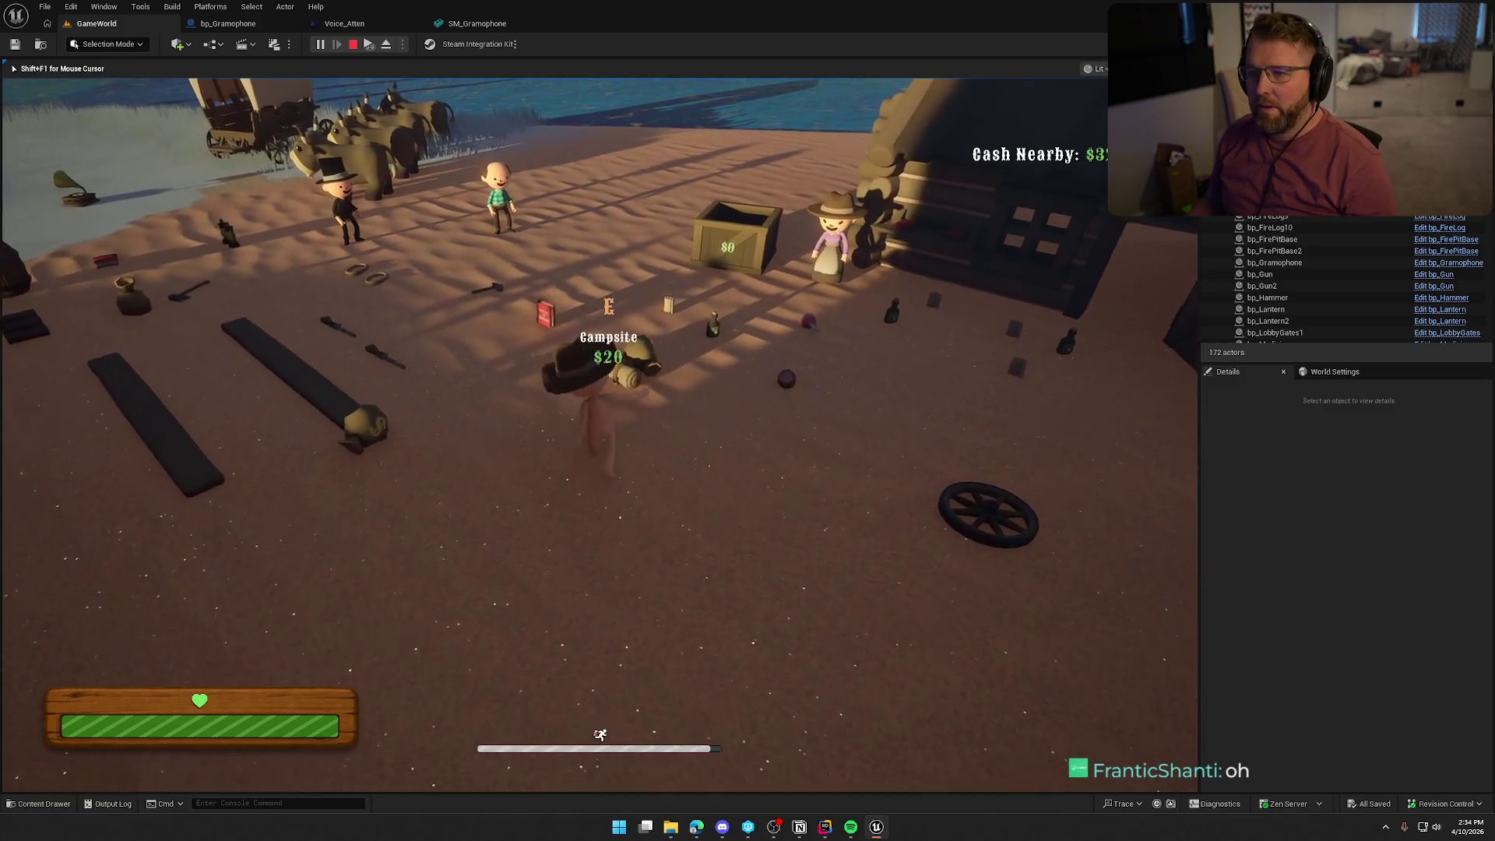
pyautogui.press('Escape')
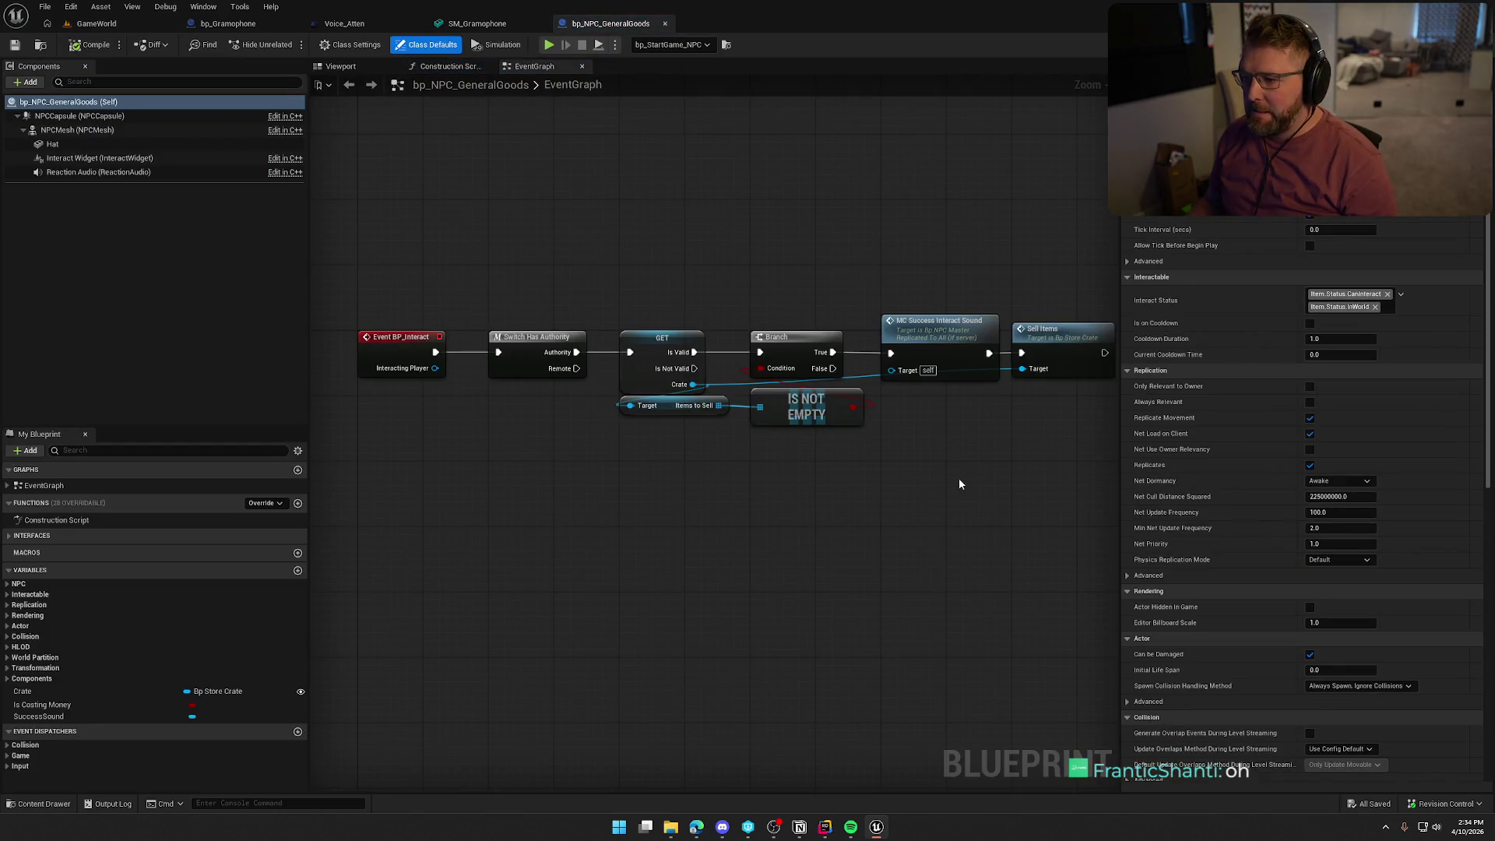
# Open the MC Success Interact Sound event in bp_NPC_Master, then start a new play test in GameWorld.
pyautogui.click(696, 303)
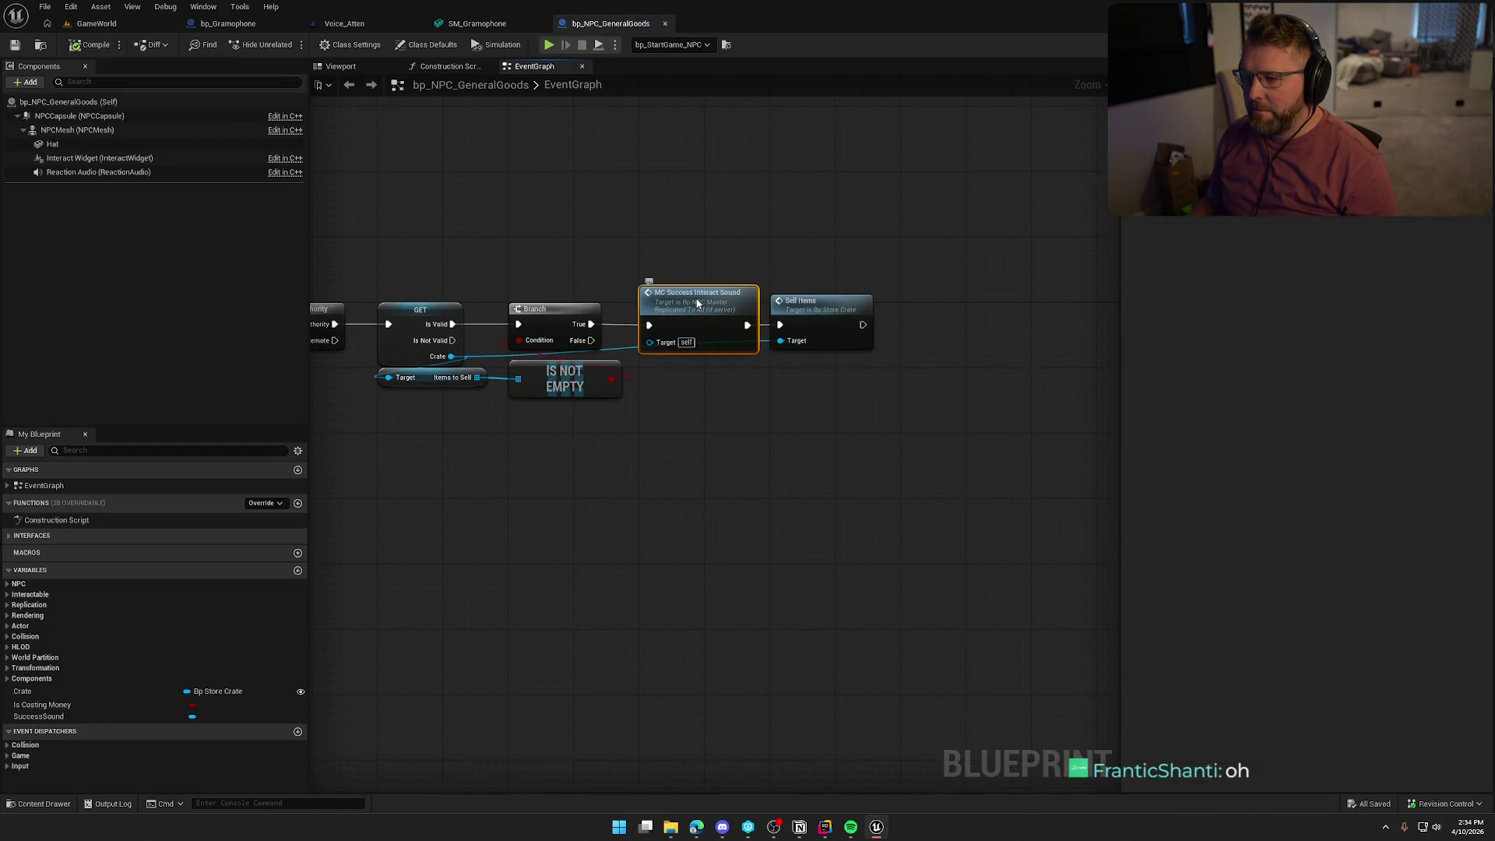
pyautogui.doubleClick(696, 299)
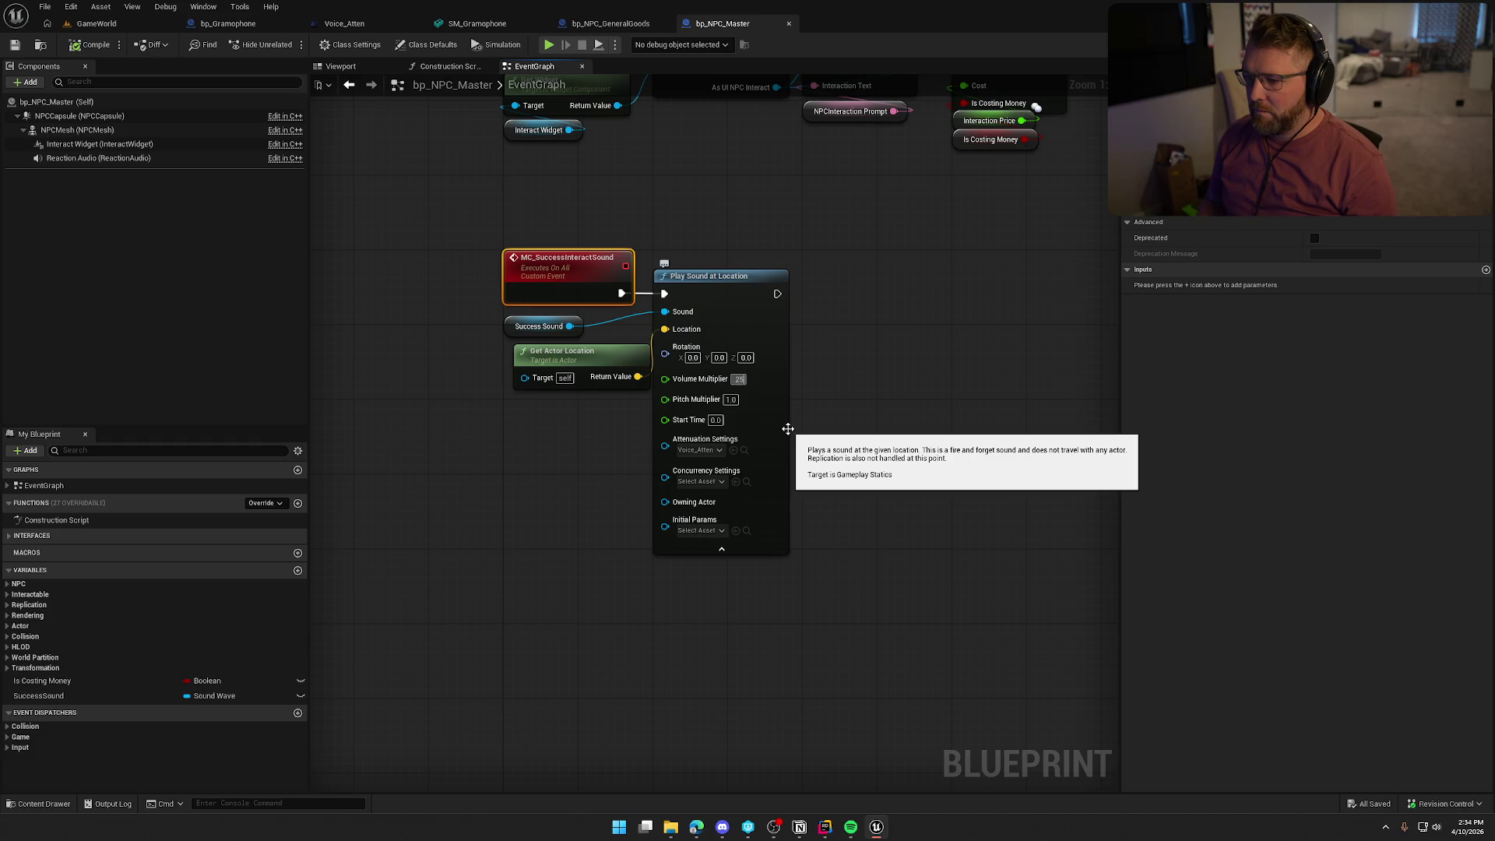
pyautogui.click(100, 23)
pyautogui.hotkey('alt', 'p')
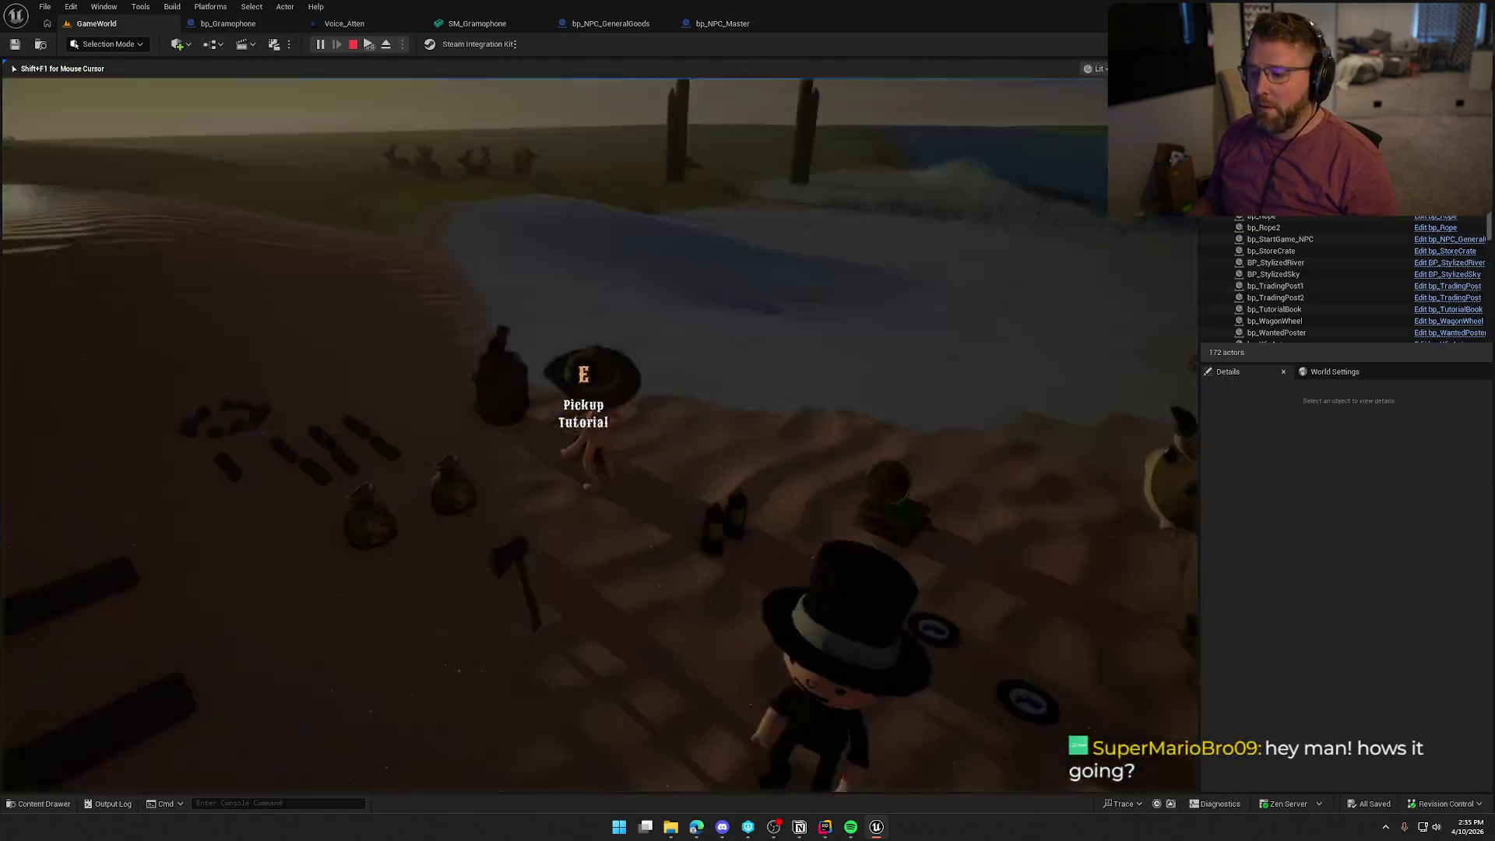
# Walk the character through the camp, onto the trading post crate, and into the river.
pyautogui.press('w')
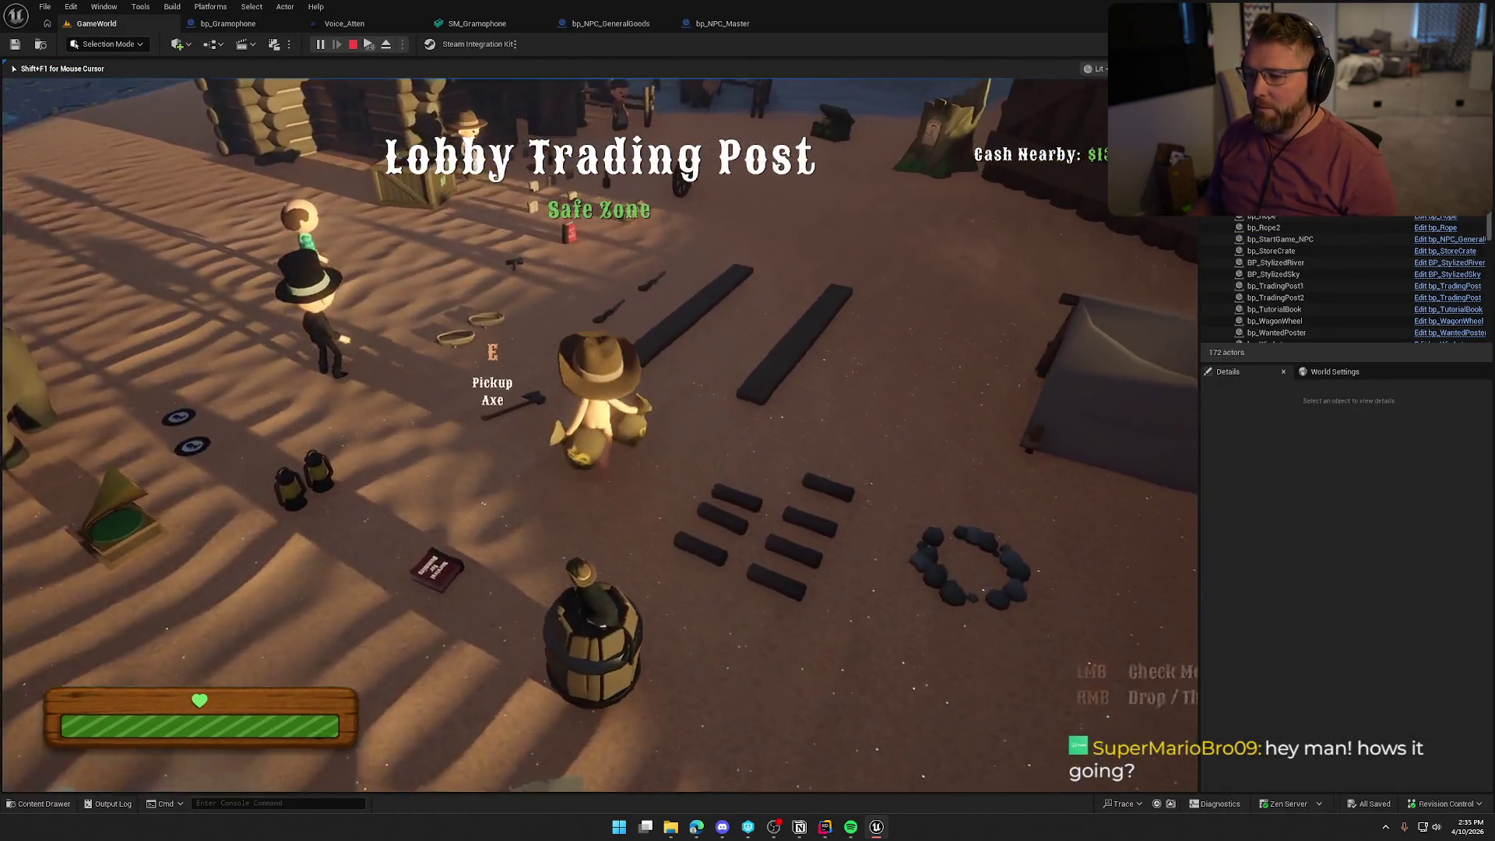
pyautogui.press('space')
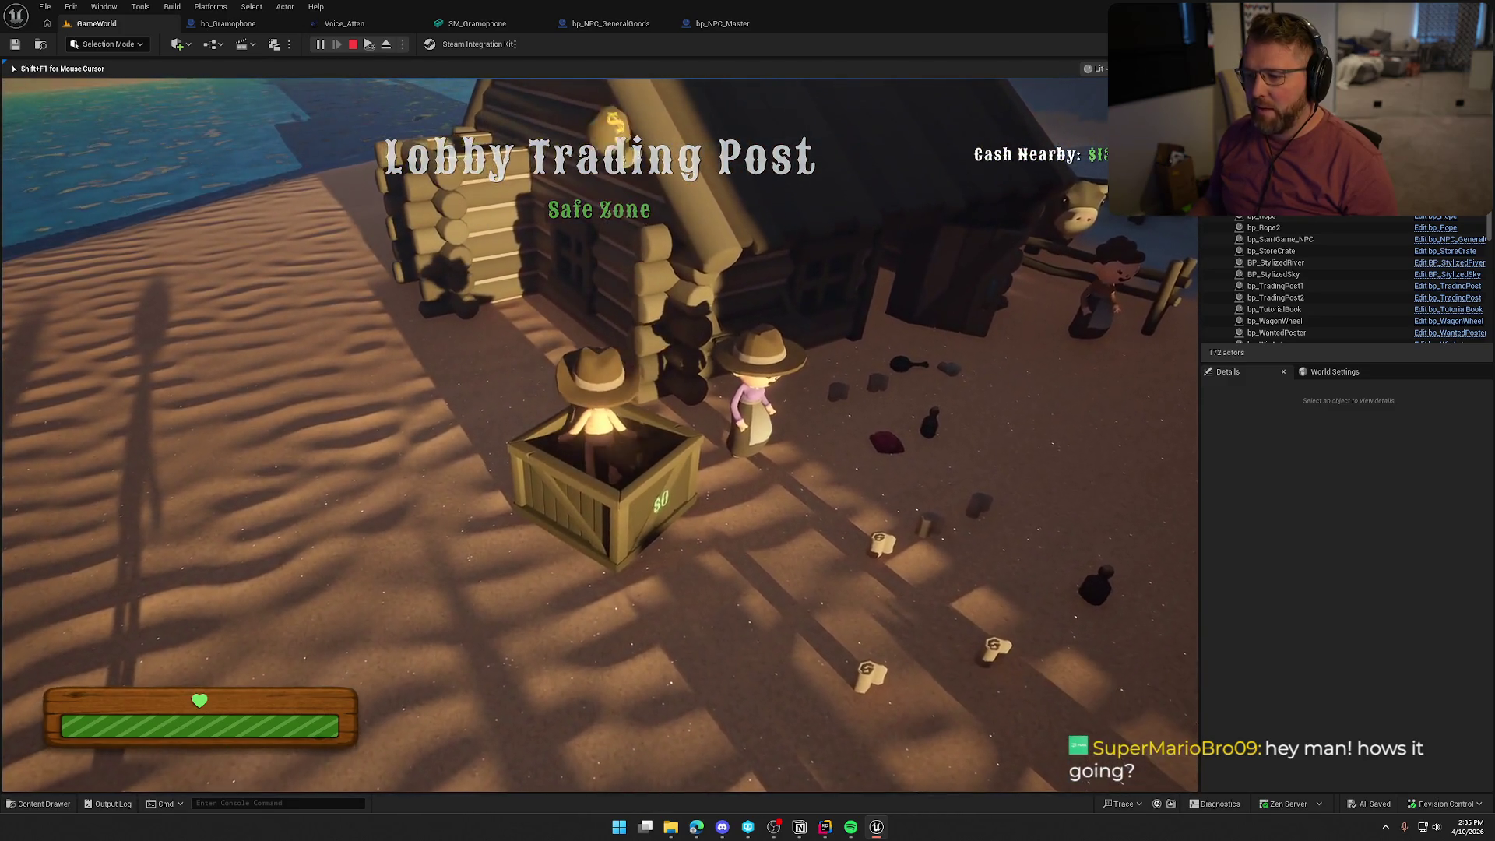
pyautogui.press('w')
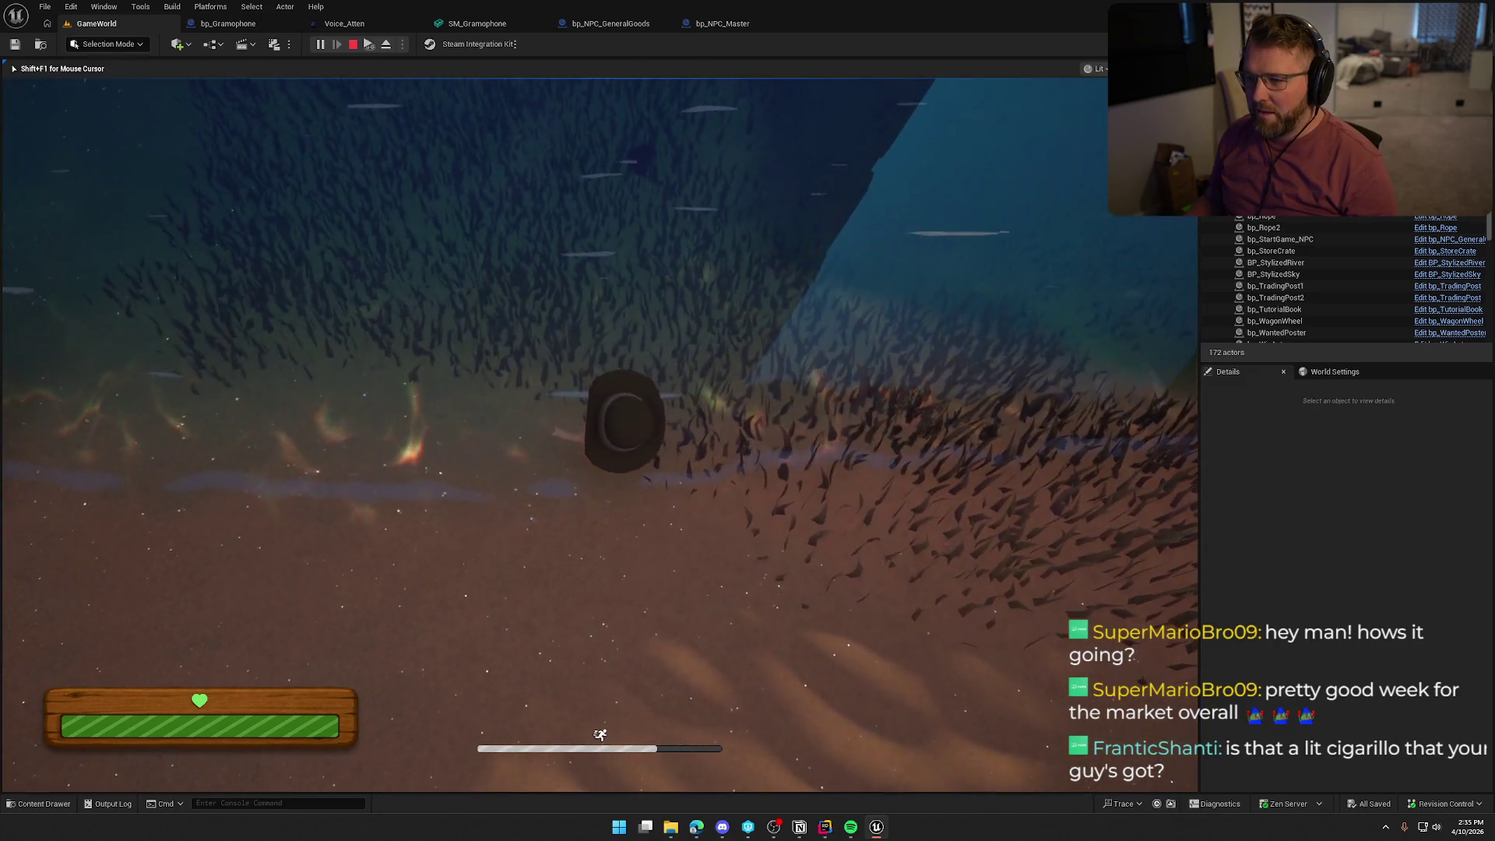
pyautogui.press('w')
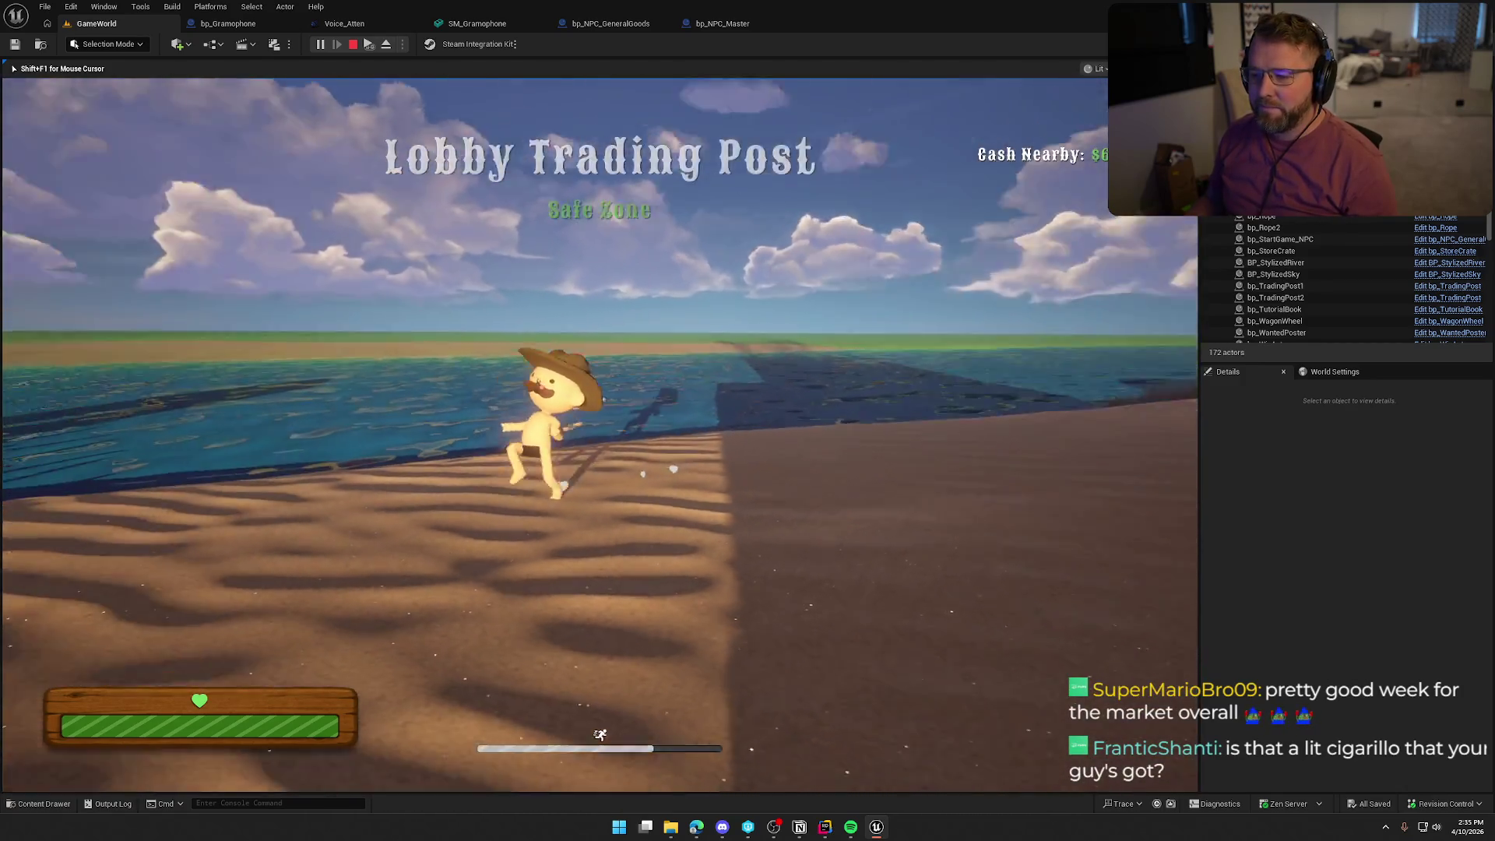
# Return past the crate and wagon to the Start Trail NPC and interact to trigger its reaction sound.
pyautogui.press('w')
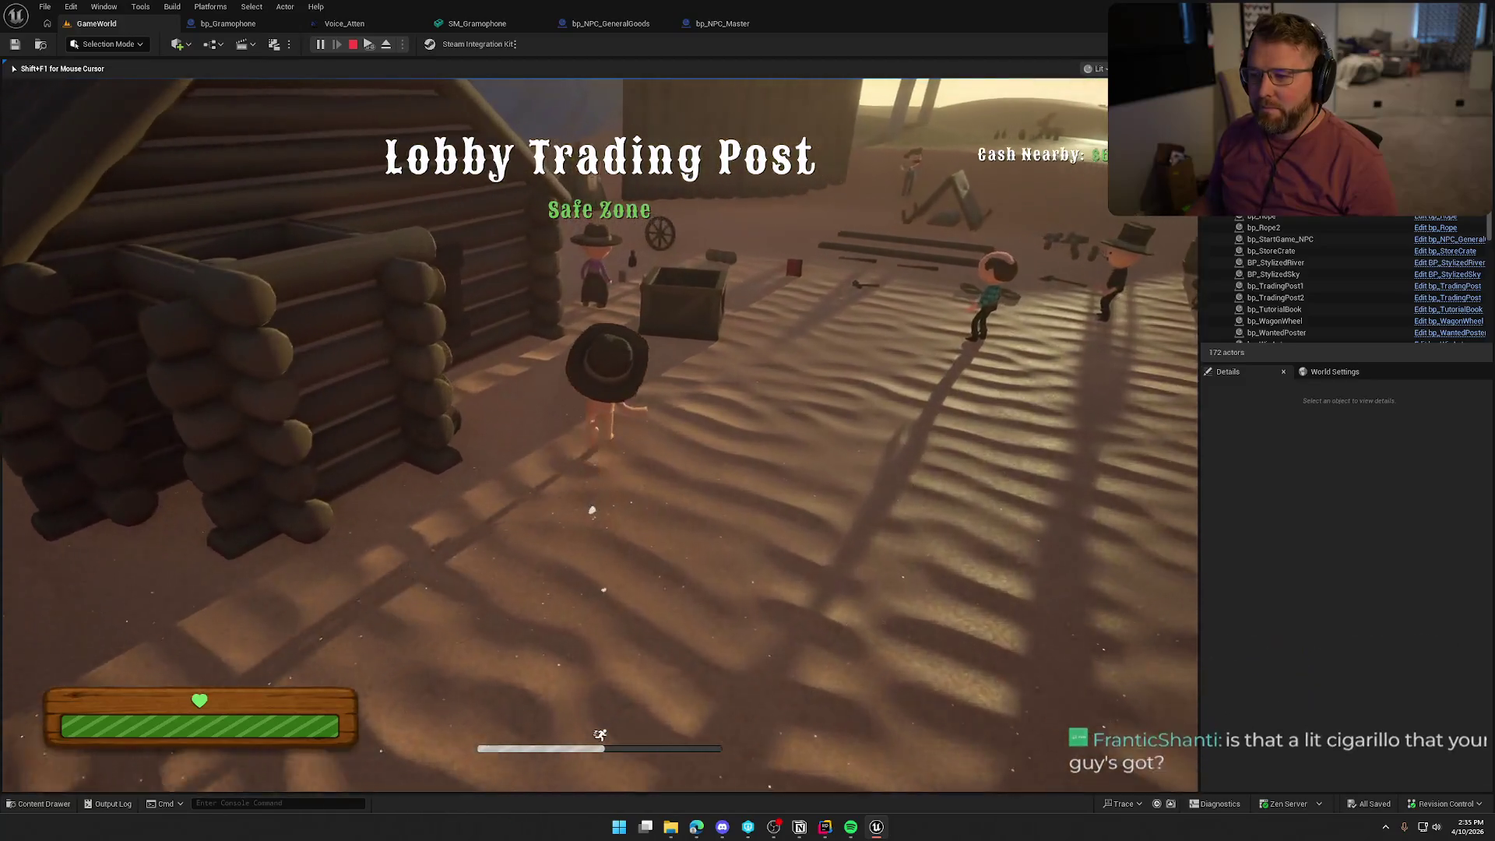
pyautogui.press('w')
pyautogui.press('w')
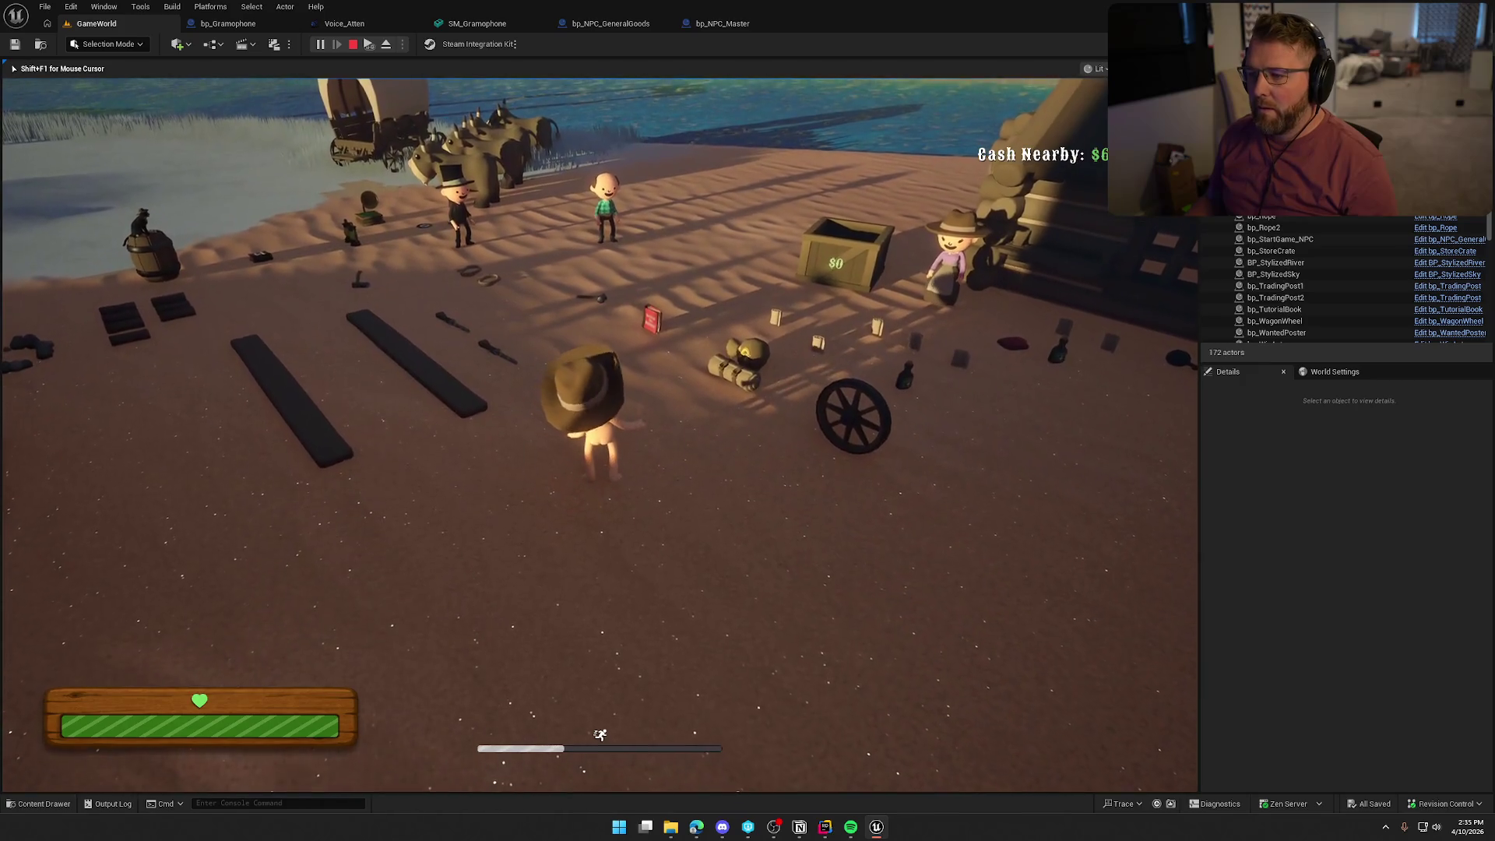
pyautogui.press('w')
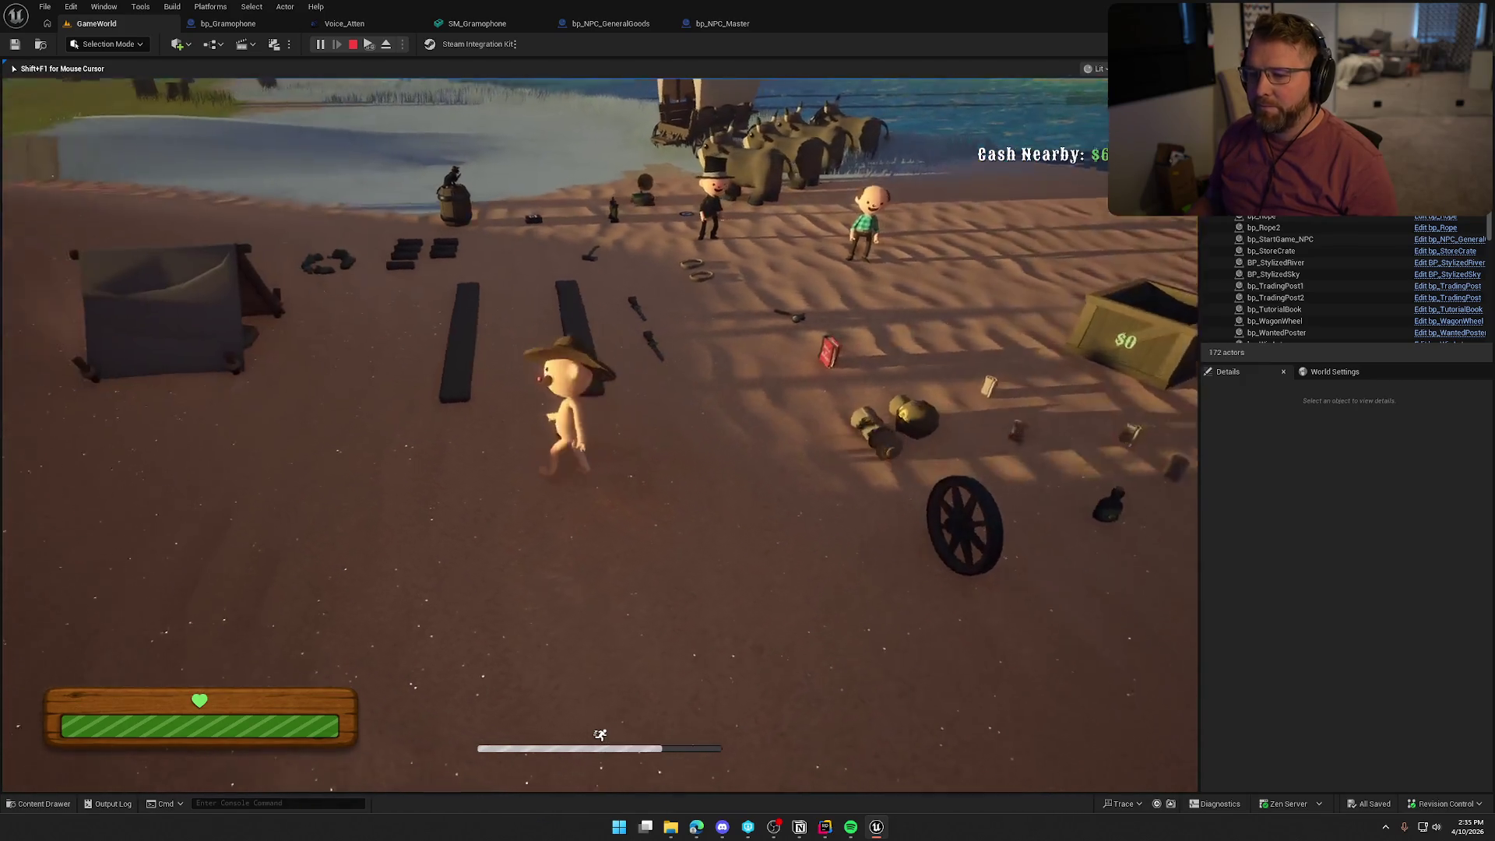
pyautogui.hotkey('shift', 'w')
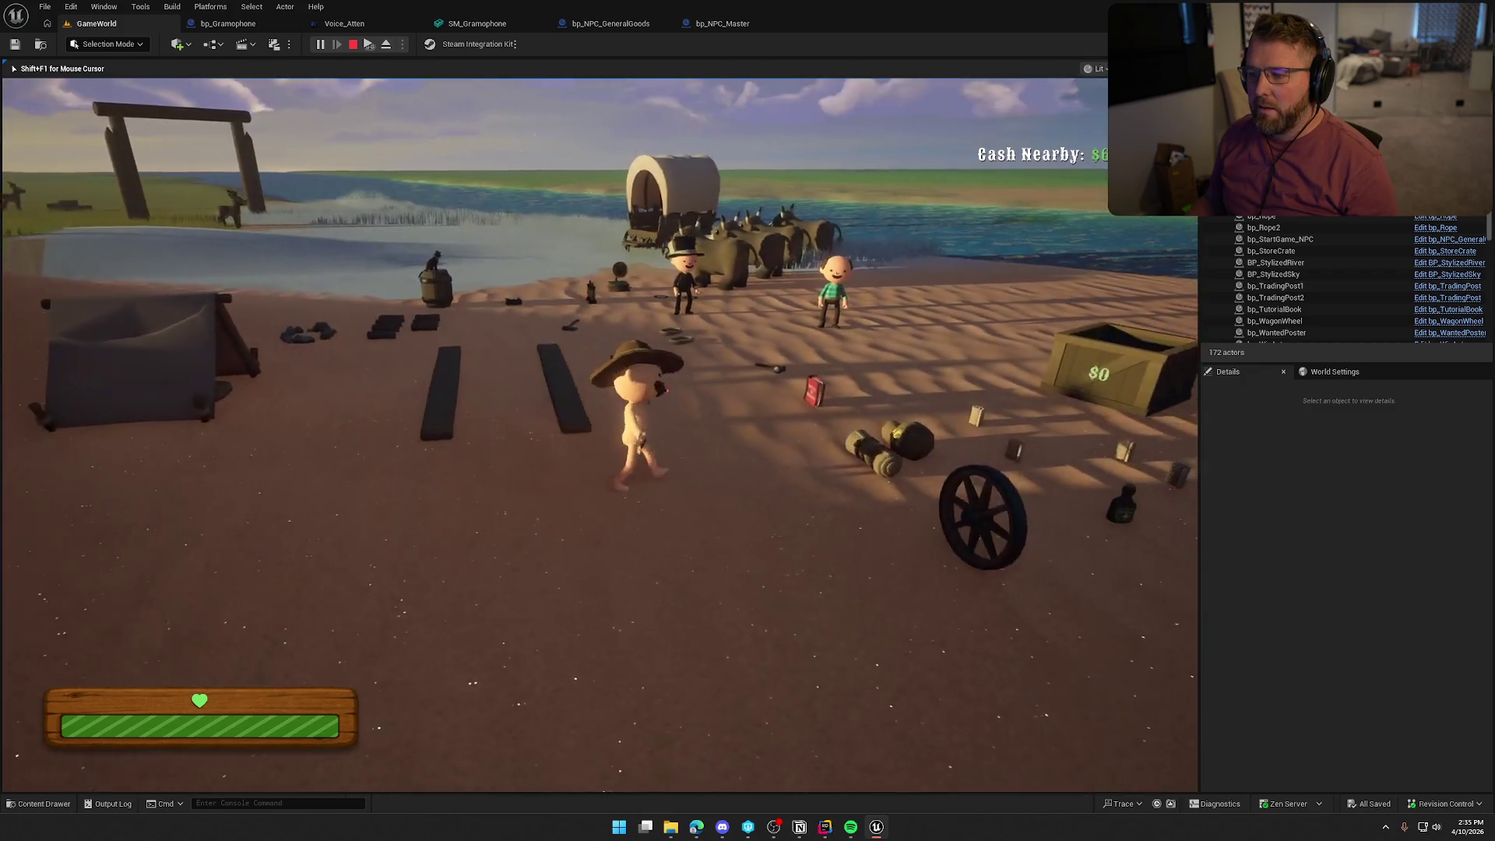
pyautogui.press('w')
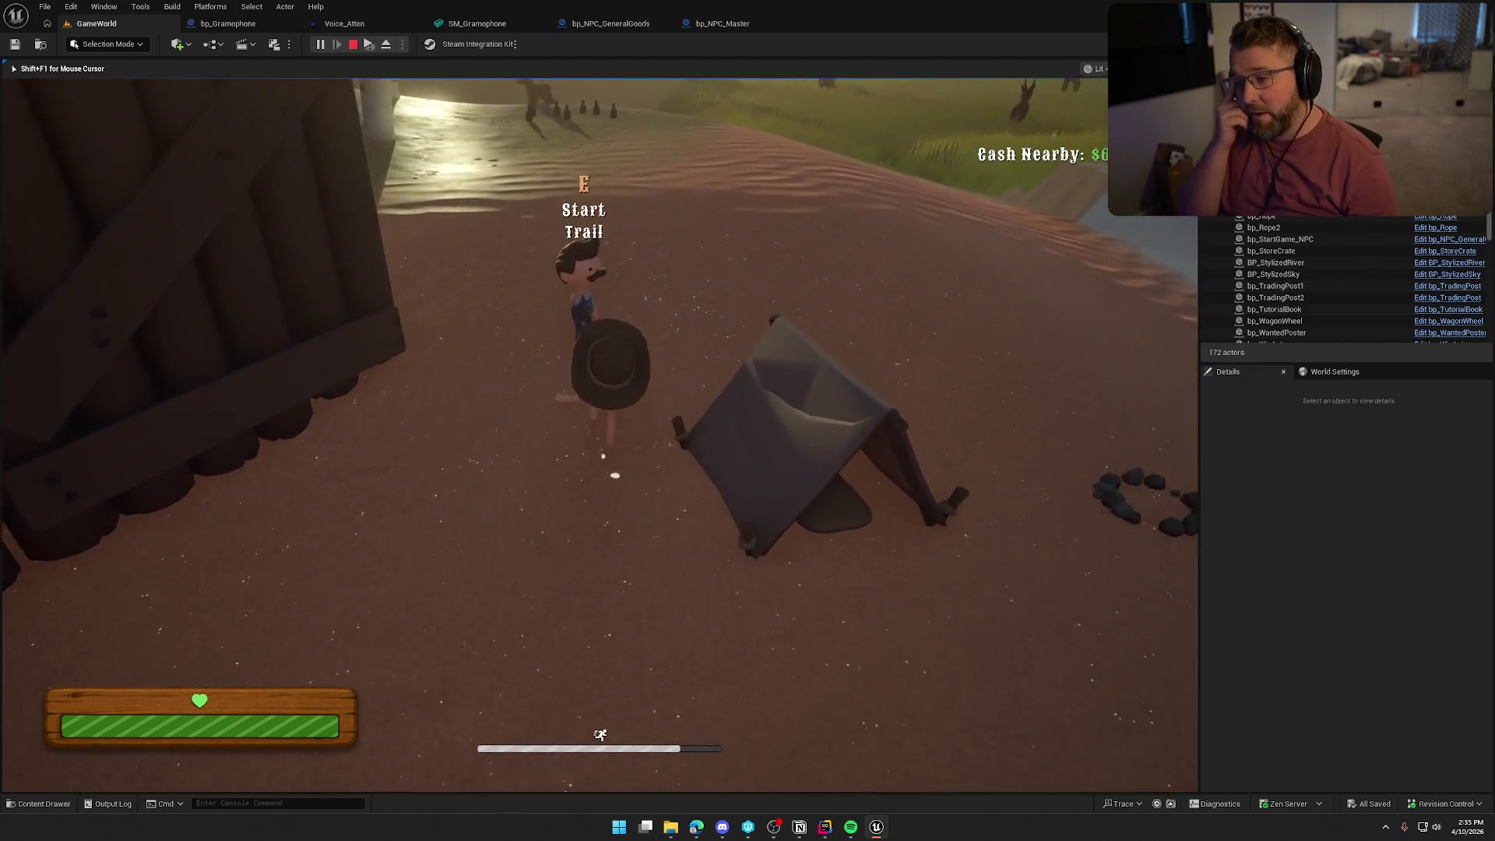
pyautogui.press('e')
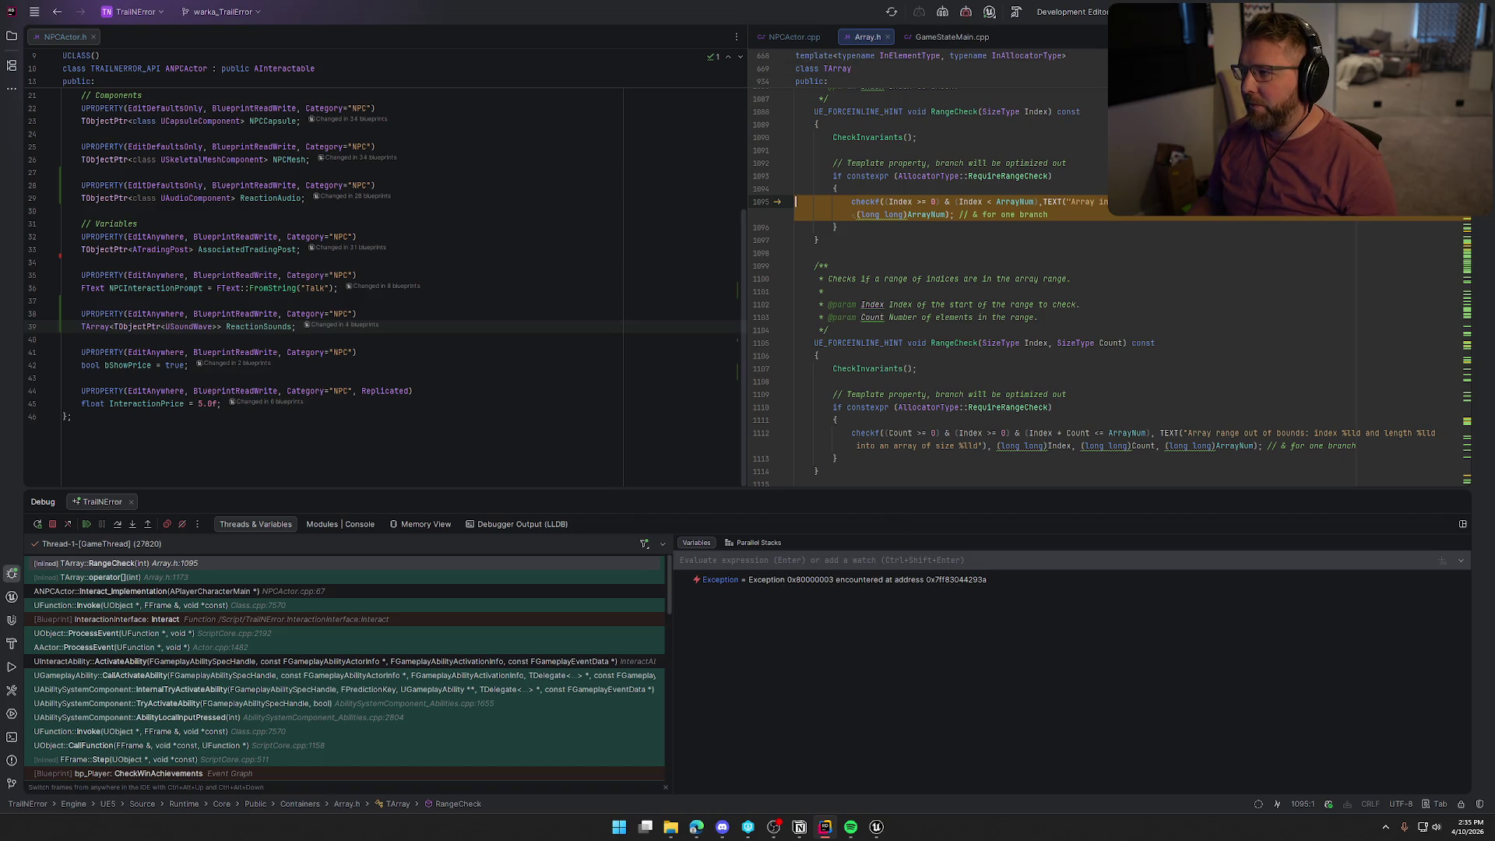
# Stop the crashed debug session, collapse the Debug panel, and close the Array.h and GameStateMain.cpp tabs.
pyautogui.hotkey('ctrl', 'F2')
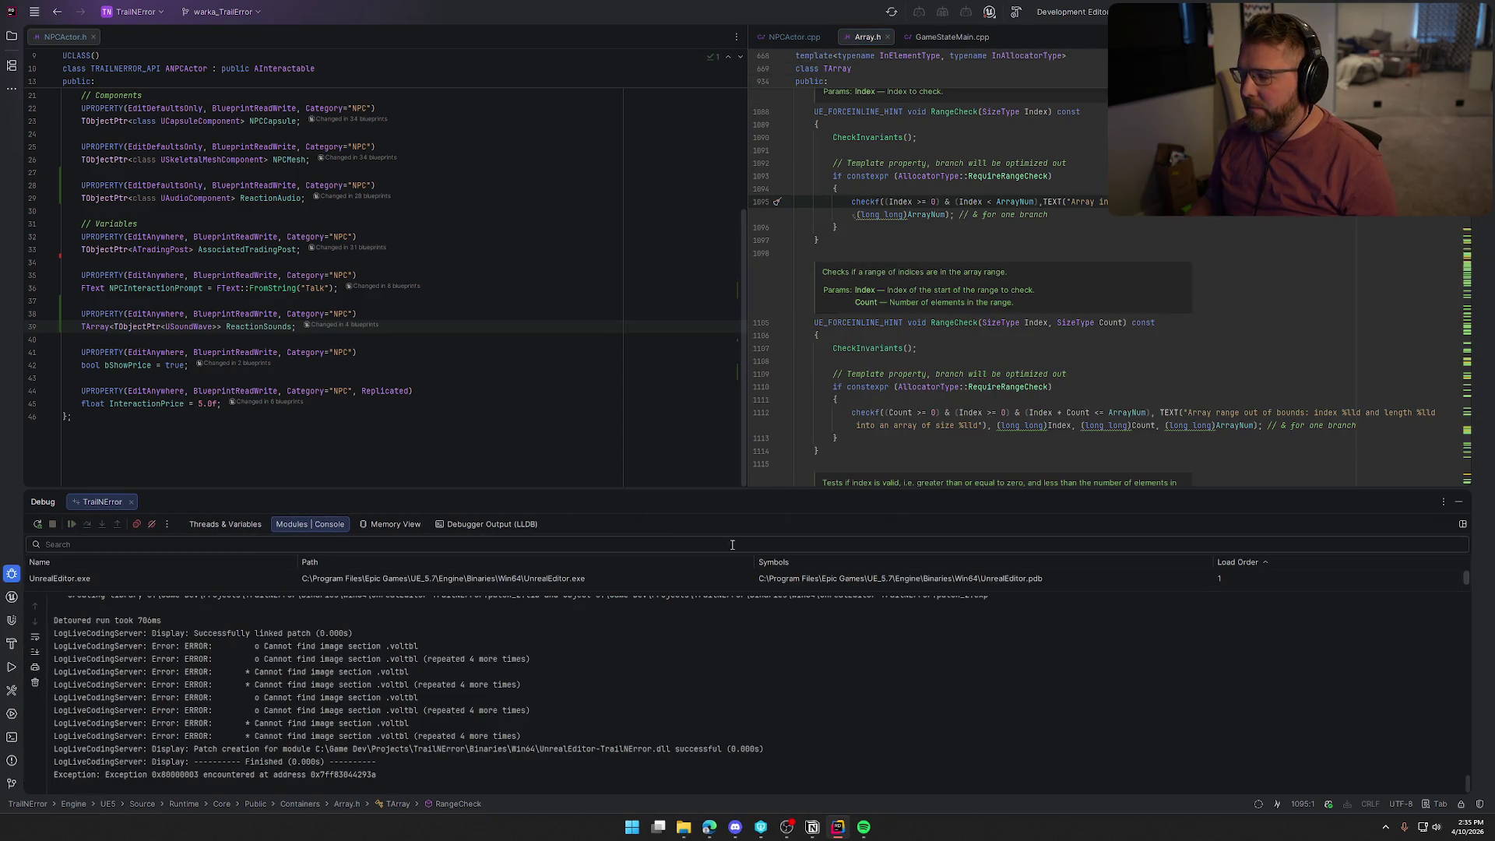
pyautogui.click(1459, 504)
pyautogui.click(887, 37)
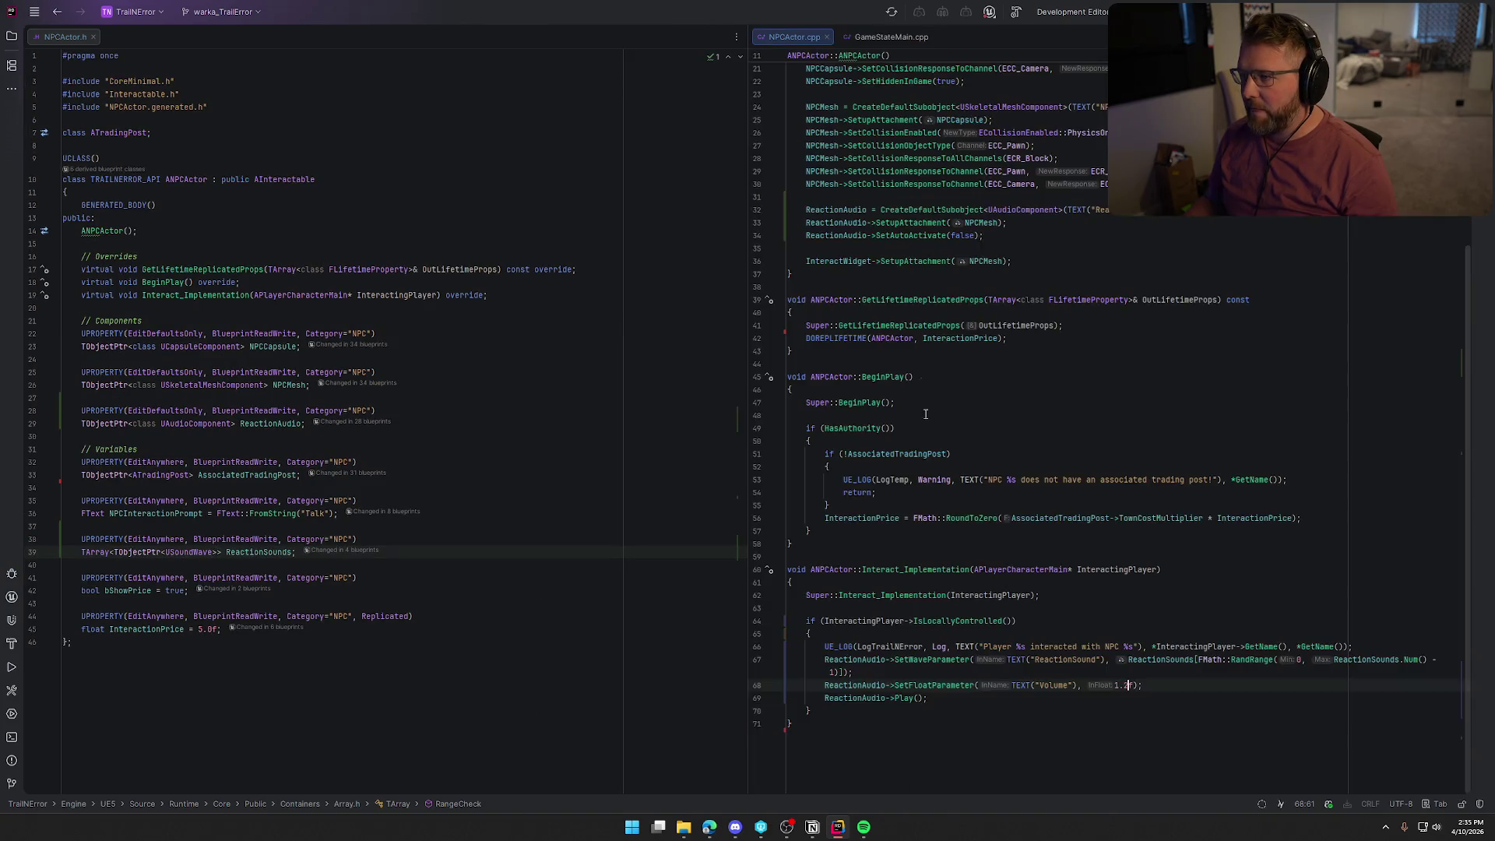
pyautogui.middleClick(889, 31)
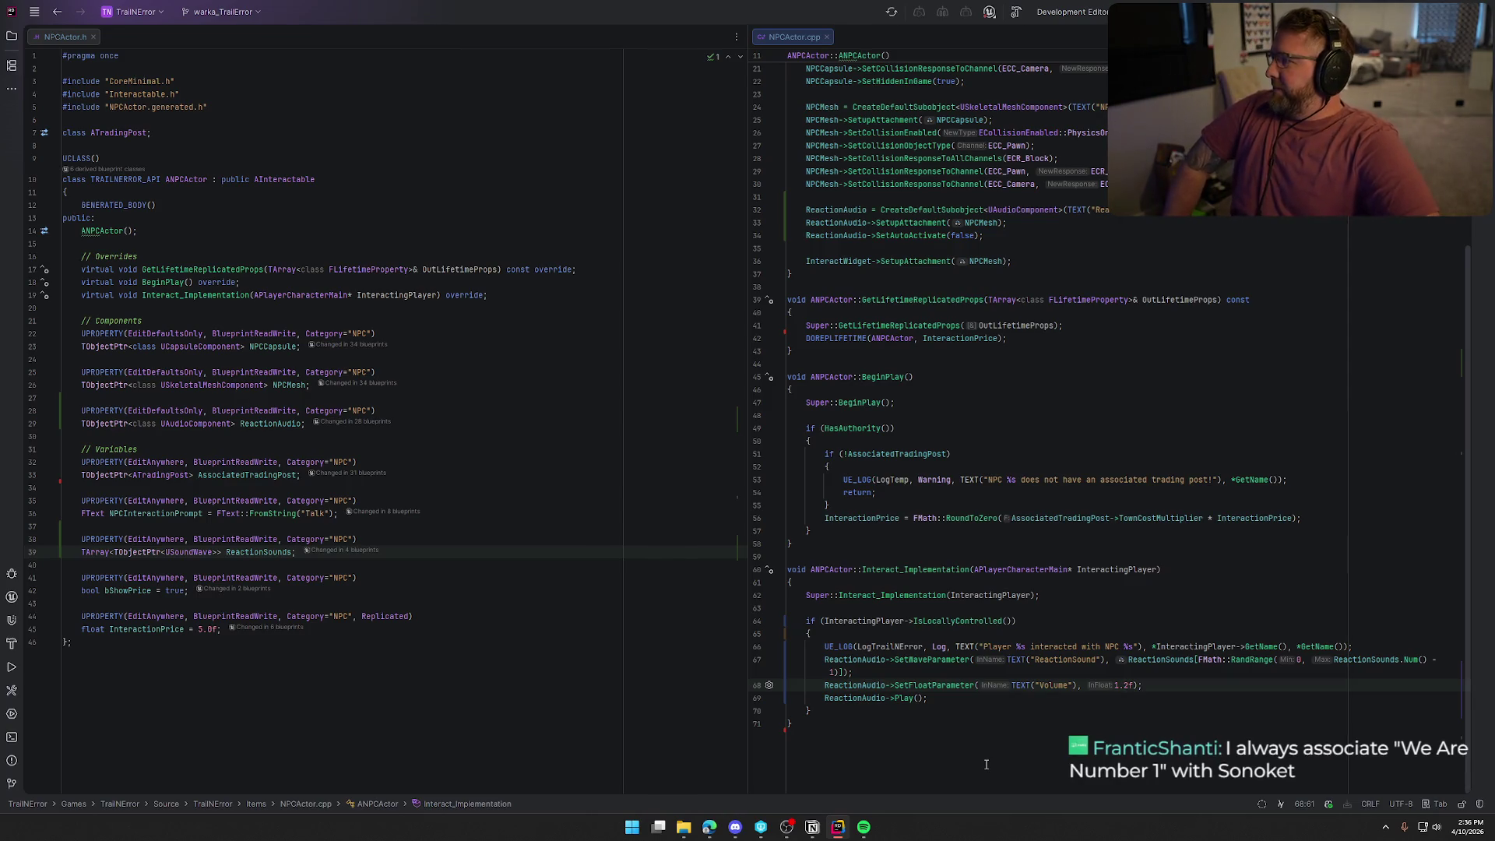
# Review the NPCActor.cpp code with the reaction Volume at 1.2f, then build the project.
pyautogui.click(958, 744)
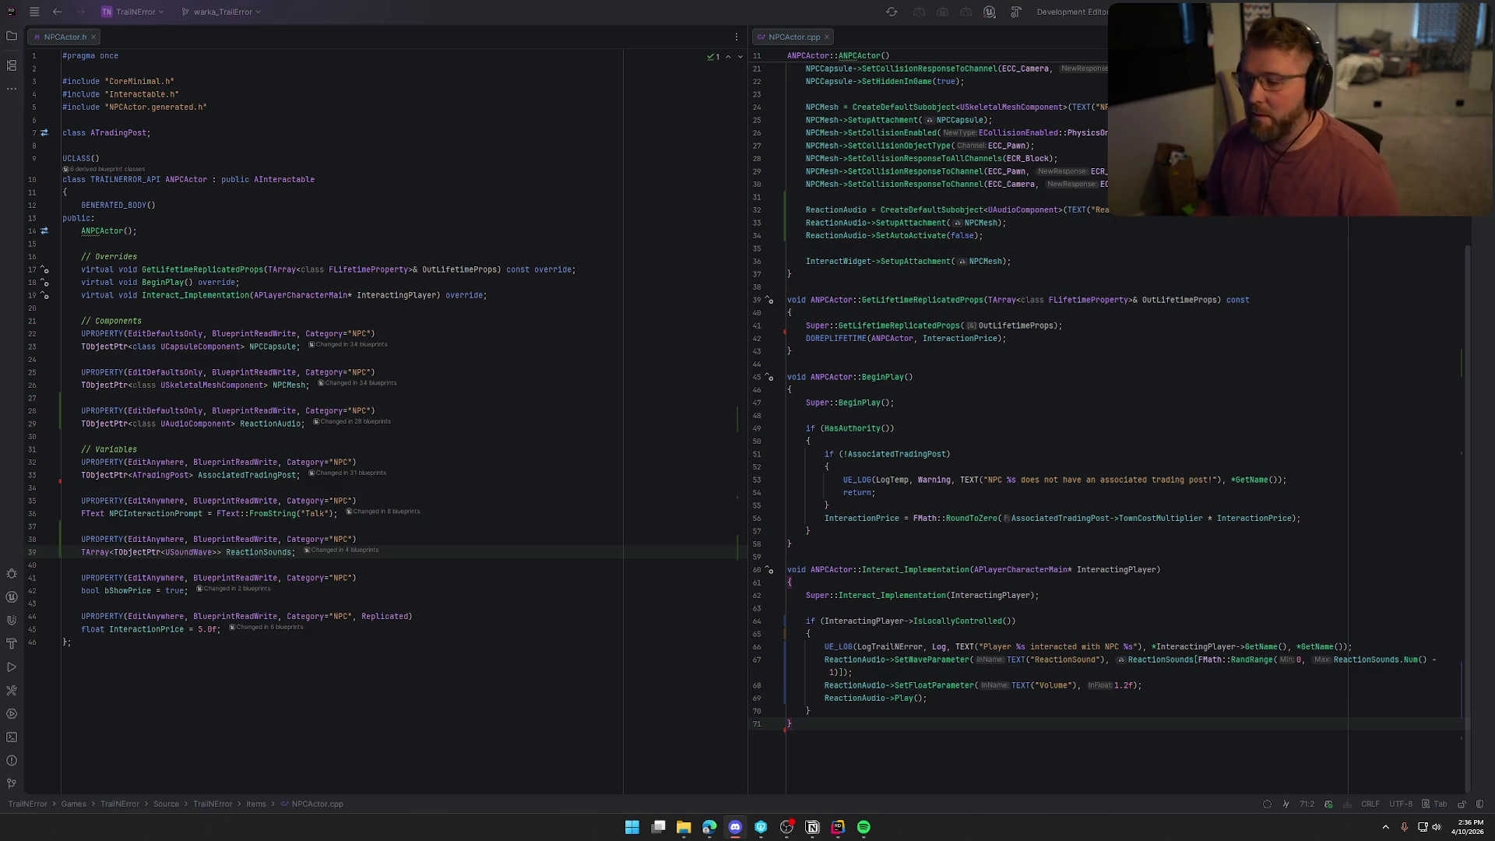
pyautogui.click(991, 393)
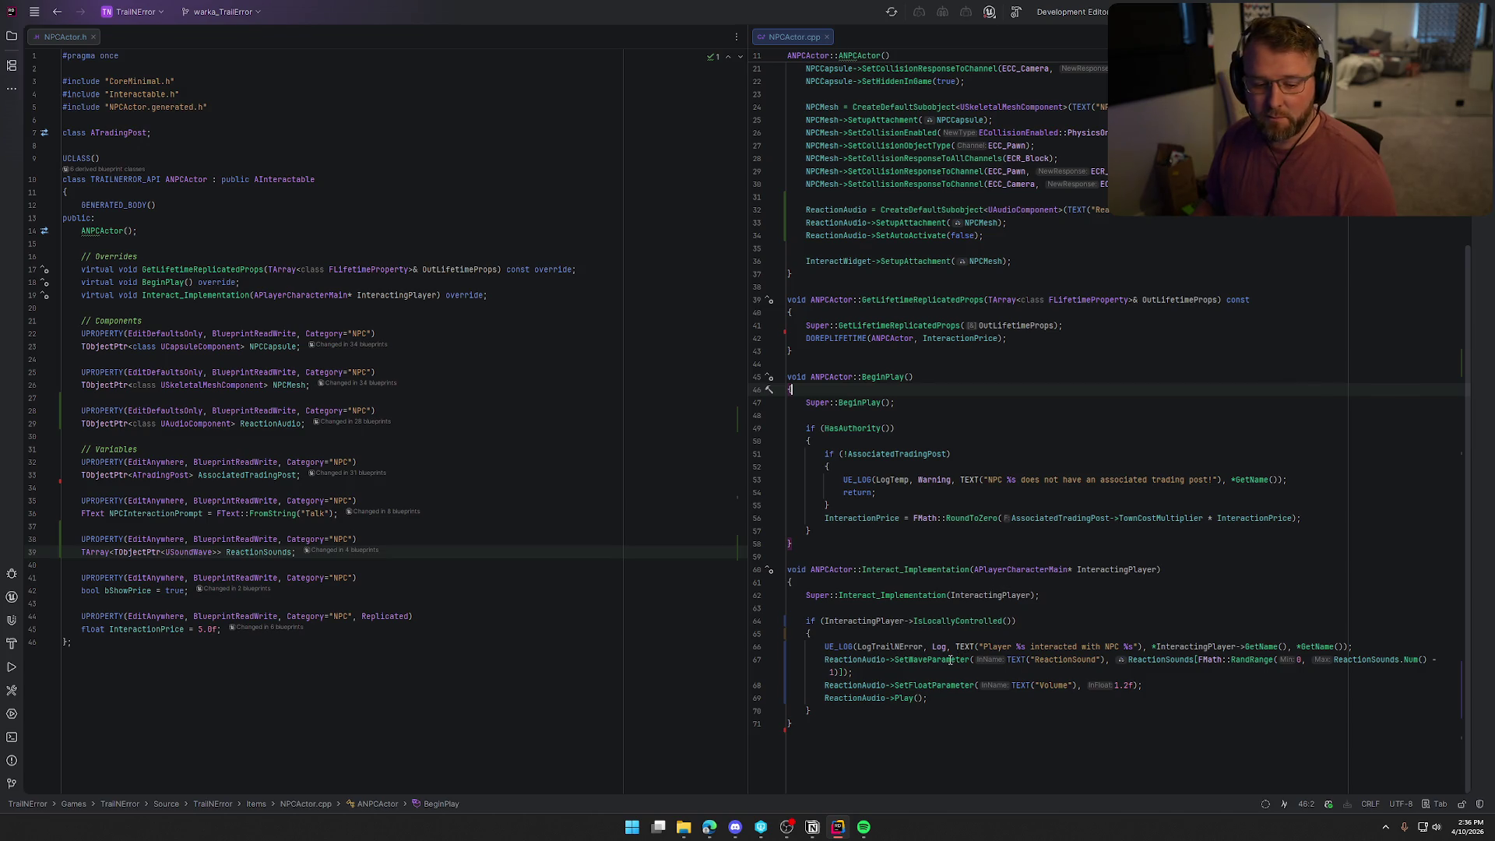
pyautogui.moveTo(950, 660)
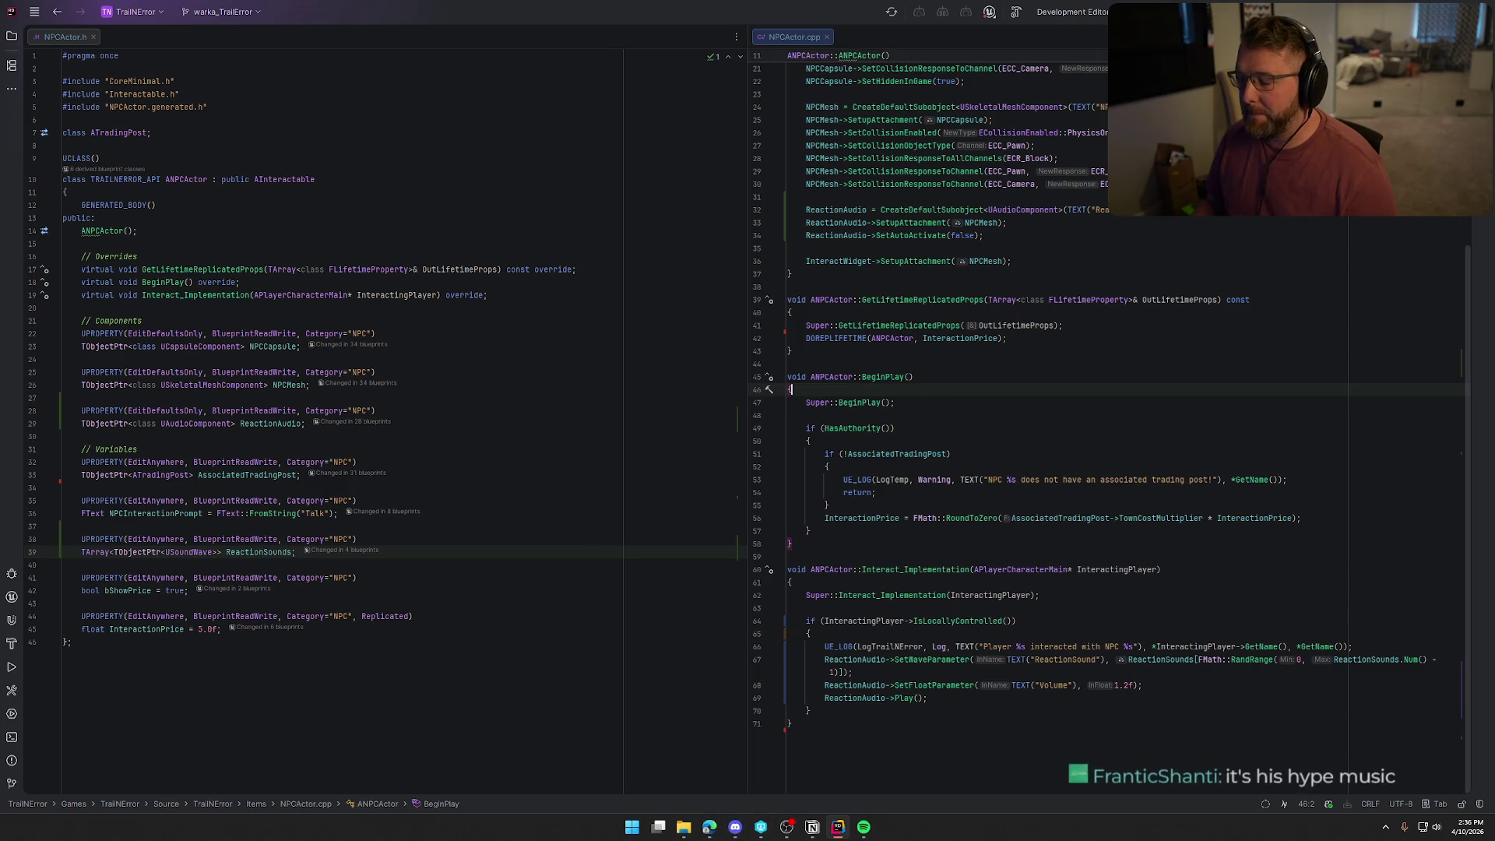
pyautogui.hotkey('ctrl', 'shift', 'b')
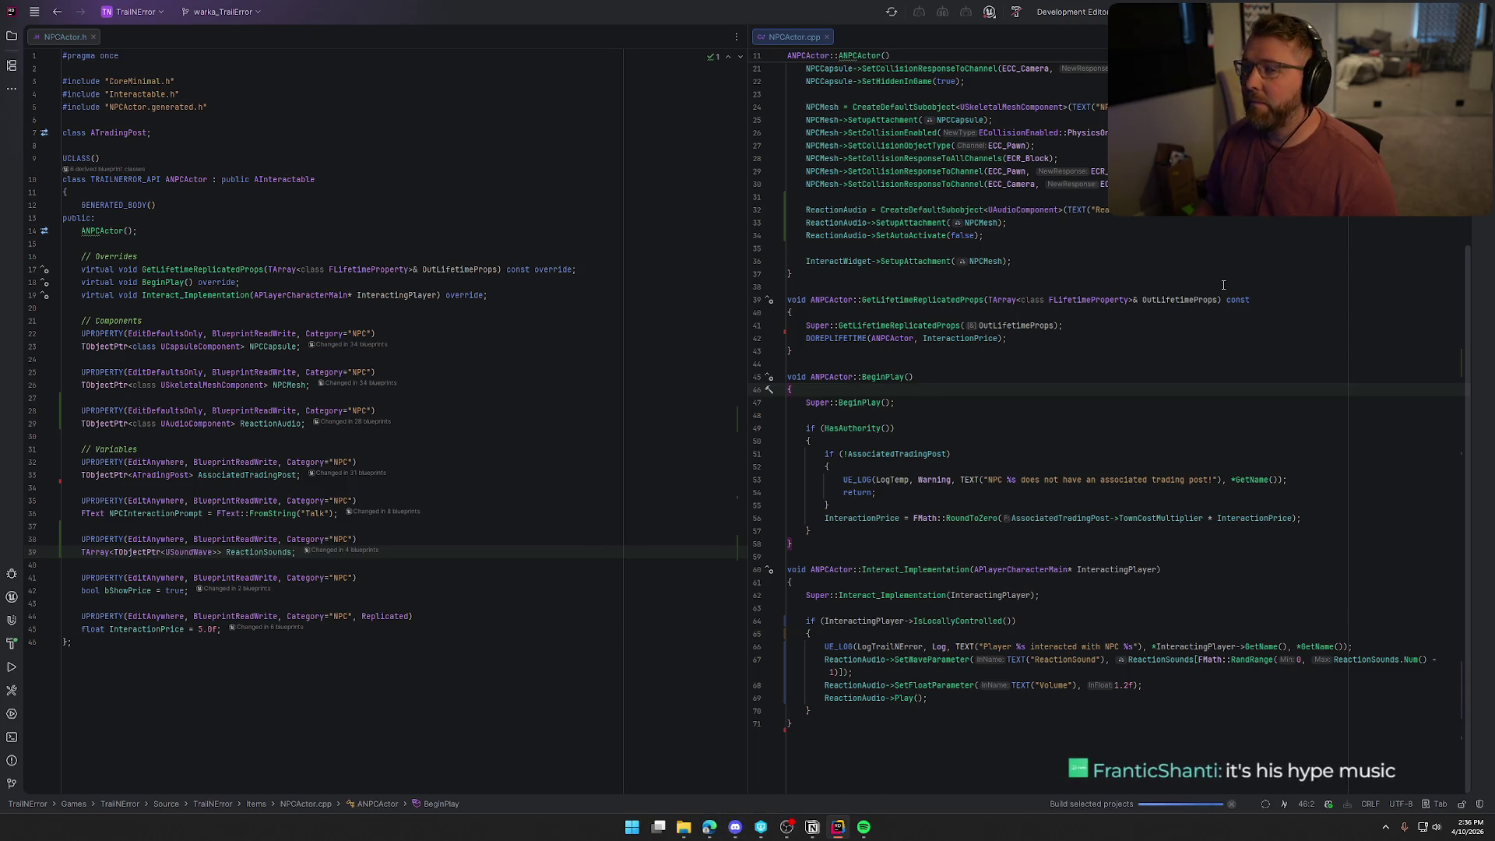
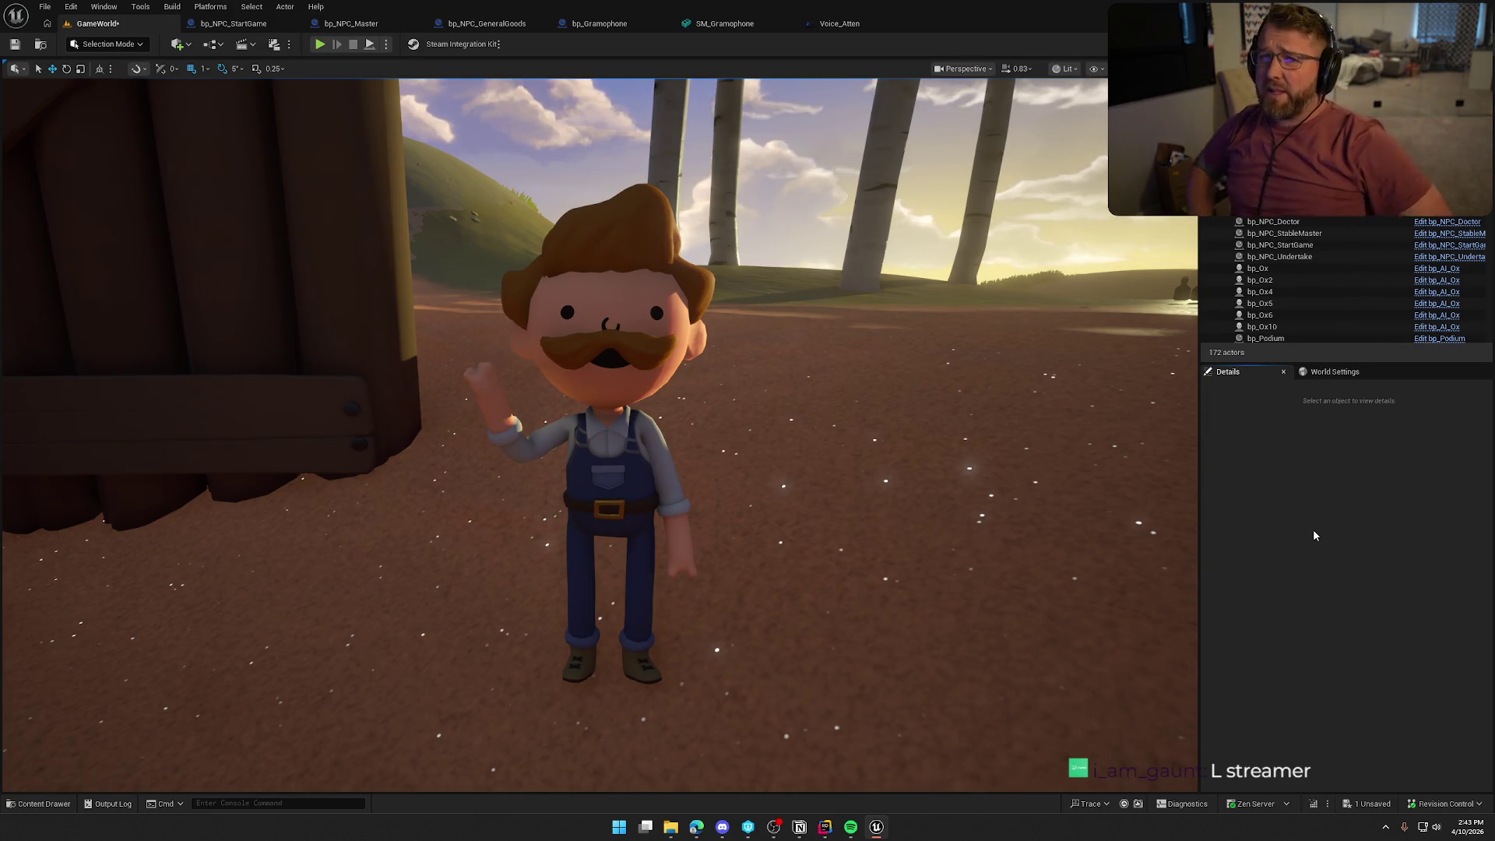
# Save all unsaved changes to the GameWorld level with Ctrl+S.
pyautogui.scroll(-5, 903, 377)
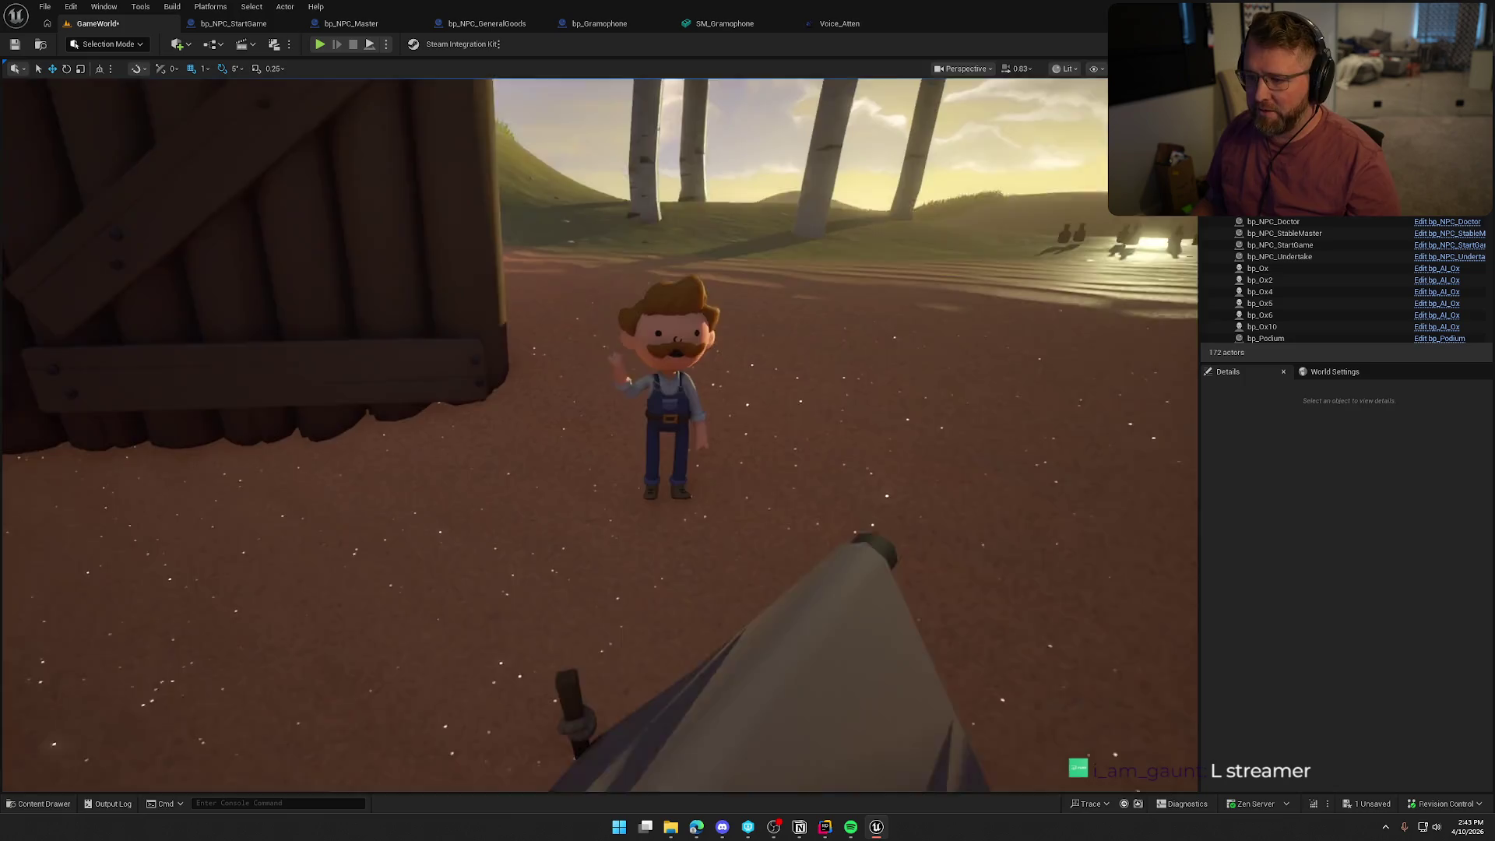
pyautogui.hotkey('ctrl', 's')
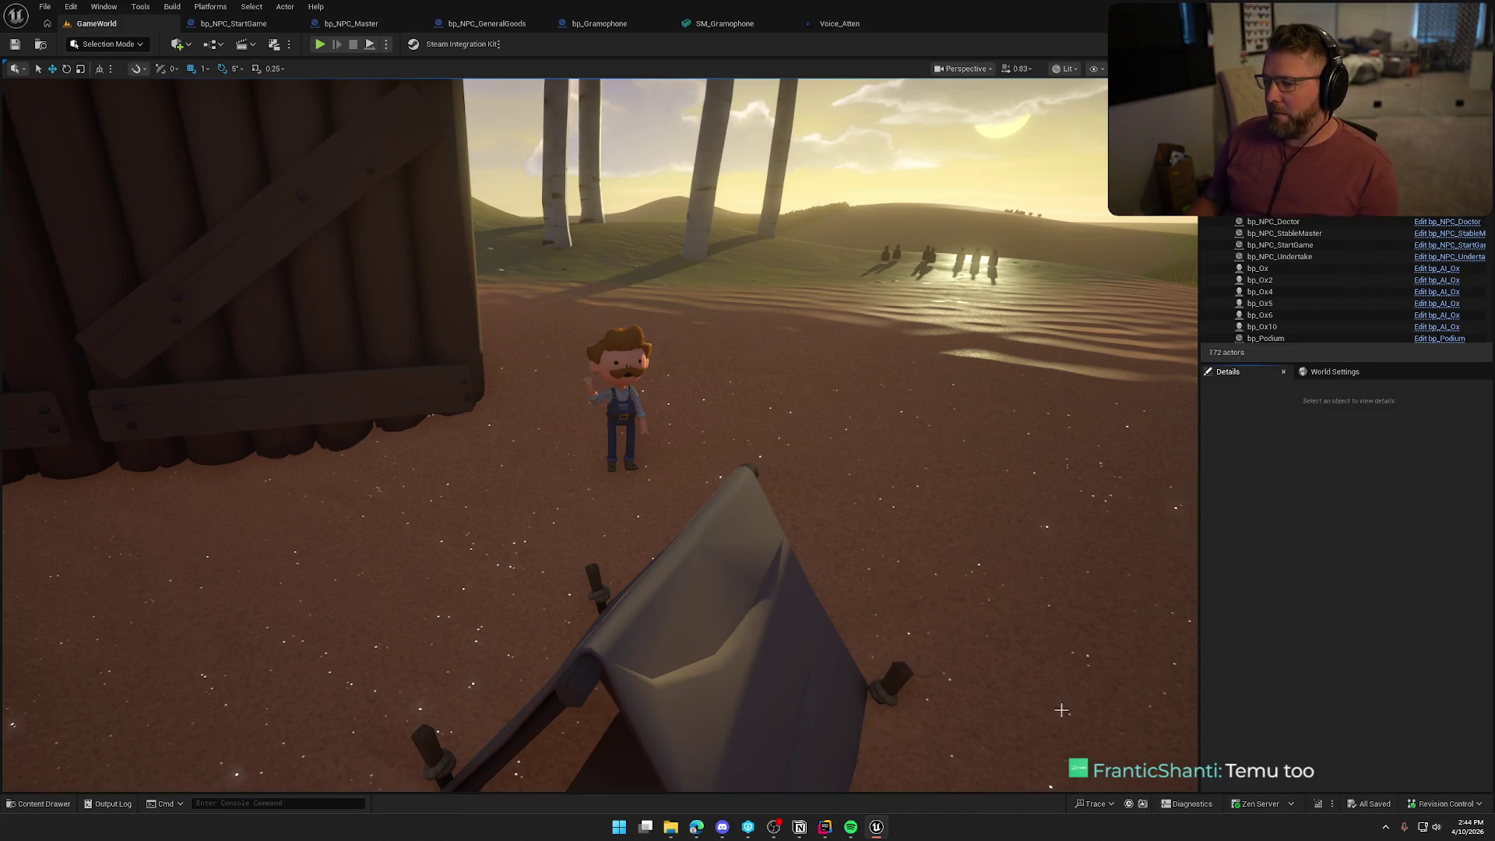
pyautogui.moveTo(597, 338); pyautogui.dragTo(736, 356)
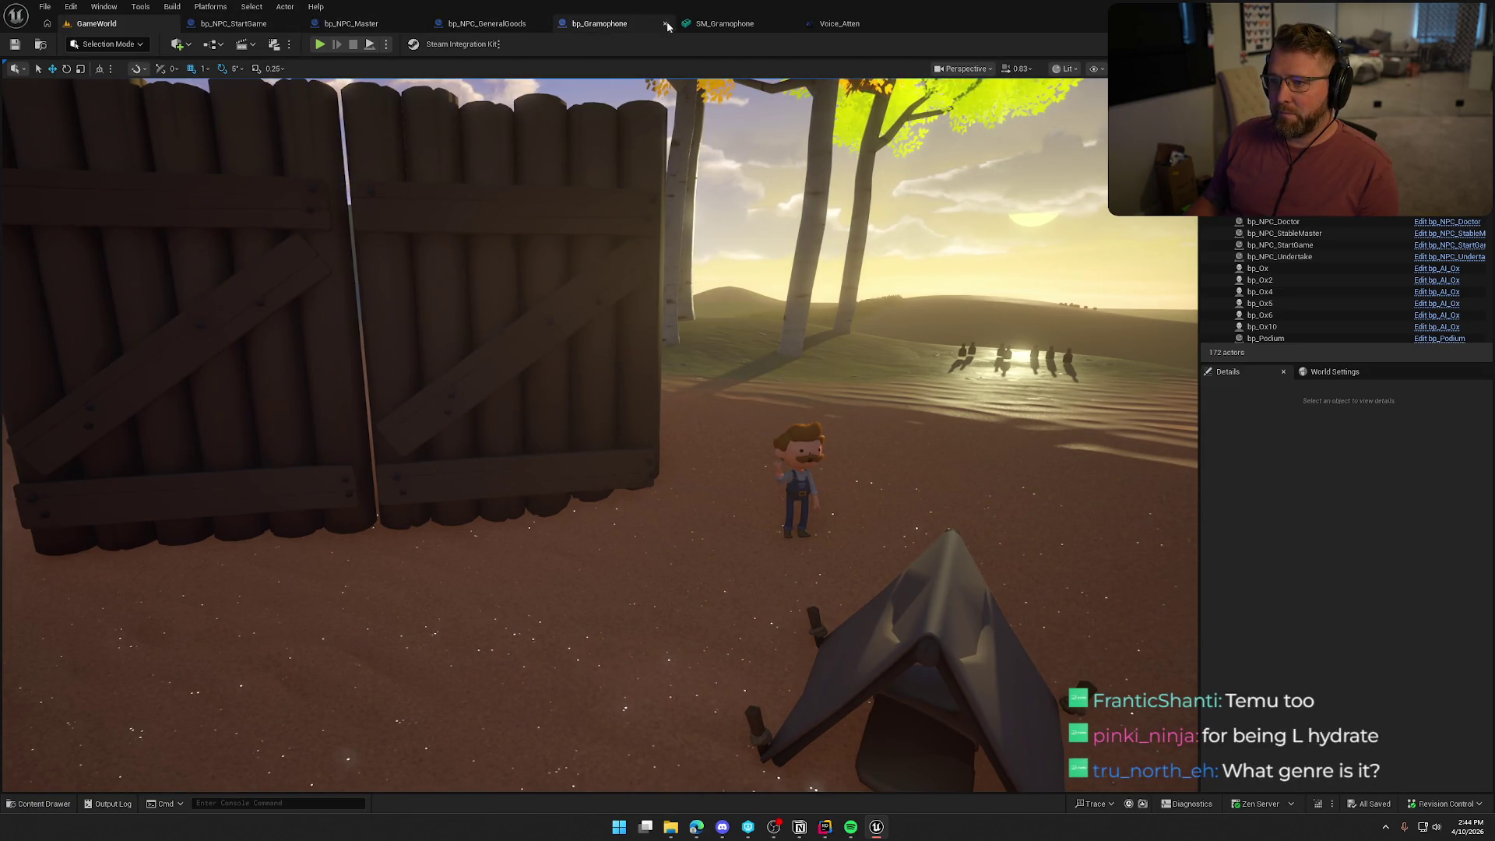
# Close the bp_Gramophone, SM_Gramophone, Voice_Atten, bp_NPC_GeneralGoods, bp_NPC_Master and bp_NPC_StartGame editors.
pyautogui.middleClick(600, 27)
pyautogui.middleClick(639, 25)
pyautogui.middleClick(638, 25)
pyautogui.middleClick(513, 26)
pyautogui.middleClick(350, 24)
pyautogui.middleClick(234, 23)
# Fly the viewport across the wagon, props and NPCs, then bring up the Content Drawer.
pyautogui.moveTo(623, 467); pyautogui.dragTo(506, 467)
pyautogui.moveTo(818, 454)
pyautogui.mouseDown()
pyautogui.moveTo(896, 454)
pyautogui.moveTo(817, 454)
pyautogui.mouseUp()
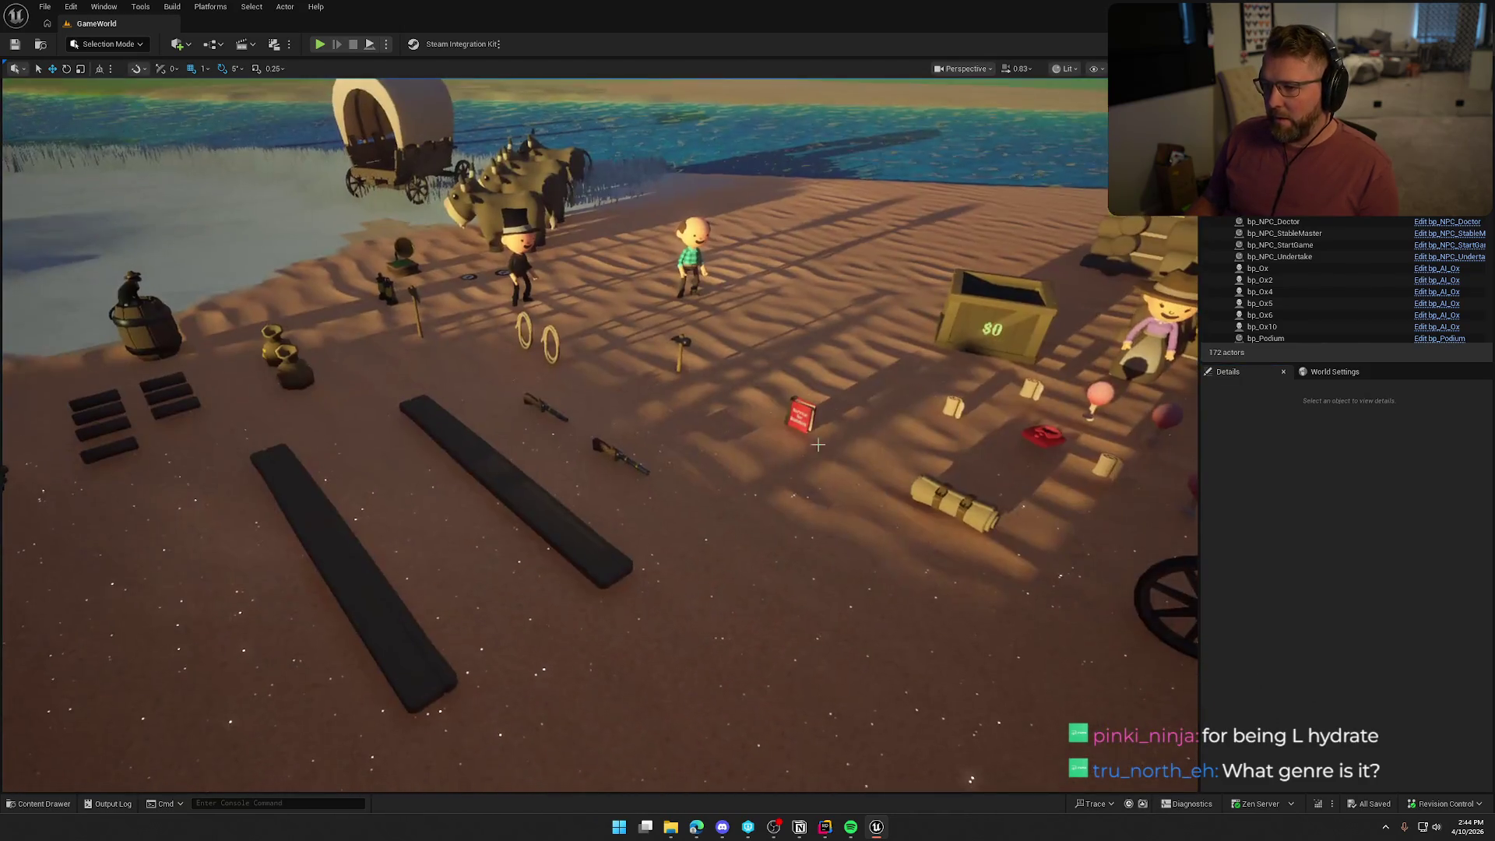
pyautogui.moveTo(589, 475)
pyautogui.mouseDown()
pyautogui.moveTo(589, 498)
pyautogui.moveTo(545, 498)
pyautogui.moveTo(545, 467)
pyautogui.moveTo(591, 459)
pyautogui.moveTo(545, 467)
pyautogui.mouseUp()
pyautogui.press('d')
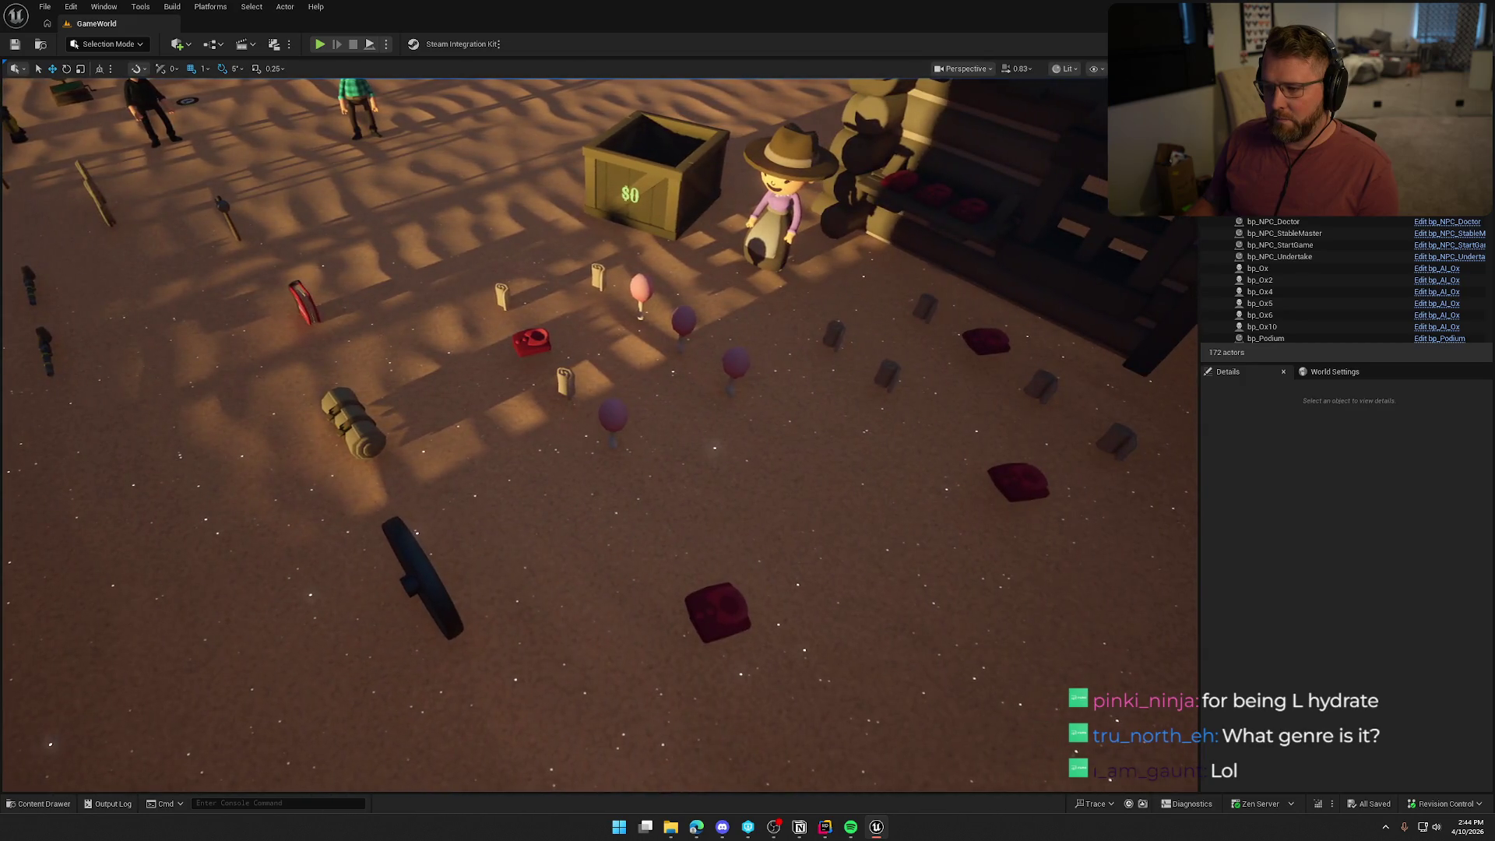
pyautogui.press('s')
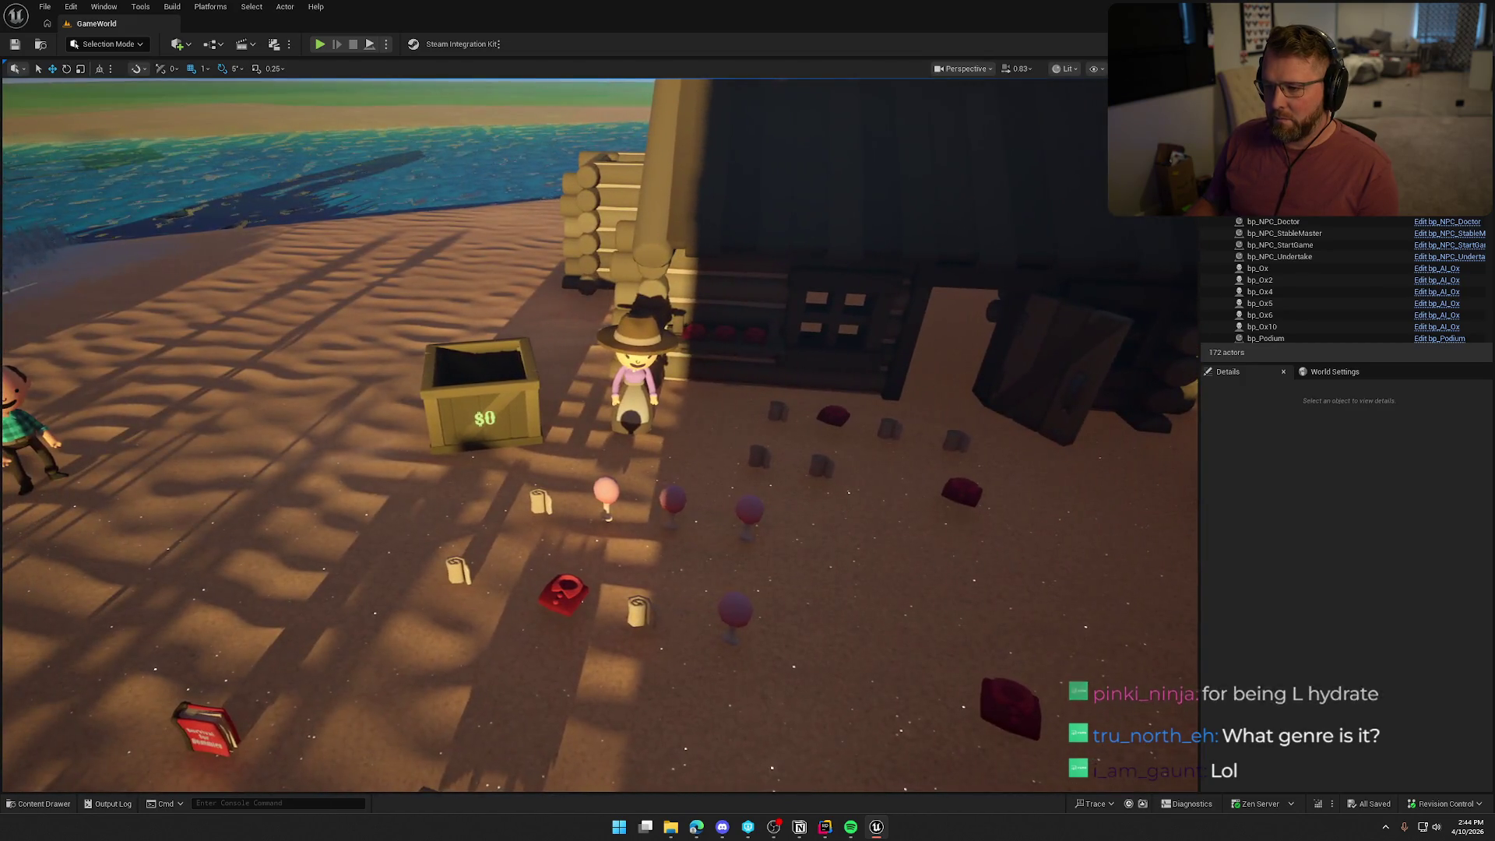
pyautogui.press('a')
pyautogui.press('a')
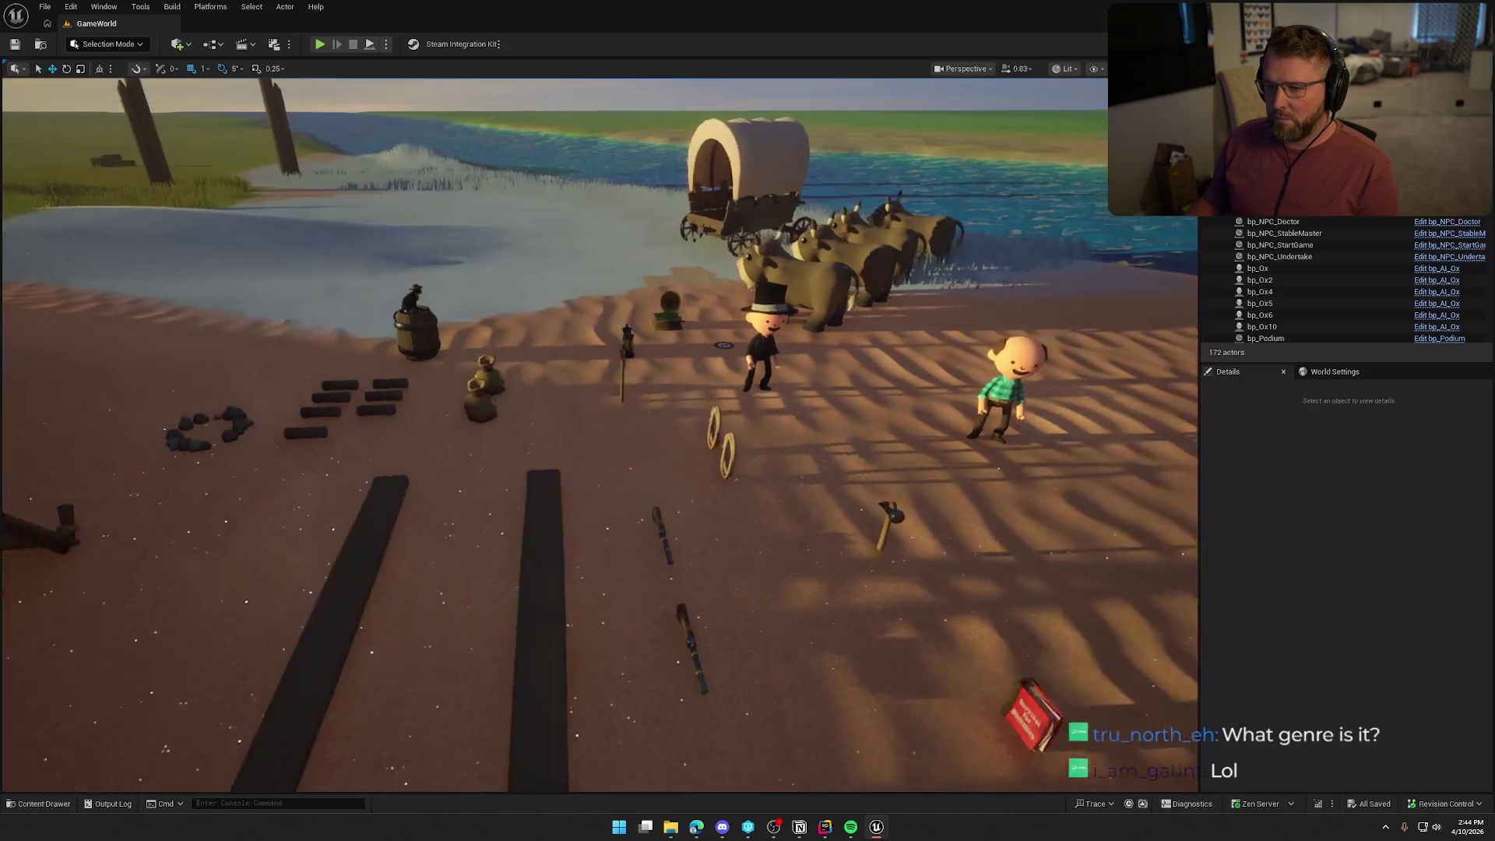
pyautogui.press('s')
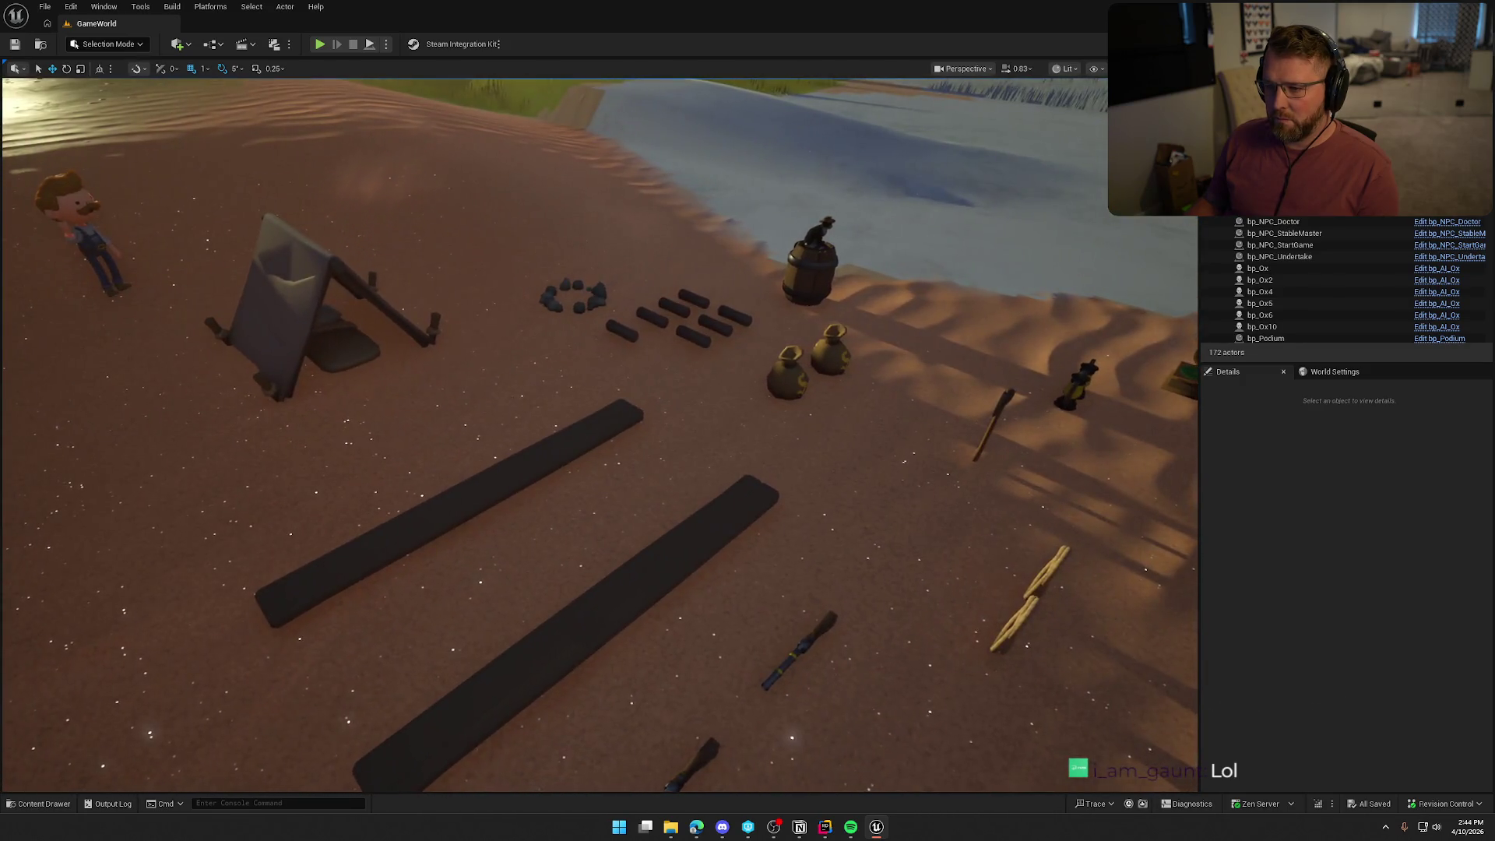
pyautogui.press('a')
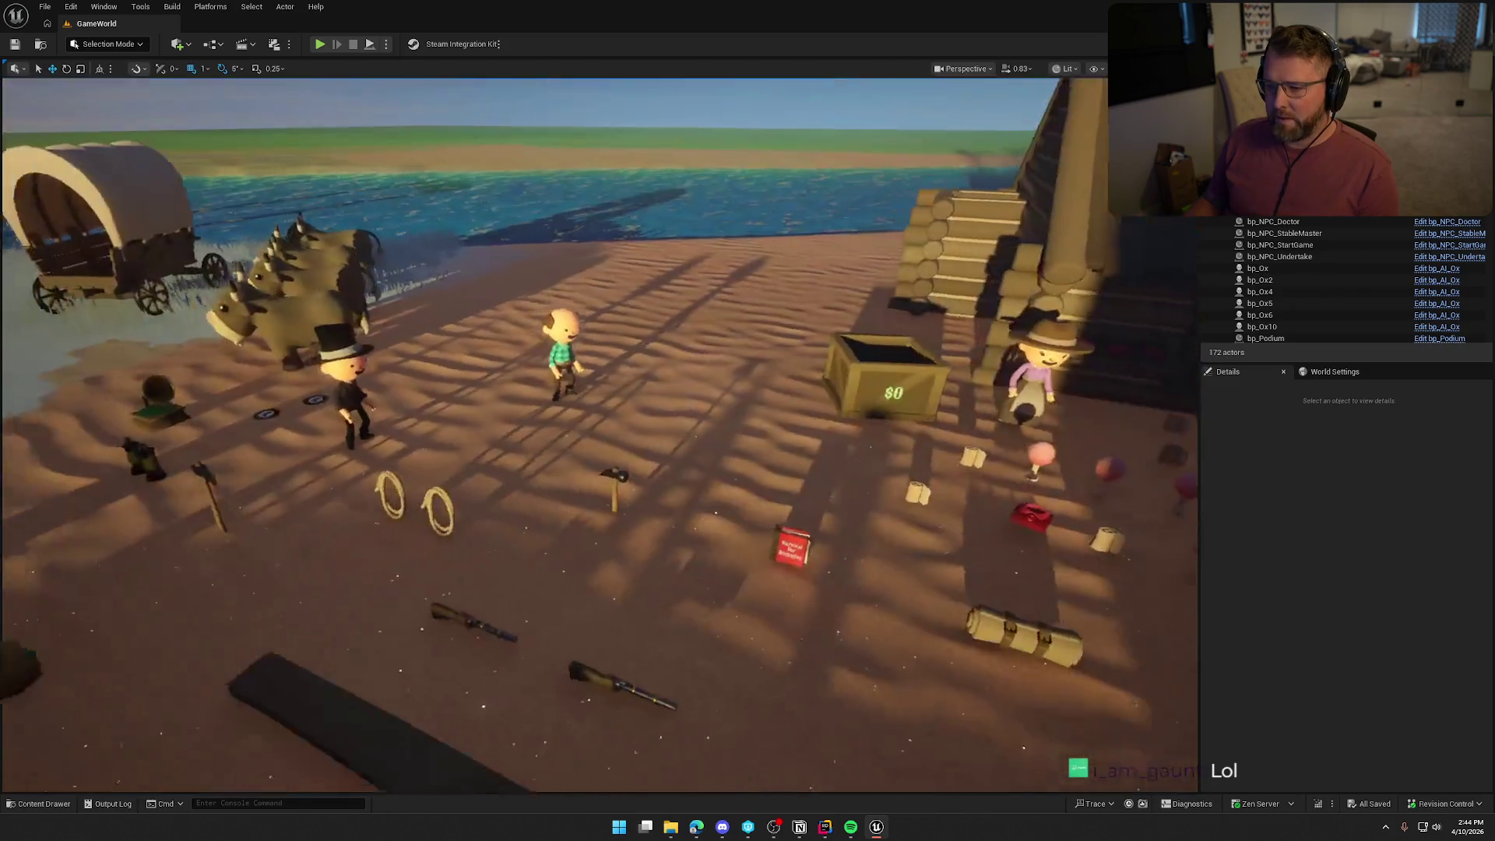
pyautogui.press('e')
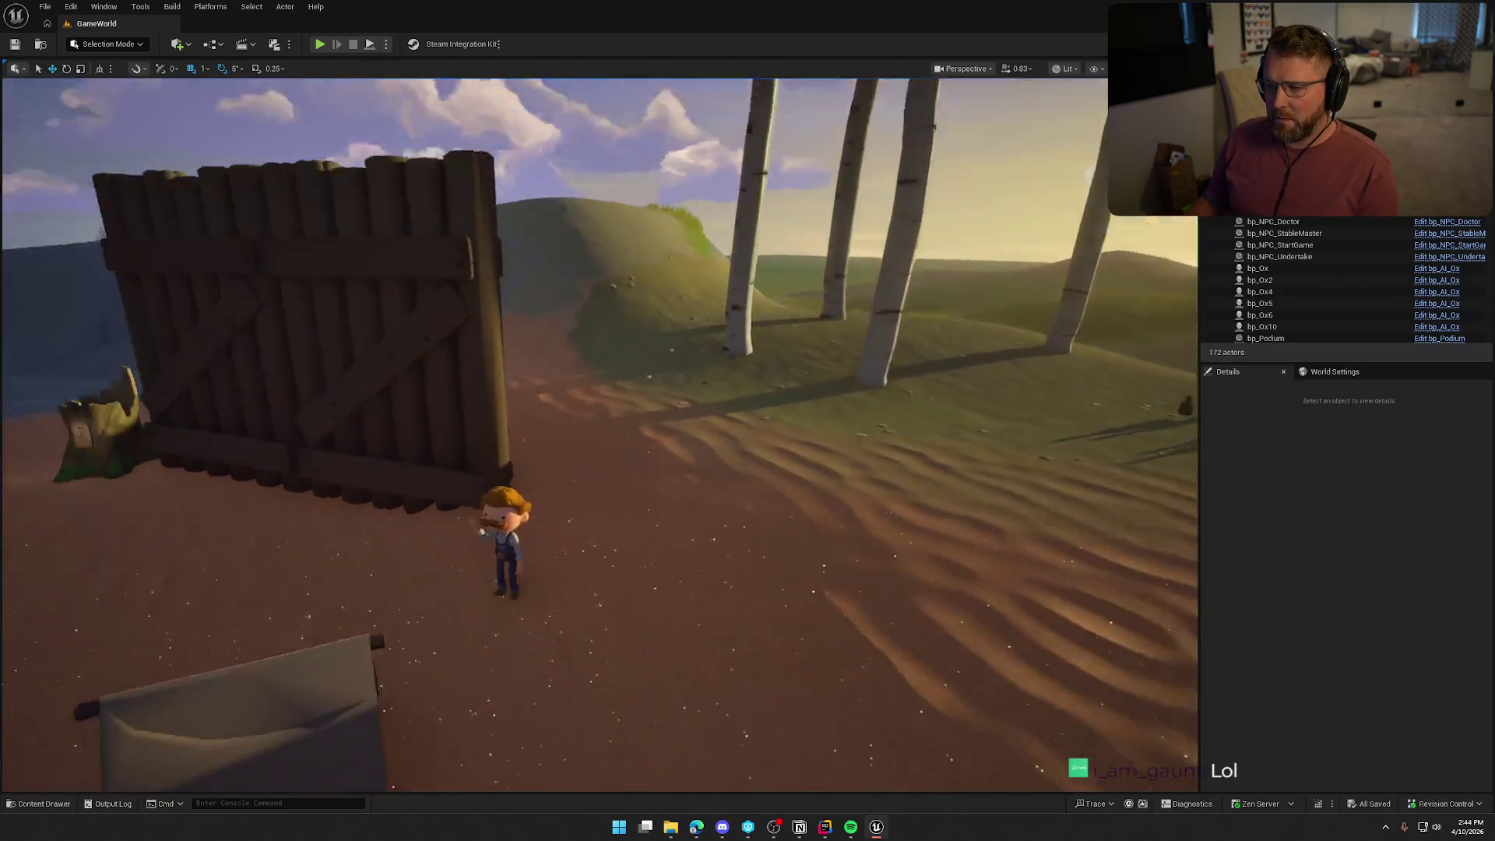
pyautogui.press('s')
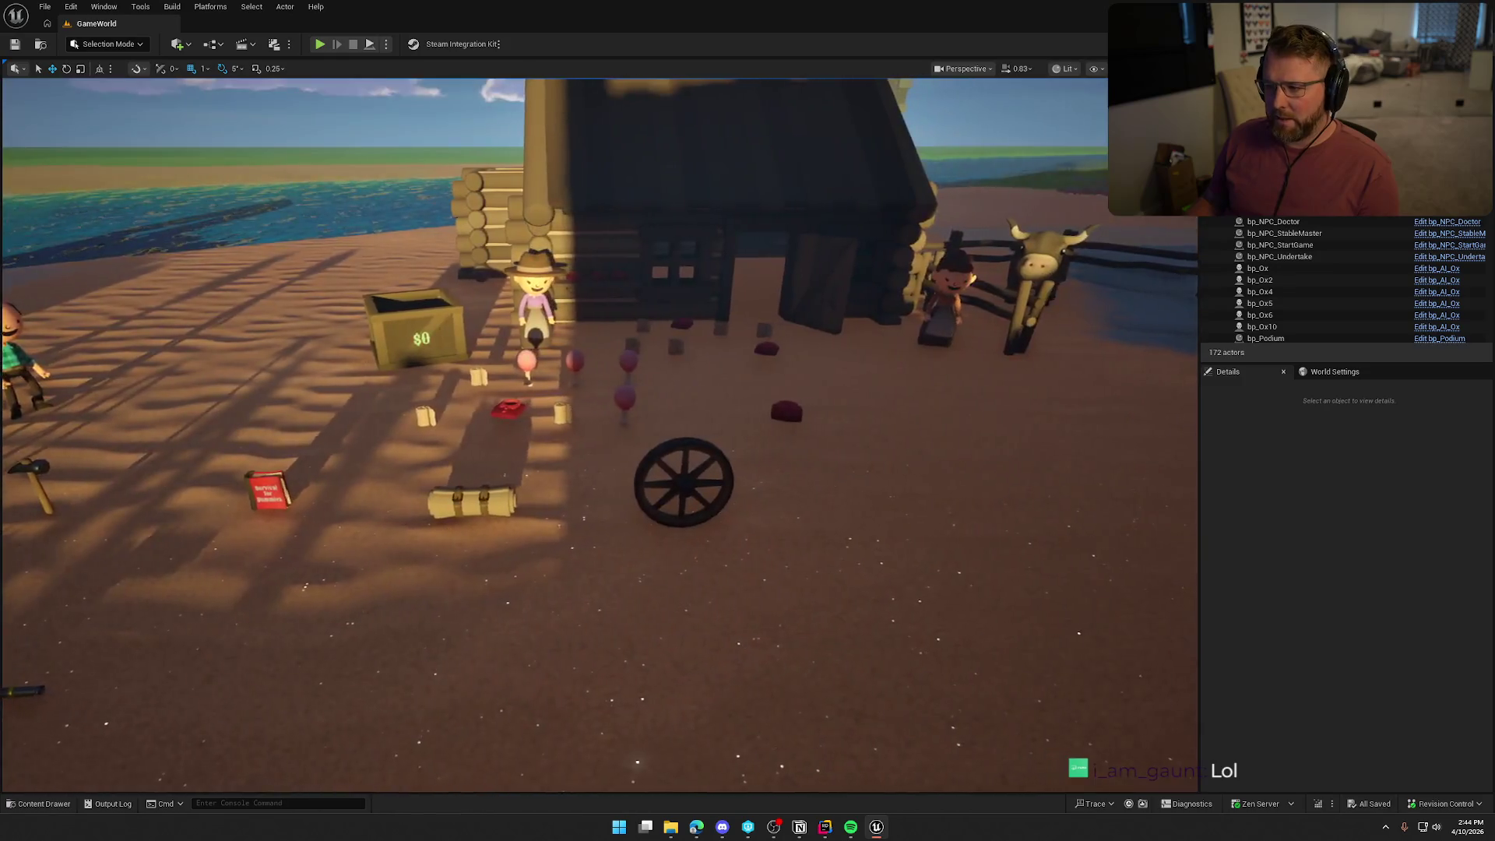
pyautogui.hotkey('ctrl', 'space')
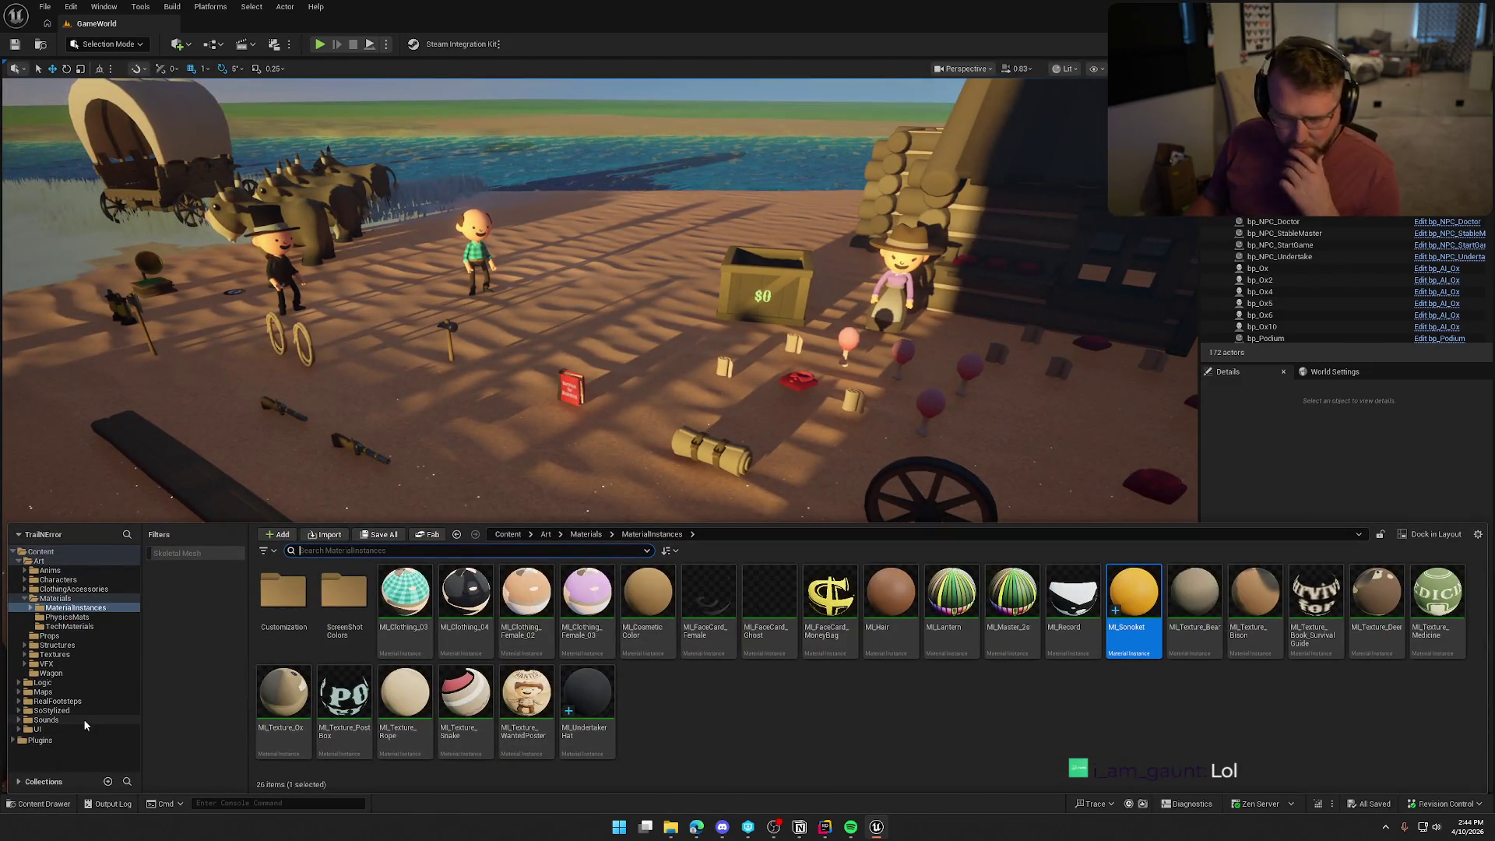
# Open the Footstep_Atten asset from the Sounds > Attenuation folder.
pyautogui.click(75, 719)
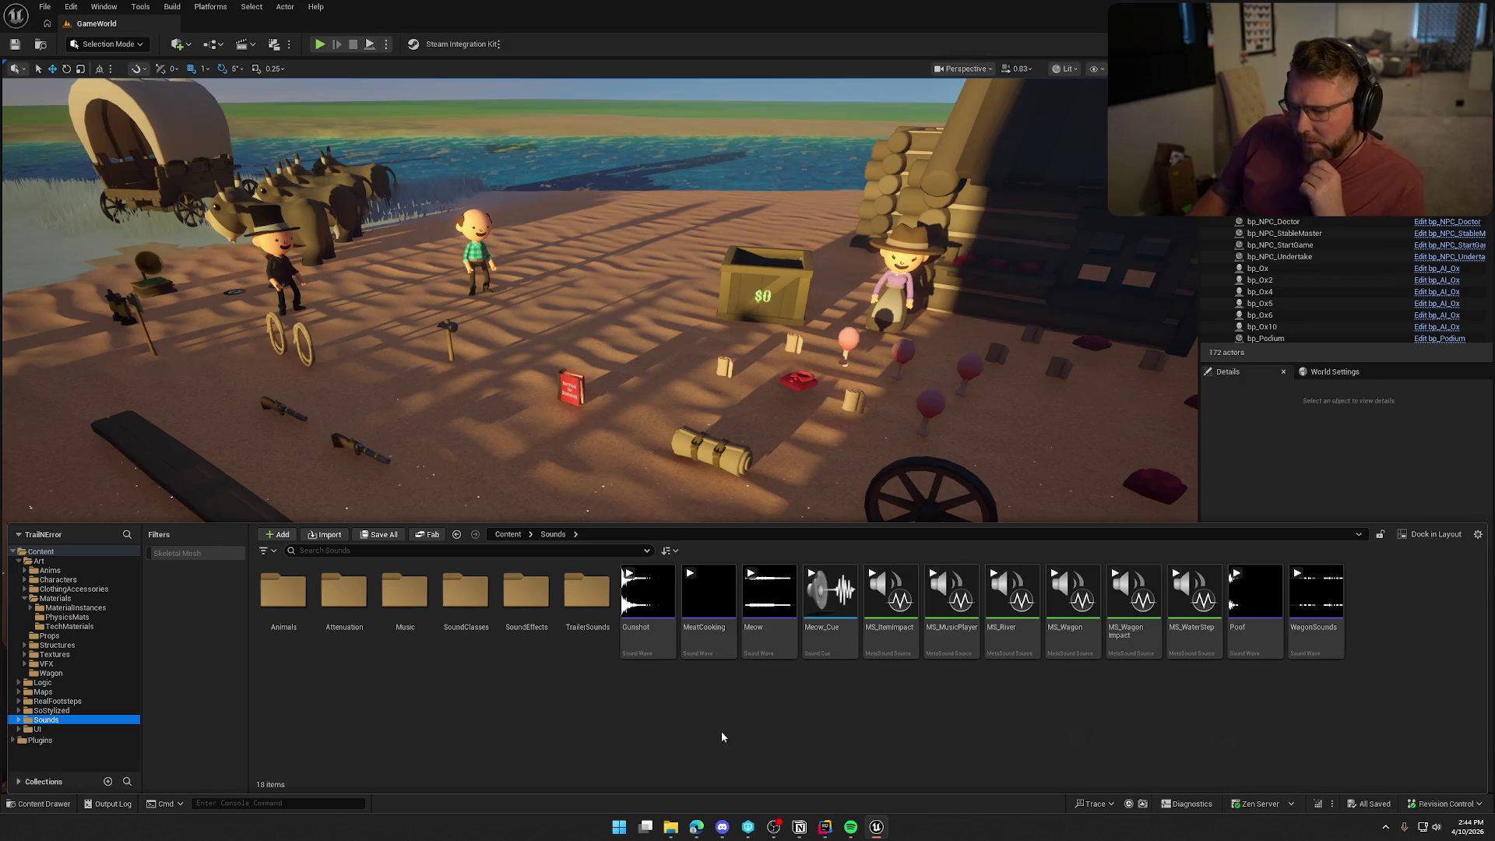
pyautogui.doubleClick(343, 595)
pyautogui.doubleClick(344, 599)
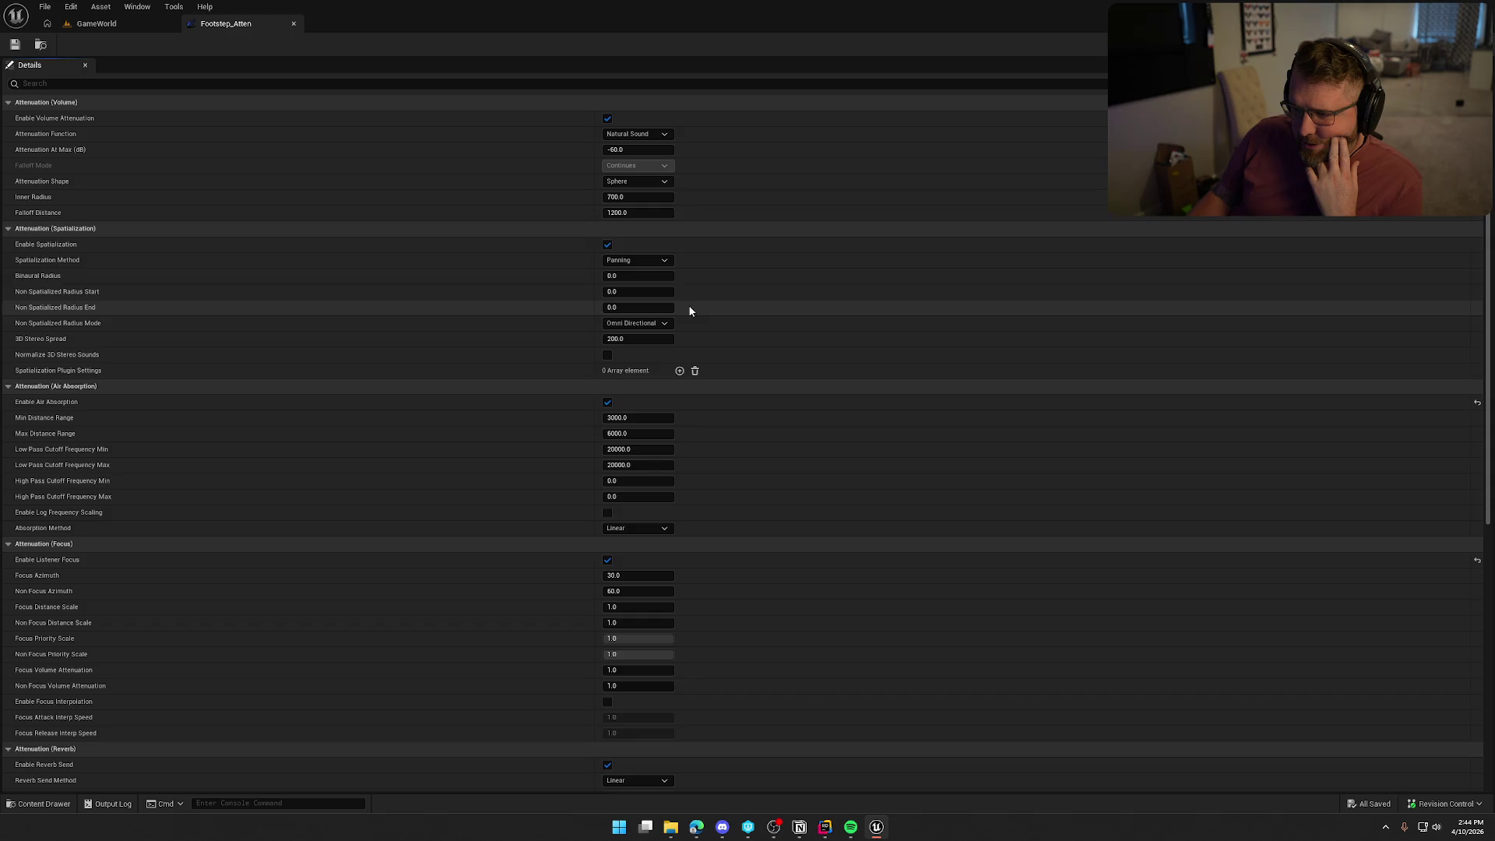
# Set Falloff Distance to 2500 and Inner Radius to 800, check out the asset, and close it.
pyautogui.click(653, 212)
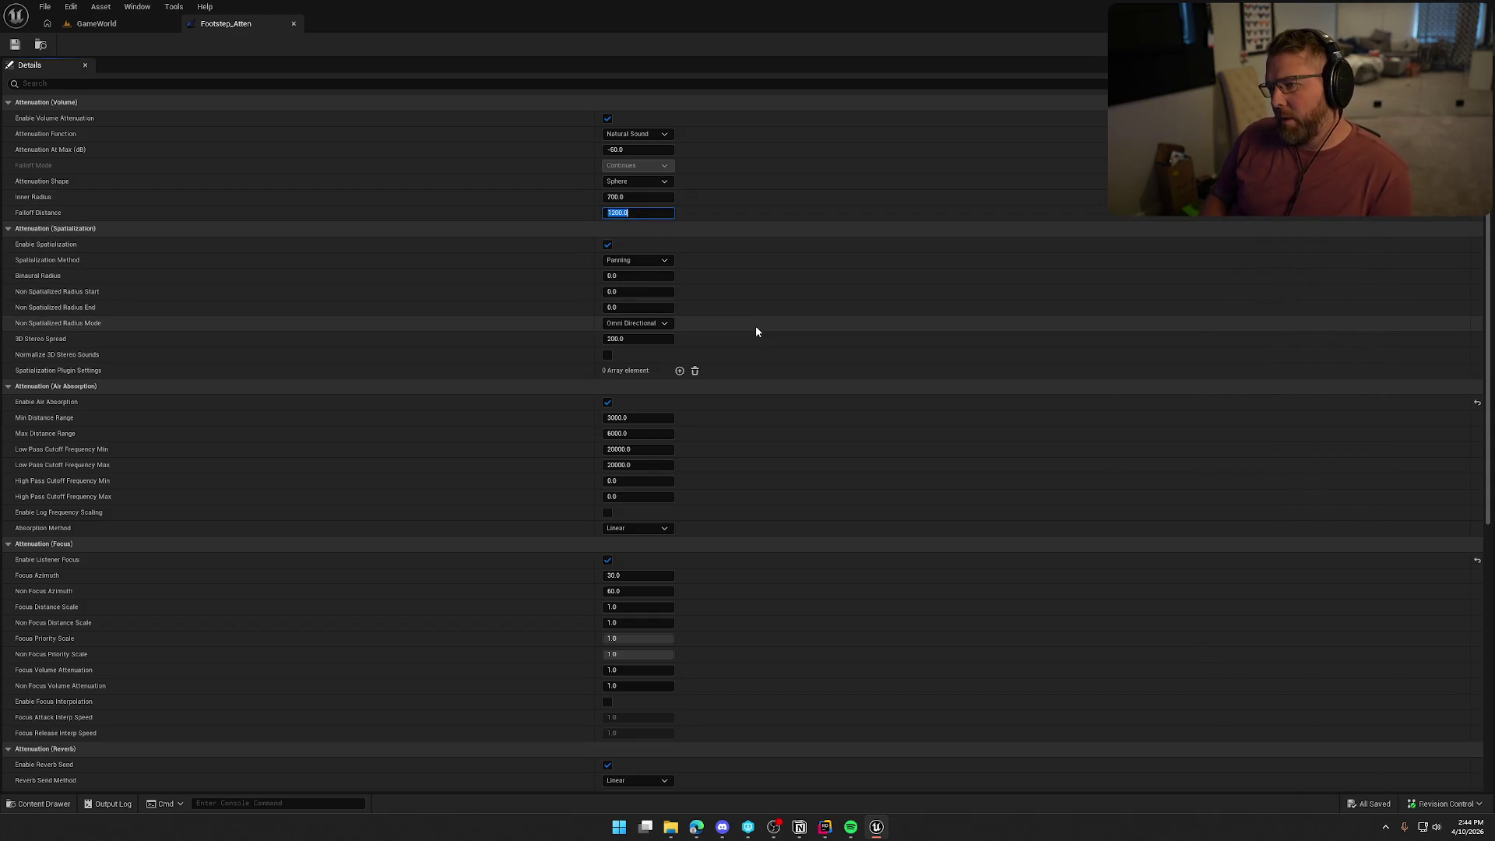
pyautogui.write('2500')
pyautogui.press('Return')
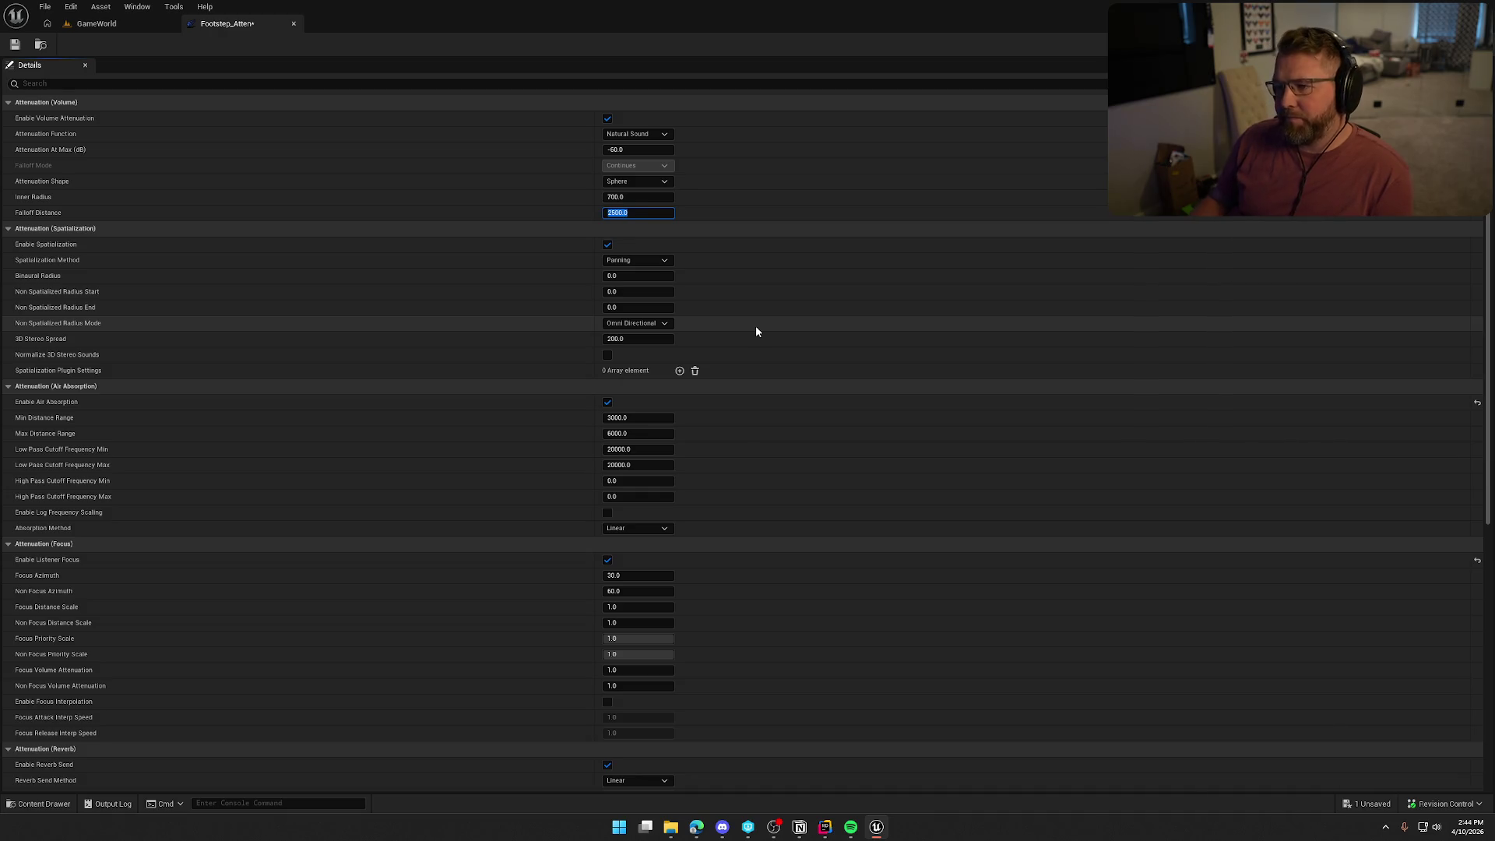
pyautogui.click(615, 197)
pyautogui.write('8')
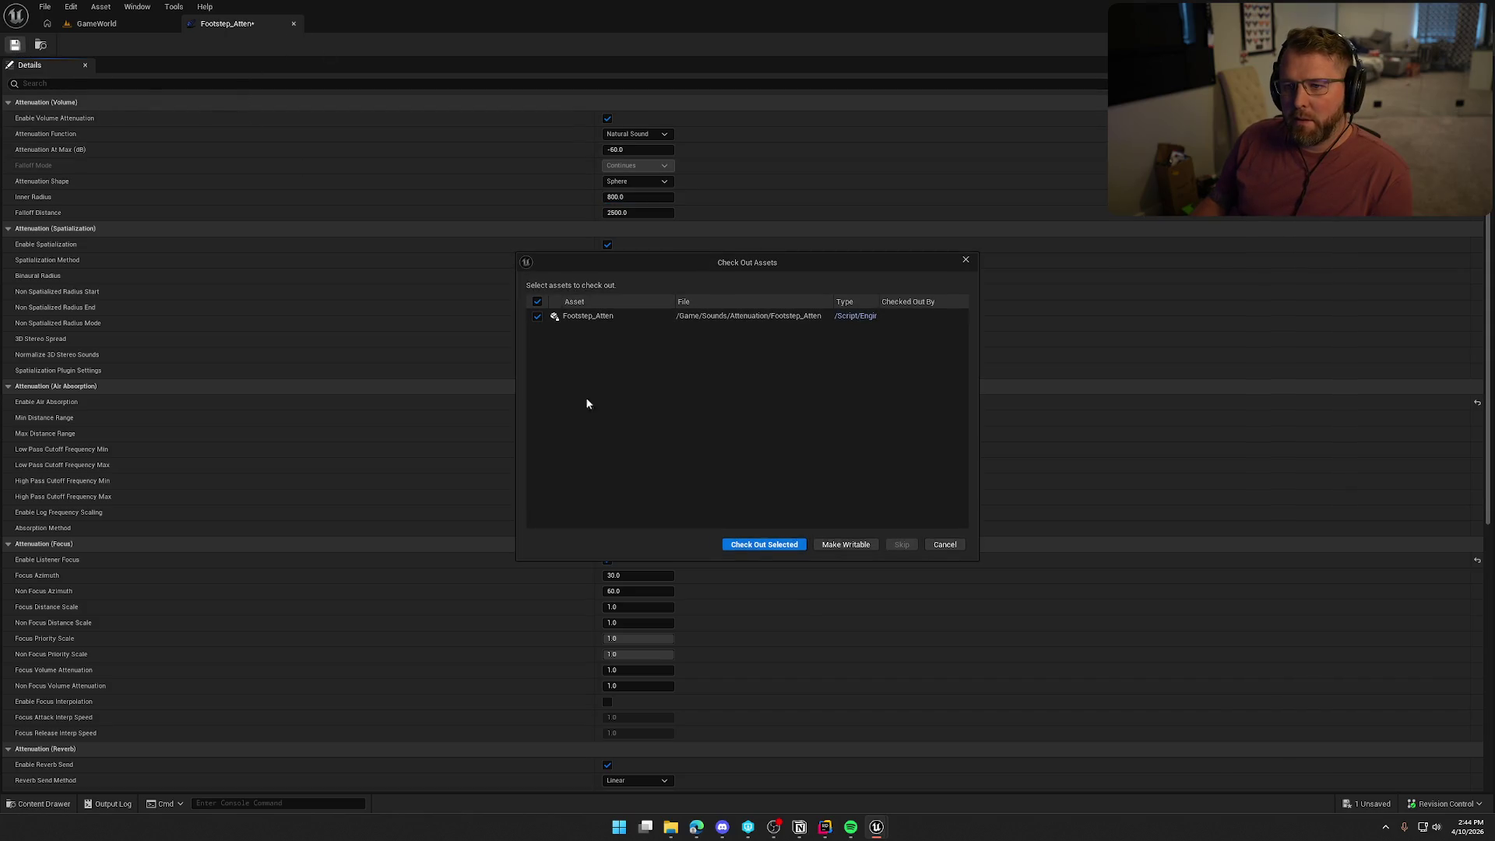
pyautogui.click(754, 543)
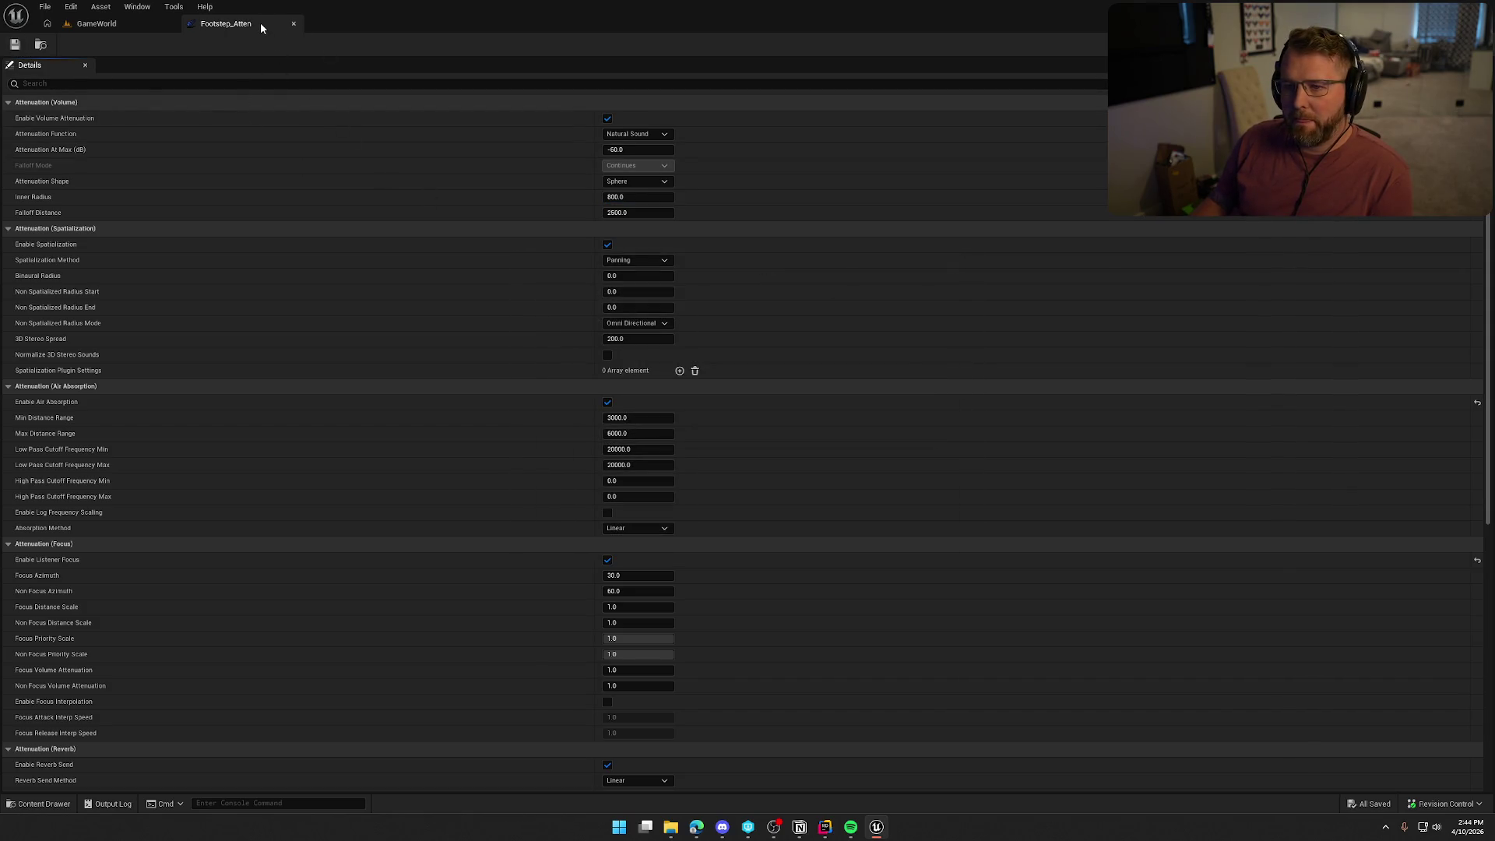
pyautogui.click(294, 24)
pyautogui.hotkey('ctrl', 'space')
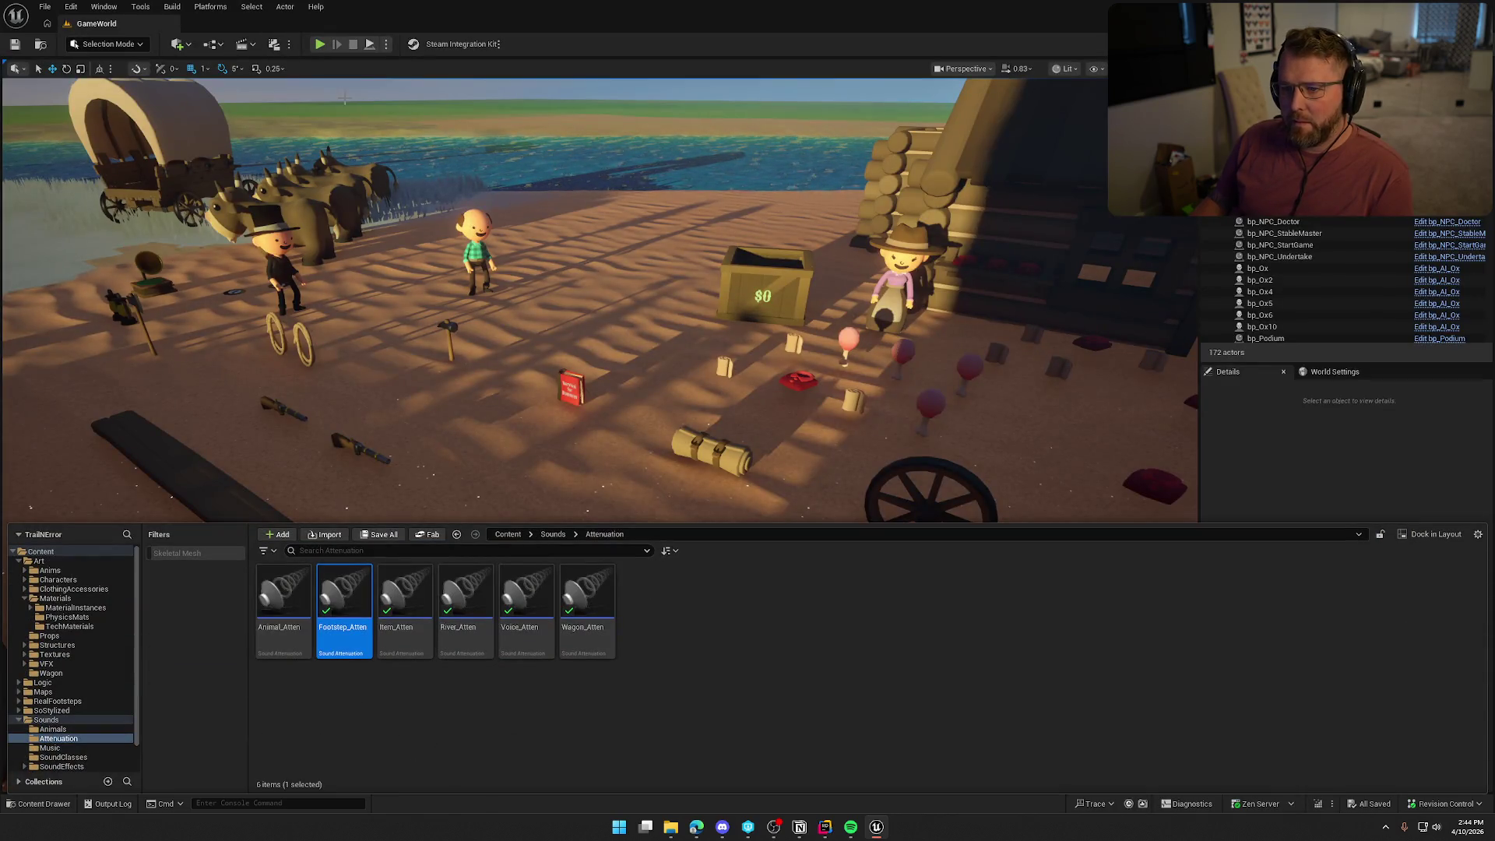
# Playtest GameWorld, sprinting past Lobby Trading Post into Summit of Regret to hear footsteps.
pyautogui.hotkey('alt', 'p')
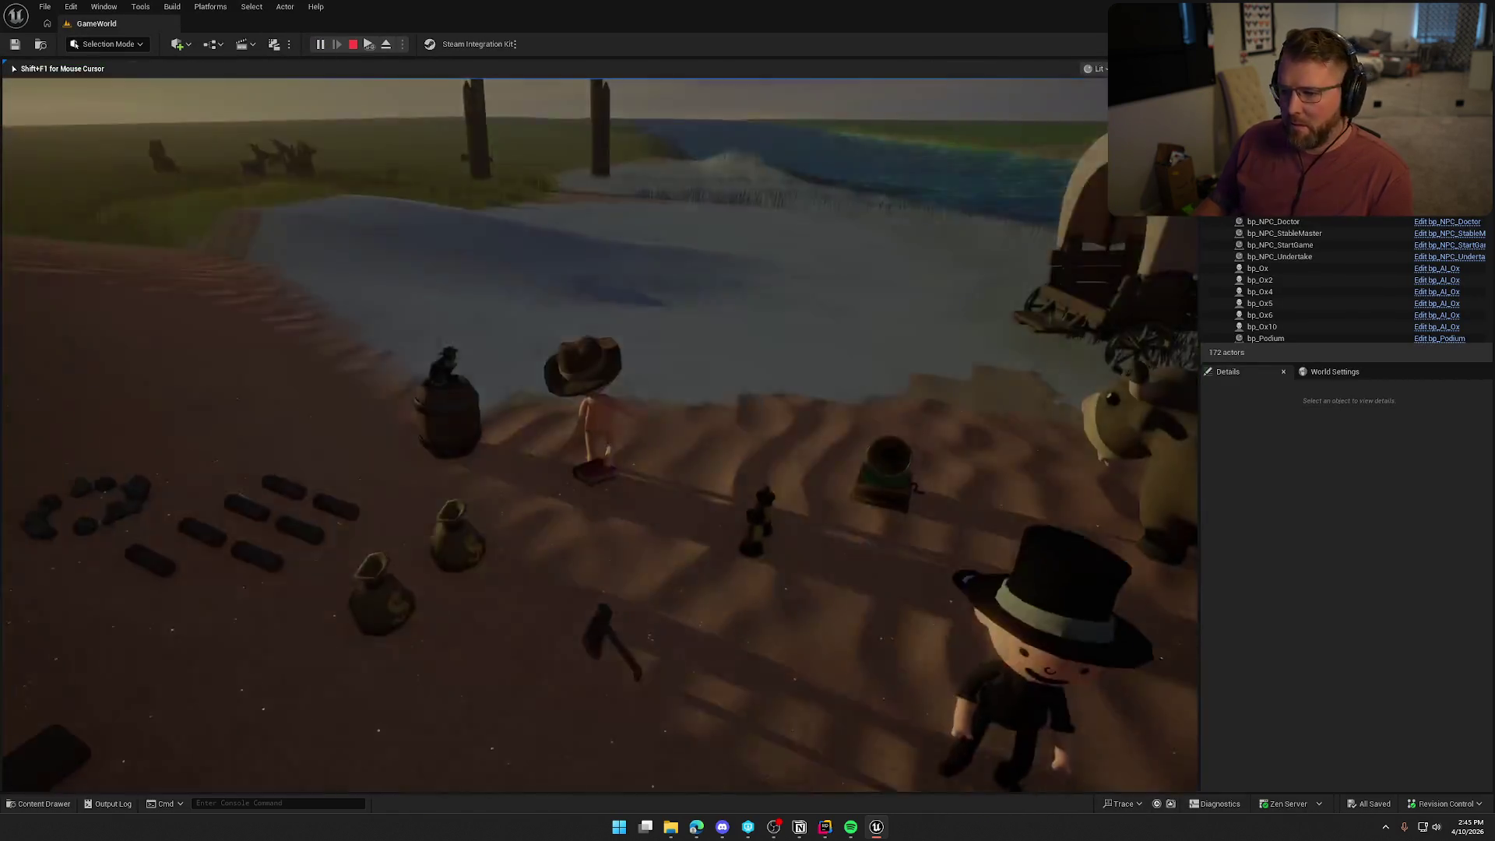
pyautogui.hotkey('shift', 'w')
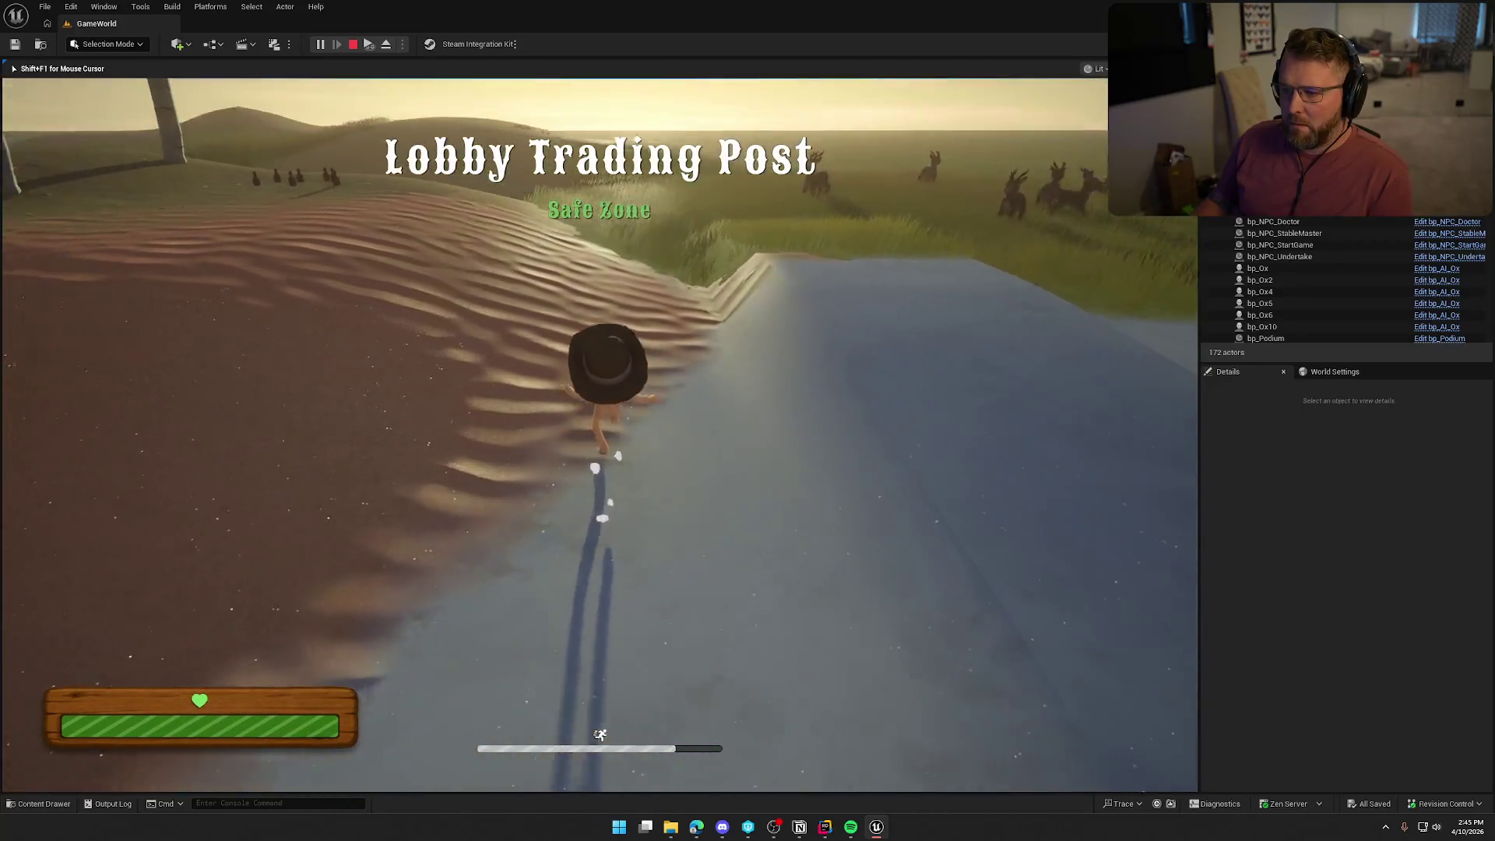
pyautogui.hotkey('shift', 'a')
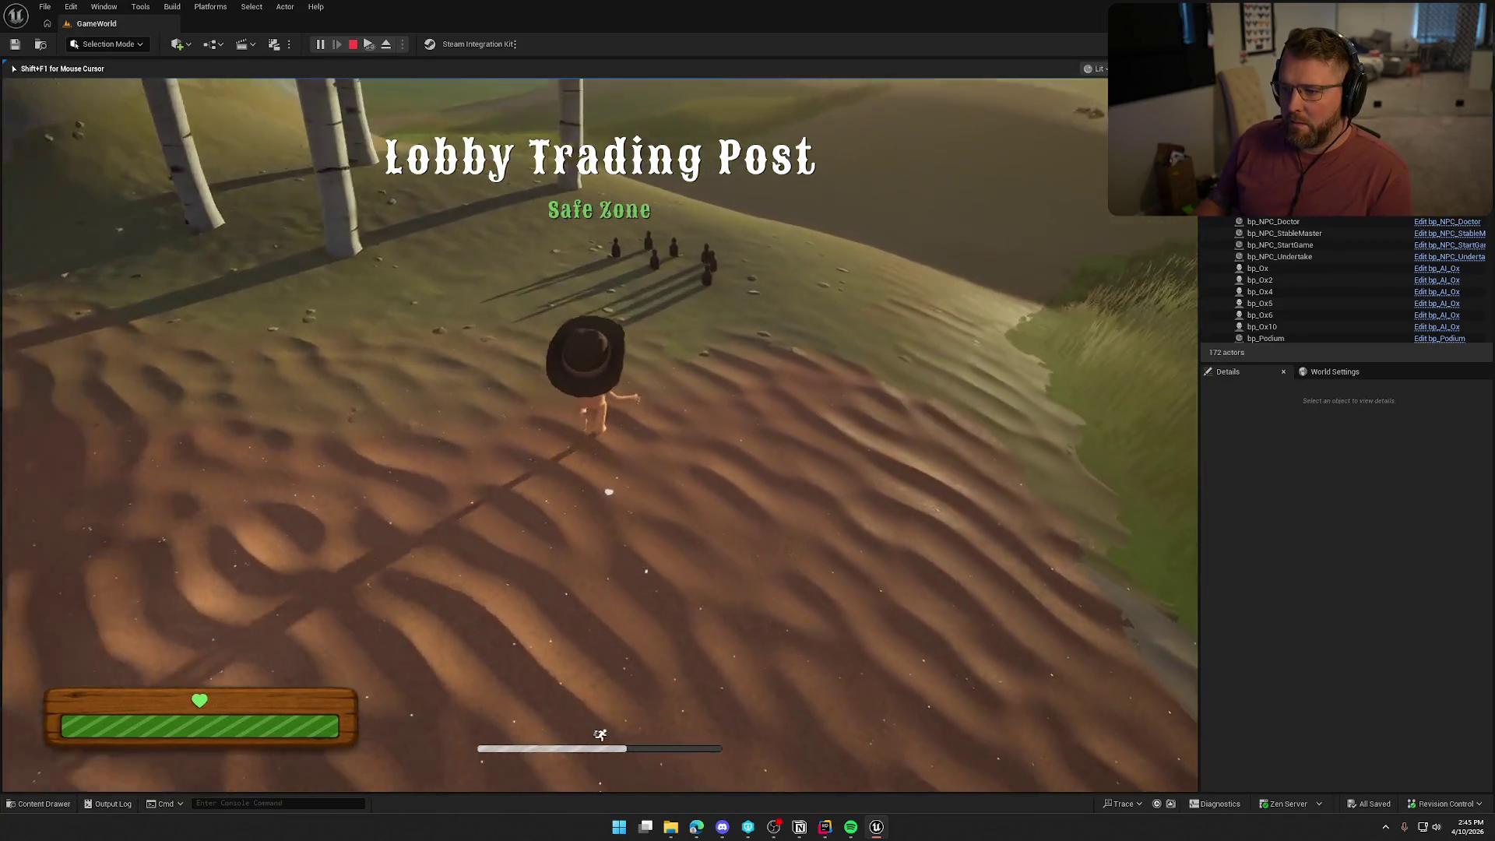
pyautogui.press('w')
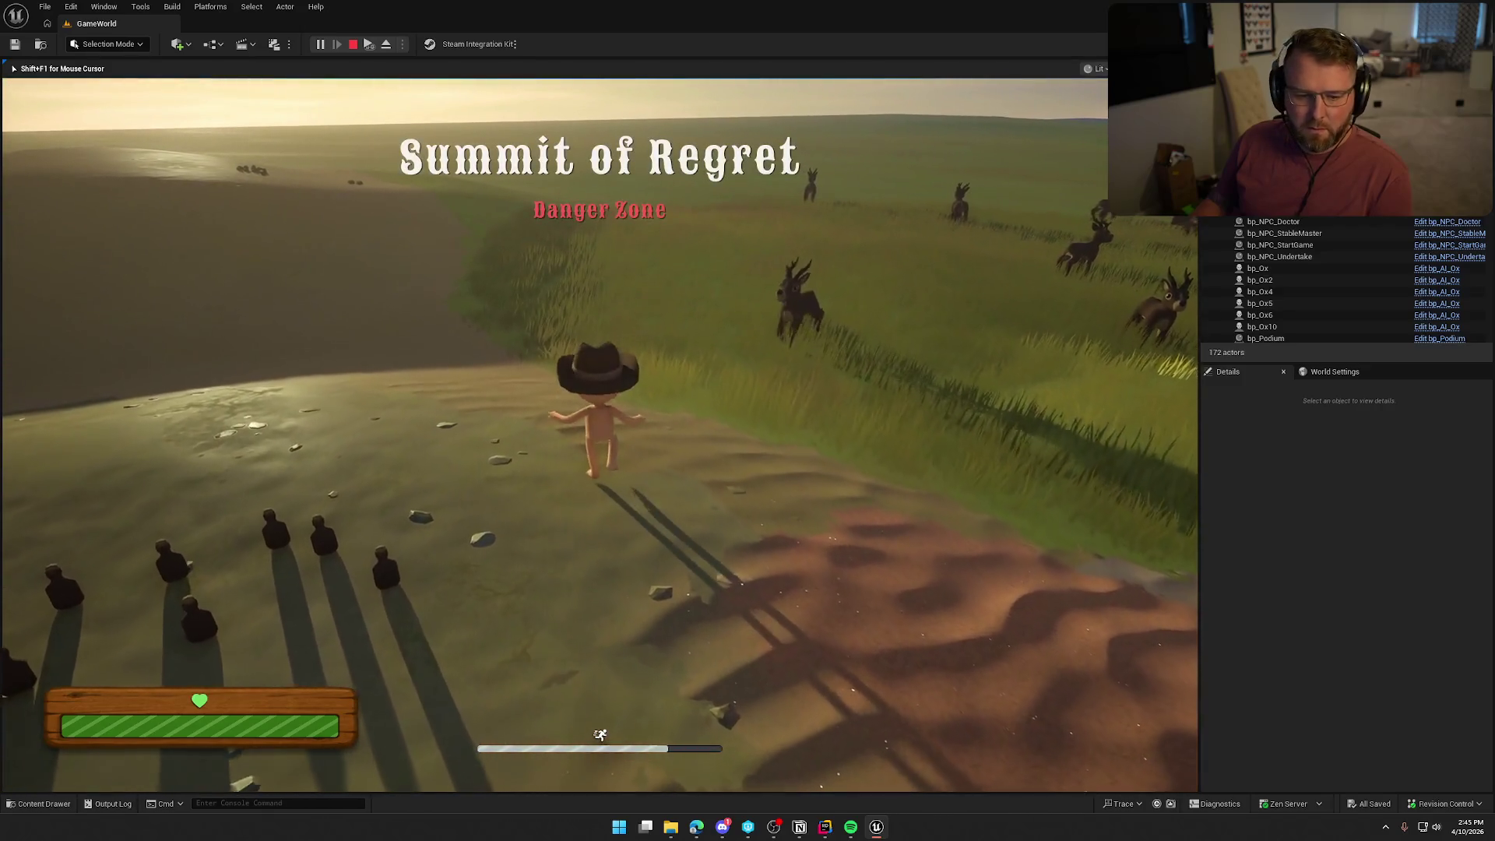
pyautogui.press('w')
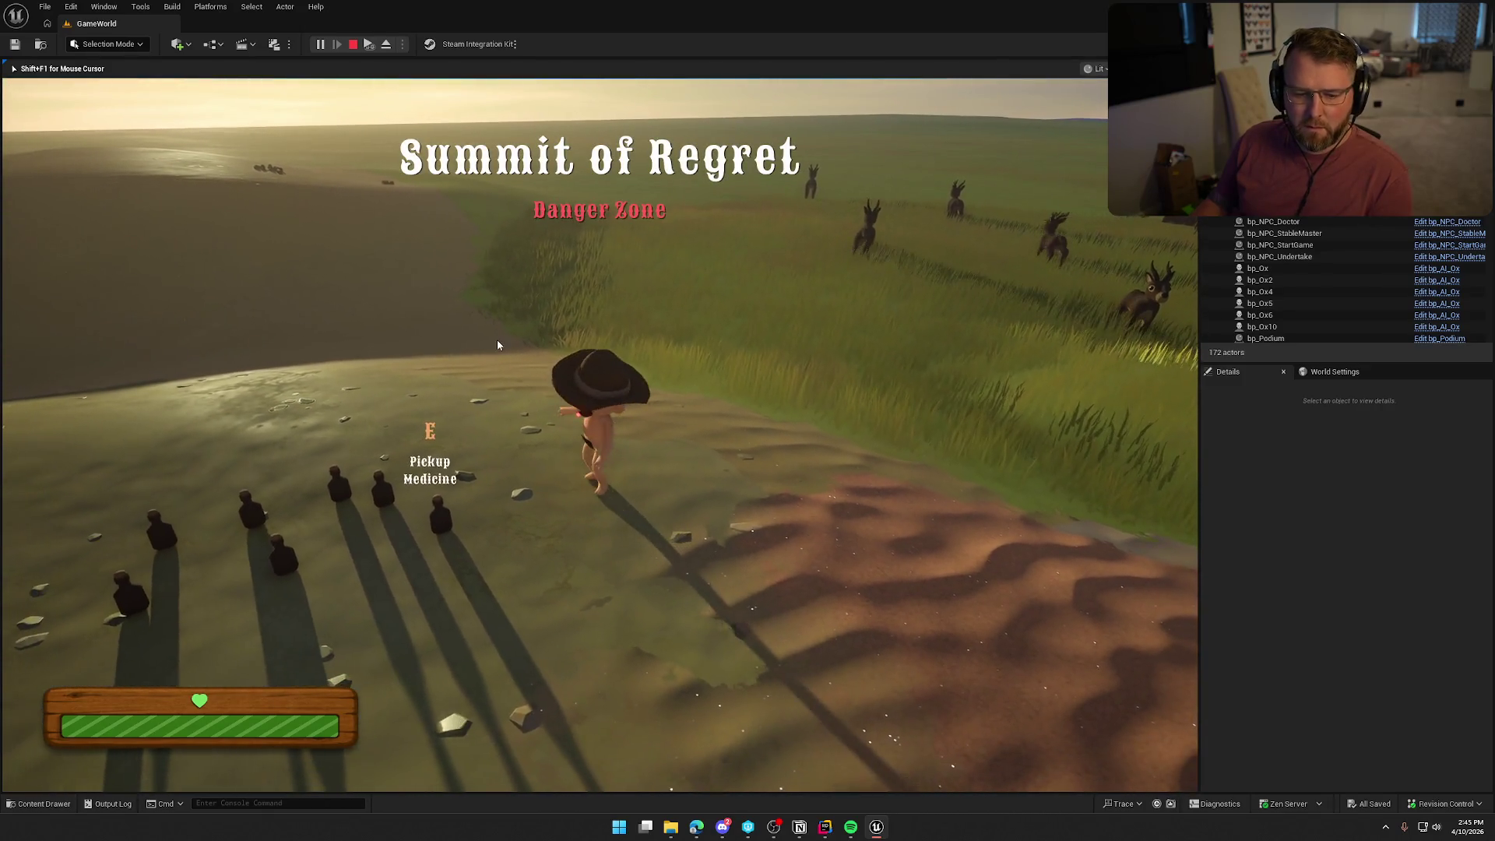
pyautogui.press('Escape')
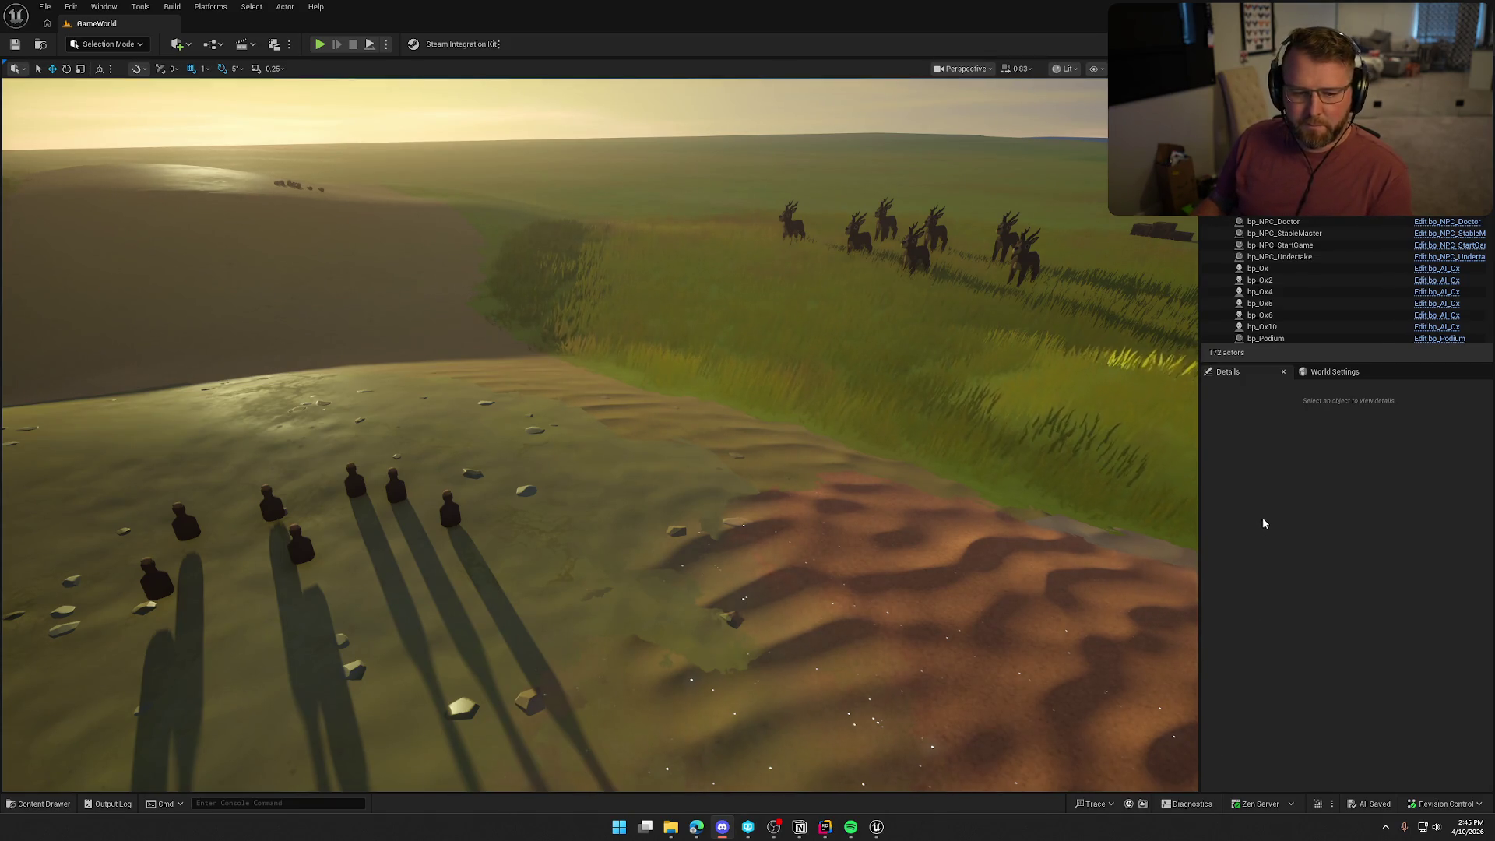
# Run a second playtest from the sand onto the road, then reopen the Content Drawer.
pyautogui.click(319, 44)
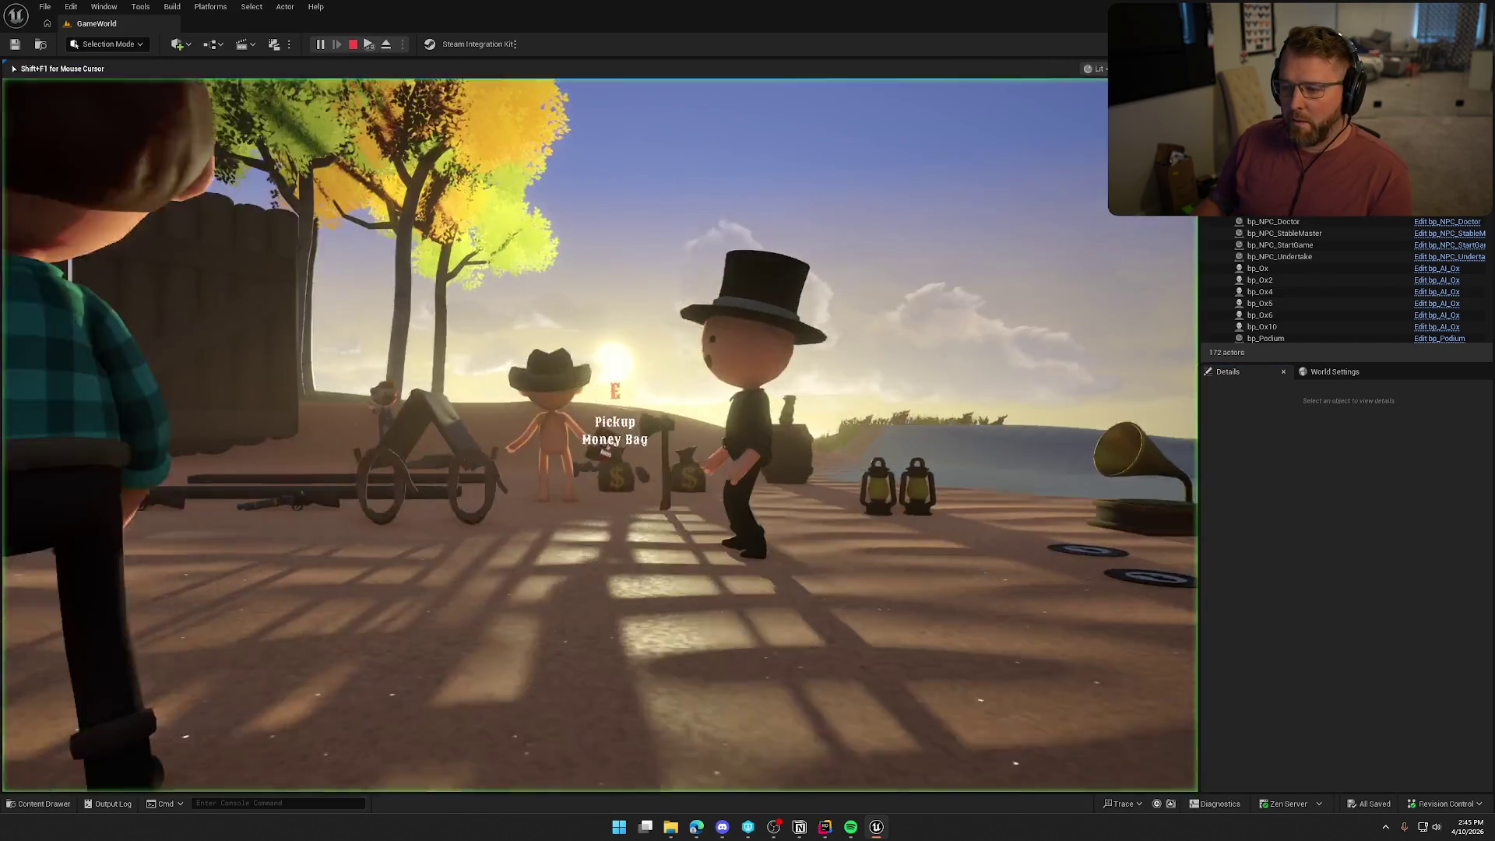
pyautogui.hotkey('shift', 'w')
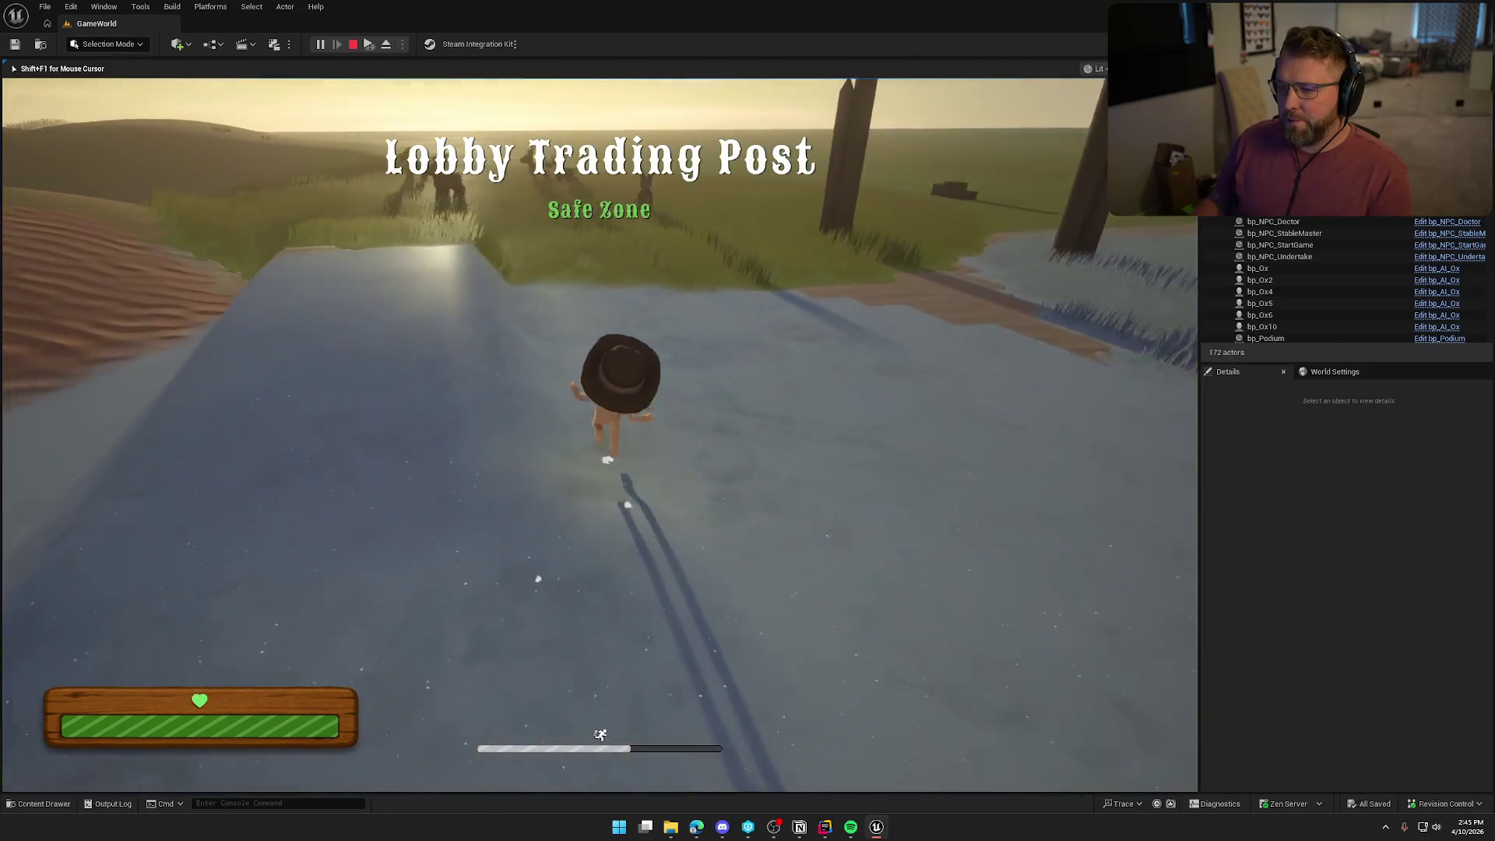
pyautogui.press('Escape')
pyautogui.hotkey('ctrl', 'space')
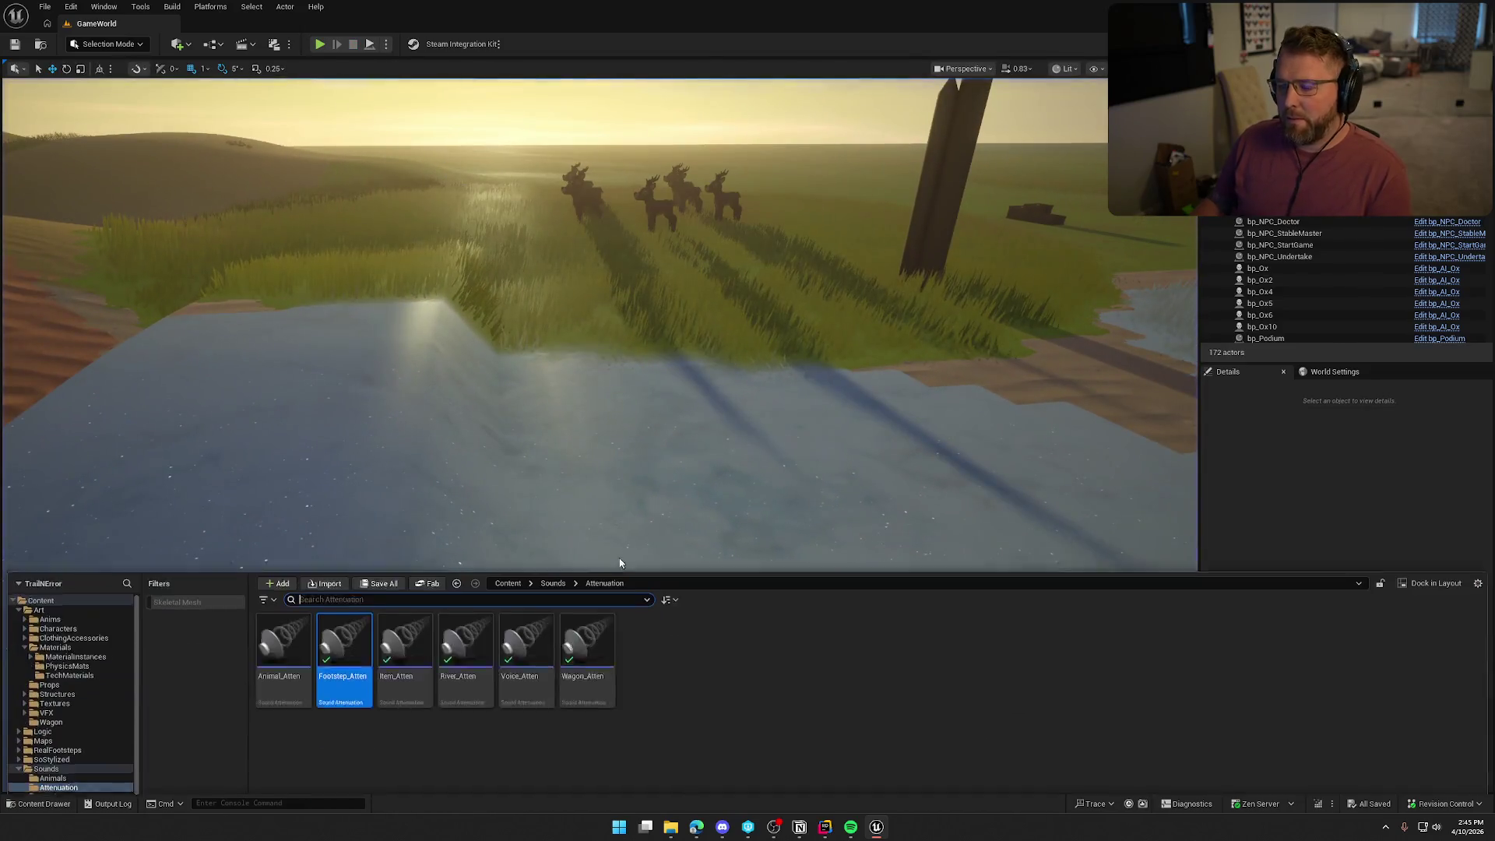
# Change Footstep_Atten's Inner Radius and save the asset.
pyautogui.doubleClick(343, 681)
pyautogui.click(634, 197)
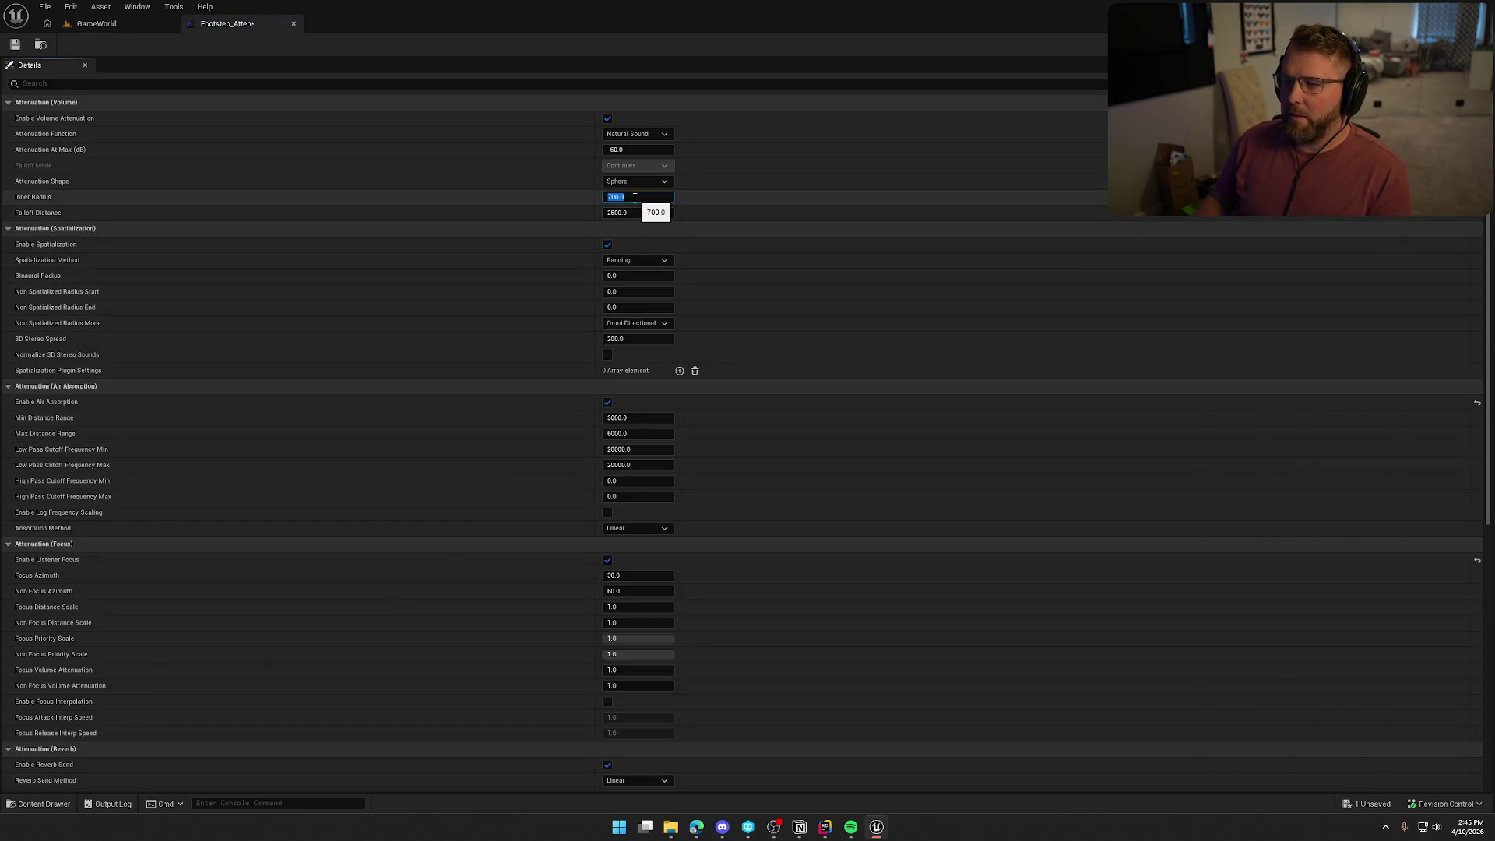
pyautogui.click(14, 45)
# Play GameWorld from a landscape spot, walk across the sand toward the trading post, then stop.
pyautogui.click(128, 18)
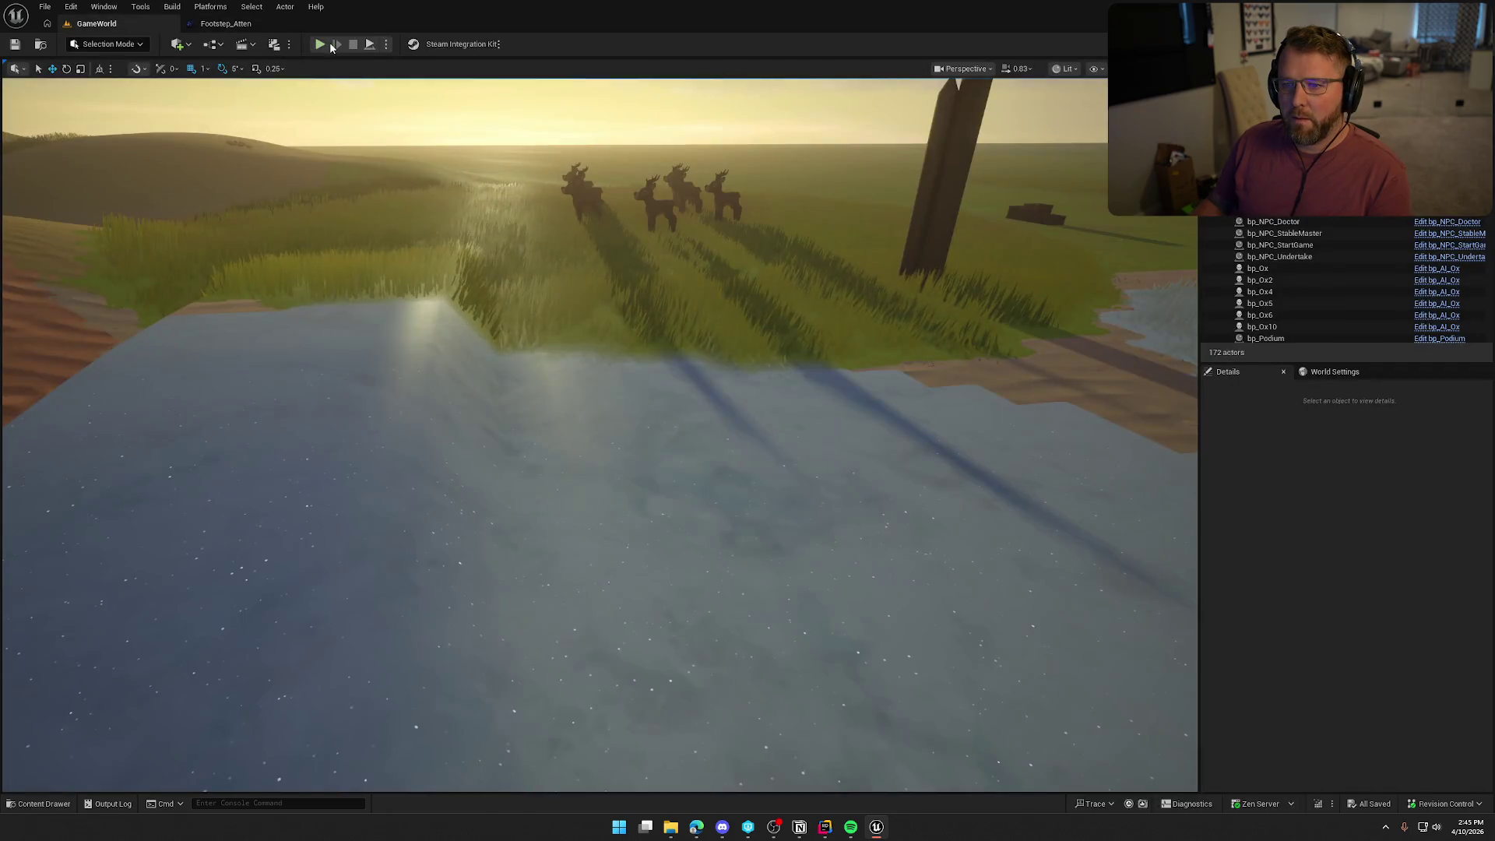
pyautogui.rightClick(400, 235)
pyautogui.click(320, 44)
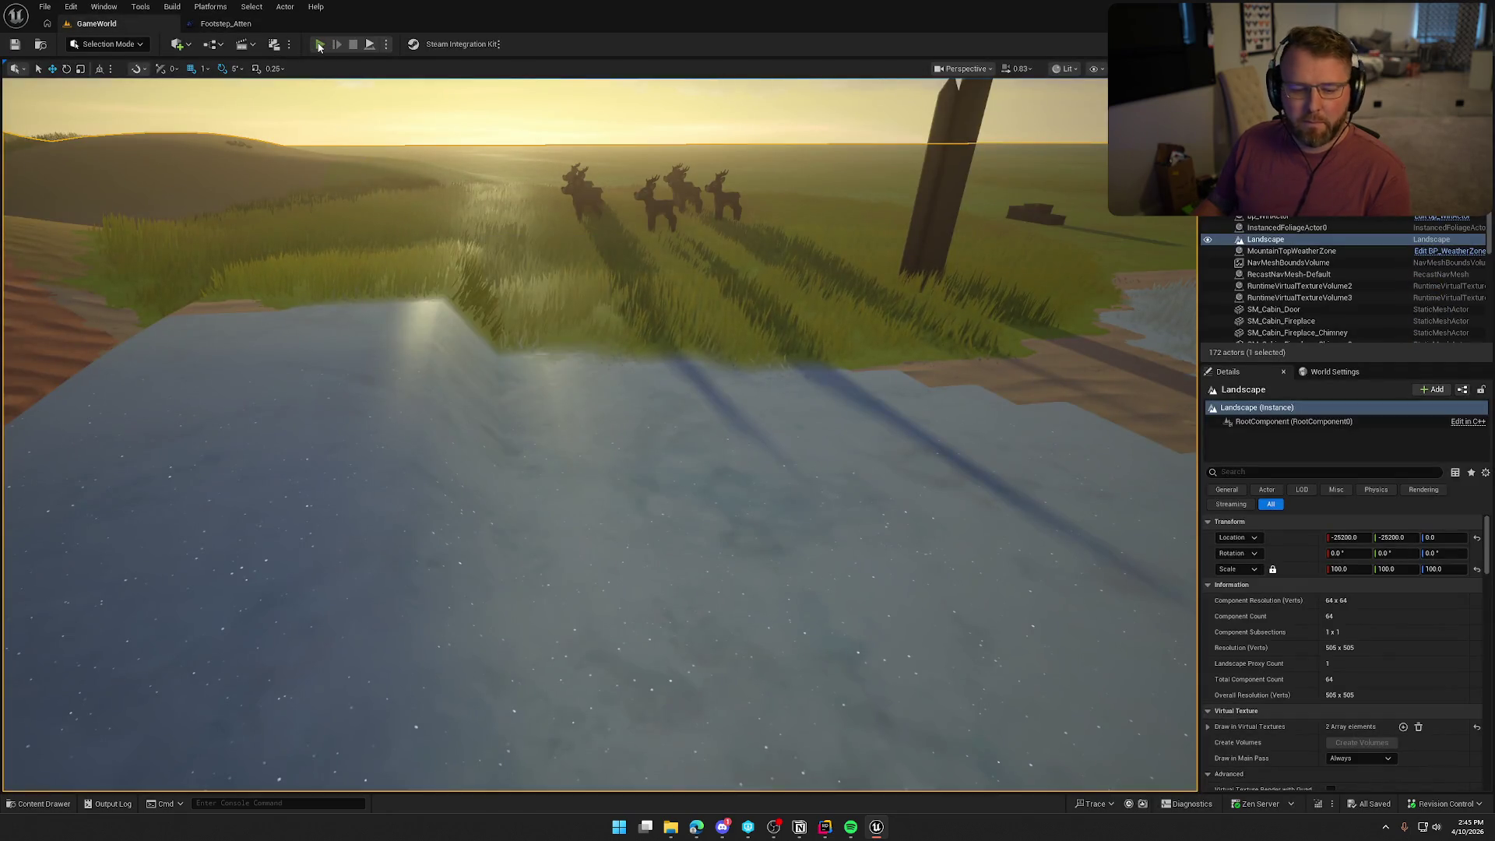
pyautogui.hotkey('shift', 'w')
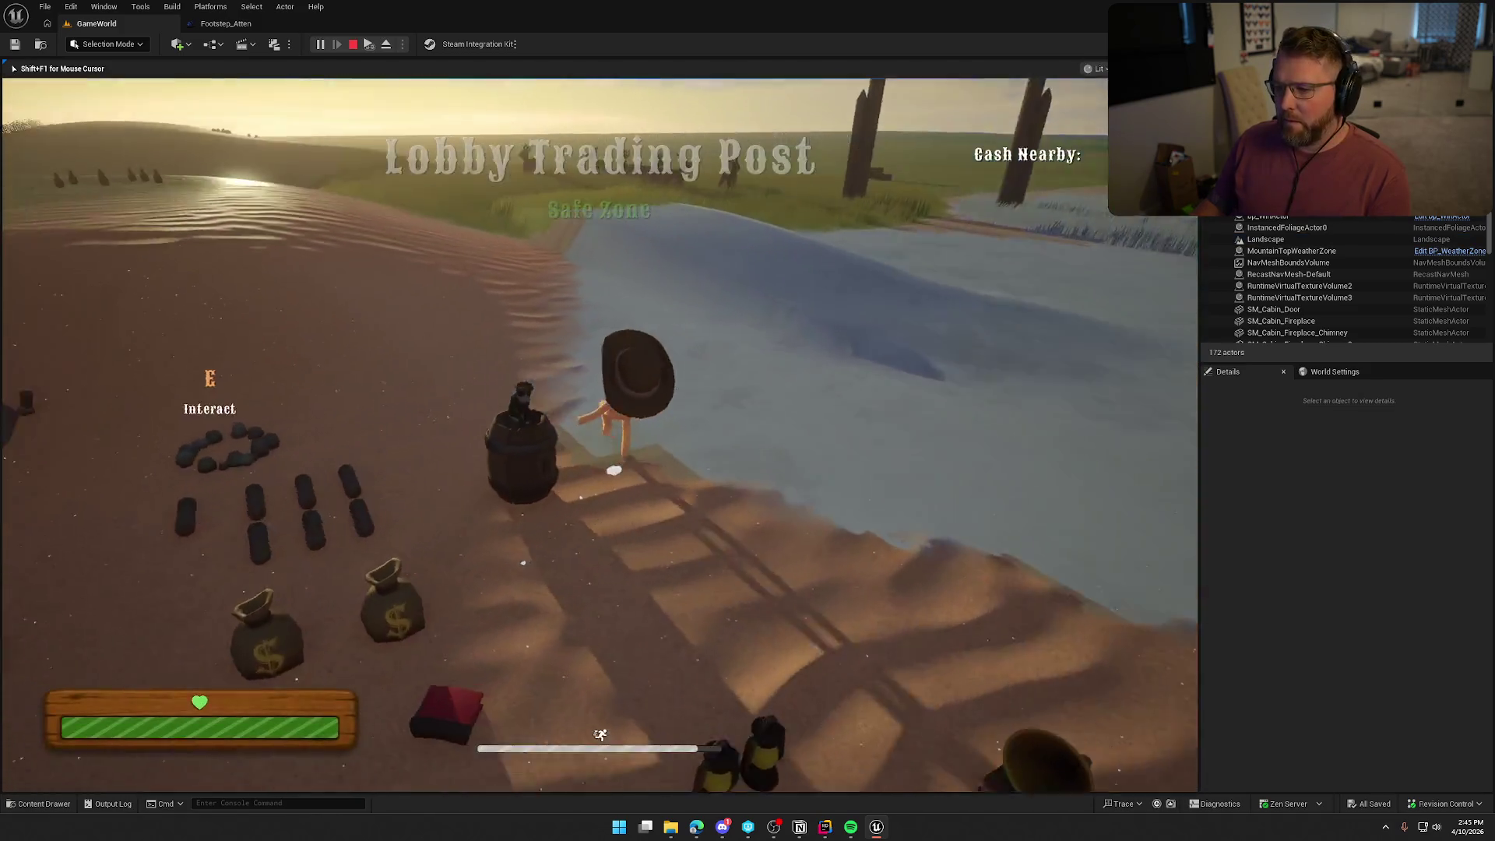
pyautogui.press('w')
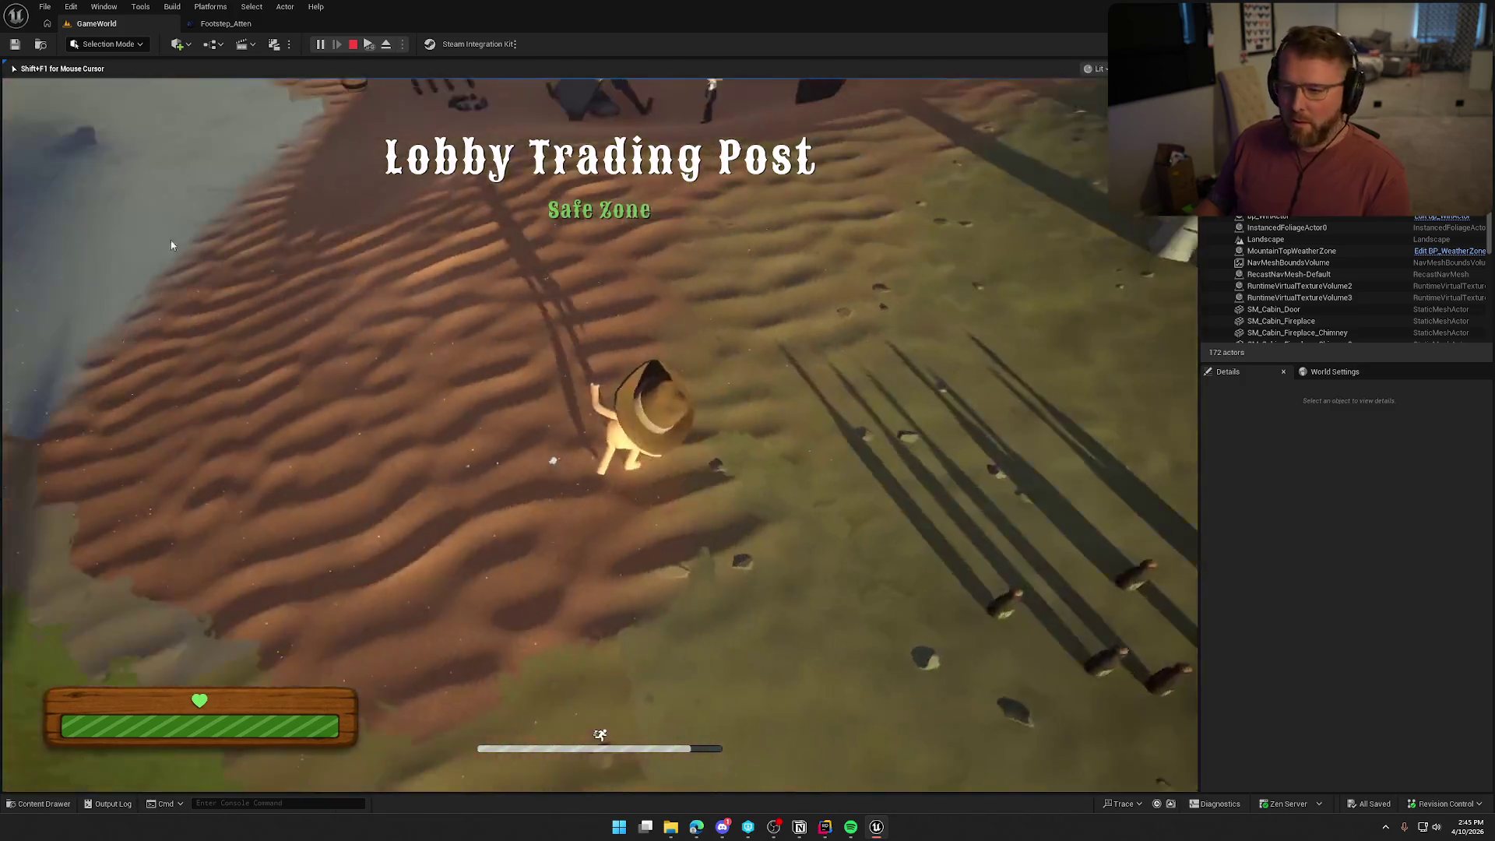
pyautogui.press('Escape')
pyautogui.click(151, 641)
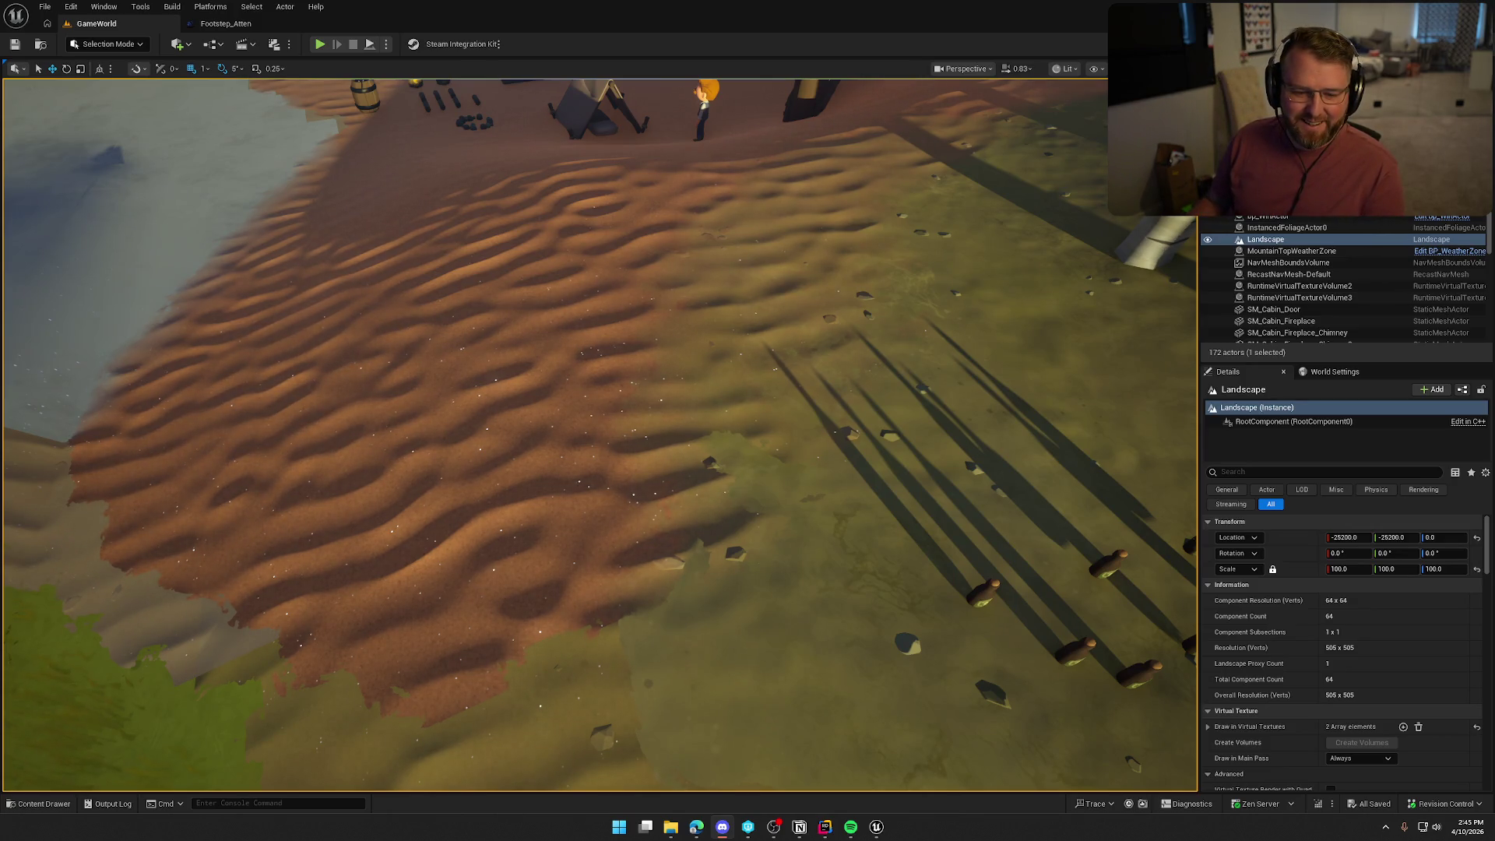
pyautogui.hotkey('alt', 'Tab')
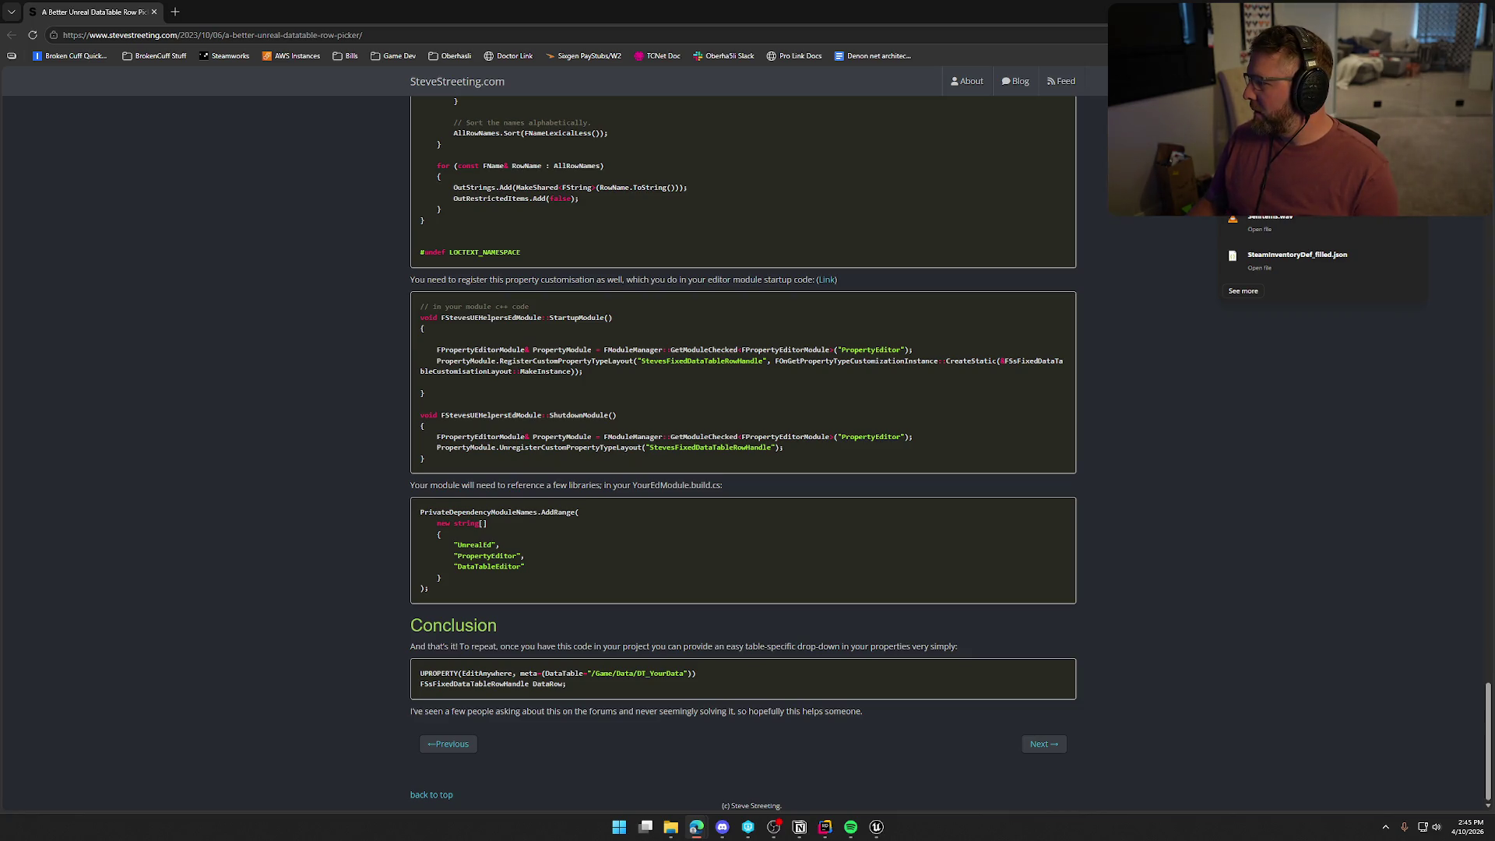
# Return from the SteveStreeting.com article to the Unreal Editor window.
pyautogui.hotkey('alt', 'Tab')
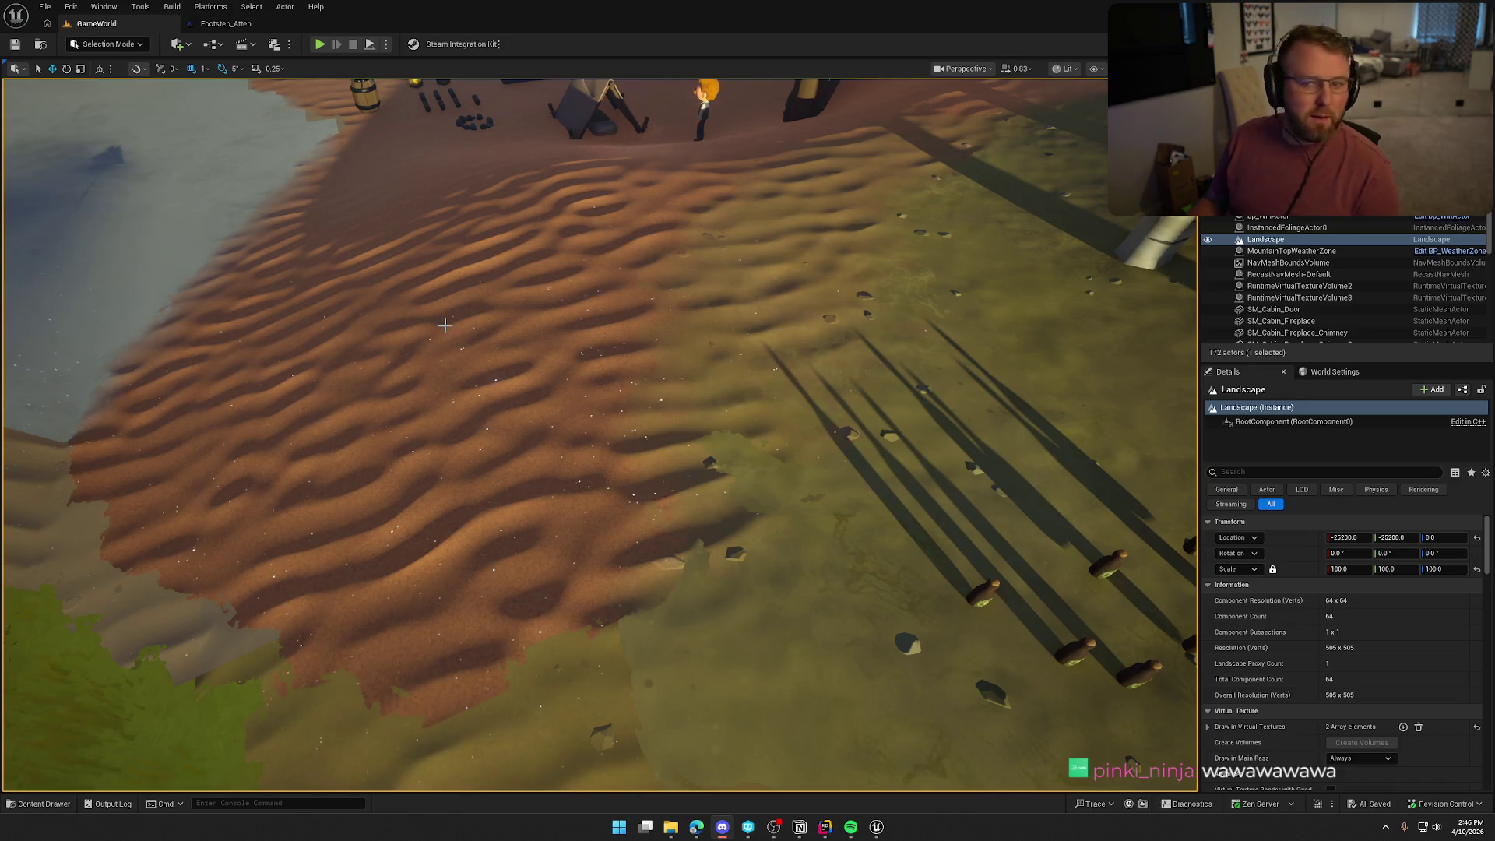
# Launch Audacity from Windows search with 'au', then switch to File Explorer.
pyautogui.press('super')
pyautogui.write('au')
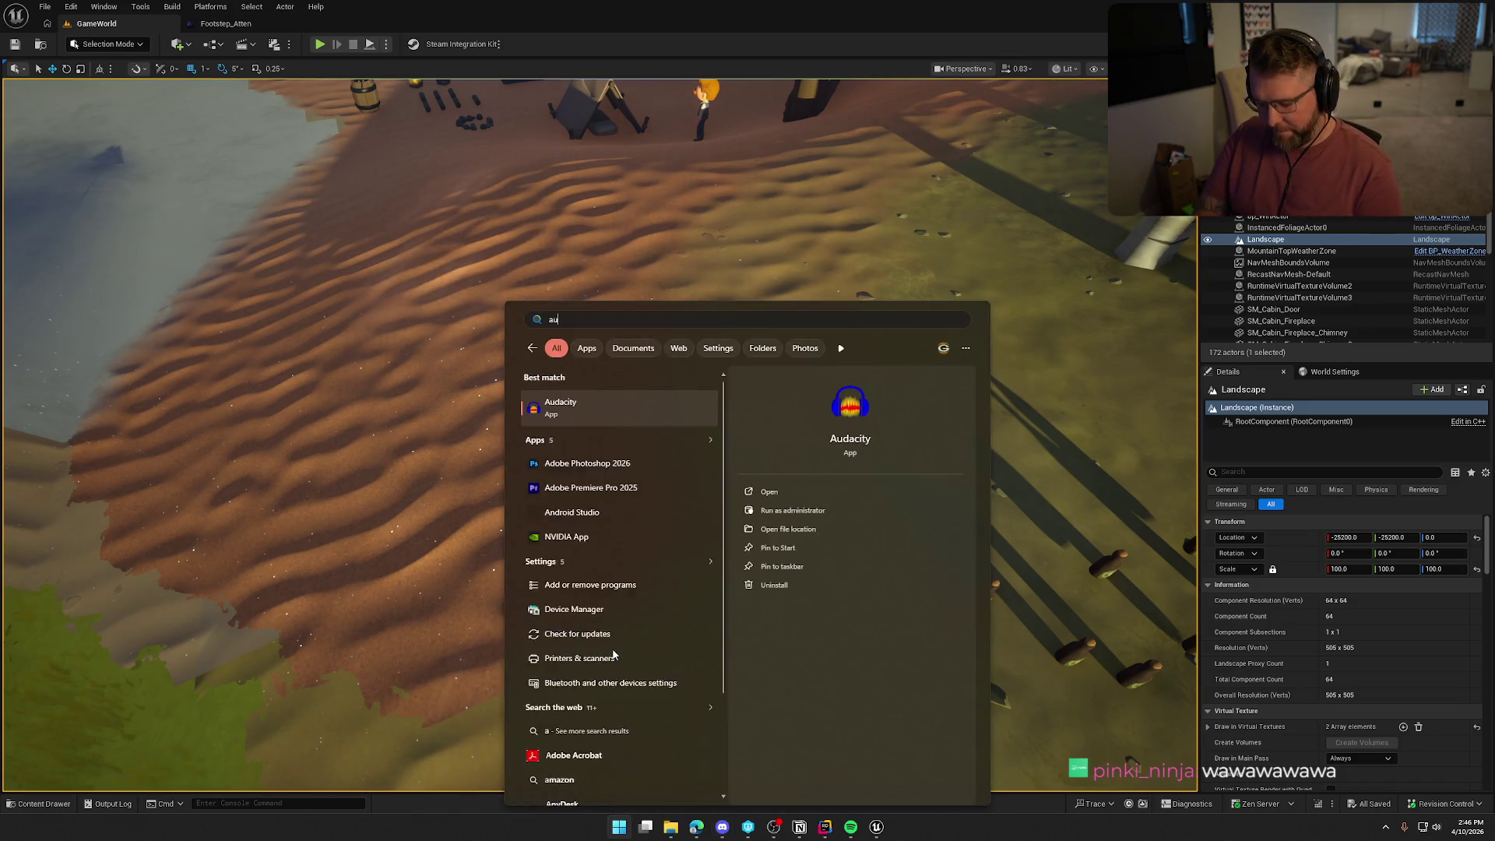
pyautogui.press('Return')
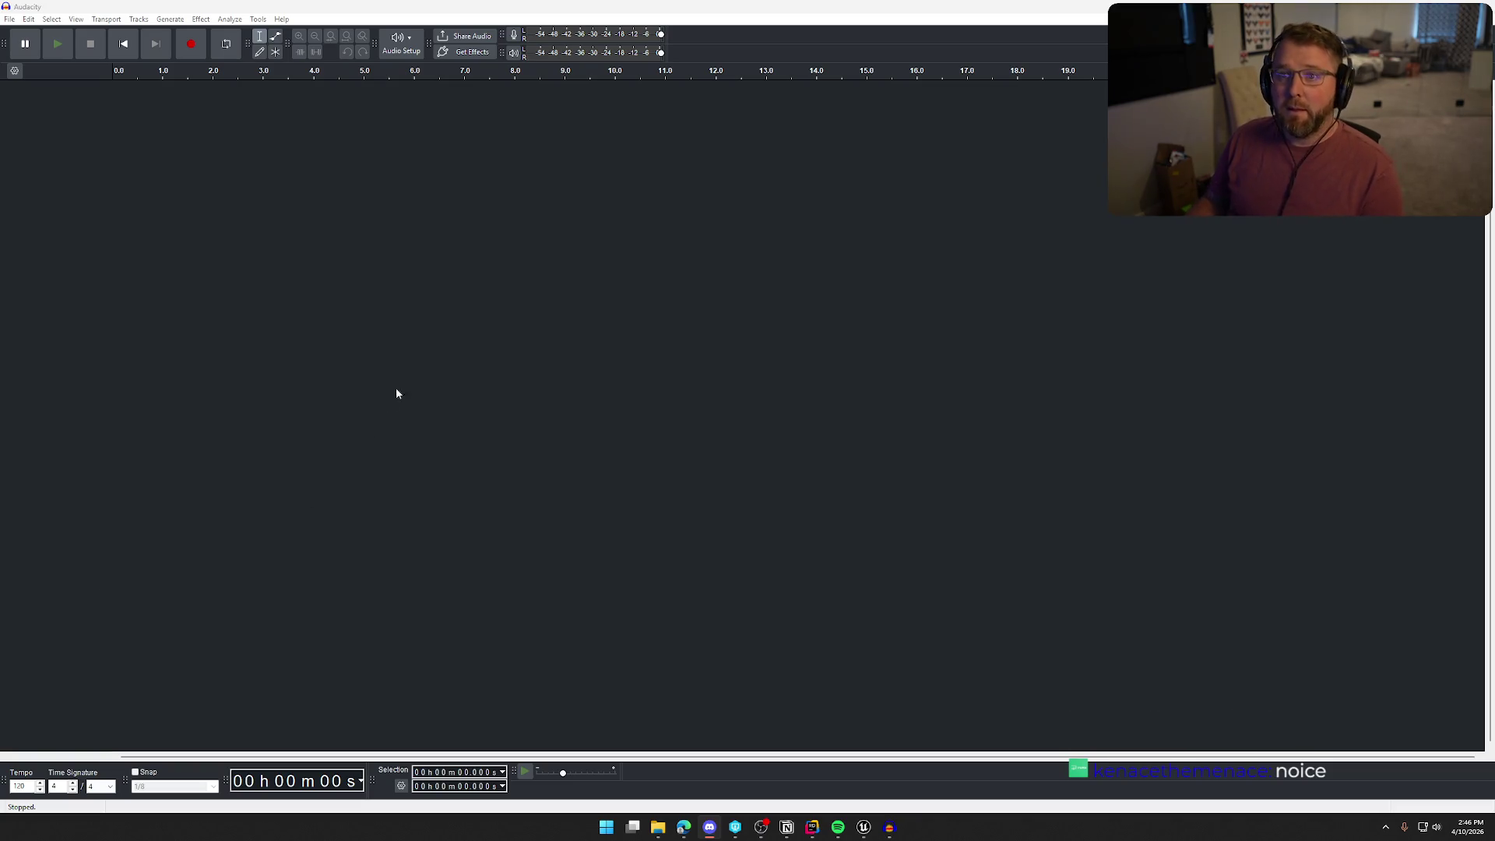
pyautogui.press('super+e')
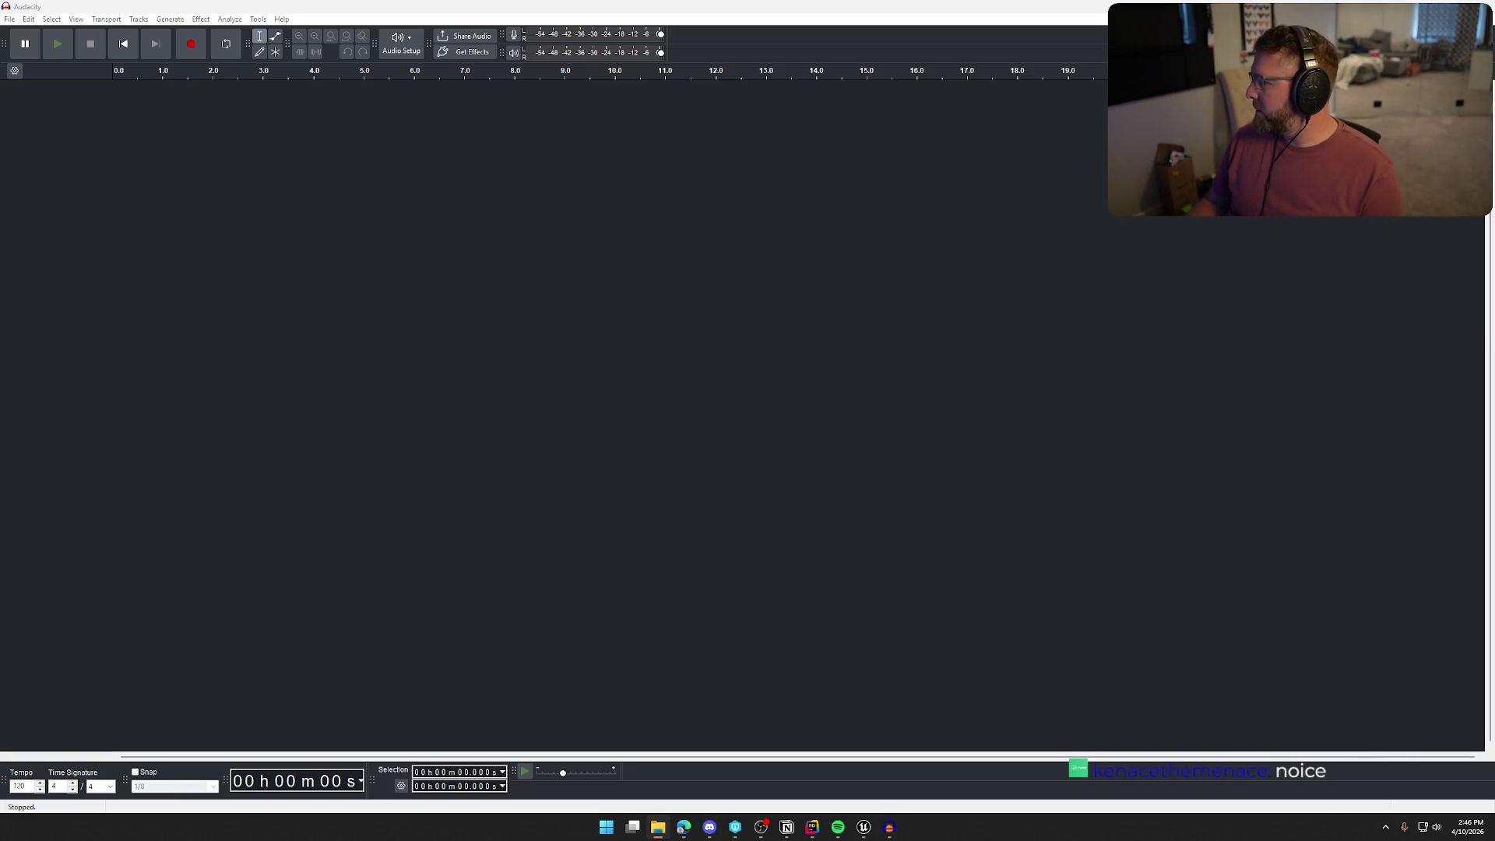
# Import the Sequence 01 voice clip into Audacity and play it through.
pyautogui.moveTo(889, 826); pyautogui.dragTo(827, 414)
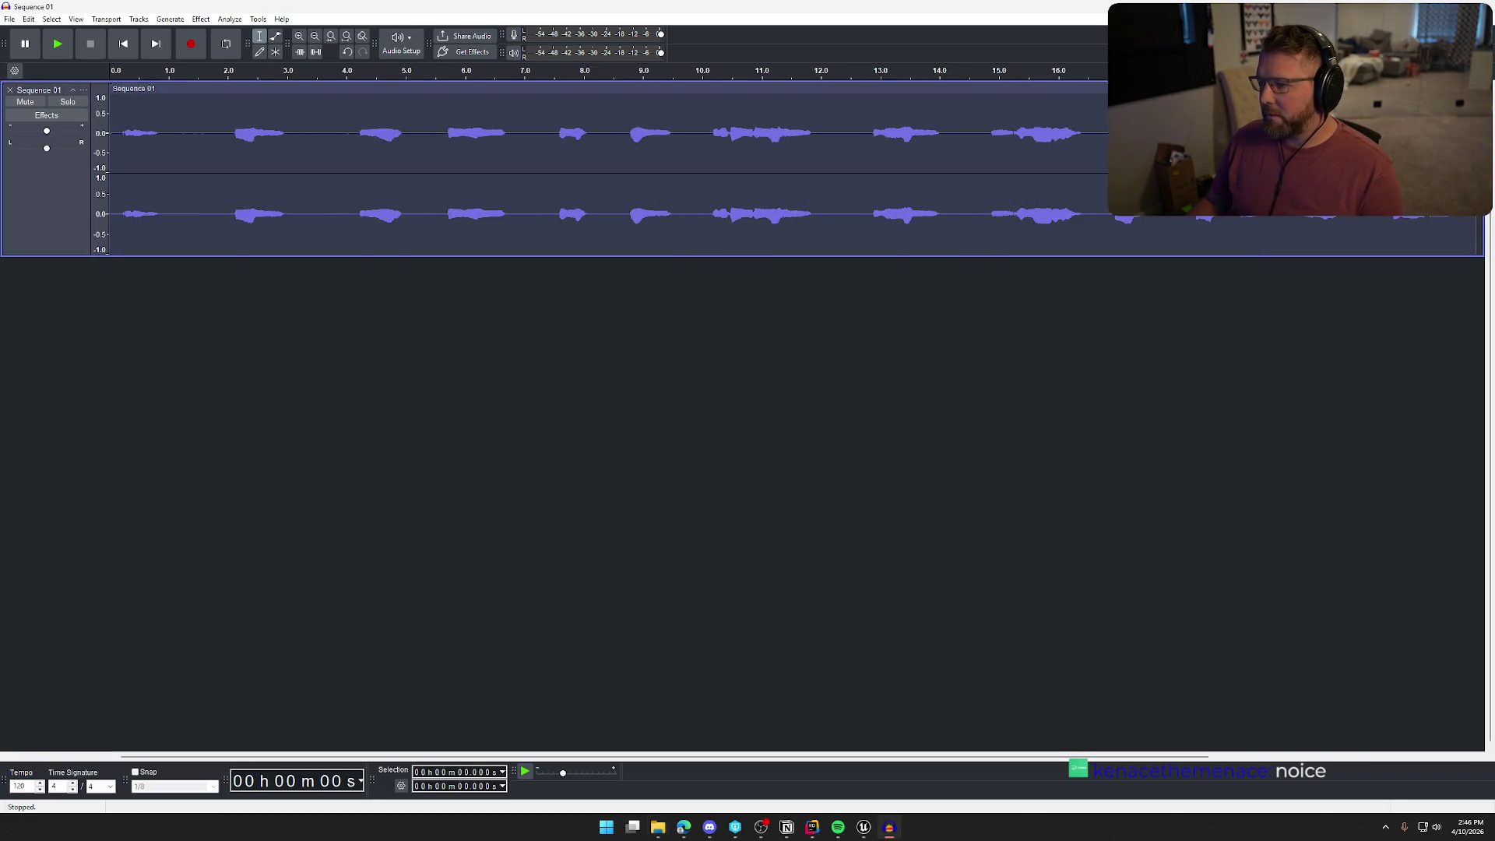
pyautogui.click(536, 421)
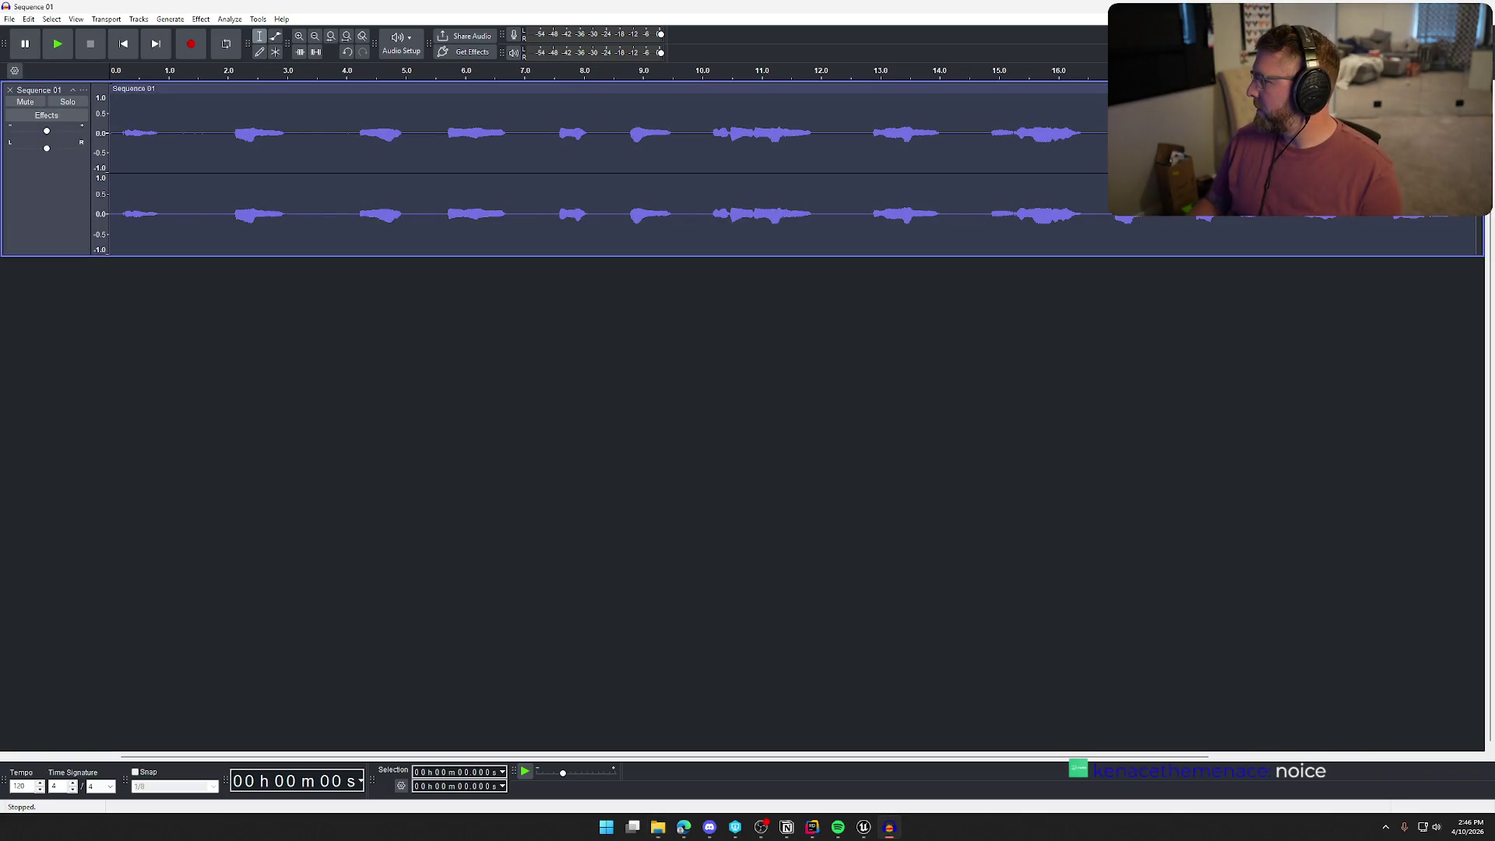
pyautogui.press('space')
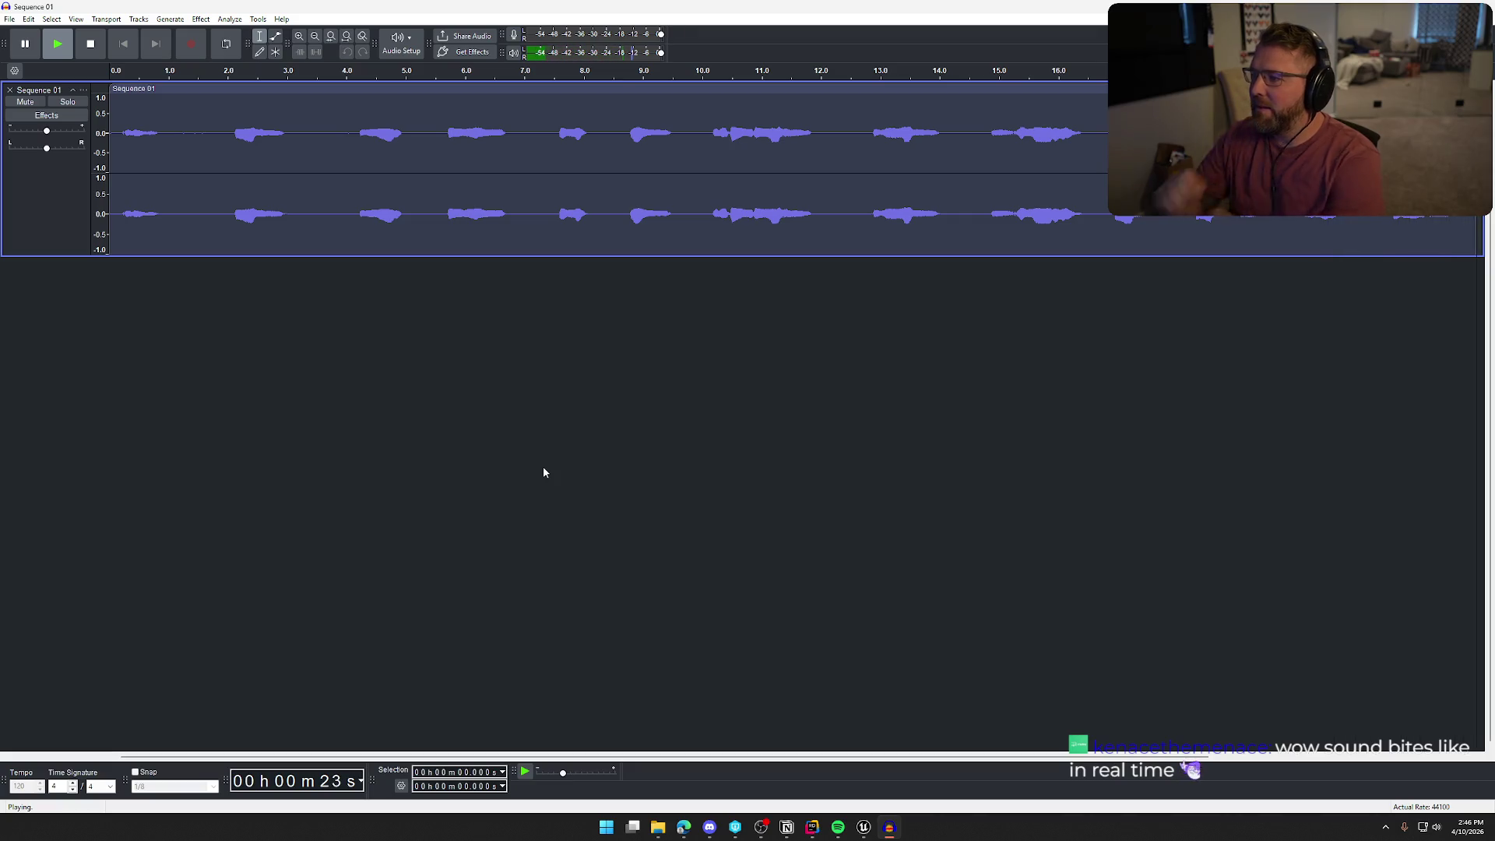
# Select the audio from 18.296 s to 19.684 s and preview the selection.
pyautogui.moveTo(1186, 203); pyautogui.dragTo(1288, 202)
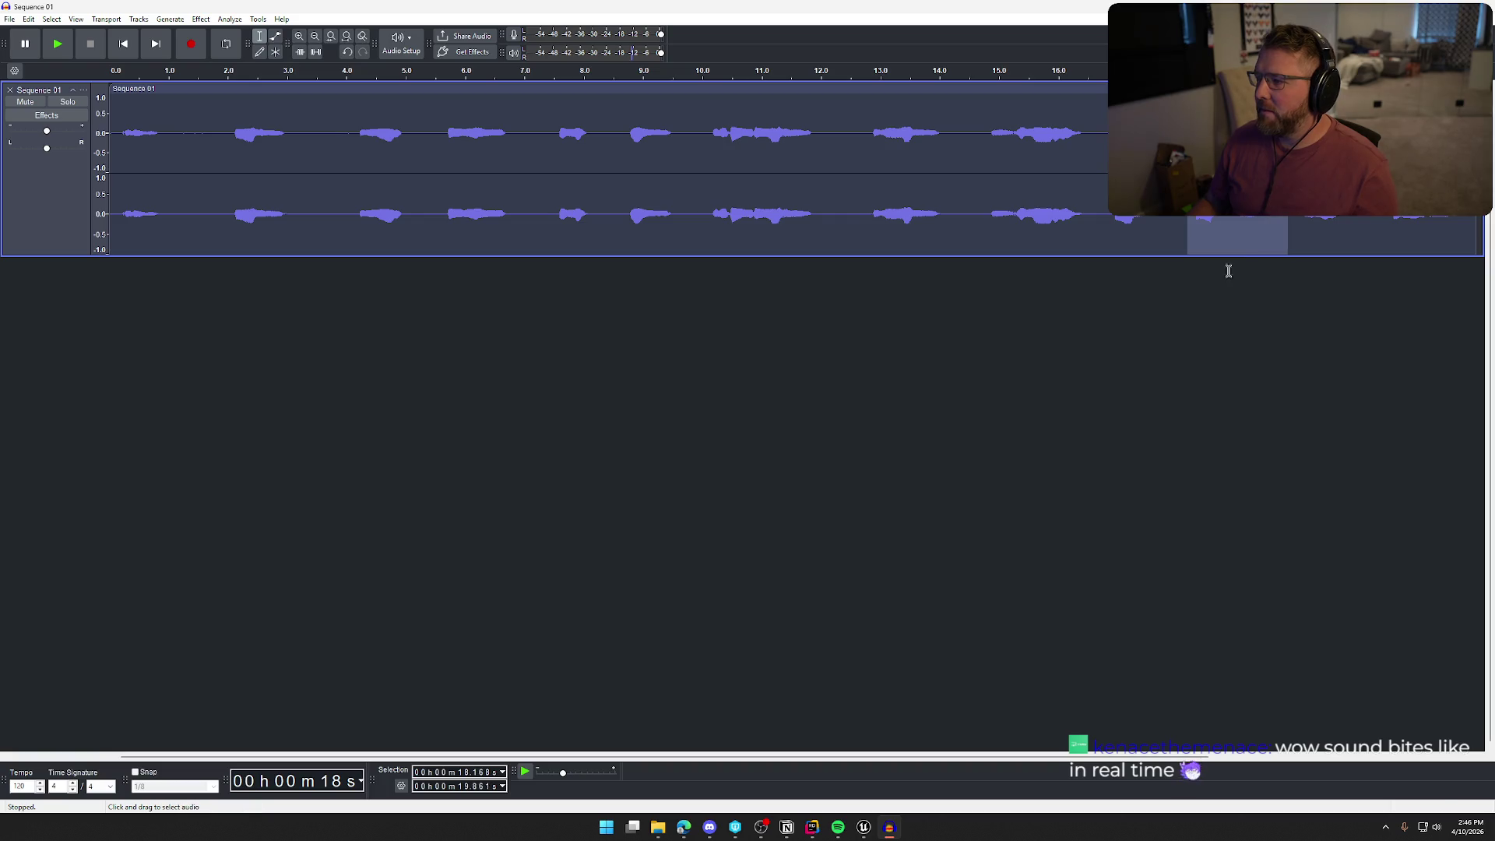
pyautogui.press('space')
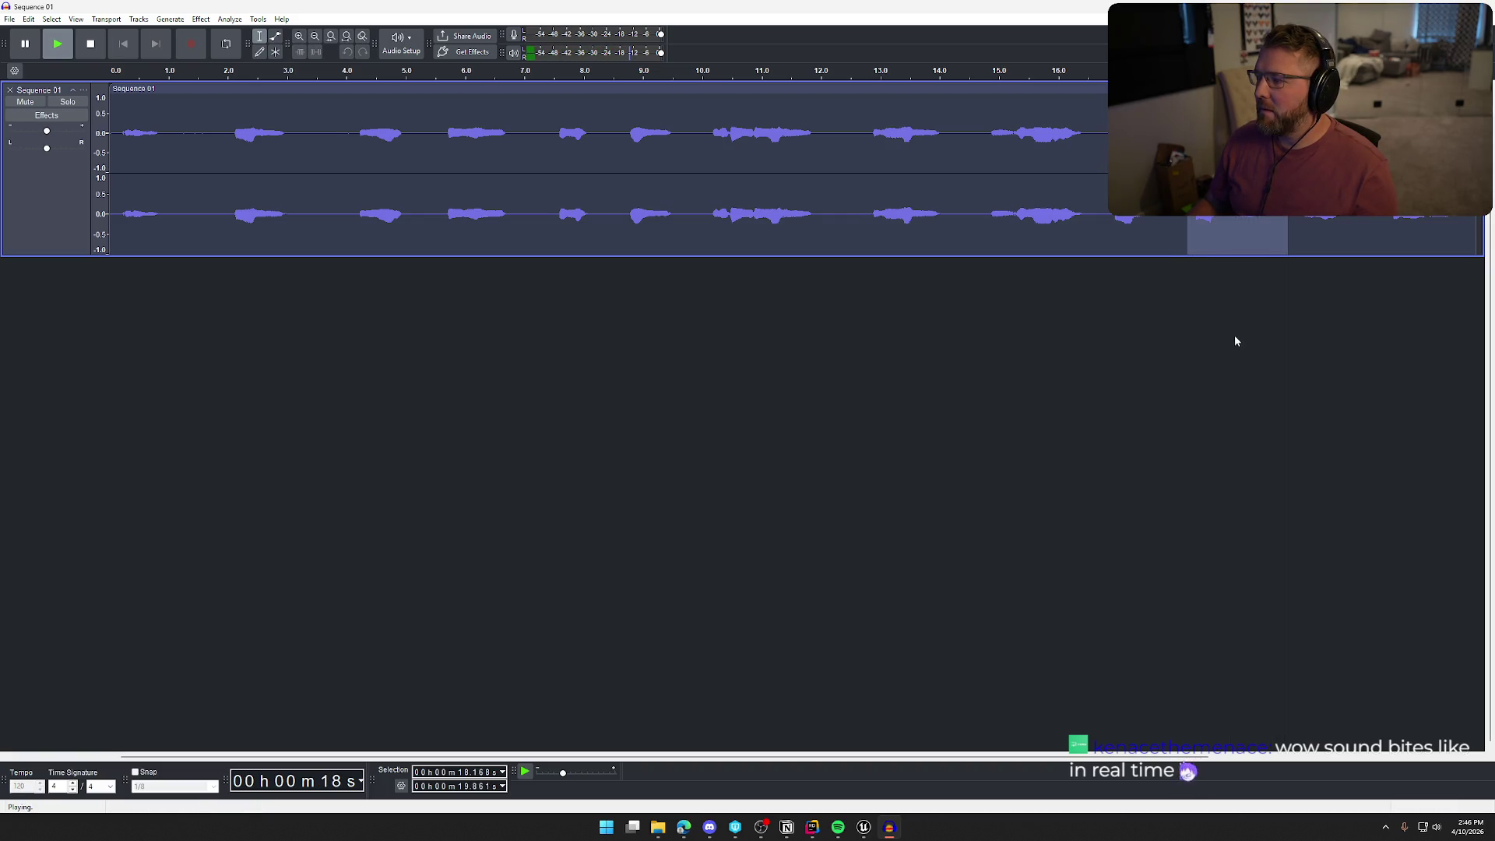
pyautogui.moveTo(1186, 234); pyautogui.dragTo(1194, 234)
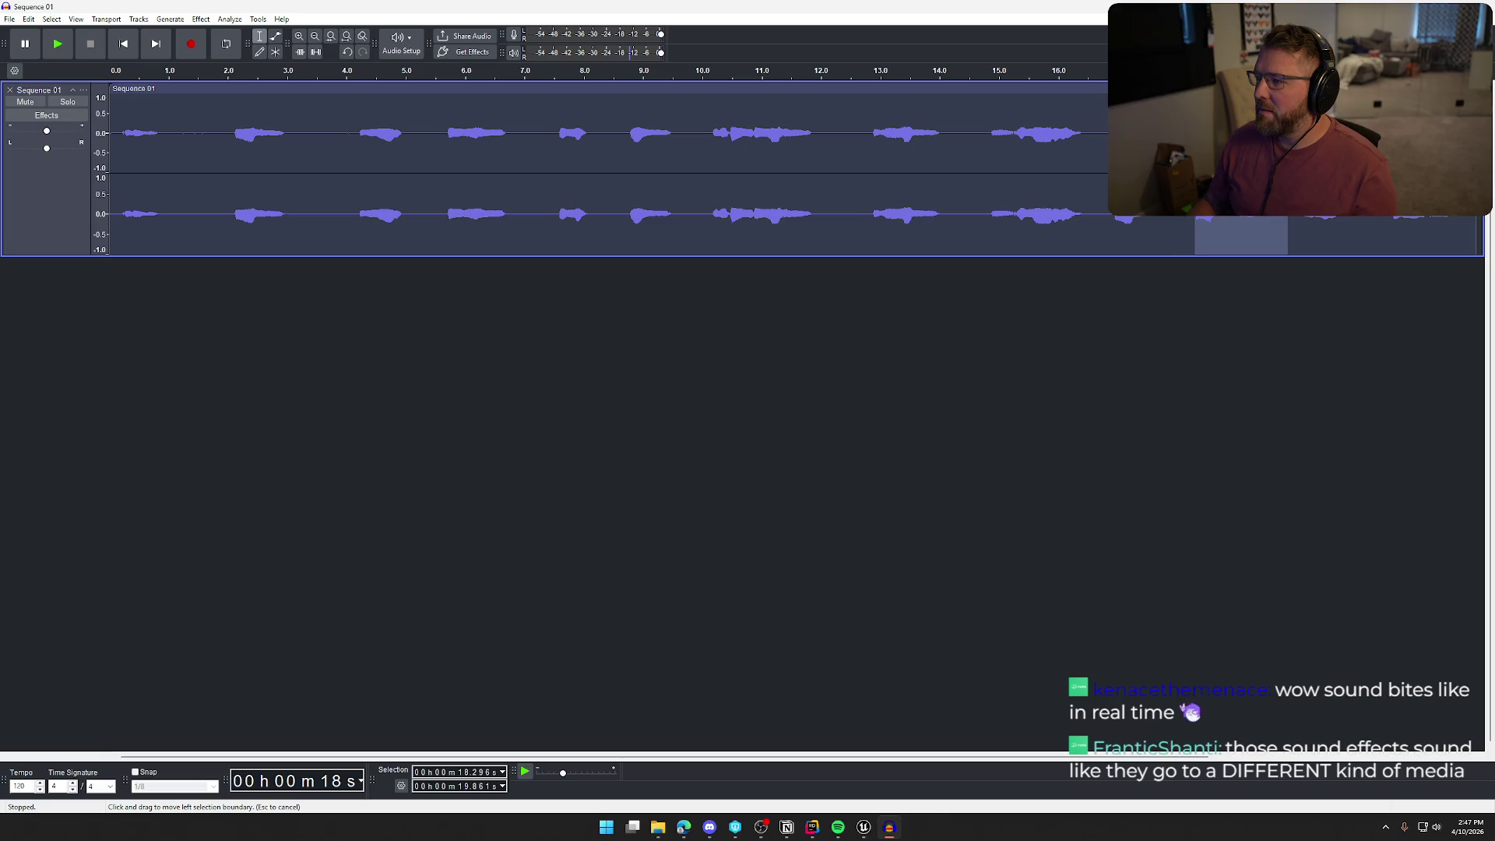
pyautogui.moveTo(1287, 234); pyautogui.dragTo(1275, 234)
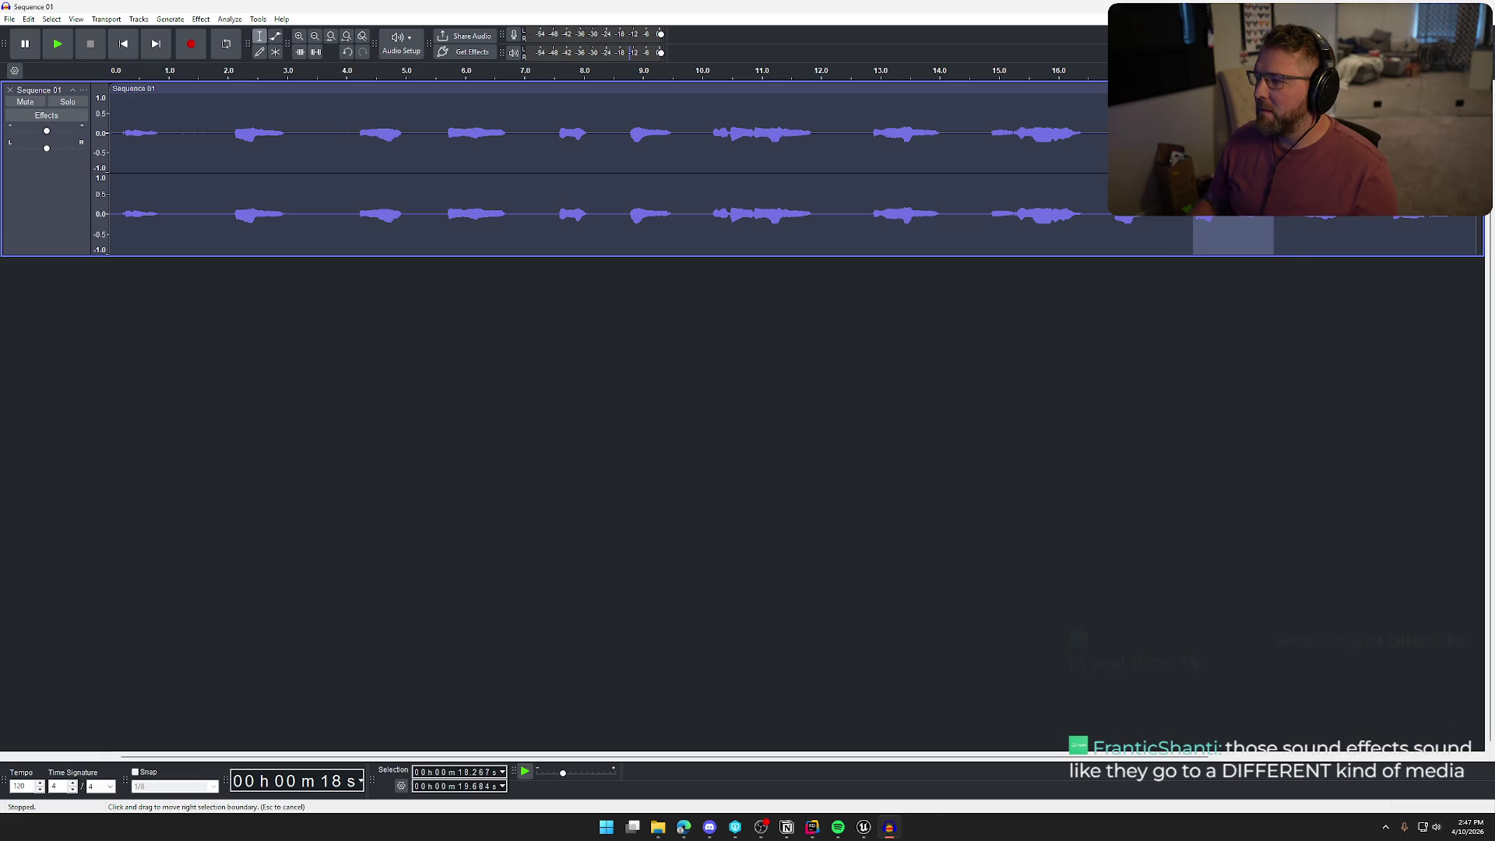
pyautogui.press('space')
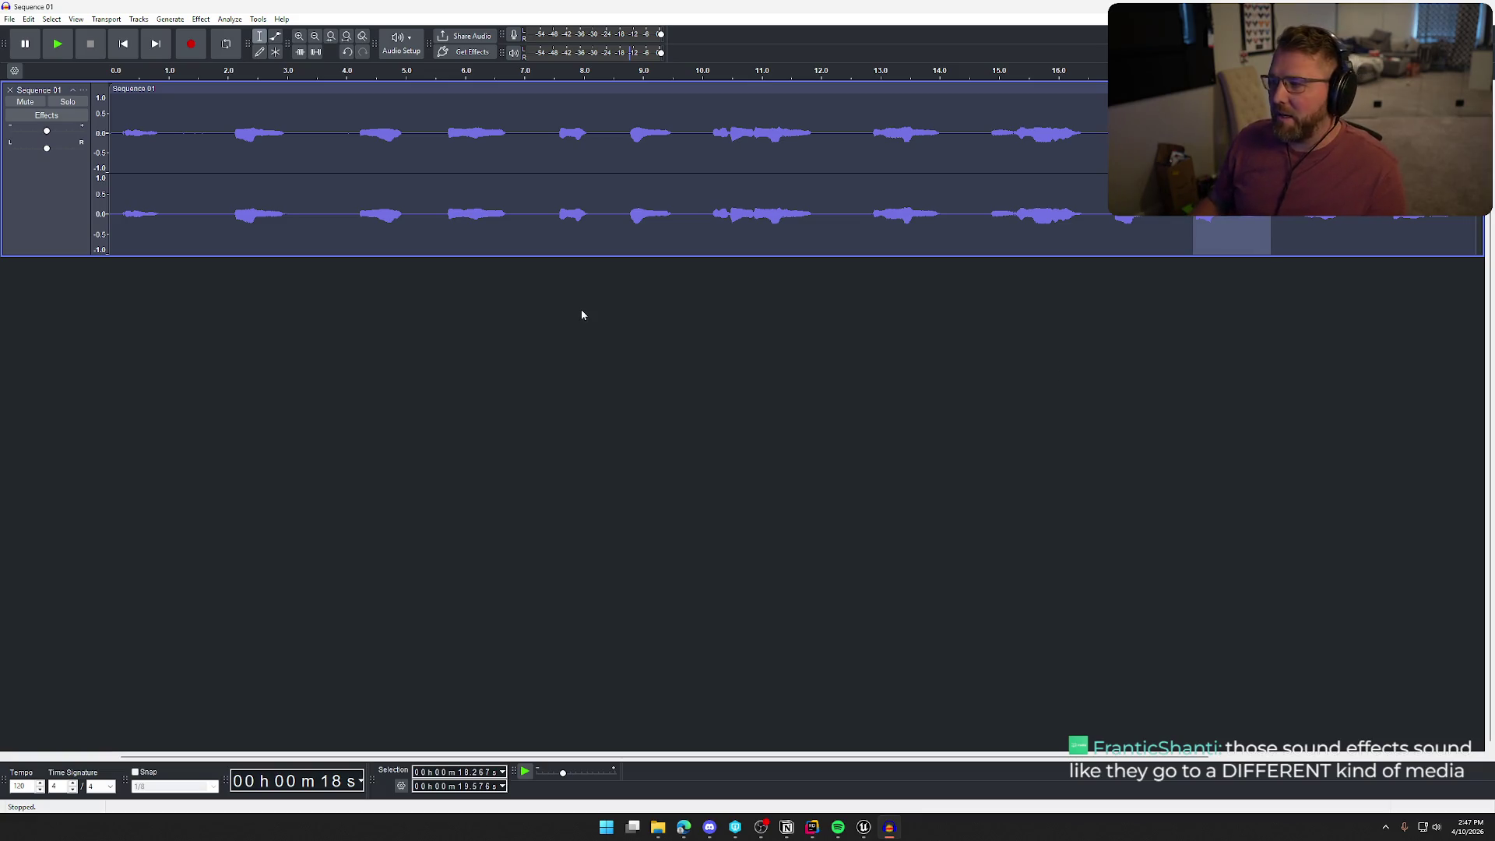
pyautogui.click(204, 19)
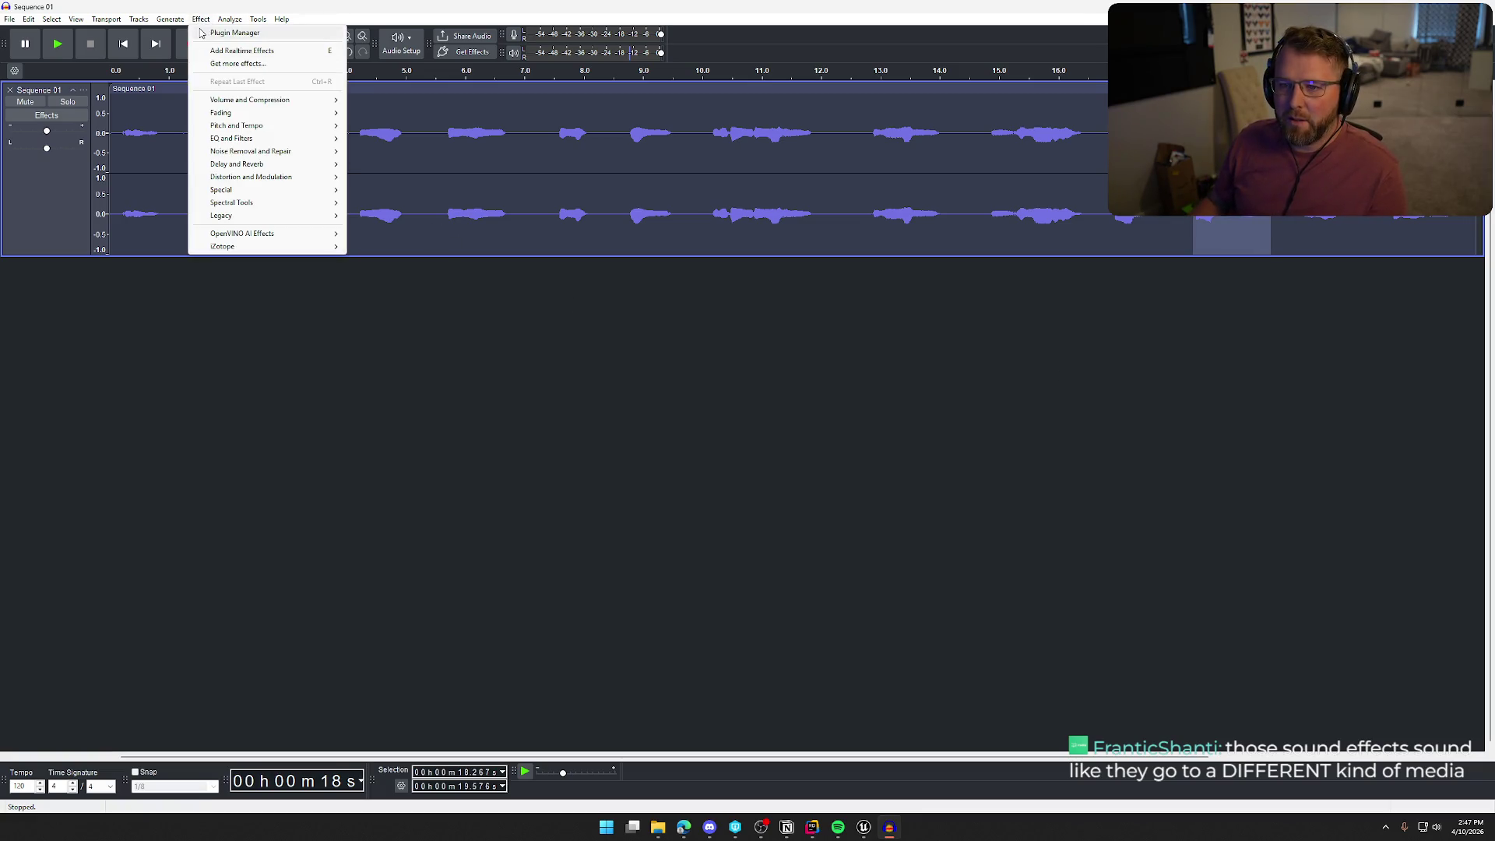
pyautogui.moveTo(265, 126)
pyautogui.click(412, 152)
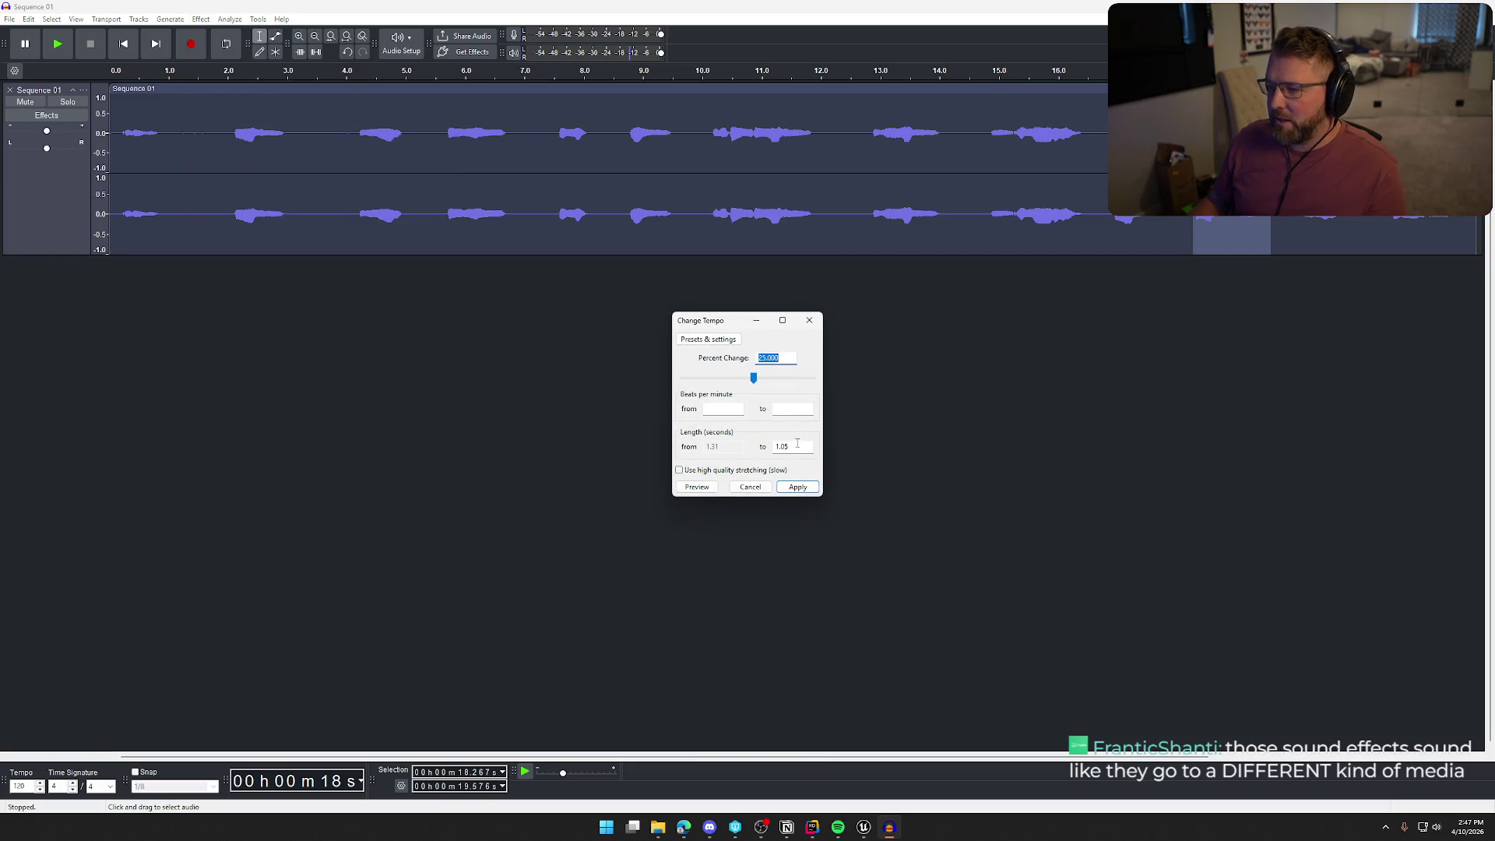
pyautogui.click(697, 487)
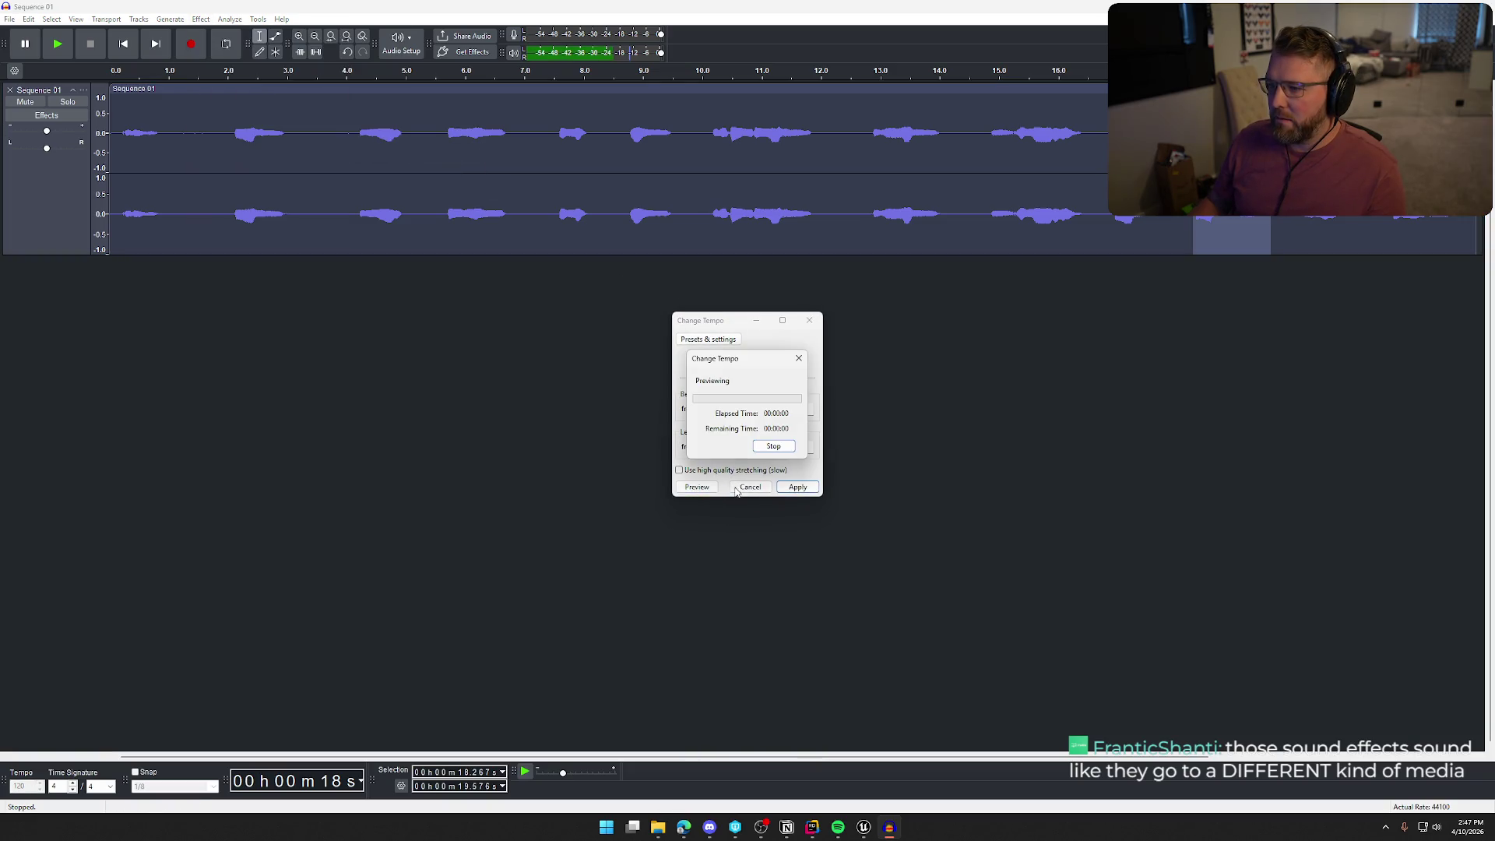
pyautogui.click(750, 488)
pyautogui.press('space')
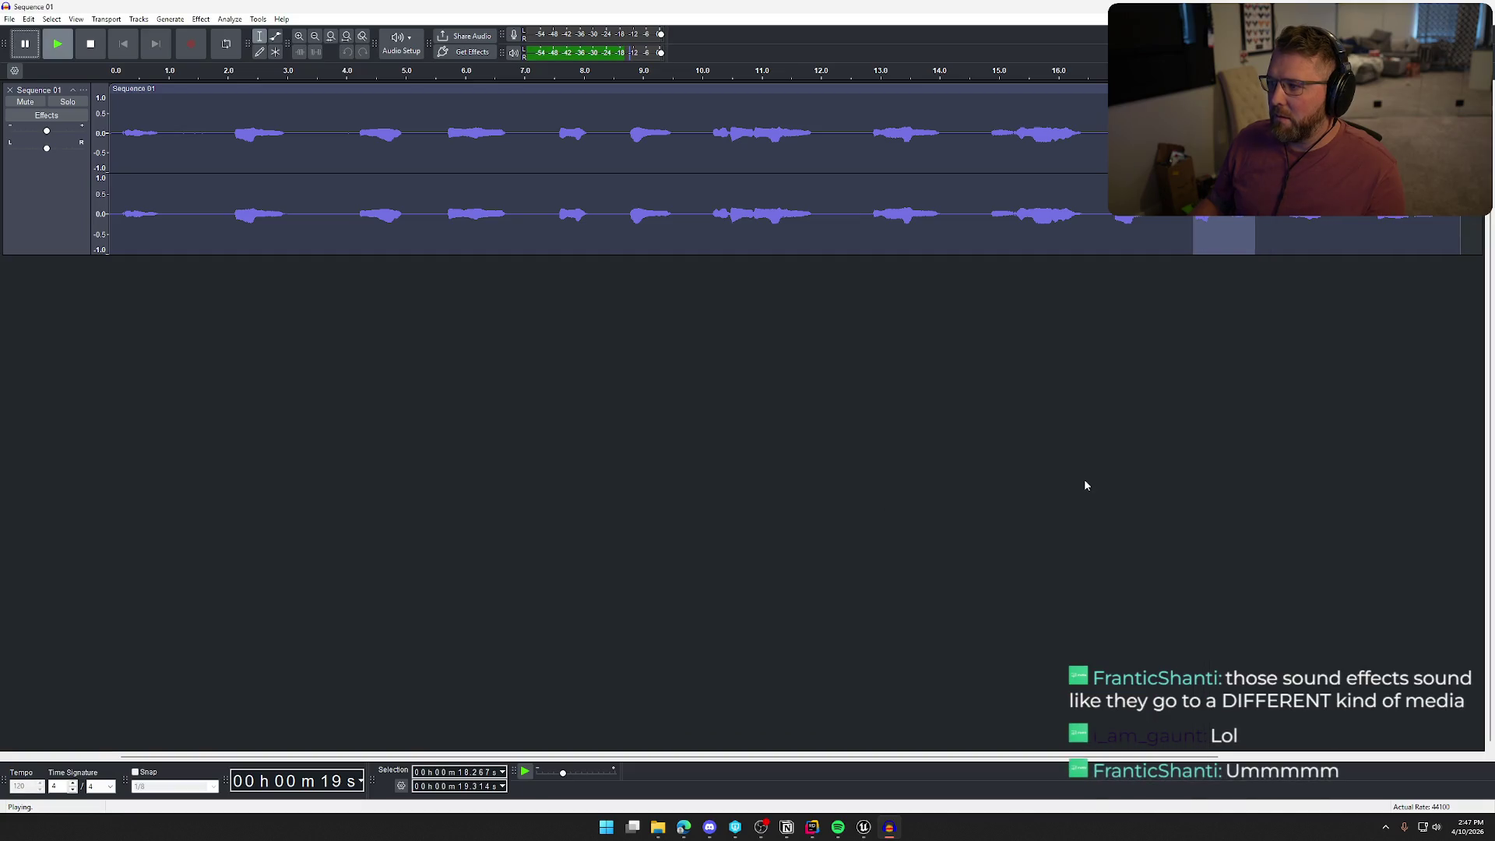
pyautogui.click(200, 19)
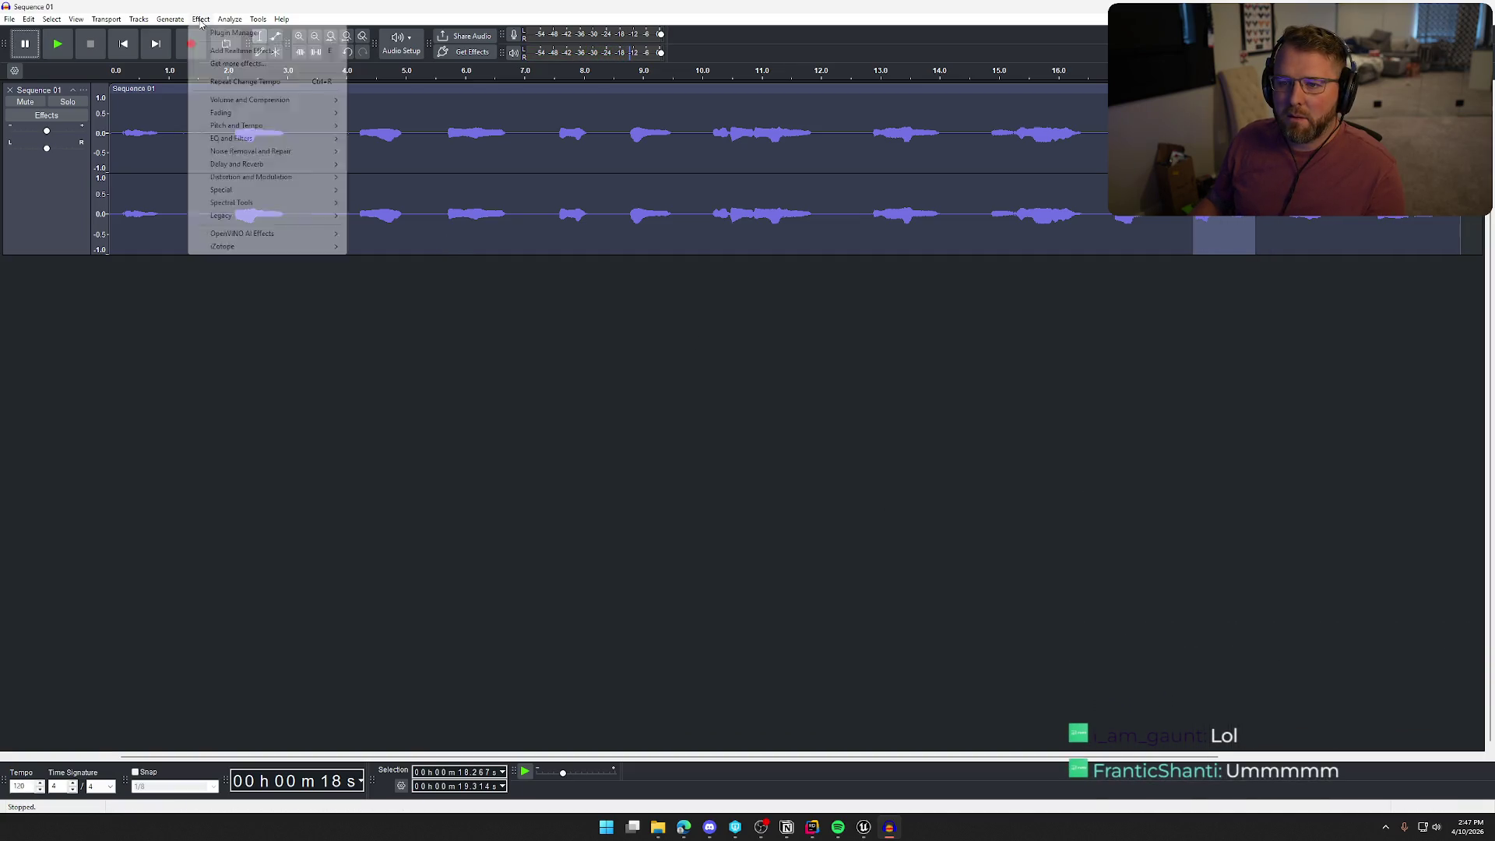
pyautogui.moveTo(264, 125)
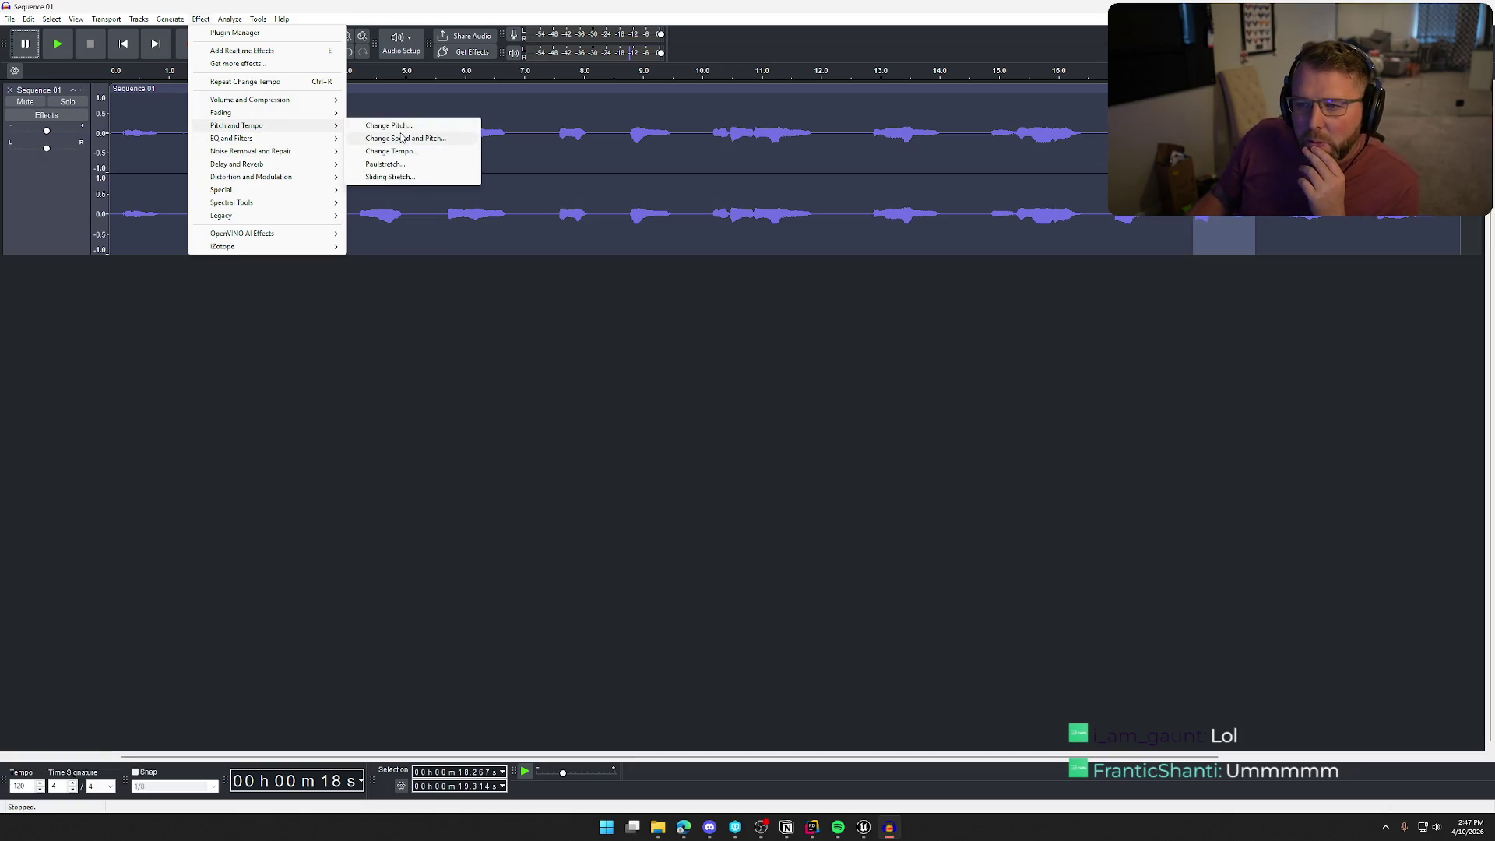
pyautogui.moveTo(281, 101)
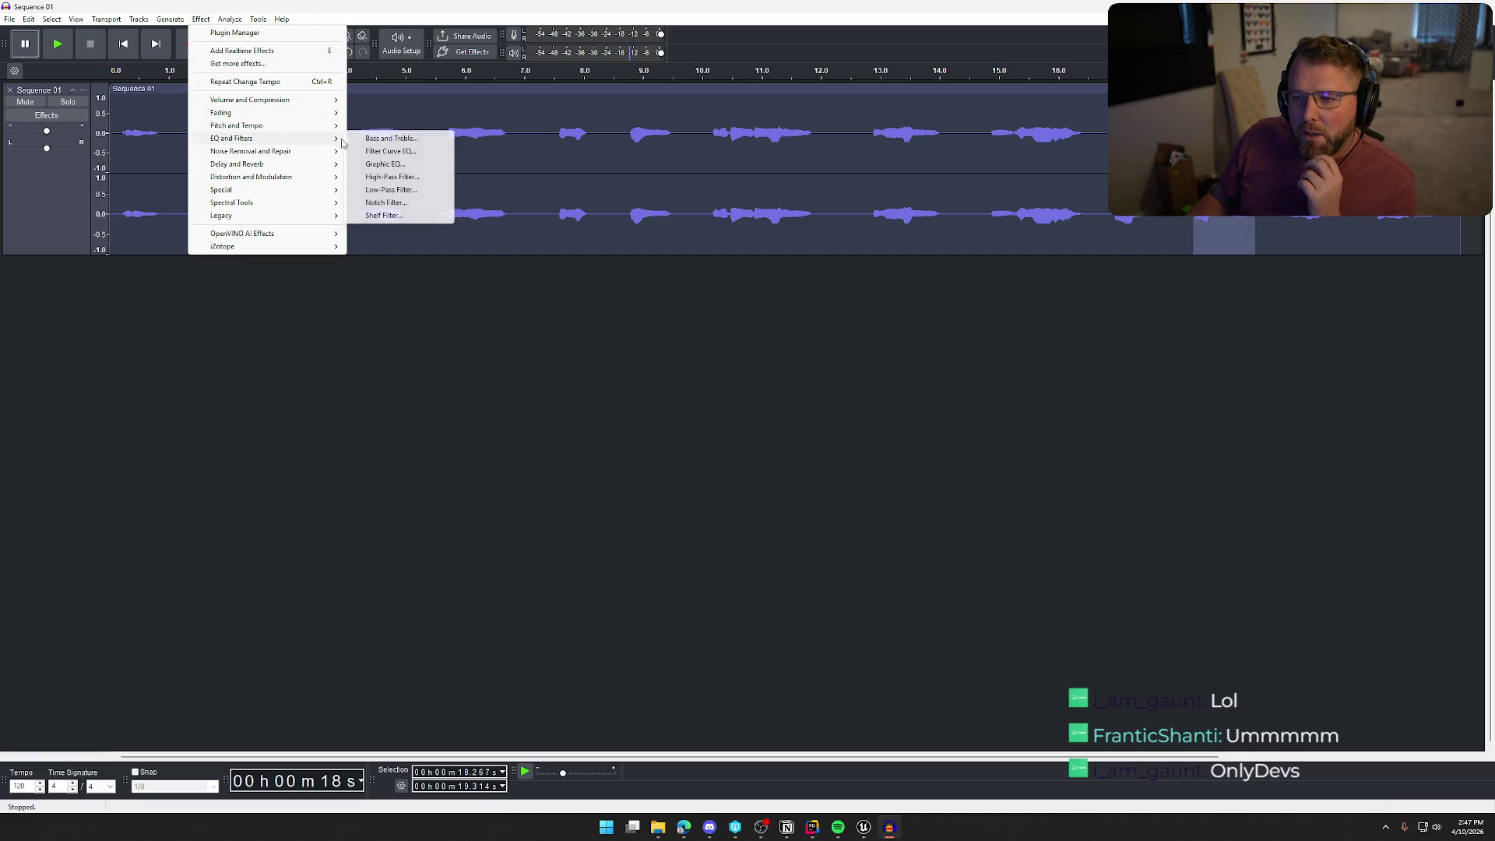
pyautogui.click(376, 140)
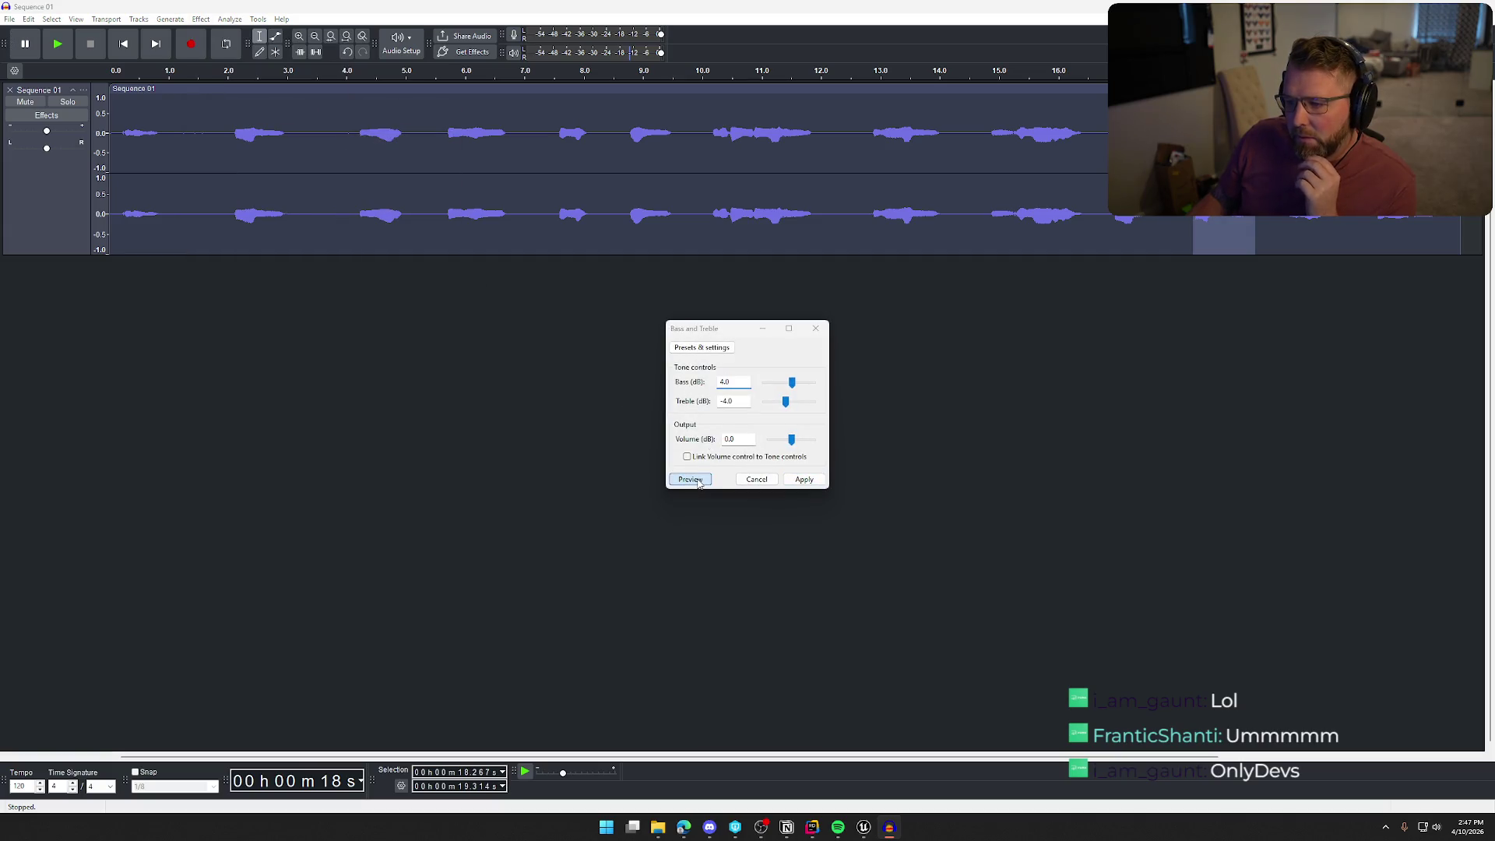
pyautogui.click(689, 479)
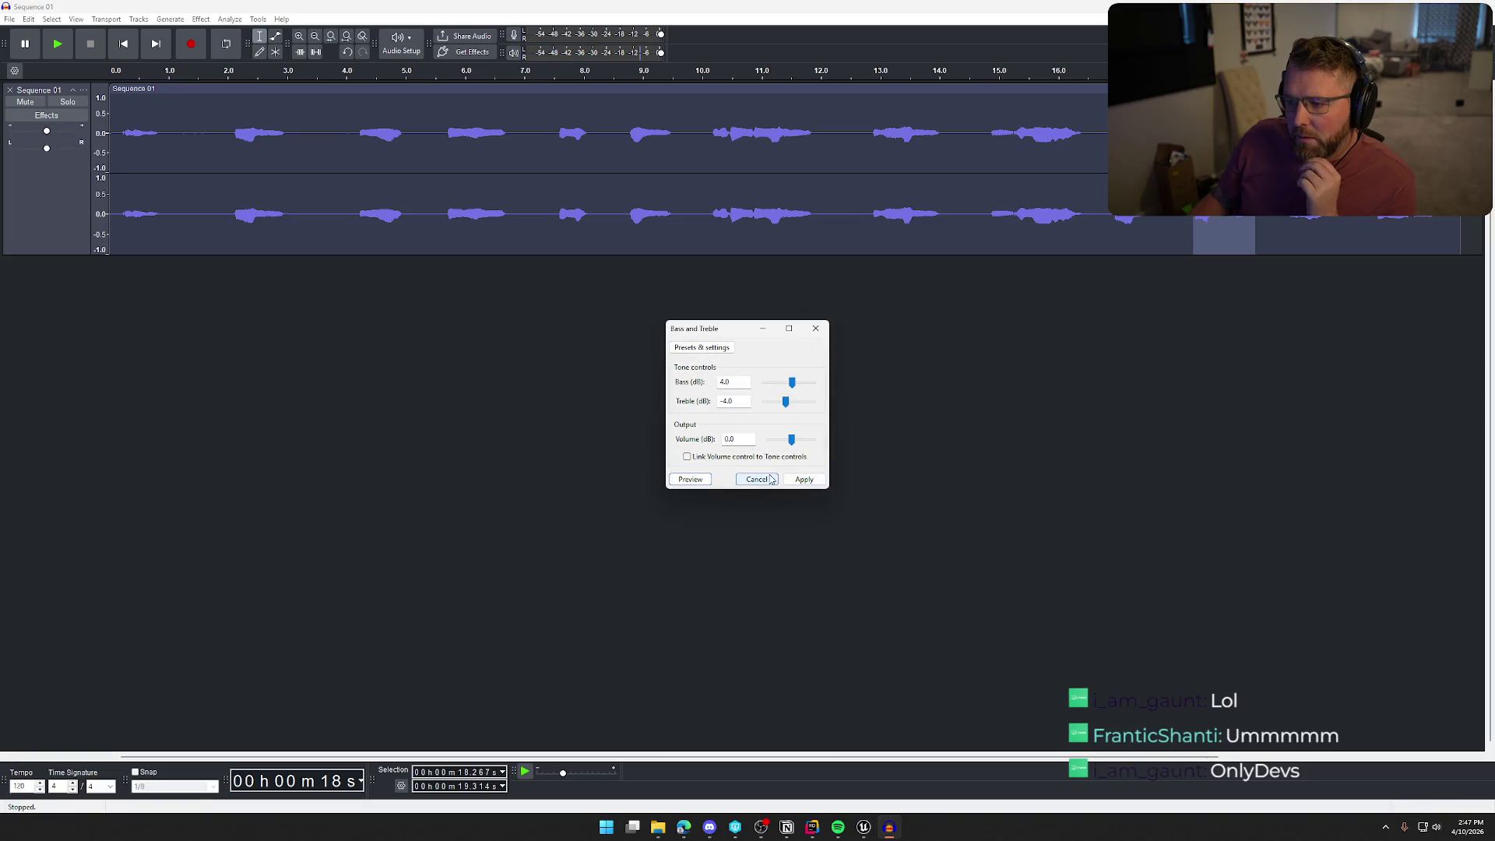
pyautogui.press('Escape')
pyautogui.click(201, 19)
pyautogui.moveTo(283, 116)
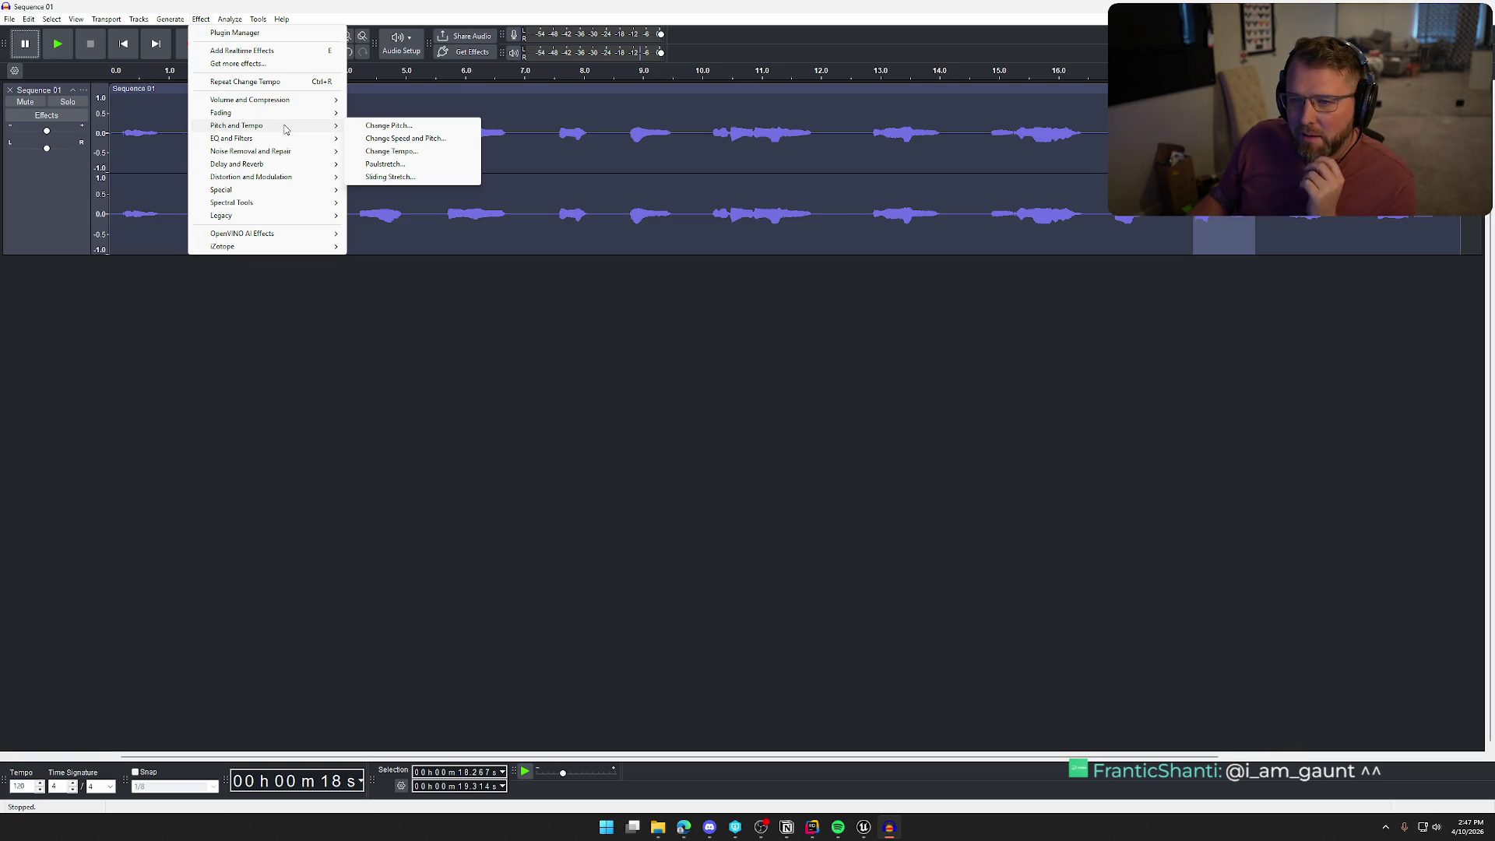
pyautogui.press('Escape')
pyautogui.click(778, 455)
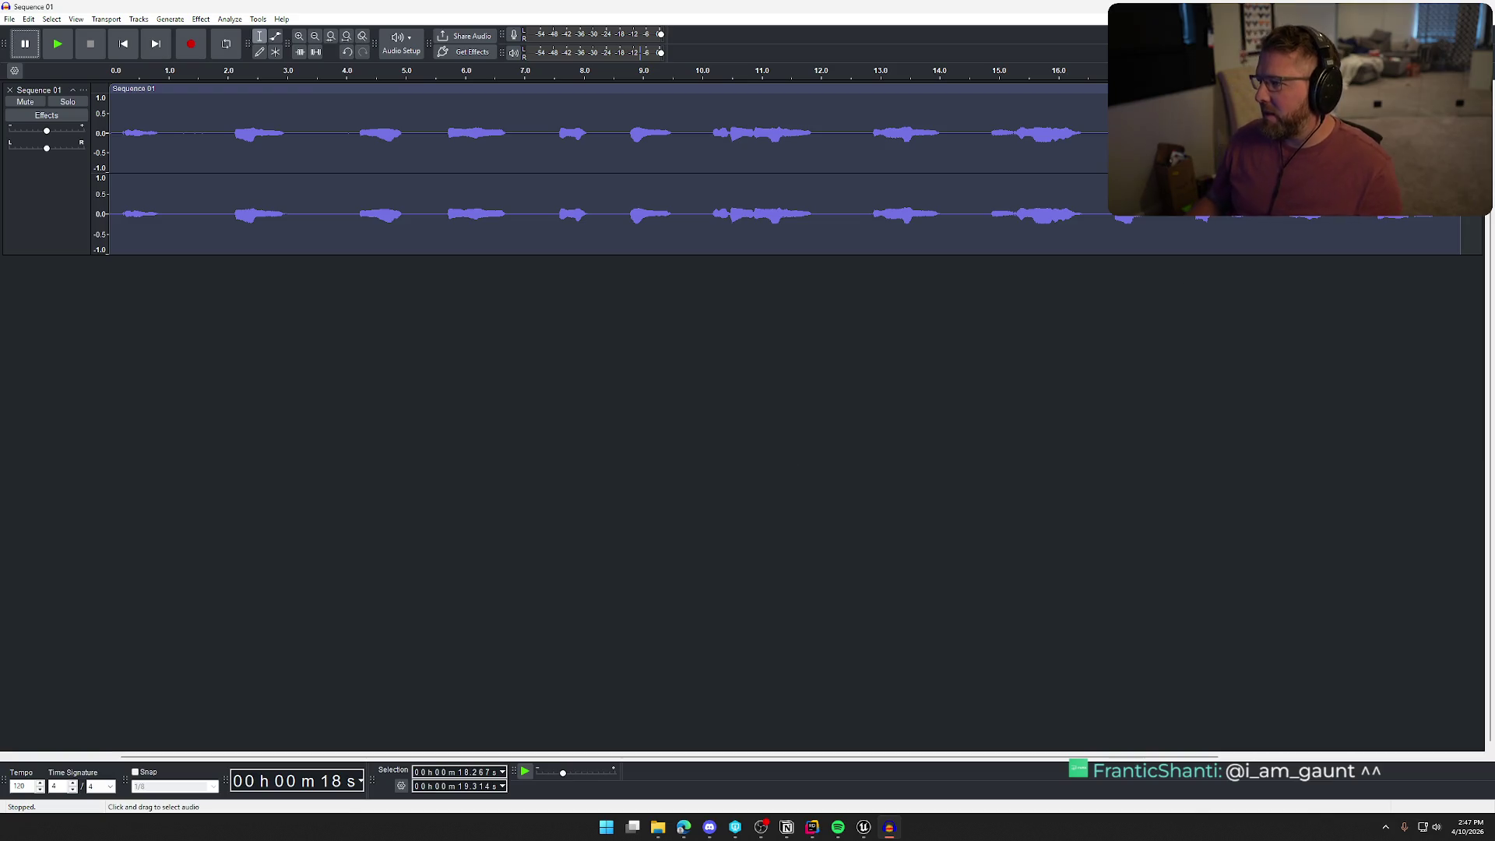
# Set the clip start at 18.277 s and play the chosen part twice.
pyautogui.click(1194, 234)
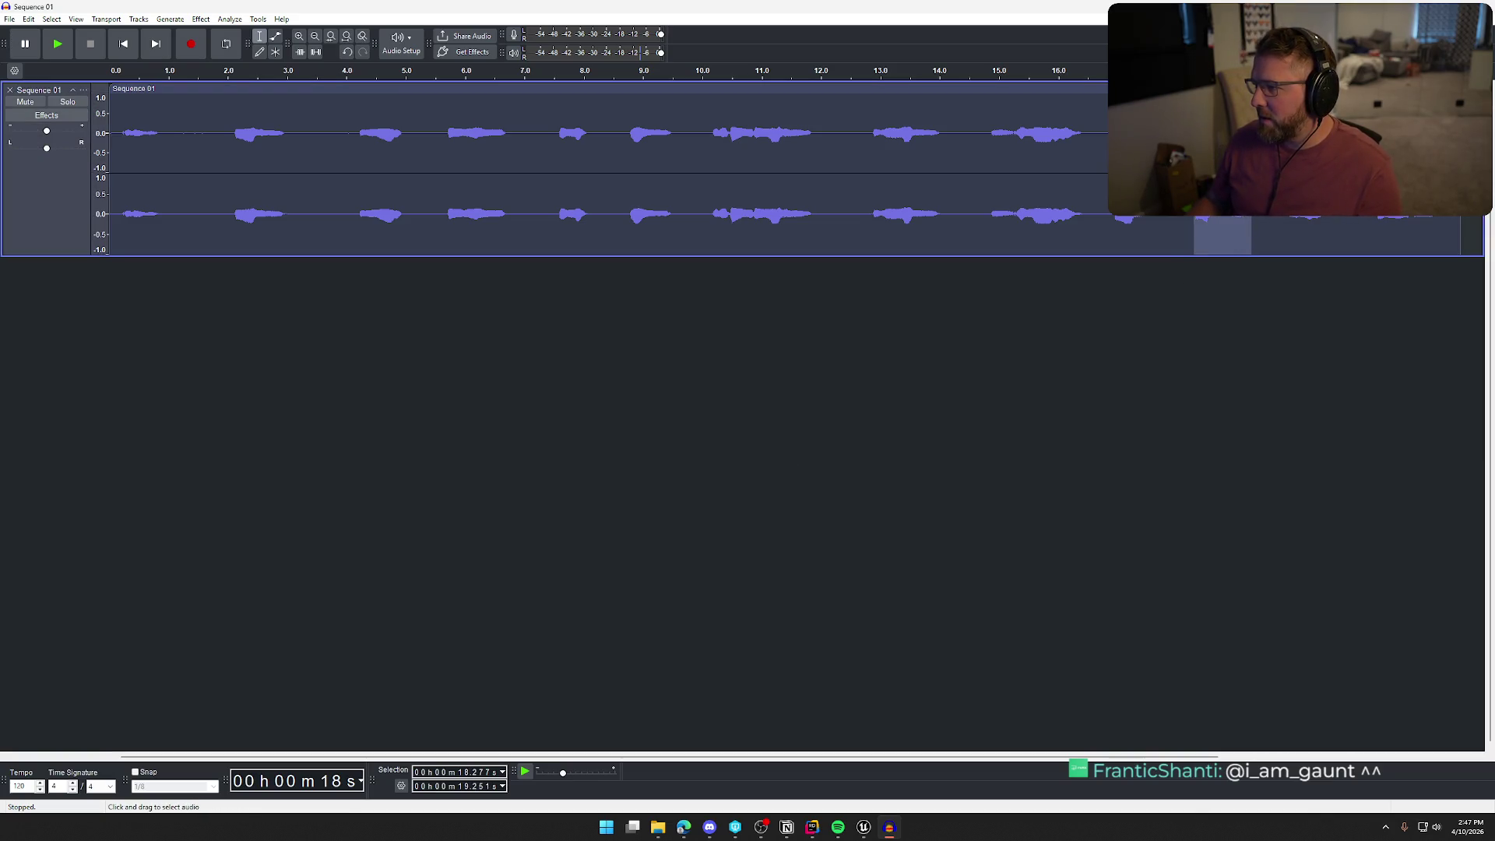
pyautogui.press('space')
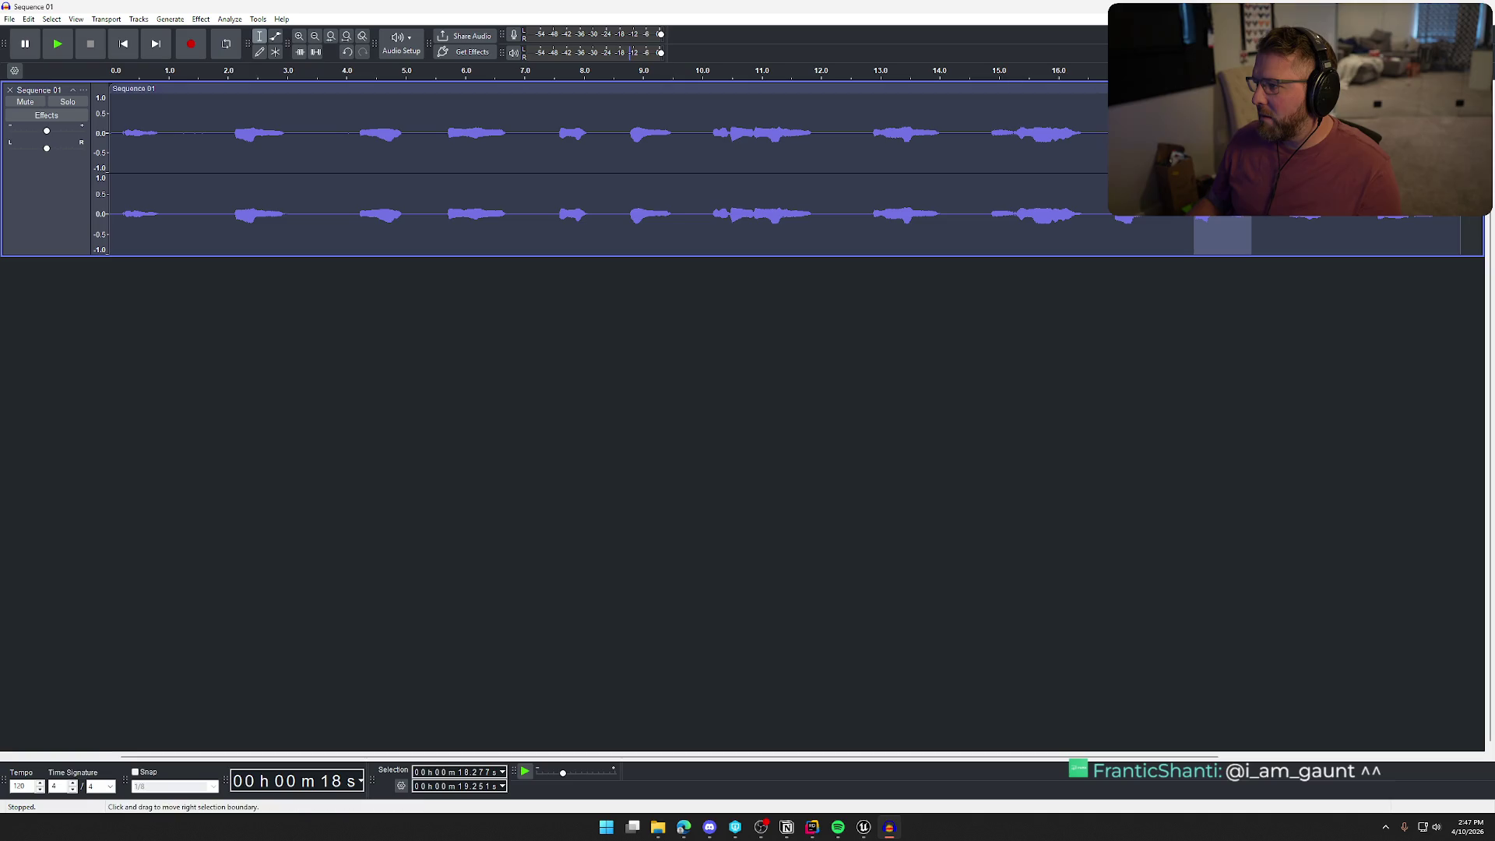
pyautogui.press('space')
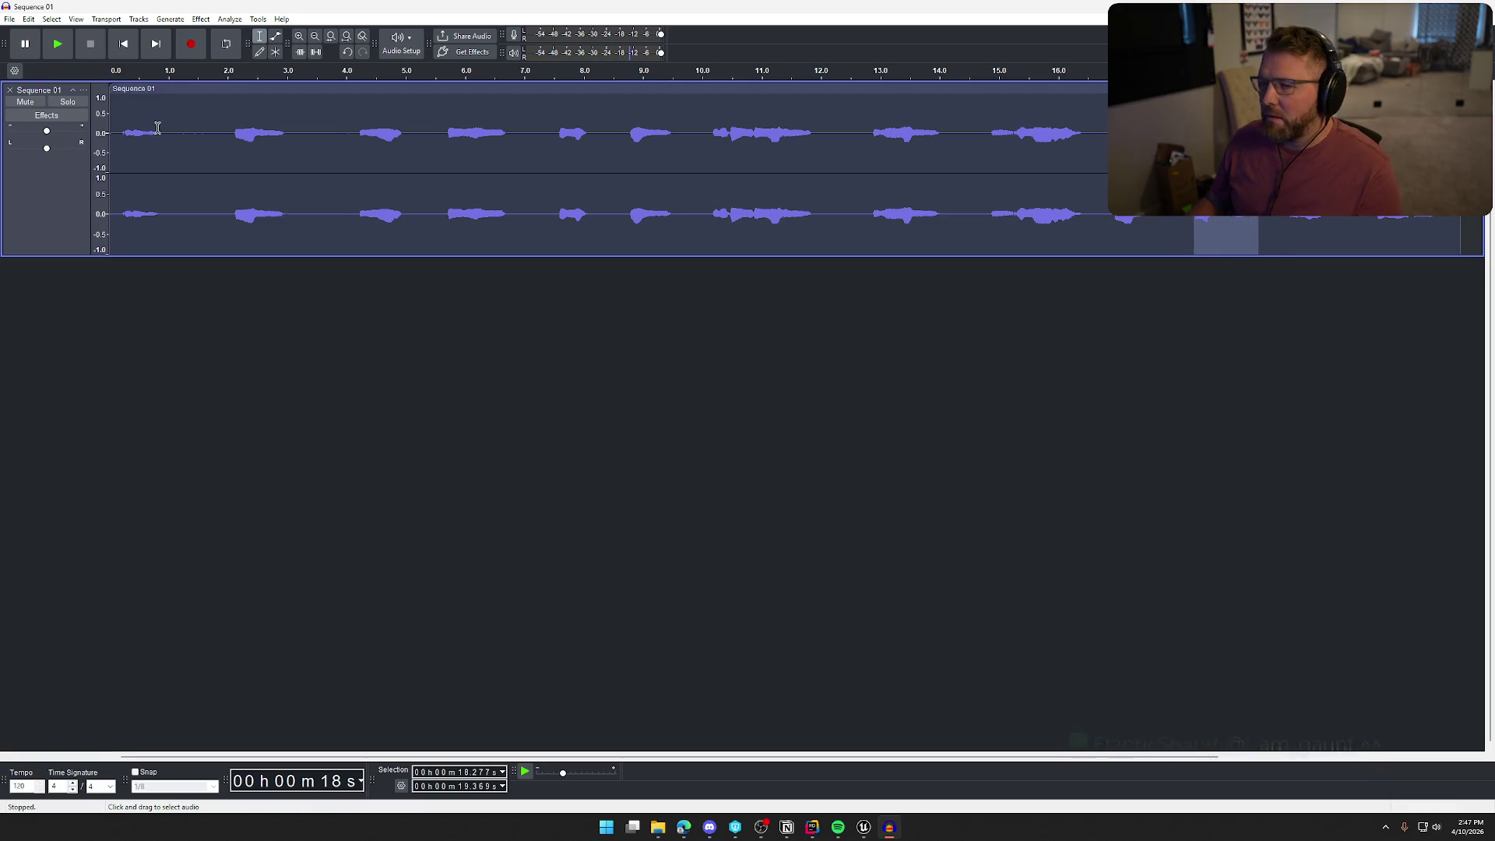
# Export the audio as SonoNPC.wav into the NPC Reactions folder.
pyautogui.click(10, 18)
pyautogui.click(46, 134)
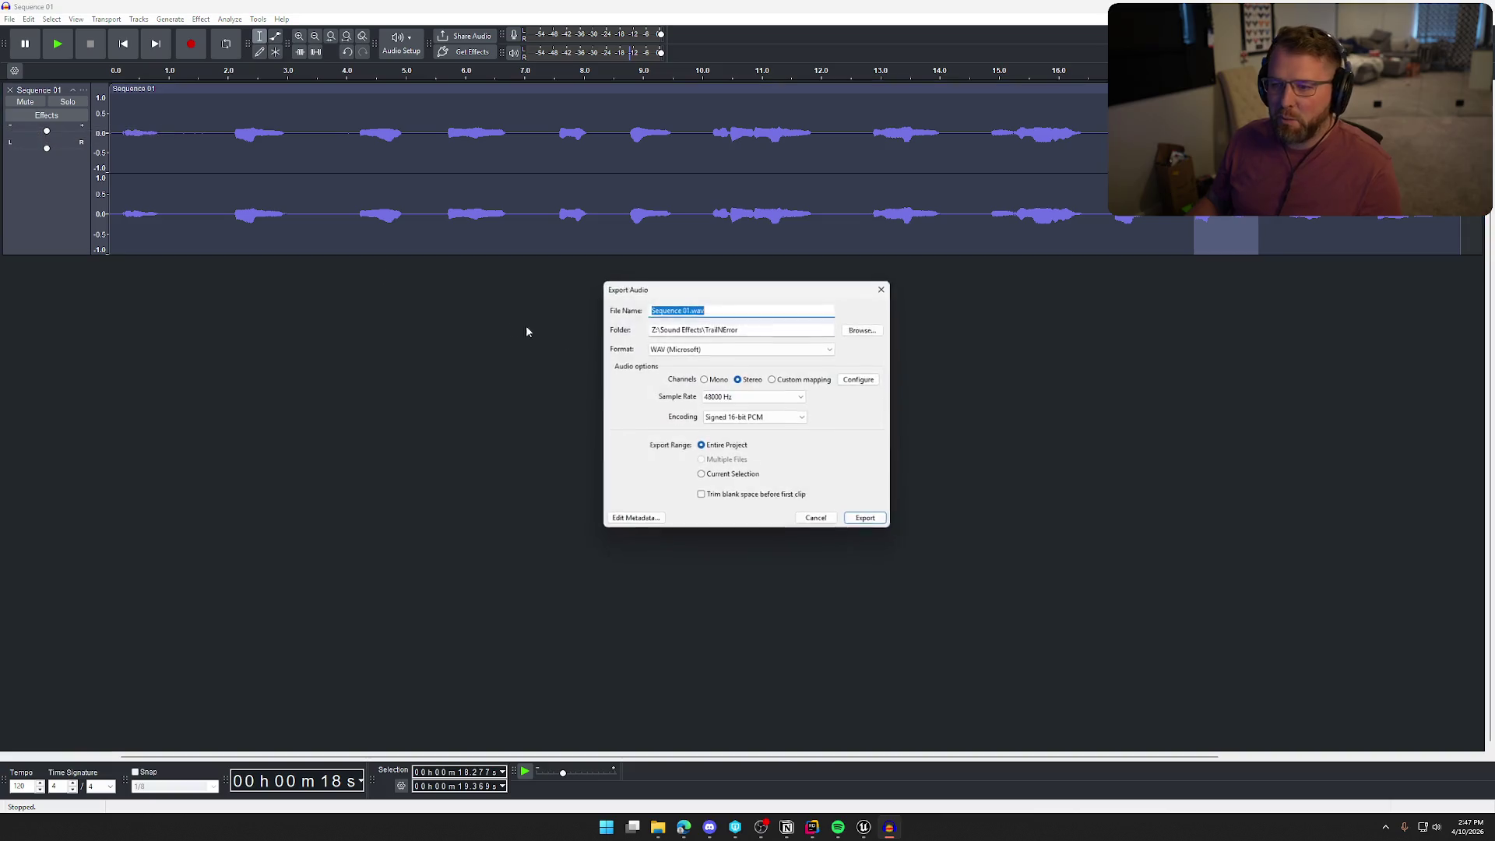
pyautogui.write('Sonok')
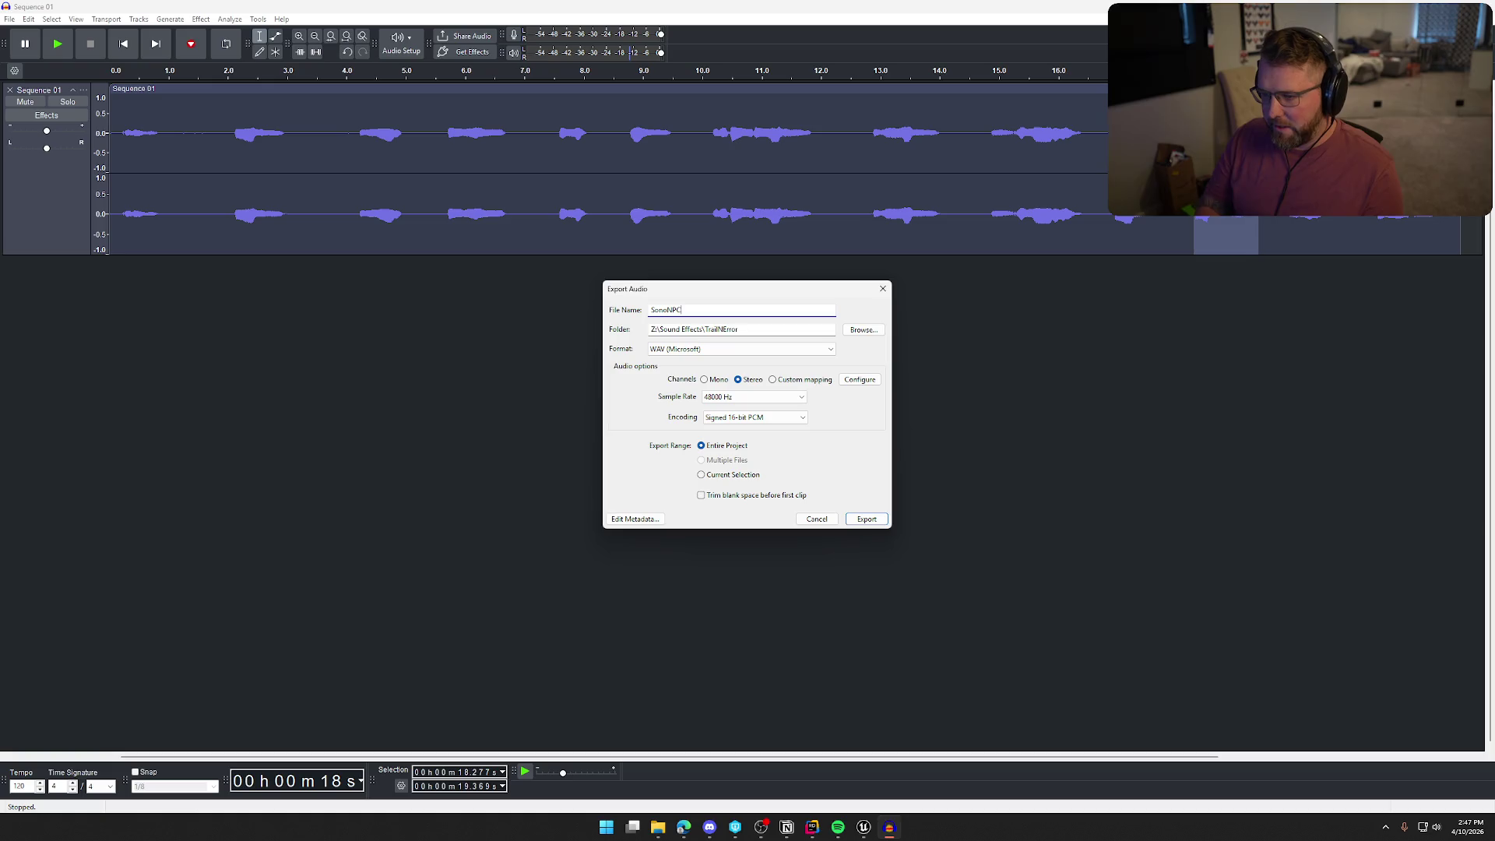
pyautogui.click(844, 333)
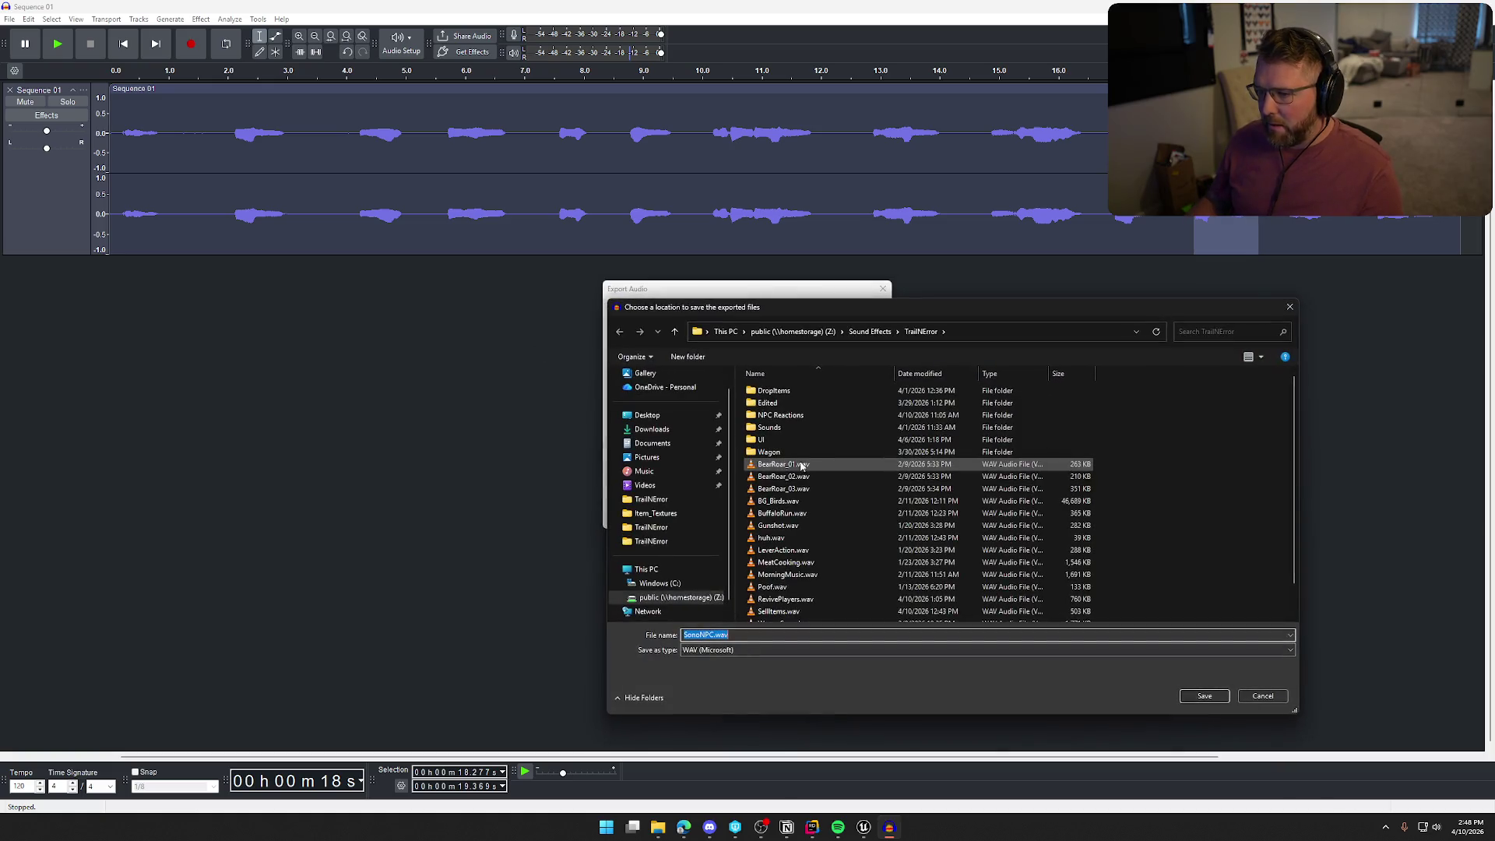
pyautogui.doubleClick(793, 416)
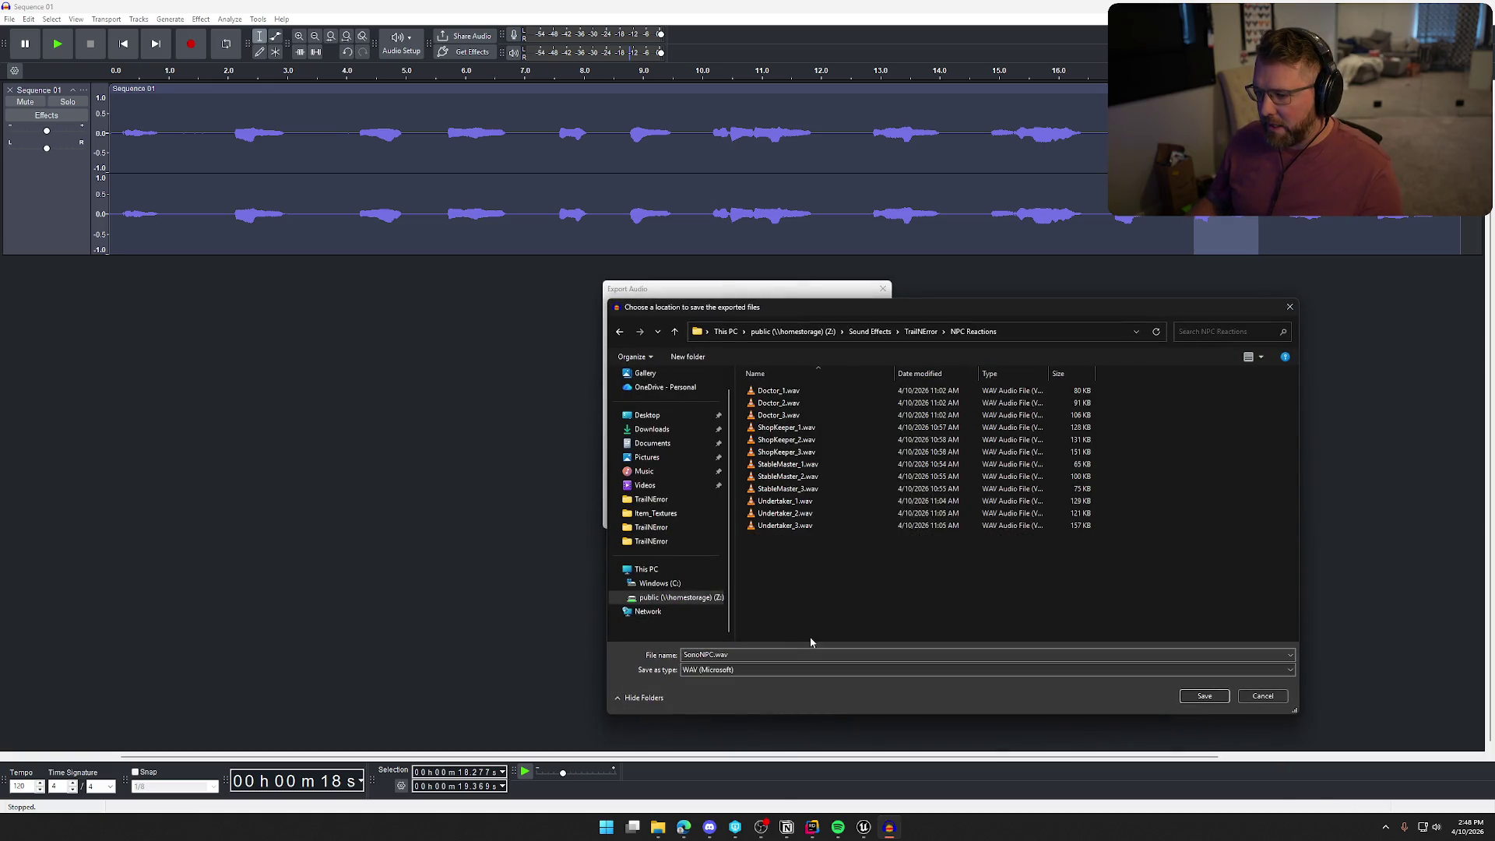
pyautogui.click(1205, 697)
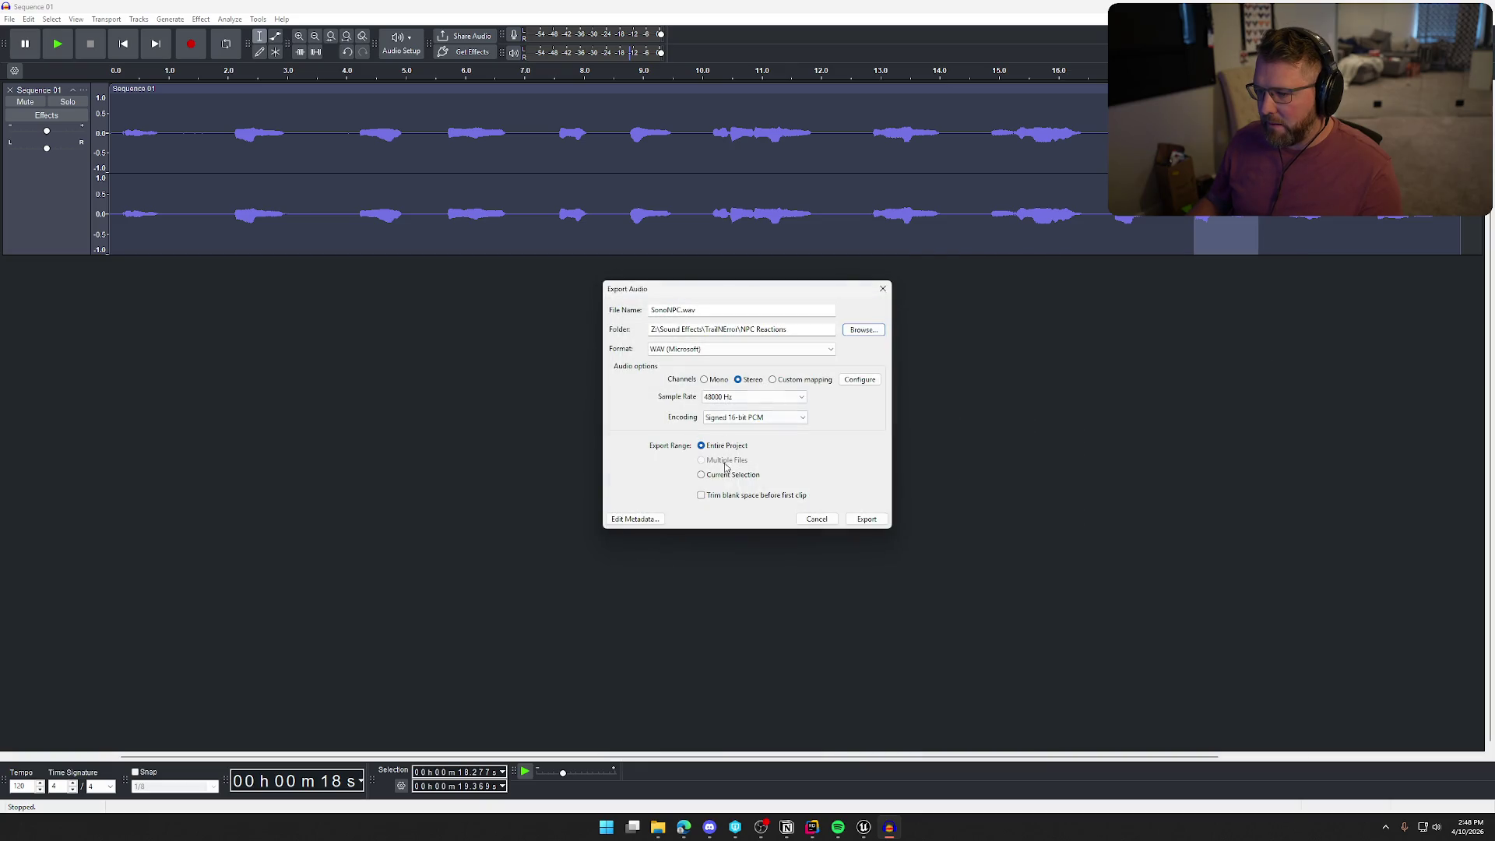
pyautogui.click(867, 524)
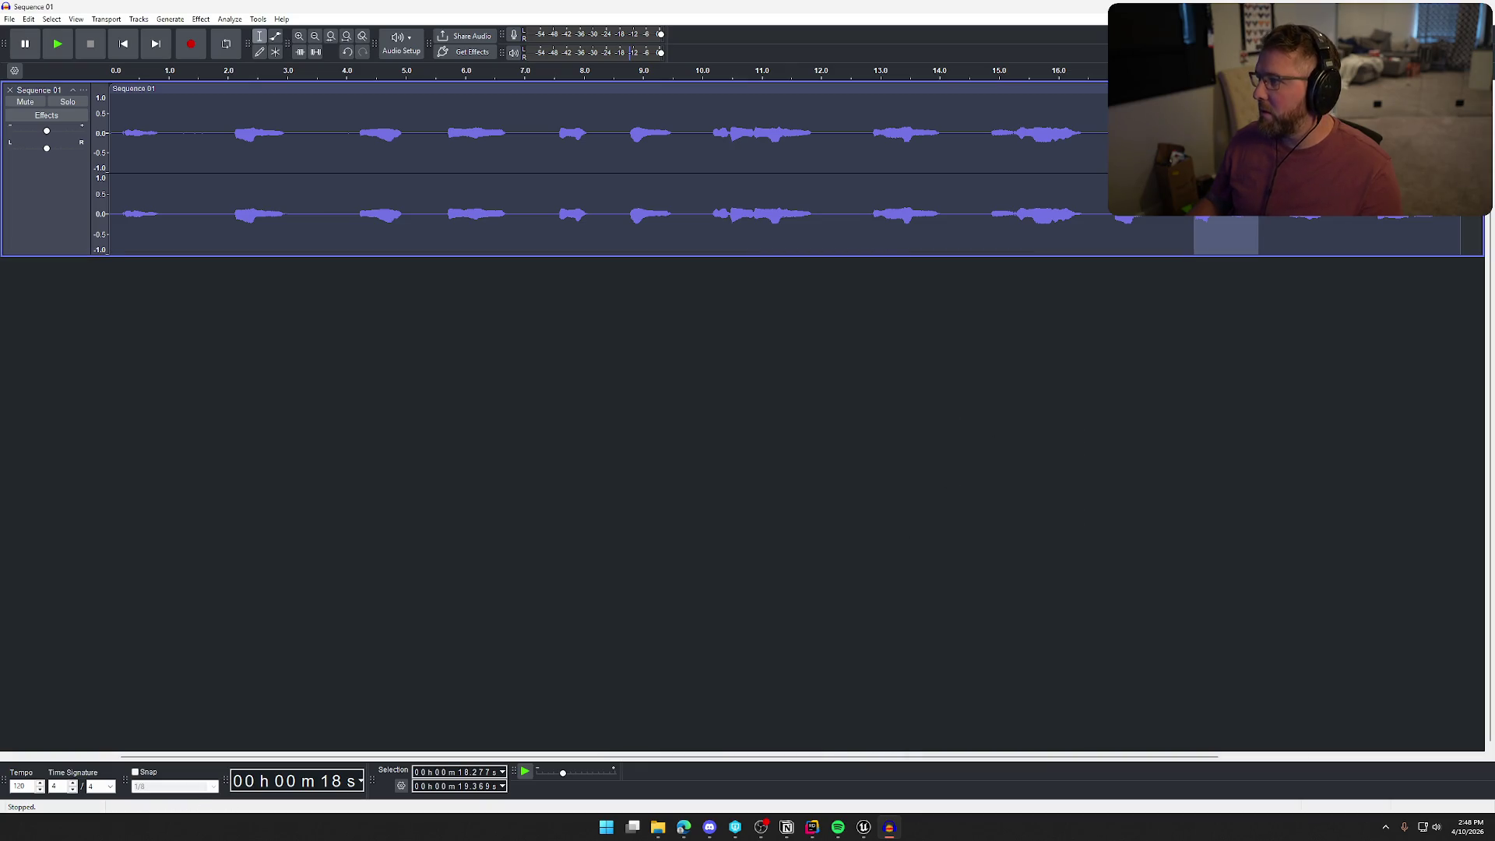
pyautogui.hotkey('alt', 'Tab')
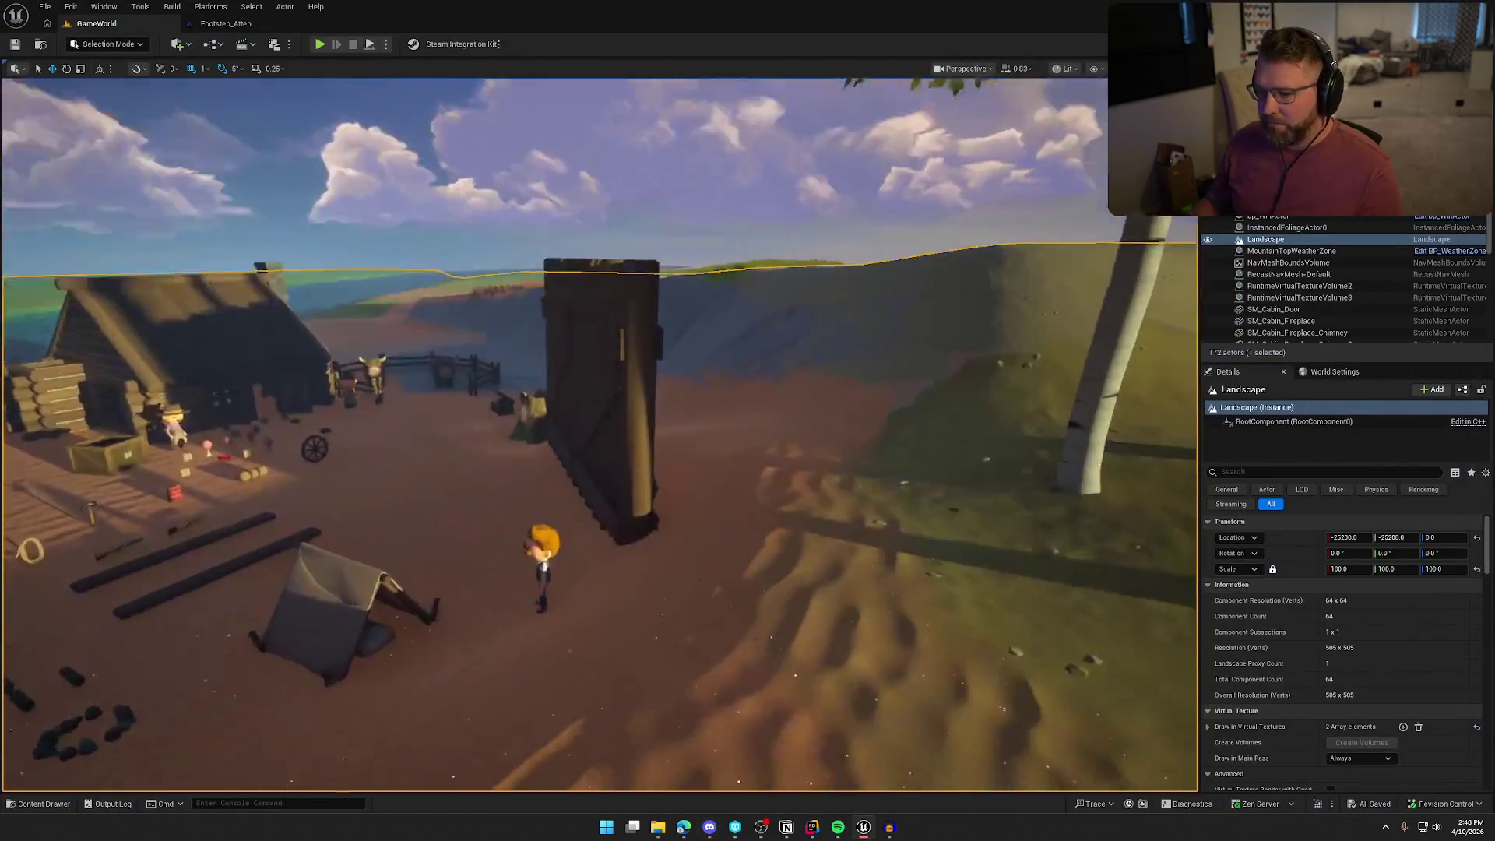
# Browse the Content Drawer to Sounds > SoundEffects > NPCs, listing its 15 sound assets.
pyautogui.hotkey('ctrl', 'space')
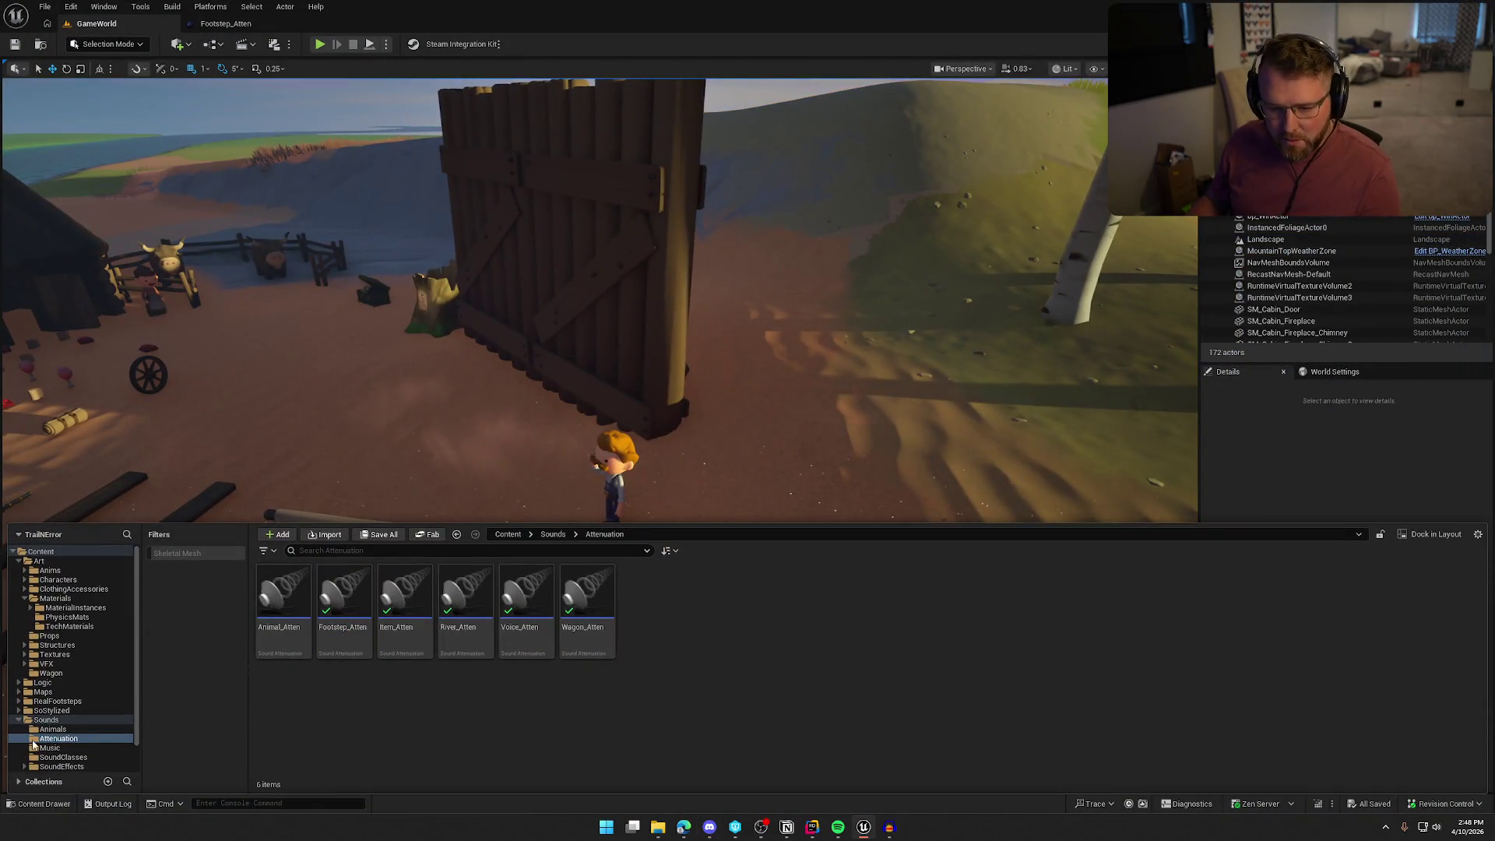
pyautogui.scroll(-1, 47, 724)
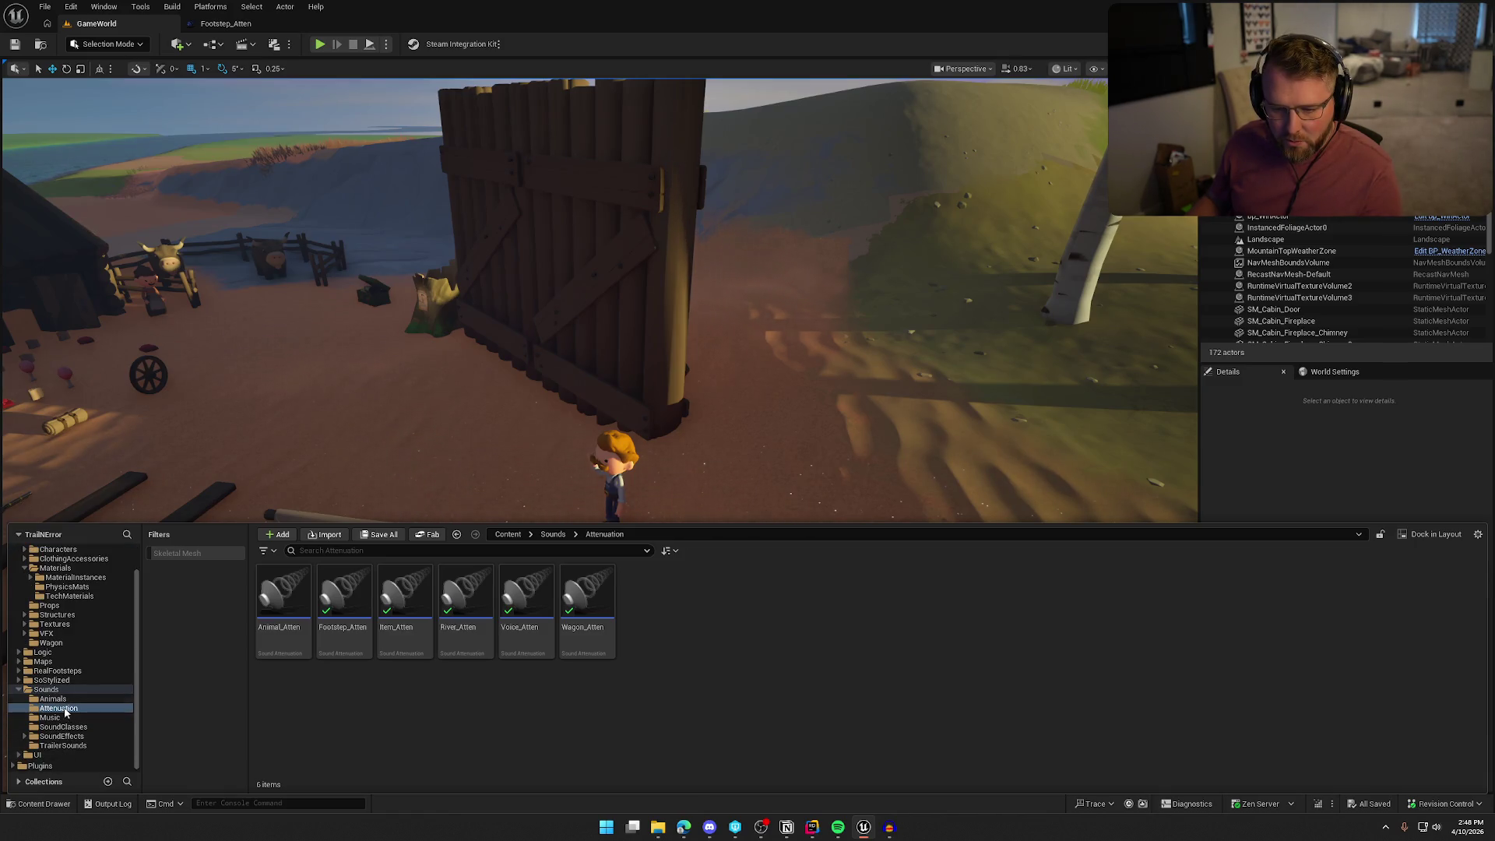
pyautogui.click(47, 689)
pyautogui.click(521, 600)
pyautogui.doubleClick(521, 600)
pyautogui.doubleClick(465, 594)
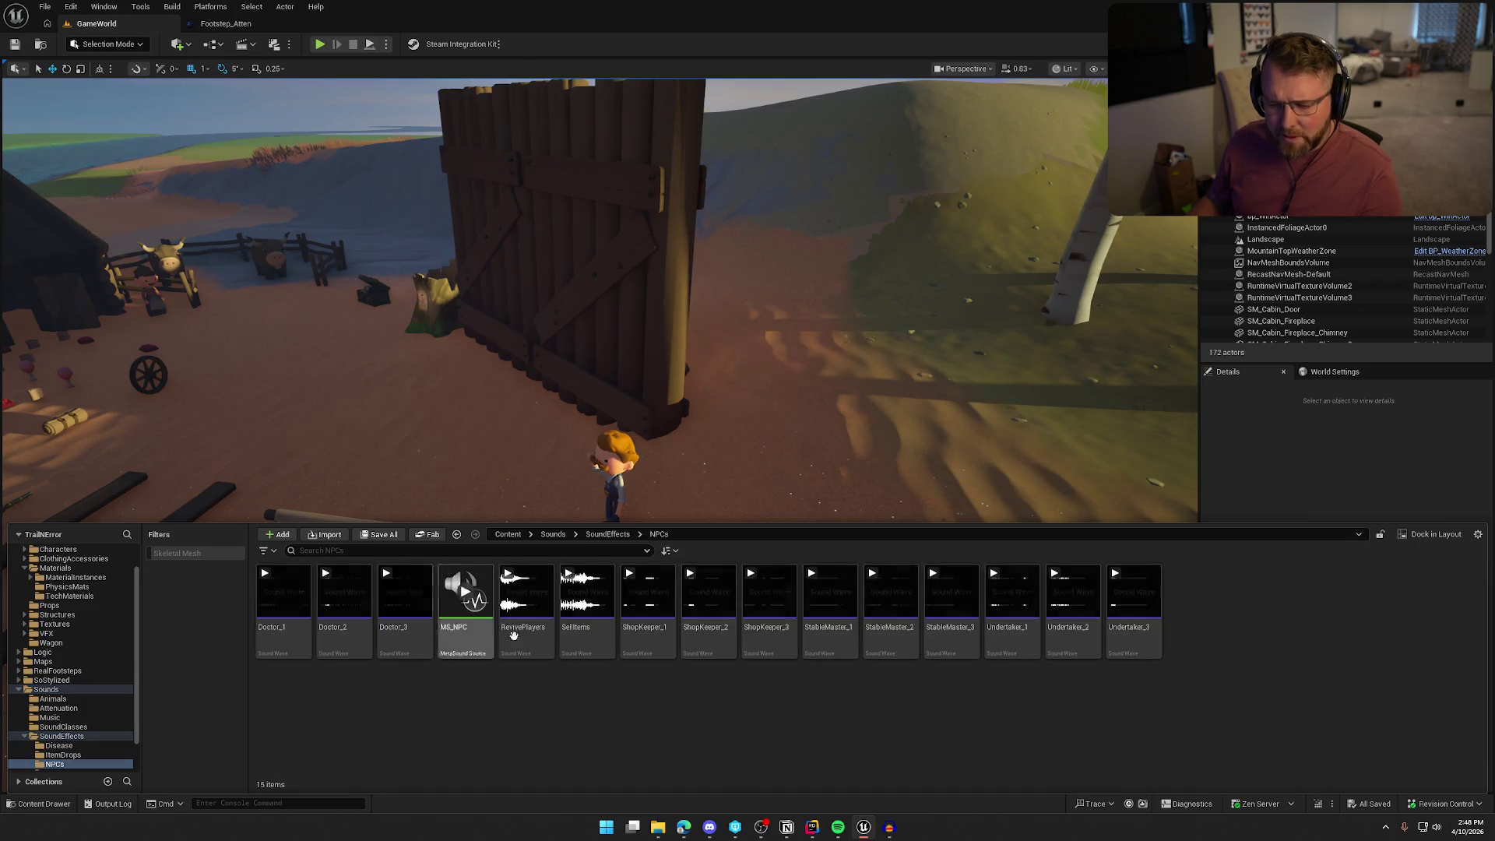